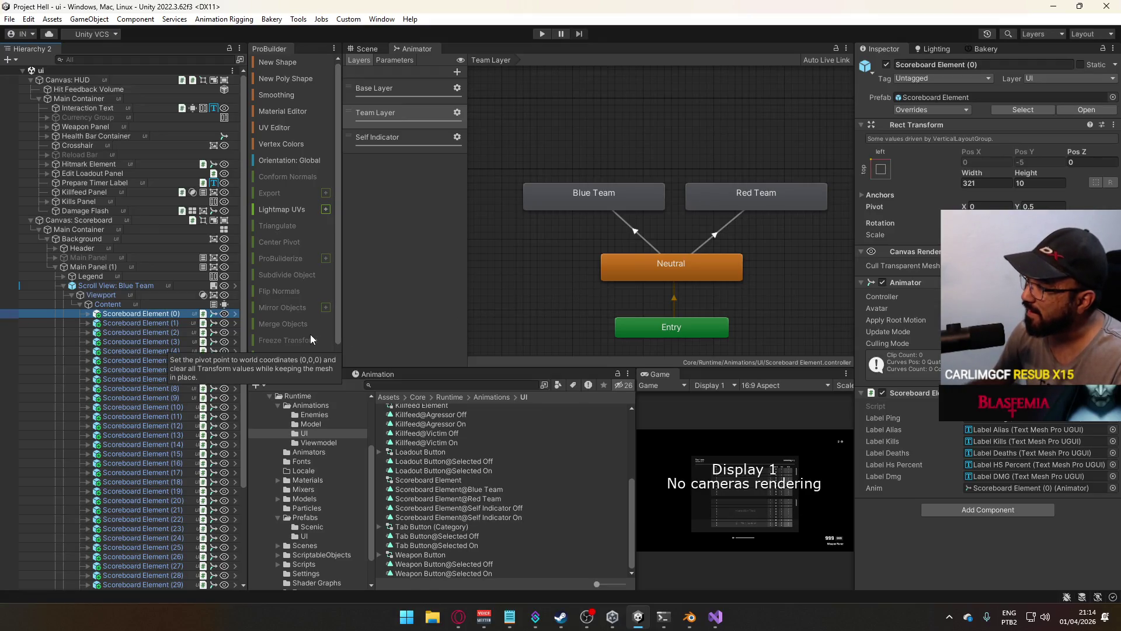
# Step: Duplicate the Scoreboard Element animator controller and name the copy Scoreboard Element@Red
pyautogui.click(1022, 296)
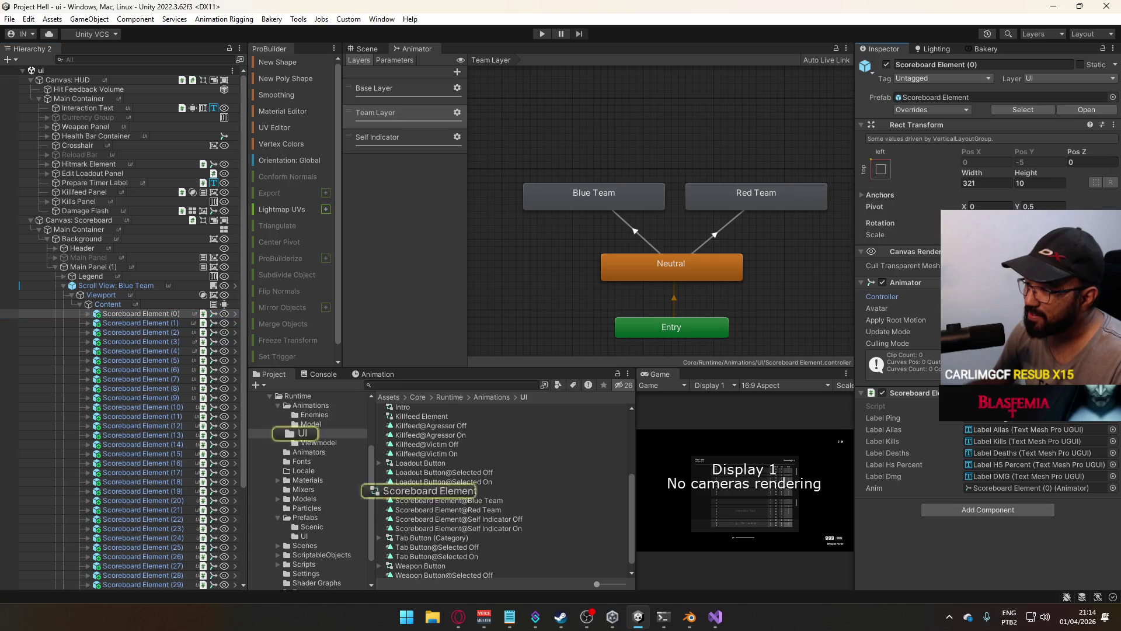
pyautogui.click(450, 491)
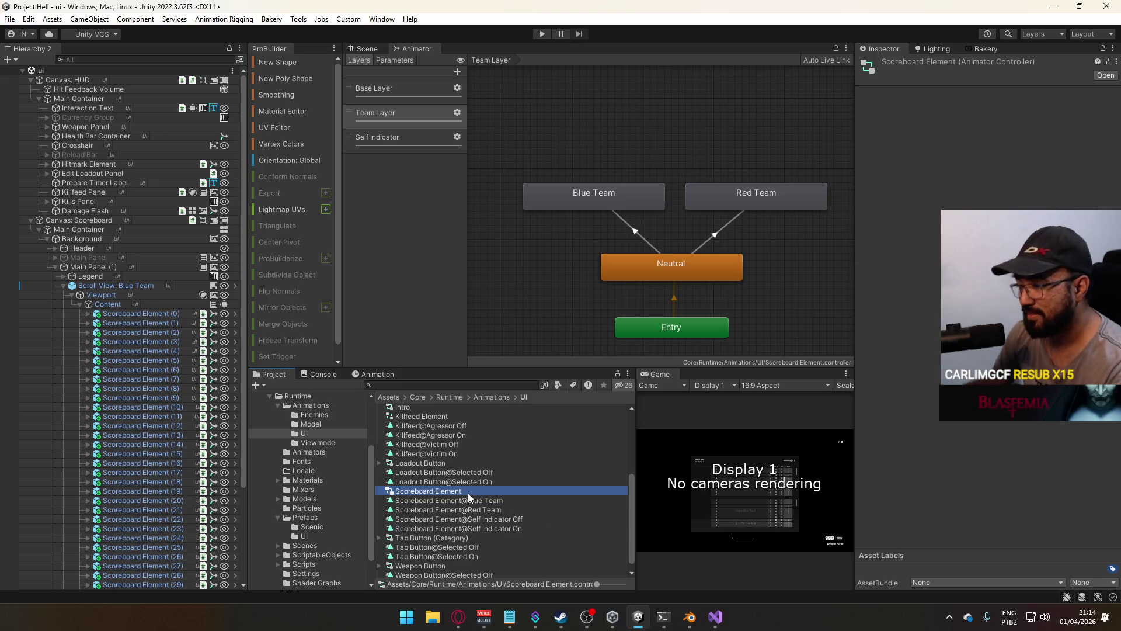
pyautogui.hotkey('ctrl', 'd')
pyautogui.click(464, 492)
pyautogui.press('BackSpace')
pyautogui.press('BackSpace')
pyautogui.write('@Red')
pyautogui.press('Return')
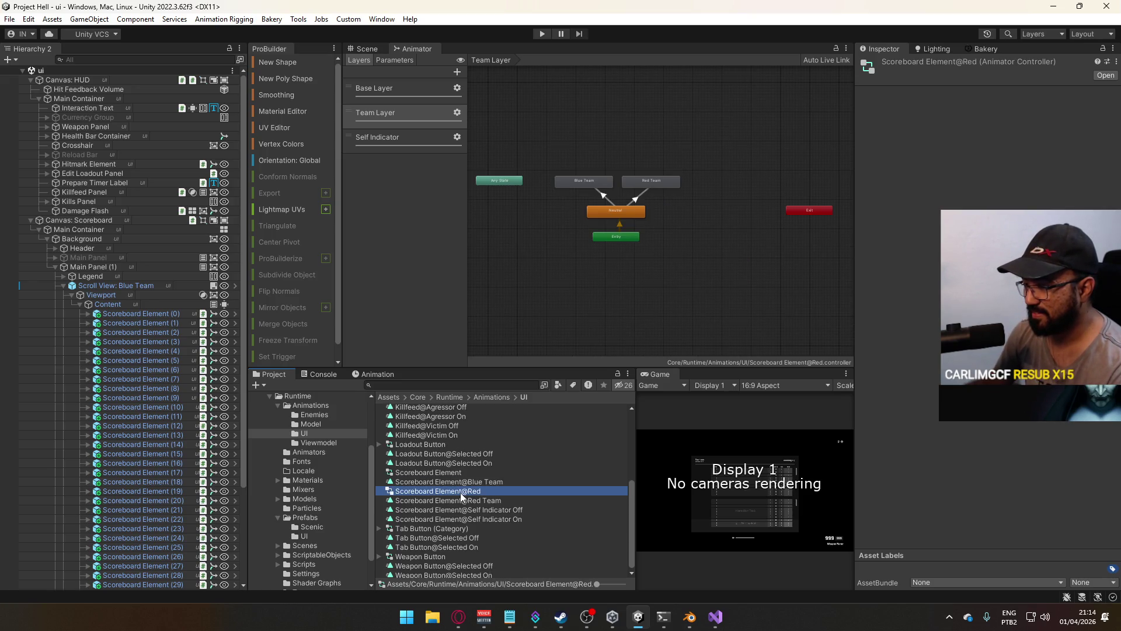
# Step: Duplicate Scoreboard Element@Red and name the new copy Scoreboard Element@Blue
pyautogui.hotkey('ctrl', 'd')
pyautogui.click(468, 492)
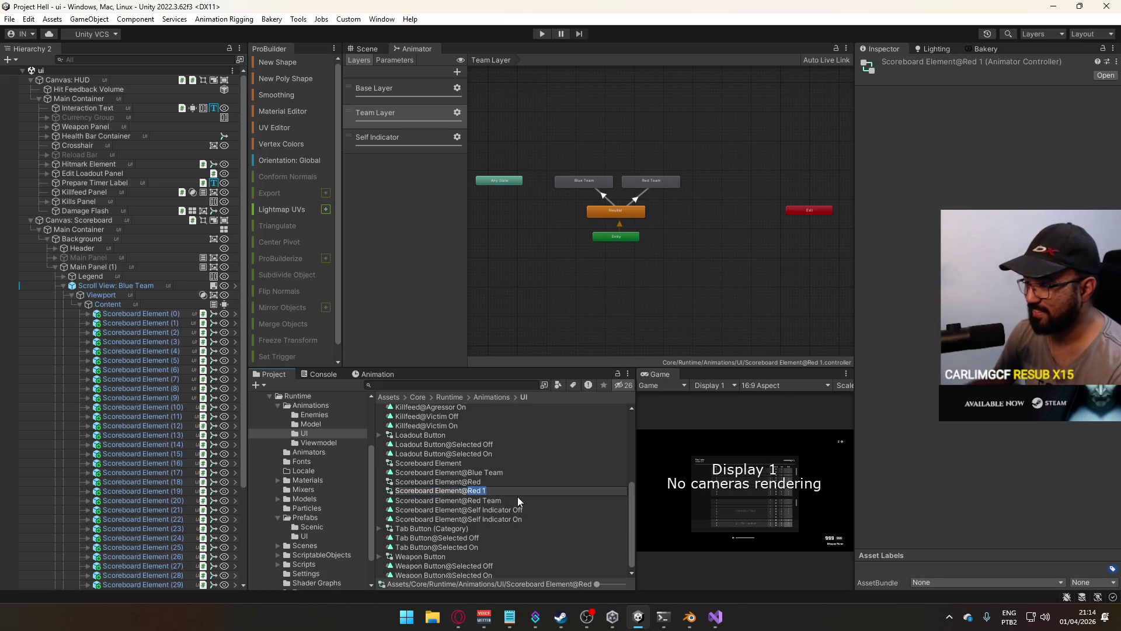
pyautogui.press('BackSpace')
pyautogui.press('BackSpace')
pyautogui.press('BackSpace')
pyautogui.write('Blue')
pyautogui.press('Return')
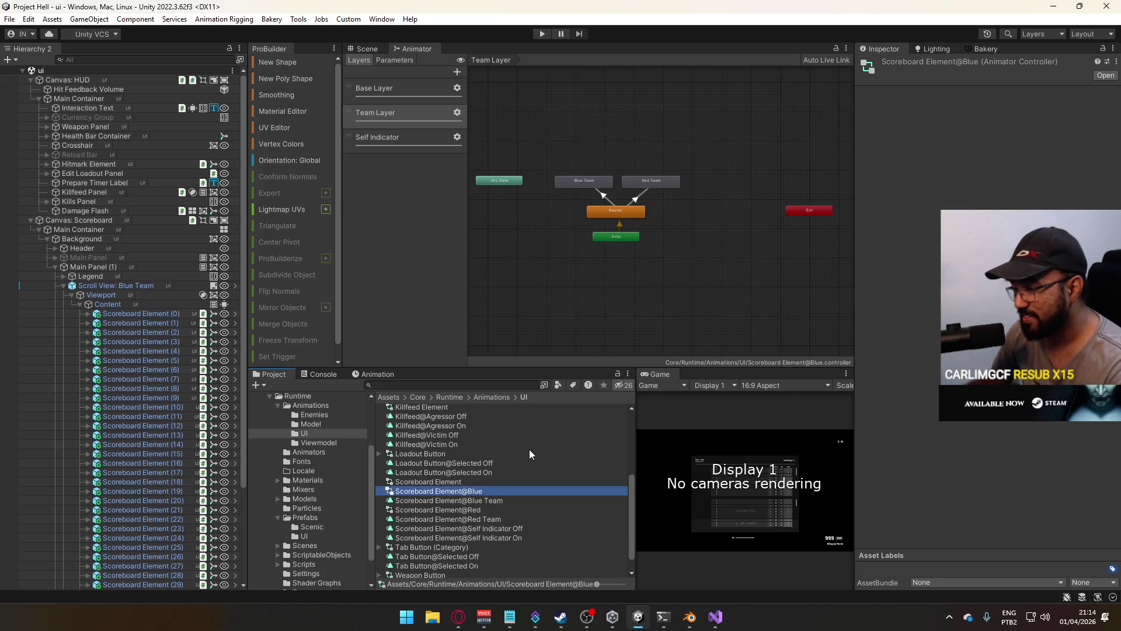
pyautogui.click(391, 61)
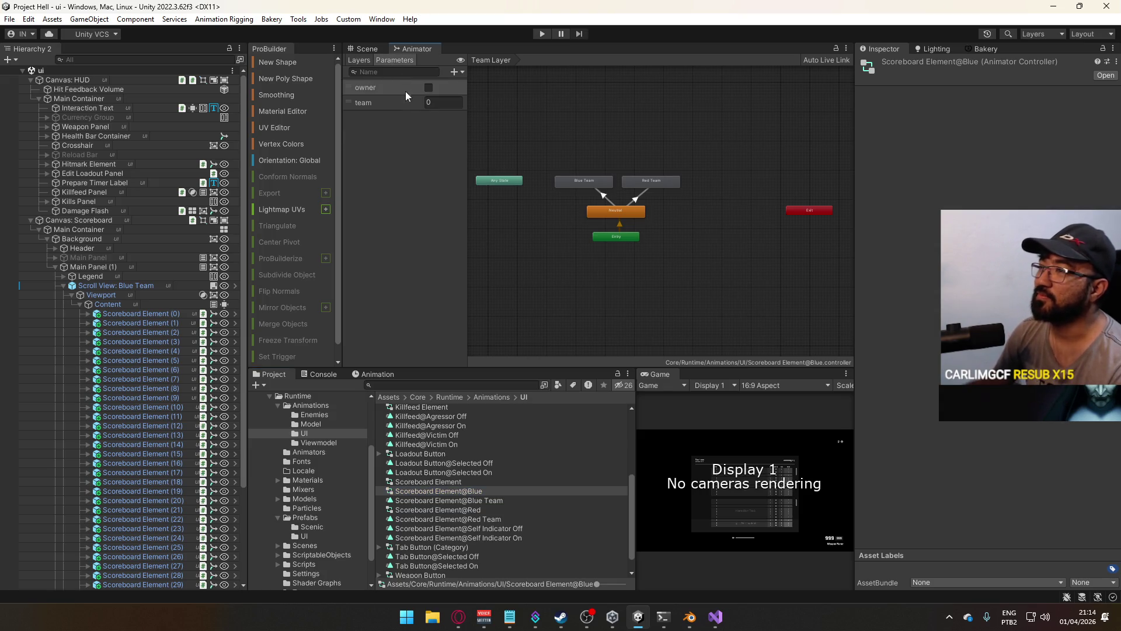
# Step: Open the Scoreboard Element@Red controller and rename its Neutral state to Config
pyautogui.click(435, 103)
pyautogui.click(485, 509)
pyautogui.click(527, 229)
pyautogui.moveTo(548, 225)
pyautogui.mouseDown()
pyautogui.moveTo(618, 270)
pyautogui.moveTo(601, 254)
pyautogui.mouseUp()
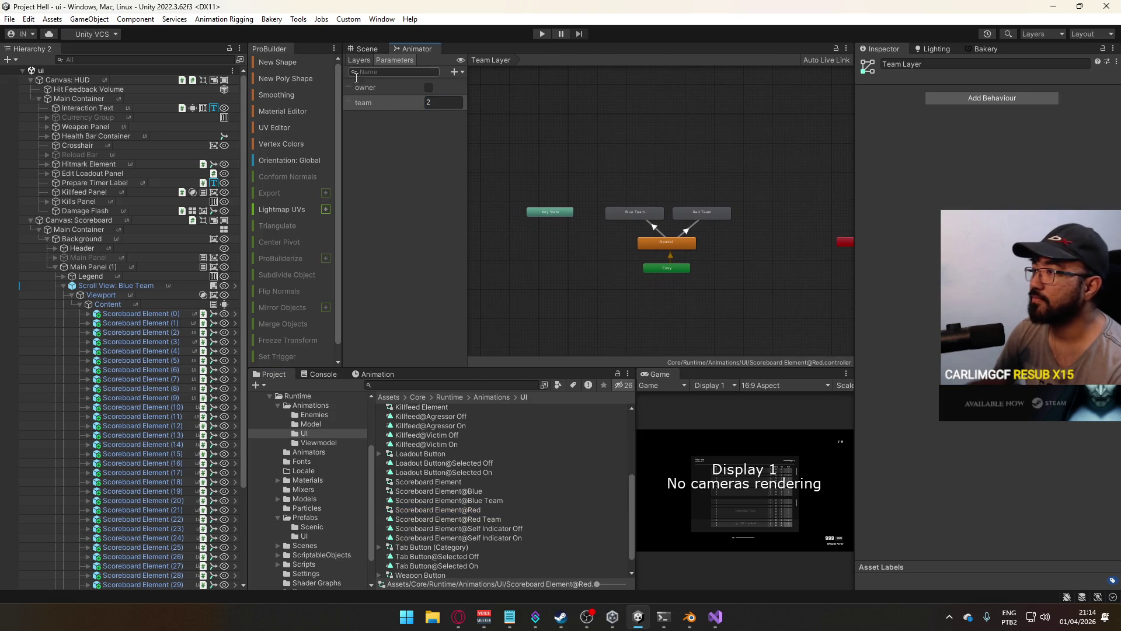
pyautogui.scroll(3, 586, 256)
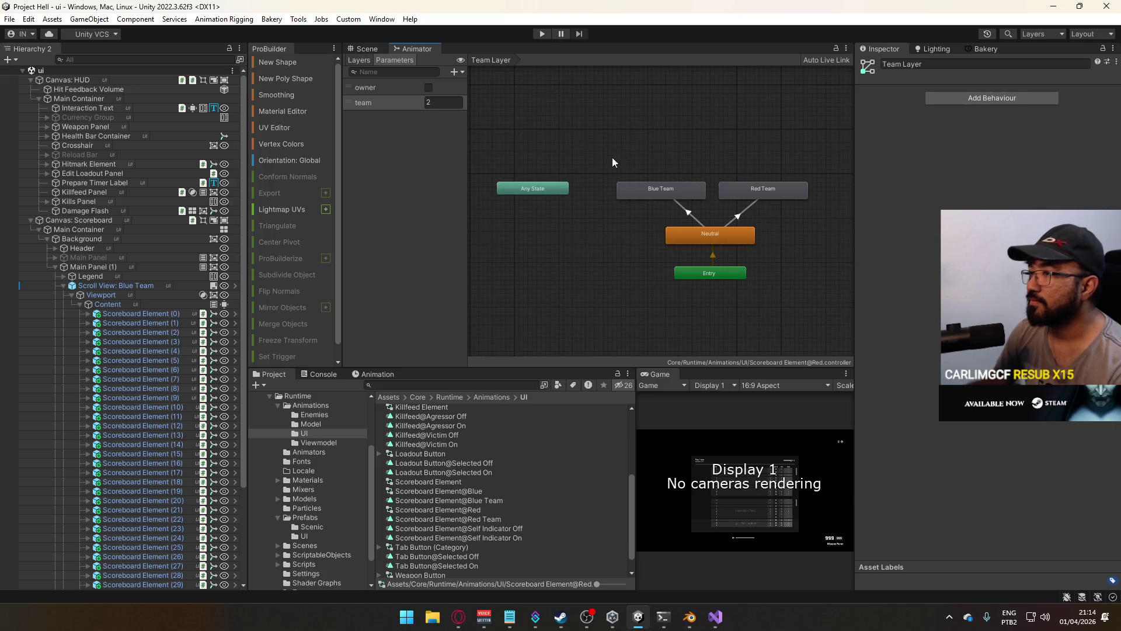
pyautogui.click(706, 235)
pyautogui.click(953, 64)
pyautogui.write('Config')
pyautogui.press('Return')
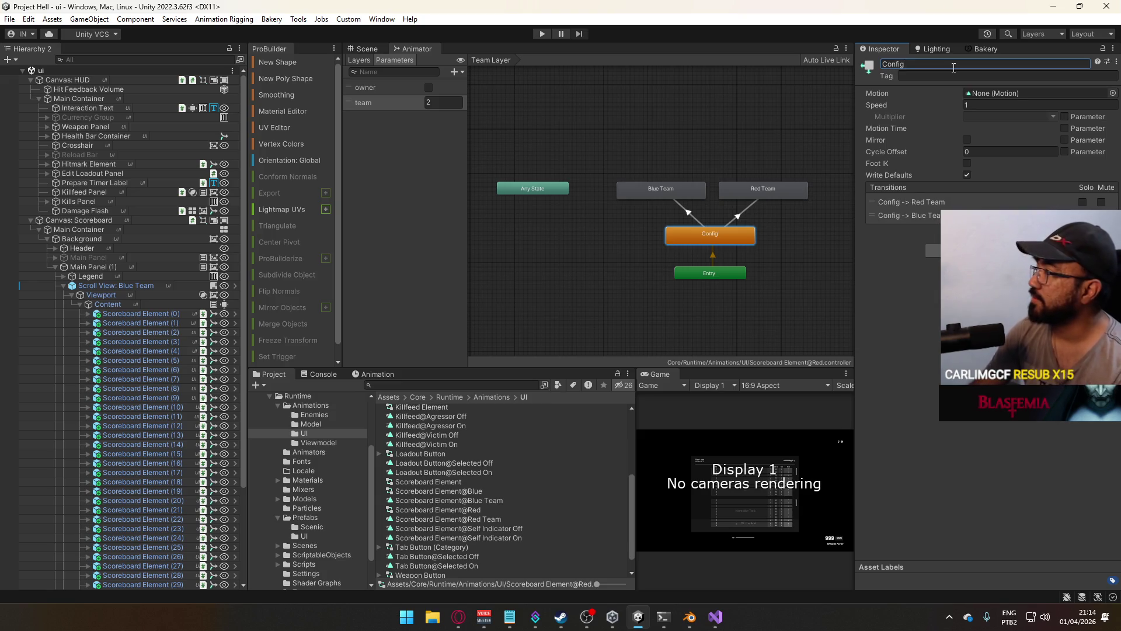
# Step: Delete the team parameter and the Blue Team and Red Team states, then move Config up
pyautogui.click(667, 186)
pyautogui.keyDown('shift'); pyautogui.click(776, 191); pyautogui.keyUp('shift')
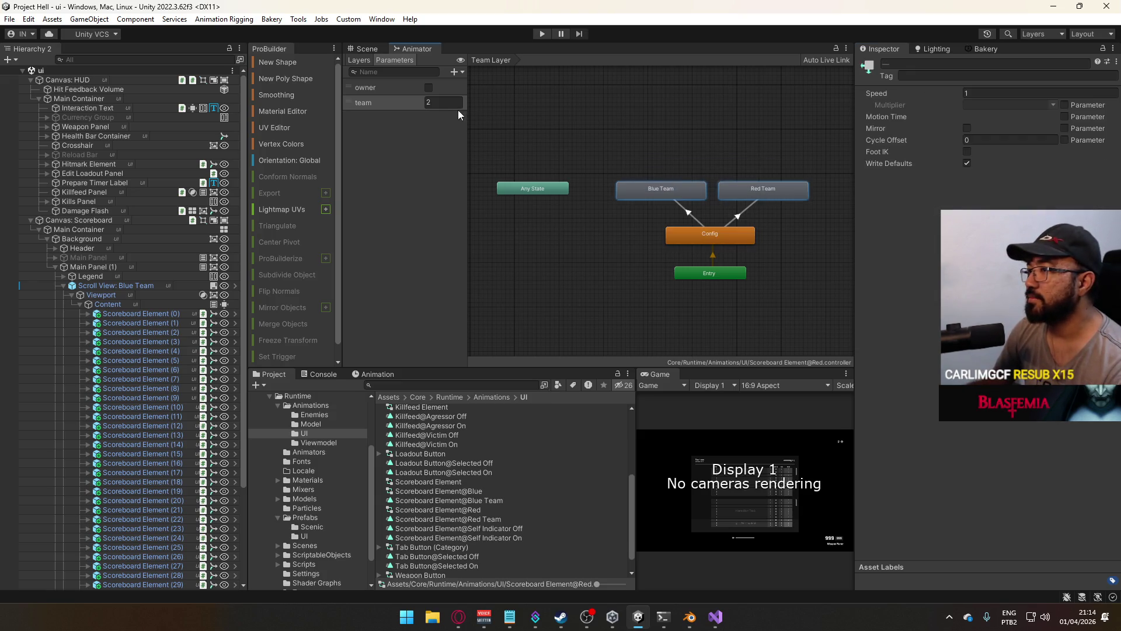
pyautogui.click(403, 107)
pyautogui.press('Delete')
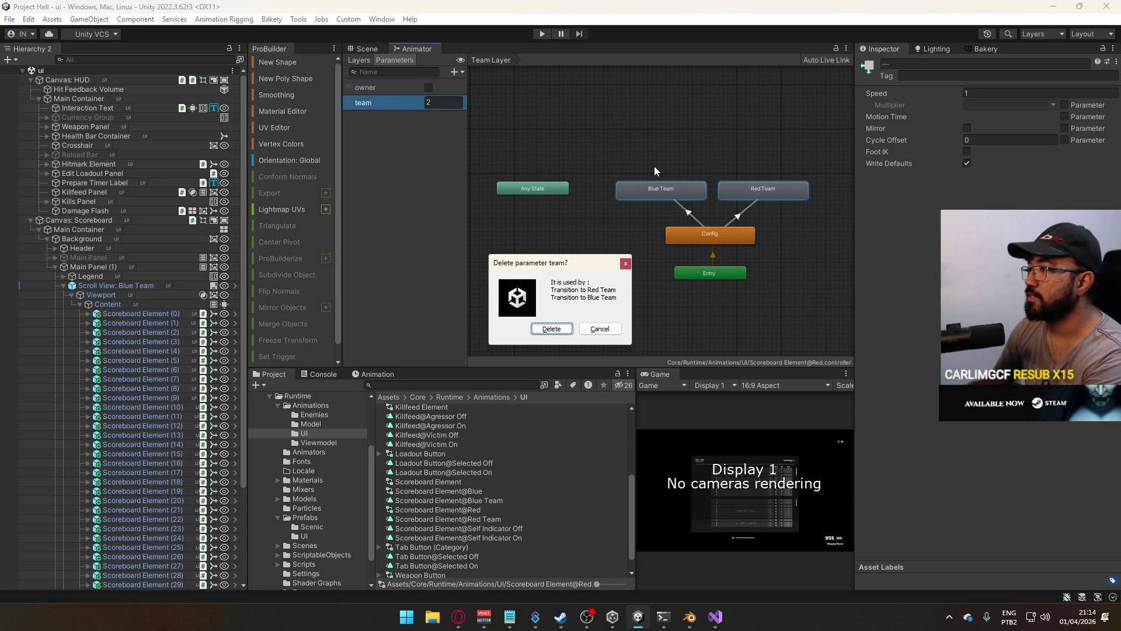
pyautogui.click(552, 329)
pyautogui.press('Delete')
pyautogui.moveTo(709, 238); pyautogui.dragTo(710, 193)
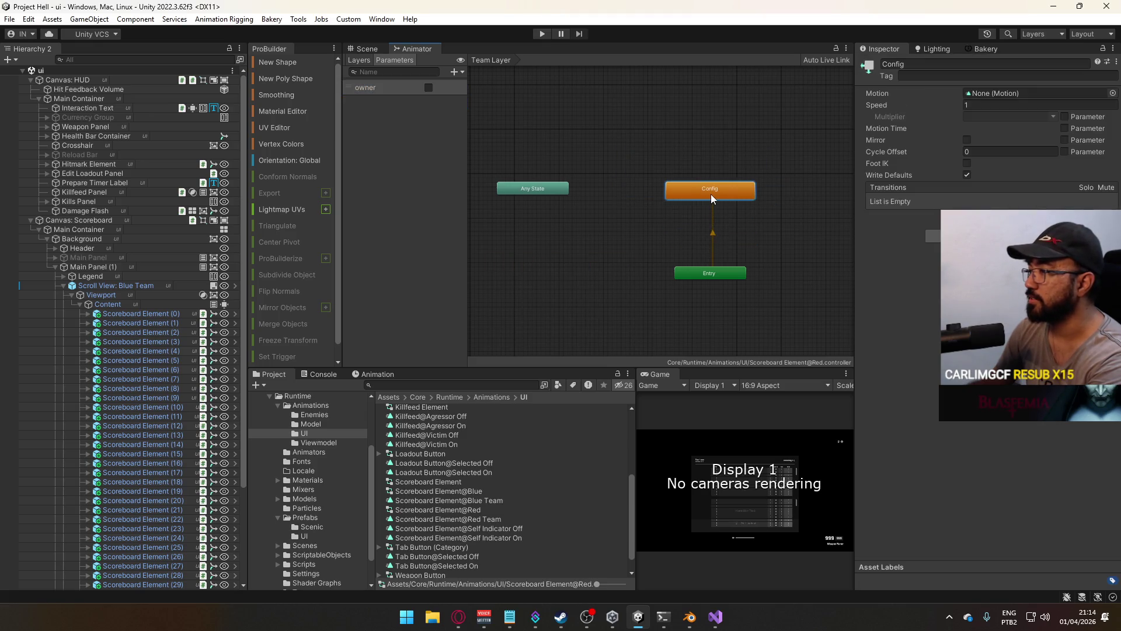
# Step: Rename the Config state to Team Config
pyautogui.click(939, 64)
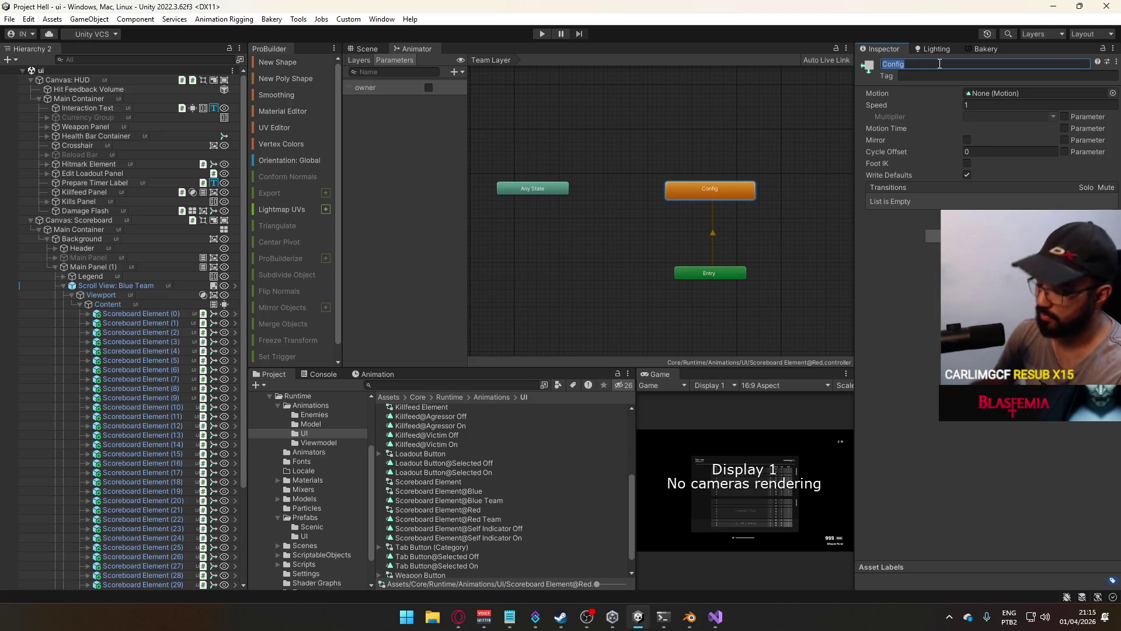
pyautogui.write('Team Cn')
pyautogui.press('BackSpace')
pyautogui.write('onfig')
pyautogui.press('Return')
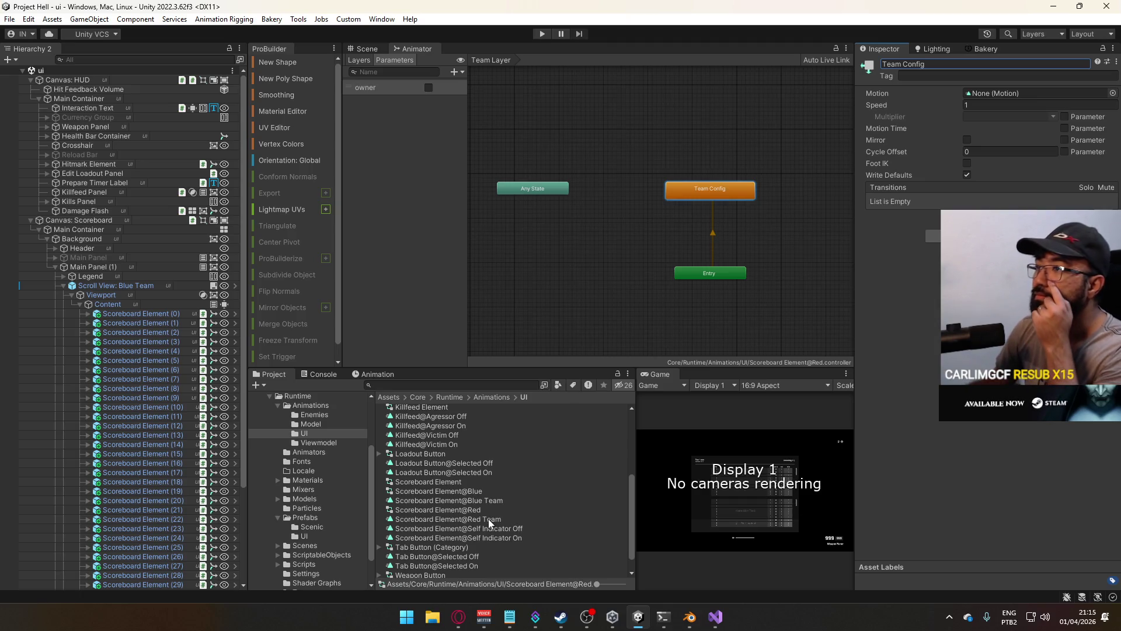
pyautogui.click(492, 517)
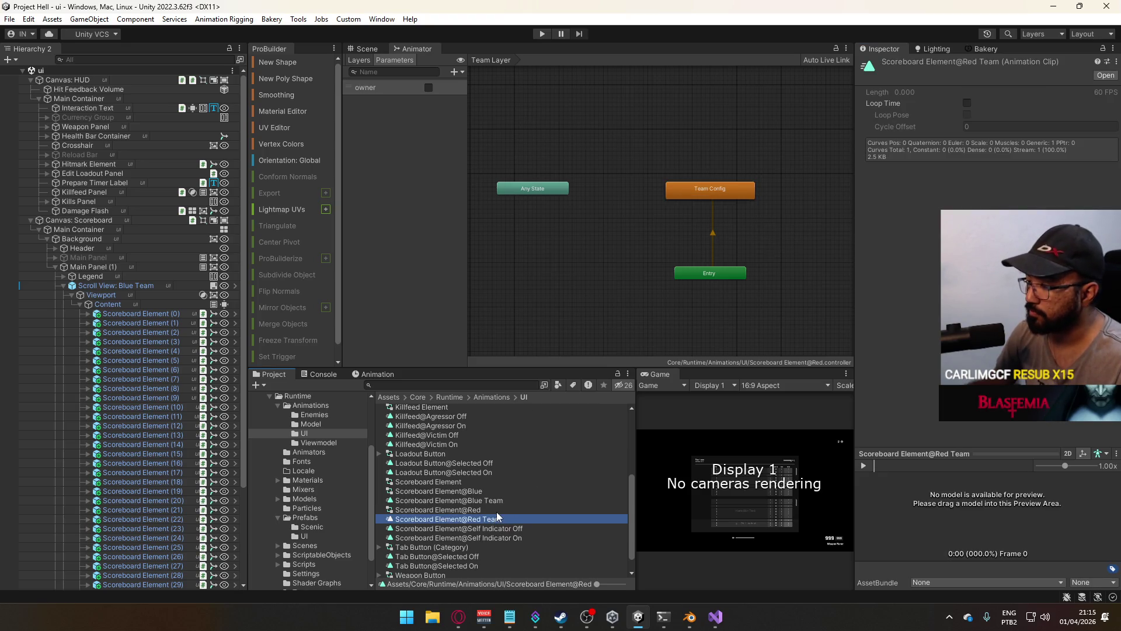
# Step: Assign the Red Team clip as the Team Config state's motion
pyautogui.press('Up')
pyautogui.moveTo(492, 513)
pyautogui.mouseDown()
pyautogui.moveTo(709, 183)
pyautogui.moveTo(998, 190)
pyautogui.moveTo(703, 197)
pyautogui.mouseUp()
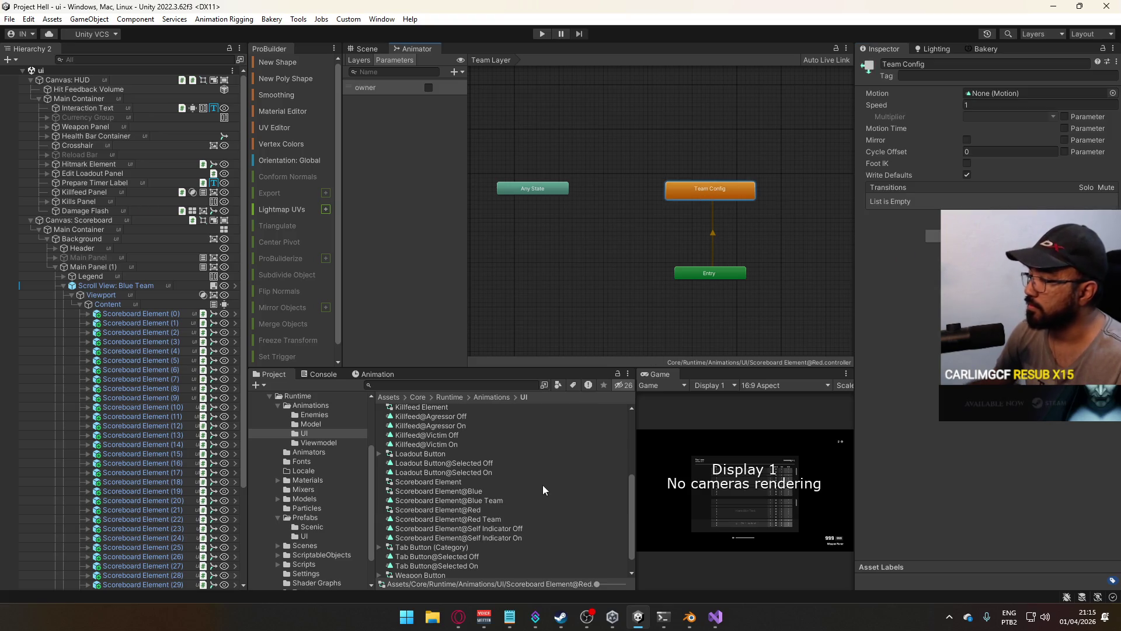
pyautogui.moveTo(1083, 114); pyautogui.dragTo(1035, 95)
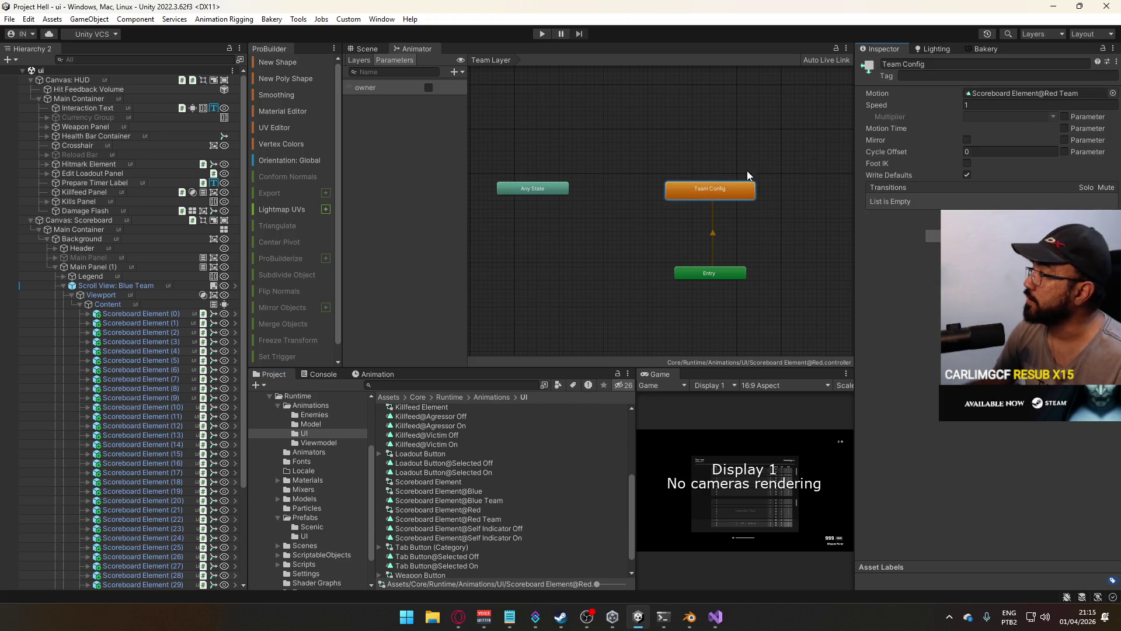
# Step: Delete the team parameter from the Scoreboard Element@Blue controller
pyautogui.click(466, 492)
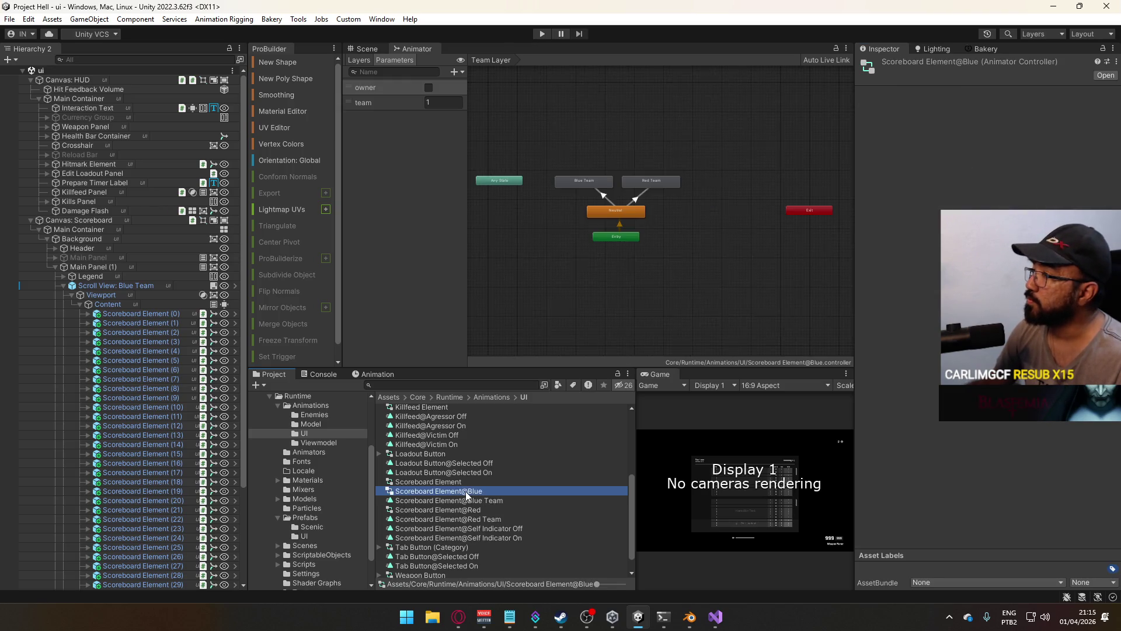
pyautogui.click(385, 102)
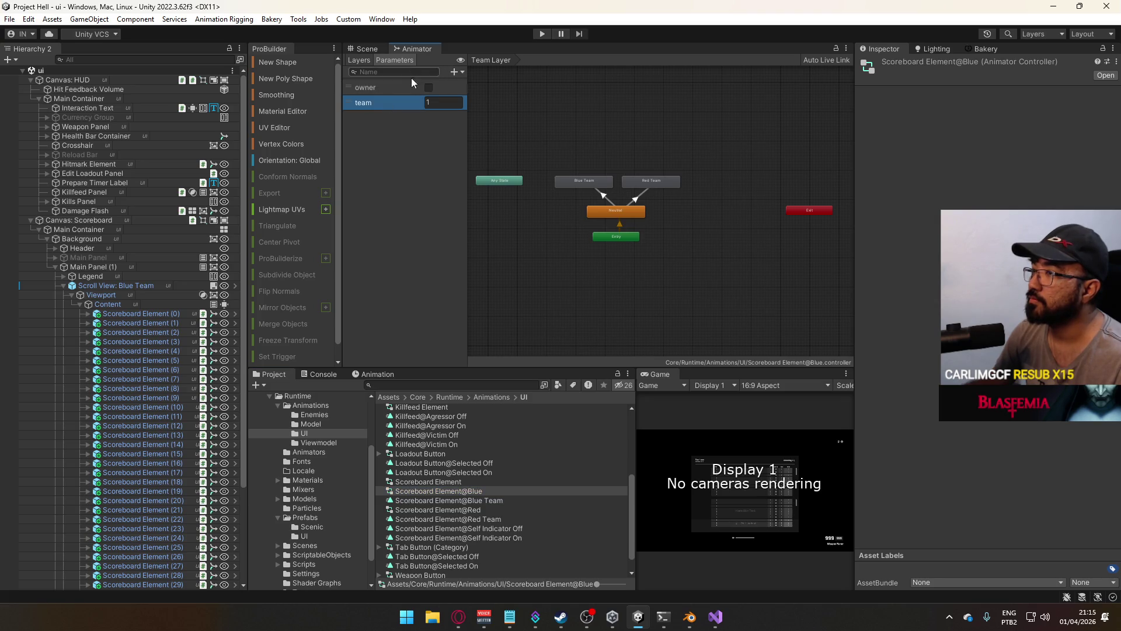
pyautogui.press('Delete')
pyautogui.press('Return')
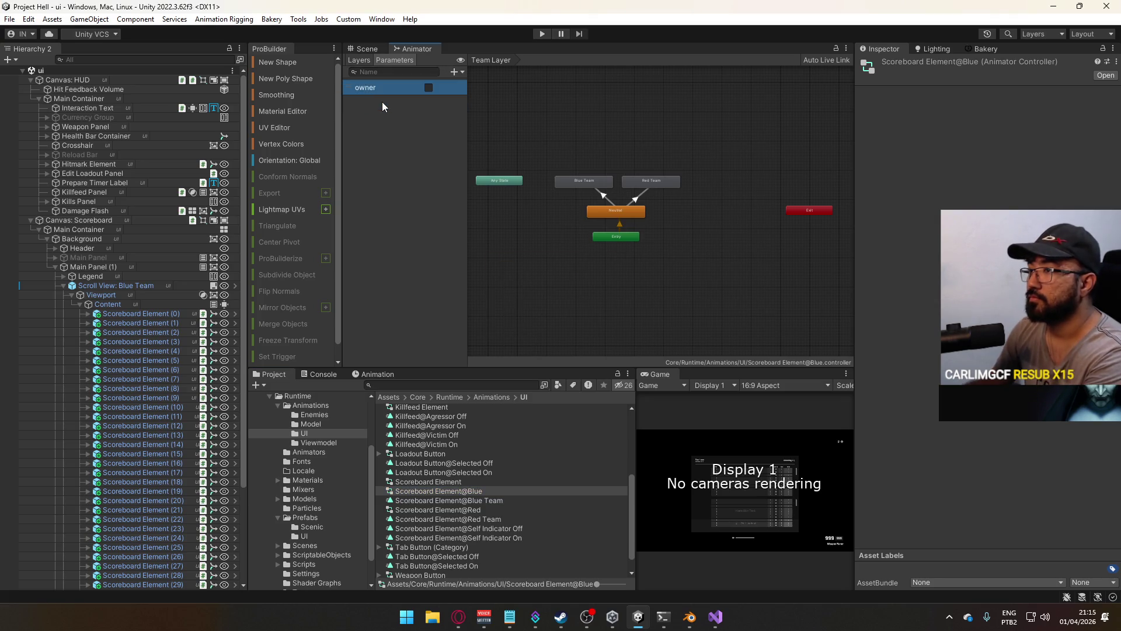
pyautogui.keyDown('ctrl'); pyautogui.click(465, 510); pyautogui.keyUp('ctrl')
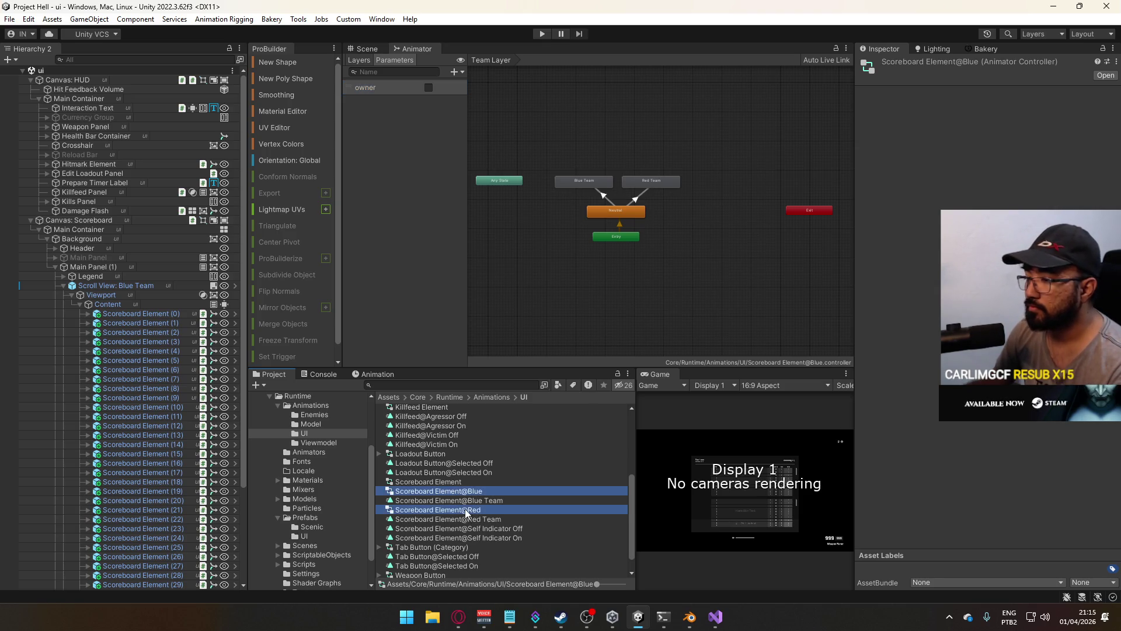
pyautogui.press('Delete')
pyautogui.press('Return')
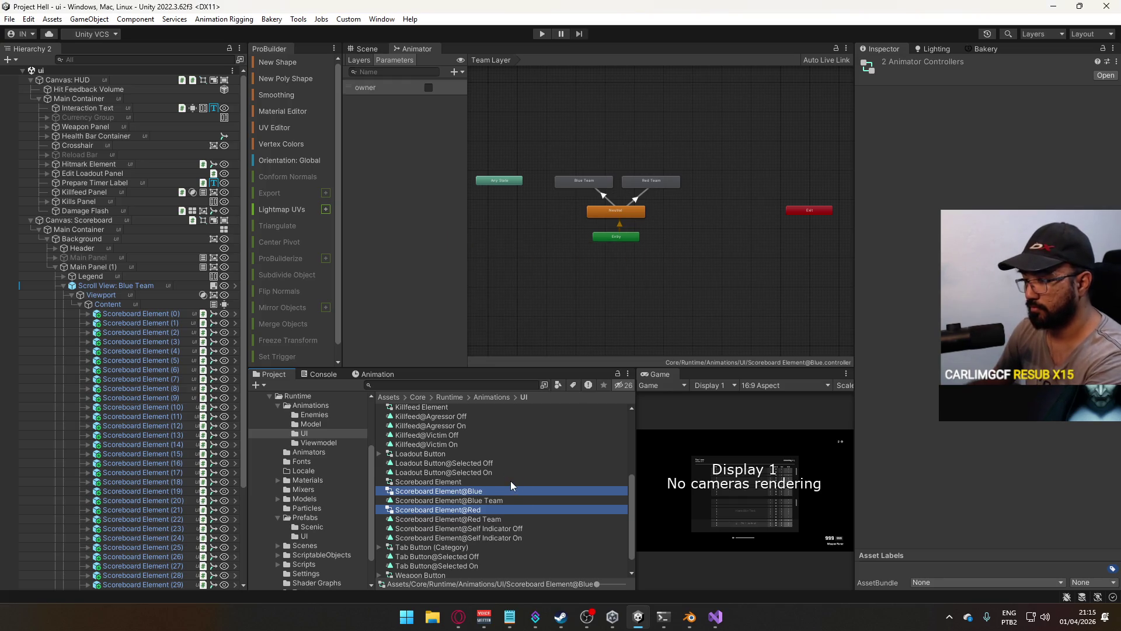
pyautogui.click(510, 481)
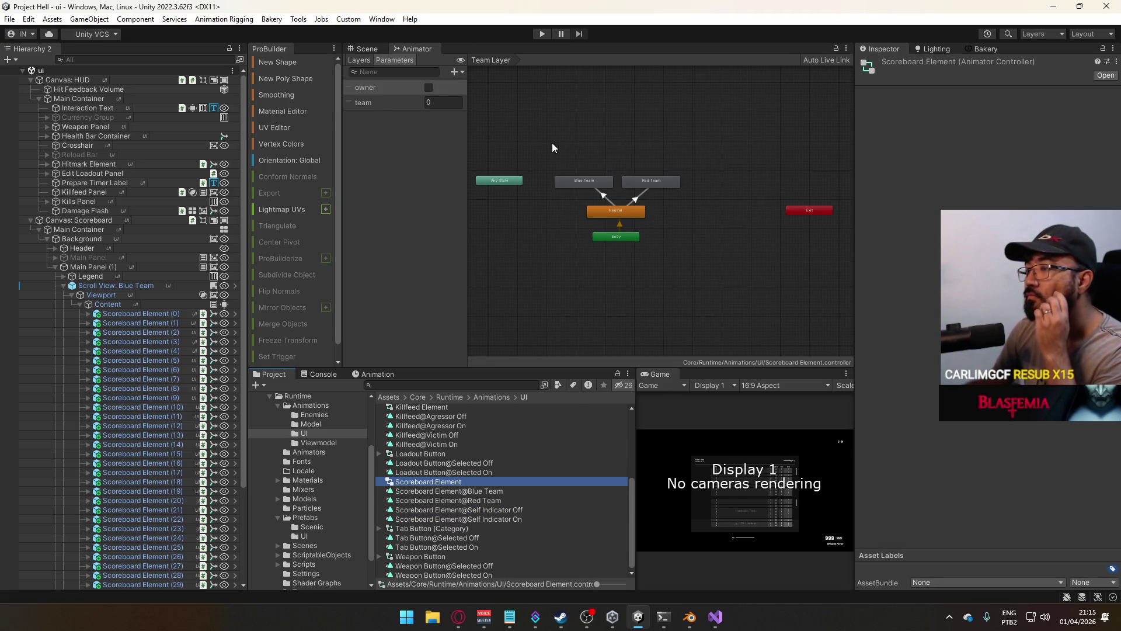
# Step: Duplicate the Blue Team clip and name the copy Scoreboard Element@Team Neutral
pyautogui.click(495, 494)
pyautogui.hotkey('ctrl', 'd')
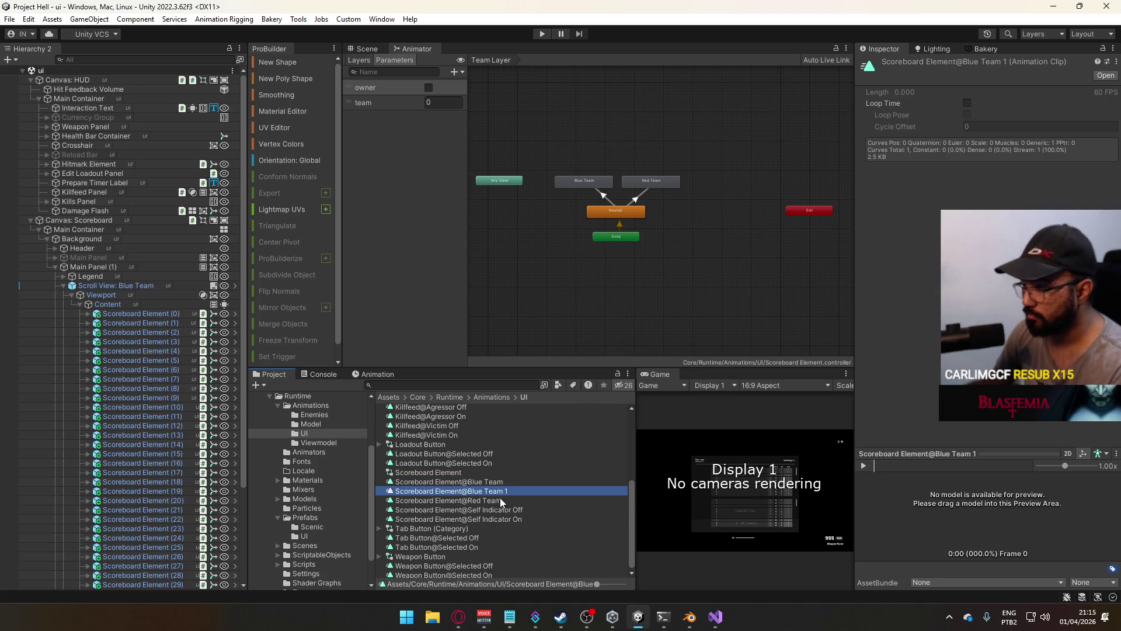
pyautogui.click(481, 491)
pyautogui.moveTo(468, 490); pyautogui.dragTo(516, 490)
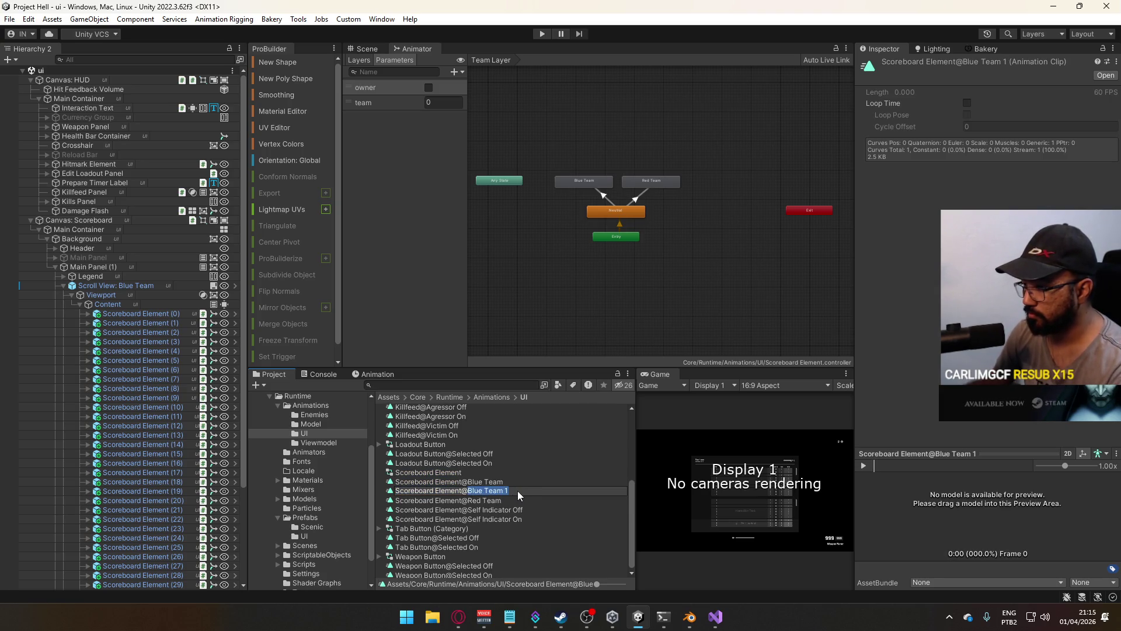
pyautogui.write('T')
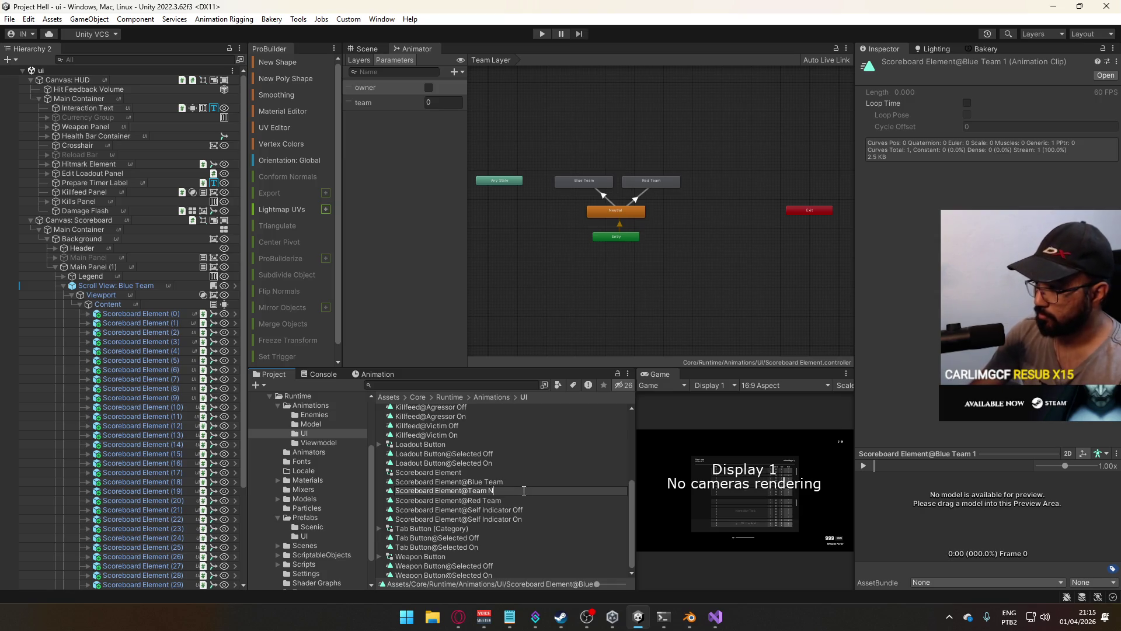
pyautogui.write('al')
pyautogui.press('Return')
pyautogui.click(524, 490)
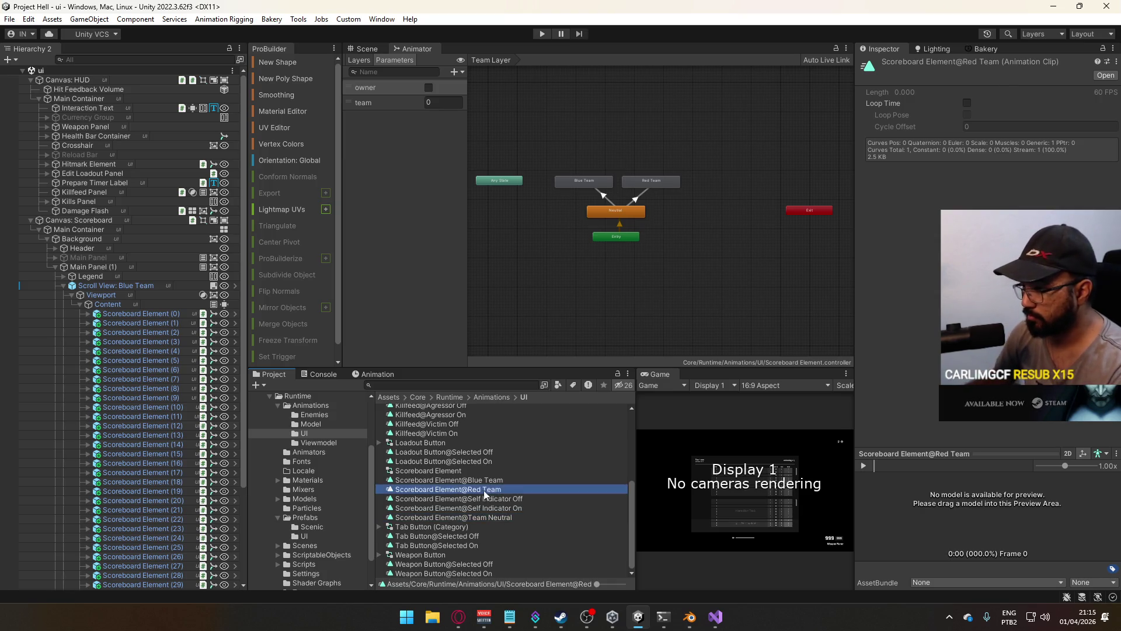
pyautogui.click(477, 494)
pyautogui.moveTo(468, 489); pyautogui.dragTo(500, 487)
pyautogui.write('Tea')
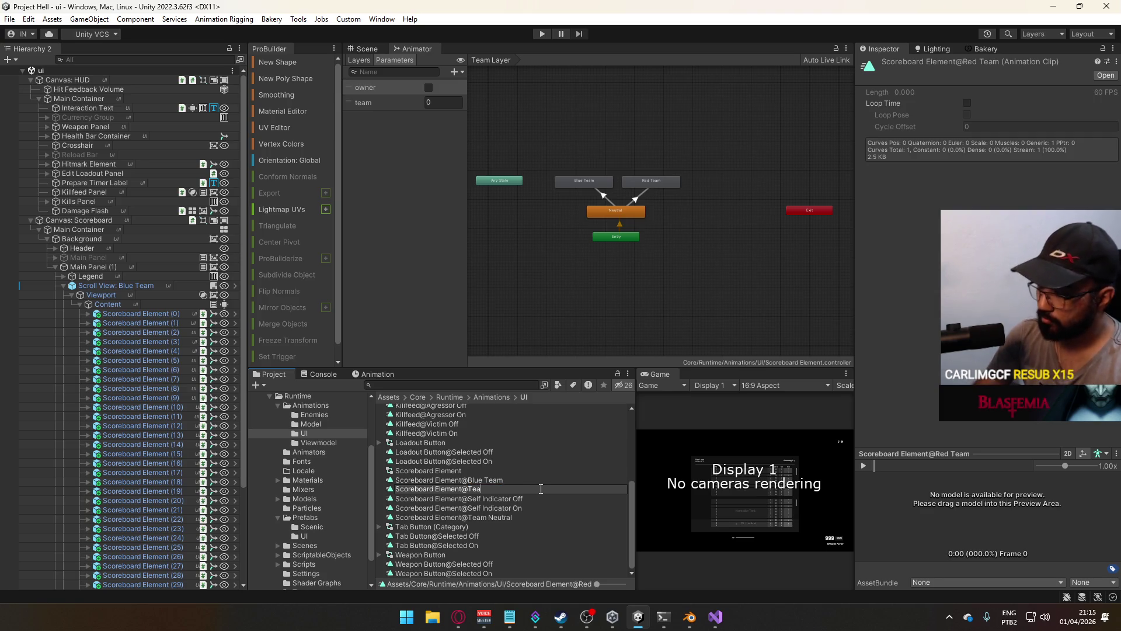
pyautogui.write('d')
pyautogui.press('Return')
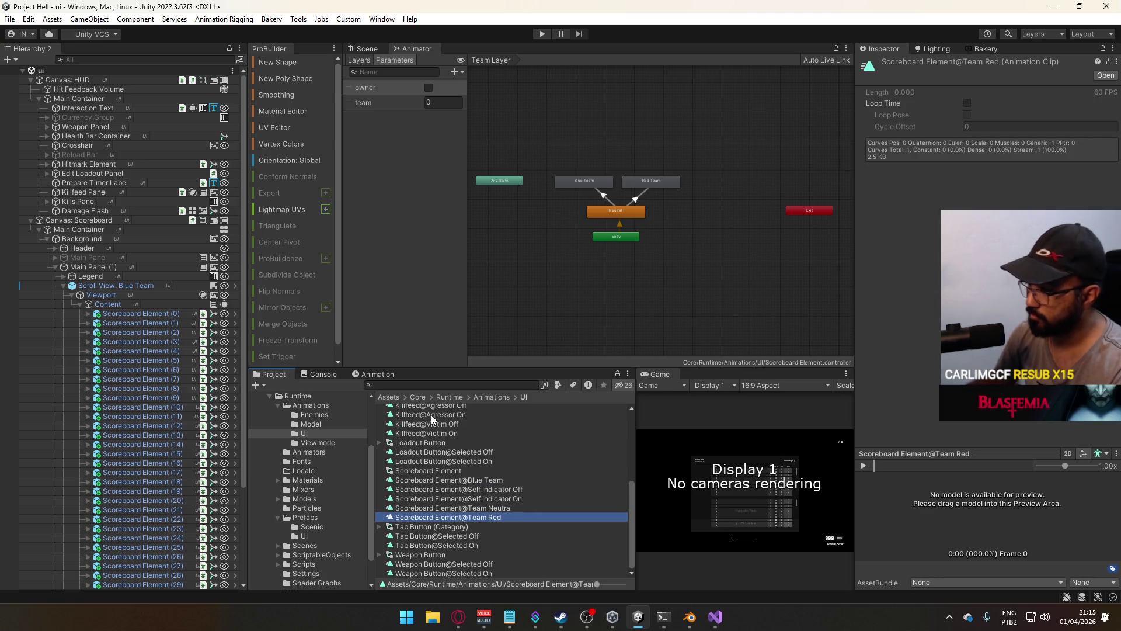
pyautogui.click(473, 481)
pyautogui.click(469, 483)
pyautogui.moveTo(467, 480); pyautogui.dragTo(533, 478)
pyautogui.write('Team Blu')
pyautogui.write('e')
pyautogui.press('Return')
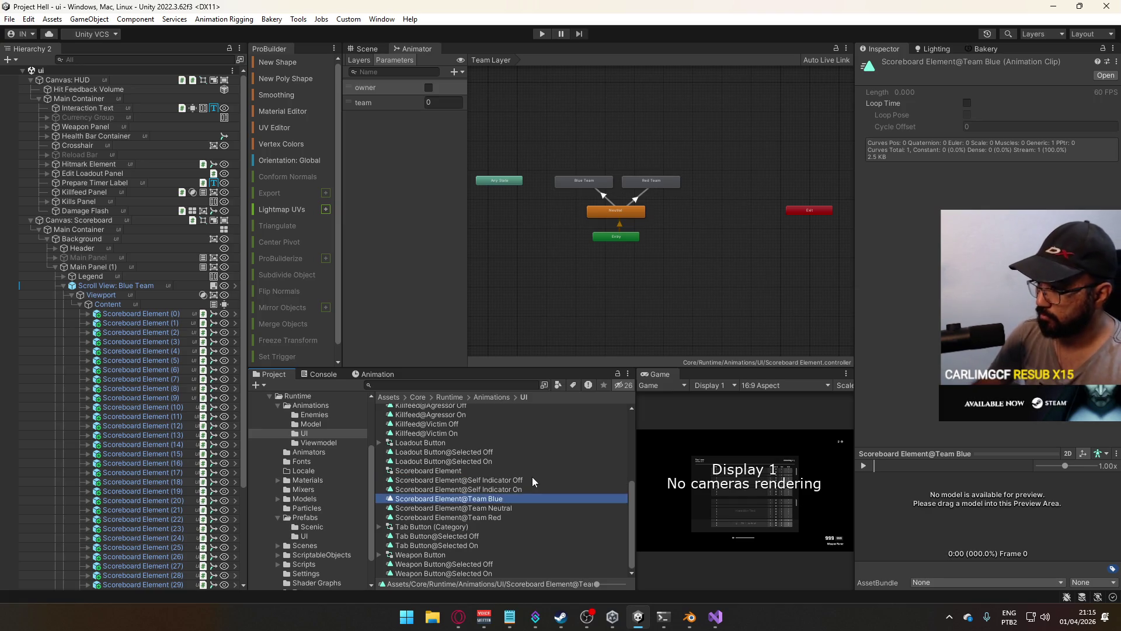
# Step: Create an Animator Override Controller named Scoreboard Element@Red Team
pyautogui.rightClick(462, 471)
pyautogui.moveTo(534, 115)
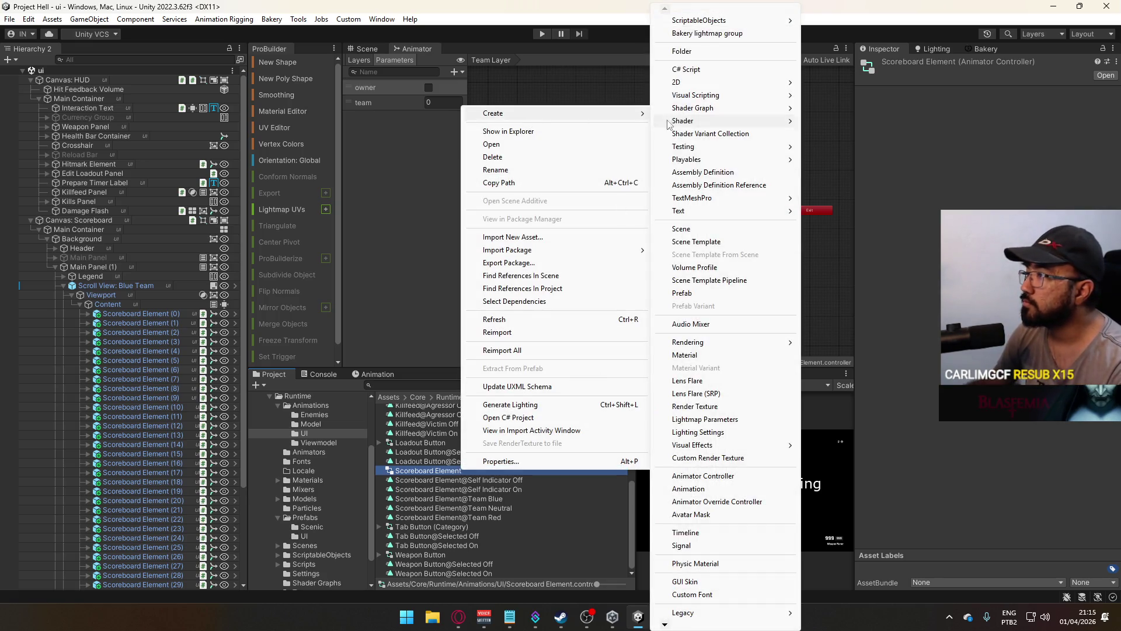
pyautogui.click(717, 501)
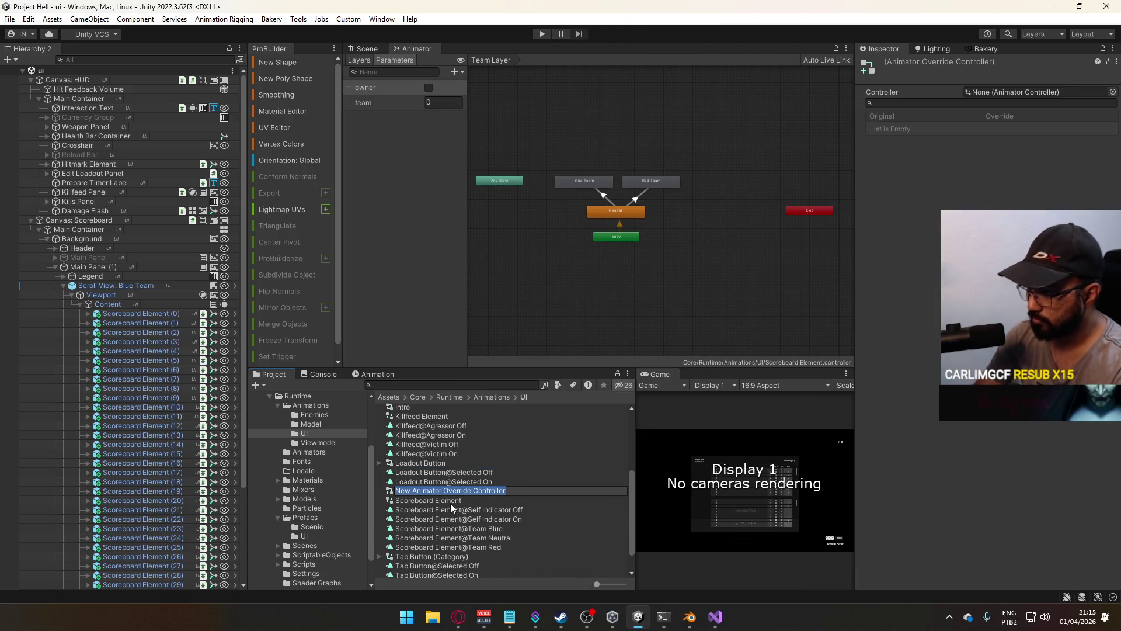
pyautogui.write('Scoreboard Element@')
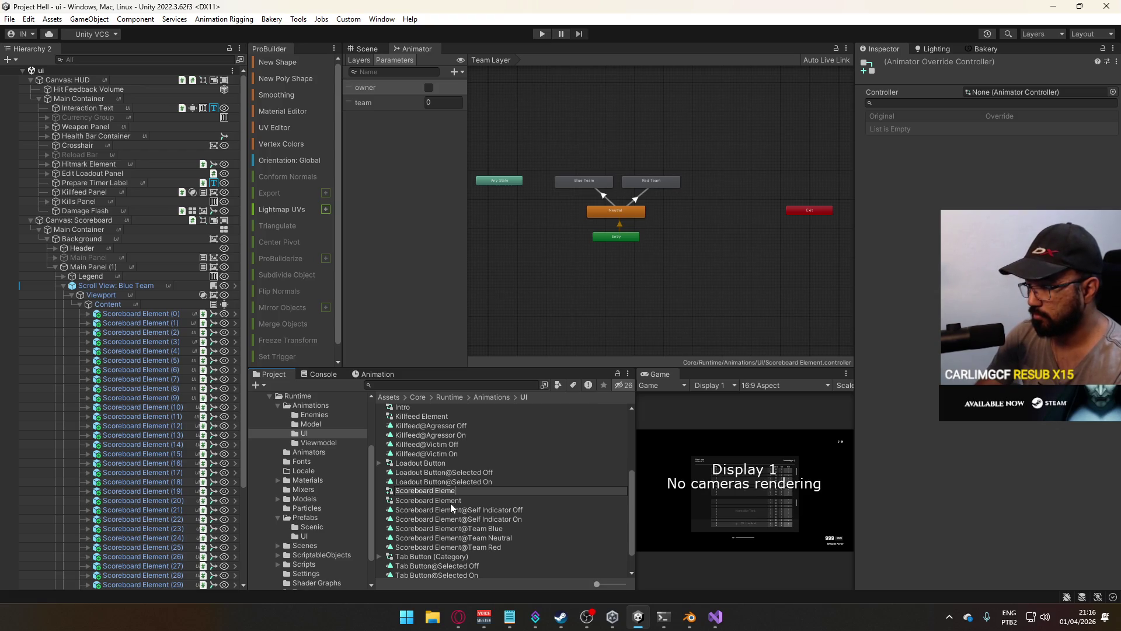
pyautogui.write('Red ')
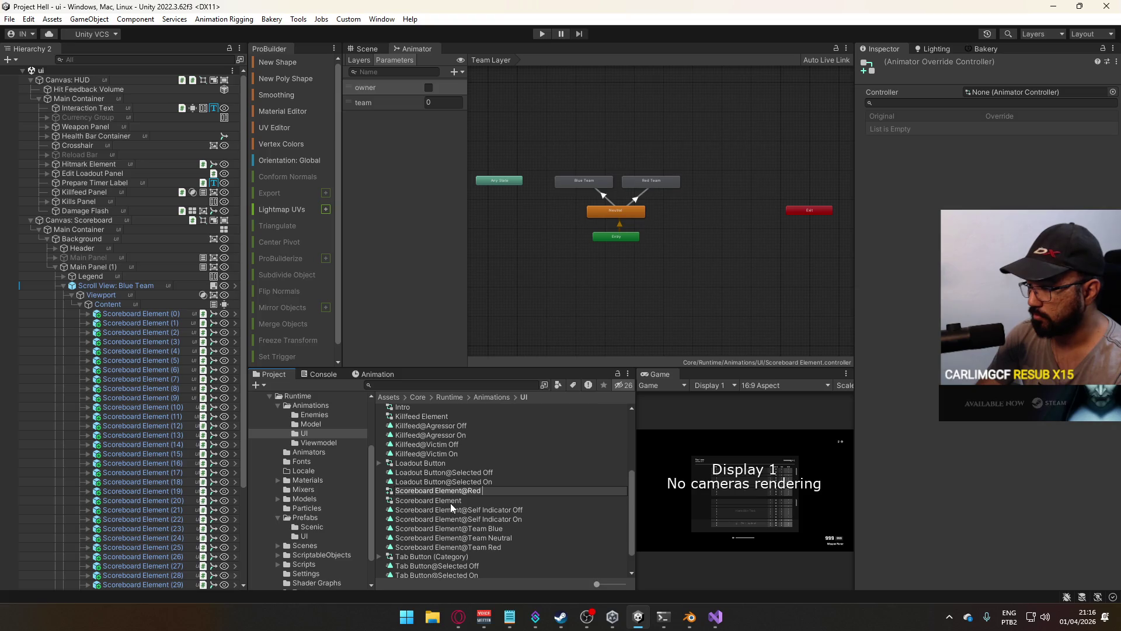
pyautogui.write('Team')
pyautogui.press('Return')
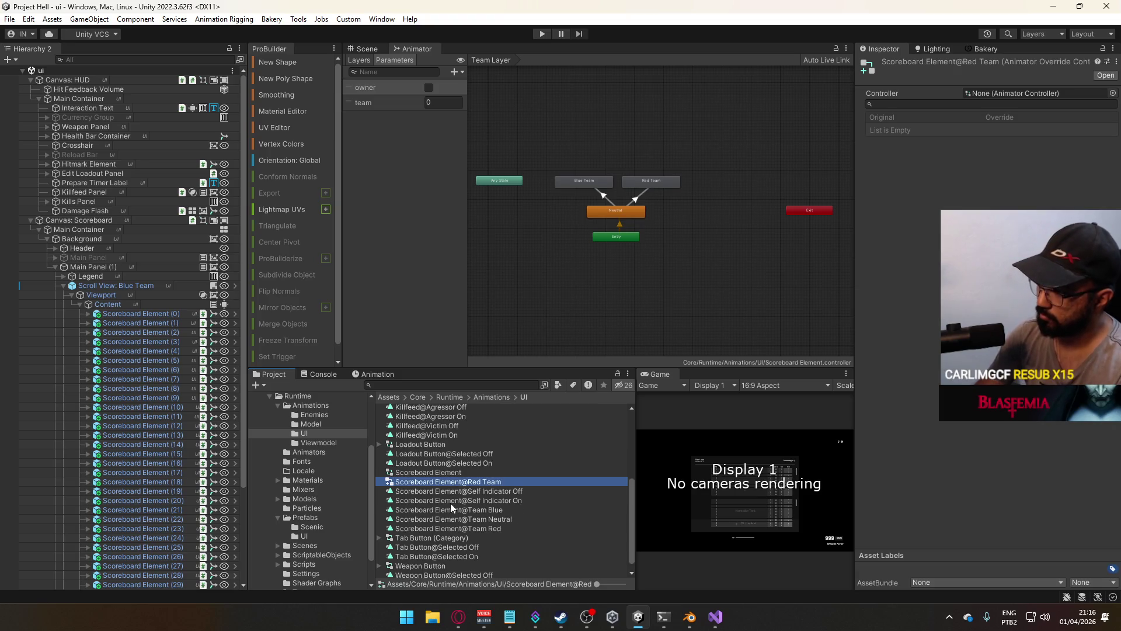
# Step: Duplicate it and rename the copy Scoreboard Element@Blue Team
pyautogui.hotkey('ctrl', 'd')
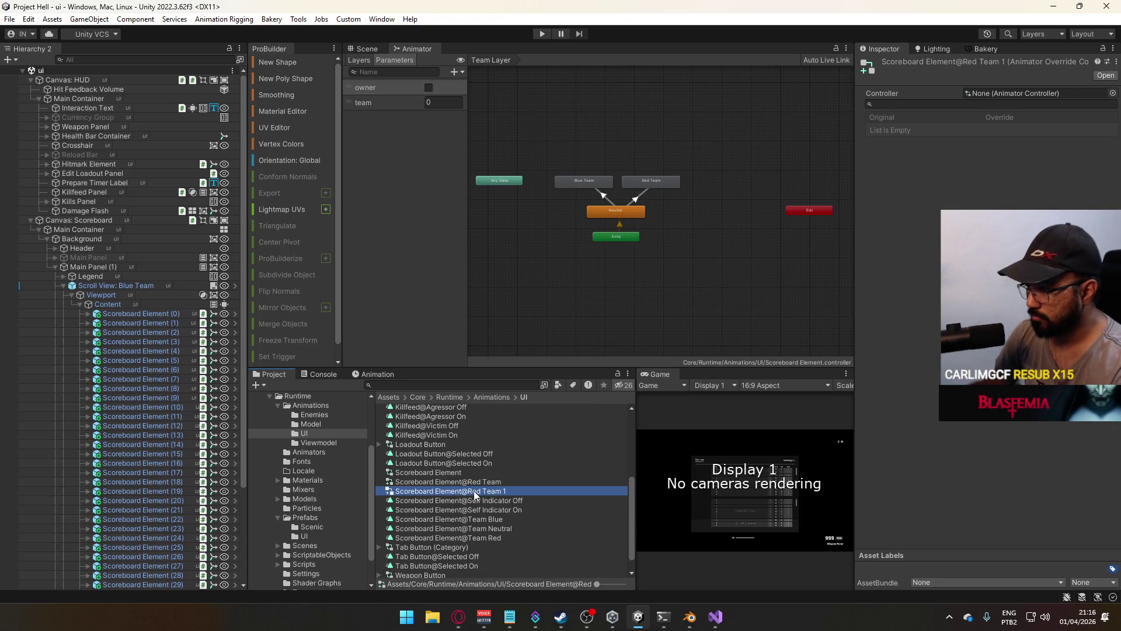
pyautogui.press('F2')
pyautogui.moveTo(468, 491); pyautogui.dragTo(545, 493)
pyautogui.write('Blue')
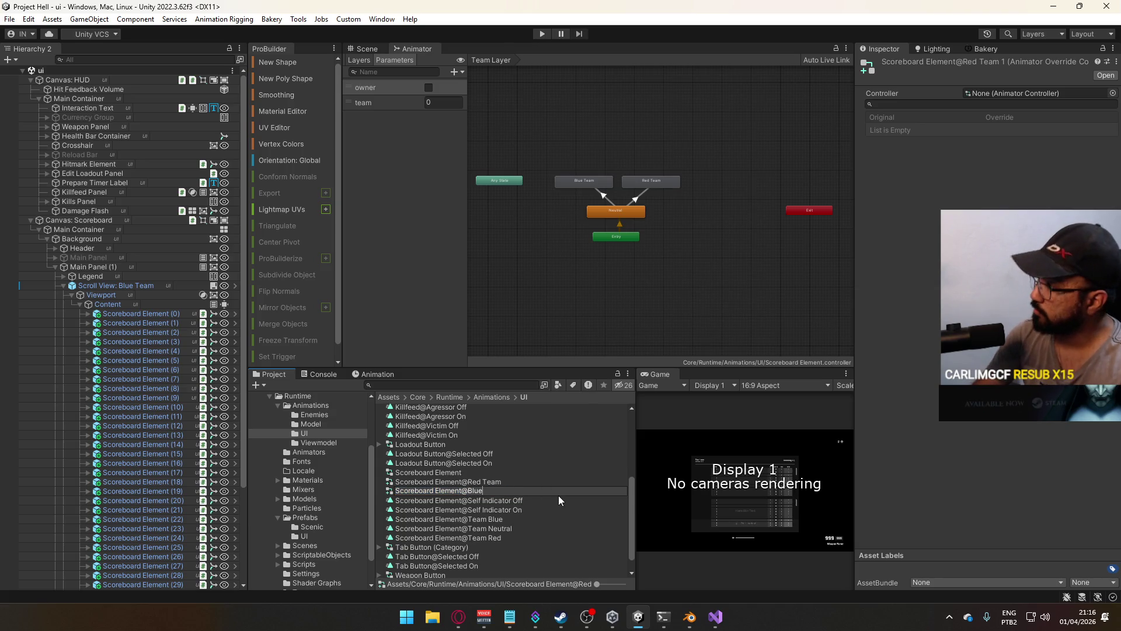
pyautogui.write(' Team')
pyautogui.press('Return')
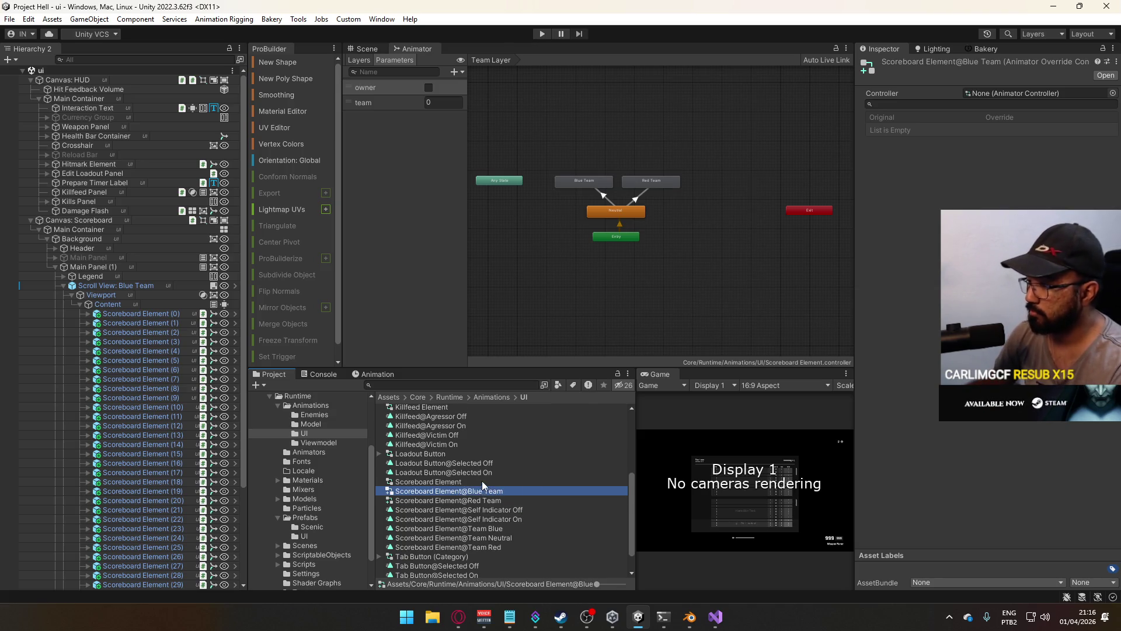
pyautogui.click(482, 481)
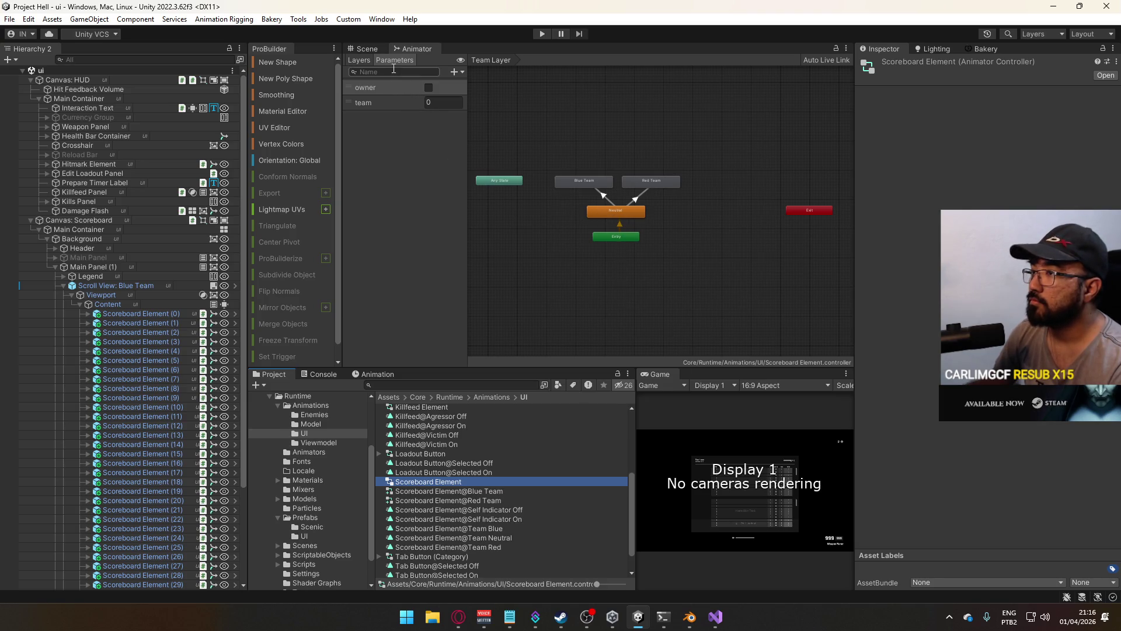
# Step: Delete the Blue Team and Red Team states and the team parameter from Scoreboard Element
pyautogui.doubleClick(375, 105)
pyautogui.press('BackSpace')
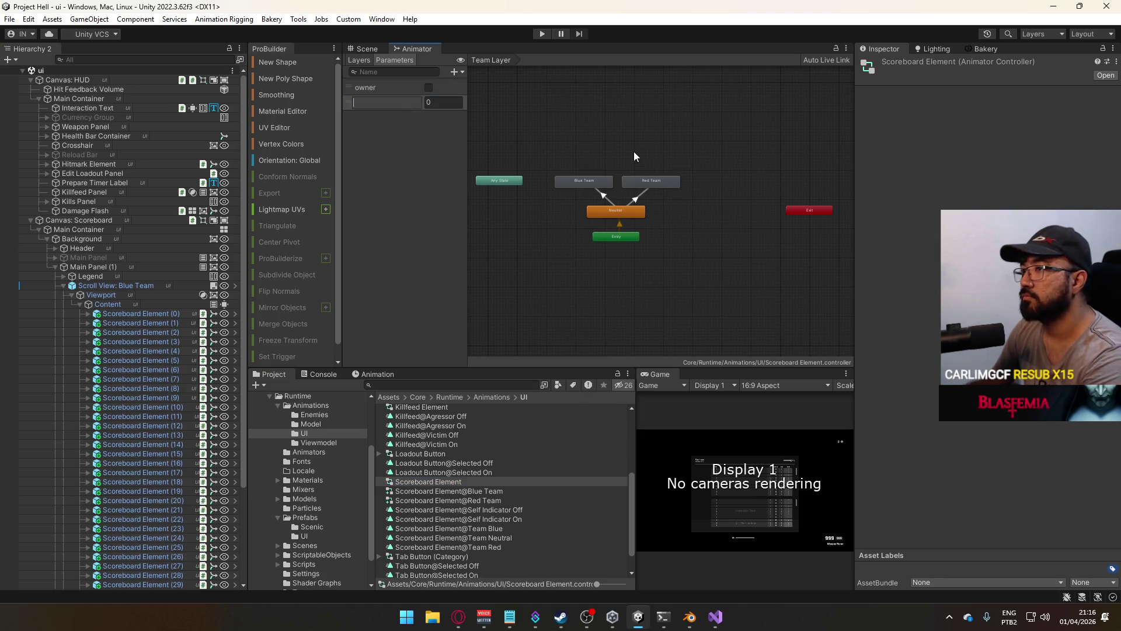
pyautogui.click(634, 153)
pyautogui.moveTo(677, 192); pyautogui.dragTo(587, 173)
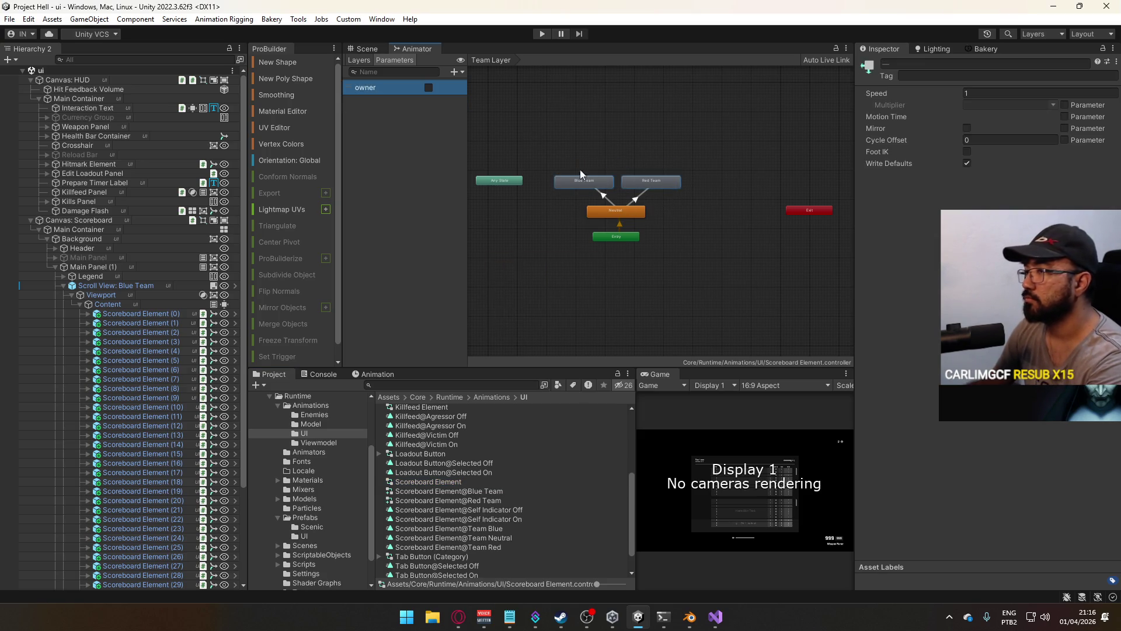
pyautogui.hotkey('ctrl', 'z')
pyautogui.moveTo(531, 153); pyautogui.dragTo(671, 183)
pyautogui.press('Delete')
pyautogui.click(407, 106)
pyautogui.press('Delete')
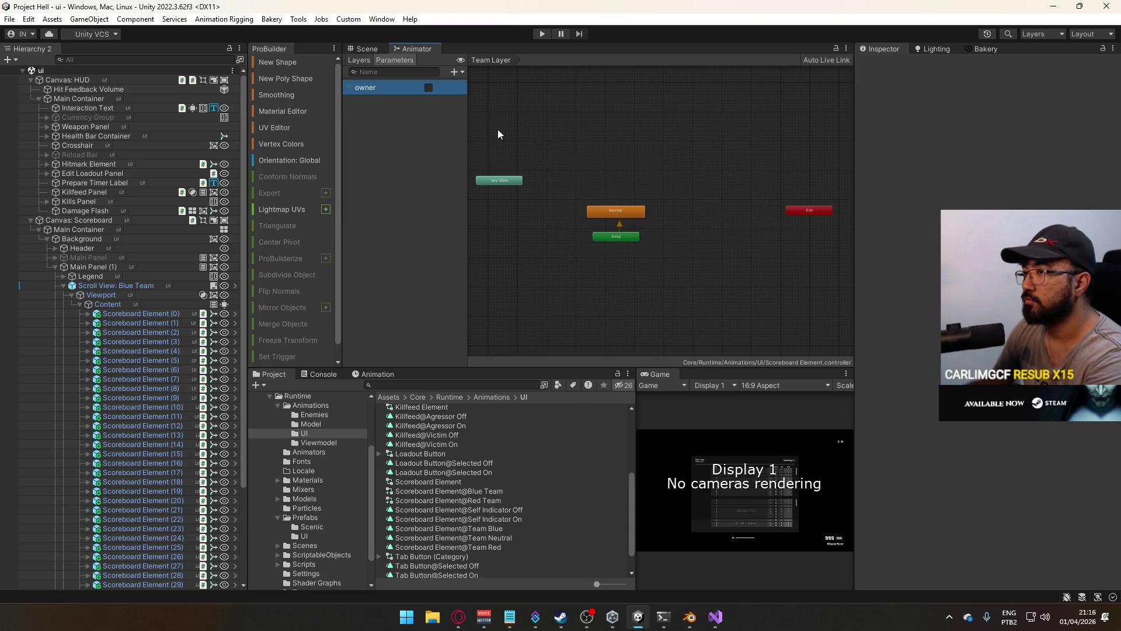
# Step: Rename the Neutral state to Team Config and set its motion to Scoreboard Element@Team Neutral
pyautogui.click(611, 208)
pyautogui.click(983, 66)
pyautogui.write('Tea')
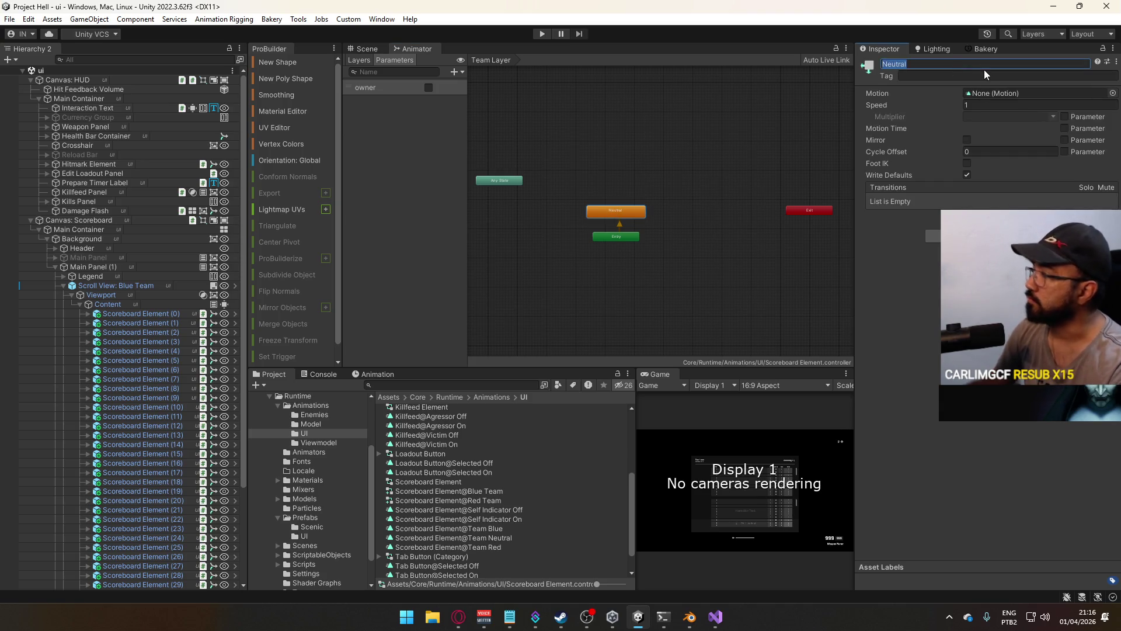
pyautogui.write('m Config')
pyautogui.press('Return')
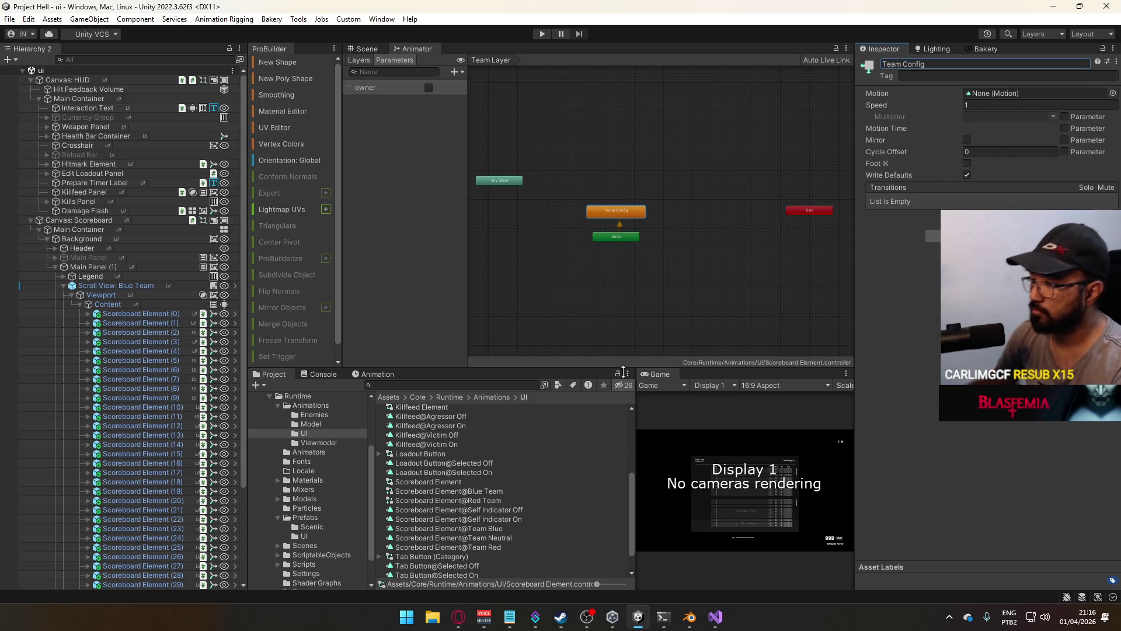
pyautogui.moveTo(506, 537)
pyautogui.mouseDown()
pyautogui.moveTo(817, 263)
pyautogui.moveTo(1035, 94)
pyautogui.mouseUp()
pyautogui.scroll(3, 636, 219)
pyautogui.scroll(1, 639, 218)
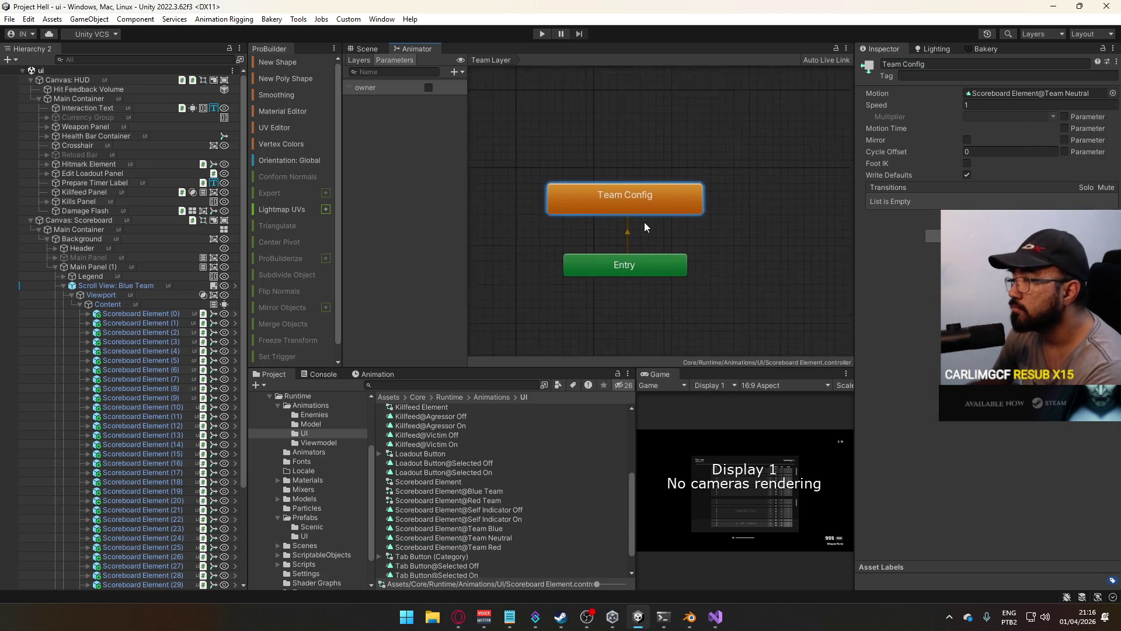
pyautogui.scroll(-3, 630, 251)
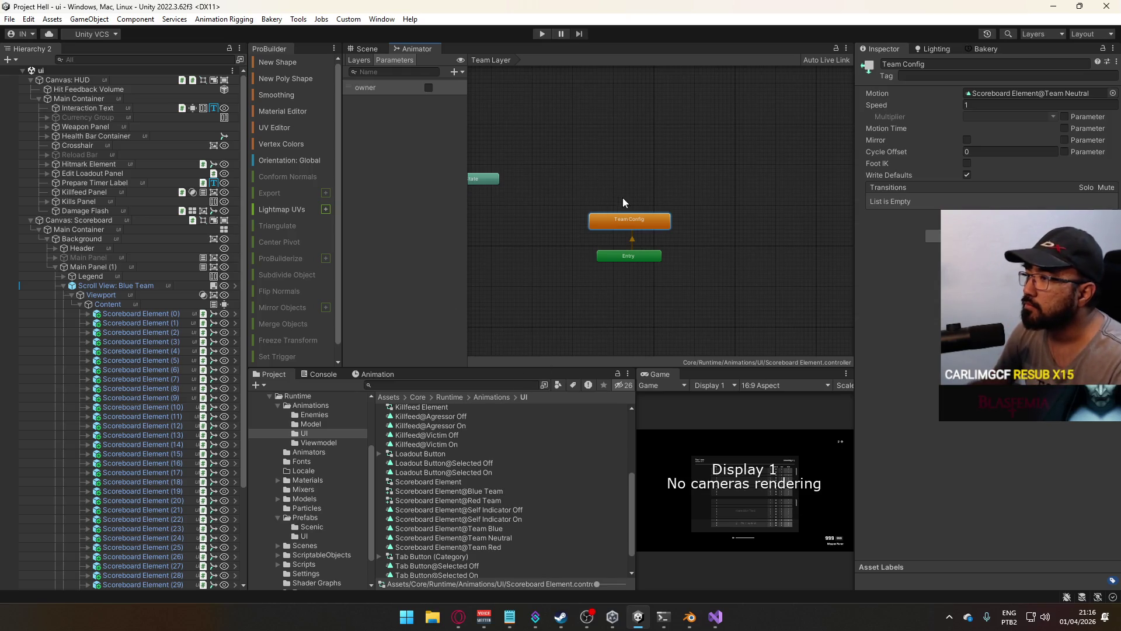
# Step: Show the animator's layers and review the Self Indicator and Team Layer
pyautogui.click(363, 62)
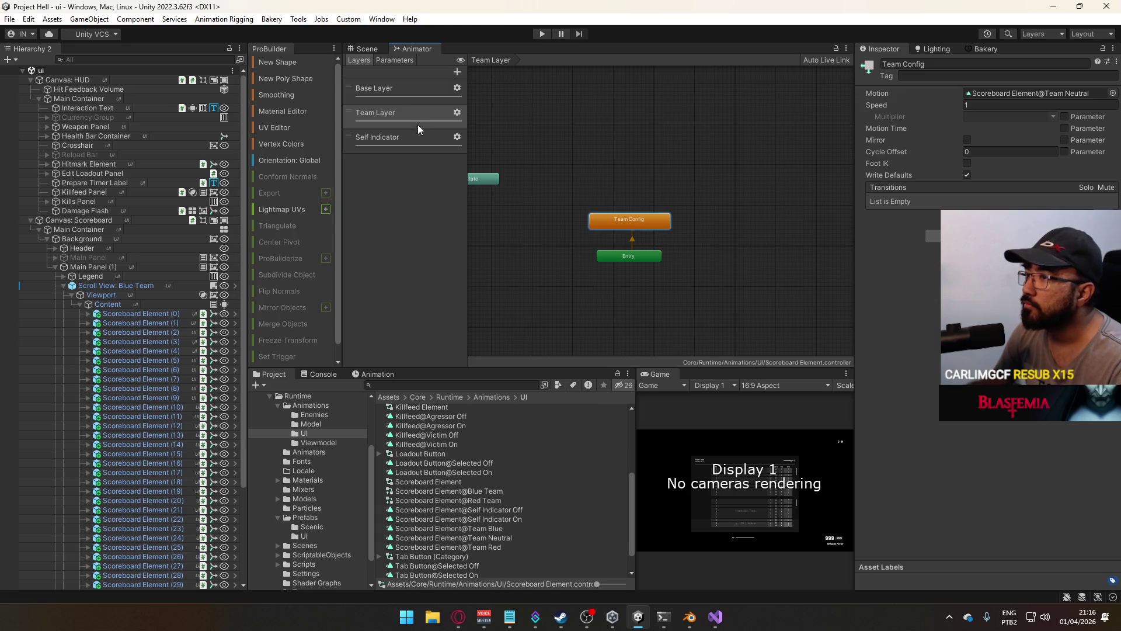
pyautogui.click(406, 139)
pyautogui.click(402, 124)
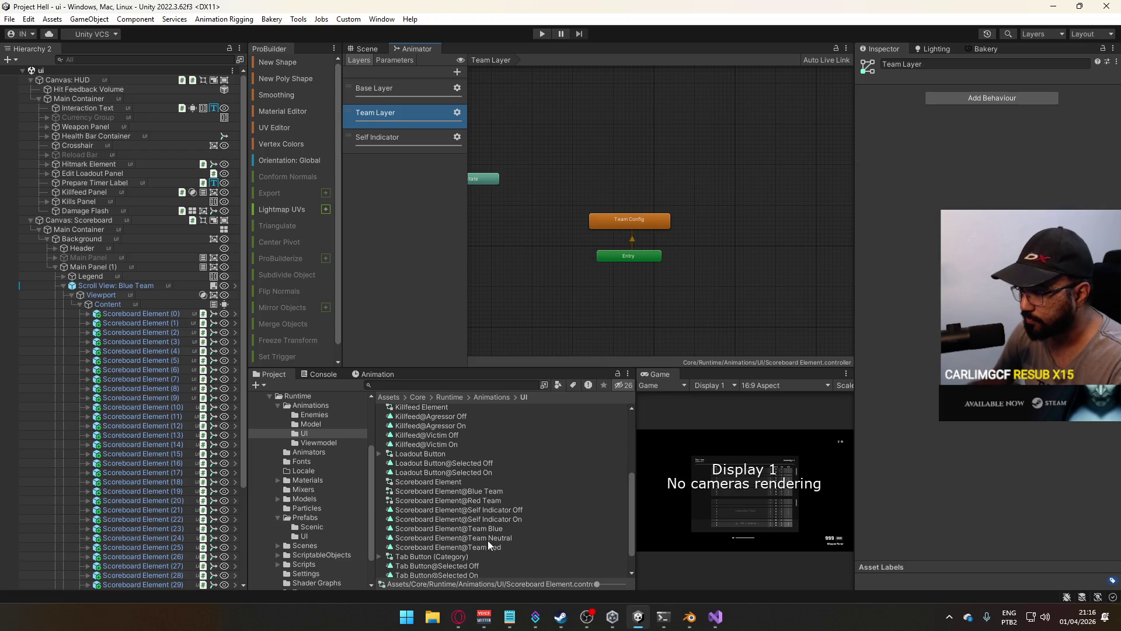
# Step: Set Scoreboard Element as the base controller of the Red Team and Blue Team overrides
pyautogui.click(485, 501)
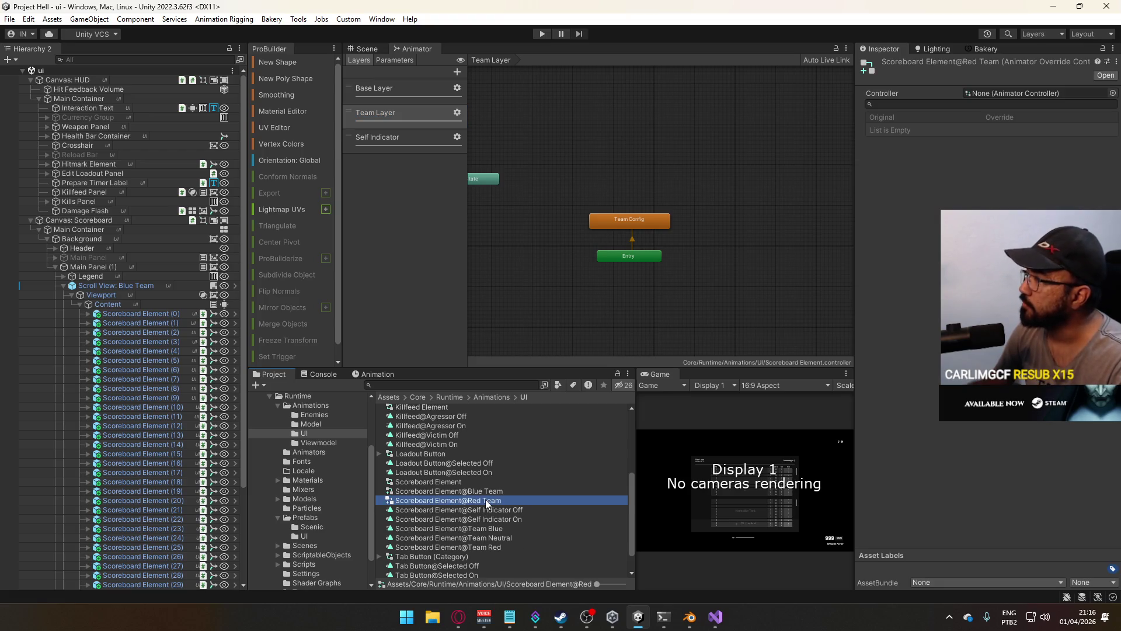
pyautogui.moveTo(496, 548)
pyautogui.mouseDown()
pyautogui.moveTo(519, 531)
pyautogui.moveTo(502, 501)
pyautogui.moveTo(460, 486)
pyautogui.moveTo(994, 129)
pyautogui.moveTo(1000, 93)
pyautogui.mouseUp()
pyautogui.moveTo(502, 499)
pyautogui.mouseDown()
pyautogui.moveTo(482, 492)
pyautogui.moveTo(995, 173)
pyautogui.moveTo(1016, 117)
pyautogui.moveTo(1039, 93)
pyautogui.mouseUp()
pyautogui.scroll(-3, 506, 532)
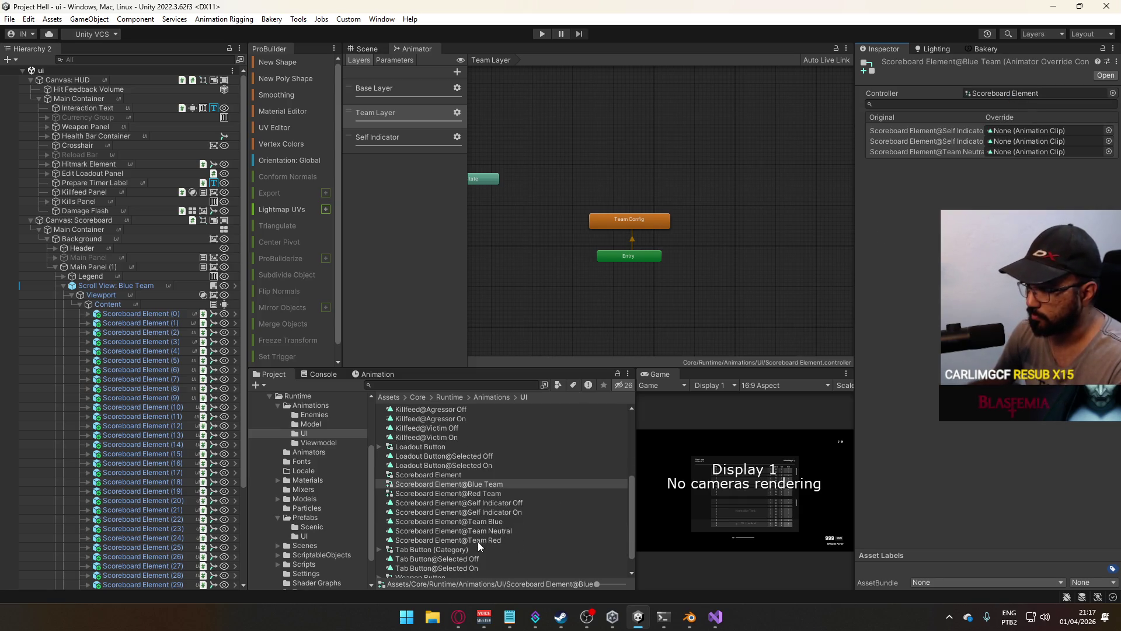
# Step: Override Team Neutral with Team Blue in Blue Team and Team Red in Red Team
pyautogui.click(1004, 131)
pyautogui.moveTo(1003, 130); pyautogui.dragTo(1011, 151)
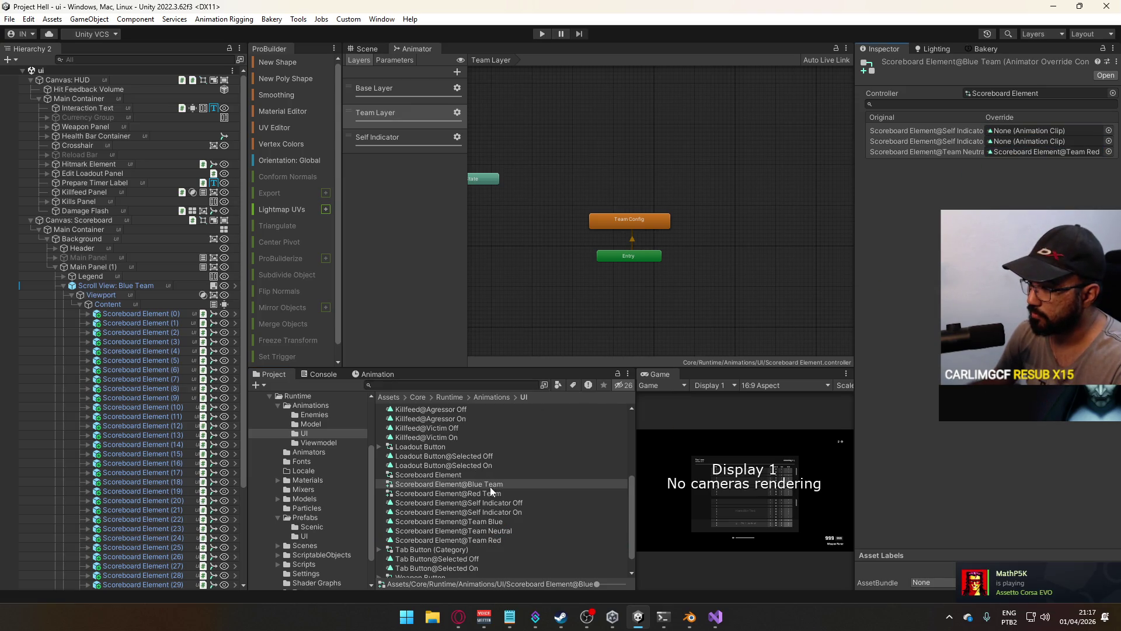
pyautogui.moveTo(494, 521); pyautogui.dragTo(1015, 152)
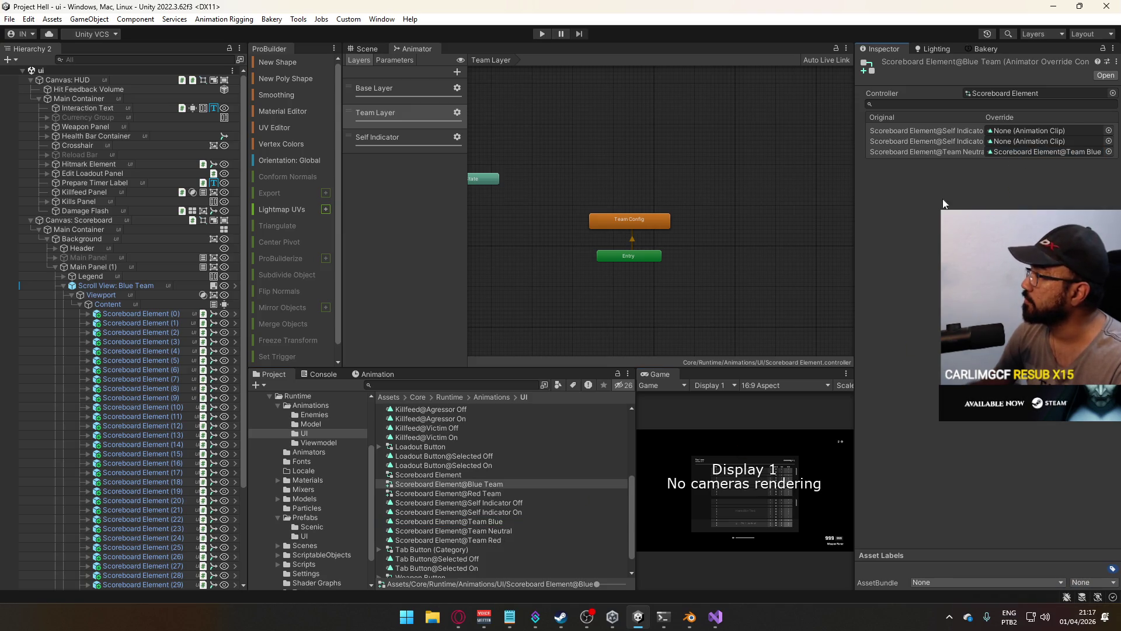
pyautogui.click(496, 494)
pyautogui.moveTo(495, 540)
pyautogui.mouseDown()
pyautogui.moveTo(759, 292)
pyautogui.moveTo(1031, 153)
pyautogui.mouseUp()
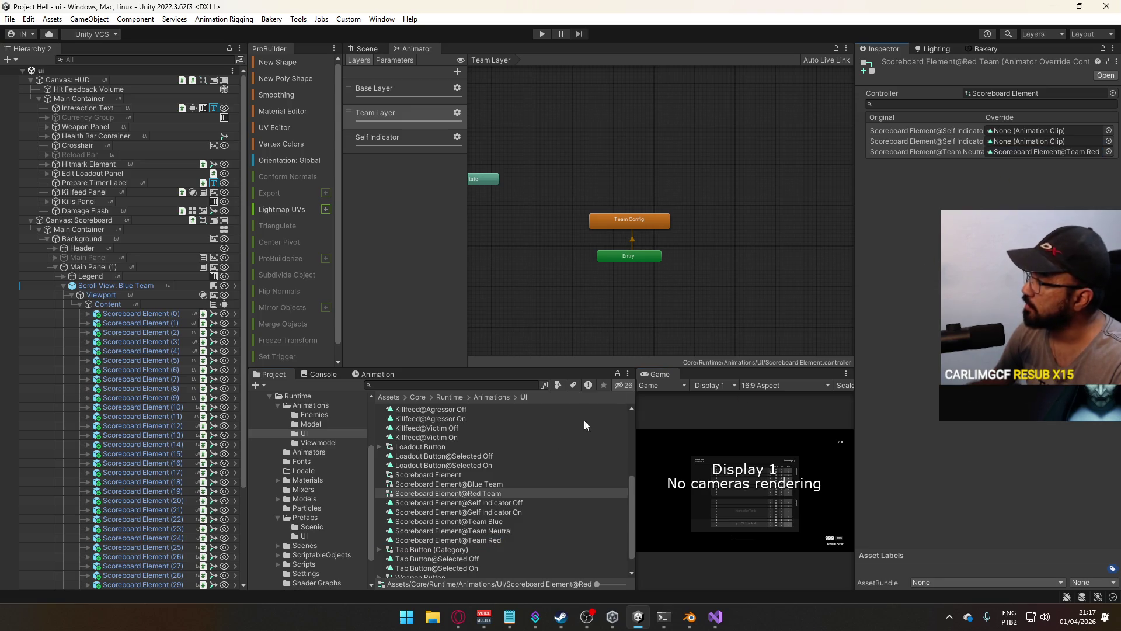
# Step: Compare the team clips and both override controllers to verify their Team Neutral overrides
pyautogui.click(492, 492)
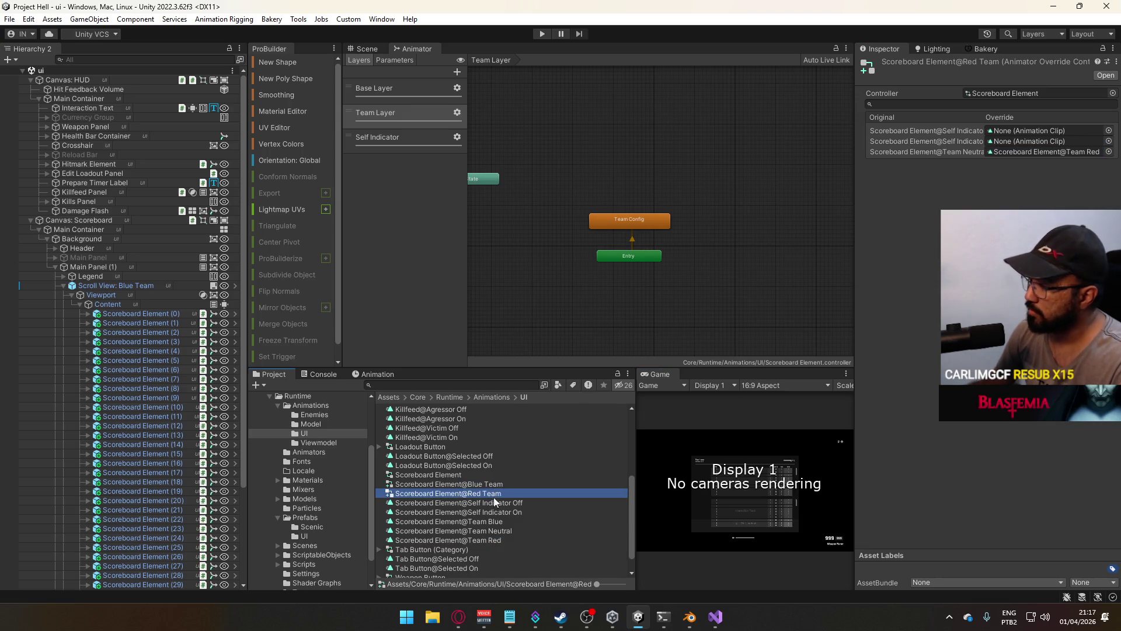
pyautogui.click(495, 540)
pyautogui.click(495, 521)
pyautogui.click(494, 530)
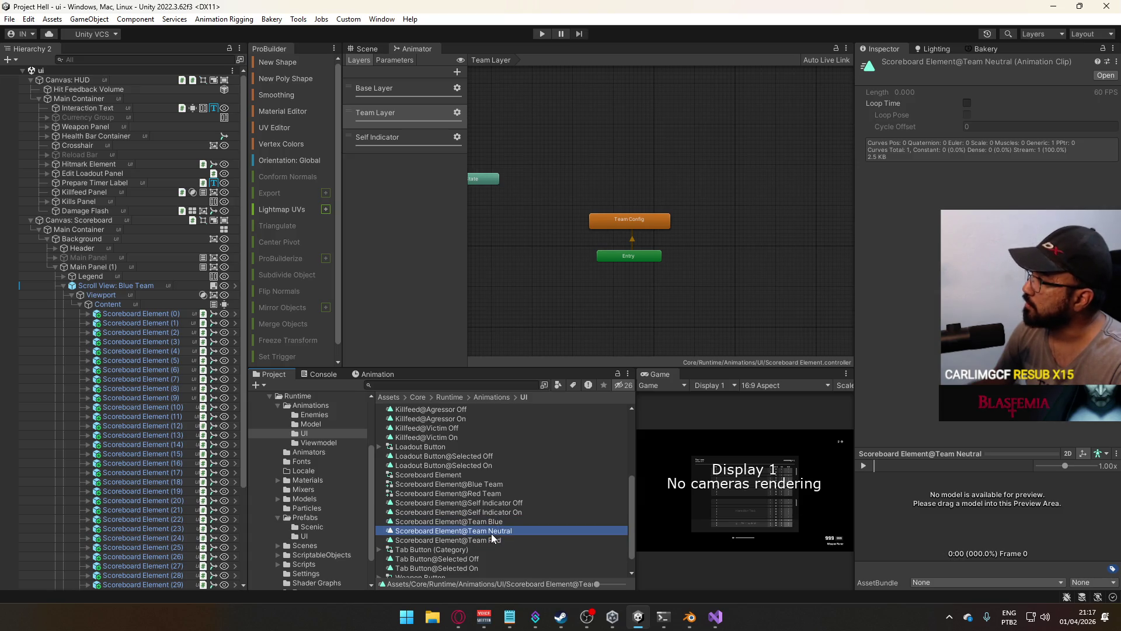
pyautogui.click(493, 485)
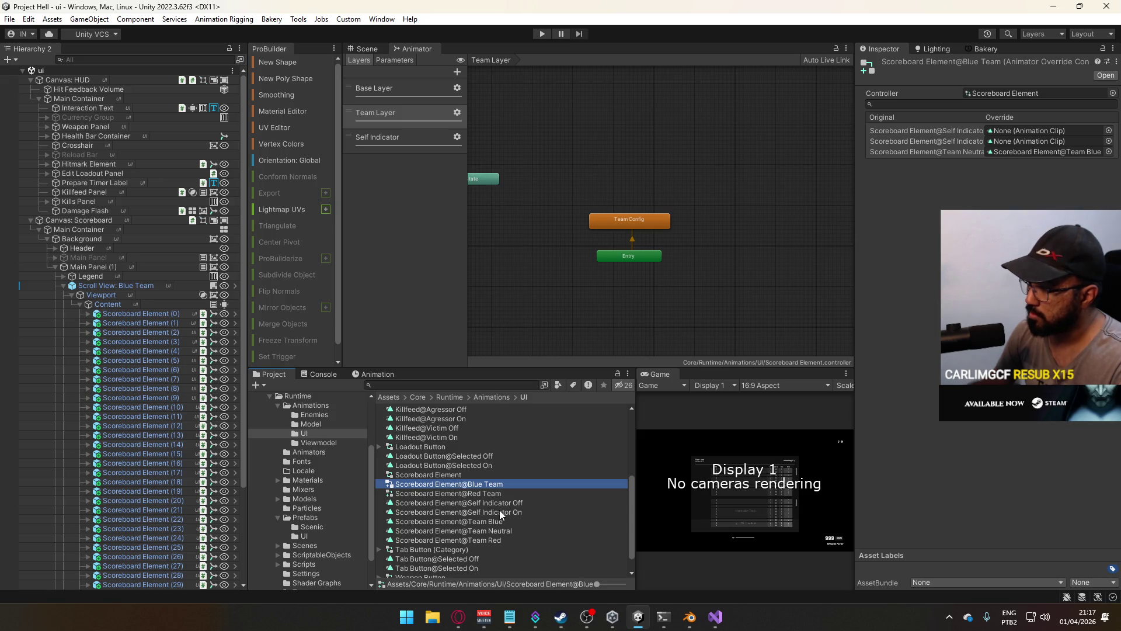
pyautogui.click(468, 492)
pyautogui.click(472, 486)
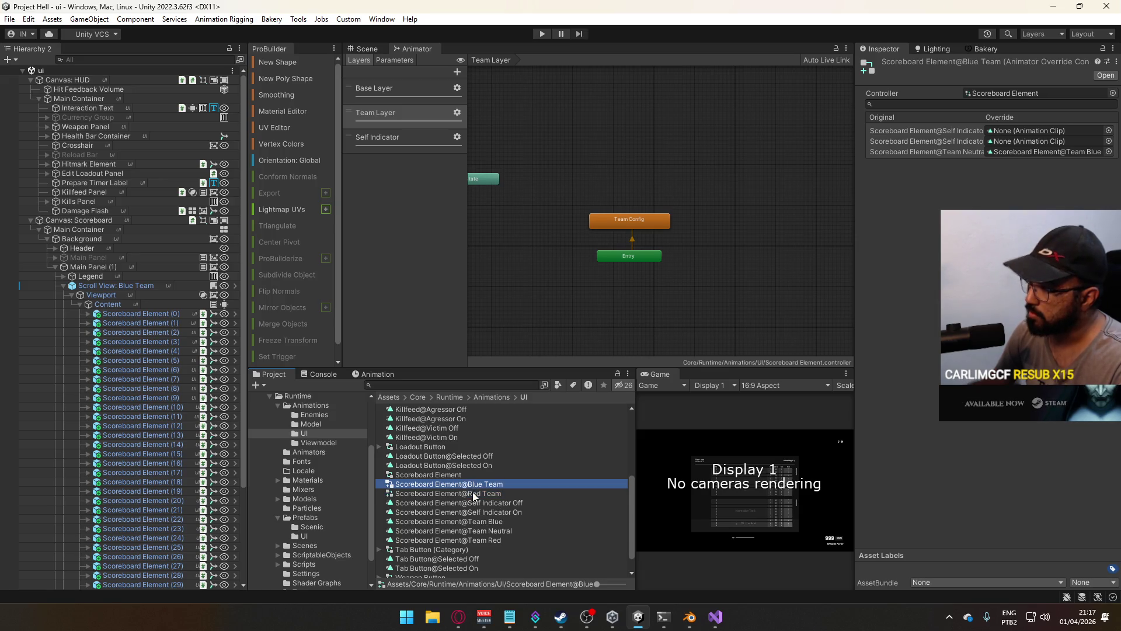
pyautogui.click(472, 491)
pyautogui.click(474, 485)
pyautogui.click(473, 491)
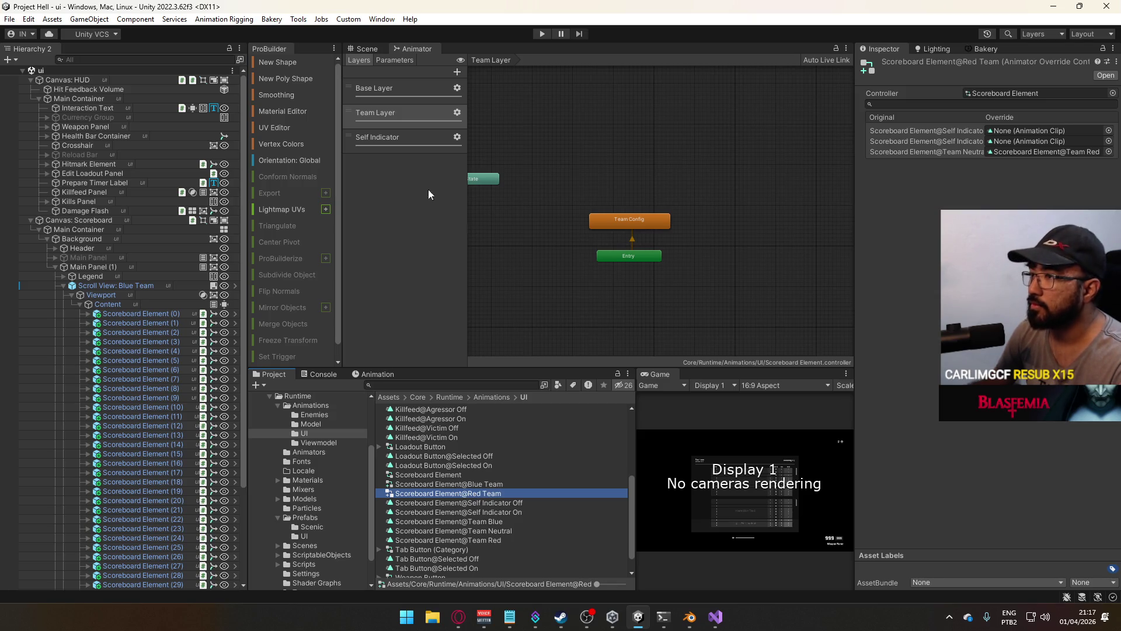
pyautogui.click(145, 314)
pyautogui.scroll(-3, 138, 373)
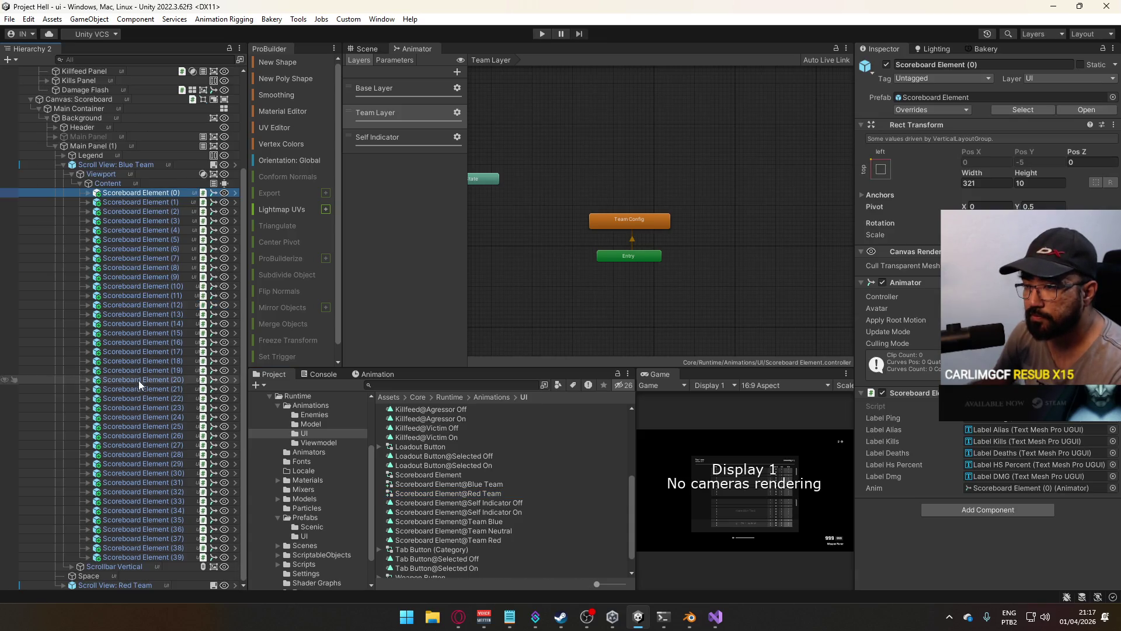
# Step: Delete Blue Team's surplus Scoreboard Elements (32) through (39)
pyautogui.click(168, 556)
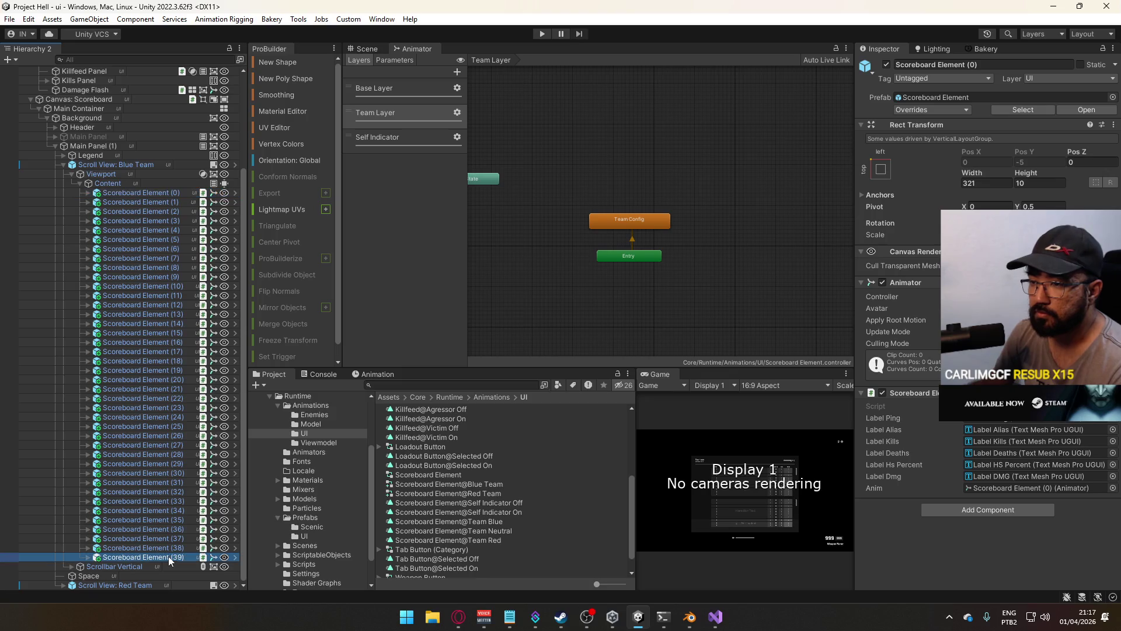
pyautogui.keyDown('shift'); pyautogui.click(173, 380); pyautogui.keyUp('shift')
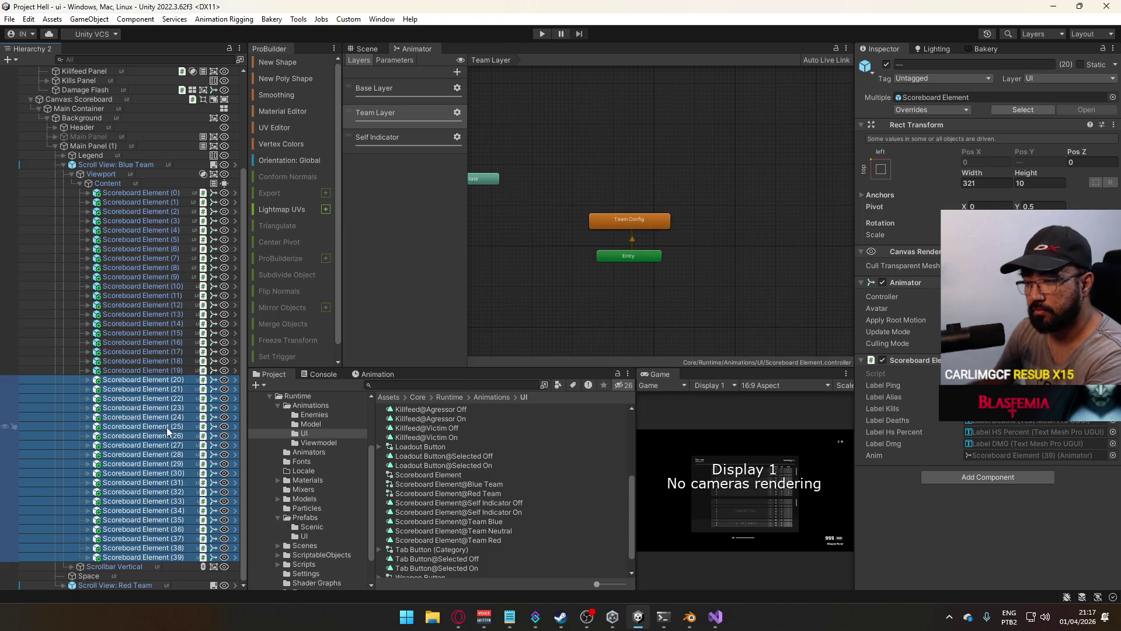
pyautogui.click(166, 557)
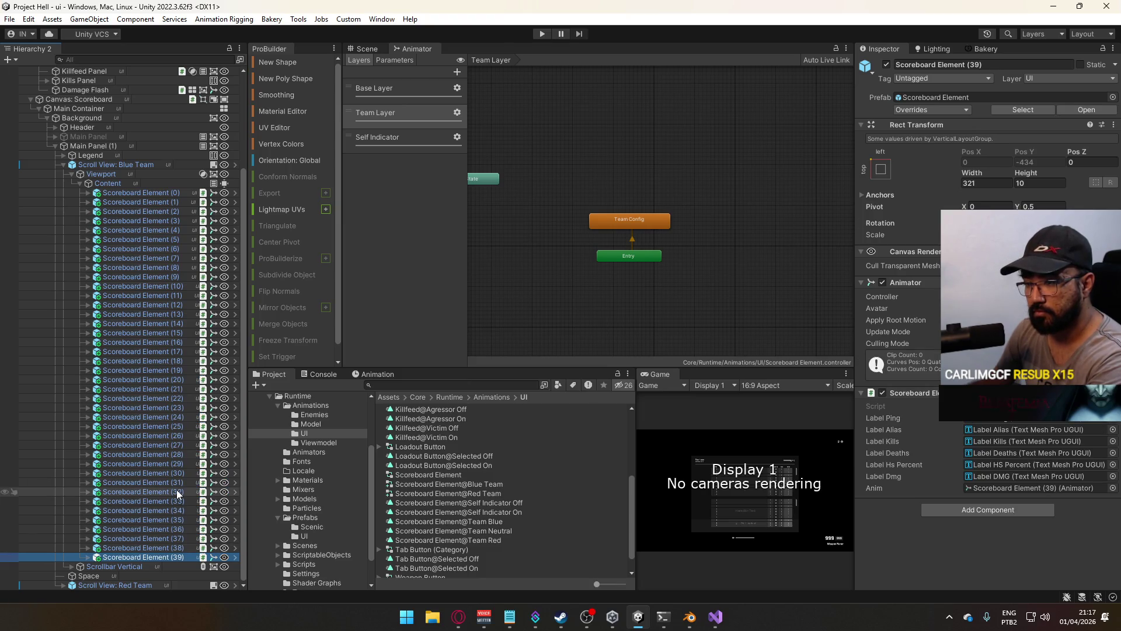
pyautogui.keyDown('shift'); pyautogui.click(176, 491); pyautogui.keyUp('shift')
pyautogui.press('Delete')
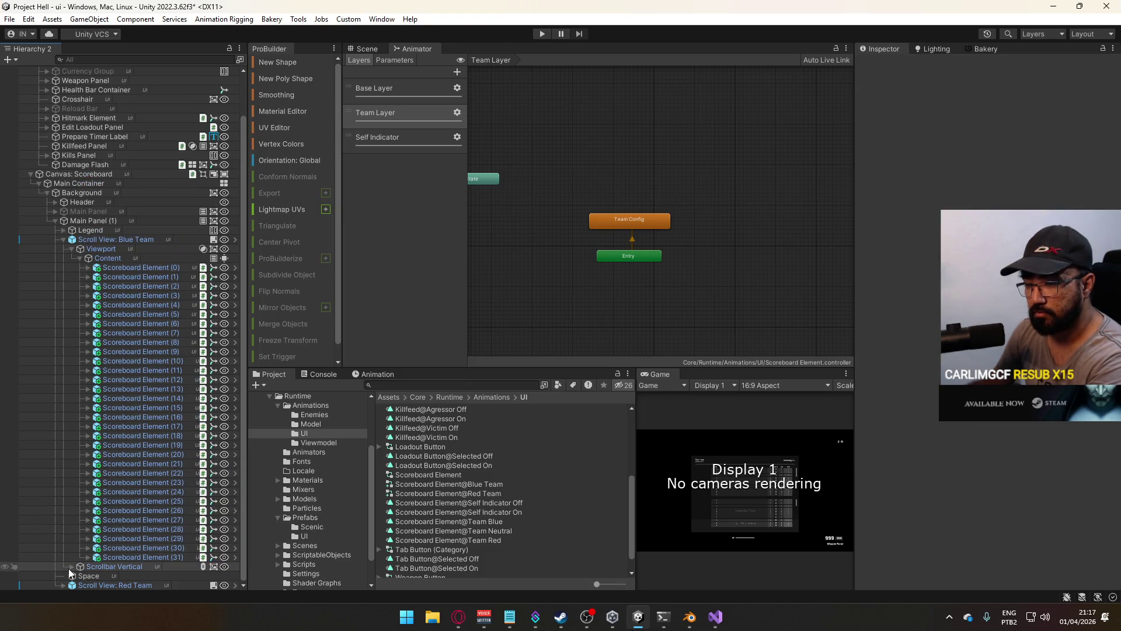
pyautogui.click(71, 566)
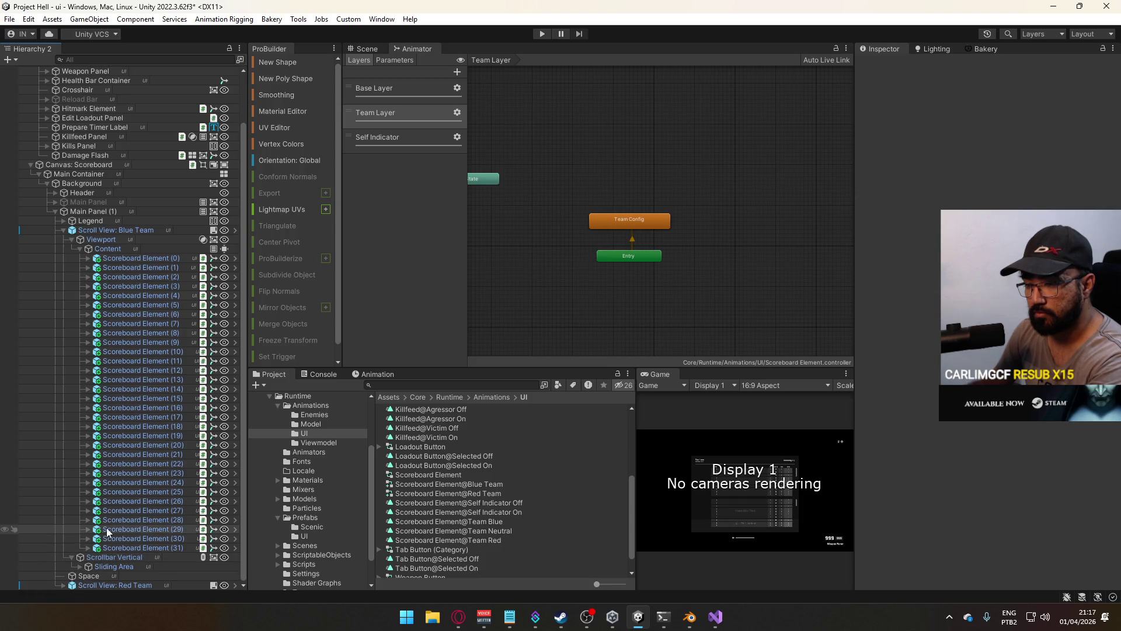
pyautogui.click(72, 557)
# Step: Assign the Scoreboard Element@Blue Team controller to elements (0)–(31) and spot-check a few
pyautogui.click(107, 557)
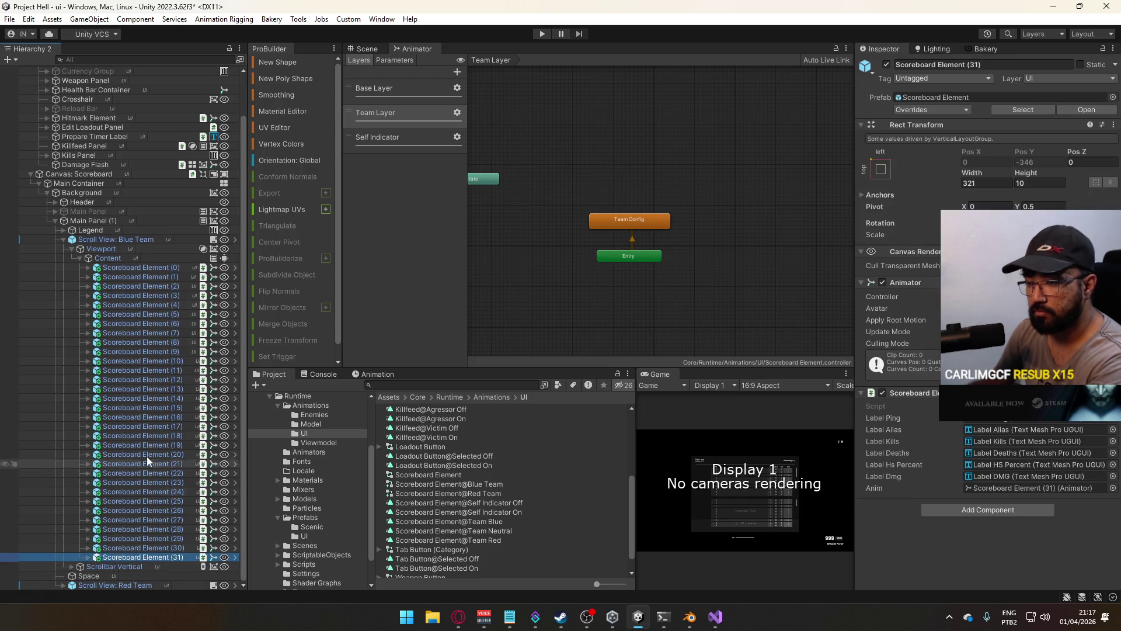
pyautogui.keyDown('shift'); pyautogui.click(149, 268); pyautogui.keyUp('shift')
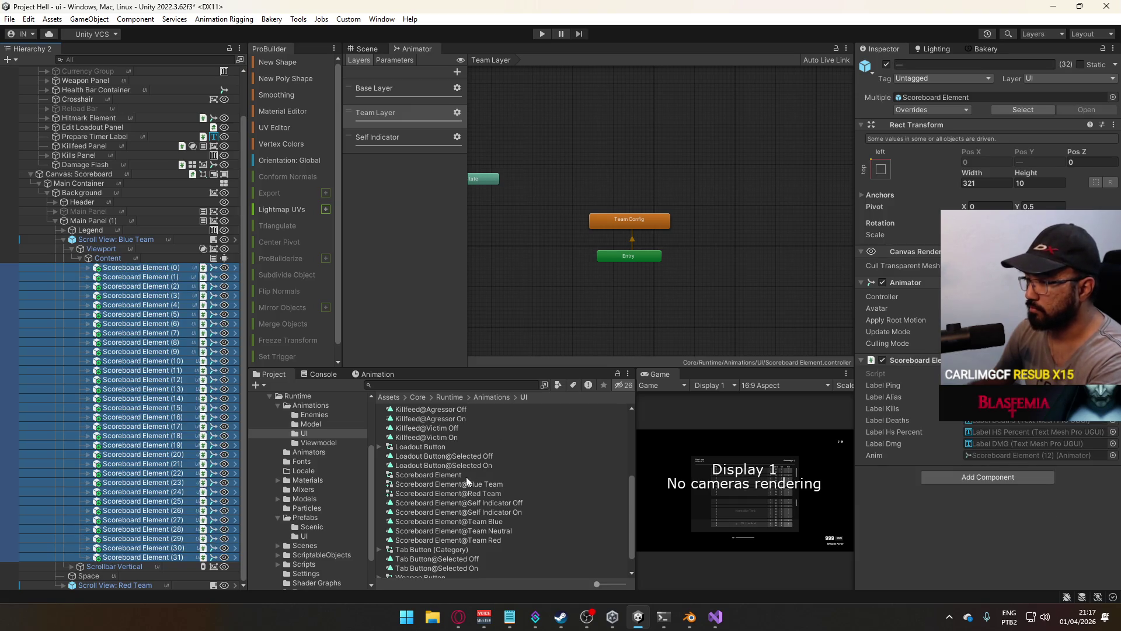
pyautogui.moveTo(484, 485)
pyautogui.mouseDown()
pyautogui.moveTo(788, 350)
pyautogui.moveTo(993, 296)
pyautogui.mouseUp()
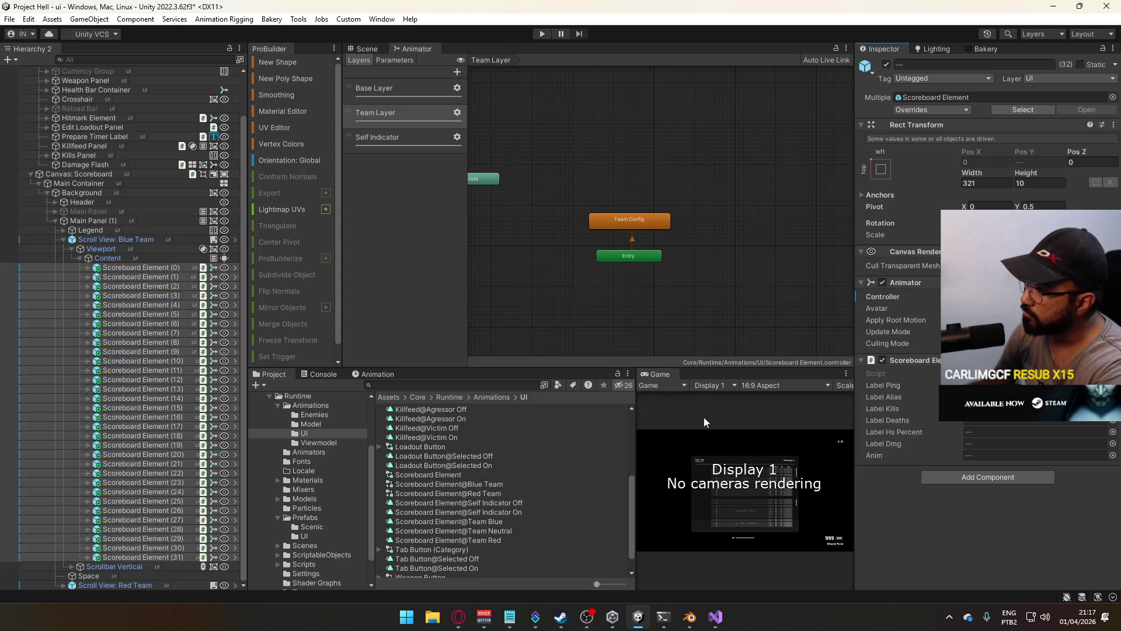
pyautogui.click(143, 275)
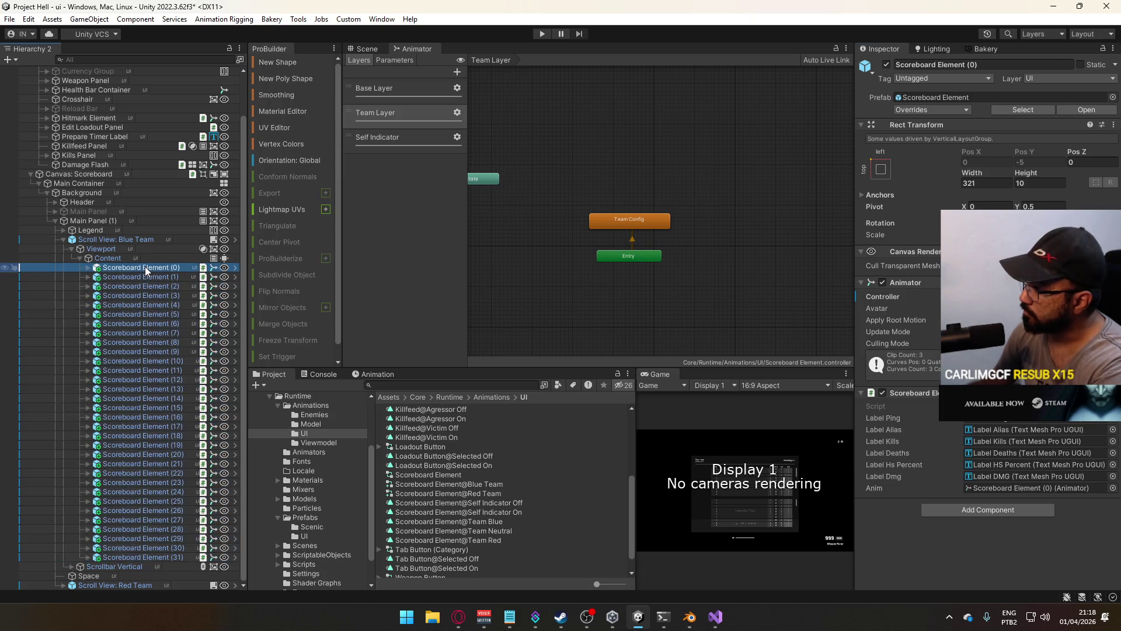
pyautogui.press('Down')
pyautogui.press('Down')
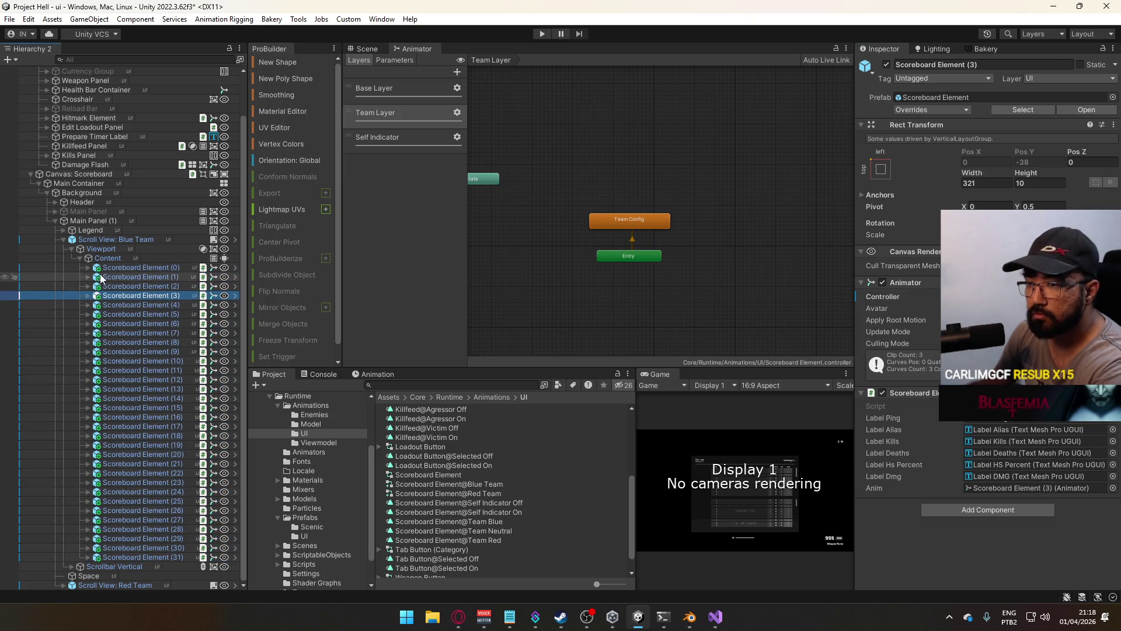
pyautogui.click(80, 258)
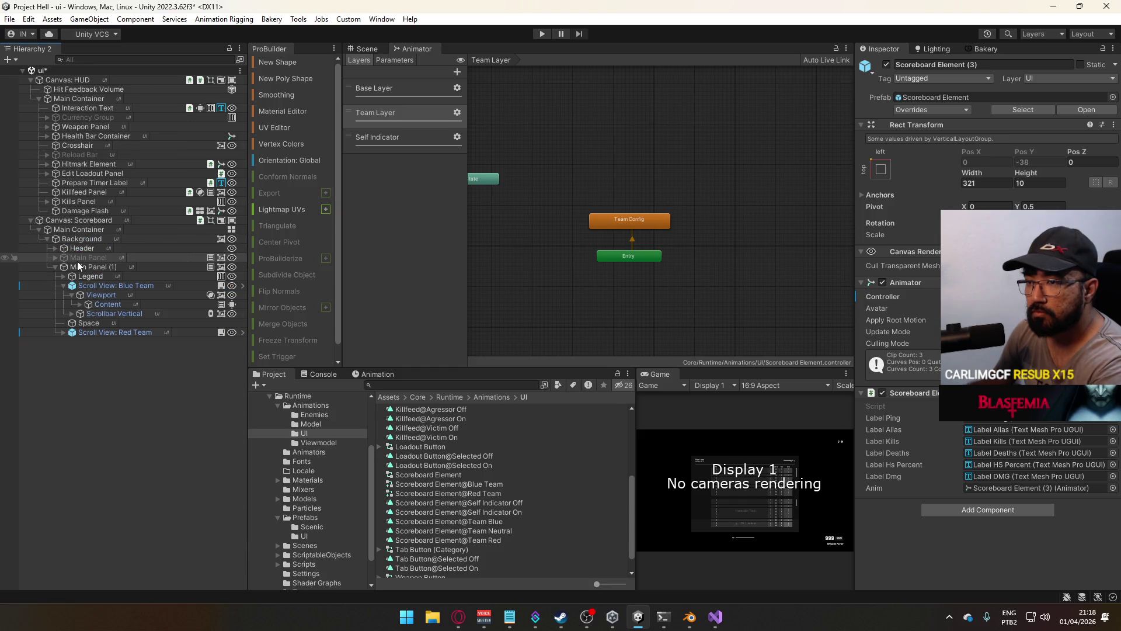
# Step: Expand the Red Team scoreboard elements in the Hierarchy
pyautogui.click(72, 314)
pyautogui.click(72, 314)
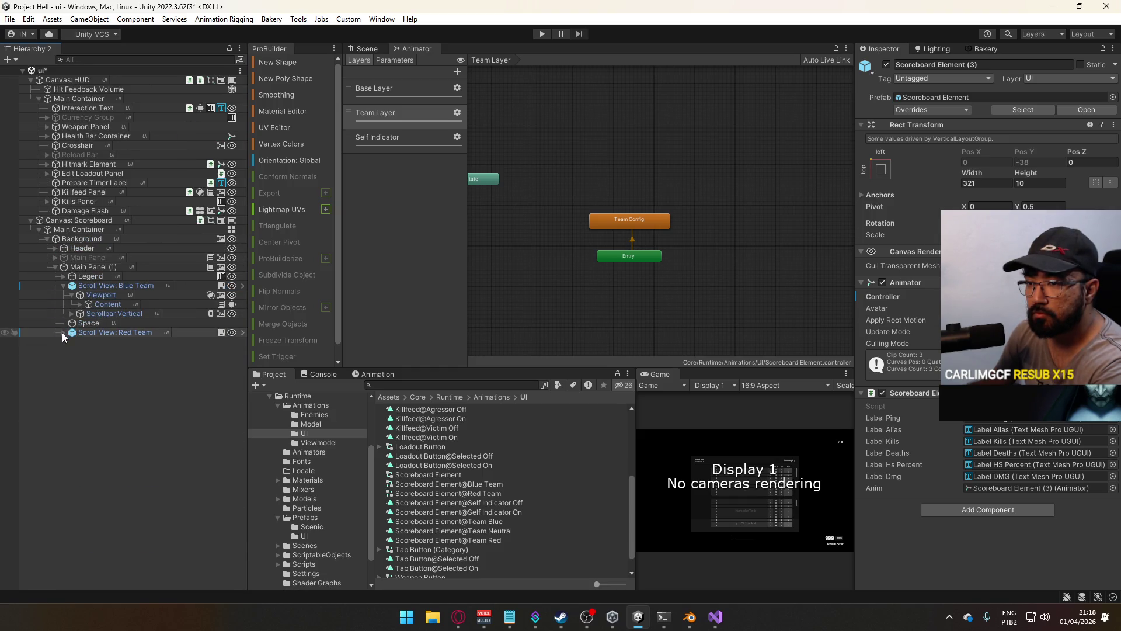
pyautogui.click(62, 333)
pyautogui.click(142, 361)
# Step: Delete Red Team's surplus Scoreboard Elements (32) through (39)
pyautogui.scroll(-5, 142, 363)
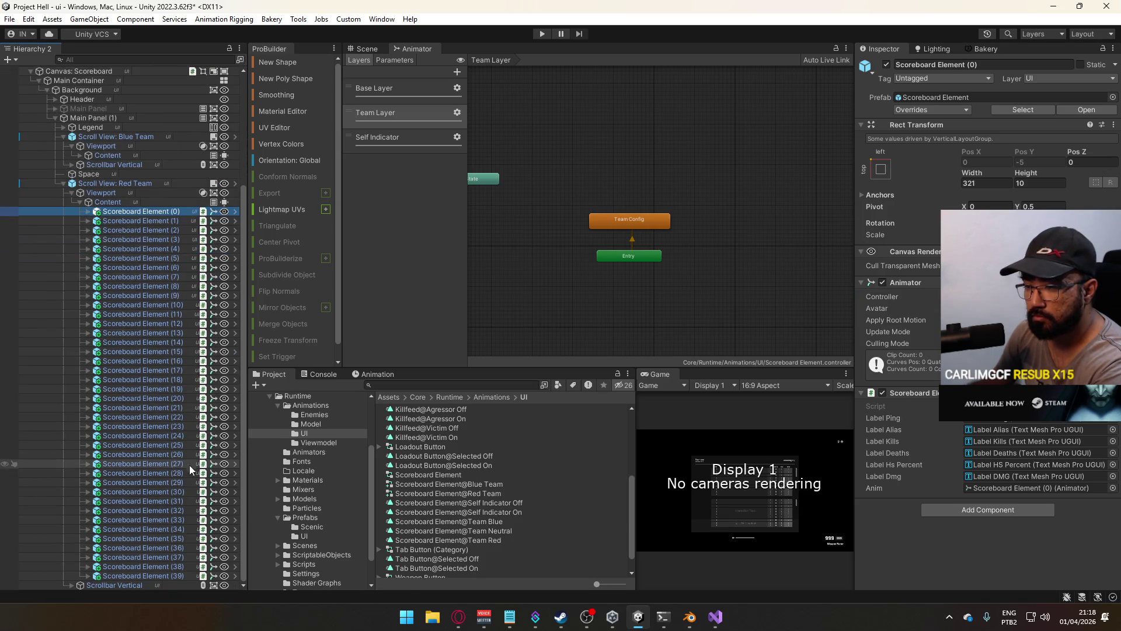
pyautogui.click(184, 508)
pyautogui.keyDown('shift'); pyautogui.click(184, 577); pyautogui.keyUp('shift')
pyautogui.press('Delete')
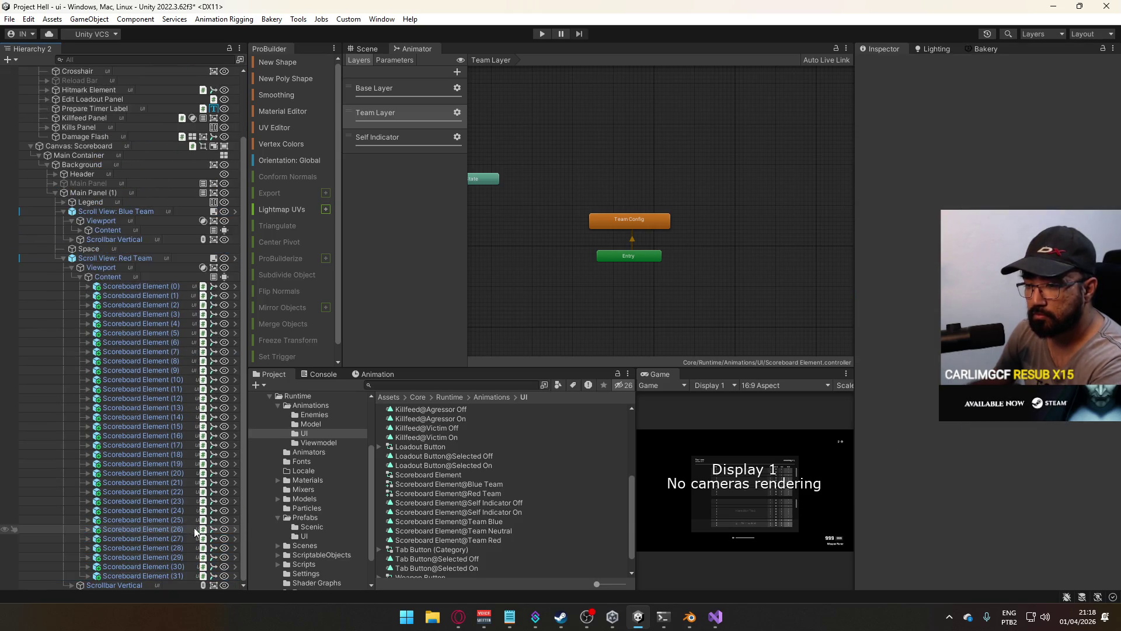
# Step: Assign the Scoreboard Element@Team Red controller to Red Team elements (0)–(31)
pyautogui.click(179, 575)
pyautogui.keyDown('shift'); pyautogui.click(160, 286); pyautogui.keyUp('shift')
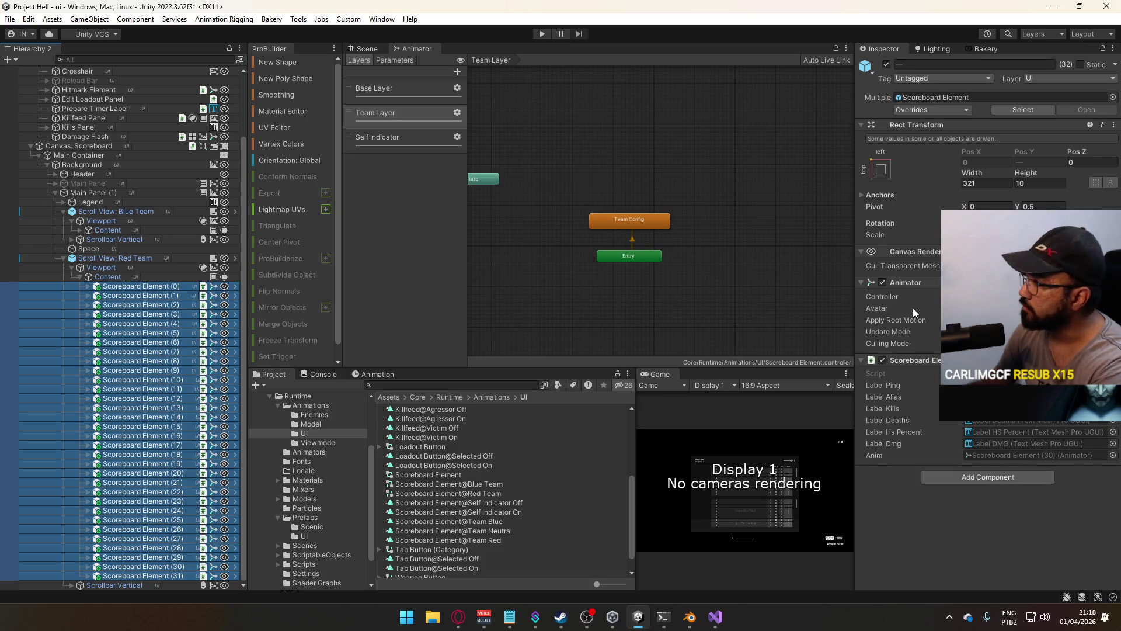
pyautogui.click(494, 539)
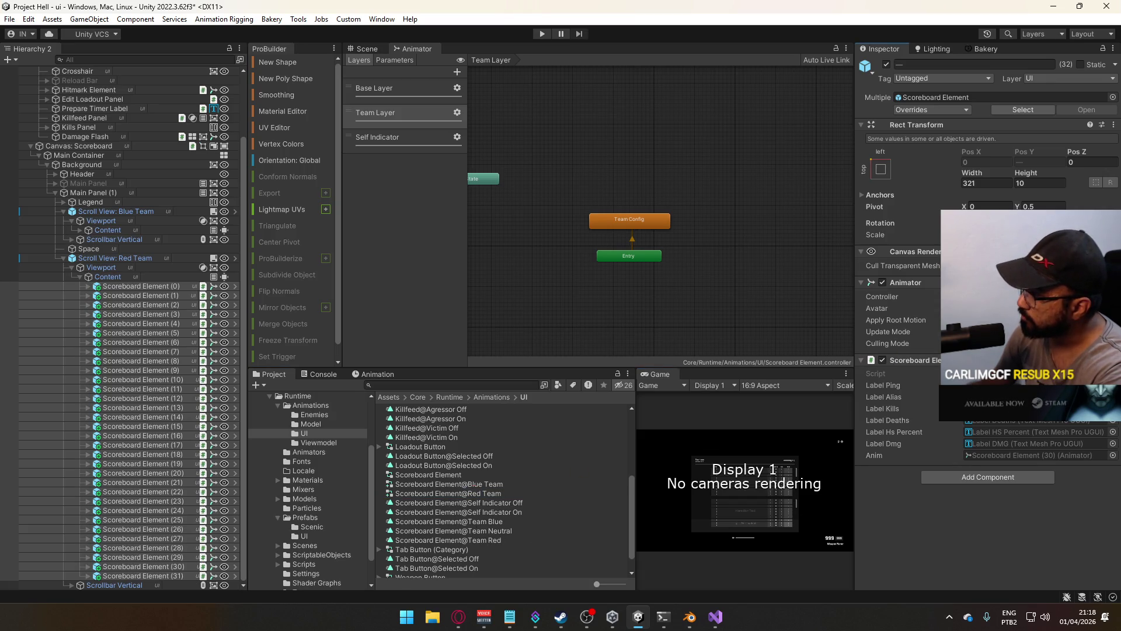
pyautogui.click(160, 322)
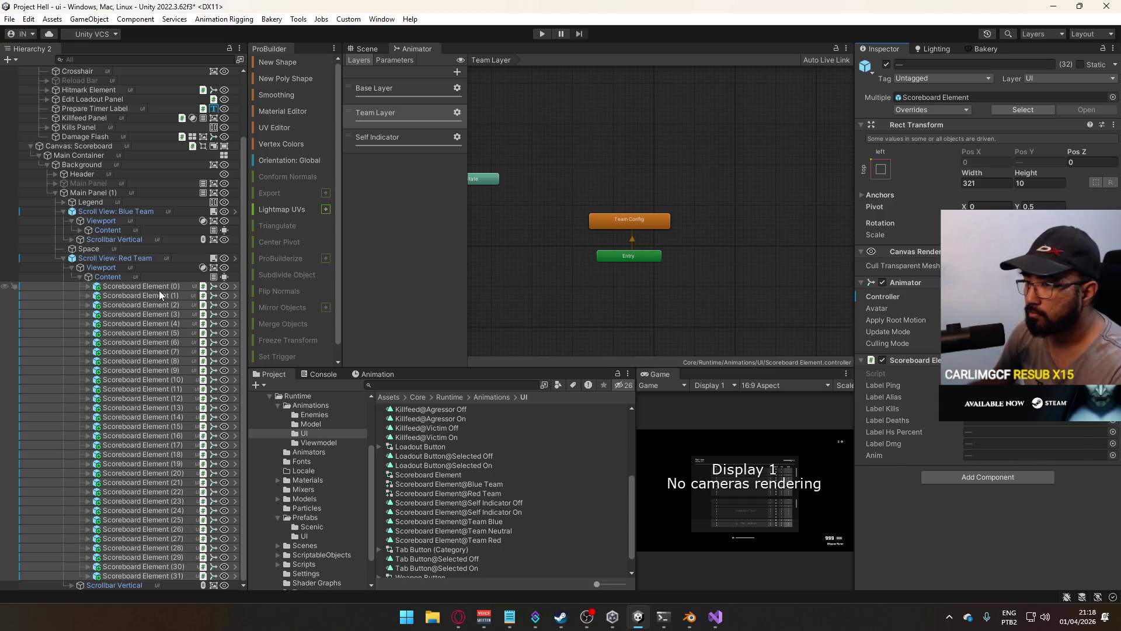
pyautogui.click(158, 288)
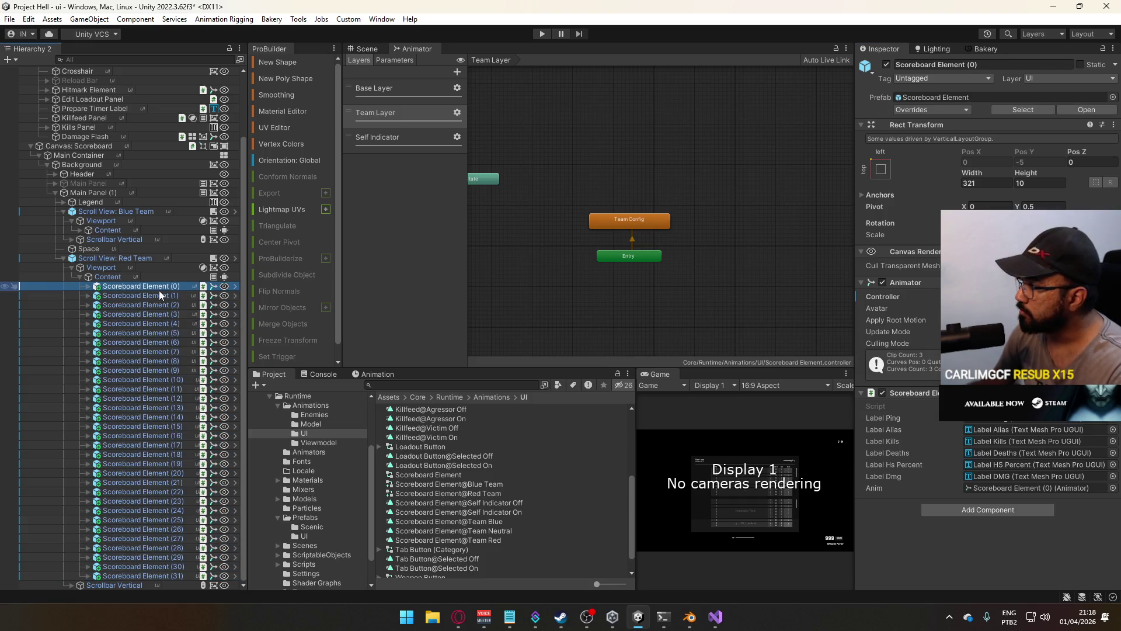
# Step: Collapse the Red Team and Blue Team scroll views and return to the Scene view
pyautogui.click(62, 258)
pyautogui.click(63, 285)
pyautogui.click(111, 286)
pyautogui.click(110, 303)
pyautogui.click(383, 48)
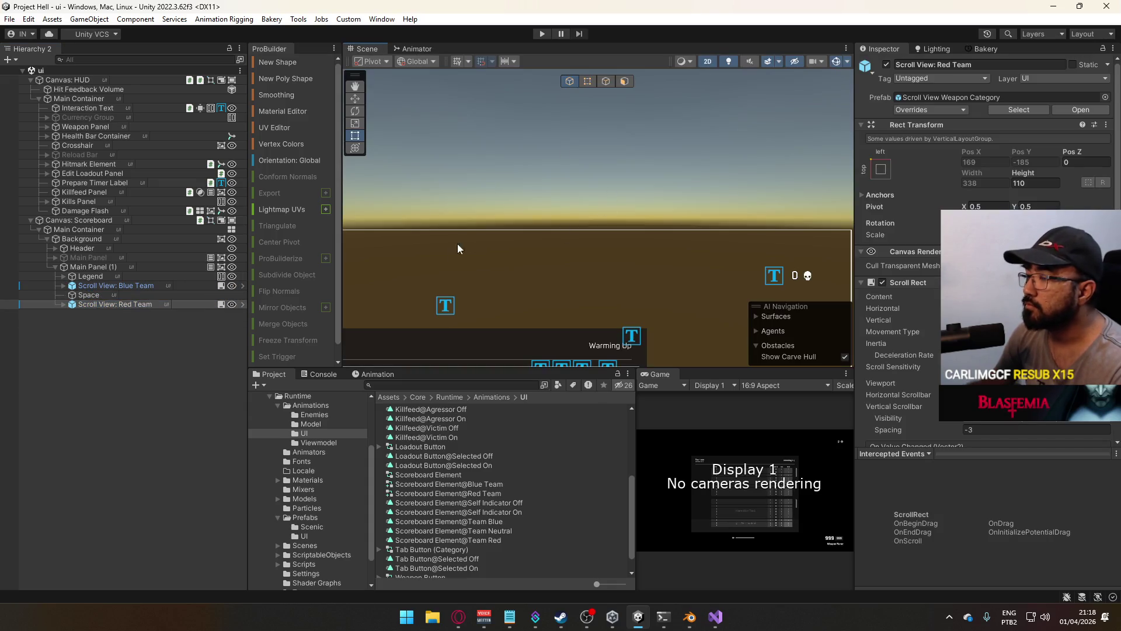
# Step: Select Red Team's Scoreboard Element (0) and preview its Scoreboard Element@Team Red clip
pyautogui.press('f')
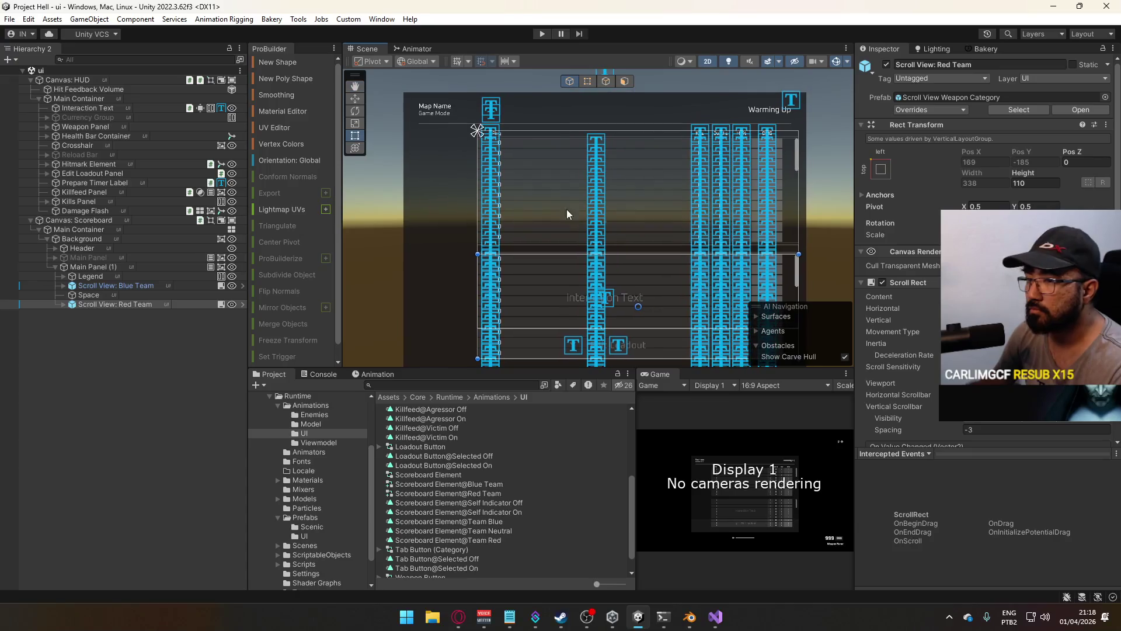
pyautogui.click(64, 304)
pyautogui.click(145, 331)
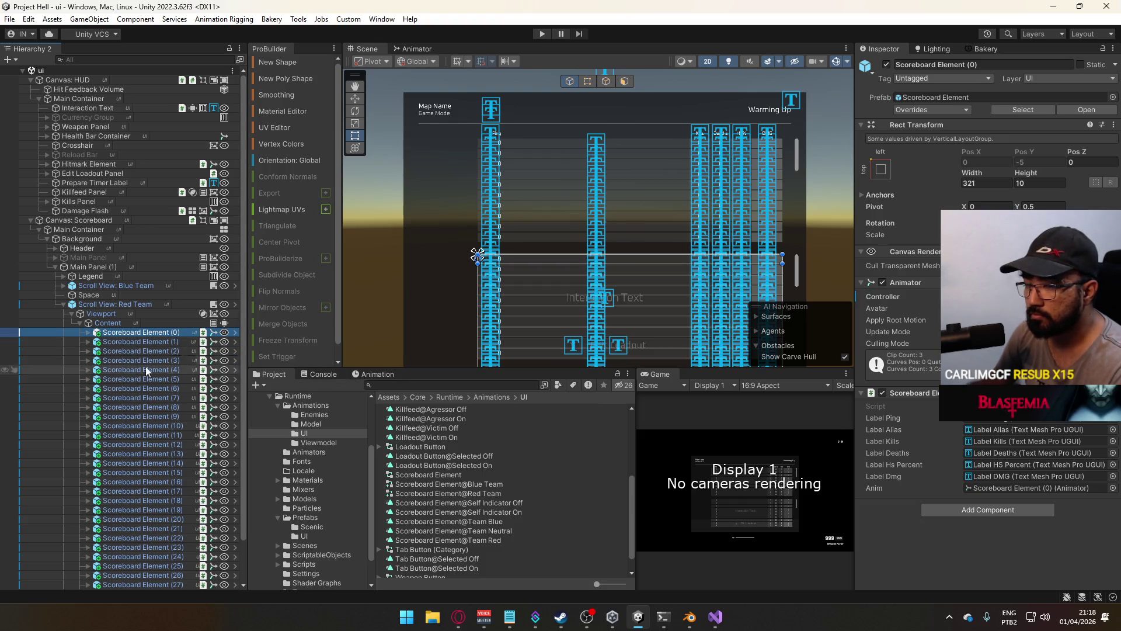
pyautogui.click(371, 374)
pyautogui.click(307, 398)
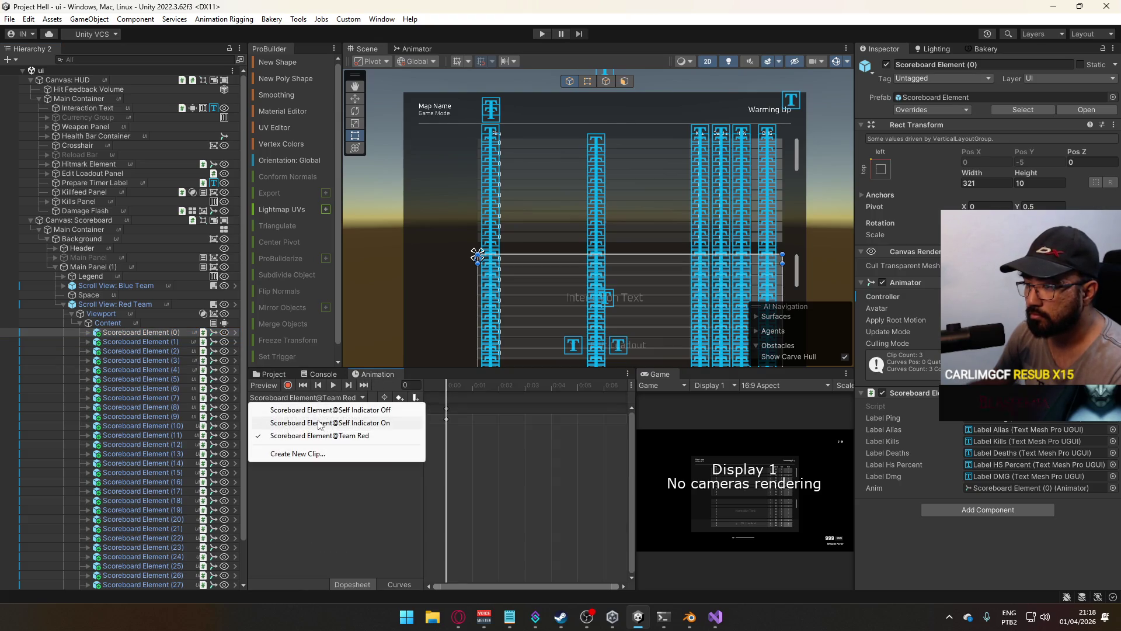
pyautogui.click(285, 391)
pyautogui.click(277, 386)
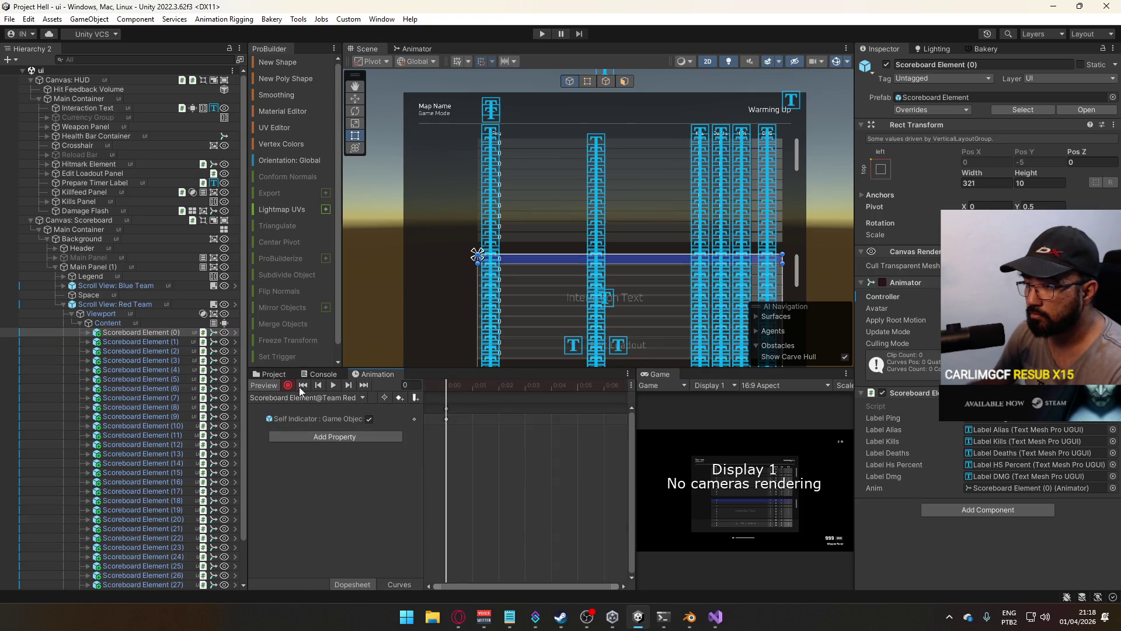
# Step: Record the element's Background image colour as red in the Team Red clip
pyautogui.click(444, 418)
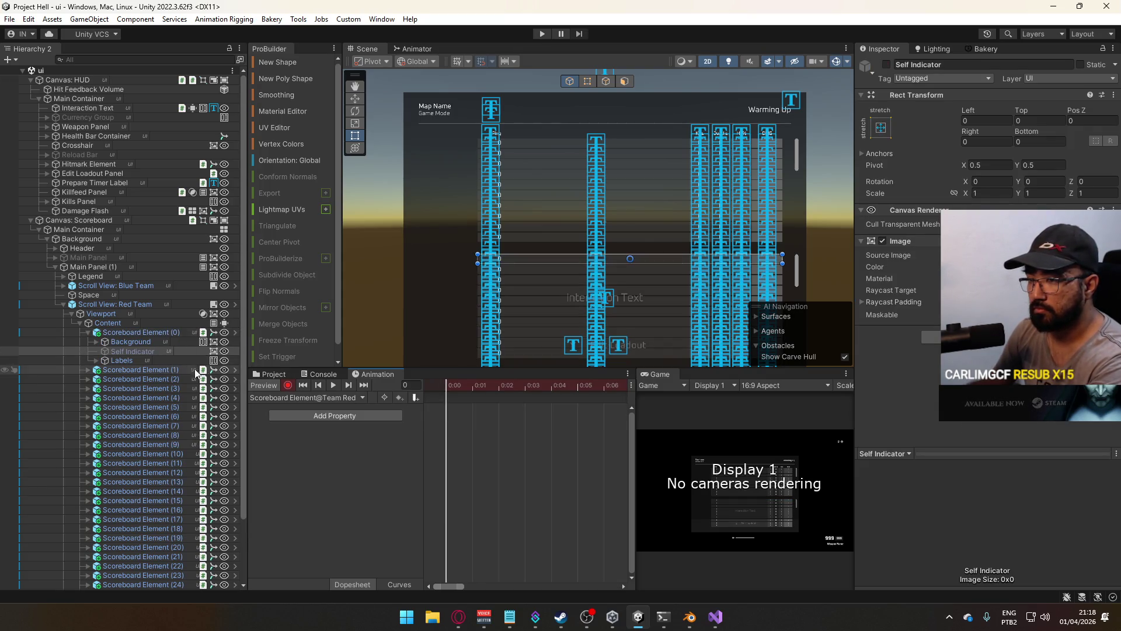
pyautogui.click(128, 344)
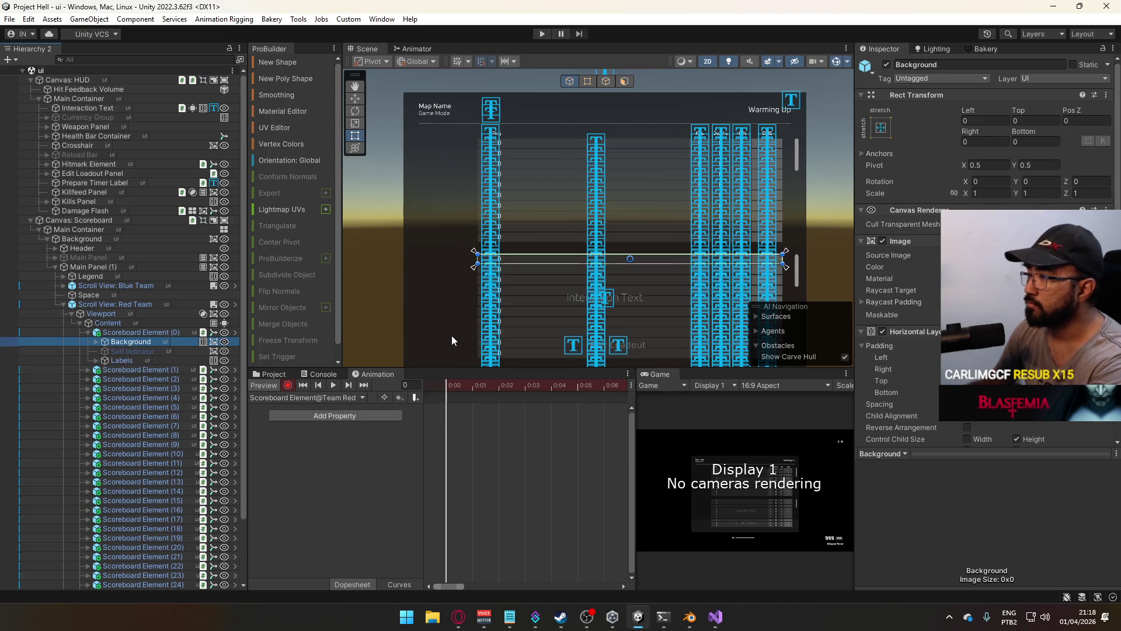
pyautogui.scroll(5, 451, 328)
pyautogui.moveTo(425, 323); pyautogui.dragTo(386, 346)
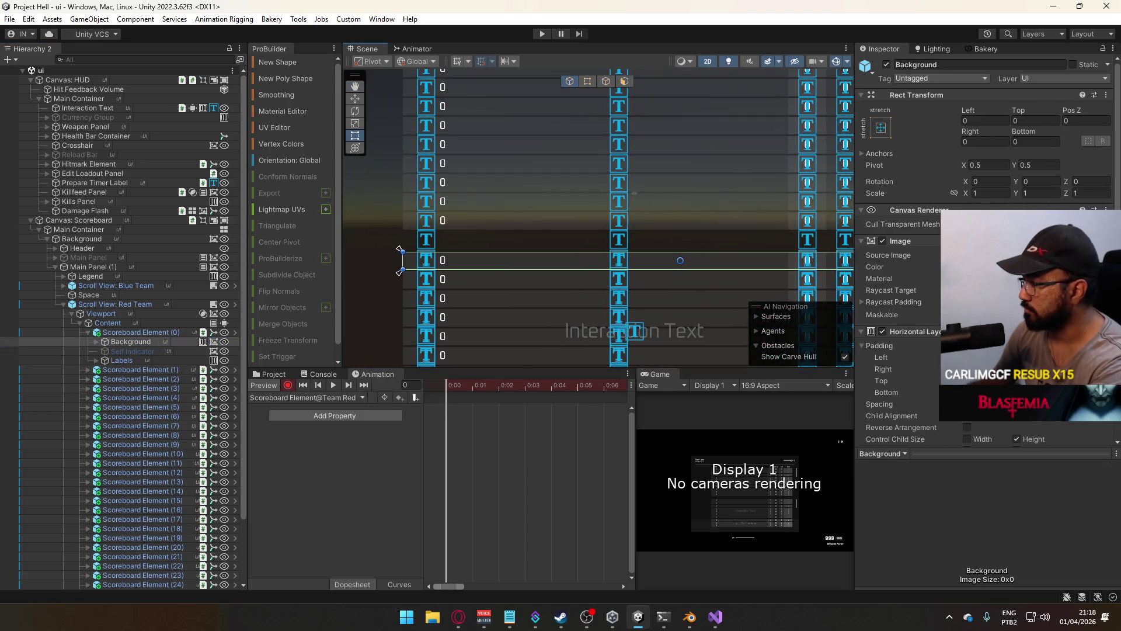
pyautogui.scroll(-3, 1006, 181)
pyautogui.click(1006, 177)
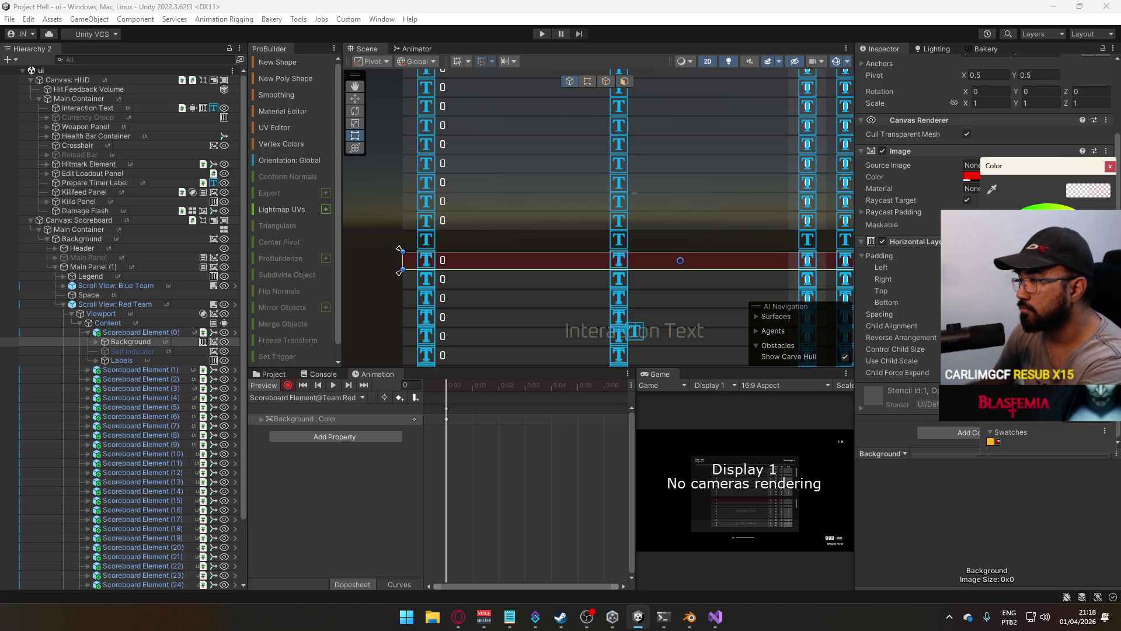
pyautogui.click(145, 359)
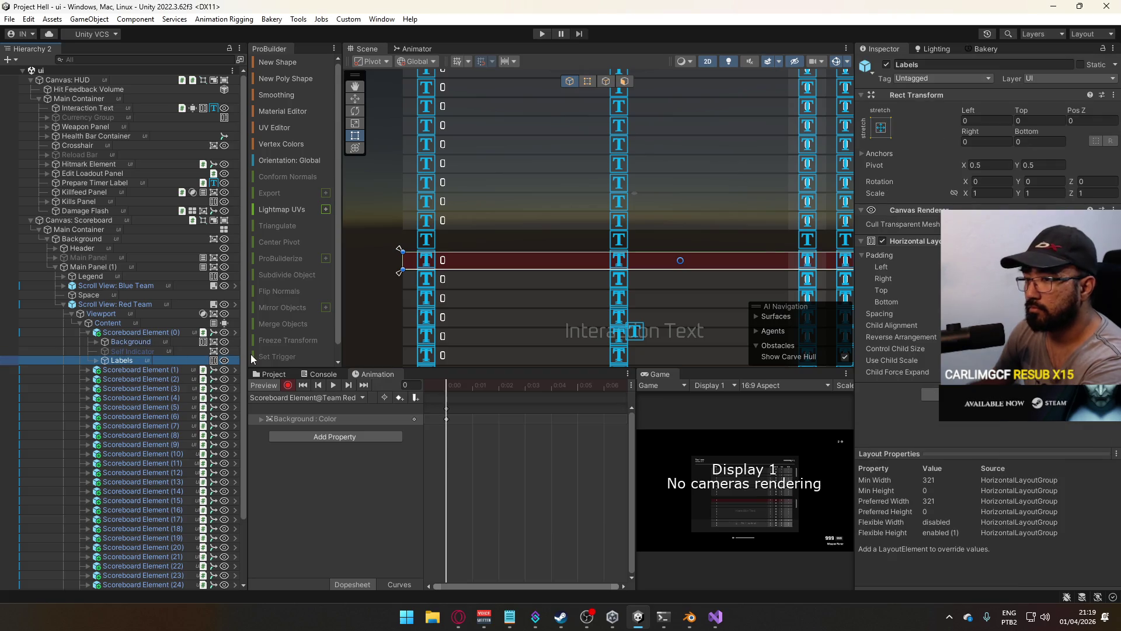
# Step: Turn off the Team Red clip preview and collapse Scoreboard Element (0)
pyautogui.moveTo(633, 234)
pyautogui.mouseDown()
pyautogui.moveTo(642, 235)
pyautogui.moveTo(599, 240)
pyautogui.mouseUp()
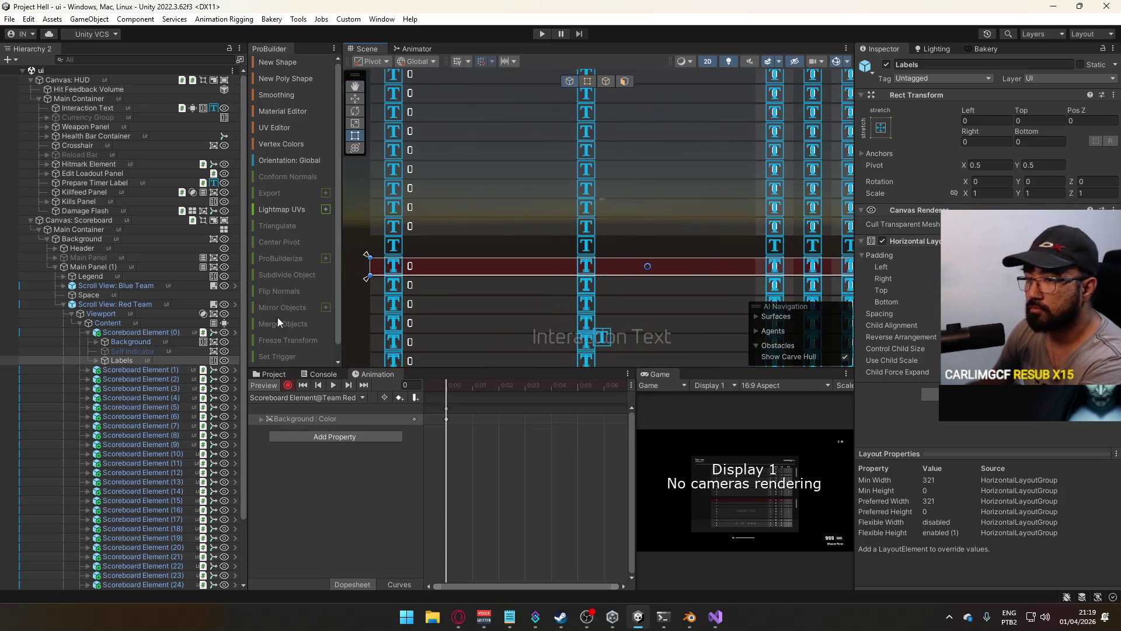
pyautogui.click(96, 360)
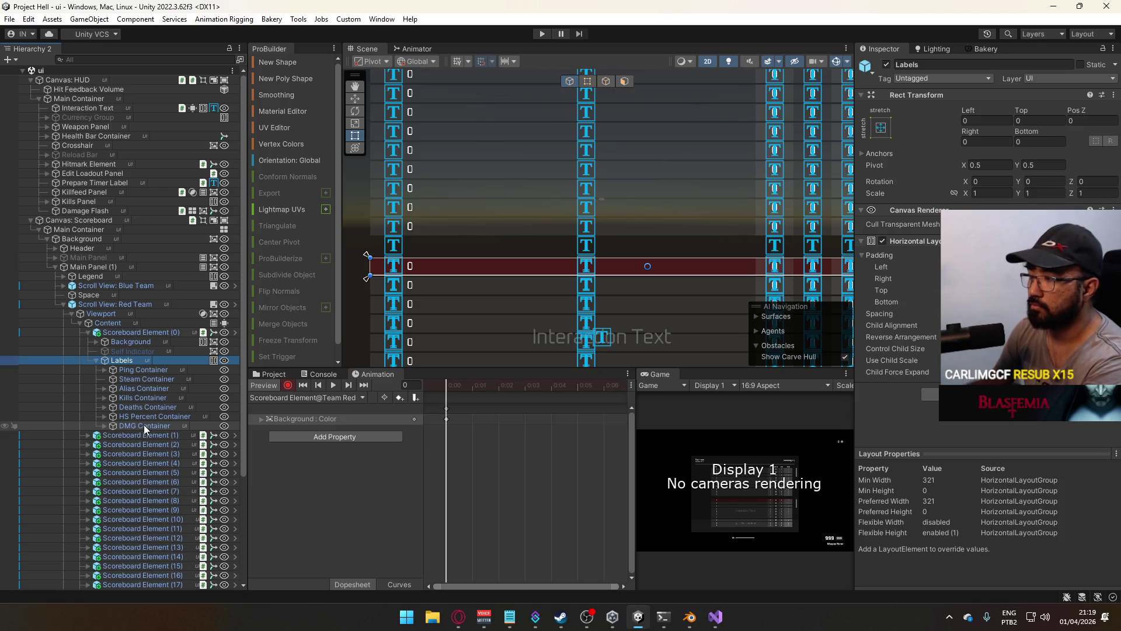
pyautogui.click(95, 360)
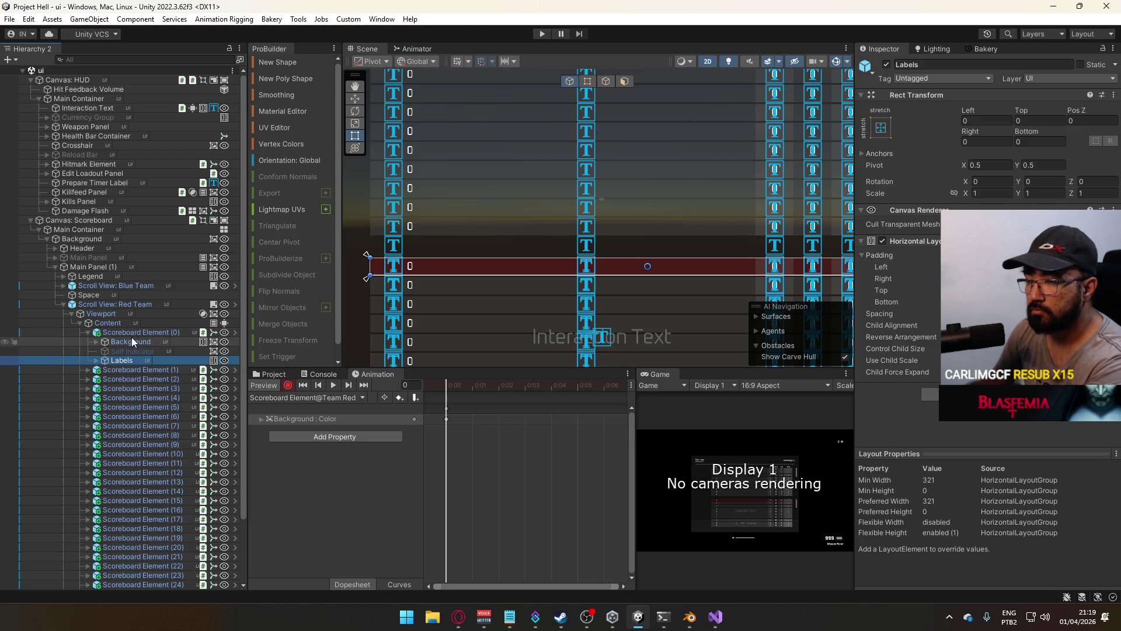
pyautogui.click(261, 384)
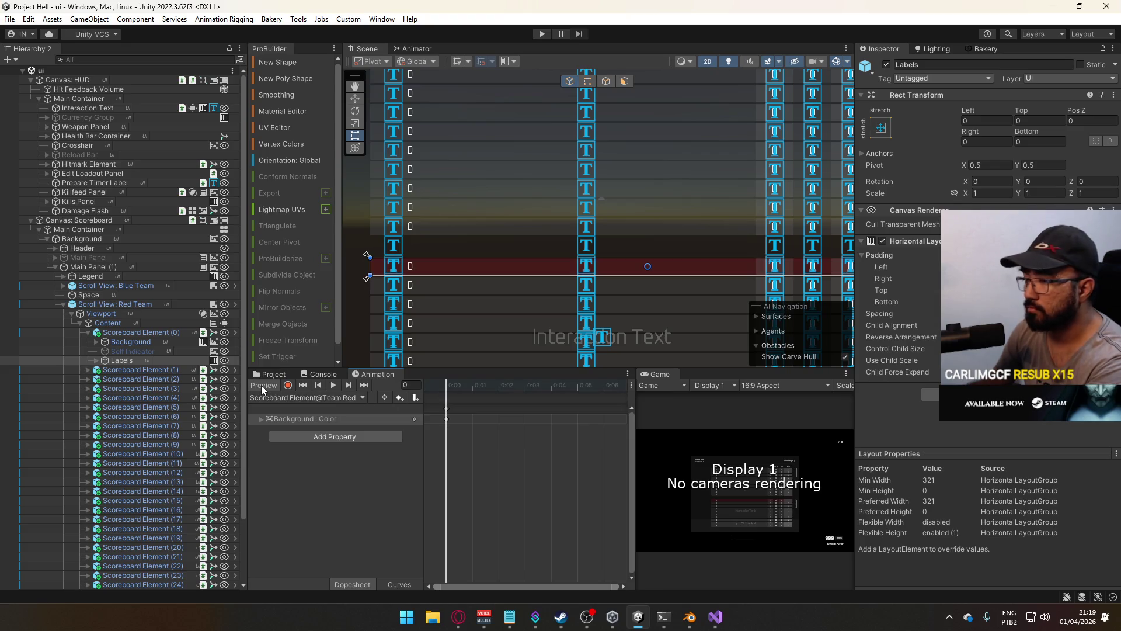
pyautogui.click(261, 384)
pyautogui.click(136, 334)
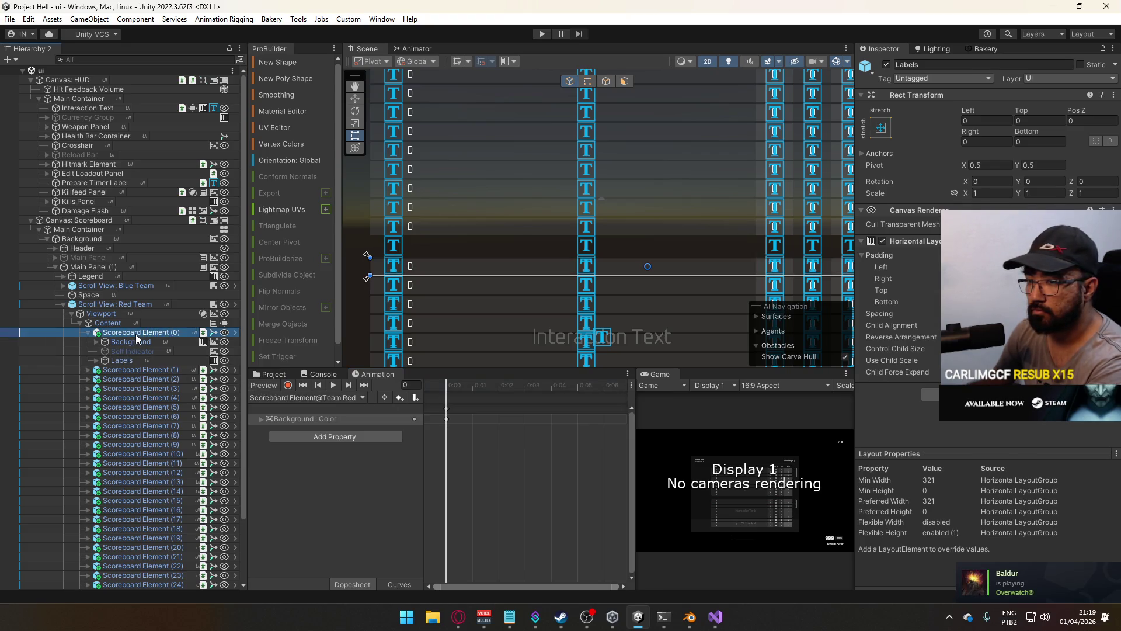
pyautogui.click(87, 333)
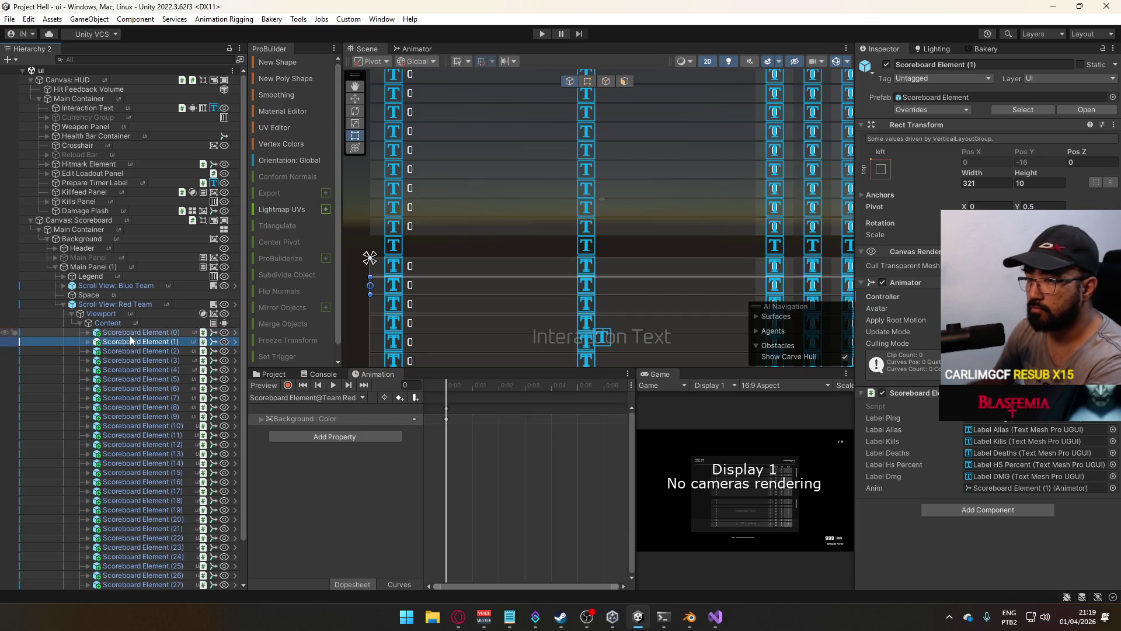
# Step: Check the element's clip list without switching clips and show the Animations/UI folder
pyautogui.click(322, 398)
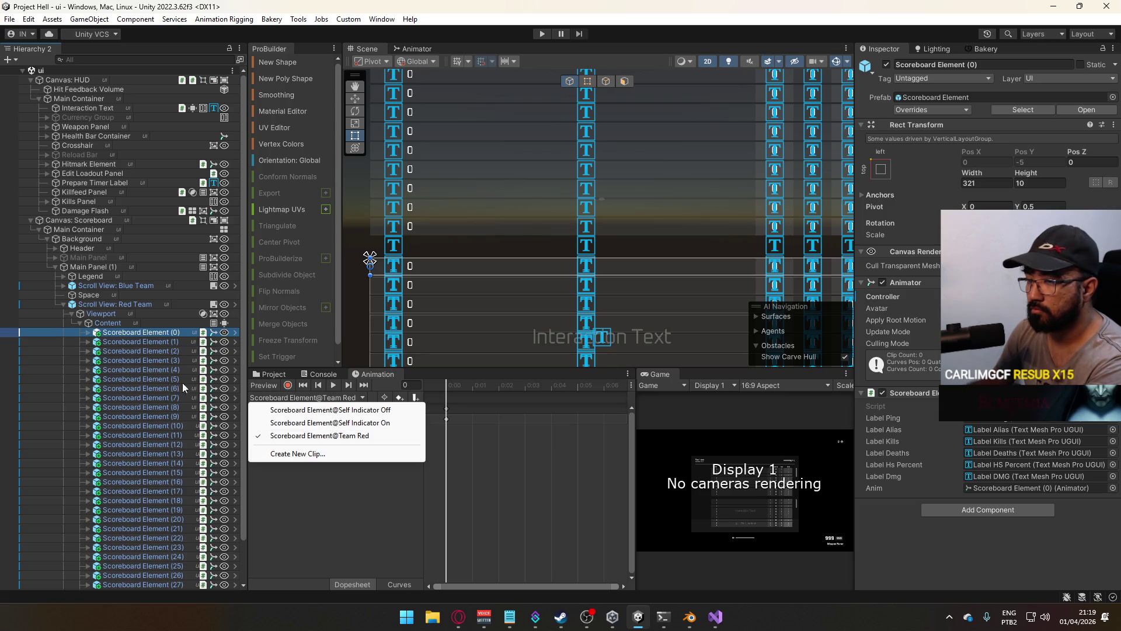
pyautogui.click(143, 337)
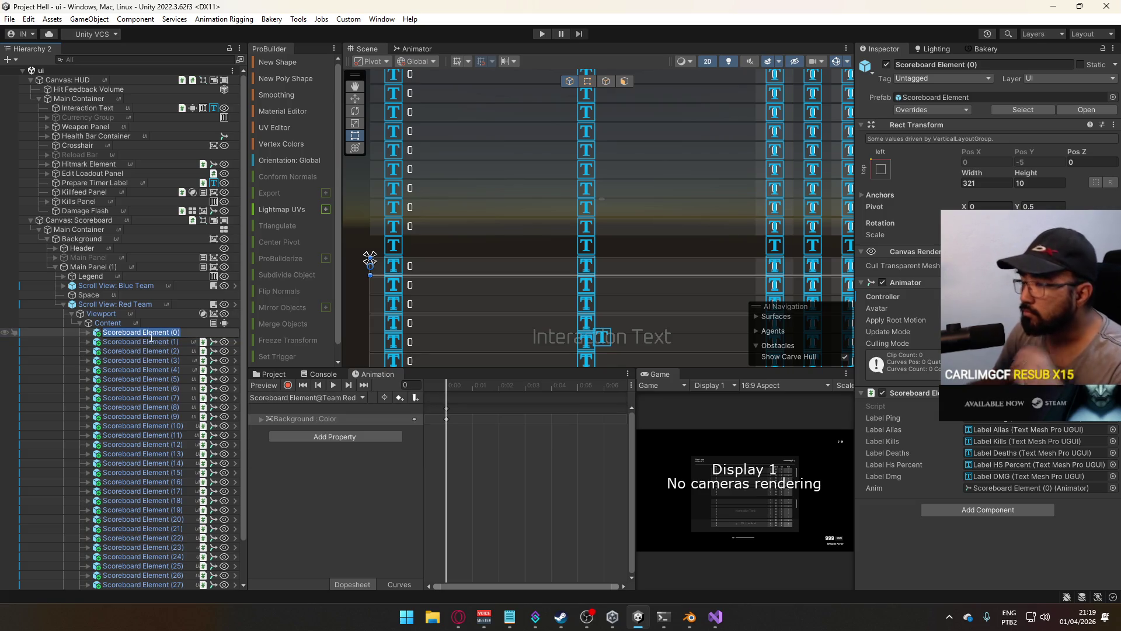
pyautogui.moveTo(521, 300)
pyautogui.mouseDown()
pyautogui.moveTo(694, 280)
pyautogui.moveTo(490, 326)
pyautogui.moveTo(289, 298)
pyautogui.moveTo(426, 268)
pyautogui.moveTo(601, 280)
pyautogui.moveTo(310, 274)
pyautogui.moveTo(425, 260)
pyautogui.moveTo(473, 343)
pyautogui.mouseUp()
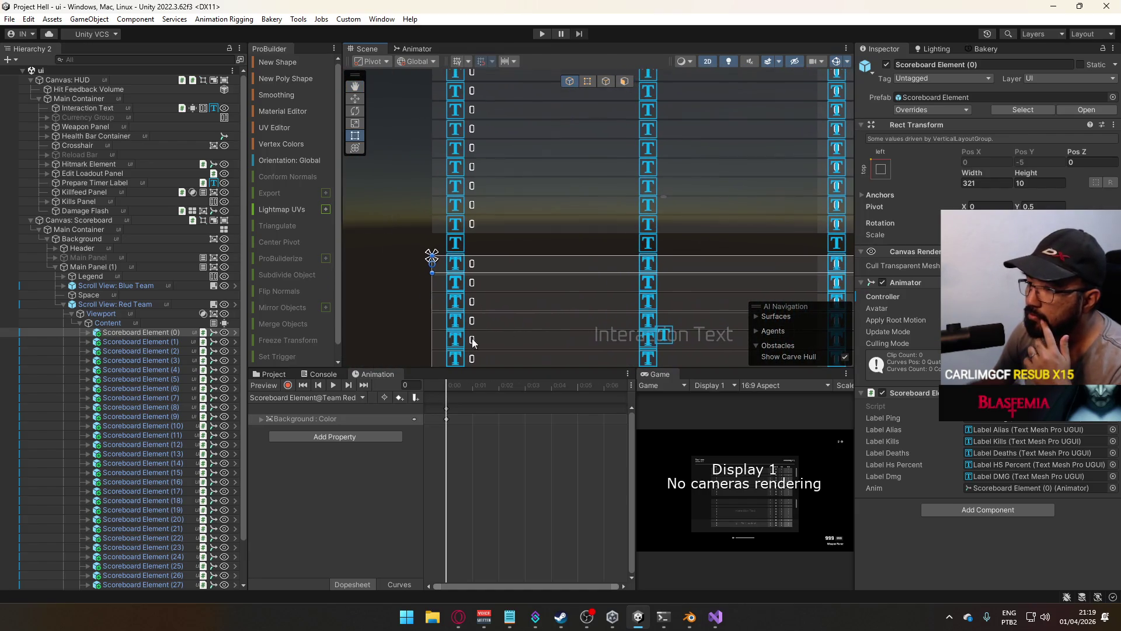
pyautogui.click(295, 398)
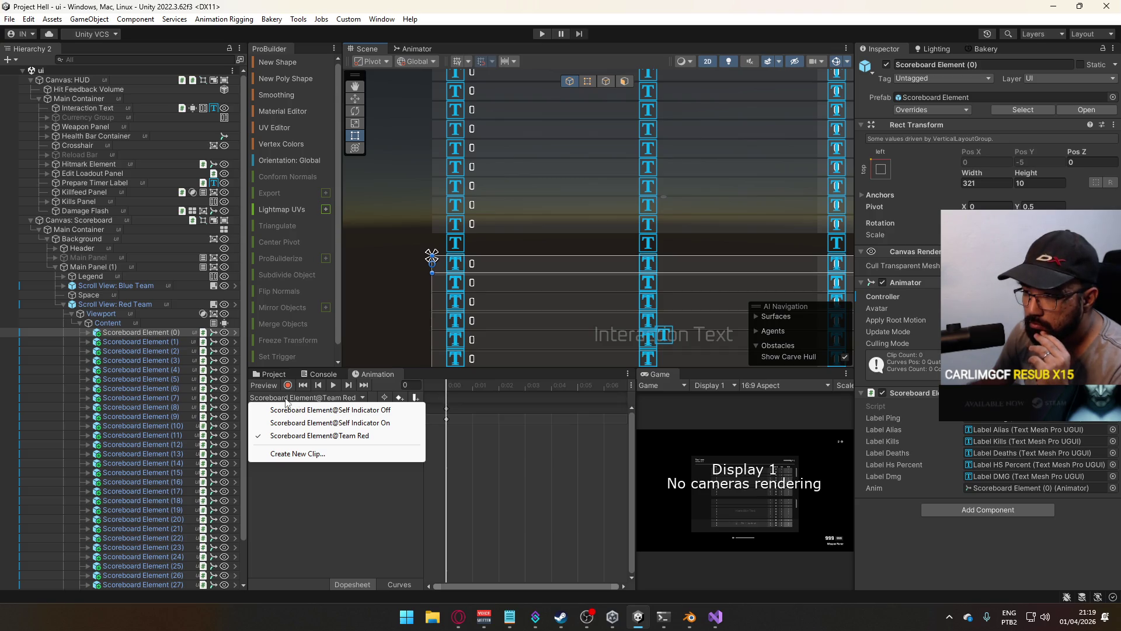
pyautogui.click(274, 375)
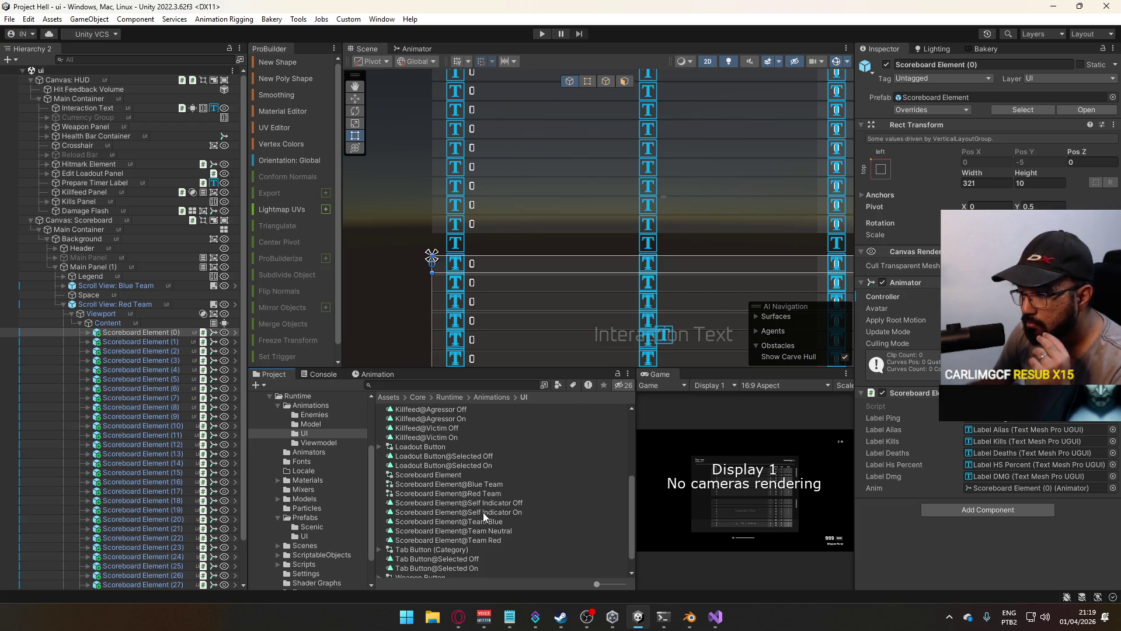
# Step: Rename the Self Indicator On clip to Scoreboard Element@Neutral Self On
pyautogui.click(482, 513)
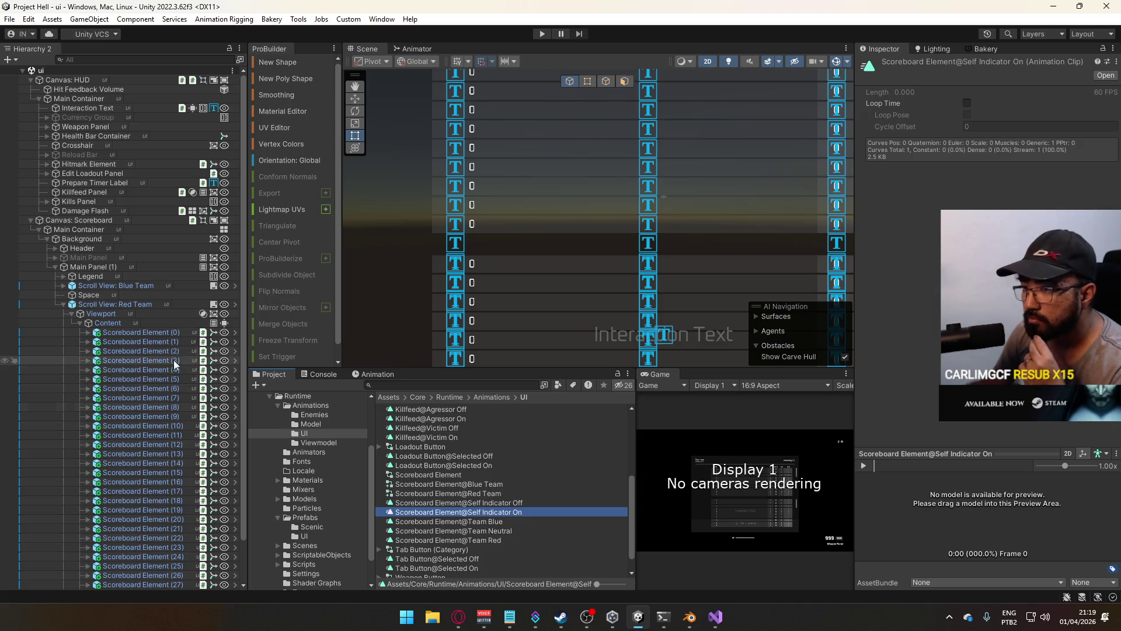
pyautogui.click(138, 331)
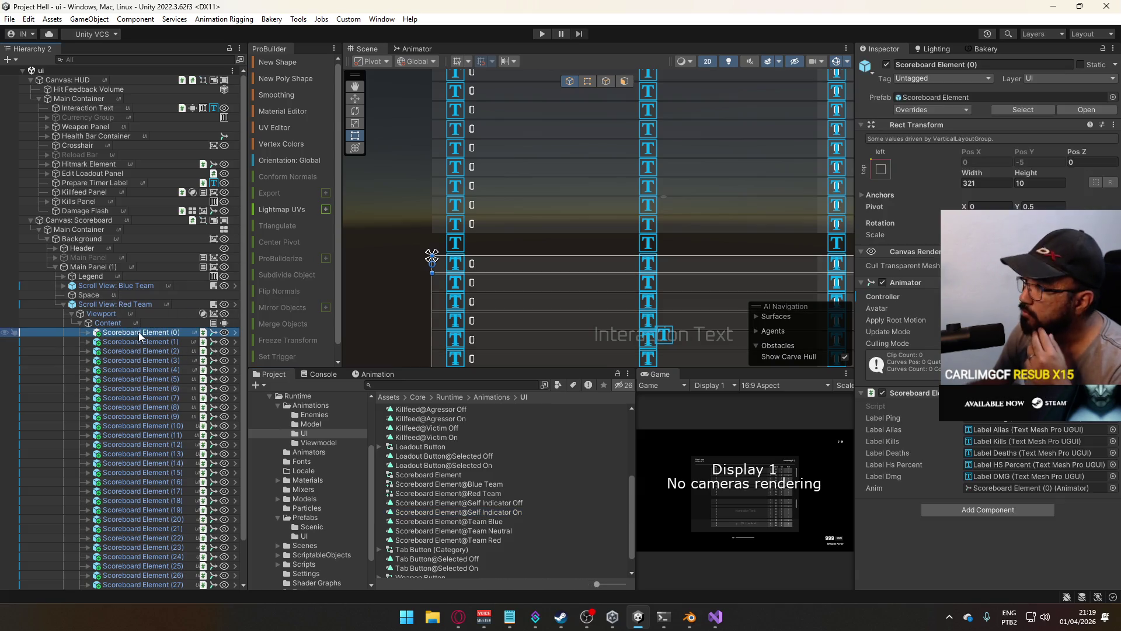
pyautogui.click(498, 513)
pyautogui.click(482, 512)
pyautogui.click(470, 512)
pyautogui.write('Neutral')
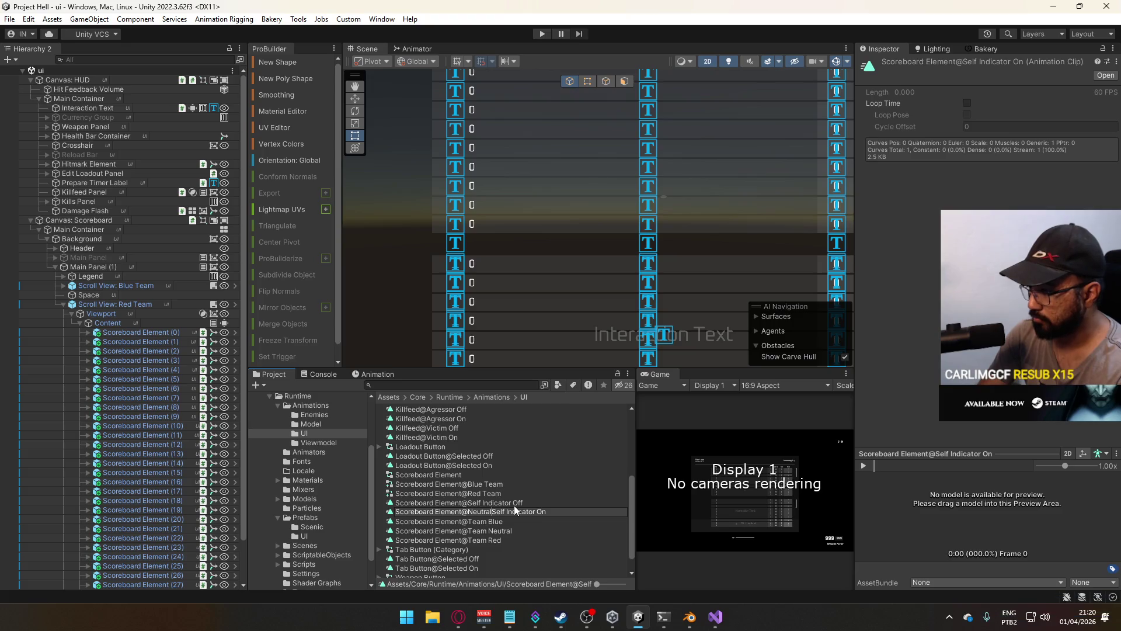
pyautogui.doubleClick(521, 511)
pyautogui.press('BackSpace')
pyautogui.press('BackSpace')
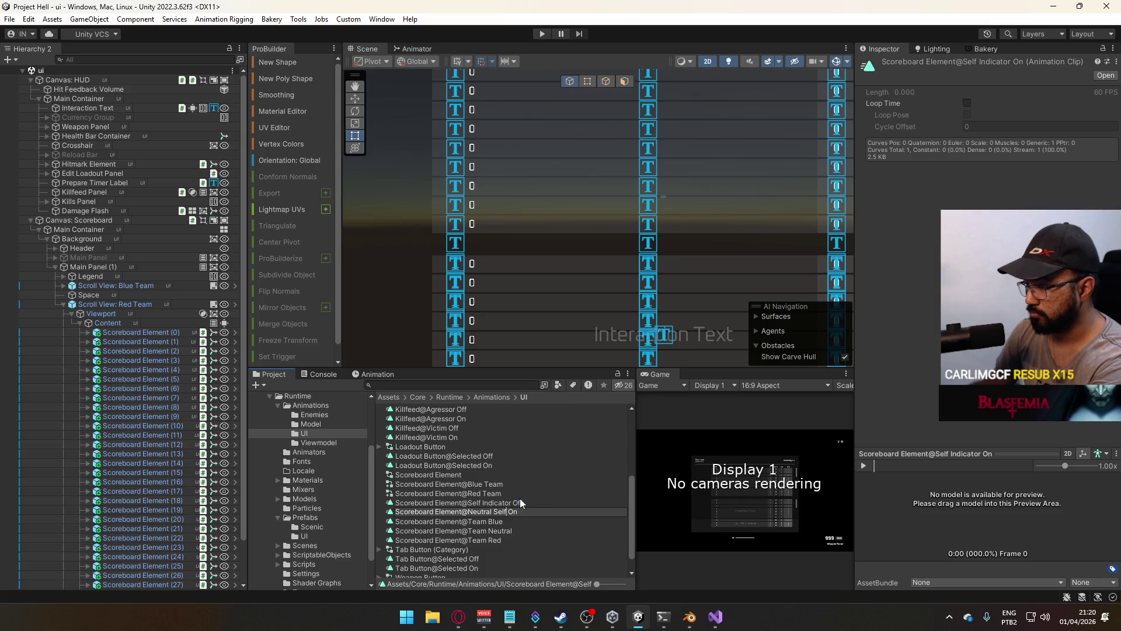
pyautogui.press('Return')
# Step: Rename the Self Indicator Off clip to Scoreboard Element@Neutral Self Off and inspect its timeline
pyautogui.click(488, 507)
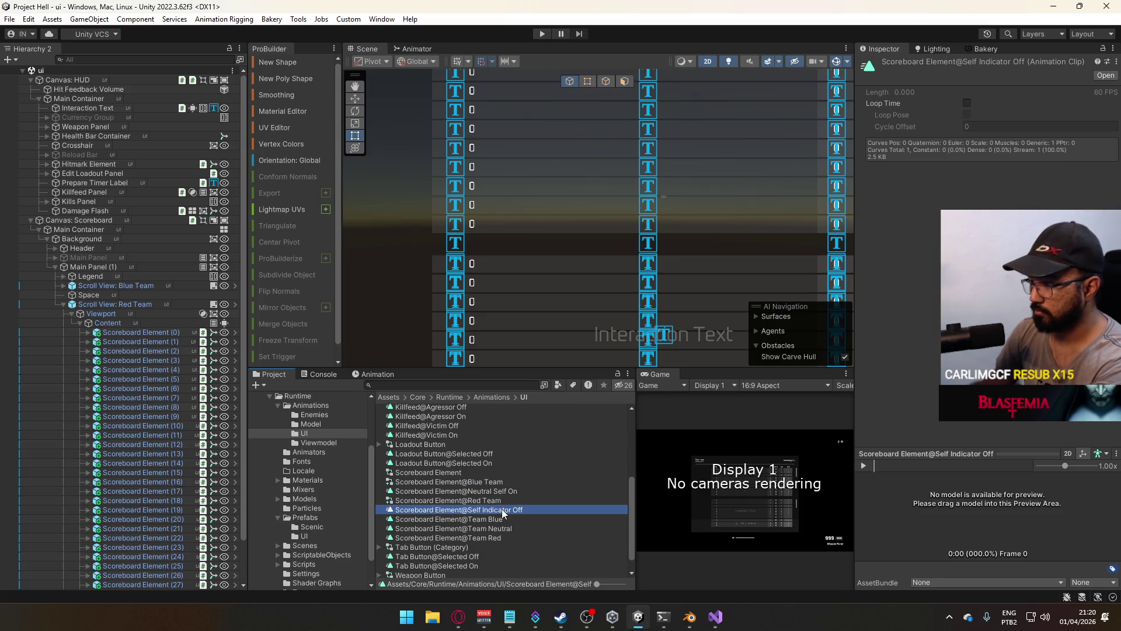
pyautogui.click(502, 509)
pyautogui.write('Neutral')
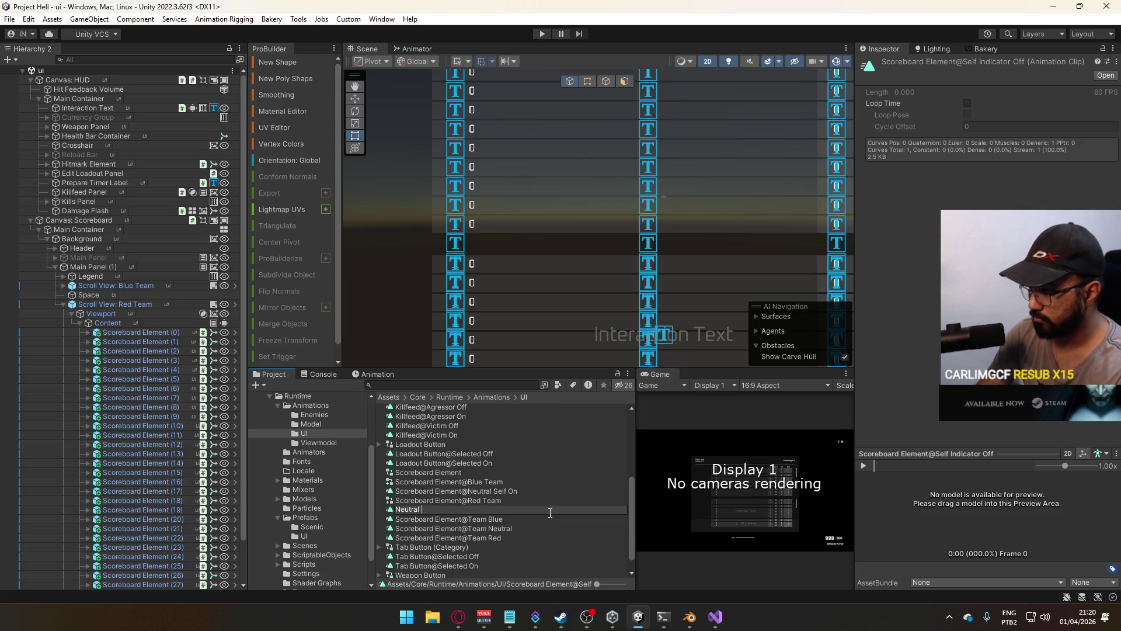
pyautogui.press('Escape')
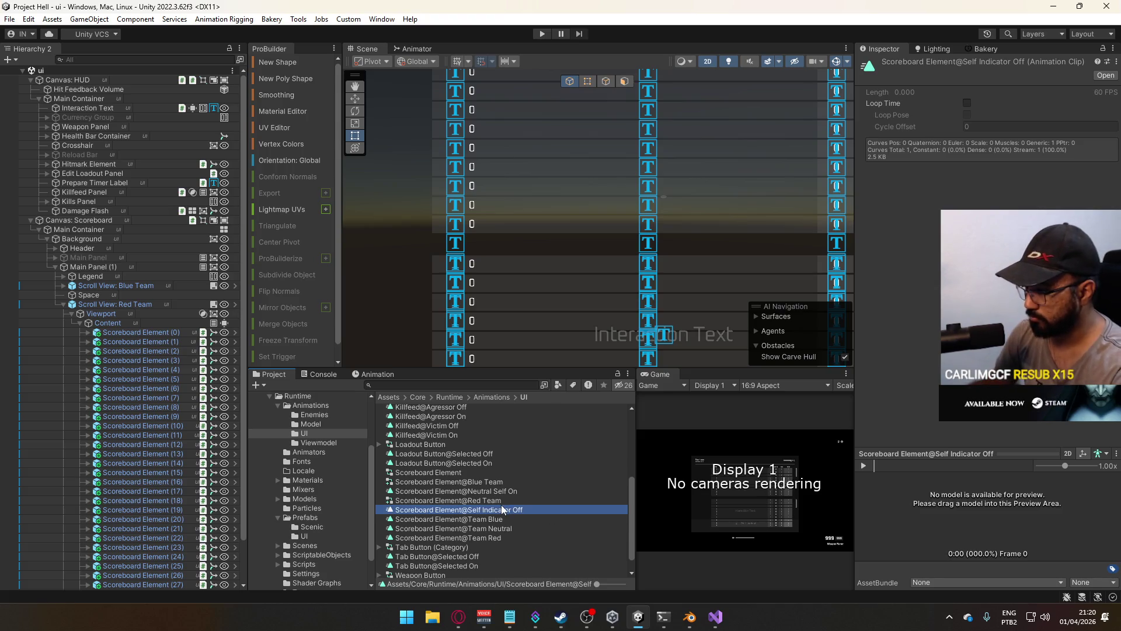
pyautogui.click(501, 509)
pyautogui.moveTo(468, 509)
pyautogui.mouseDown()
pyautogui.moveTo(527, 518)
pyautogui.moveTo(512, 514)
pyautogui.mouseUp()
pyautogui.write('Neutral')
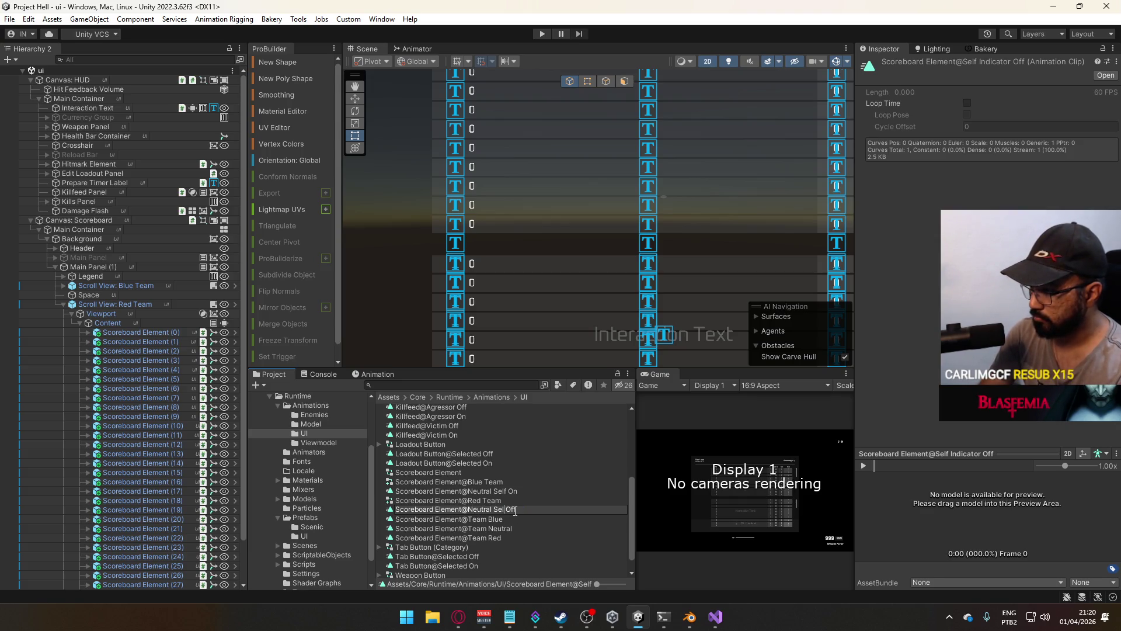
pyautogui.press('Return')
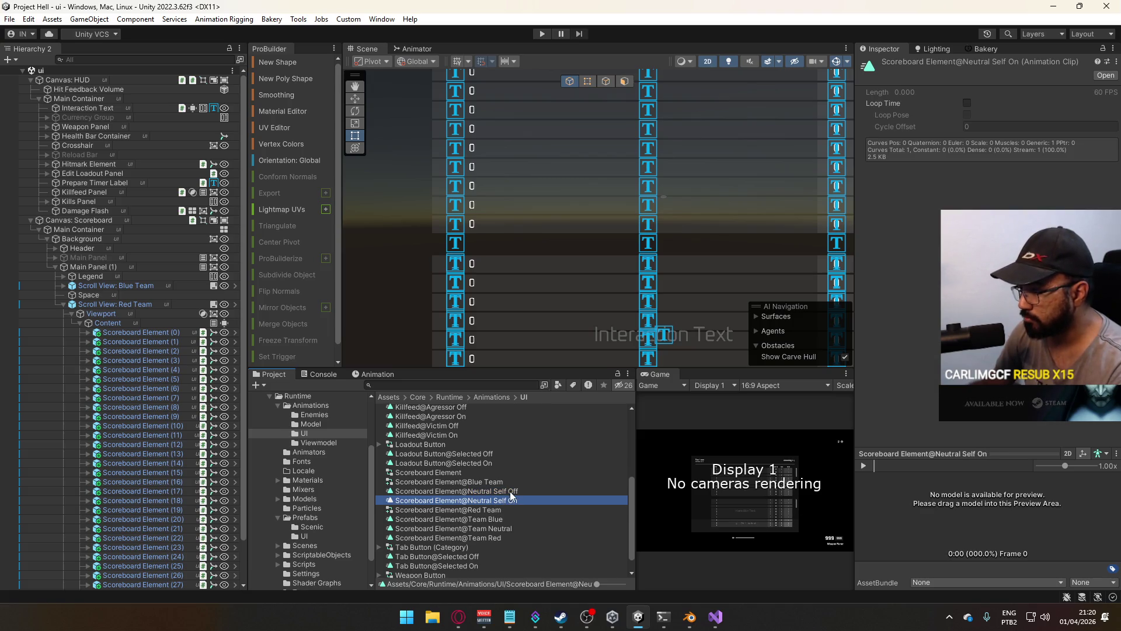
pyautogui.doubleClick(509, 492)
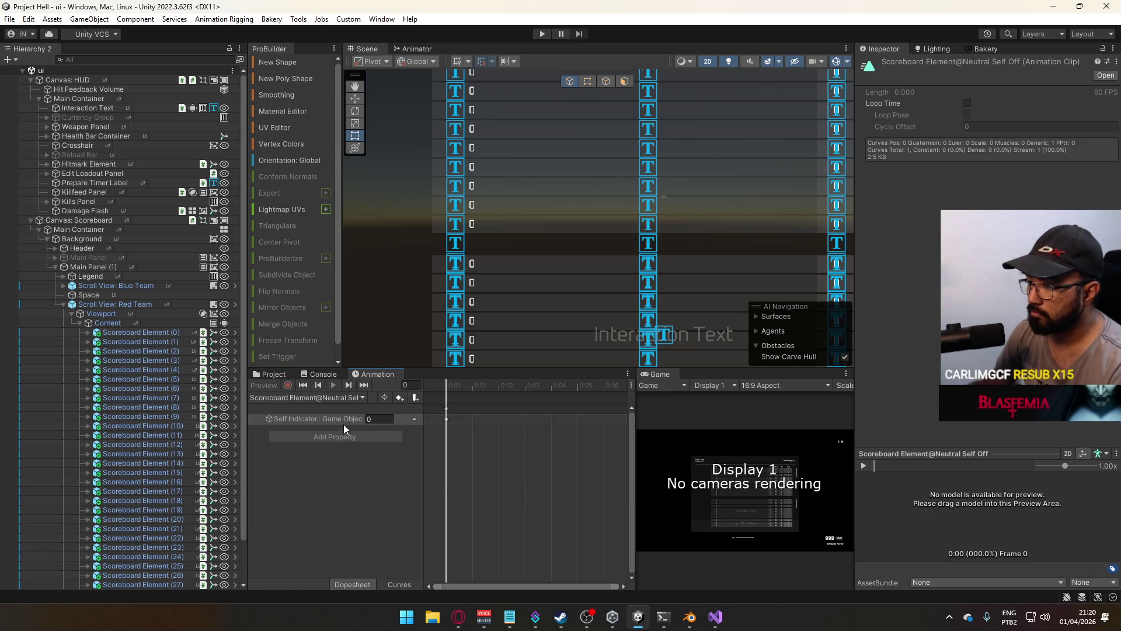
pyautogui.click(270, 375)
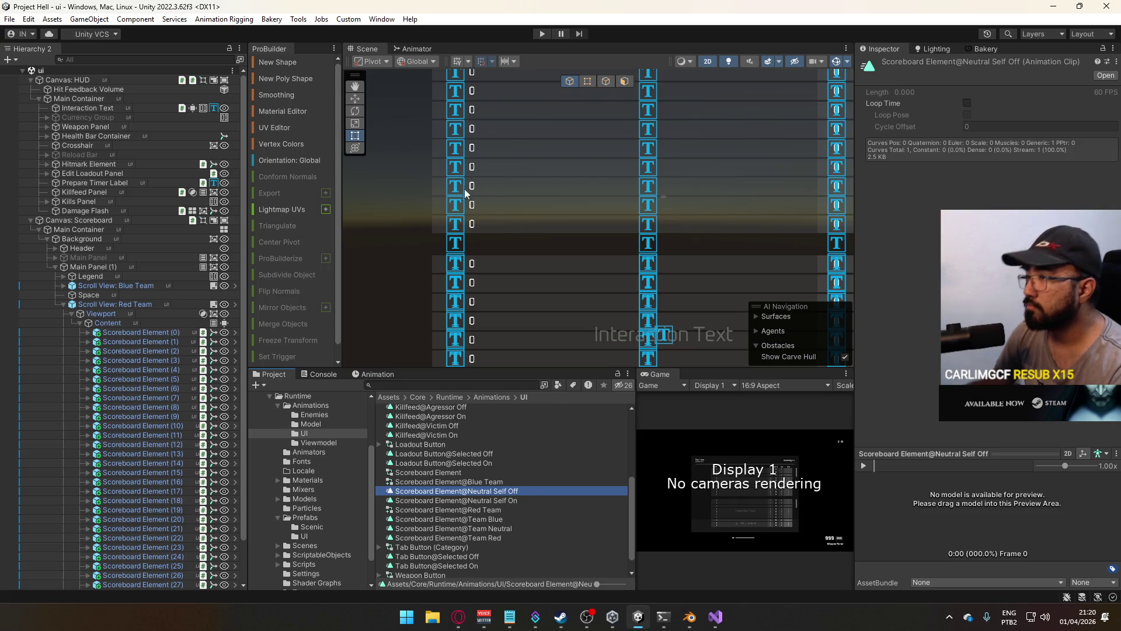
# Step: Leave the Self Indicator layer's Owner Off state with no motion via the object picker
pyautogui.click(417, 48)
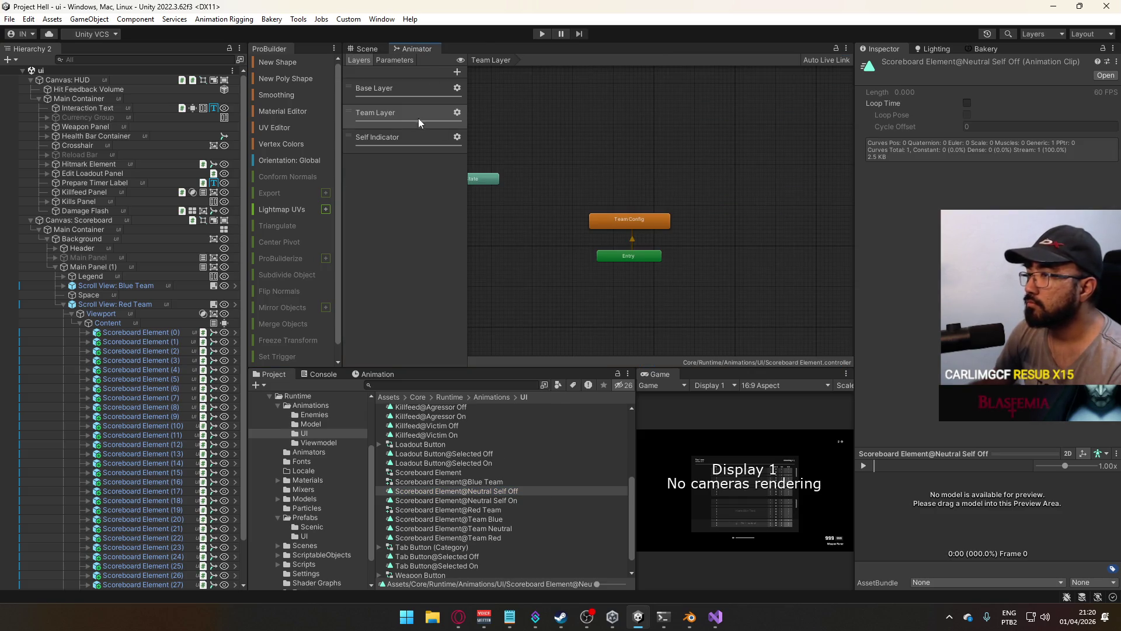
pyautogui.click(401, 135)
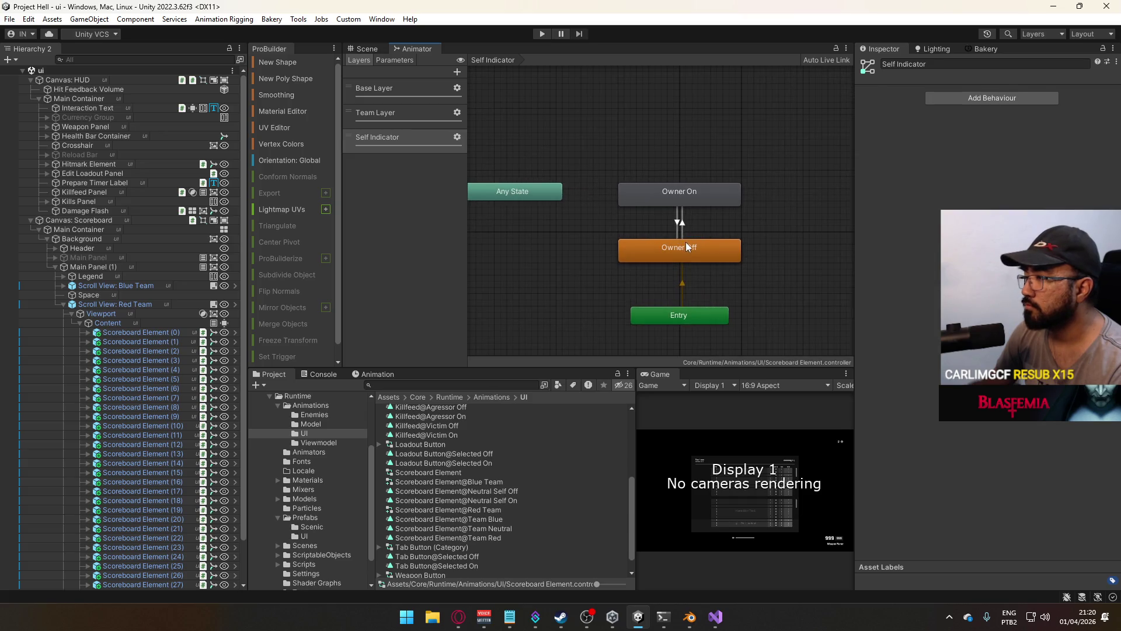
pyautogui.click(686, 247)
pyautogui.click(1110, 95)
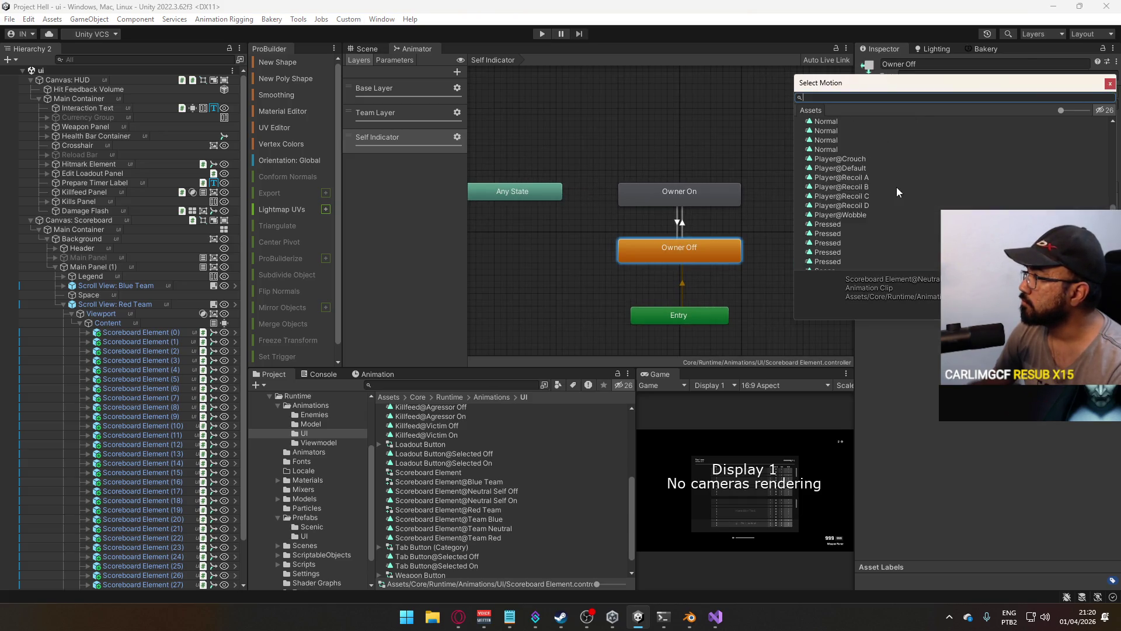
pyautogui.scroll(5, 896, 184)
pyautogui.doubleClick(872, 118)
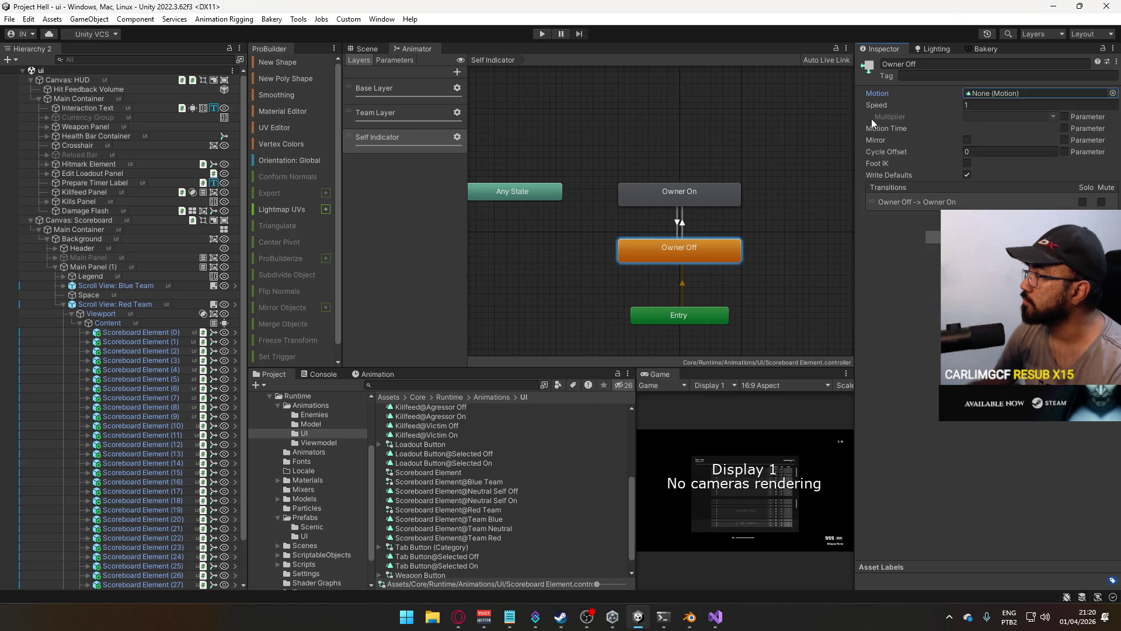
# Step: Return to the Scene view and open Build Settings with the title scene loaded
pyautogui.click(678, 122)
pyautogui.click(374, 48)
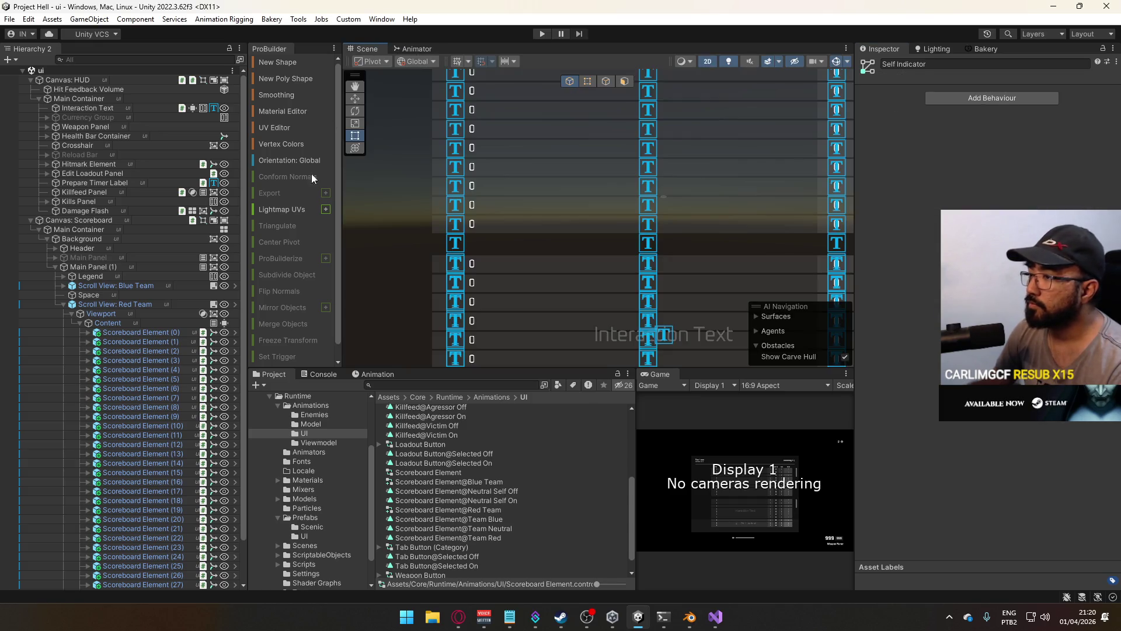
pyautogui.hotkey('ctrl', 'b')
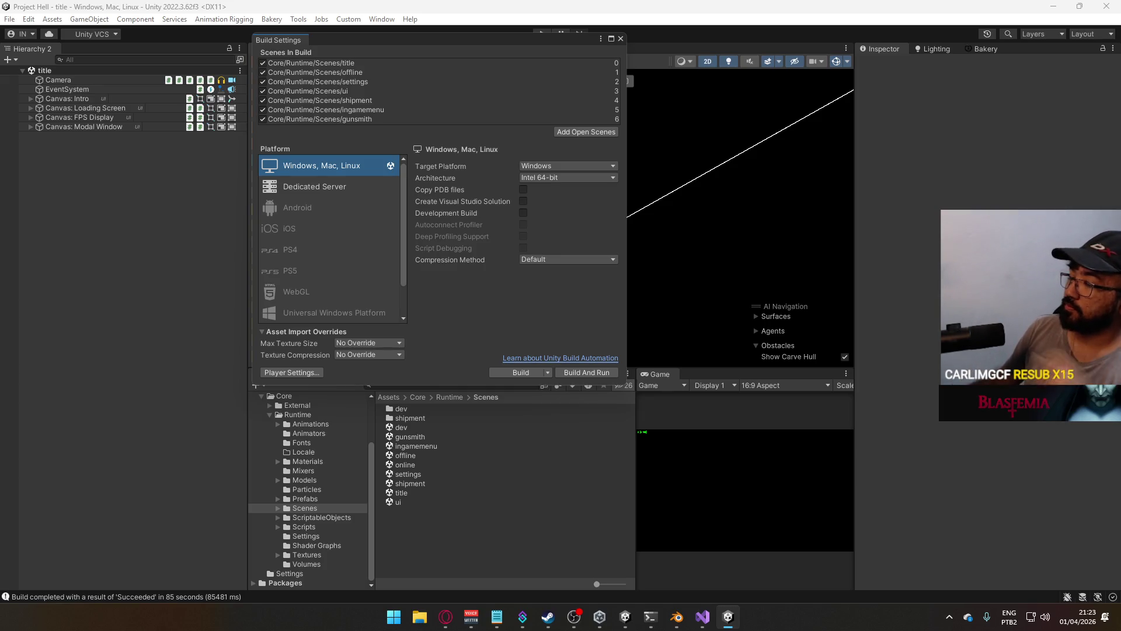
# Step: Close the Build Settings window after the successful Windows build
pyautogui.press('super')
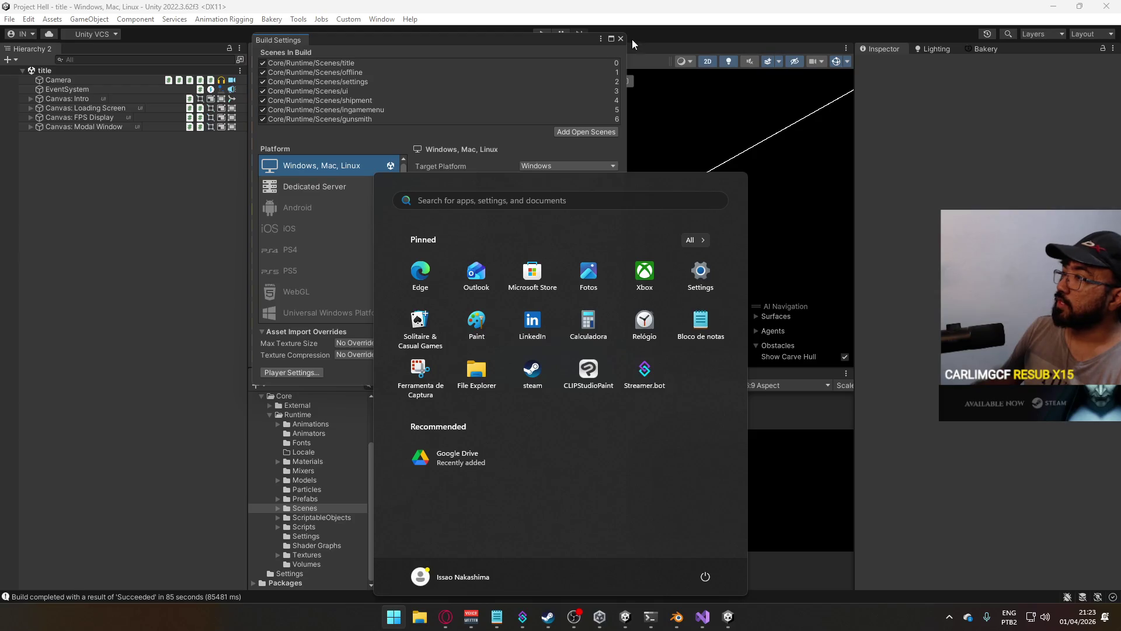
pyautogui.click(621, 39)
pyautogui.press('Escape')
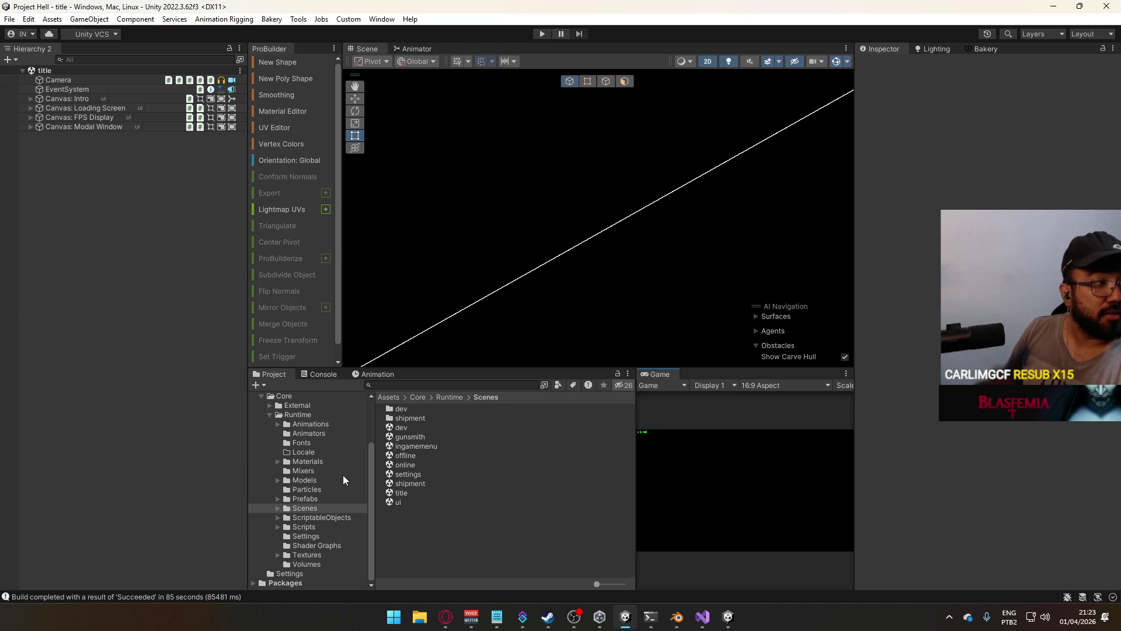
# Step: Playtest by hosting a game from the main menu, then stop Play mode
pyautogui.click(542, 34)
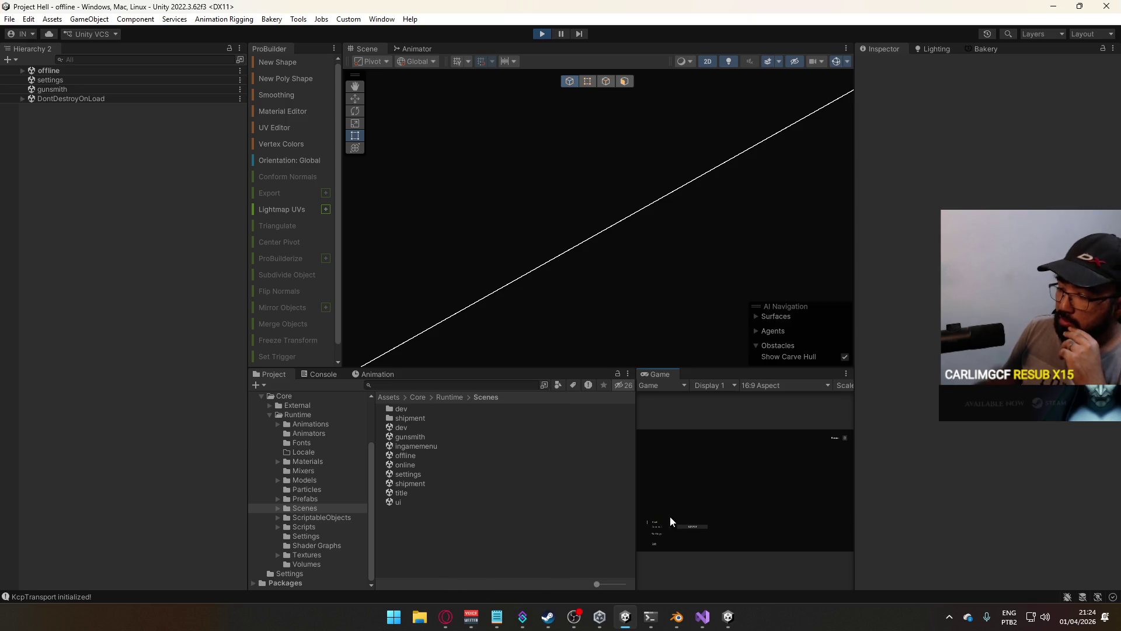
pyautogui.moveTo(635, 506)
pyautogui.mouseDown()
pyautogui.moveTo(489, 544)
pyautogui.moveTo(500, 543)
pyautogui.mouseUp()
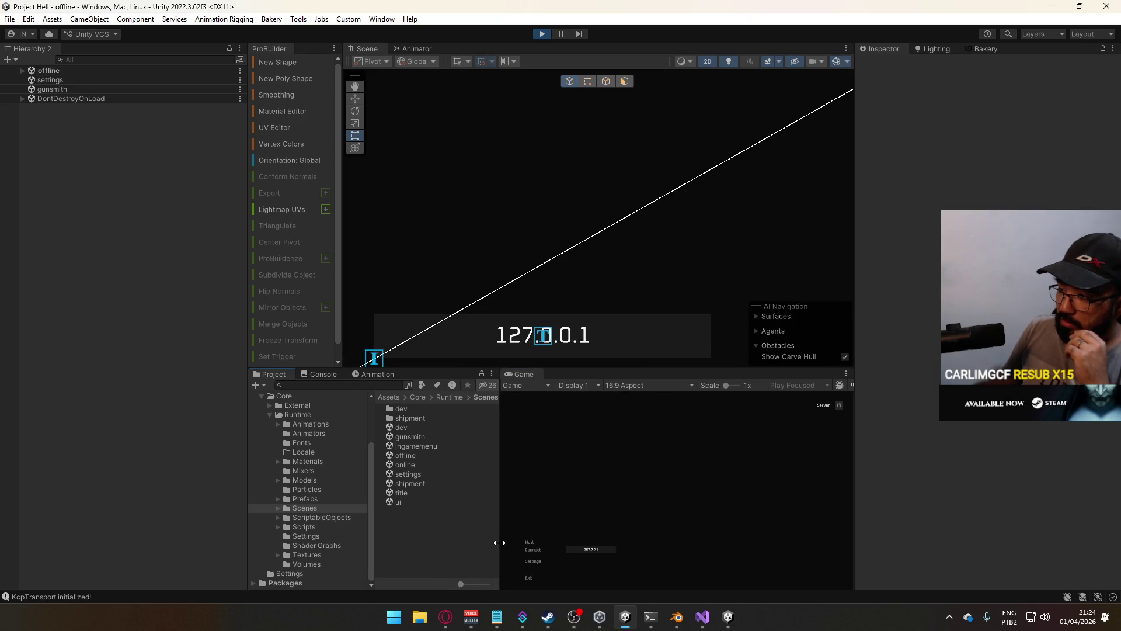
pyautogui.click(533, 541)
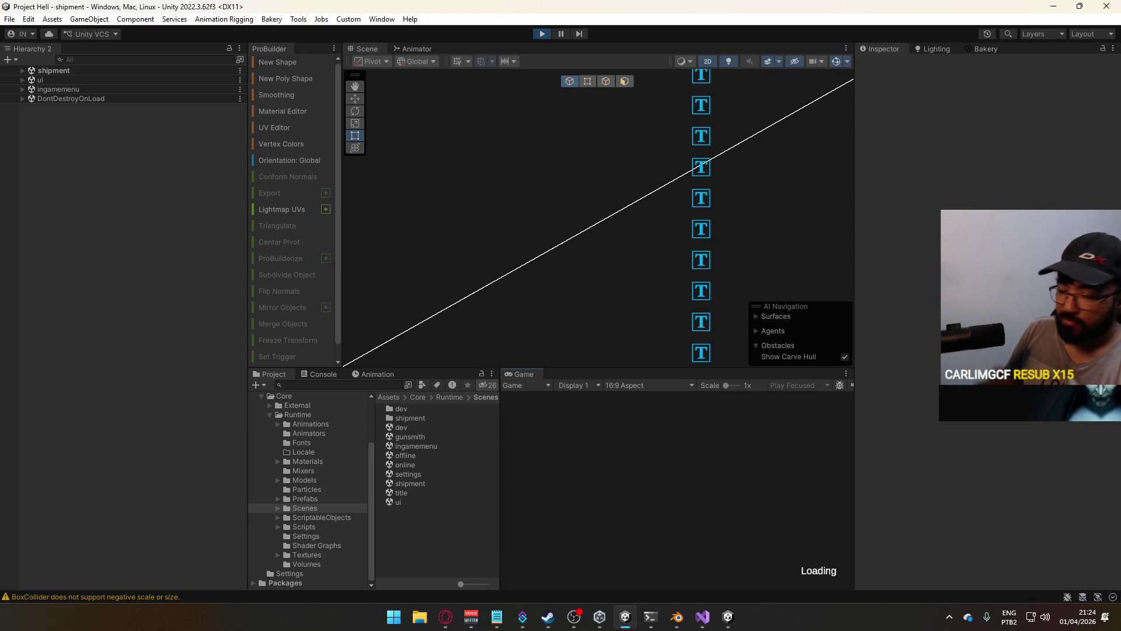
pyautogui.press('super')
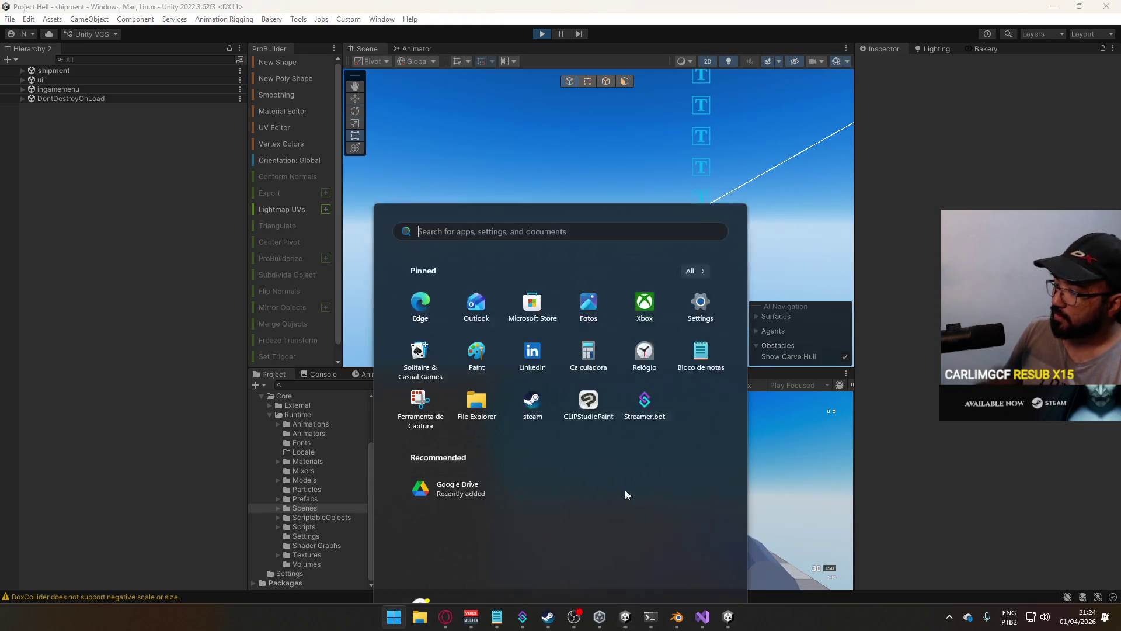
pyautogui.press('super')
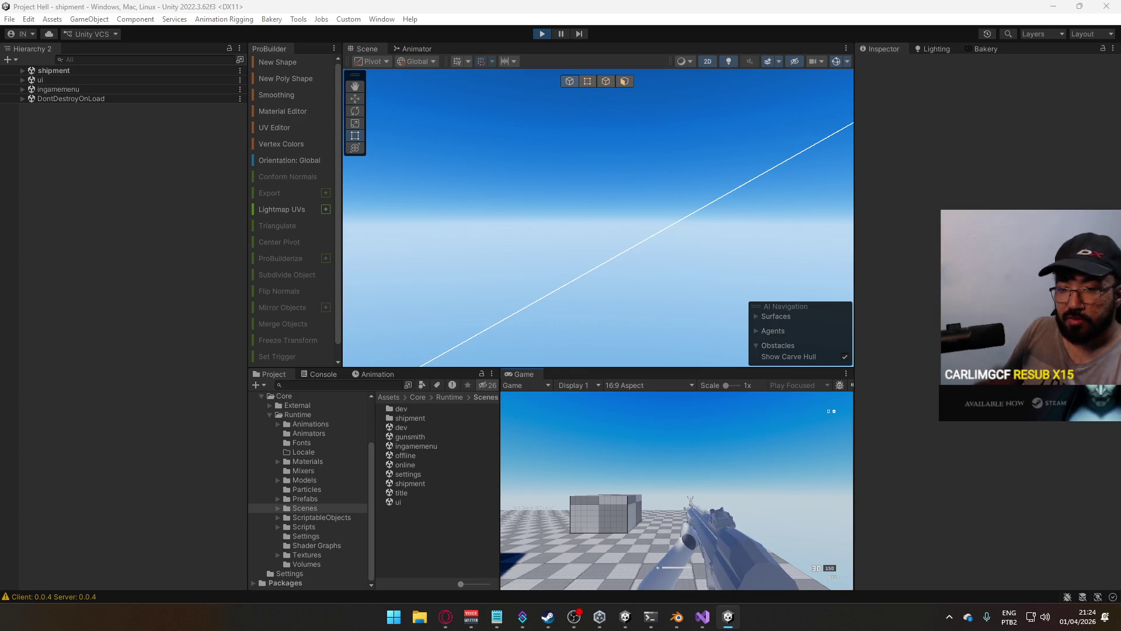
pyautogui.press('super')
pyautogui.press('Escape')
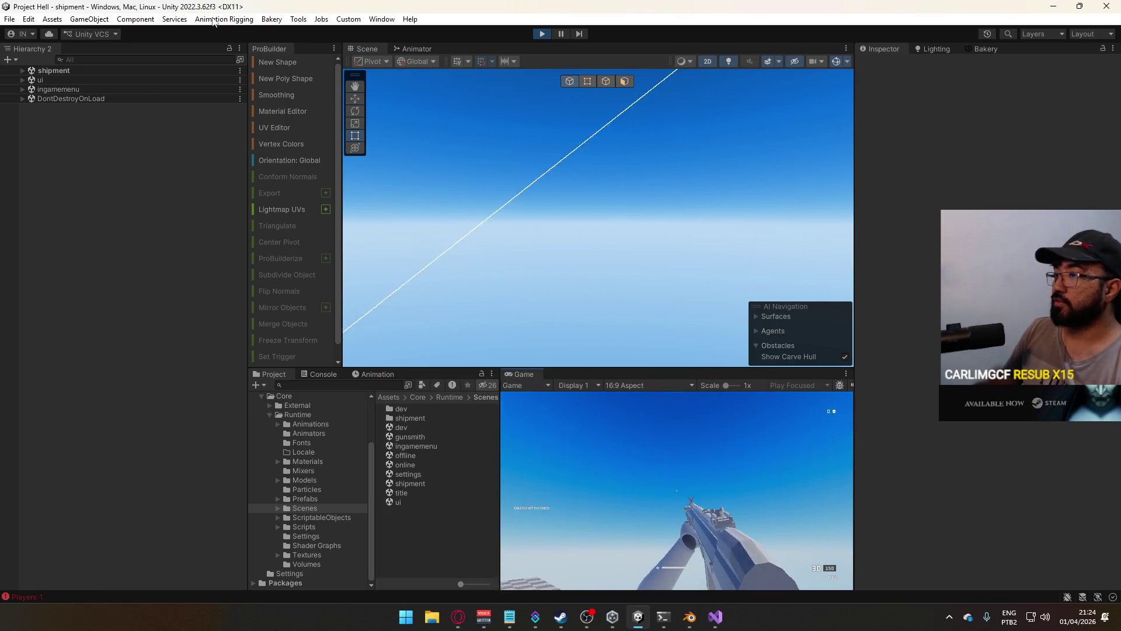
pyautogui.hotkey('ctrl', 'p')
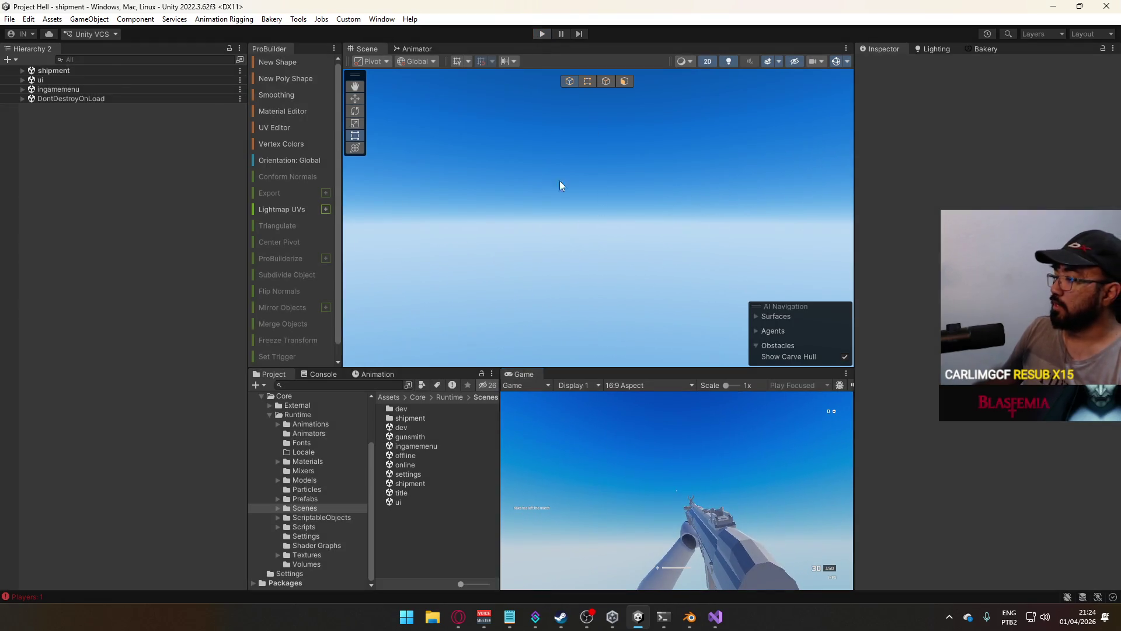
# Step: Scroll down through MatchDirector.cs in Visual Studio and glance at the scoreboard image search
pyautogui.click(710, 620)
pyautogui.scroll(-15, 508, 364)
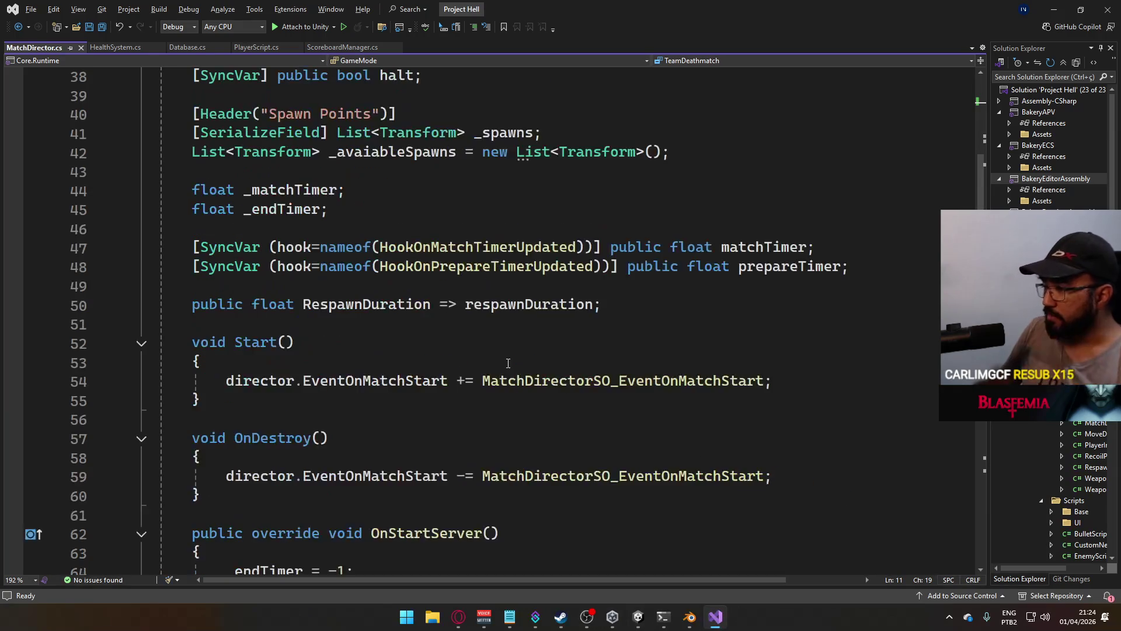
pyautogui.scroll(-20, 508, 364)
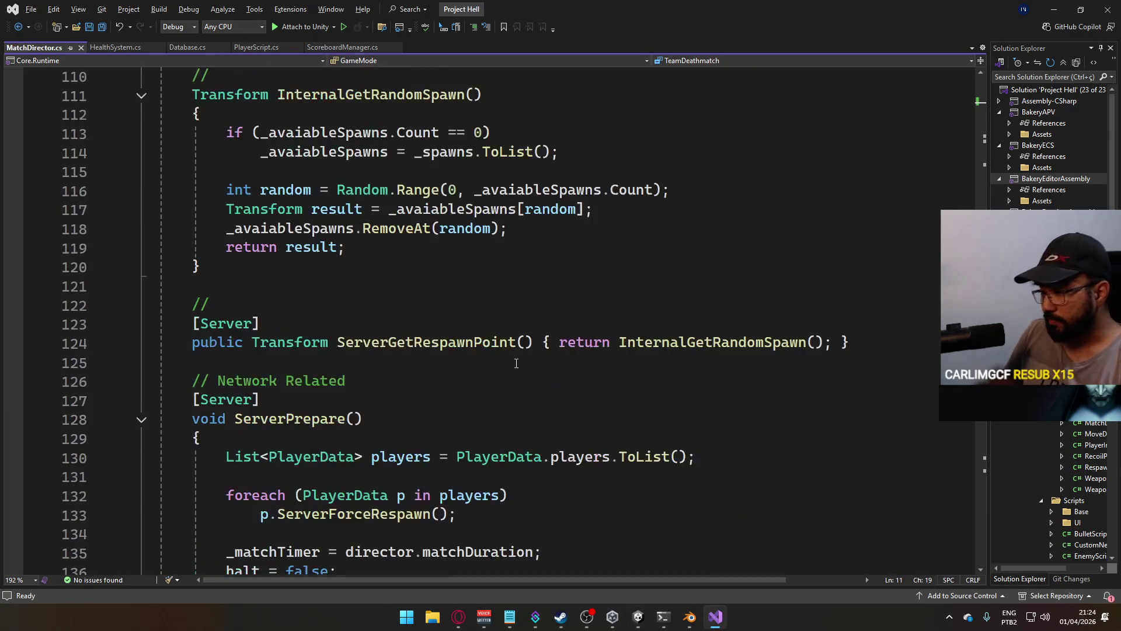
pyautogui.scroll(-8, 509, 371)
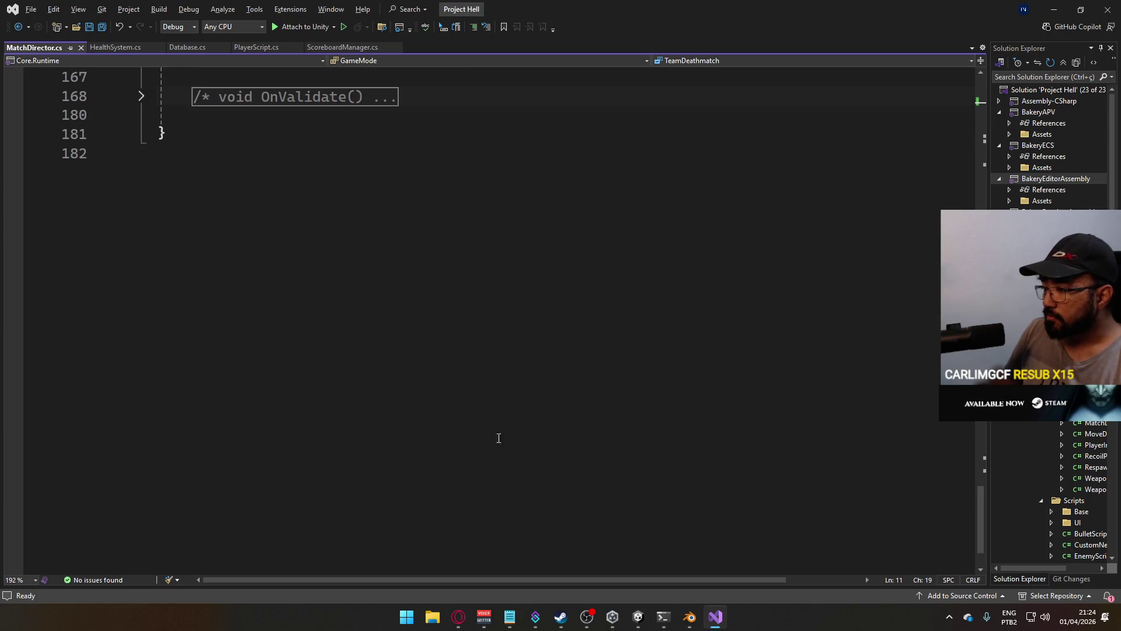
pyautogui.click(458, 616)
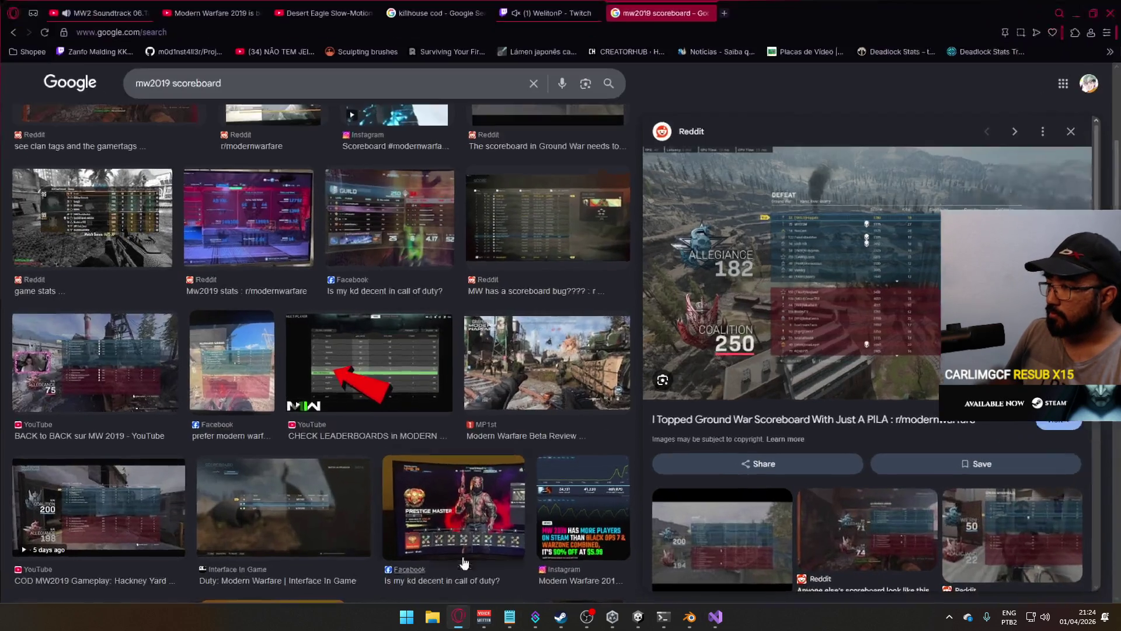
pyautogui.click(458, 617)
# Step: View the killhouse cod image results in Opera GX, minimize it, and switch to Visual Studio
pyautogui.click(690, 617)
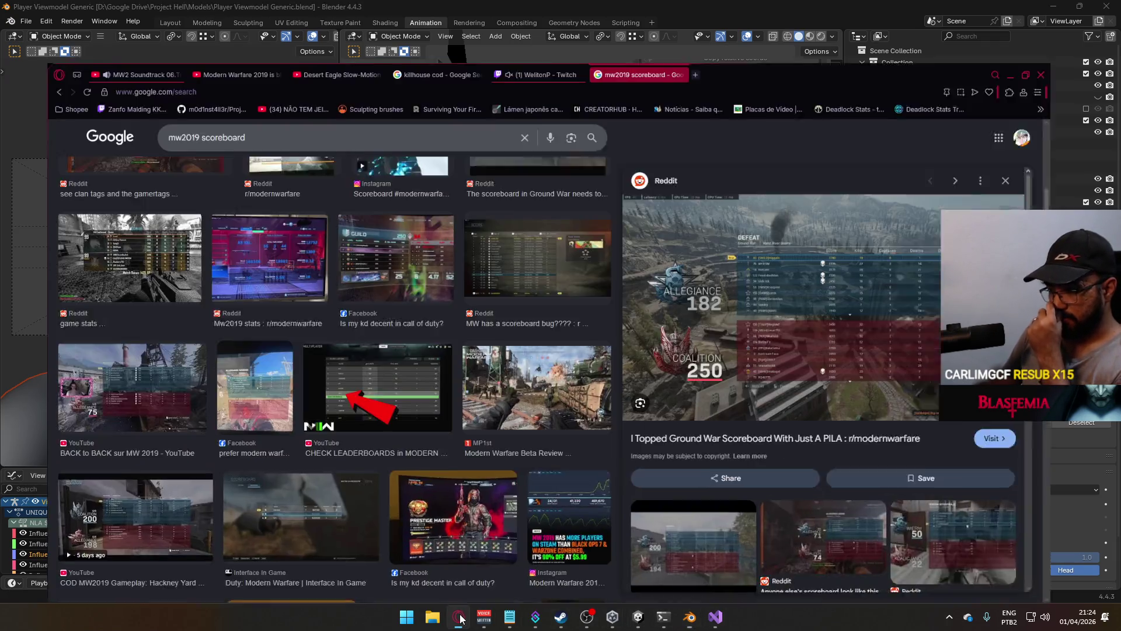
pyautogui.click(458, 617)
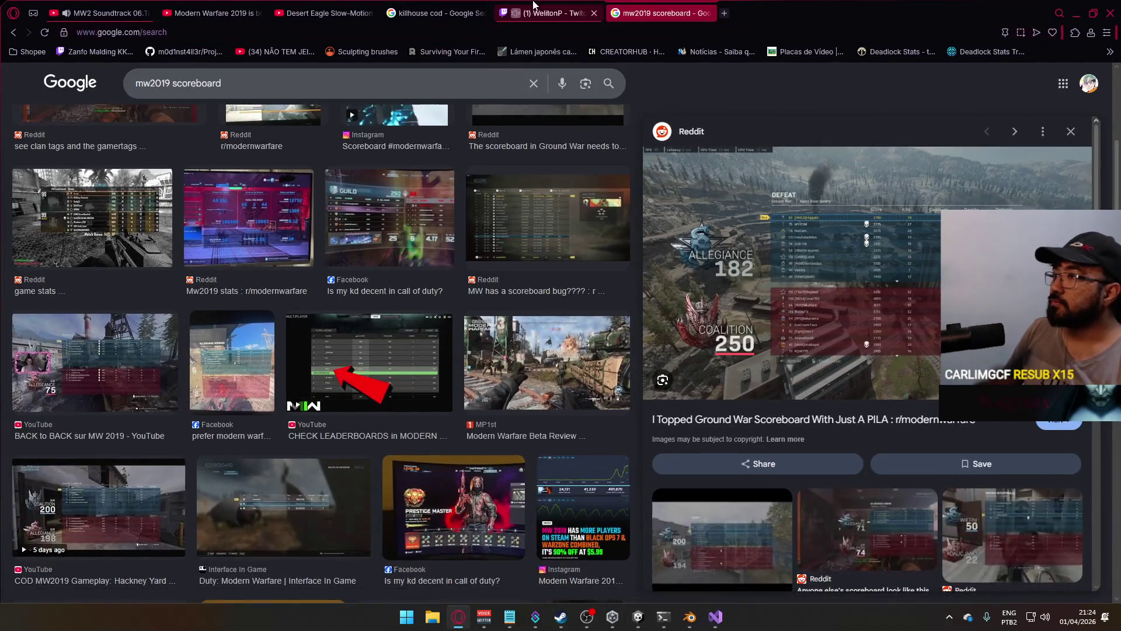
pyautogui.click(435, 12)
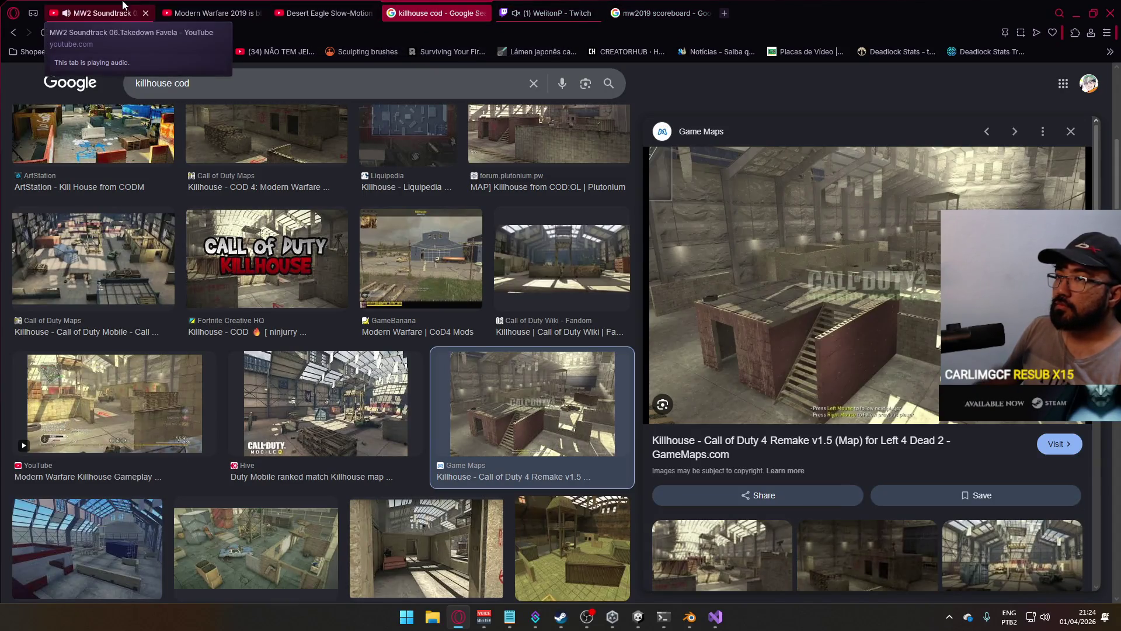
pyautogui.click(1076, 11)
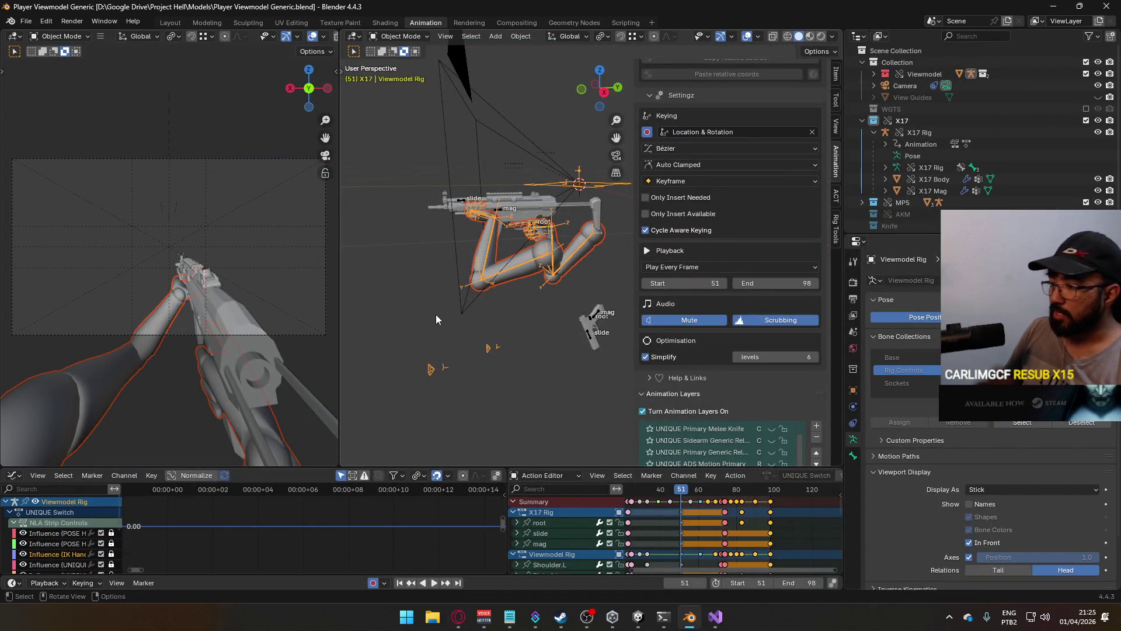
pyautogui.click(715, 617)
# Step: Scroll MatchDirector.cs up to the field declarations near line 38, then switch to Blender
pyautogui.scroll(8, 379, 368)
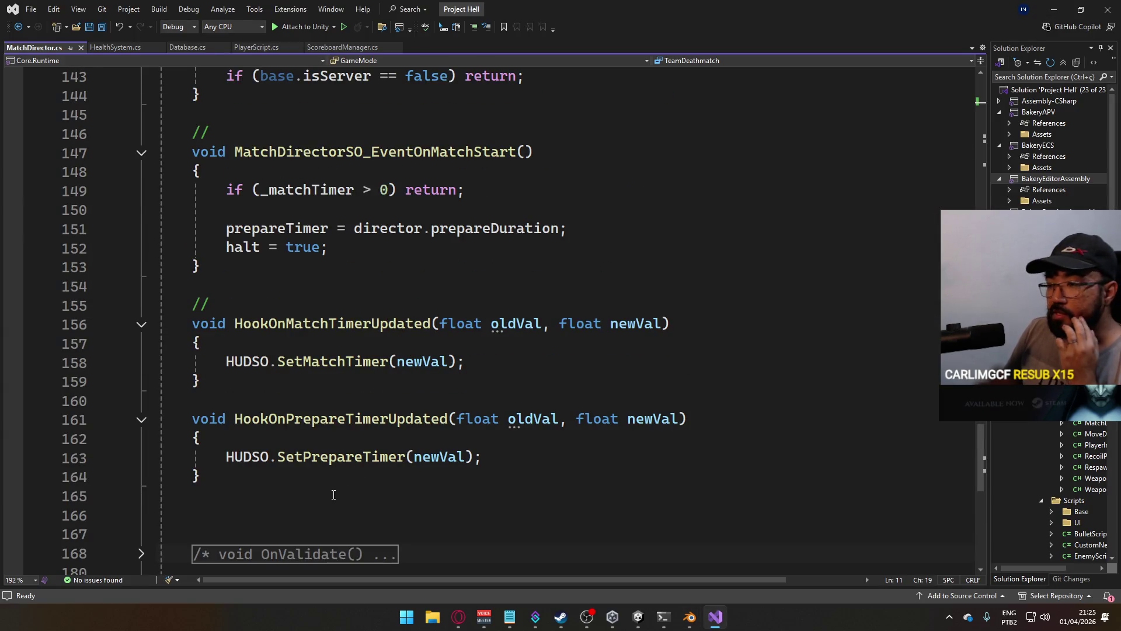
pyautogui.scroll(17, 435, 479)
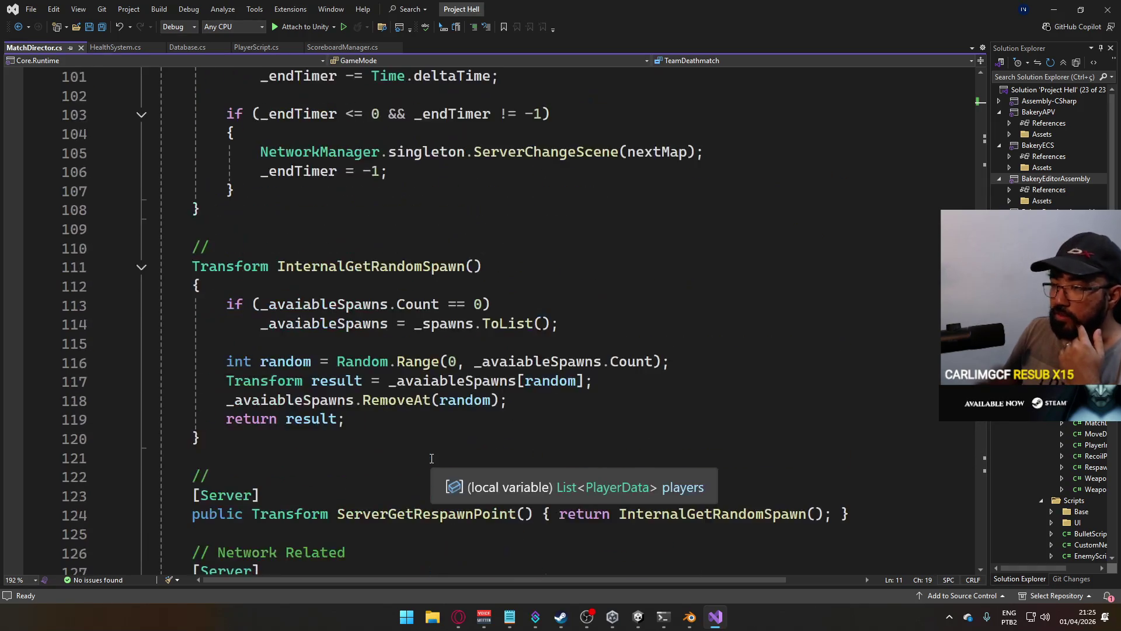
pyautogui.scroll(1, 415, 451)
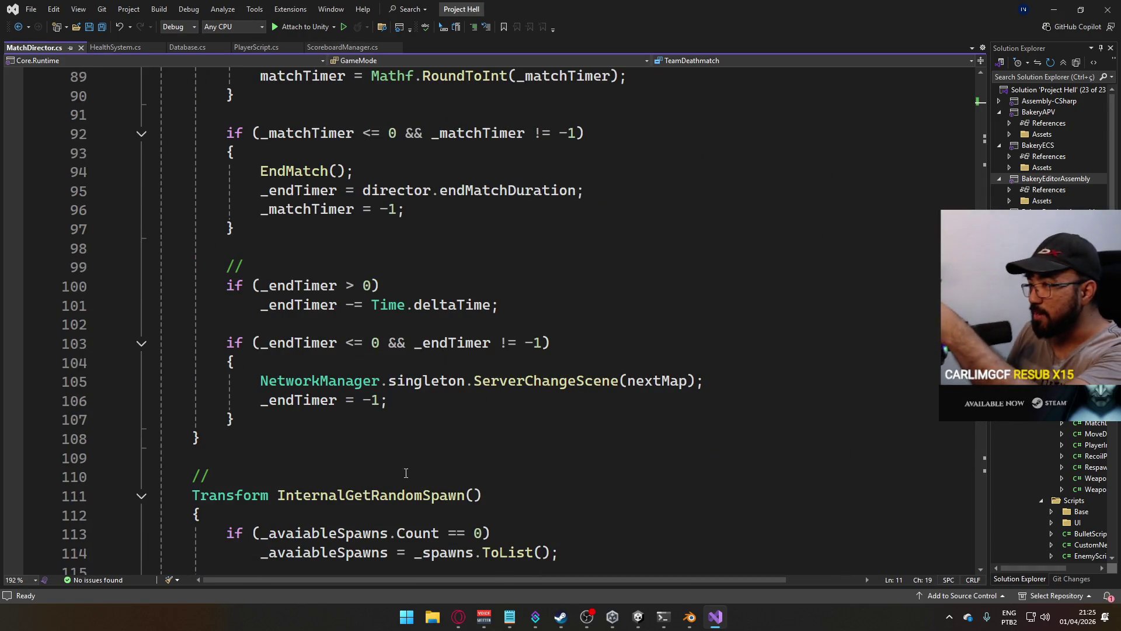
pyautogui.scroll(10, 387, 447)
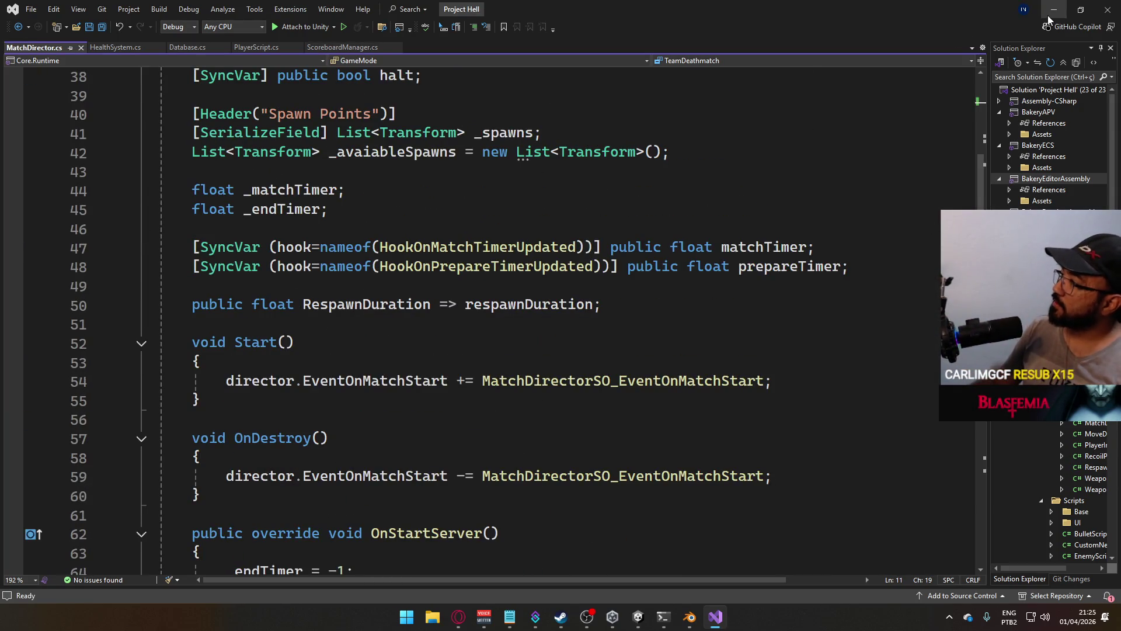
pyautogui.click(691, 616)
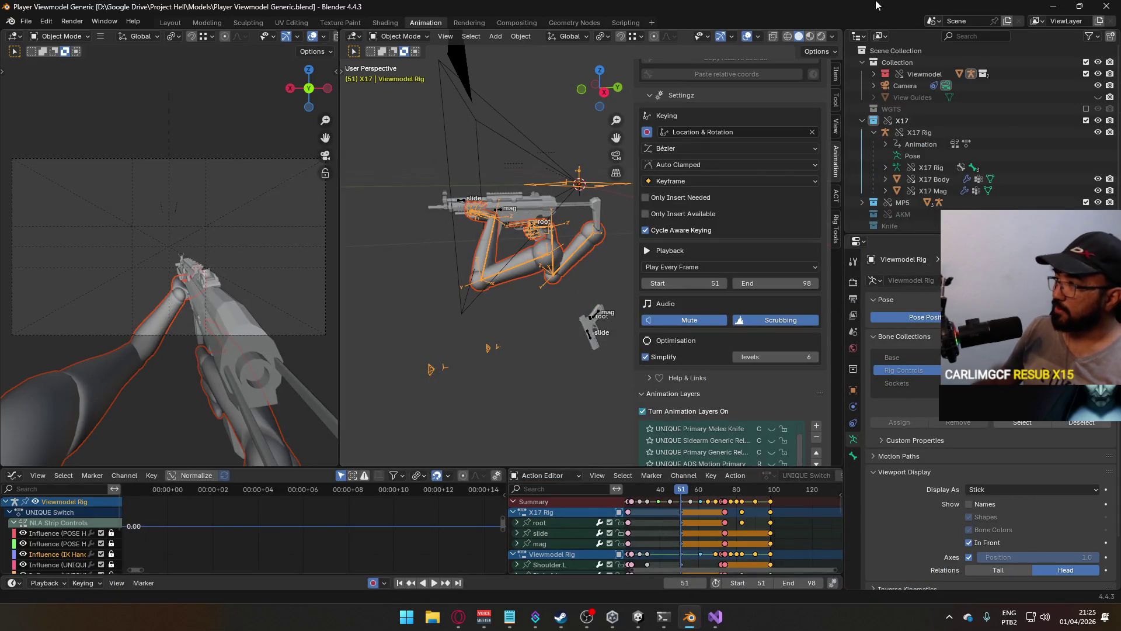
# Step: Close Blender so the Unity title scene is showing again
pyautogui.click(1105, 7)
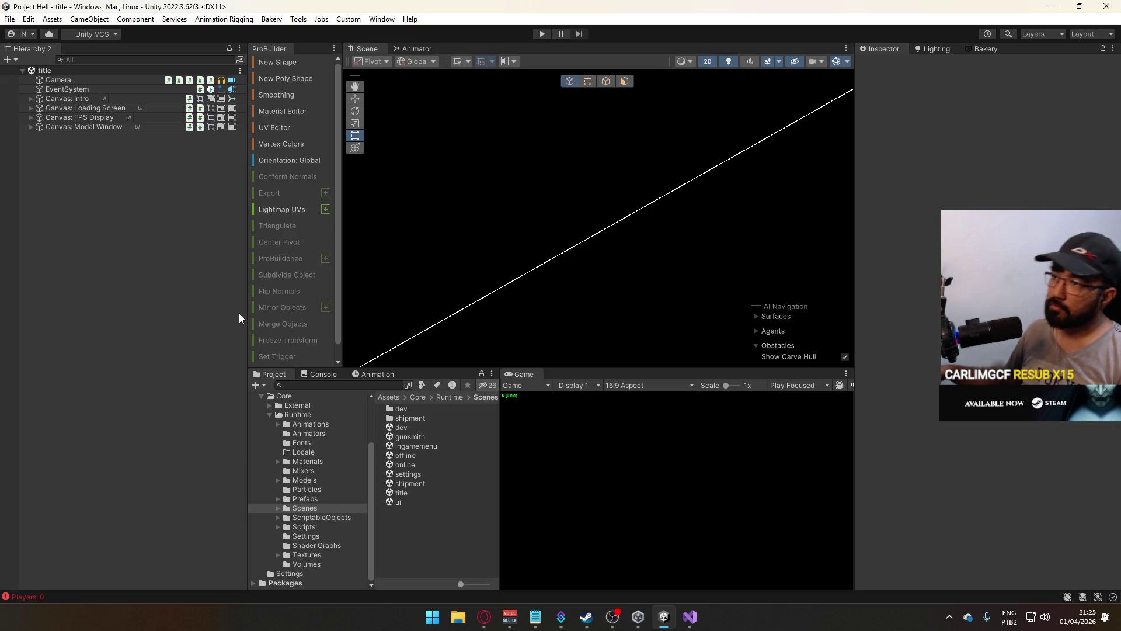
# Step: Open the dev, gunsmith and ingamemenu scenes in turn, ending on the shipment scene
pyautogui.doubleClick(410, 428)
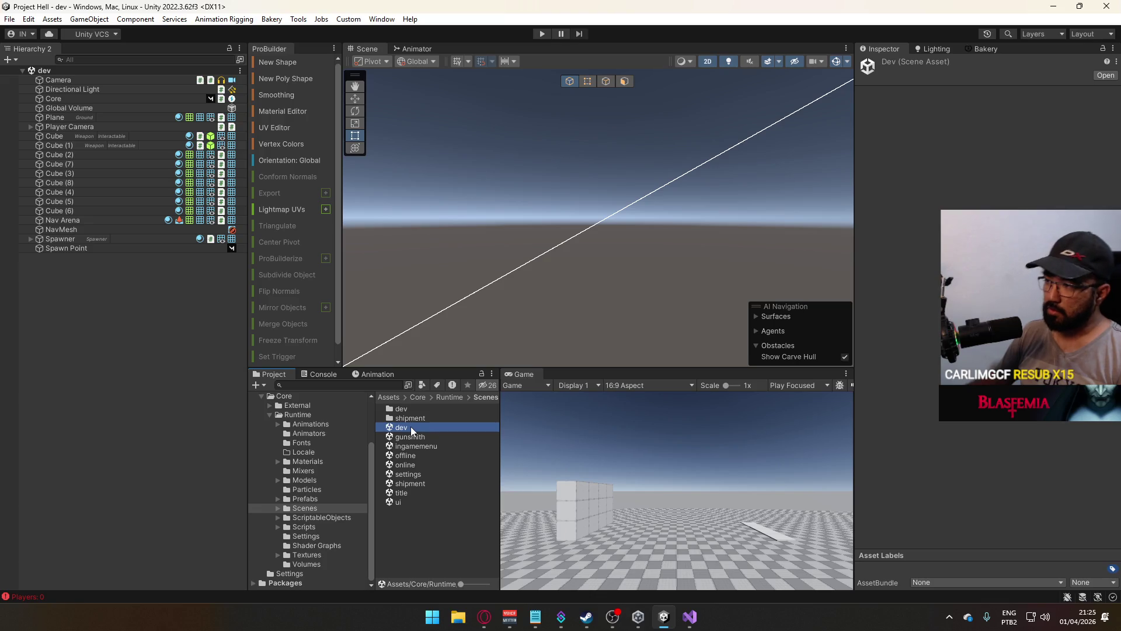
pyautogui.doubleClick(414, 440)
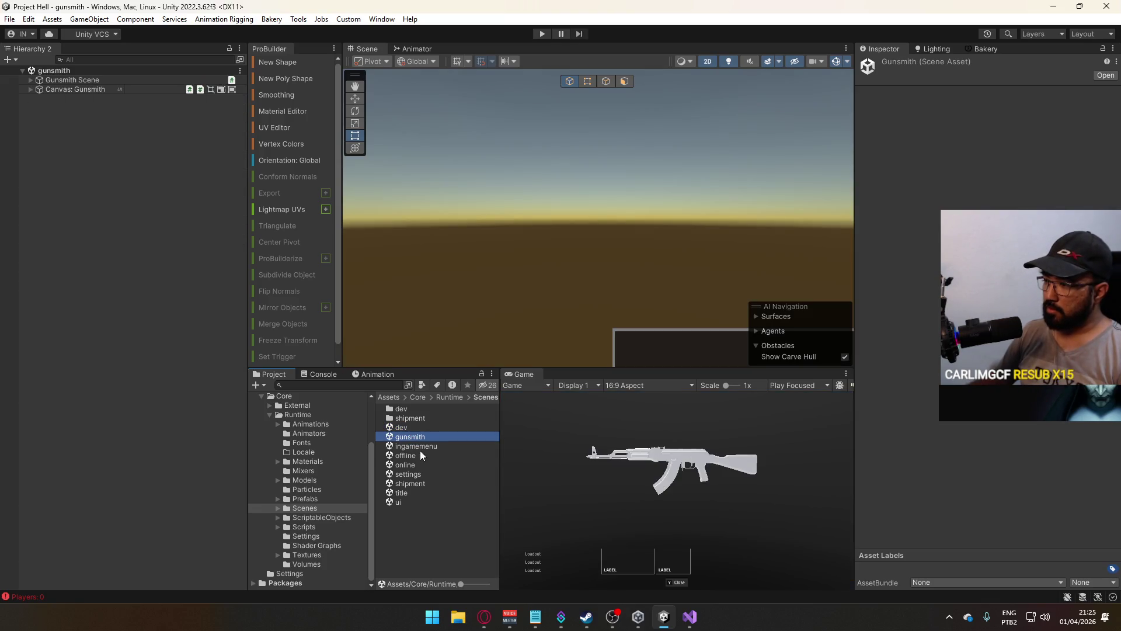
pyautogui.doubleClick(419, 451)
pyautogui.doubleClick(416, 446)
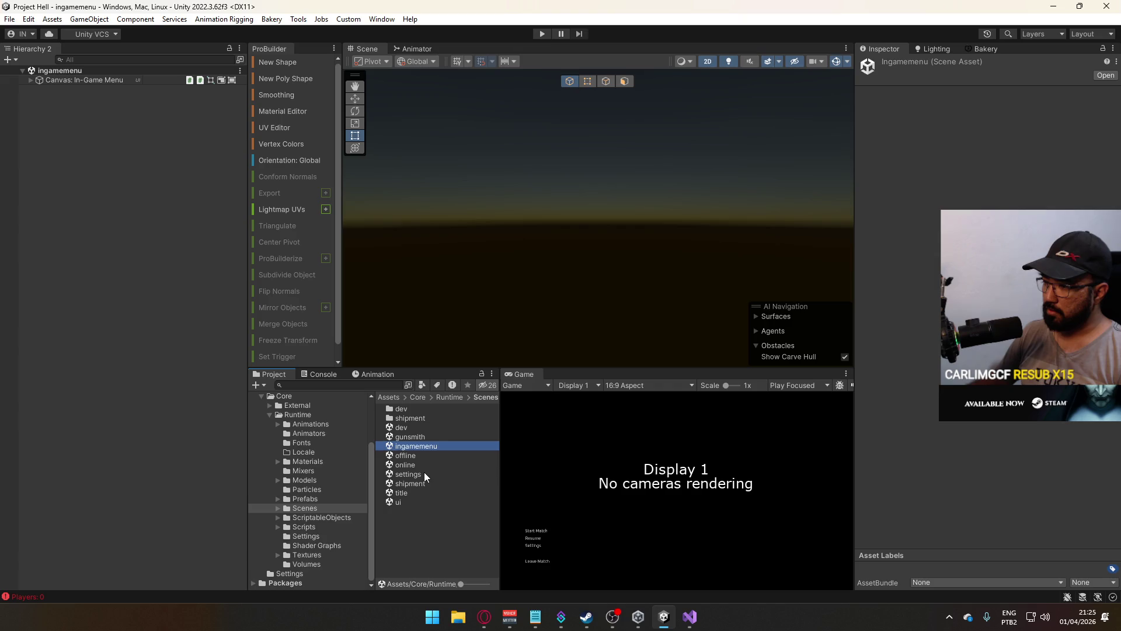
pyautogui.doubleClick(420, 482)
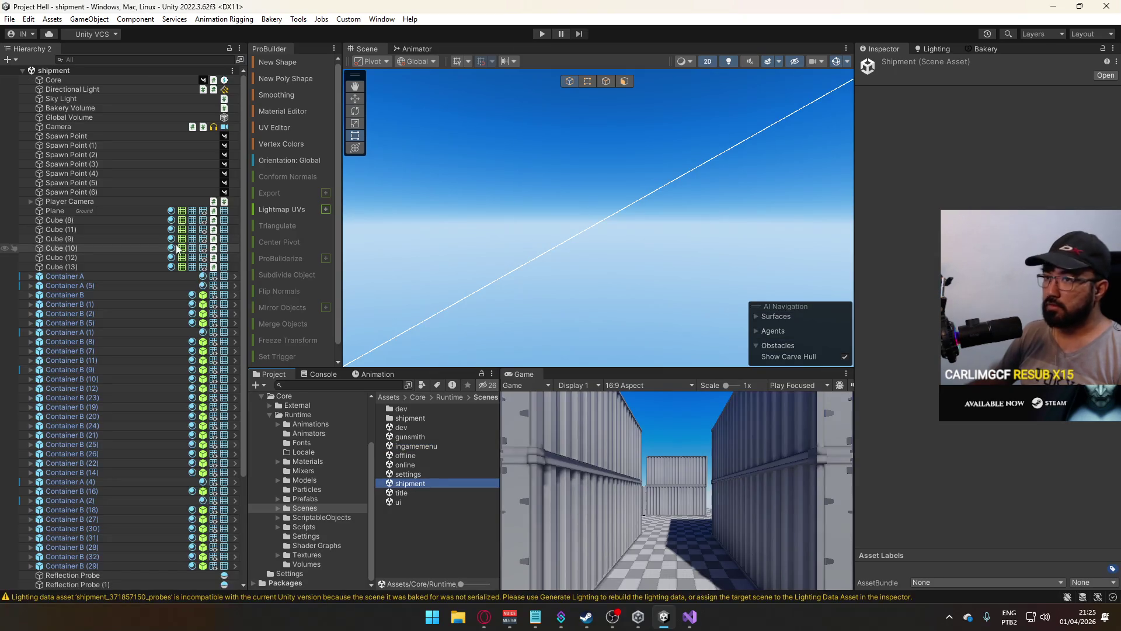
pyautogui.scroll(-5, 141, 325)
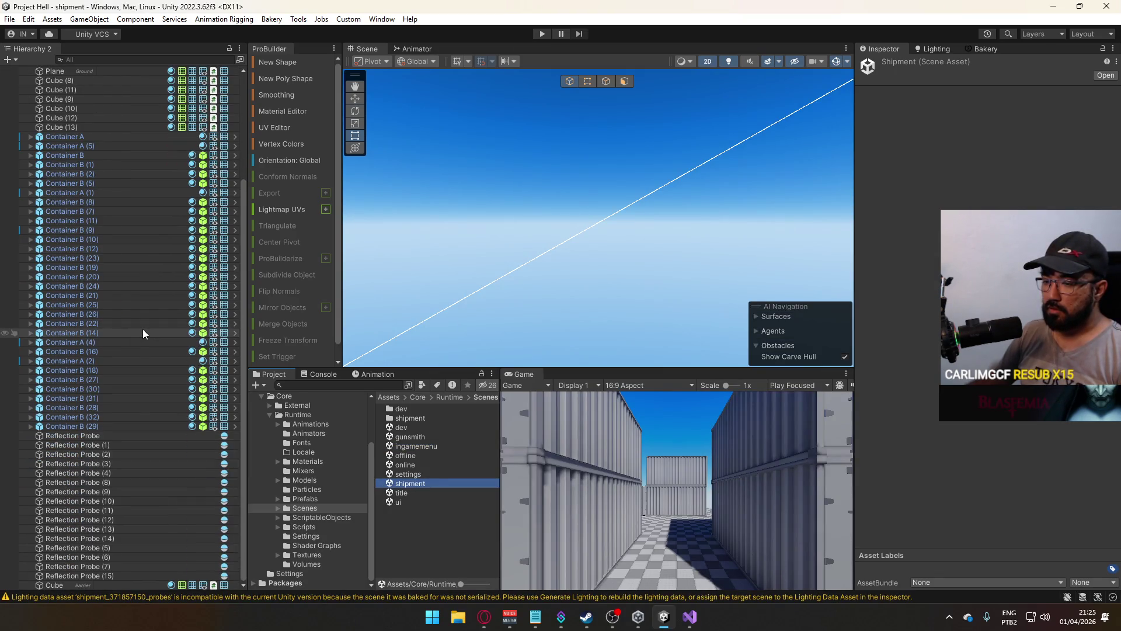
pyautogui.scroll(5, 143, 339)
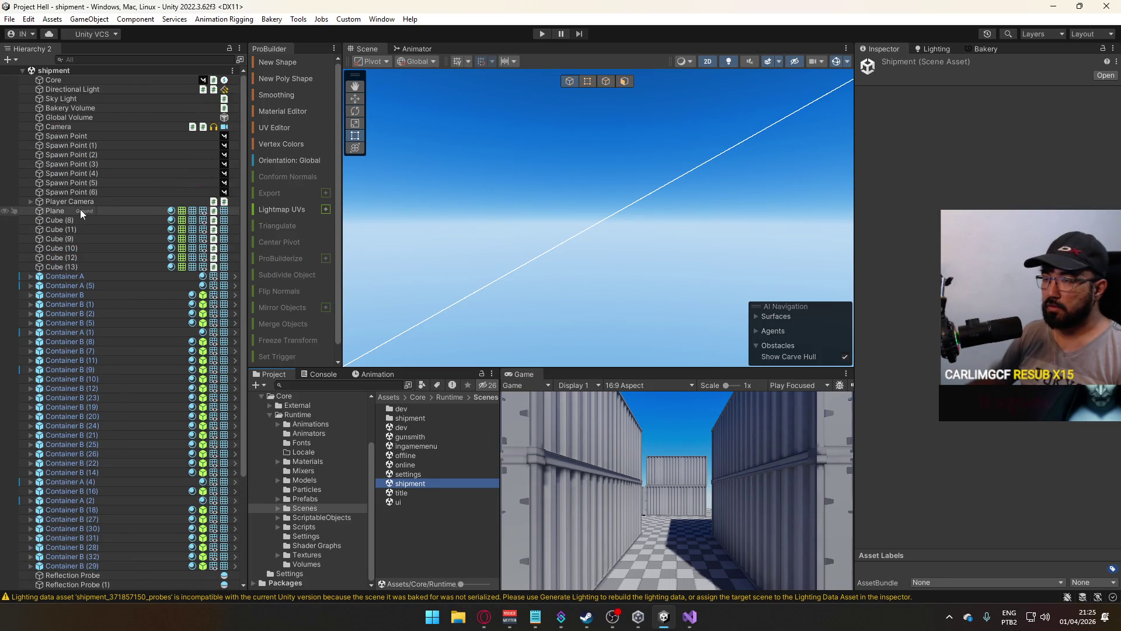
# Step: Glance at Visual Studio, then return to the scoreboard element's Animator graph in Unity
pyautogui.click(693, 621)
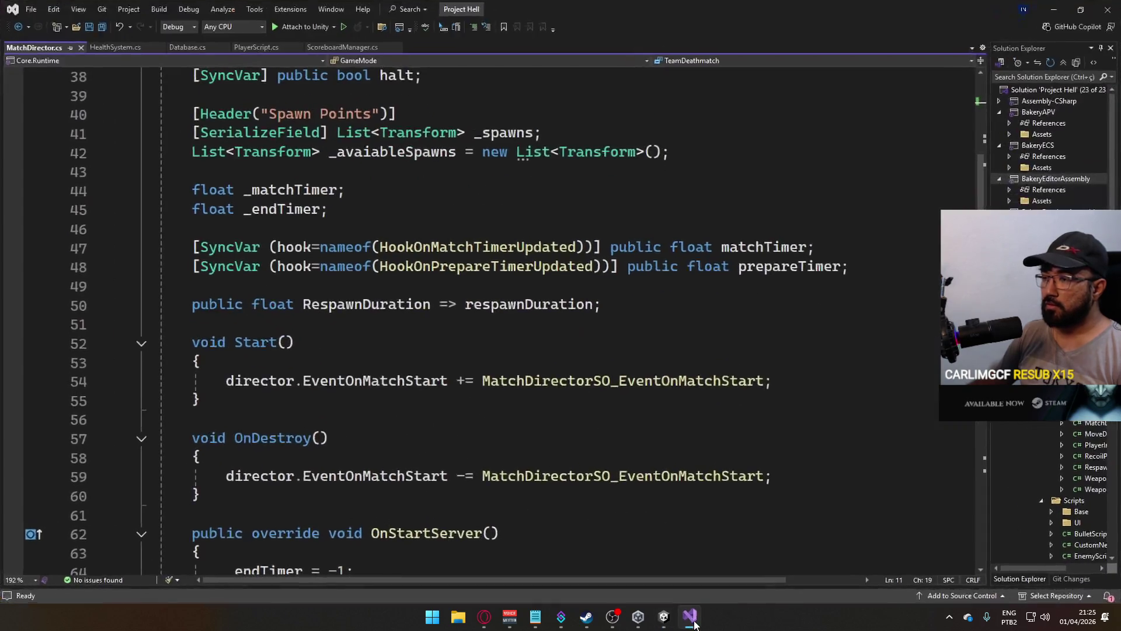
pyautogui.click(664, 616)
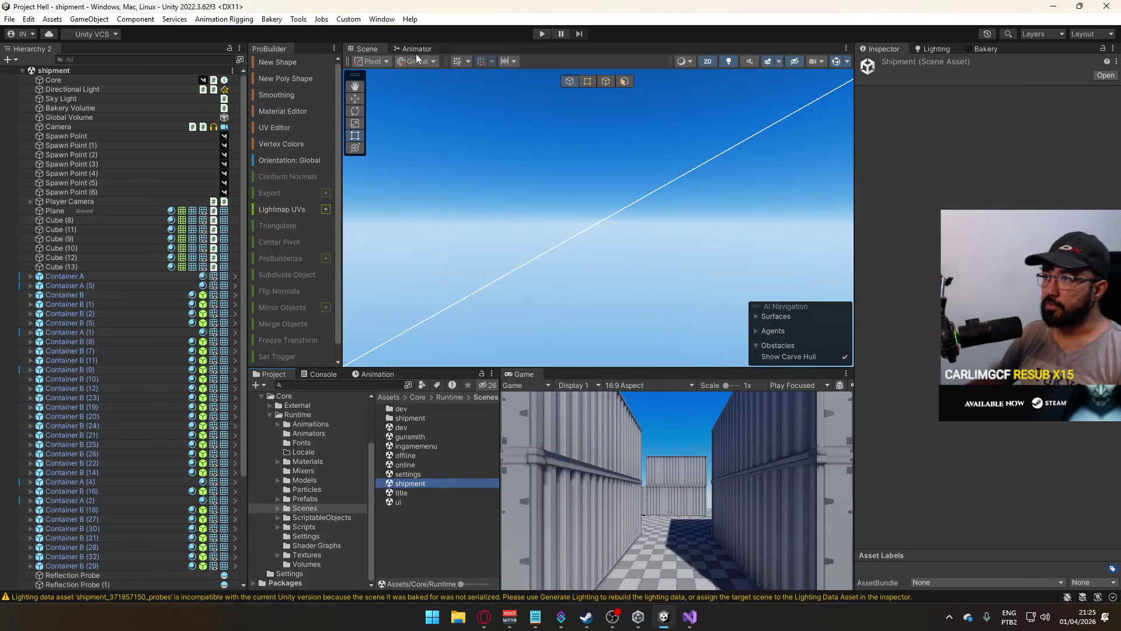
pyautogui.click(417, 49)
# Step: Inspect the Owner On/Off states and their transition timing while browsing the Animators and Animations folders
pyautogui.click(658, 250)
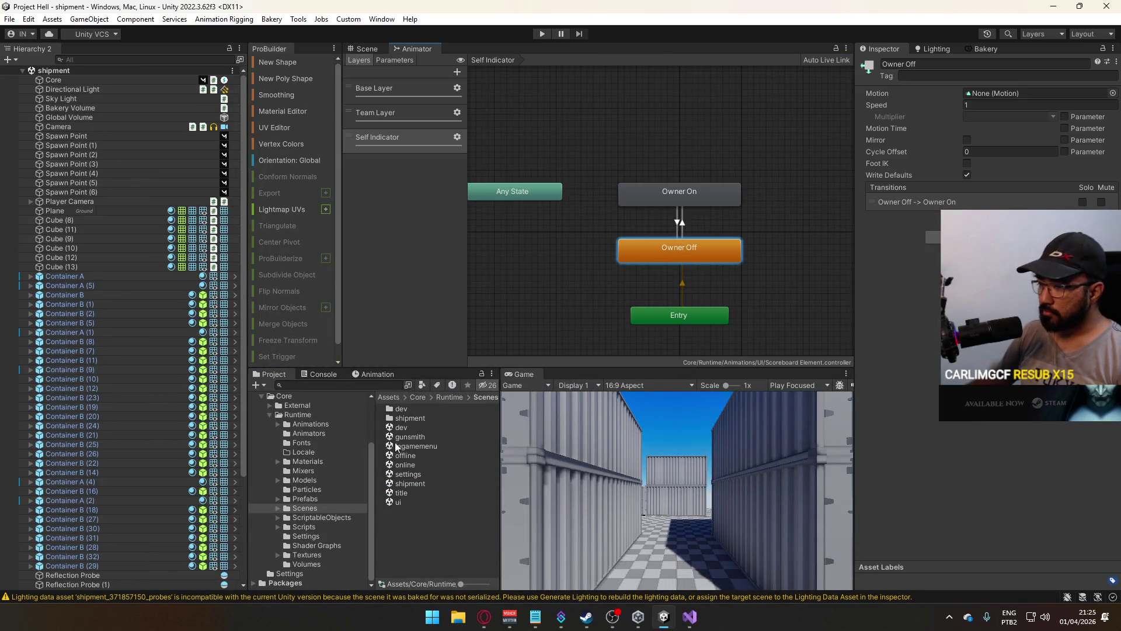
pyautogui.click(310, 434)
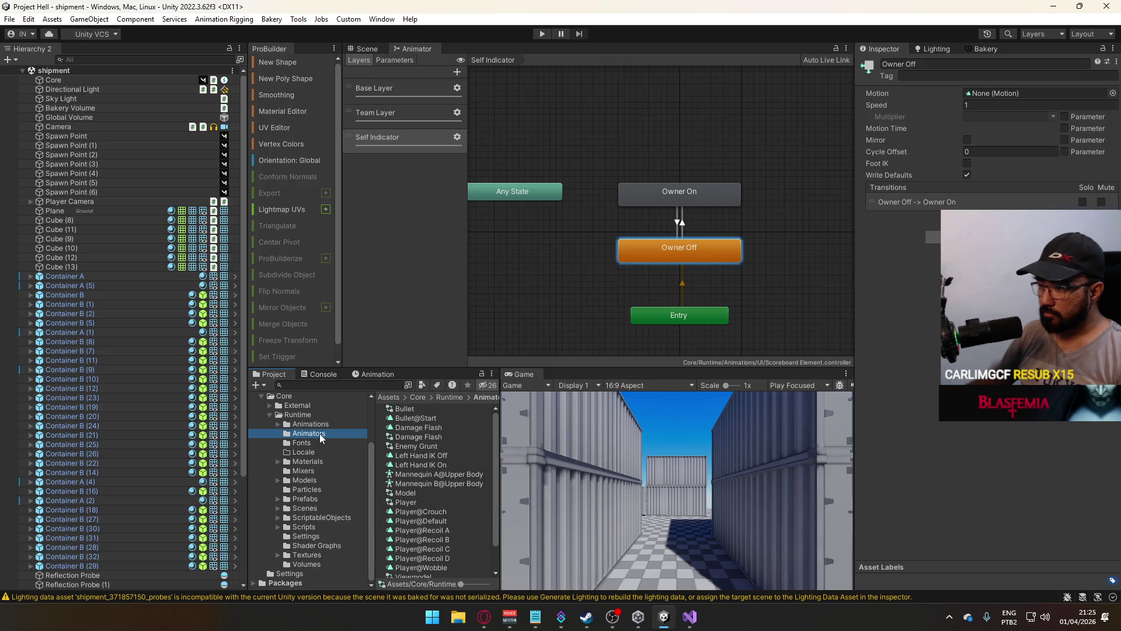
pyautogui.scroll(-2, 483, 475)
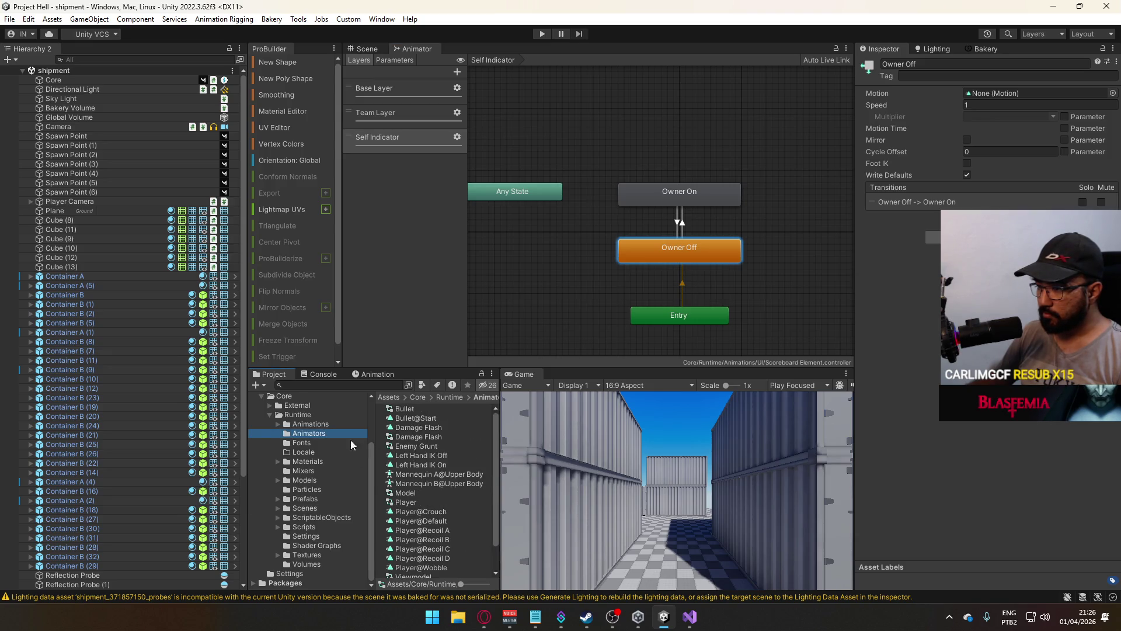
pyautogui.click(320, 423)
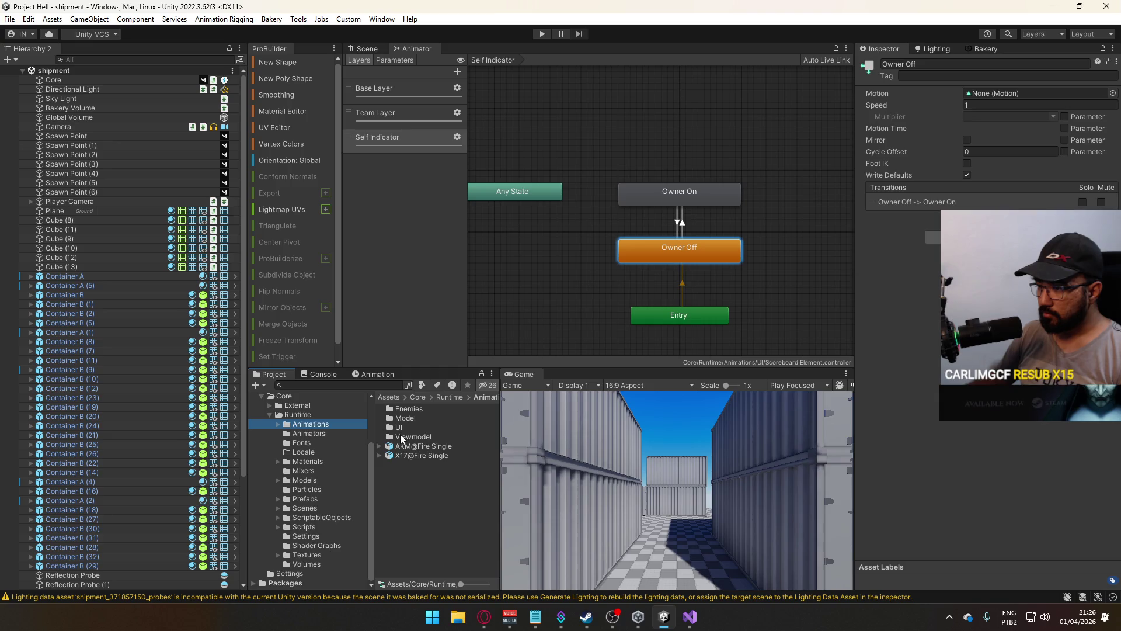
pyautogui.click(682, 224)
pyautogui.click(685, 224)
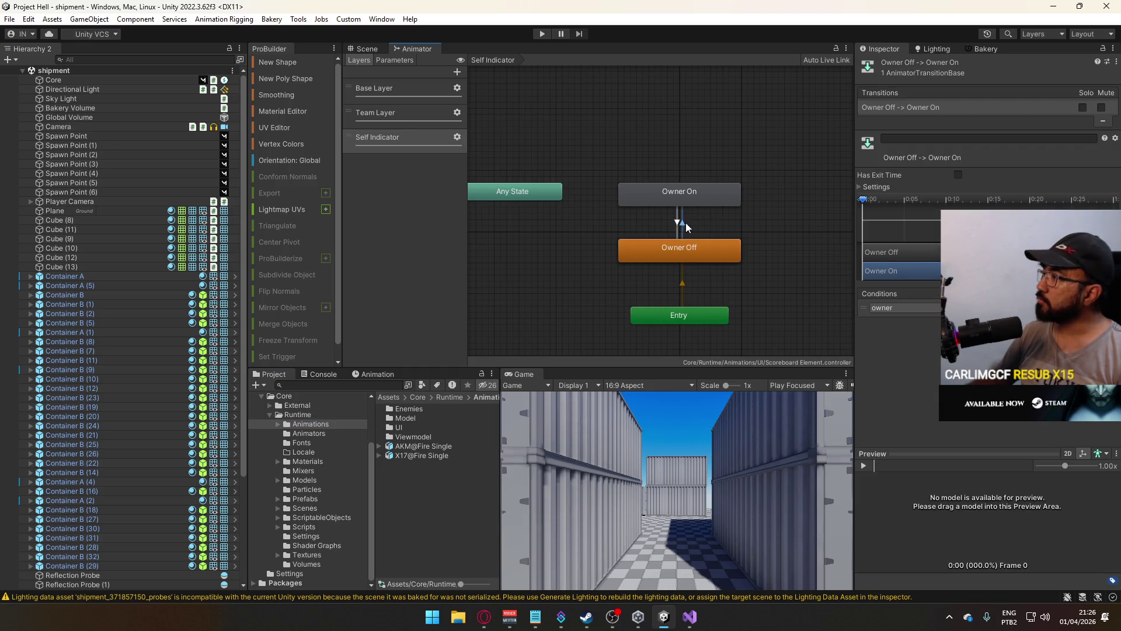
pyautogui.click(875, 186)
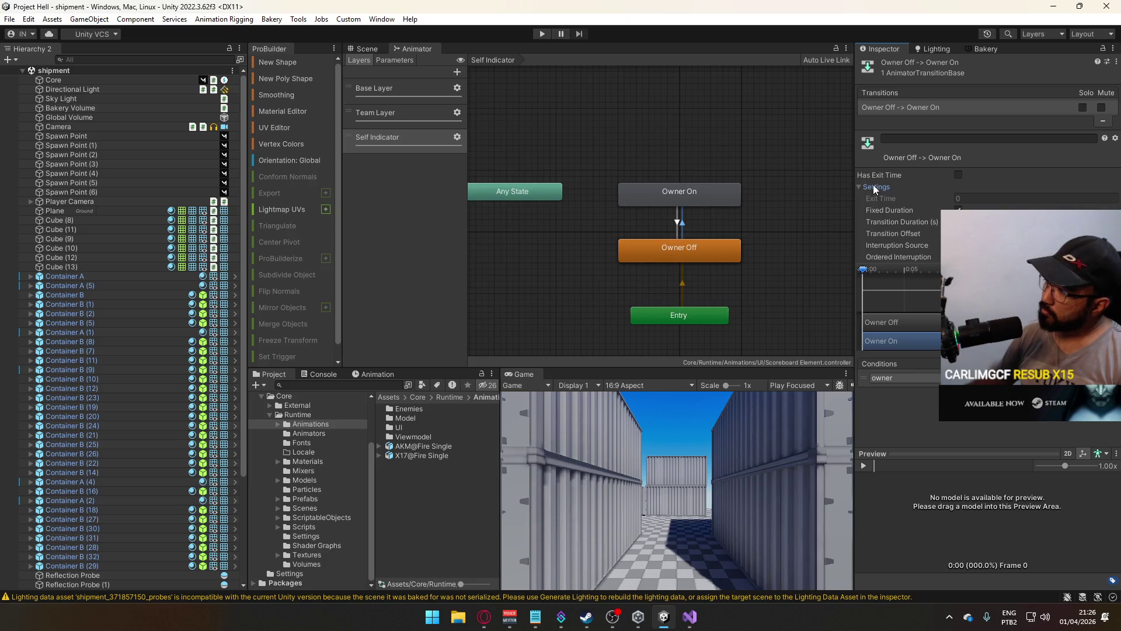
pyautogui.click(709, 195)
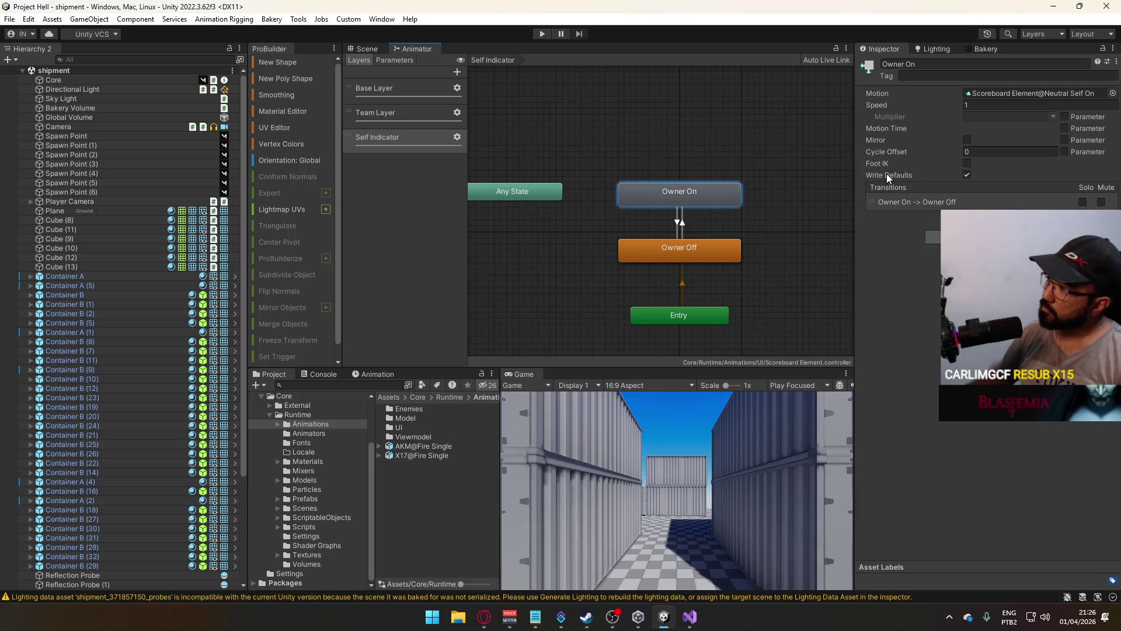
pyautogui.click(692, 247)
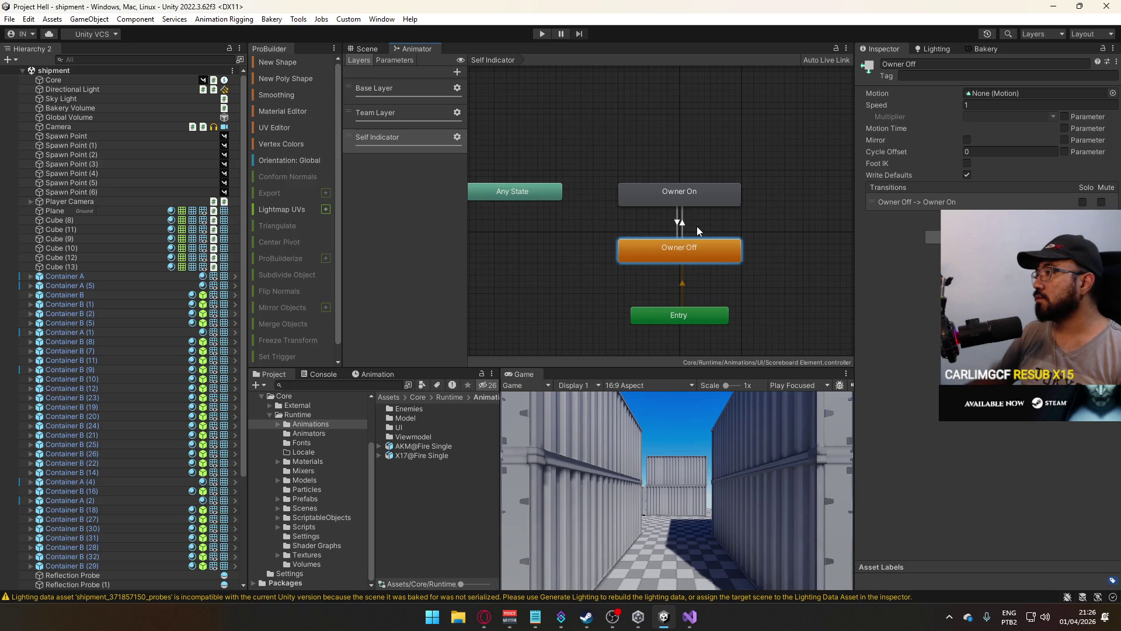
# Step: Untick Write Defaults on the Owner On state, then show the Scenes folder
pyautogui.click(689, 201)
pyautogui.click(967, 175)
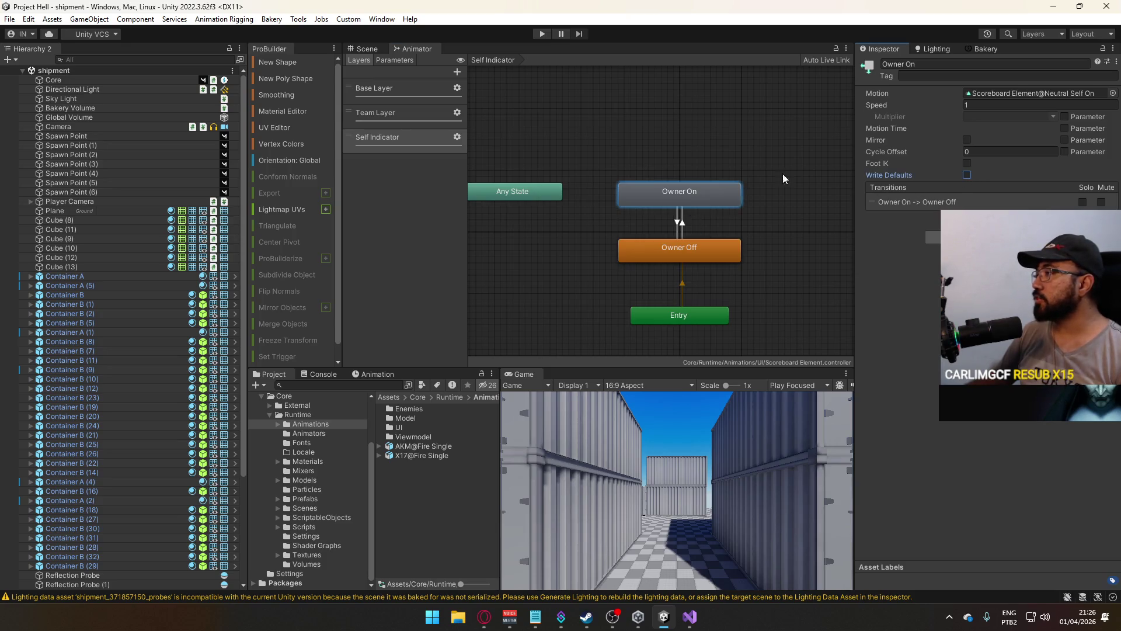
pyautogui.click(804, 183)
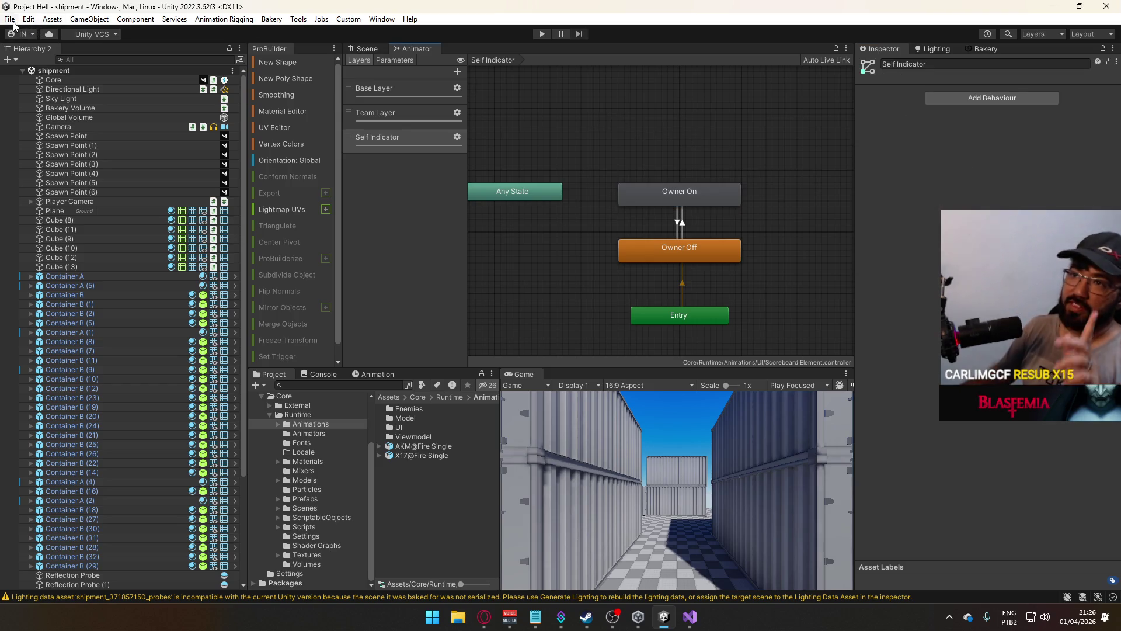
pyautogui.click(305, 508)
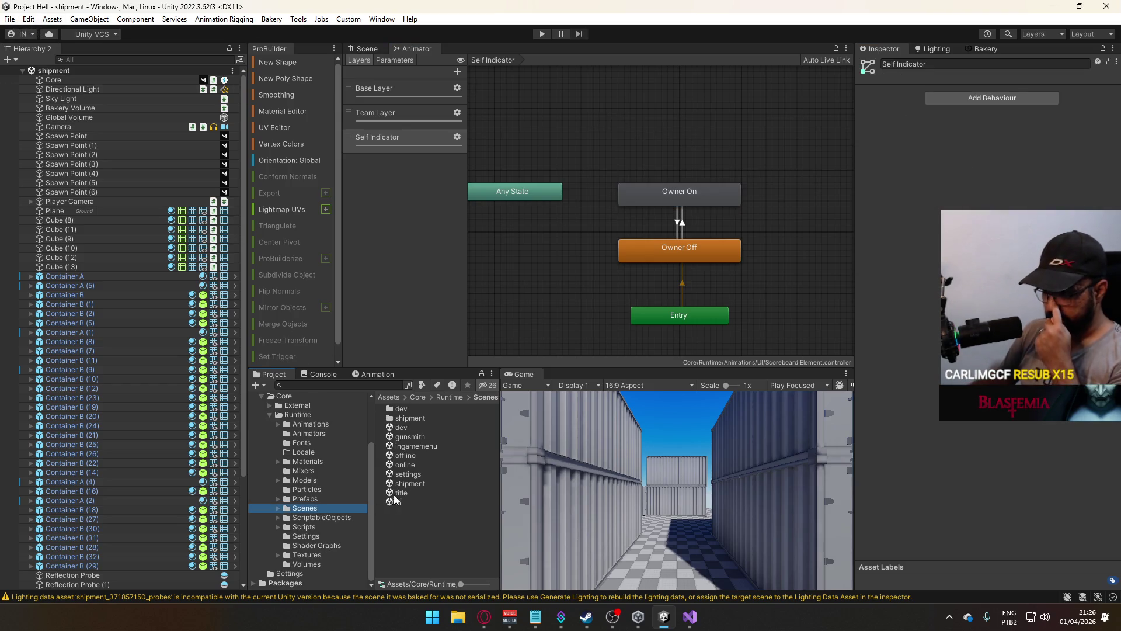
# Step: Open the title scene, run File > Build And Run, then enter play mode from the Scene view
pyautogui.doubleClick(401, 493)
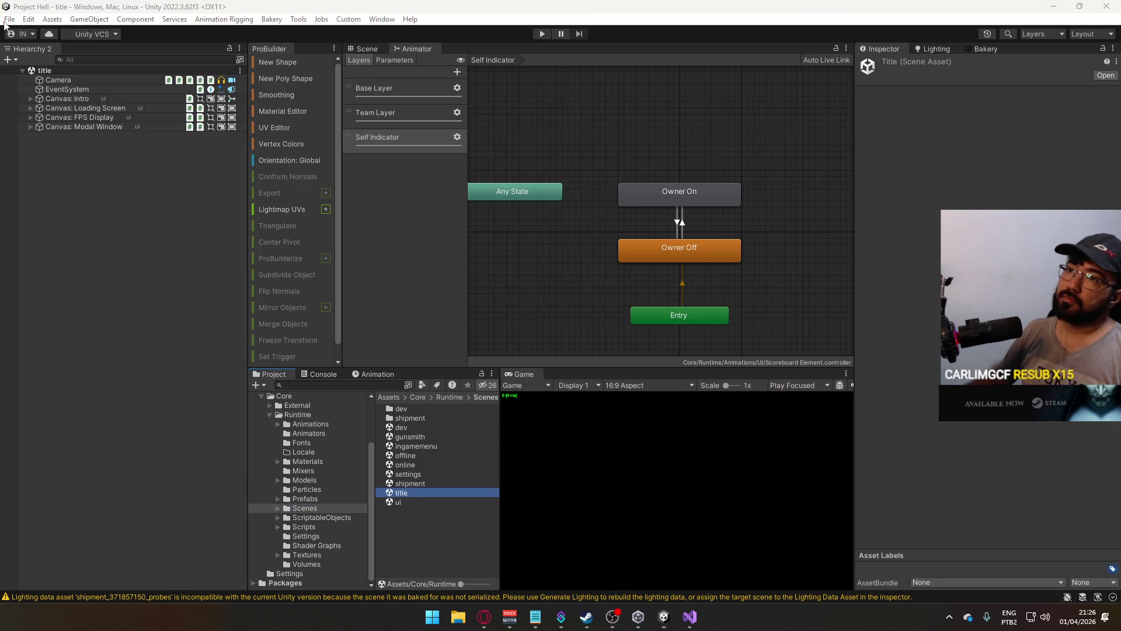
pyautogui.click(9, 19)
pyautogui.click(54, 177)
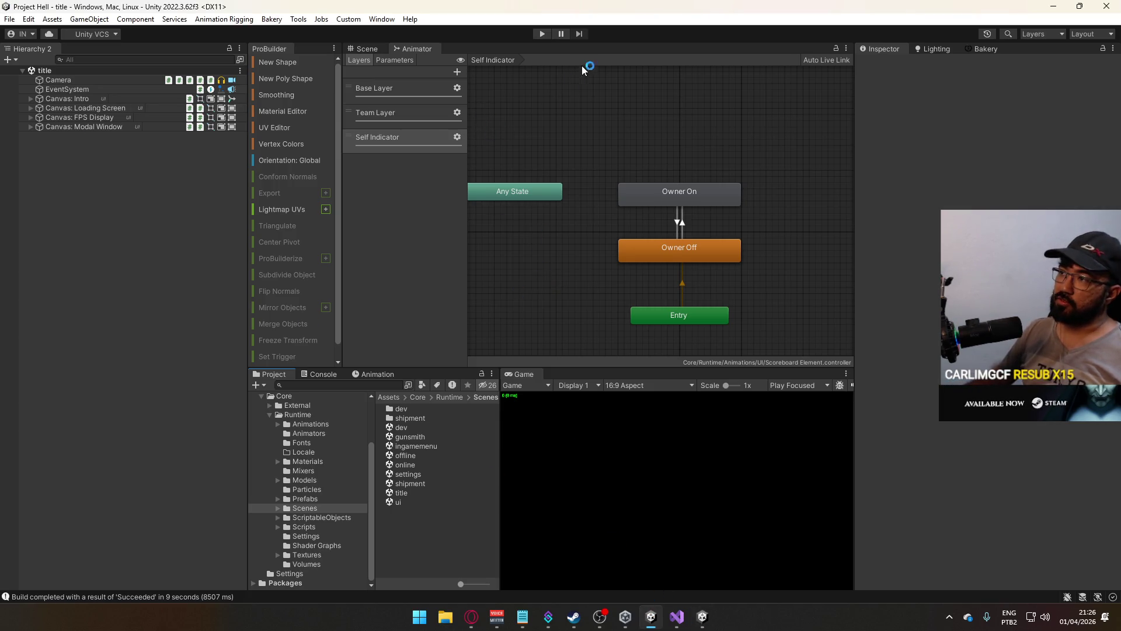
pyautogui.click(367, 49)
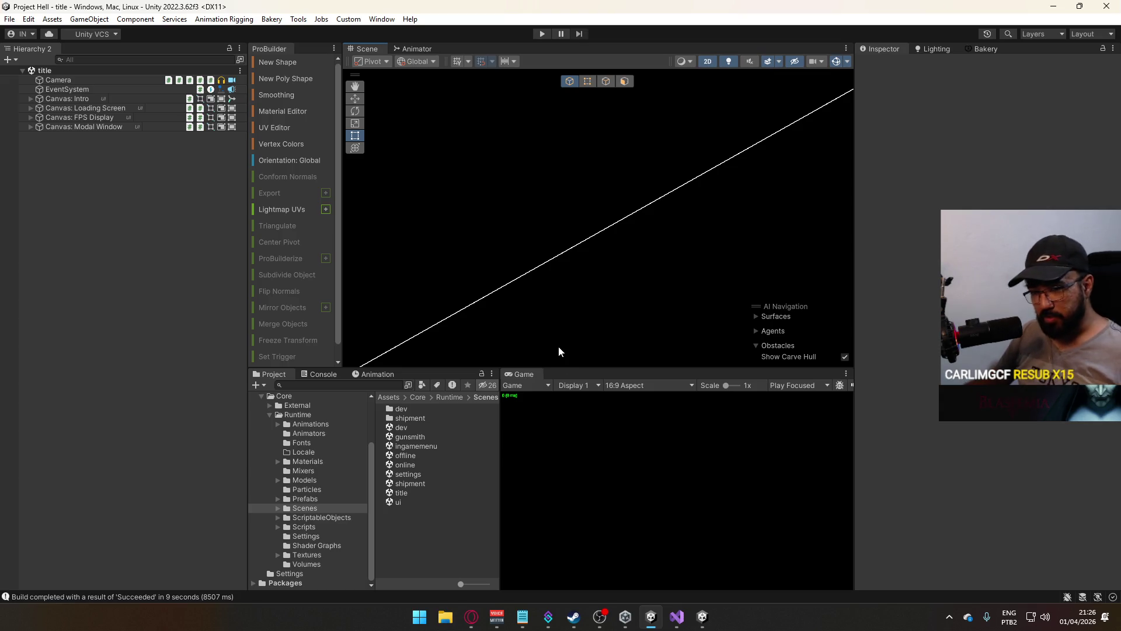
pyautogui.click(540, 34)
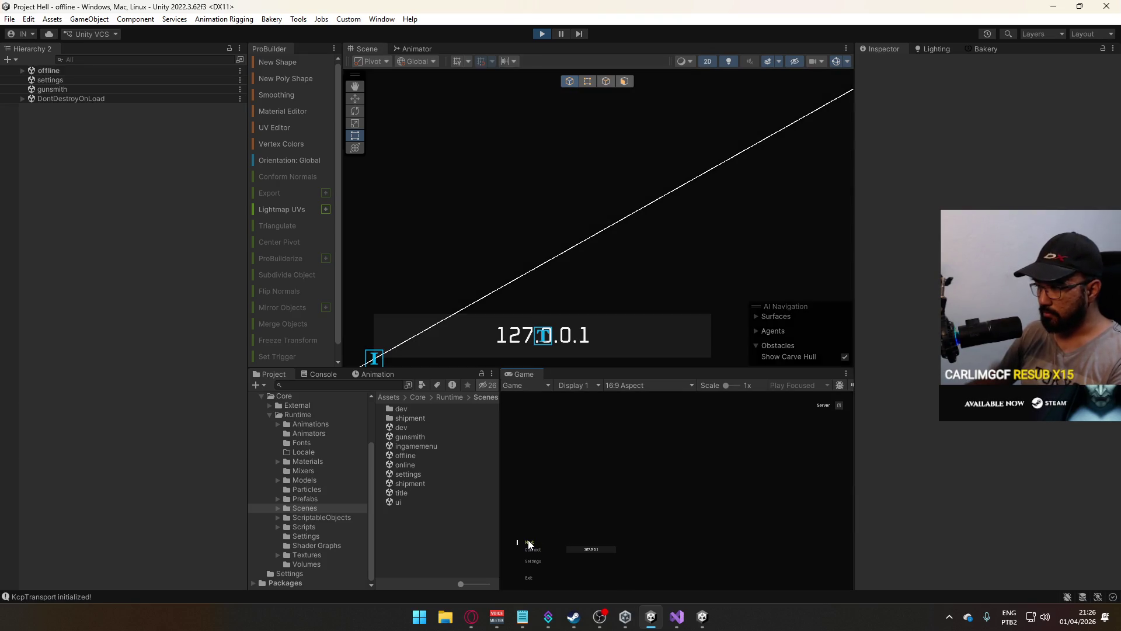
# Step: Host a local match, playtest the shipment map with the scoreboard, then stop play mode
pyautogui.click(530, 544)
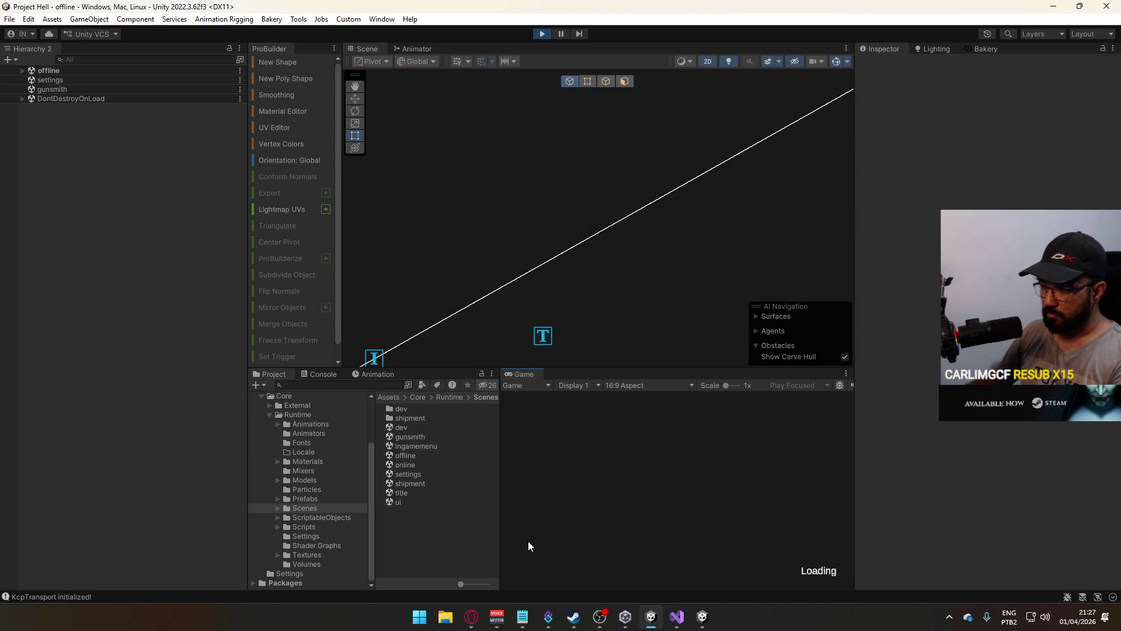
pyautogui.press('super')
pyautogui.press('Escape')
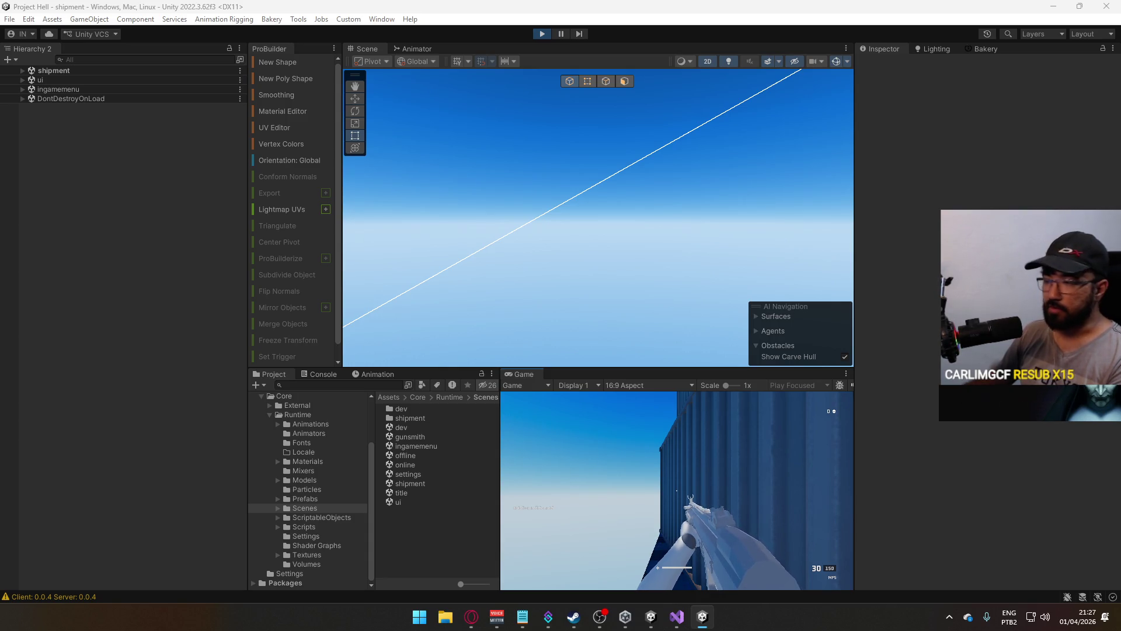
pyautogui.press('Escape')
pyautogui.press('super')
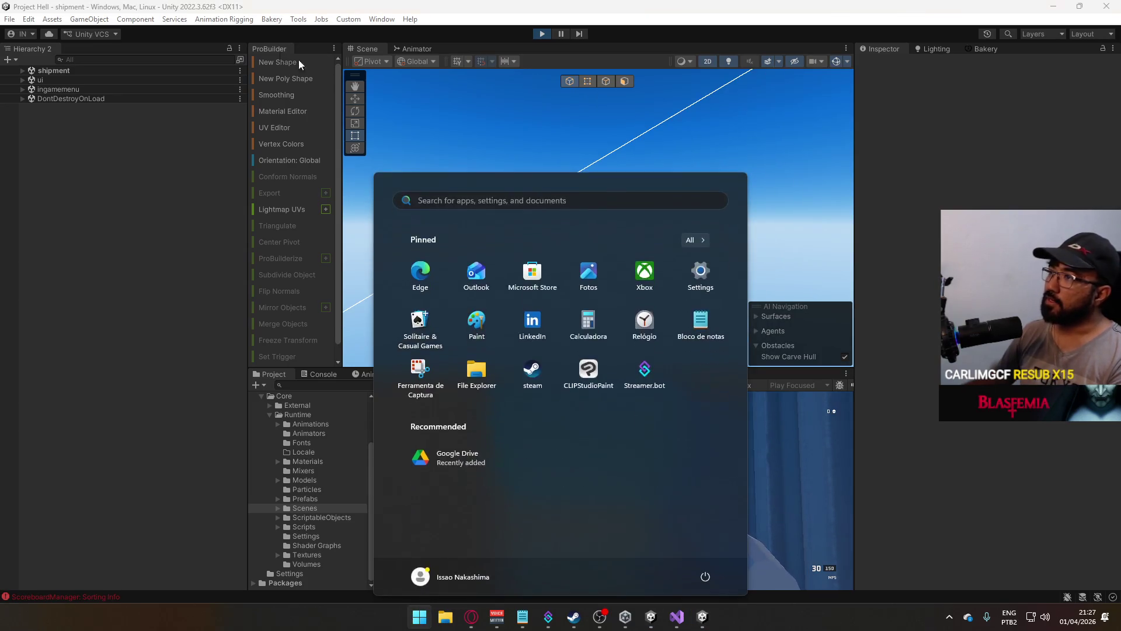
pyautogui.press('Escape')
pyautogui.click(542, 34)
pyautogui.hotkey('alt', 'Tab')
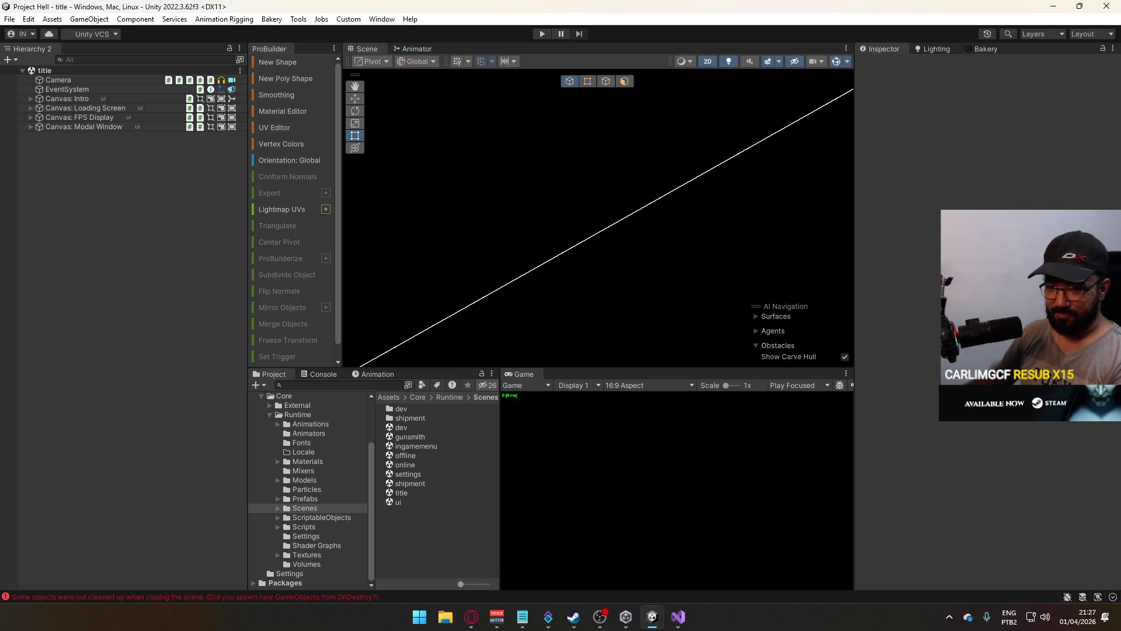
# Step: Clear all messages from the Unity Console
pyautogui.press('super')
pyautogui.press('Escape')
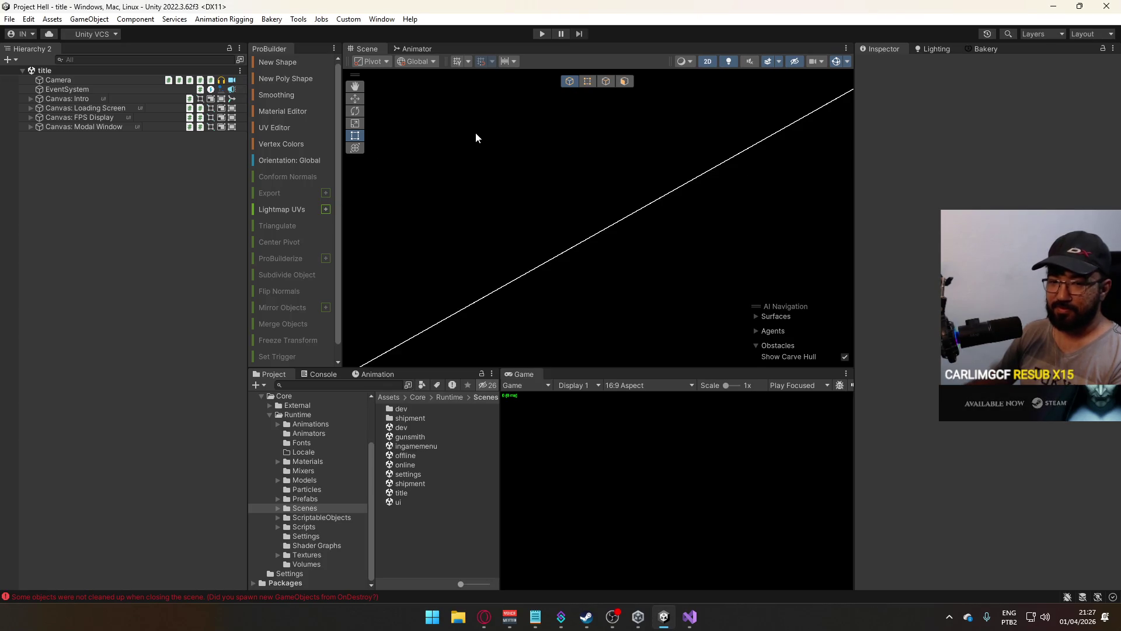
pyautogui.click(690, 616)
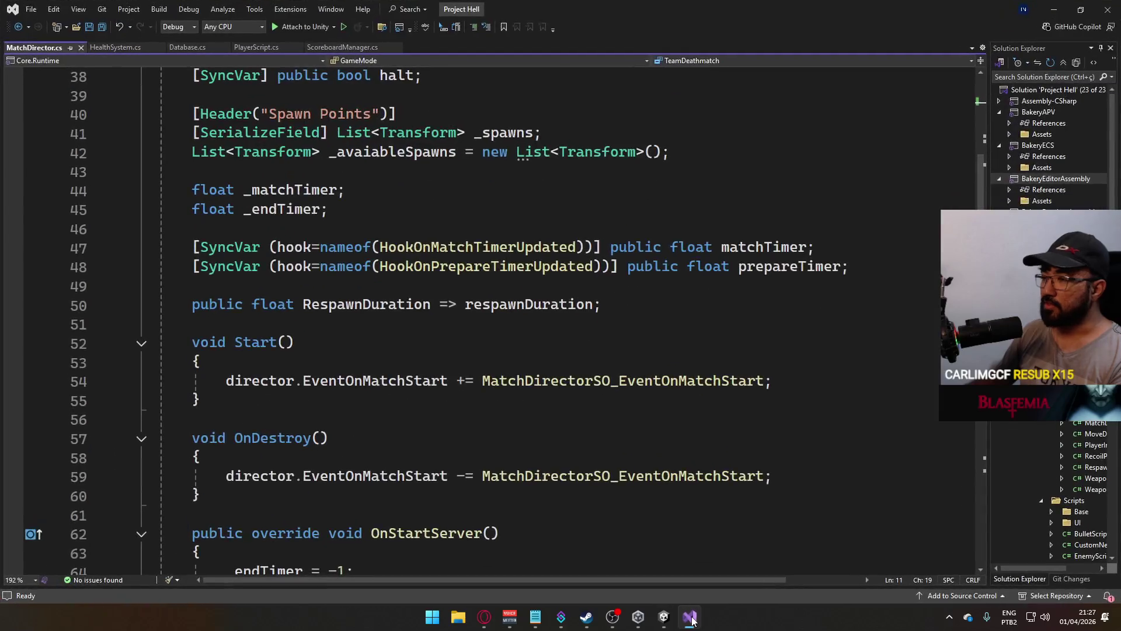
pyautogui.click(687, 617)
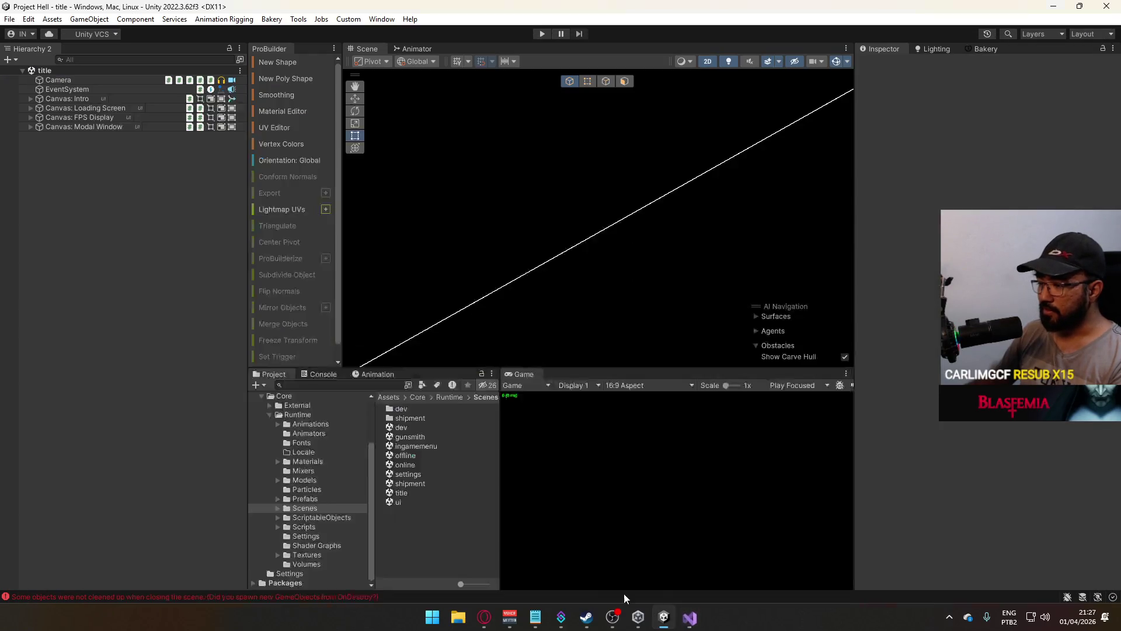
pyautogui.click(327, 373)
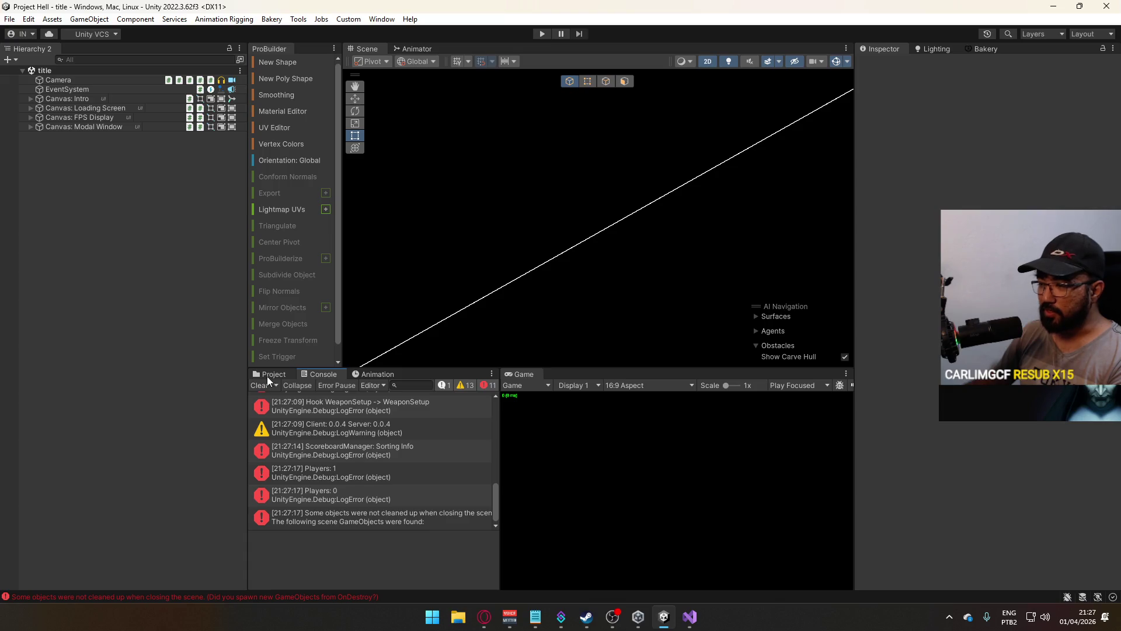
pyautogui.click(259, 384)
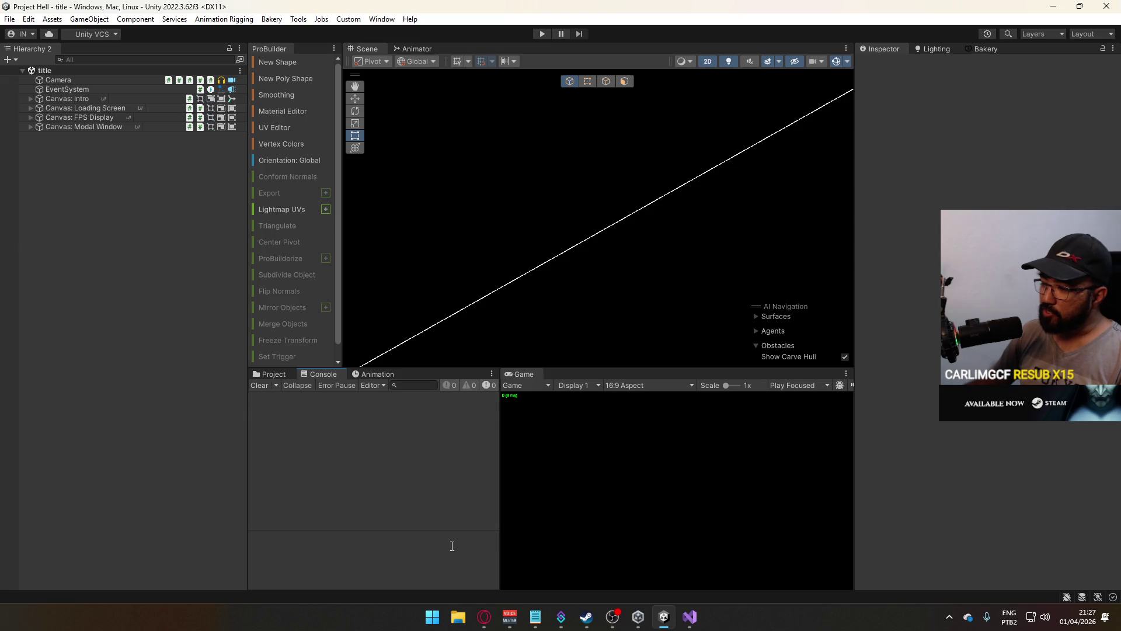
# Step: Check the web browser briefly, then bring Visual Studio to the front
pyautogui.click(489, 618)
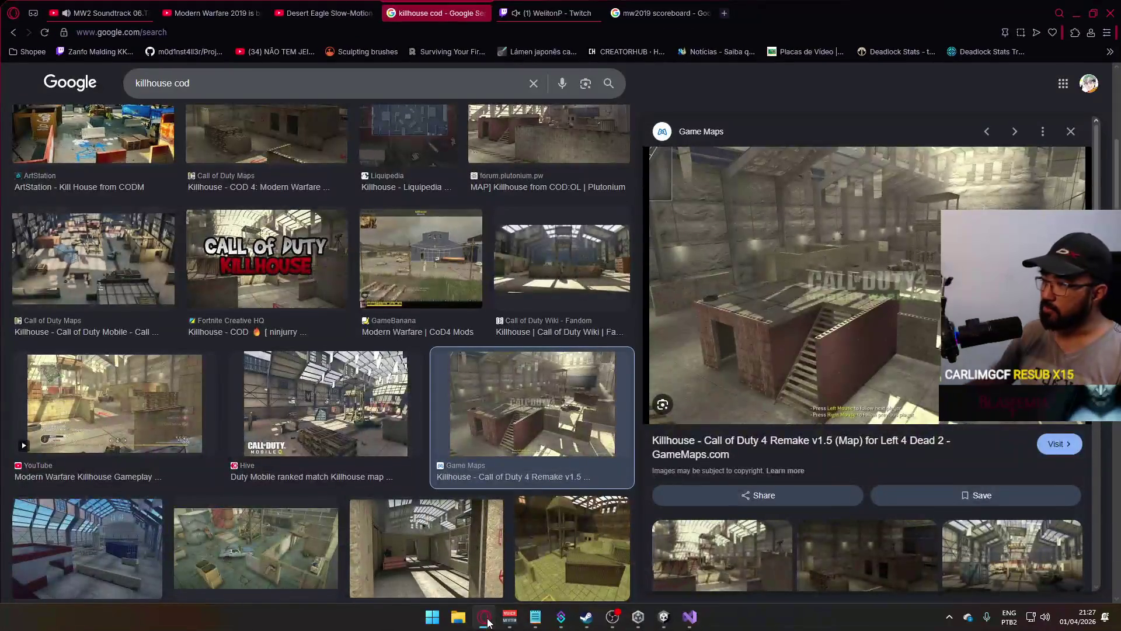
pyautogui.click(486, 617)
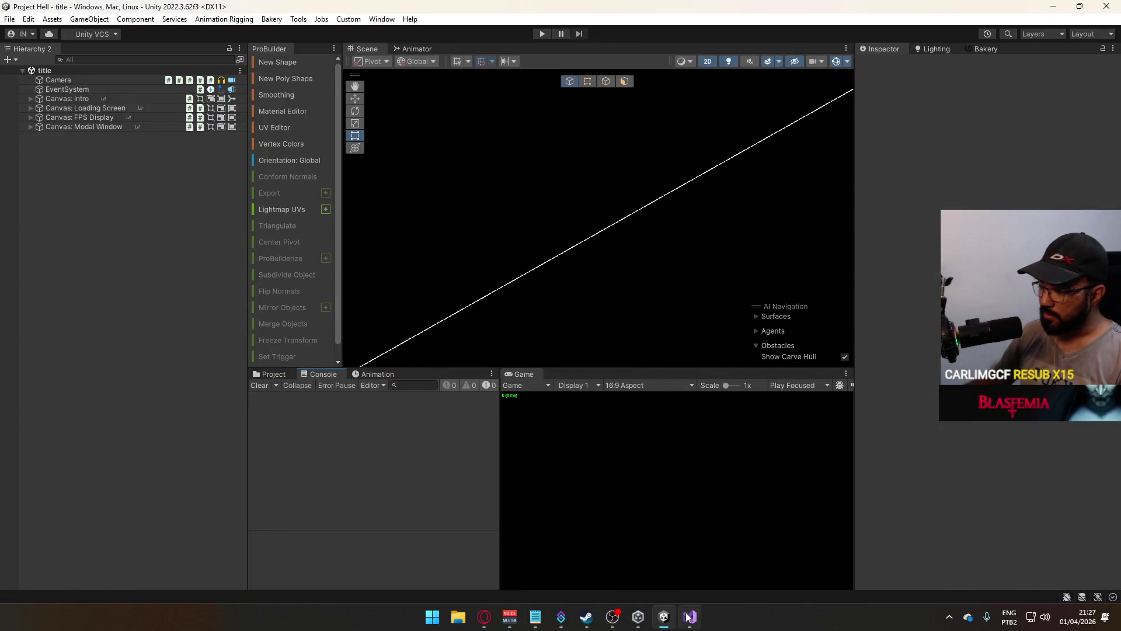
pyautogui.click(687, 617)
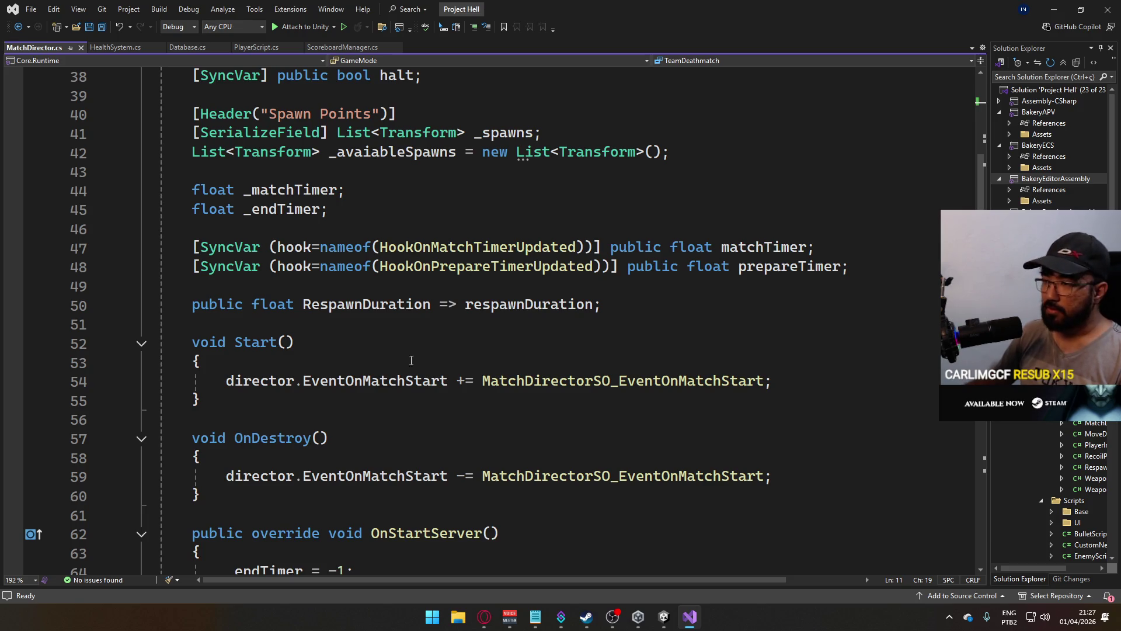
# Step: Delete the stray blank lines in MatchDirector.cs and save the file
pyautogui.scroll(-20, 445, 332)
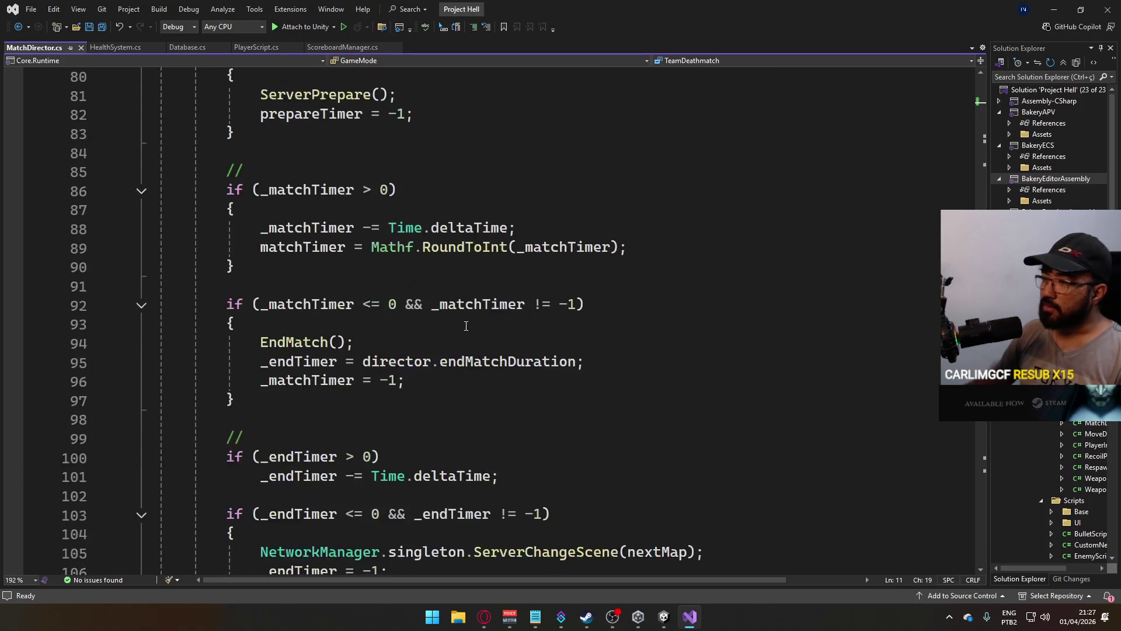
pyautogui.scroll(-16, 467, 332)
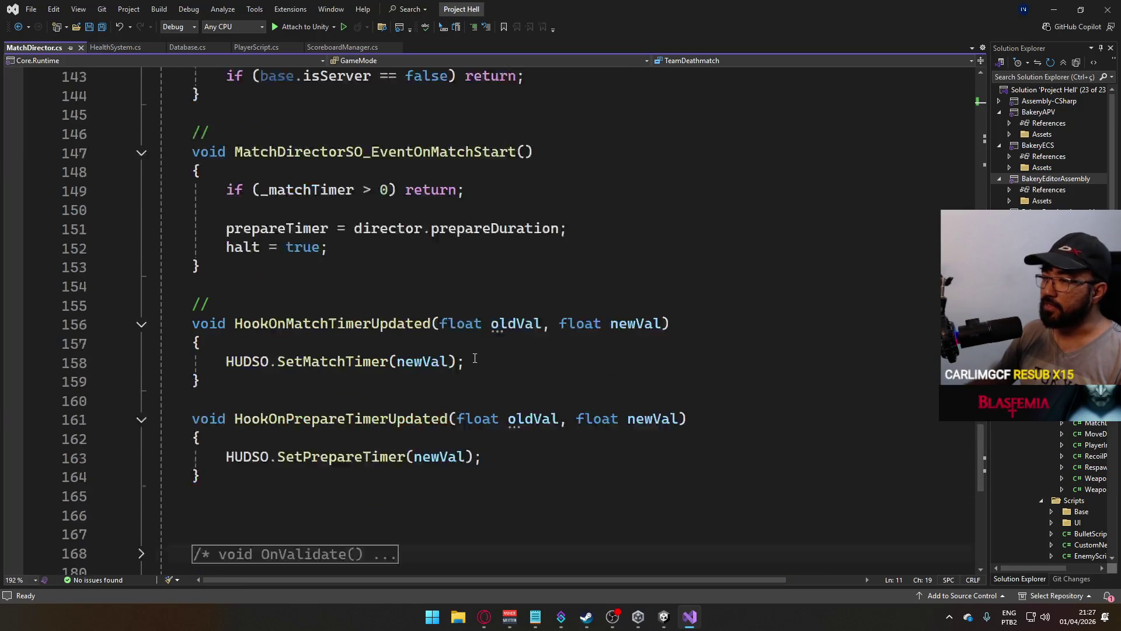
pyautogui.scroll(-4, 474, 361)
pyautogui.scroll(4, 475, 361)
pyautogui.moveTo(378, 439); pyautogui.dragTo(380, 460)
pyautogui.press('BackSpace')
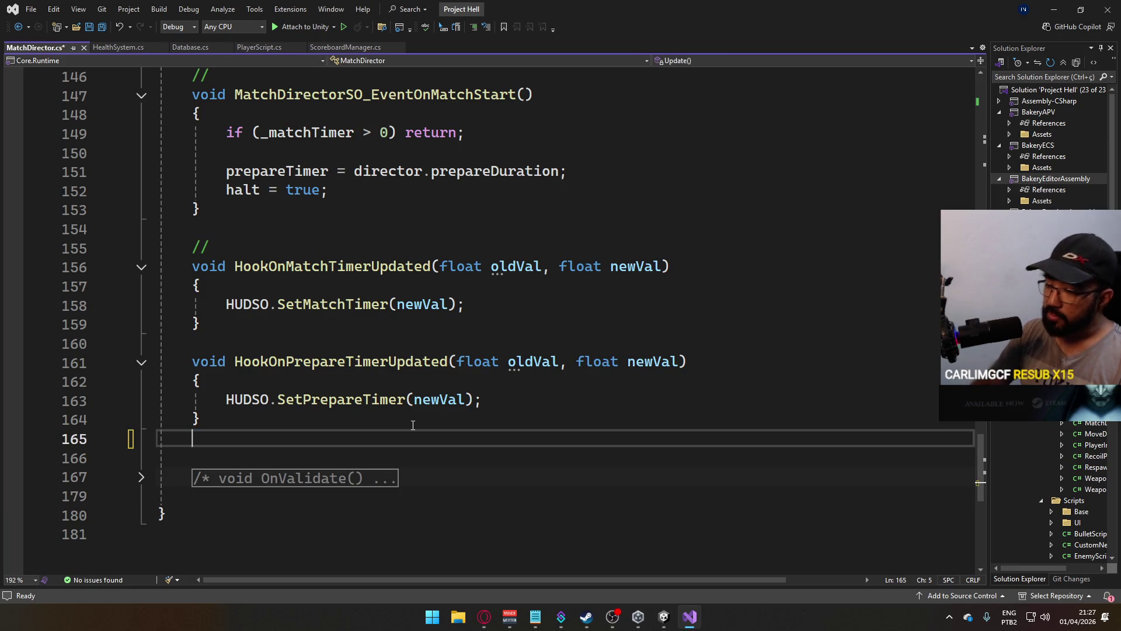
pyautogui.press('BackSpace')
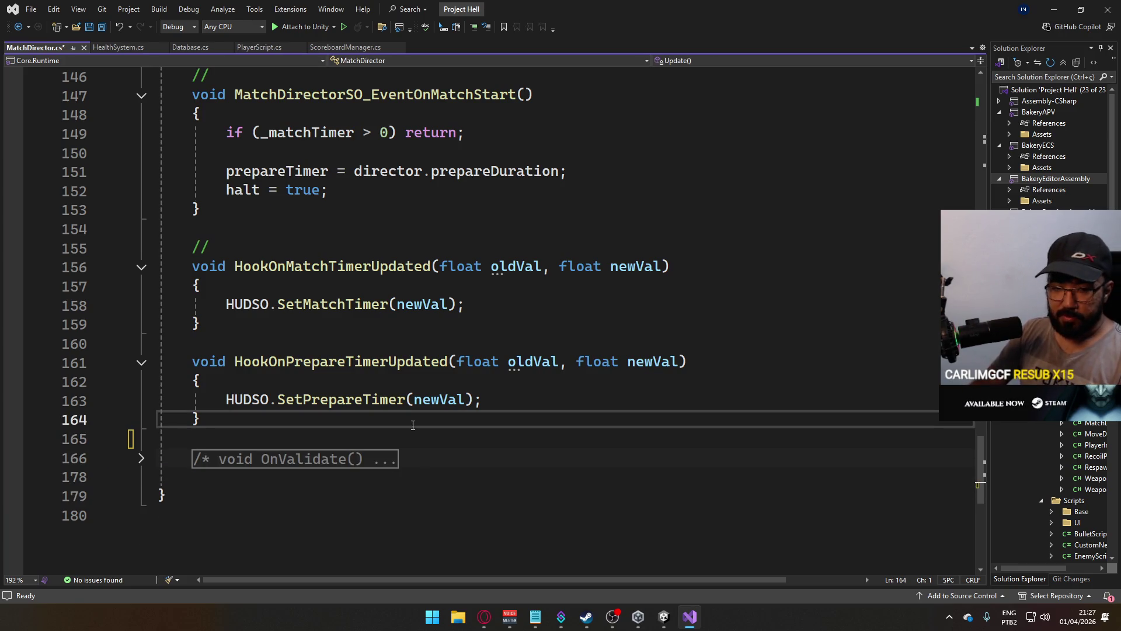
pyautogui.hotkey('ctrl', 's')
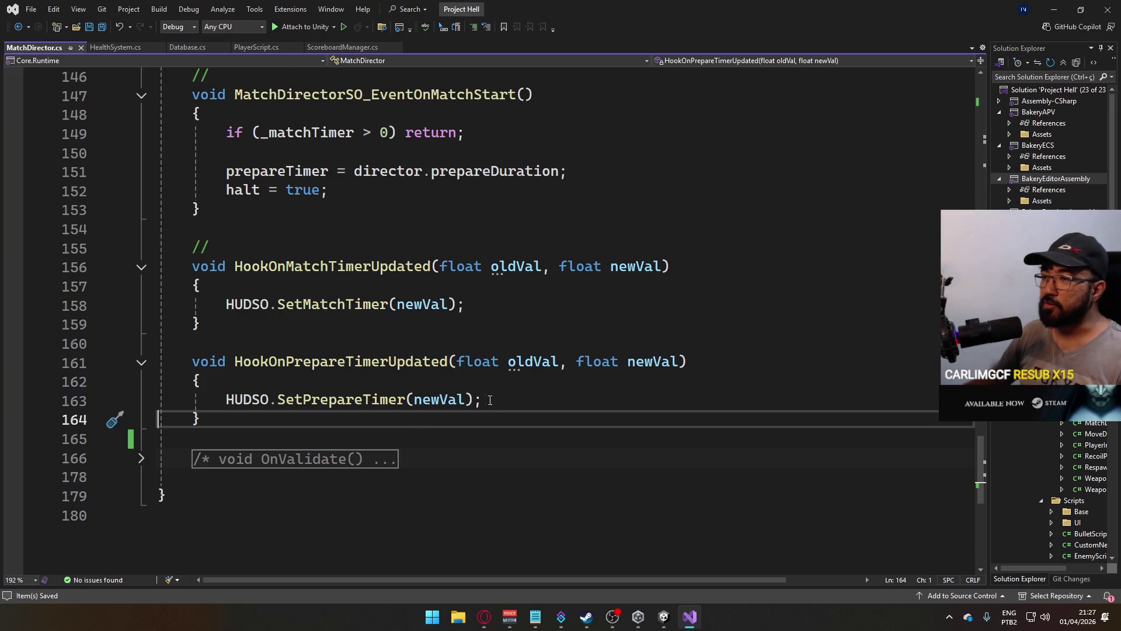
# Step: Back in Unity, clear the console warnings and show the Core/Runtime/Scenes folder
pyautogui.scroll(8, 487, 399)
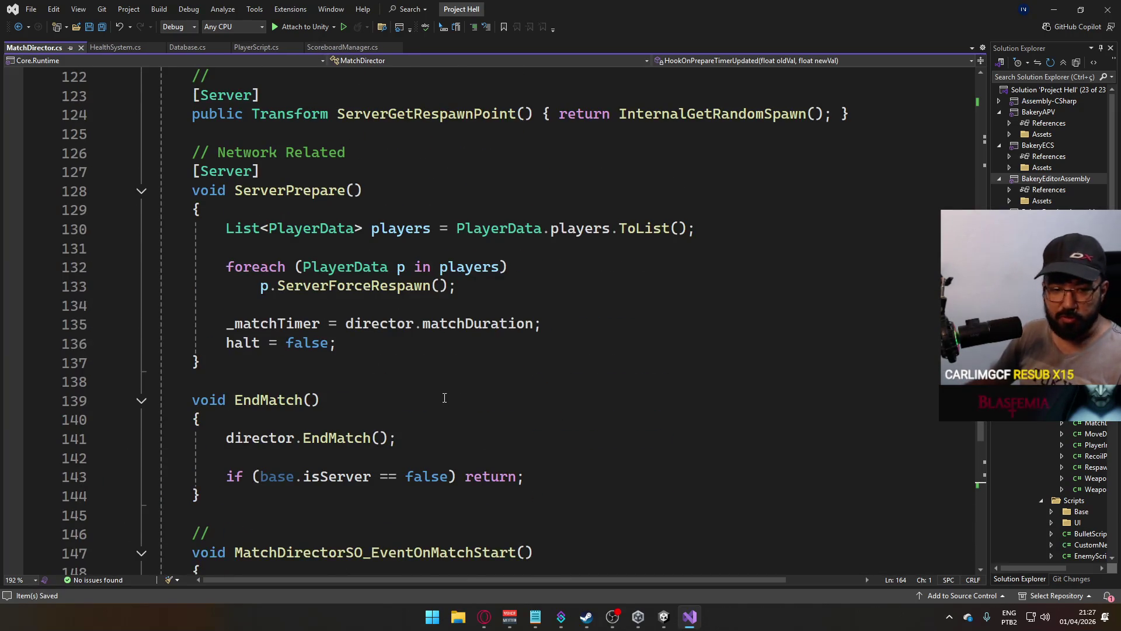
pyautogui.scroll(1, 444, 398)
pyautogui.scroll(10, 444, 395)
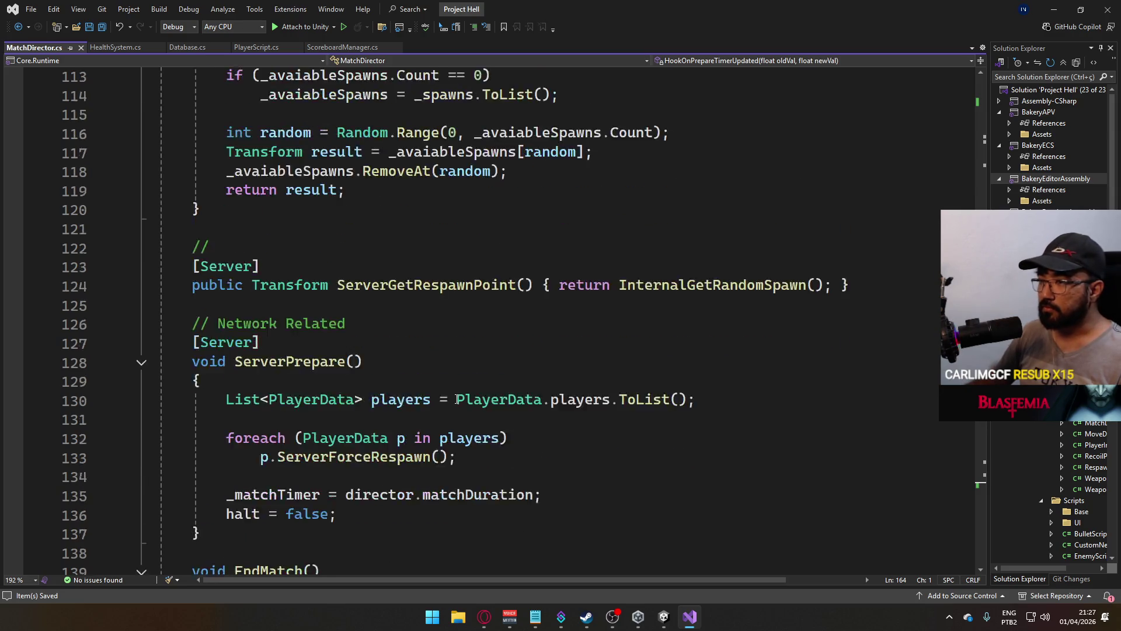
pyautogui.scroll(11, 453, 393)
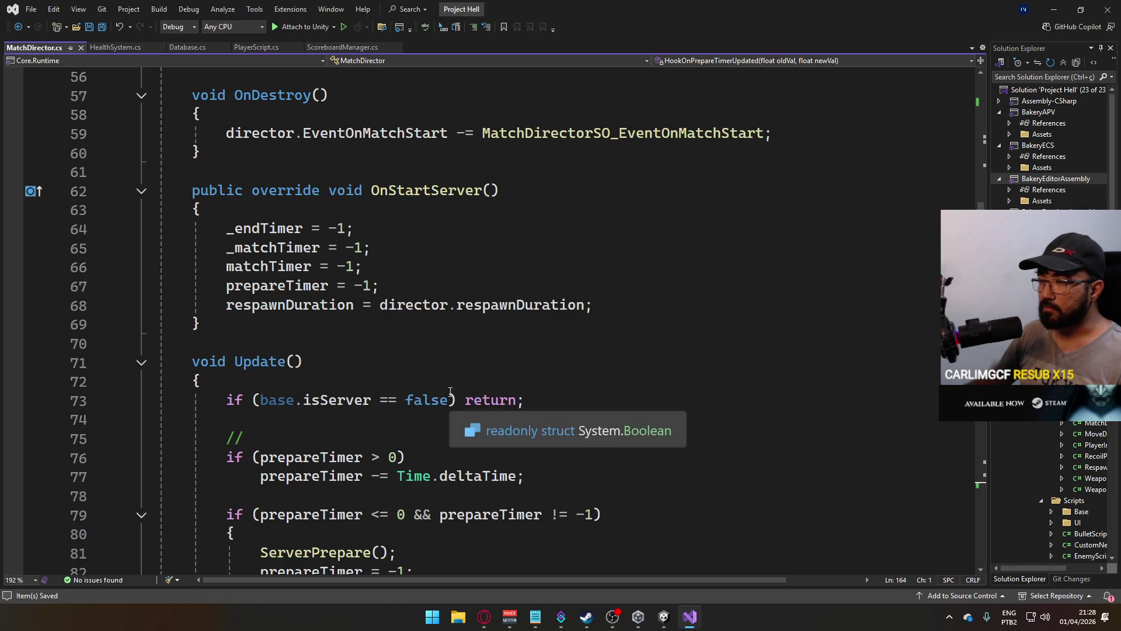
pyautogui.scroll(2, 450, 391)
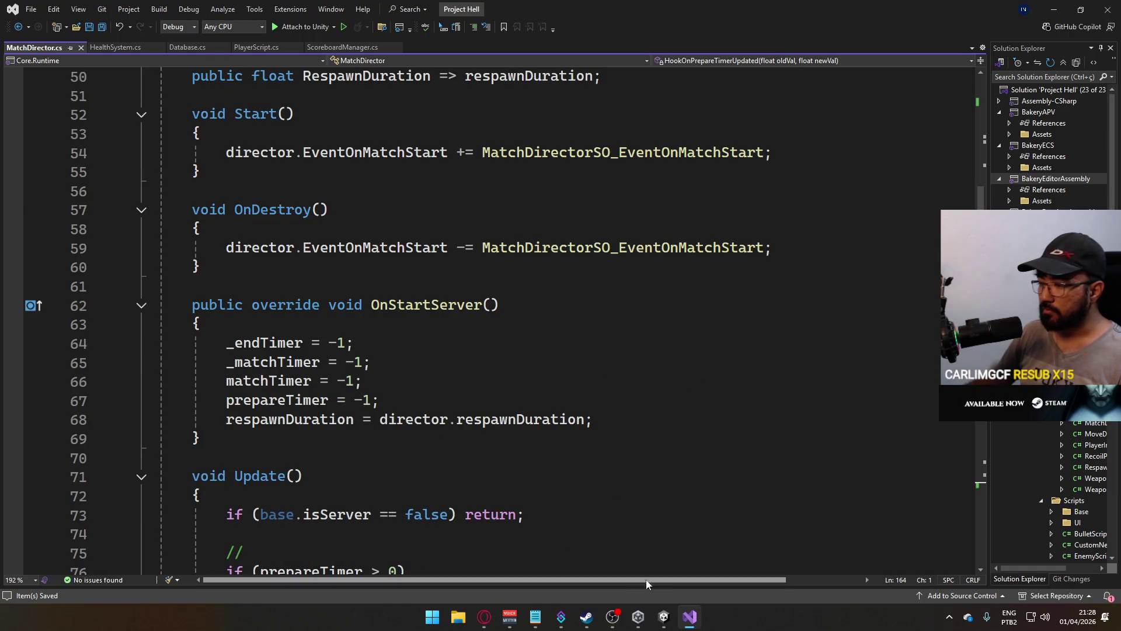
pyautogui.click(655, 612)
pyautogui.click(267, 388)
pyautogui.click(257, 373)
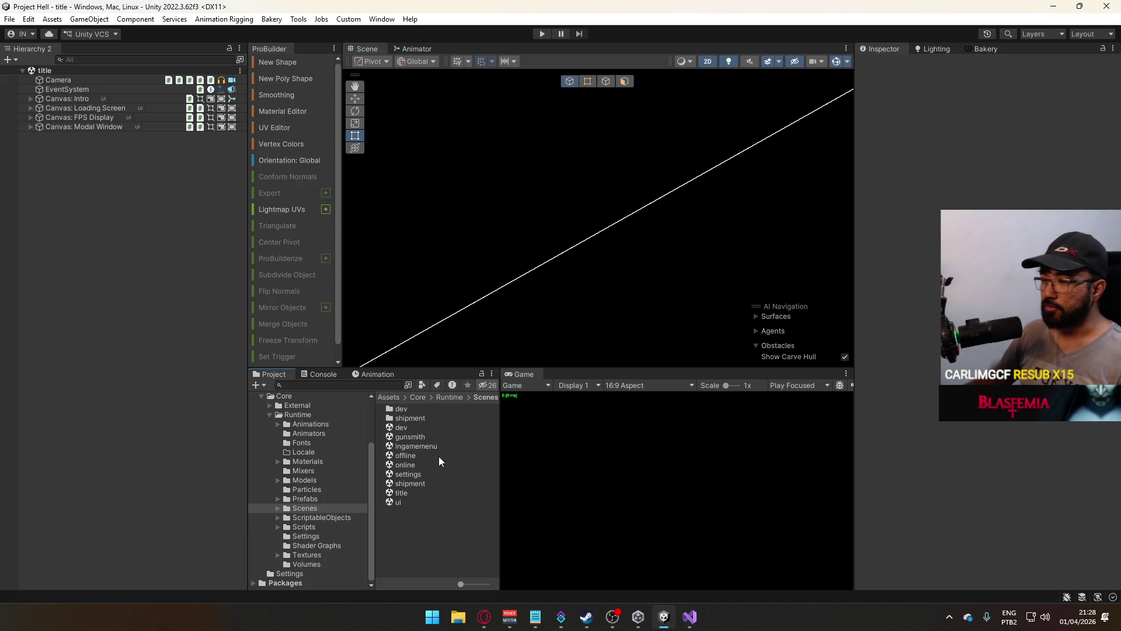
# Step: Open the dev scene, then the shipment scene
pyautogui.doubleClick(412, 427)
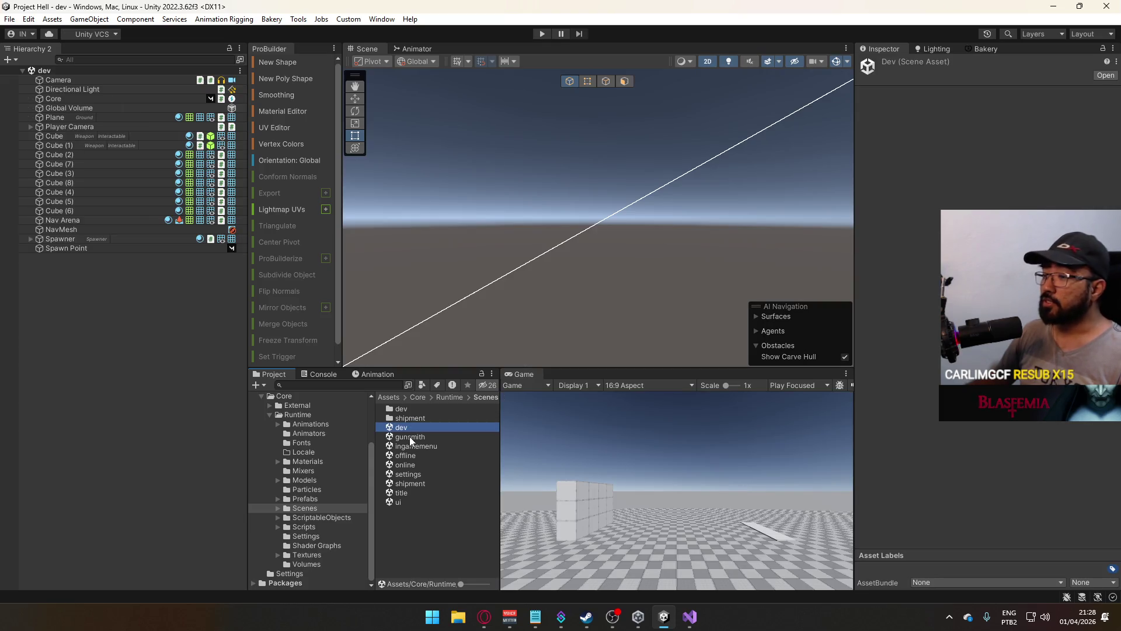
pyautogui.click(415, 474)
pyautogui.doubleClick(413, 482)
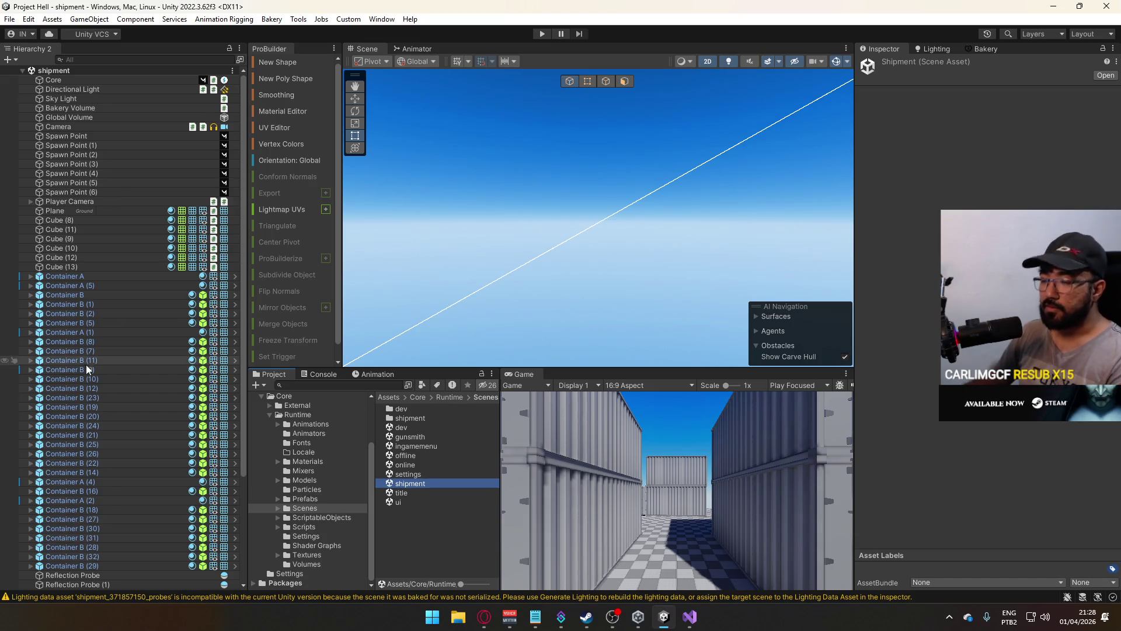
# Step: Open the Viewmodel animator controller from the Animators folder
pyautogui.scroll(-5, 86, 365)
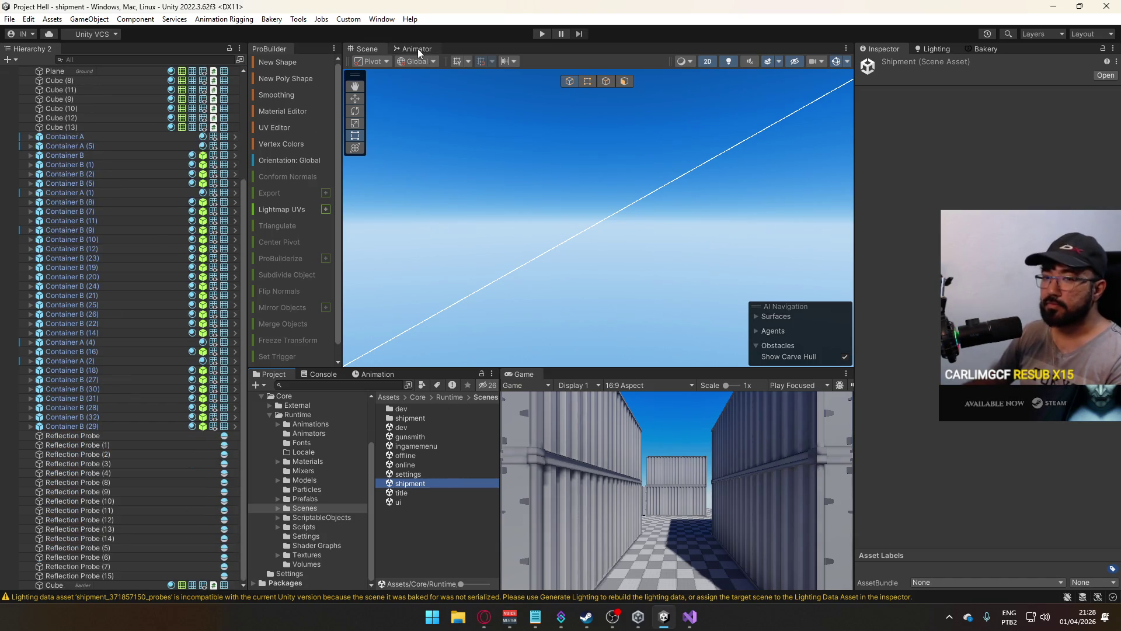
pyautogui.click(319, 433)
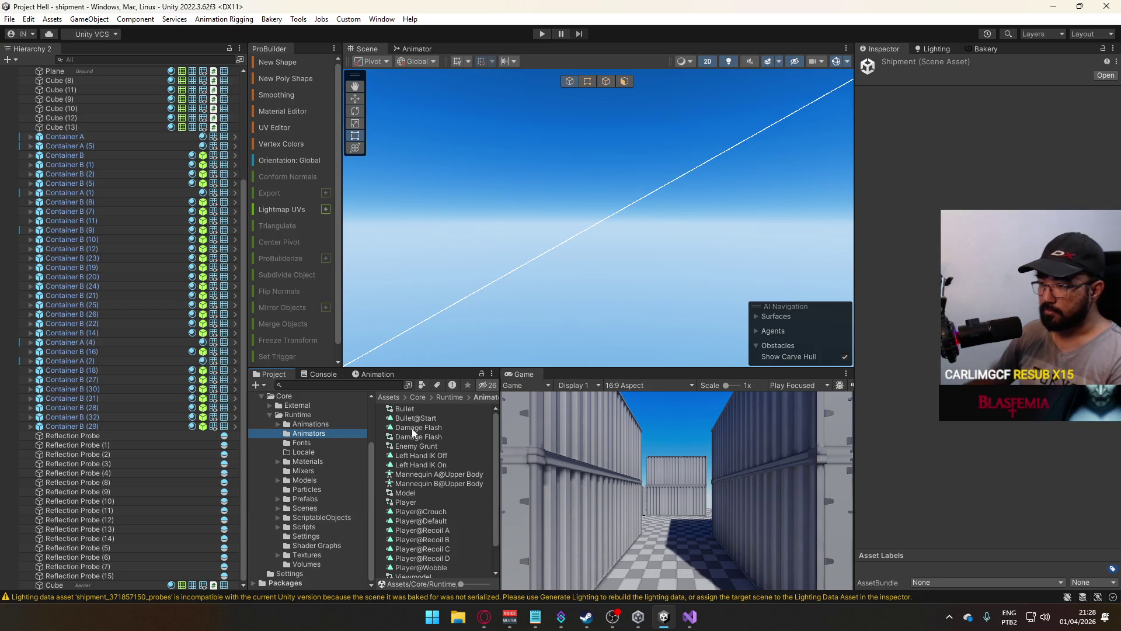
pyautogui.scroll(-2, 451, 447)
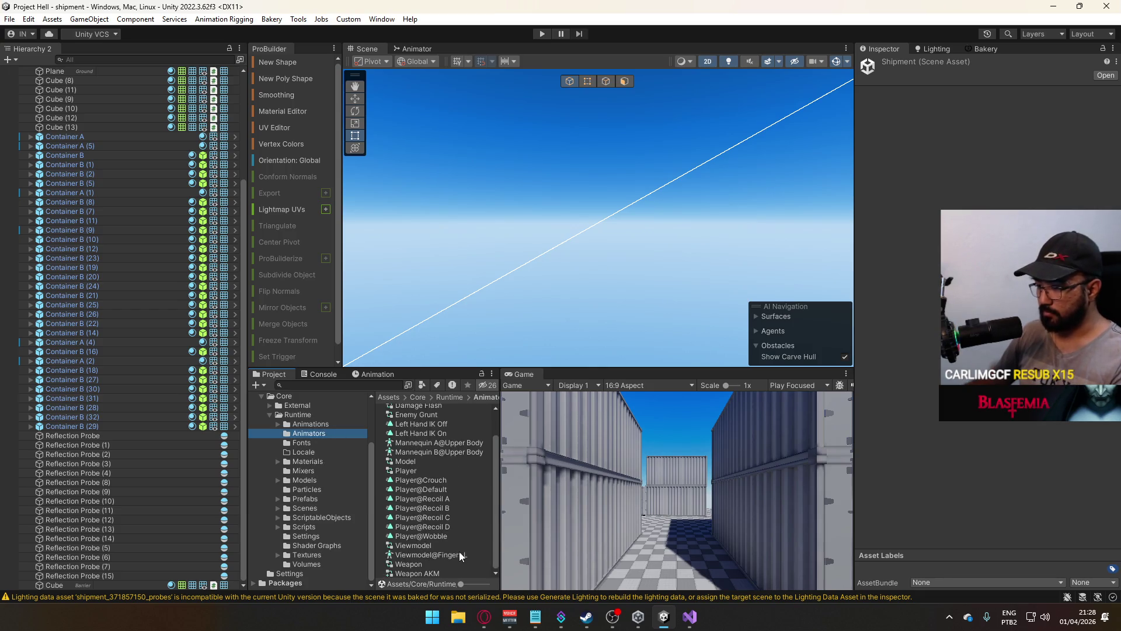
pyautogui.scroll(2, 421, 494)
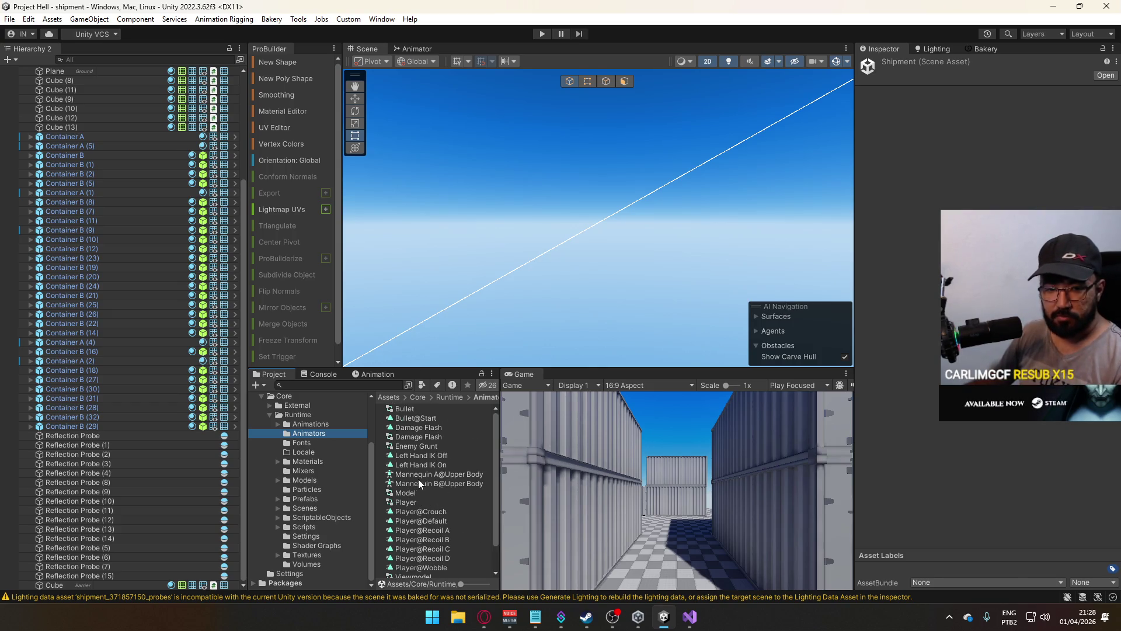
pyautogui.scroll(-2, 438, 493)
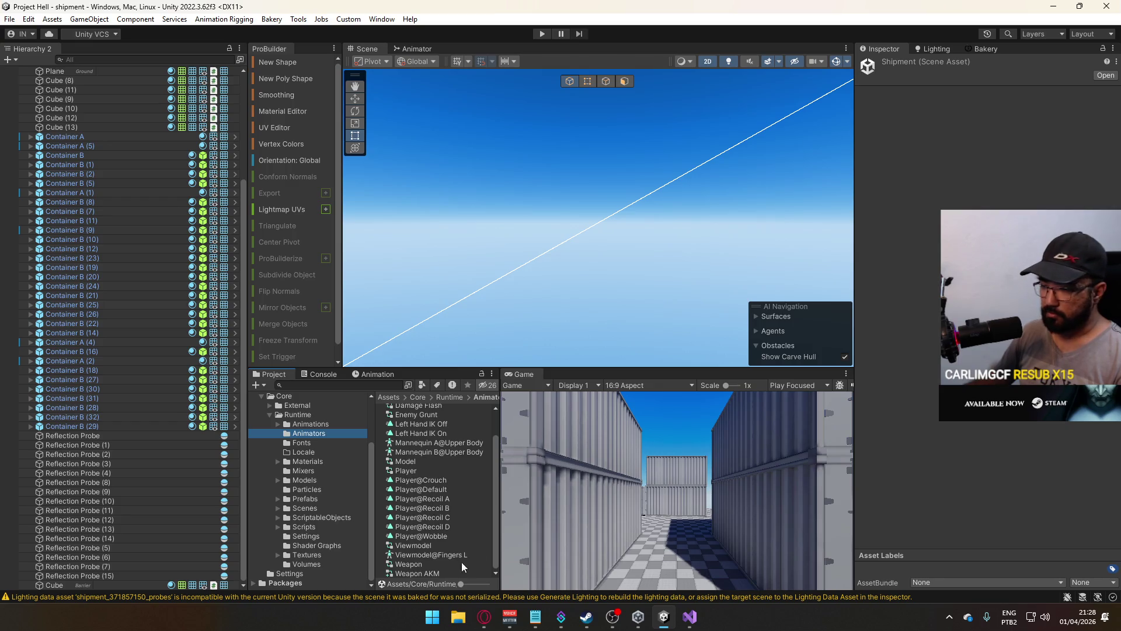
pyautogui.click(429, 548)
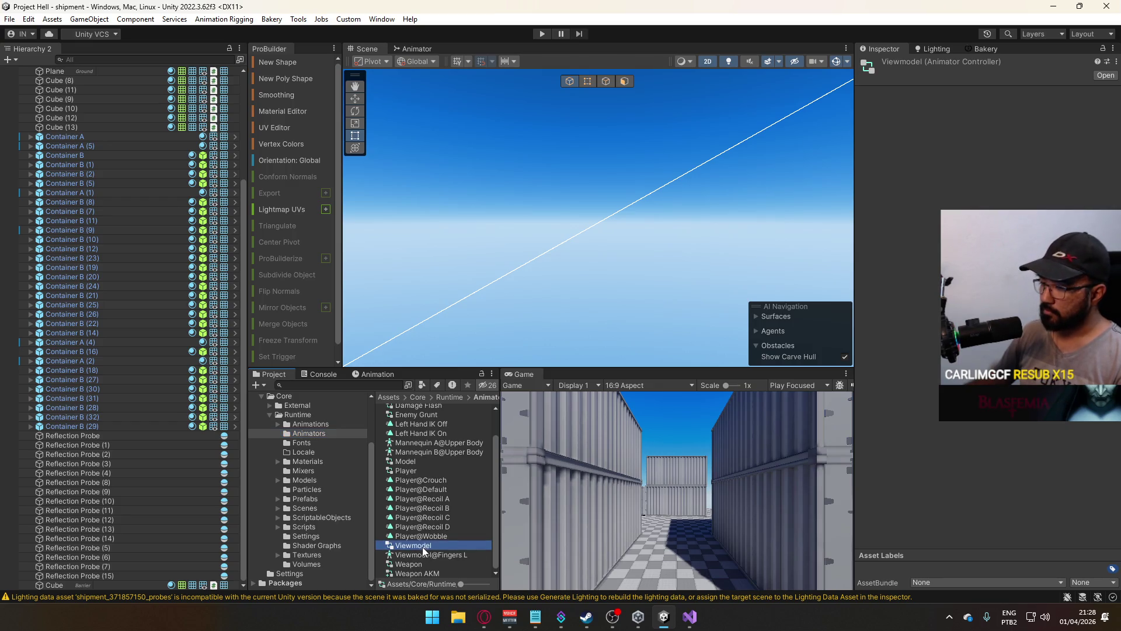
pyautogui.doubleClick(423, 547)
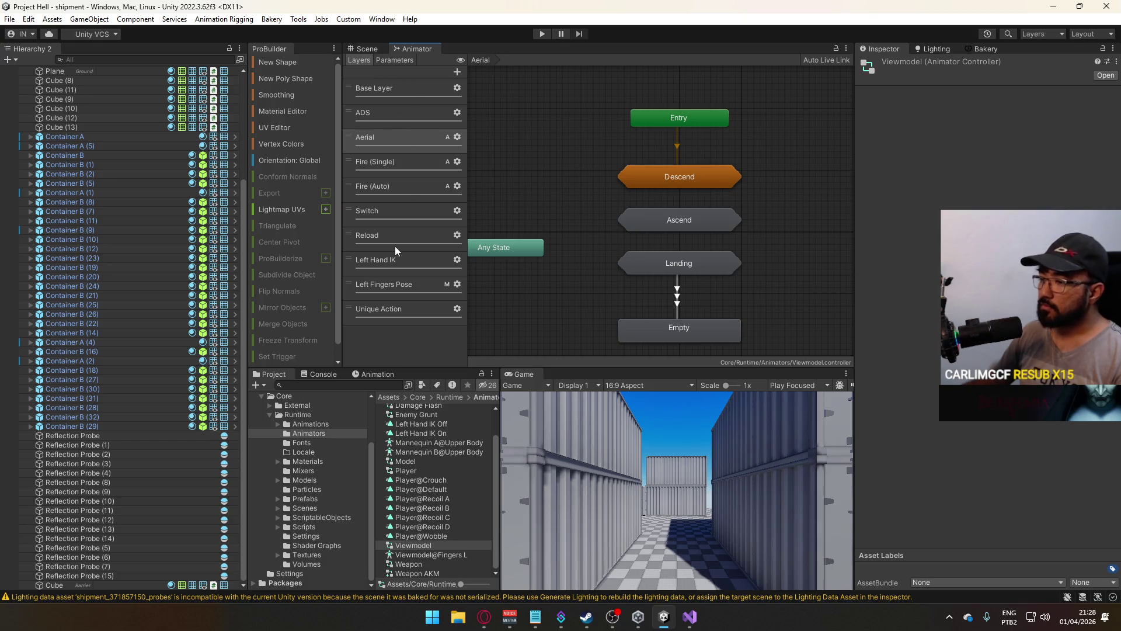
# Step: Browse to Animations/UI and open the Scoreboard Element animator controller
pyautogui.scroll(2, 435, 477)
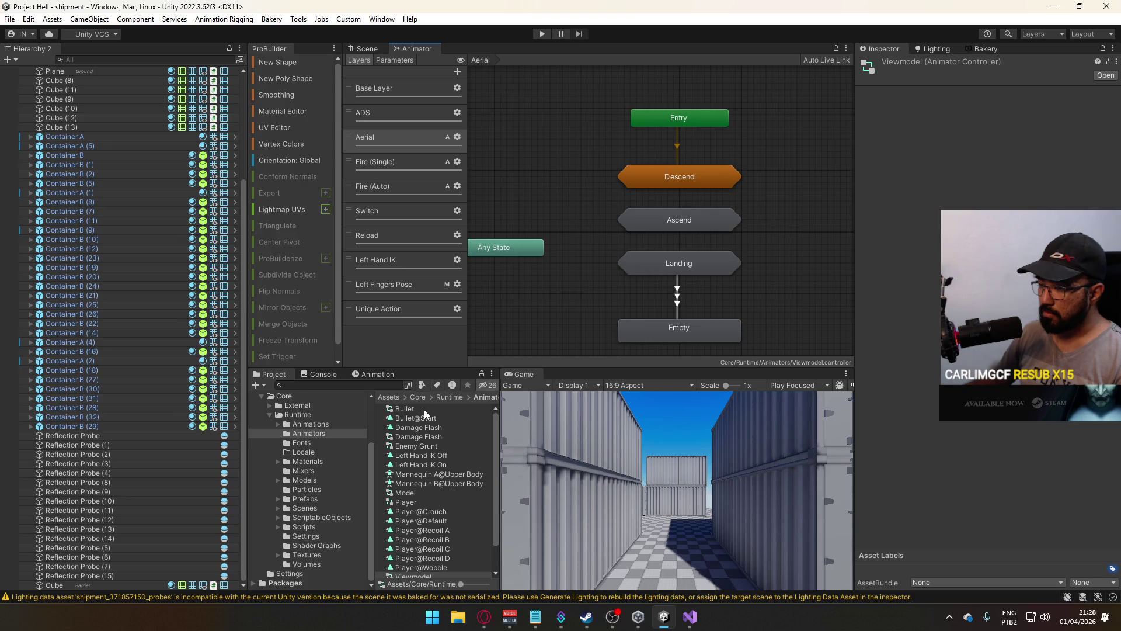
pyautogui.click(313, 425)
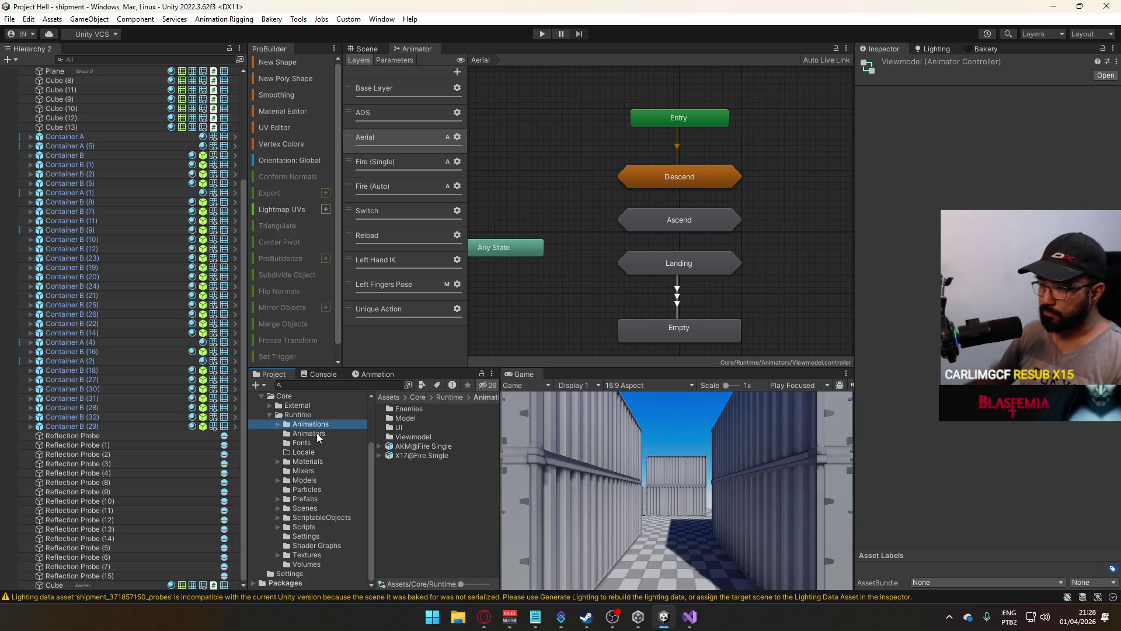
pyautogui.click(328, 433)
pyautogui.click(311, 428)
pyautogui.doubleClick(412, 430)
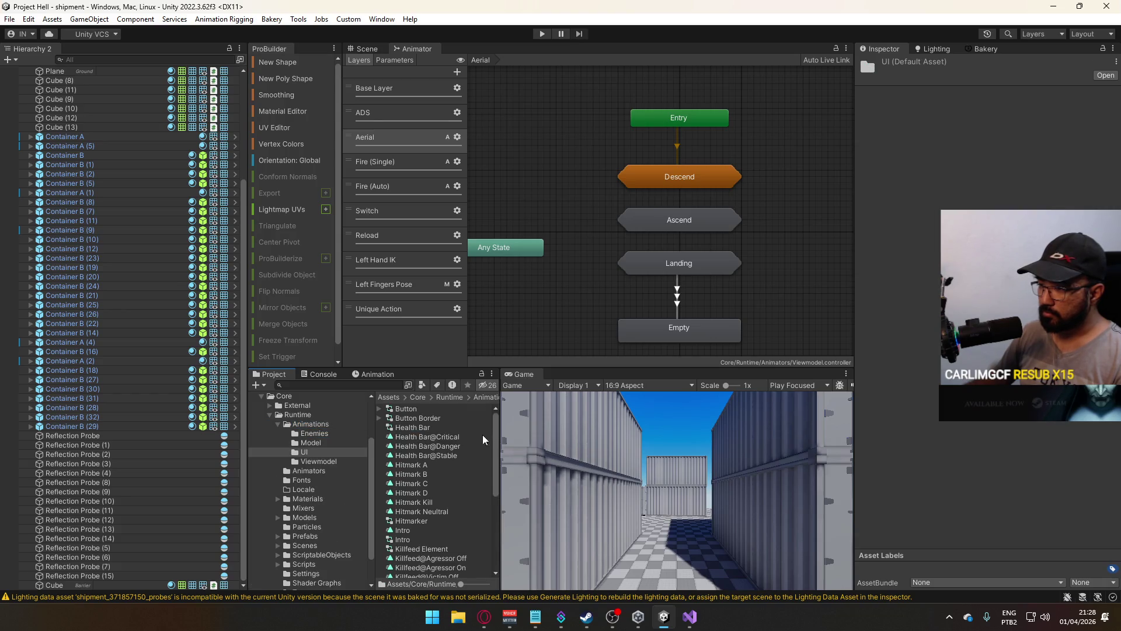
pyautogui.moveTo(496, 439); pyautogui.dragTo(483, 499)
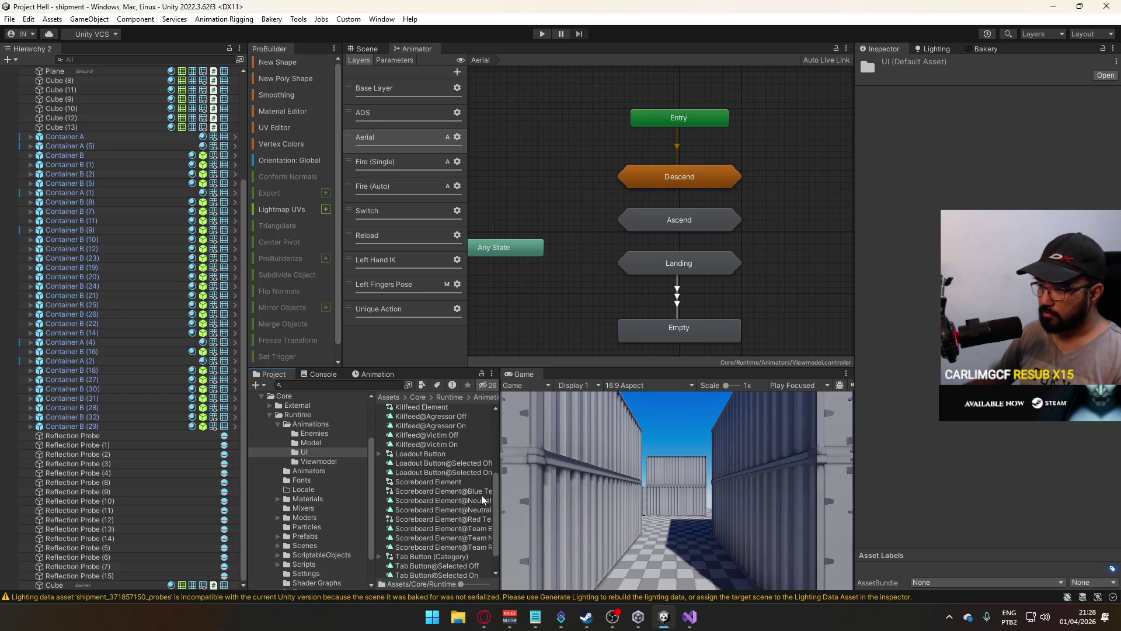
pyautogui.click(442, 483)
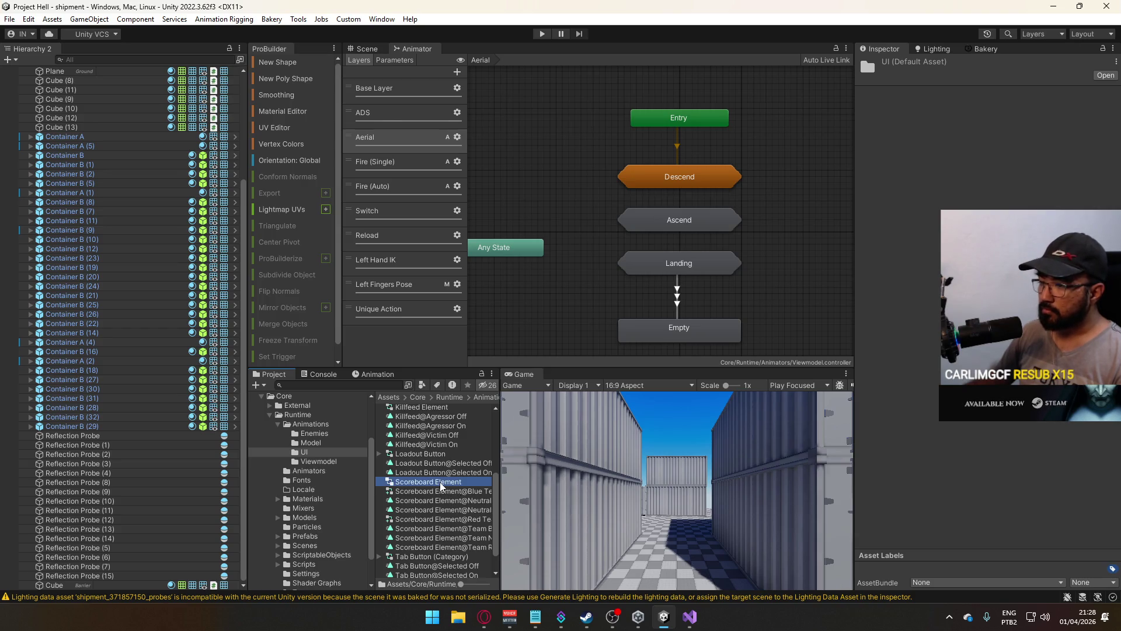
# Step: Assign Scoreboard Element@Neutral Self Off as the Owner Off state's motion
pyautogui.click(617, 208)
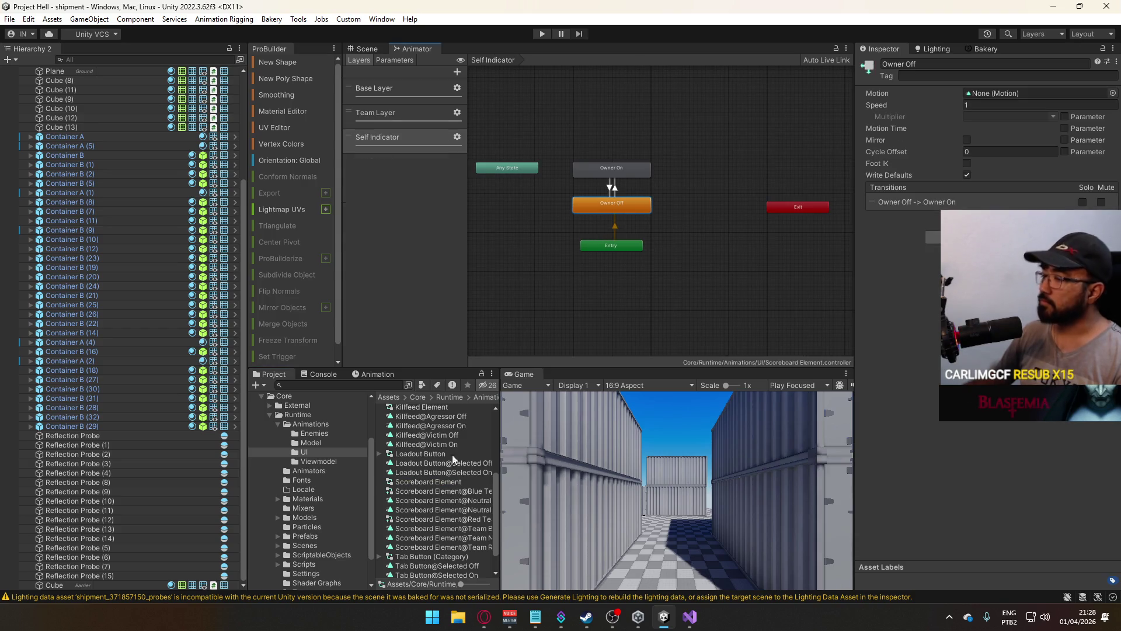
pyautogui.moveTo(500, 490)
pyautogui.mouseDown()
pyautogui.moveTo(594, 493)
pyautogui.moveTo(556, 496)
pyautogui.mouseUp()
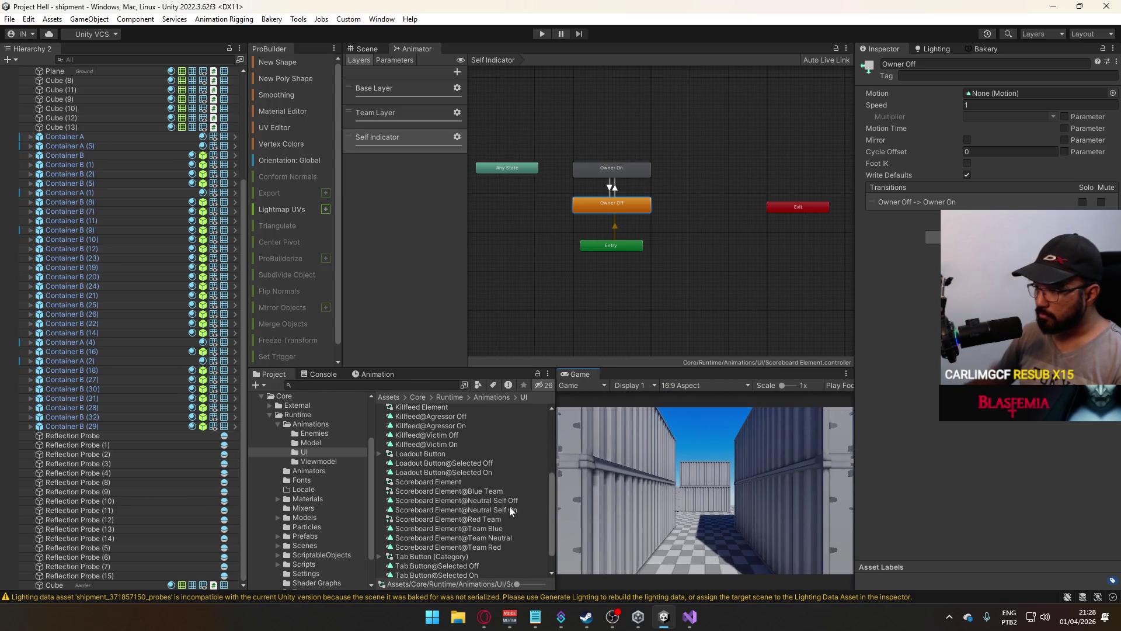
pyautogui.moveTo(616, 461); pyautogui.dragTo(993, 100)
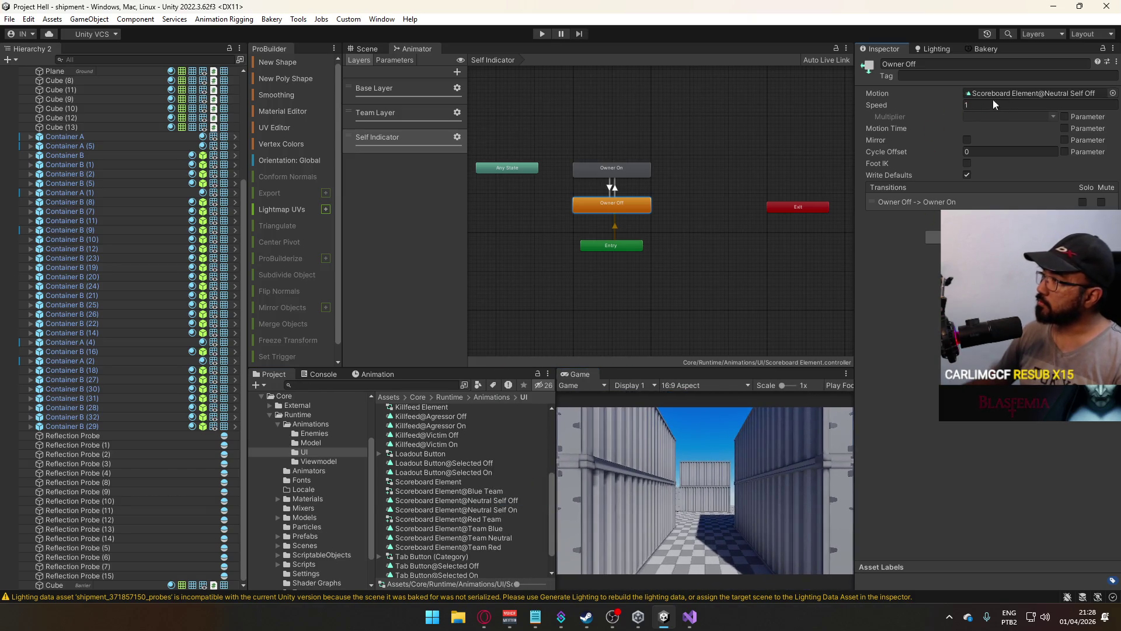
# Step: Check Owner On's clip, then duplicate the Scoreboard Element@Neutral Self On clip
pyautogui.click(630, 174)
pyautogui.click(622, 204)
pyautogui.click(622, 171)
pyautogui.click(730, 163)
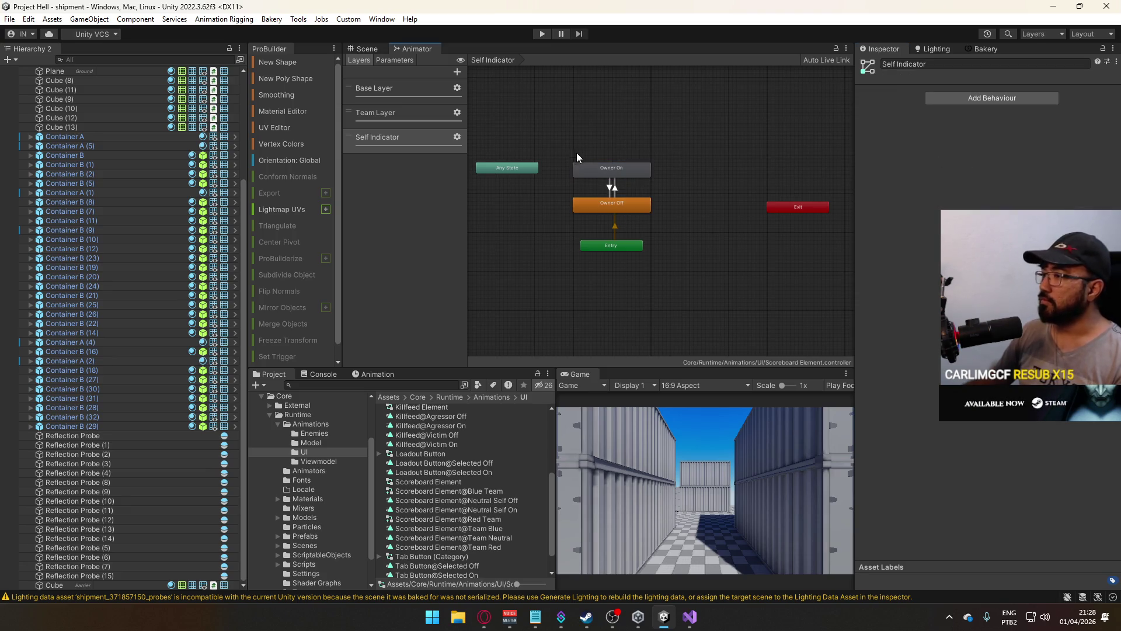
pyautogui.click(508, 510)
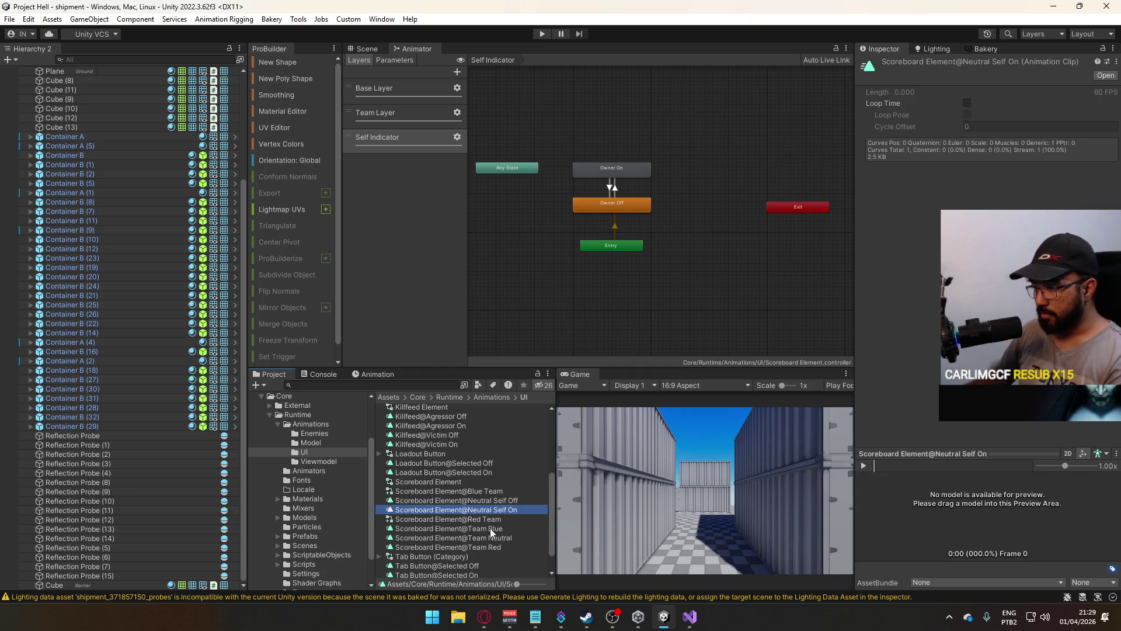
pyautogui.scroll(1, 467, 510)
pyautogui.scroll(-1, 488, 525)
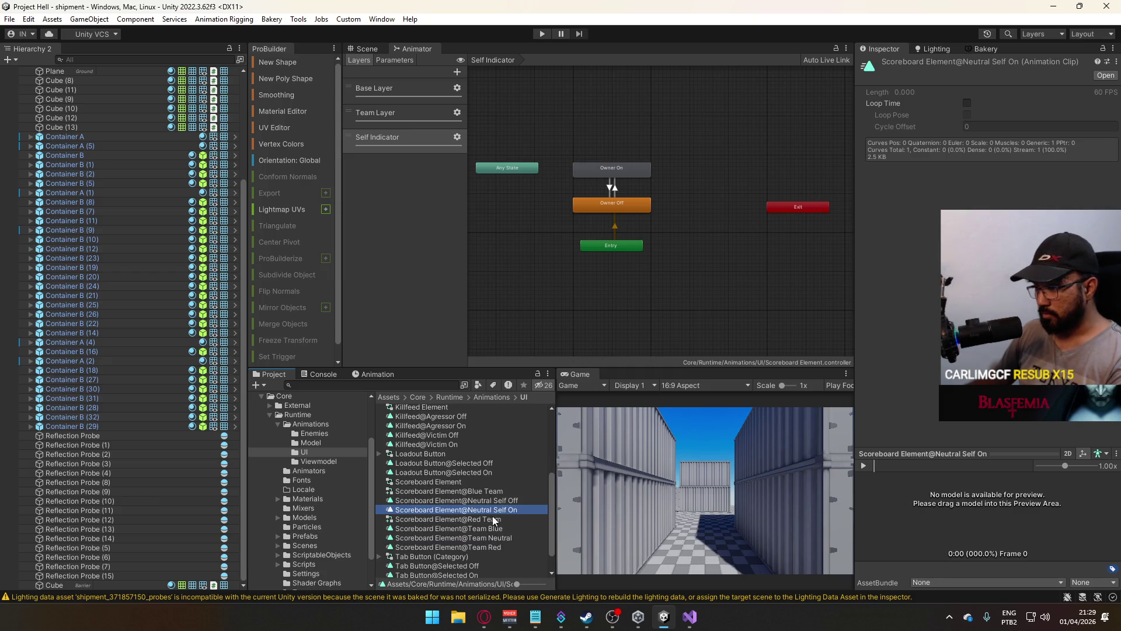
pyautogui.hotkey('ctrl', 'd')
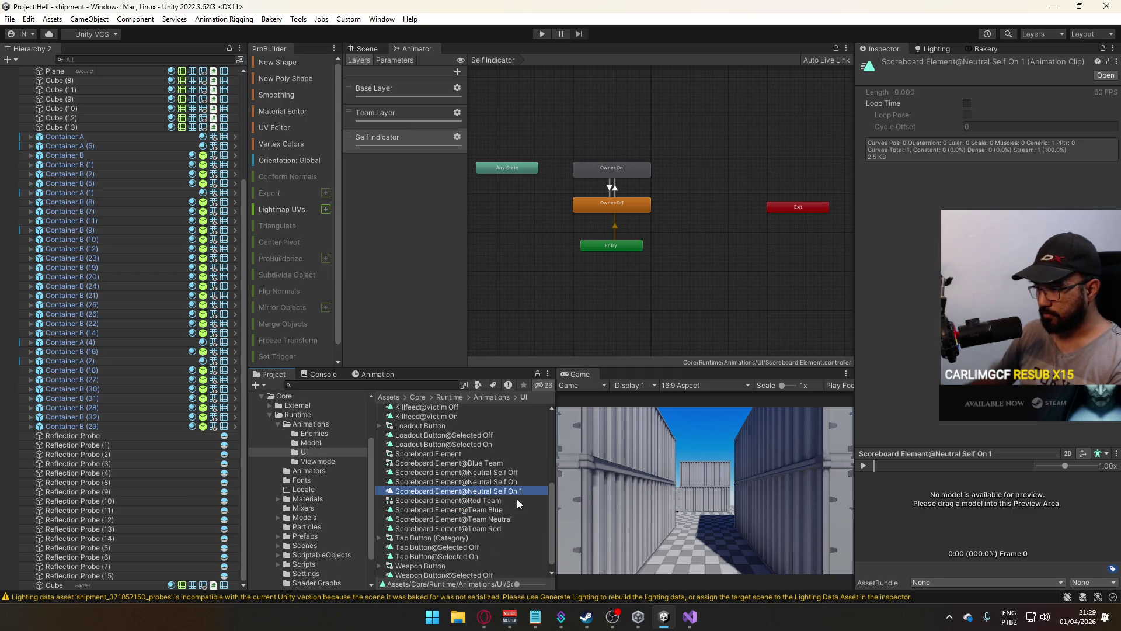
# Step: Duplicate Neutral Self Off and rename the Neutral copies to Red Self Off 1 and Red Self On 1
pyautogui.click(505, 472)
pyautogui.hotkey('ctrl', 'd')
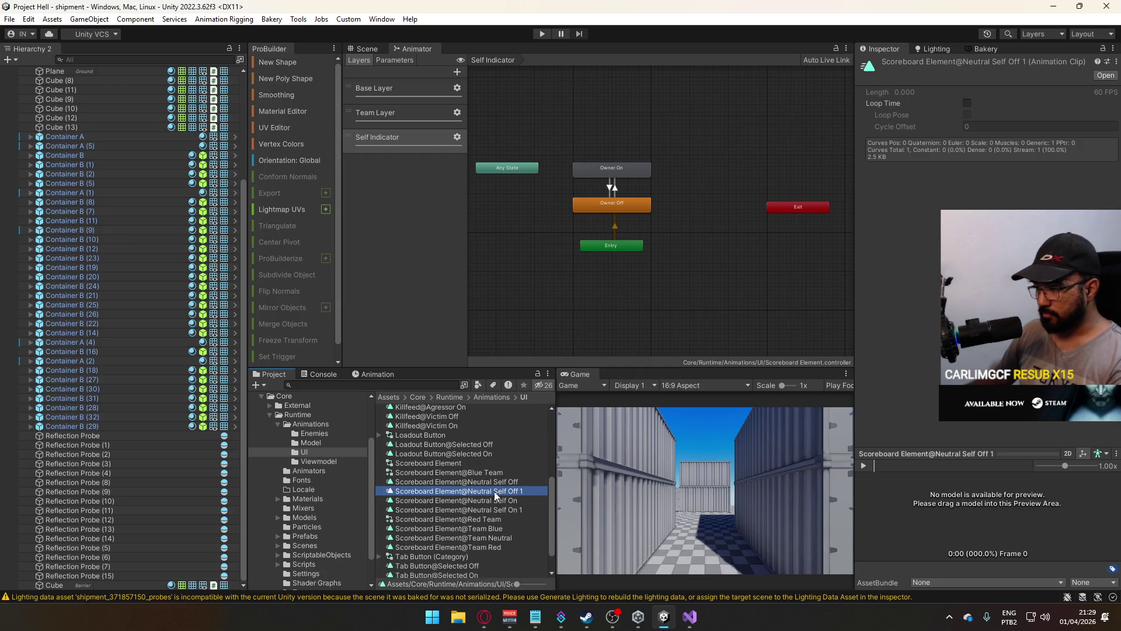
pyautogui.press('F2')
pyautogui.doubleClick(479, 491)
pyautogui.write('Red')
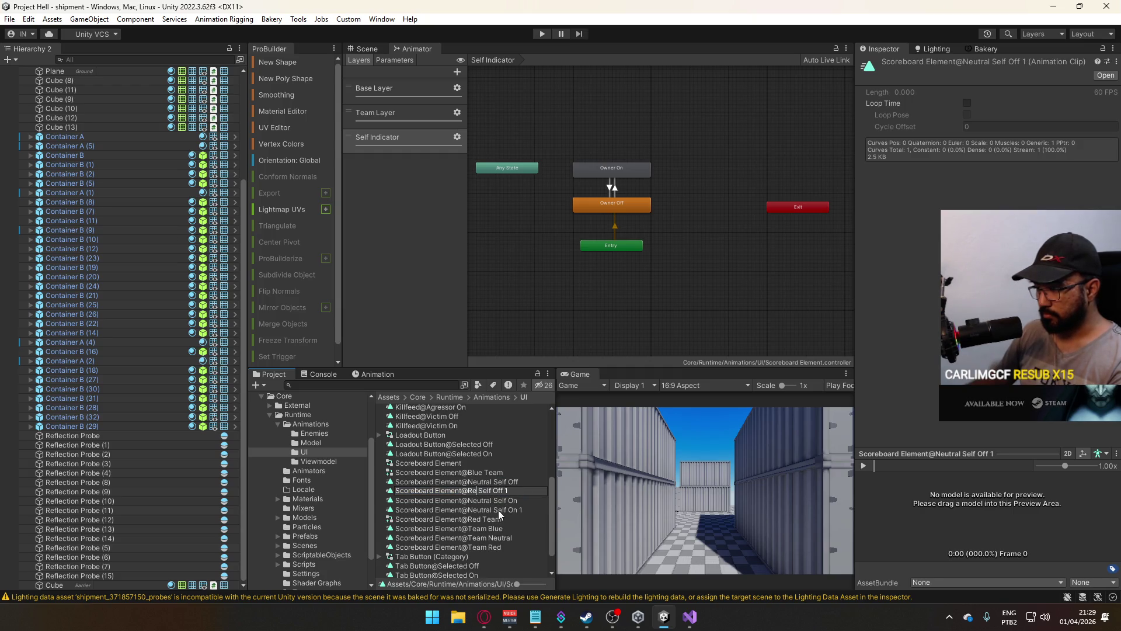
pyautogui.press('Return')
pyautogui.click(500, 482)
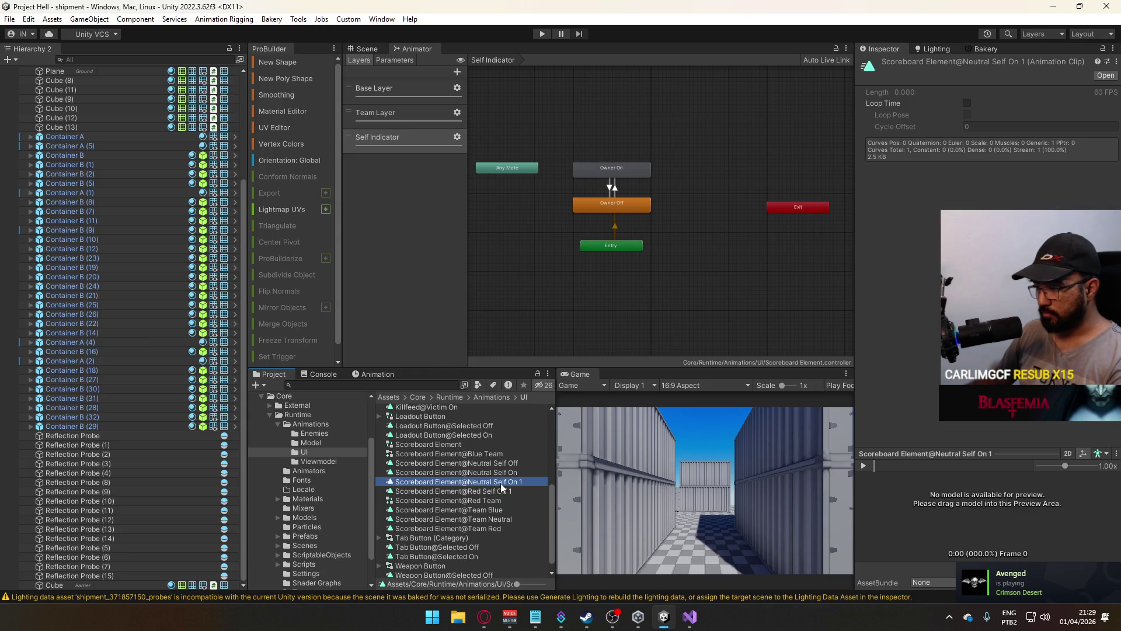
pyautogui.press('F2')
pyautogui.doubleClick(483, 482)
pyautogui.write('Red')
pyautogui.press('Return')
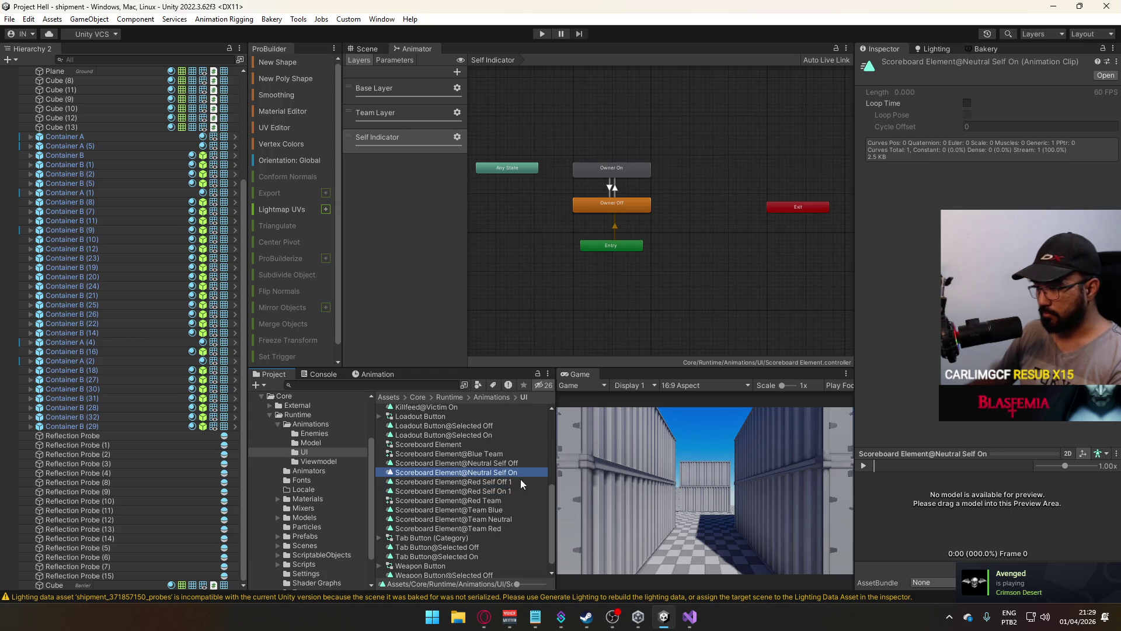
# Step: Duplicate both red Self clips and rename Red Self Off 2 to Blue Self Off 2
pyautogui.keyDown('ctrl'); pyautogui.click(500, 481); pyautogui.keyUp('ctrl')
pyautogui.hotkey('ctrl', 'd')
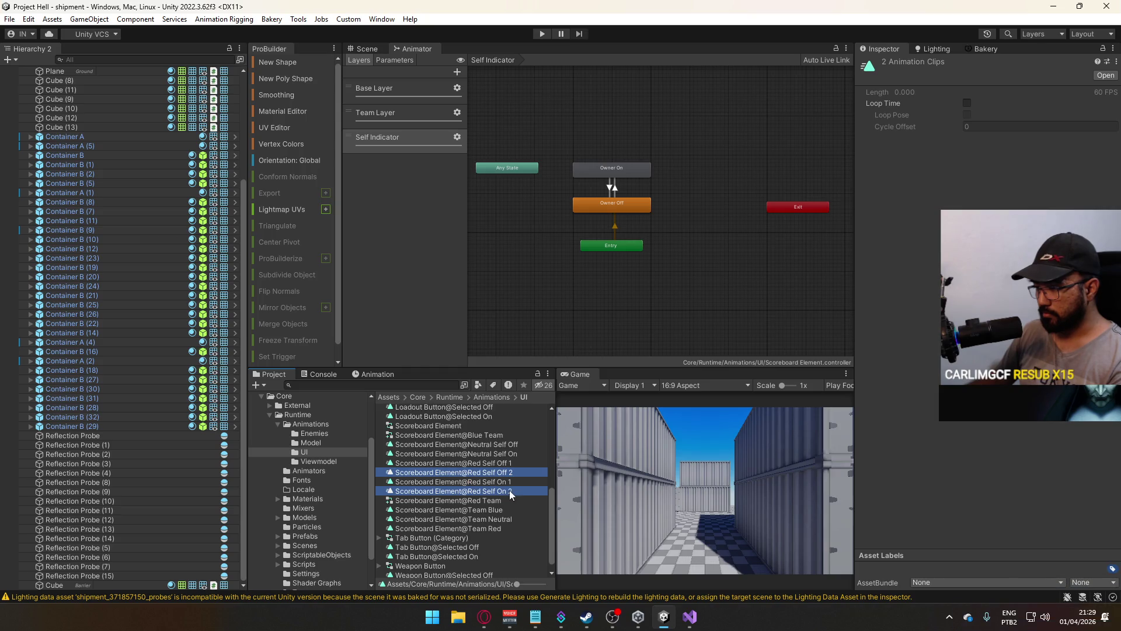
pyautogui.click(479, 473)
pyautogui.press('F2')
pyautogui.doubleClick(470, 471)
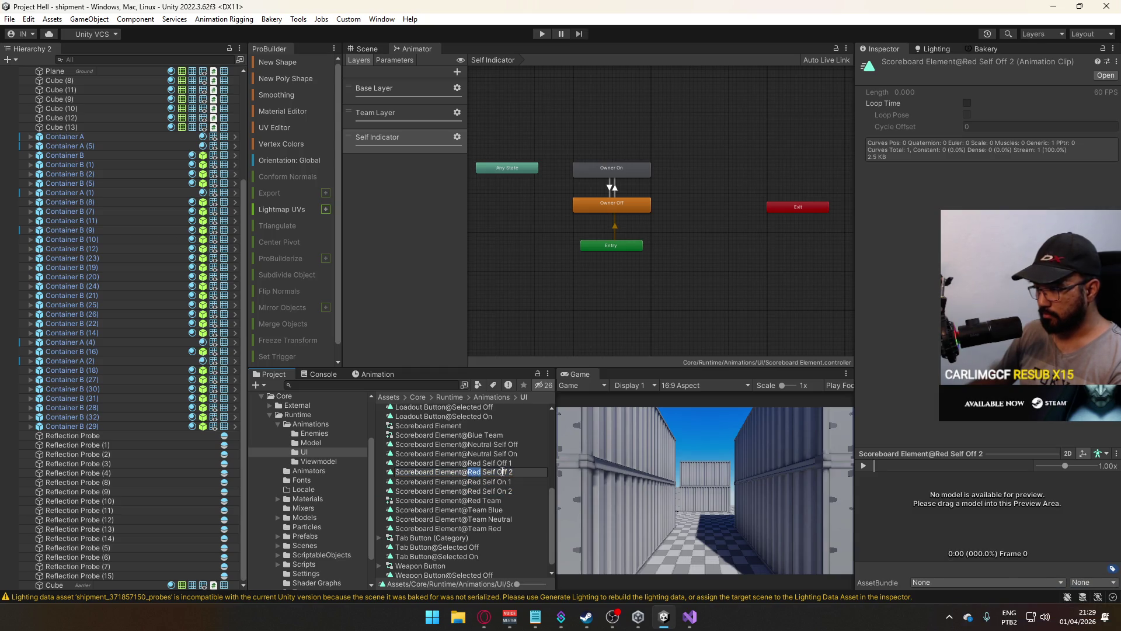
pyautogui.write('Blue')
pyautogui.press('Return')
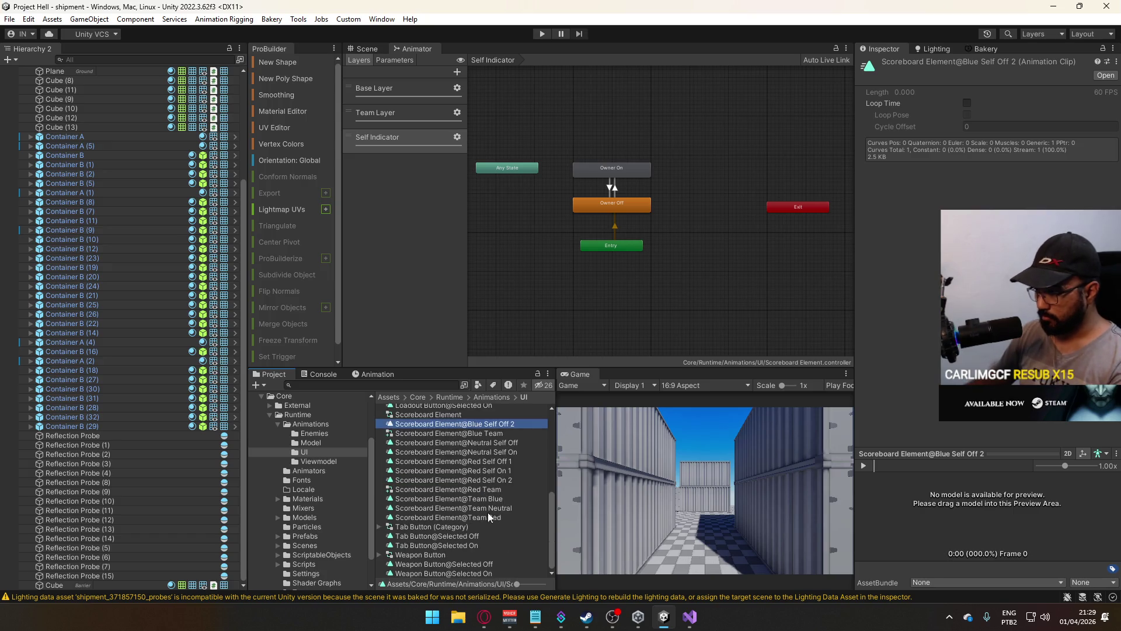
# Step: Rename Red Self On 2 to Blue Self On 2, then to Scoreboard Element@Self Blue On
pyautogui.click(471, 472)
pyautogui.click(475, 479)
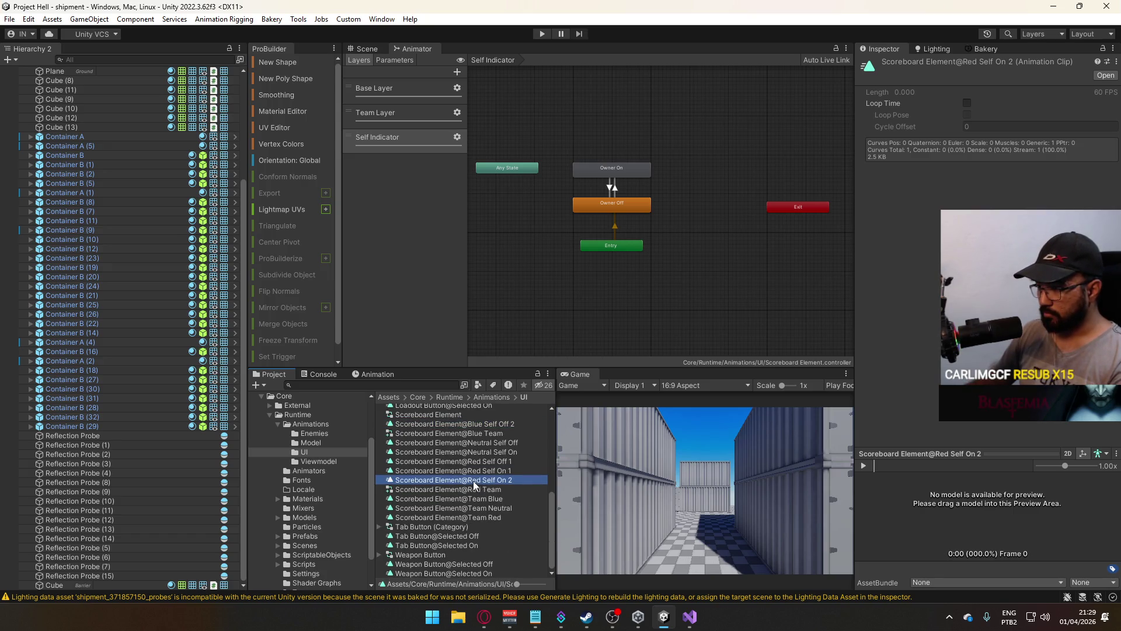
pyautogui.press('F2')
pyautogui.doubleClick(474, 480)
pyautogui.write('Blue')
pyautogui.press('Return')
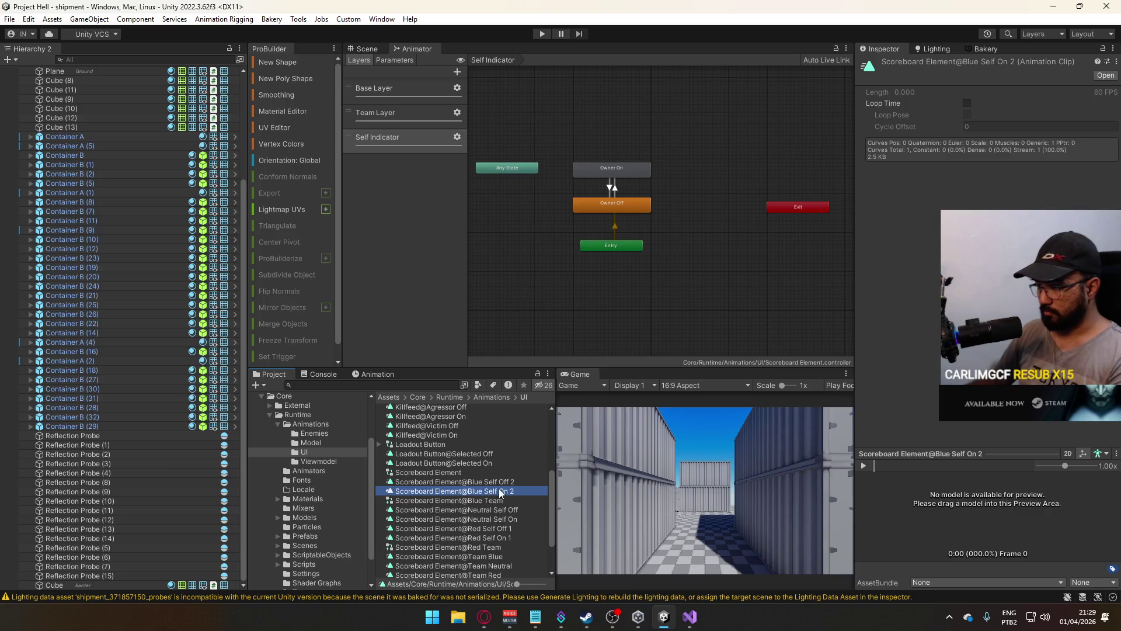
pyautogui.press('F2')
pyautogui.moveTo(470, 489); pyautogui.dragTo(524, 495)
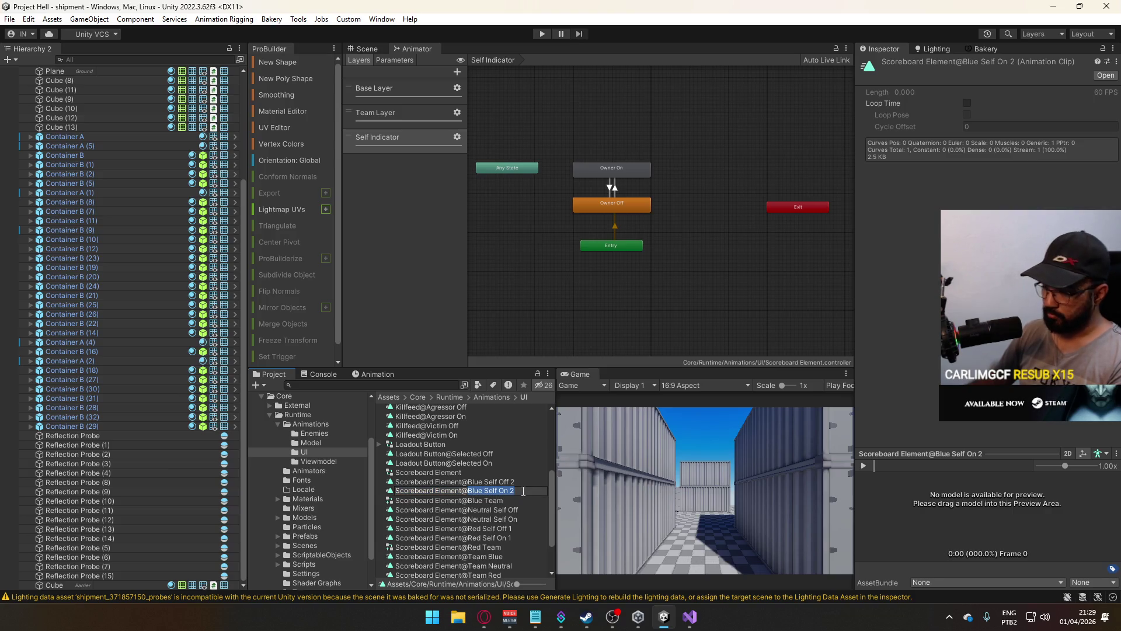
pyautogui.write('Se')
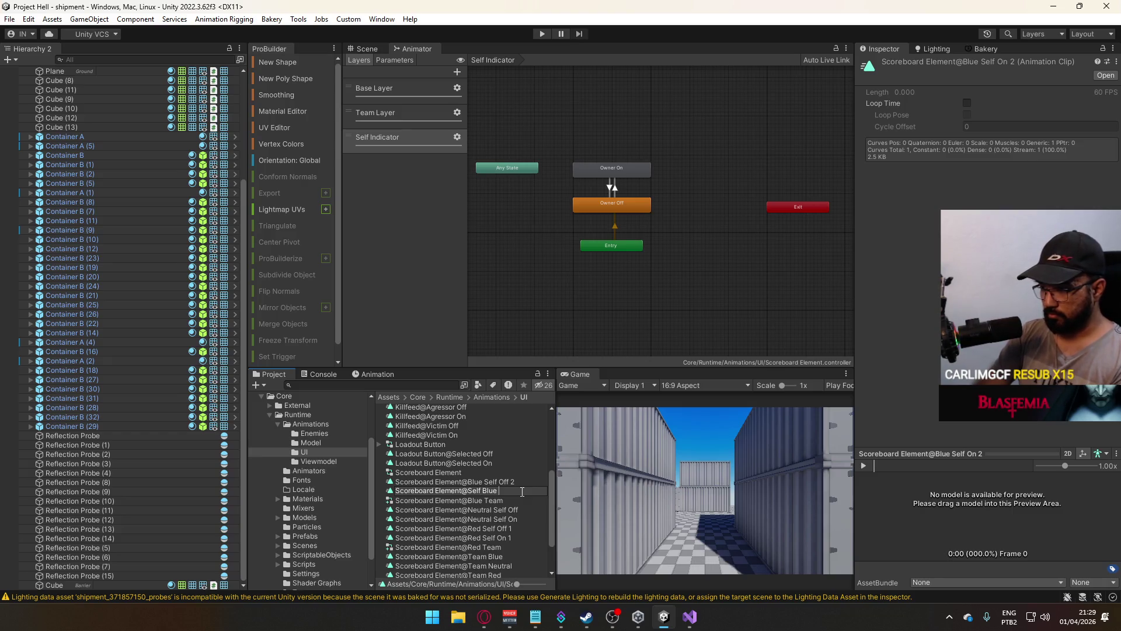
pyautogui.press('Return')
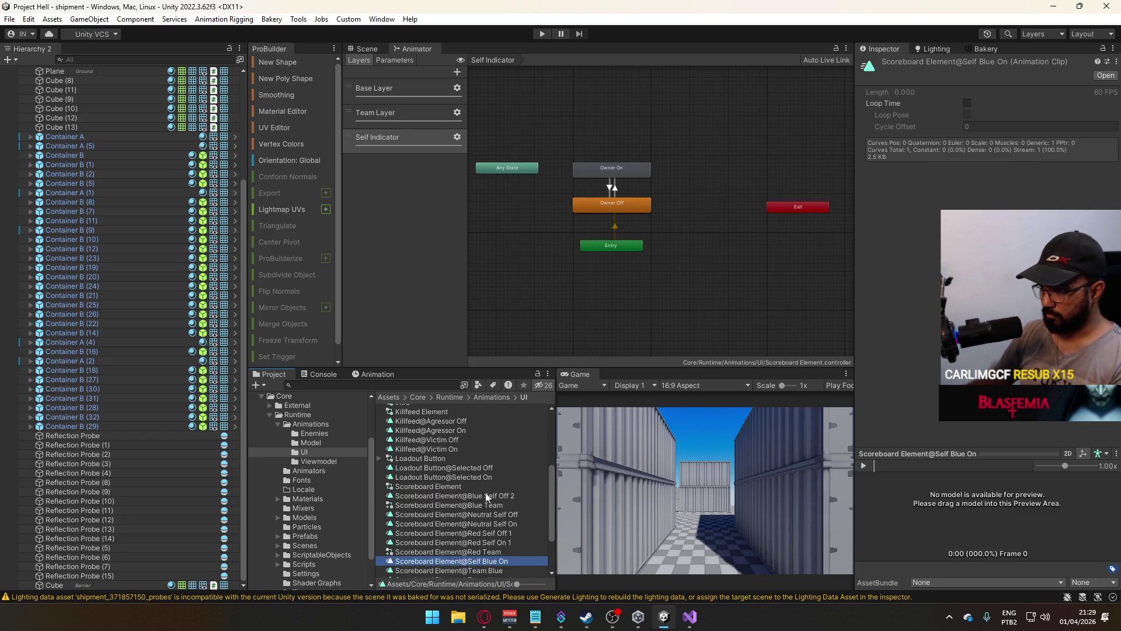
# Step: Rename the Blue Self Off 2 clip to Self Blue Off and the Red Self On 1 clip to Self Red On
pyautogui.click(470, 495)
pyautogui.click(468, 495)
pyautogui.moveTo(467, 495); pyautogui.dragTo(534, 494)
pyautogui.write('Self Blue O')
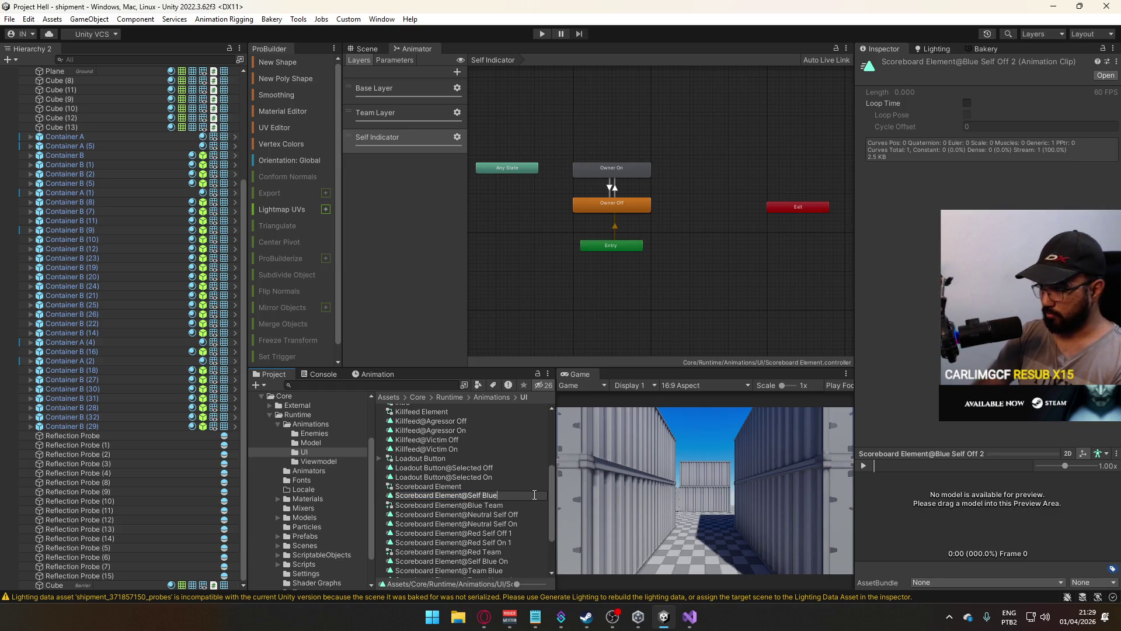
pyautogui.write('f')
pyautogui.press('Return')
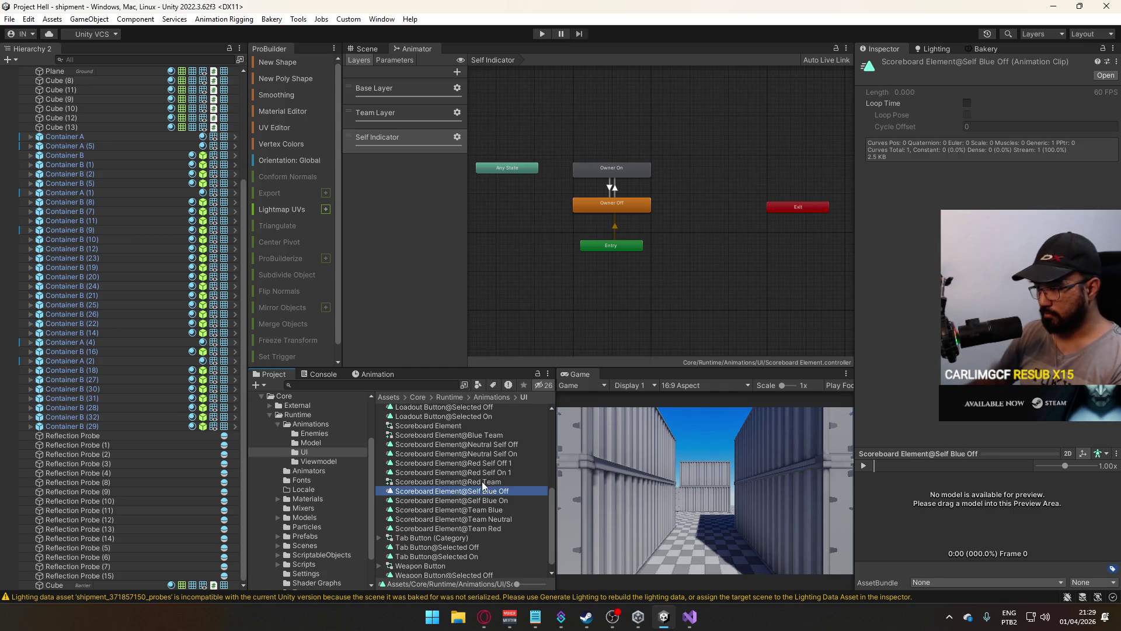
pyautogui.click(494, 473)
pyautogui.click(492, 478)
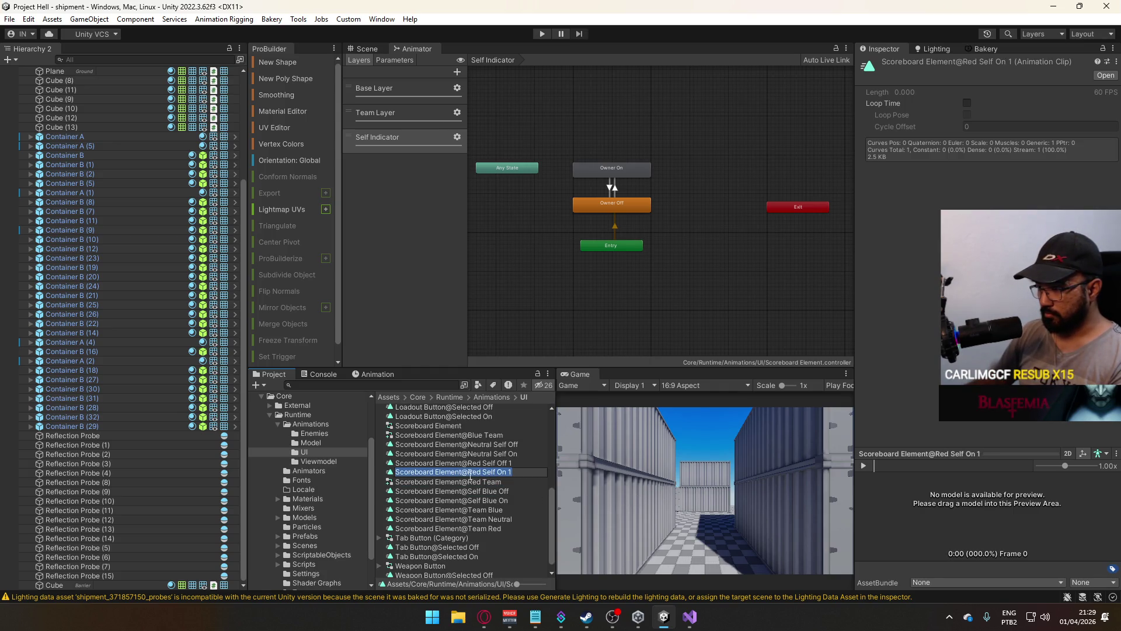
pyautogui.moveTo(467, 473); pyautogui.dragTo(529, 468)
pyautogui.write('S')
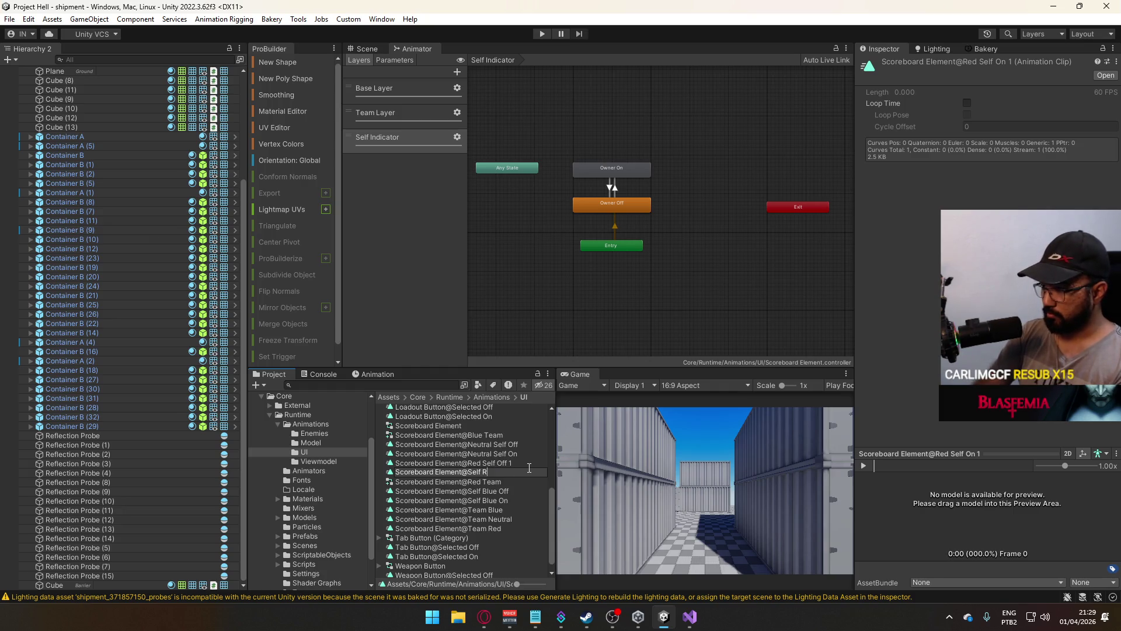
pyautogui.press('Return')
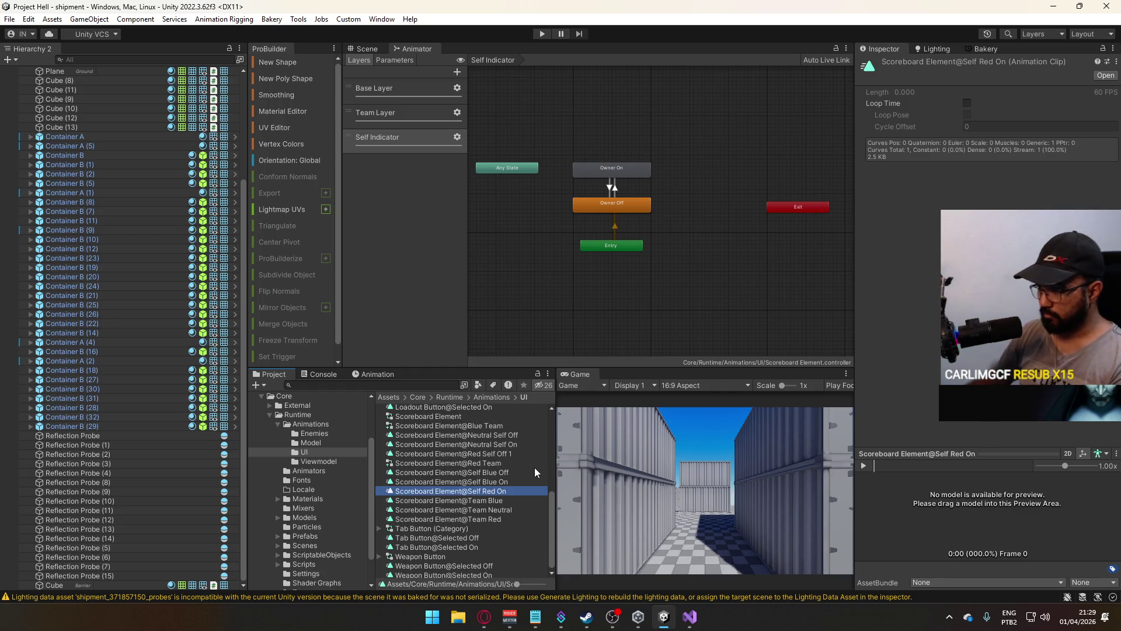
# Step: Rename the Red Self Off 1 clip to Self Red Off and the Neutral Self On clip to Self Neutral On
pyautogui.click(478, 454)
pyautogui.click(480, 454)
pyautogui.moveTo(471, 455); pyautogui.dragTo(525, 455)
pyautogui.write('Scoreboard Element@Self')
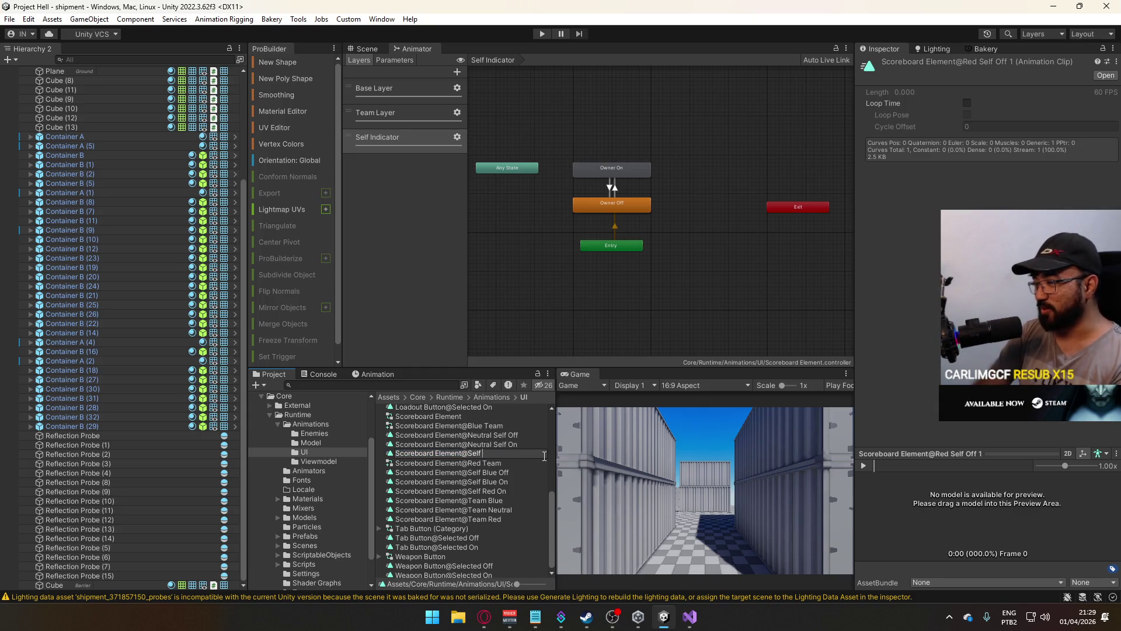
pyautogui.write(' Of')
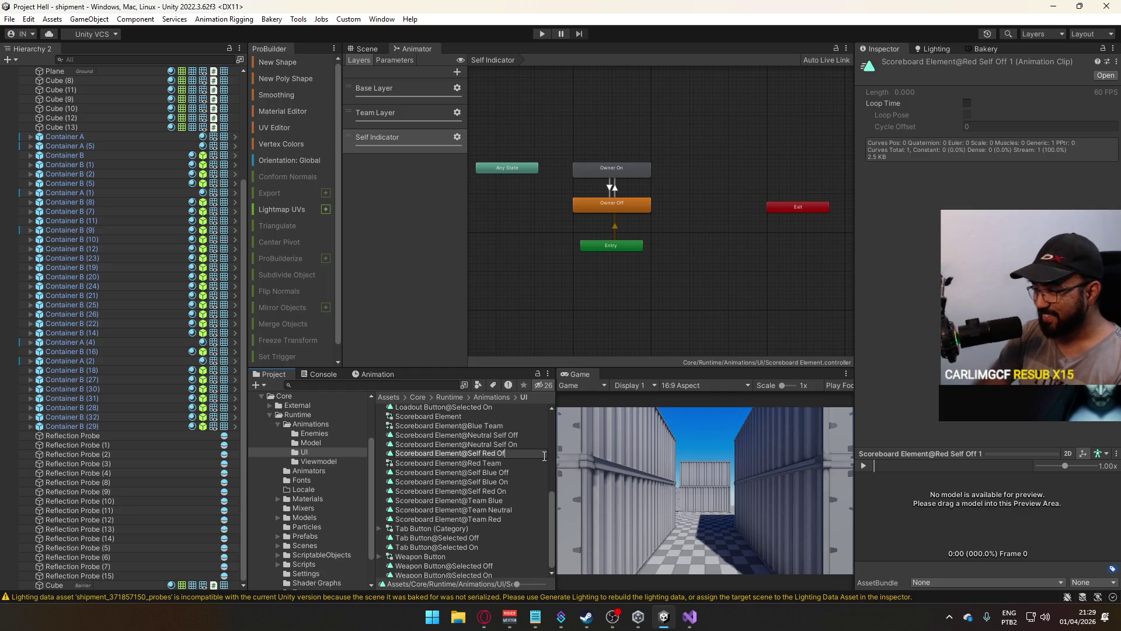
pyautogui.press('Return')
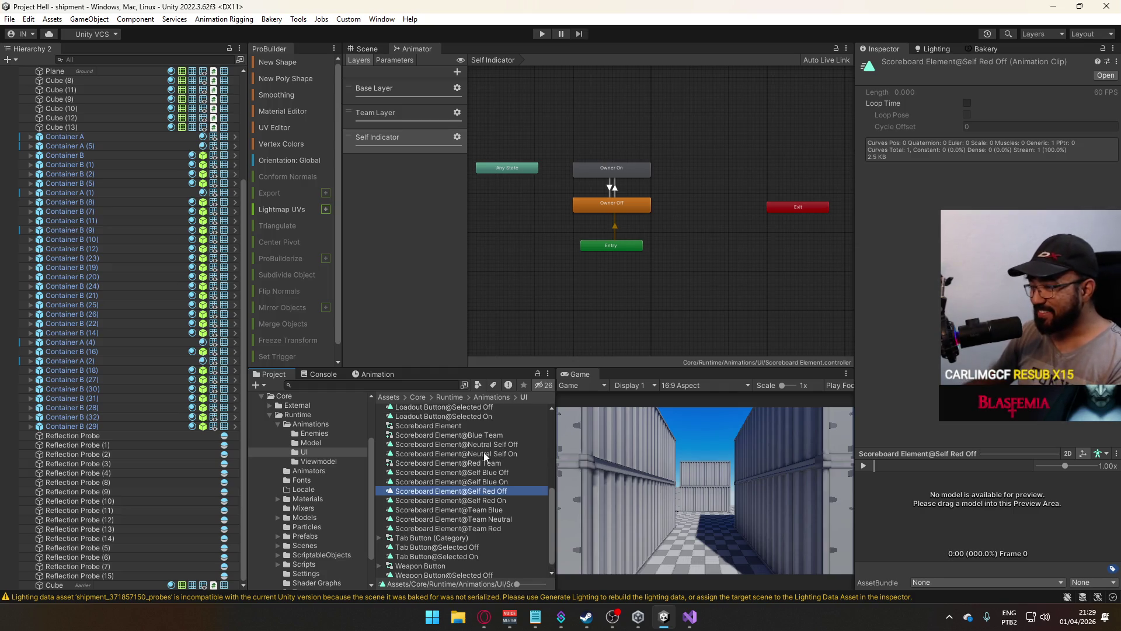
pyautogui.click(485, 455)
pyautogui.click(470, 457)
pyautogui.moveTo(468, 454); pyautogui.dragTo(541, 451)
pyautogui.write('Self ')
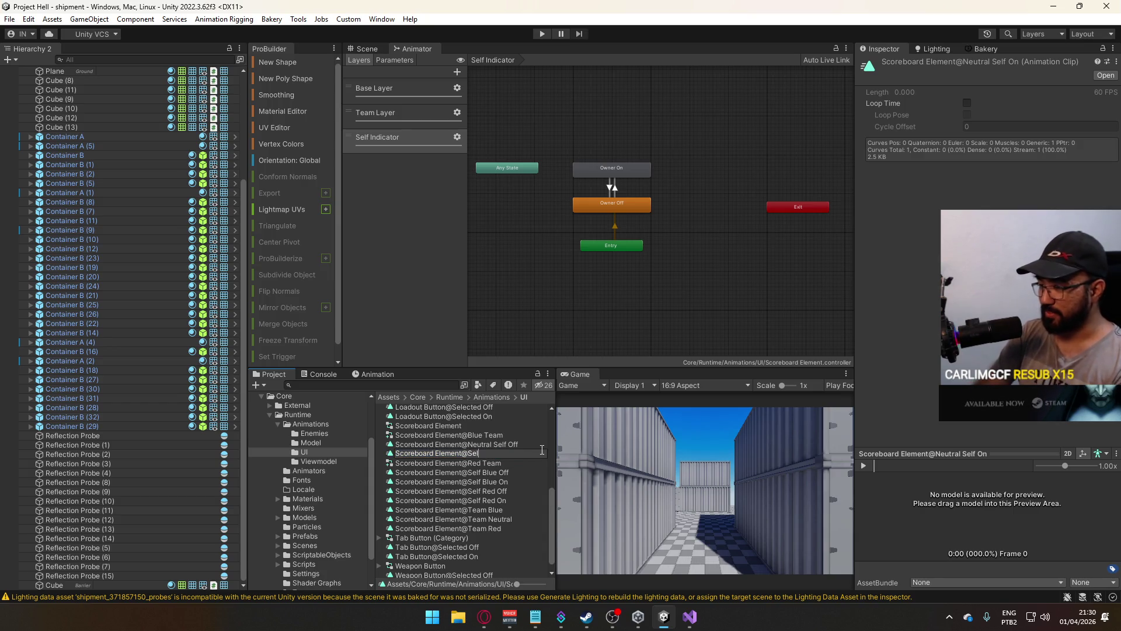
pyautogui.write('Neutral')
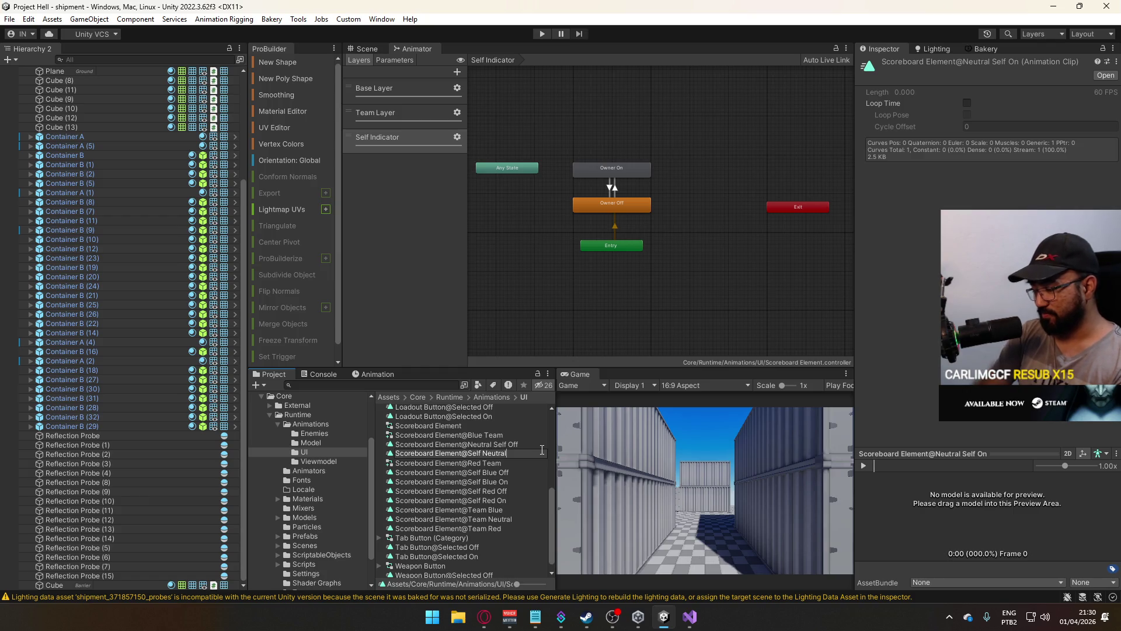
pyautogui.press('Return')
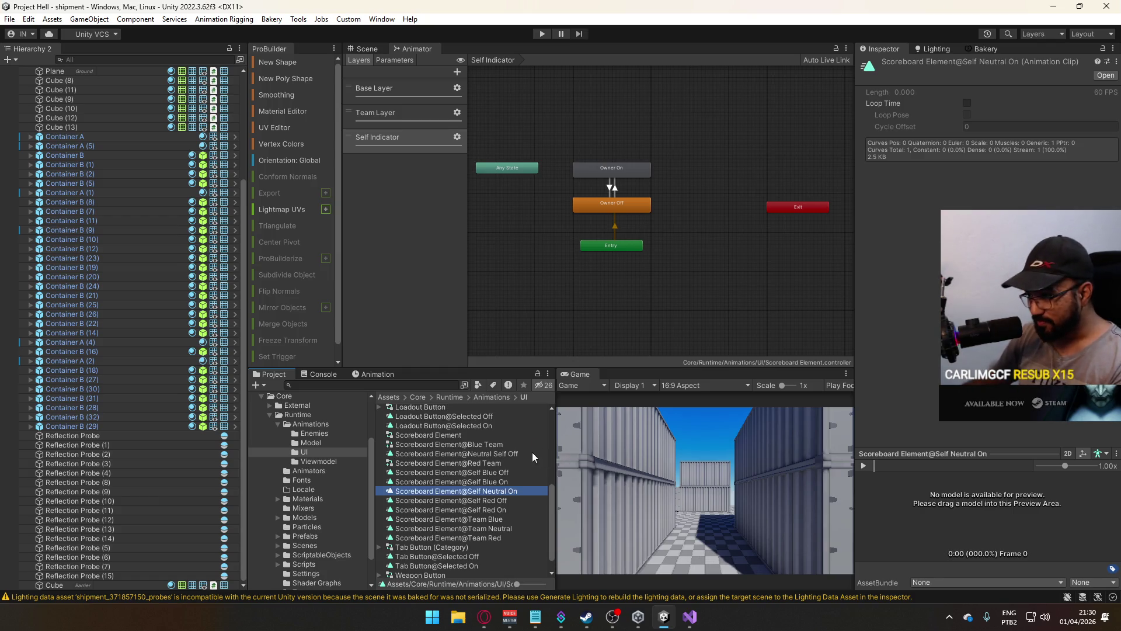
# Step: Rename the Neutral Self Off clip to Scoreboard Element@Self Neutral Off
pyautogui.click(496, 458)
pyautogui.click(481, 458)
pyautogui.moveTo(469, 453); pyautogui.dragTo(520, 455)
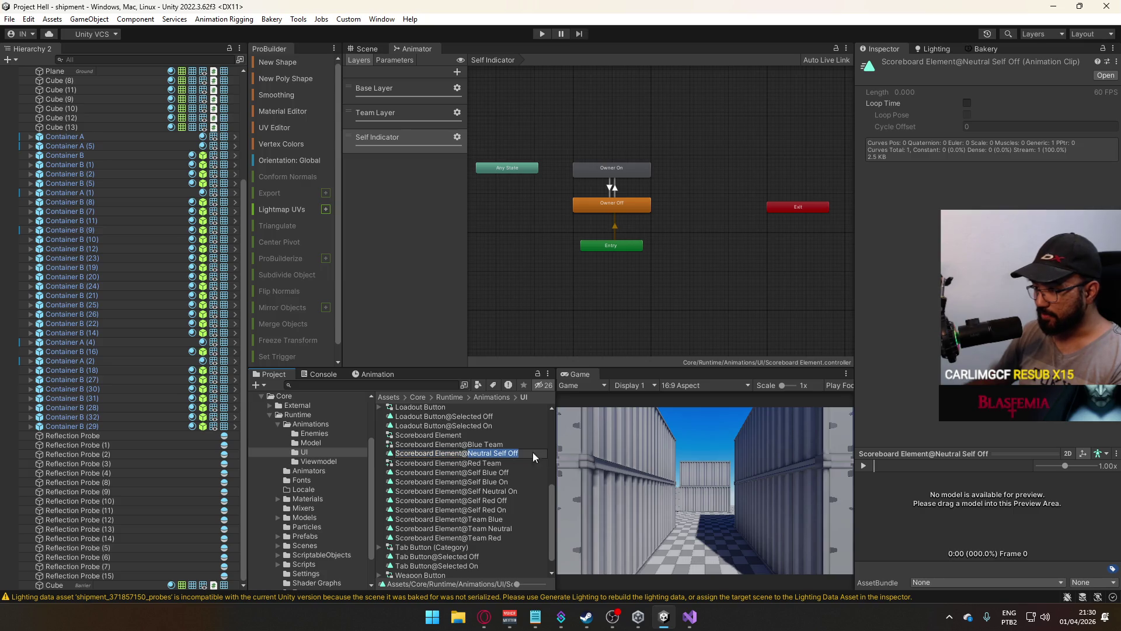
pyautogui.write('Self N')
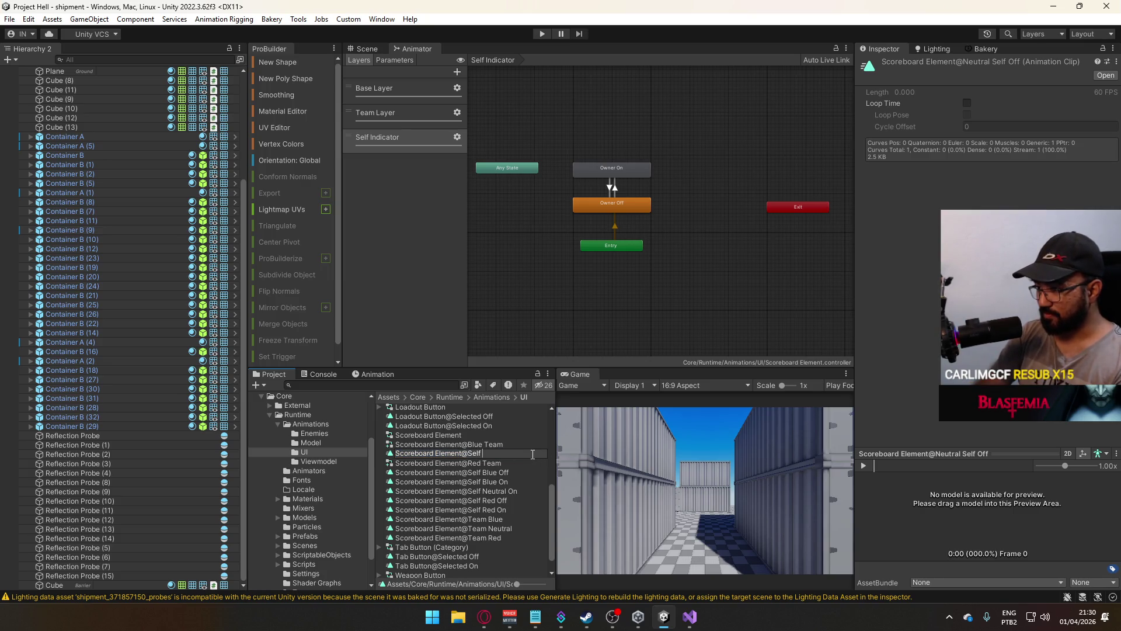
pyautogui.write('eutral O')
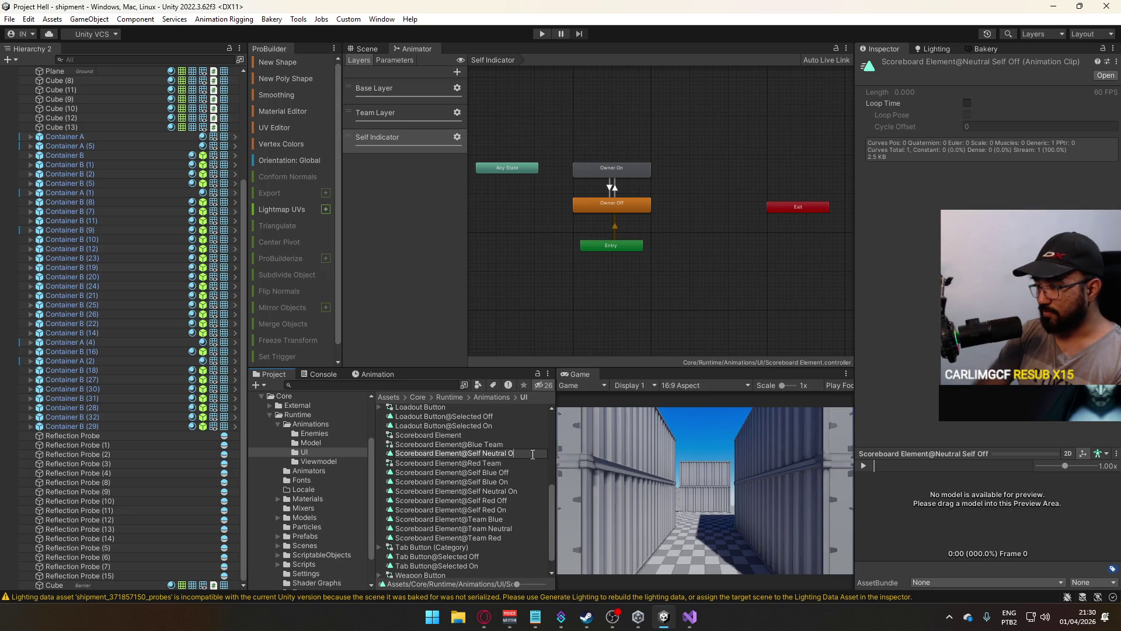
pyautogui.write('ff')
pyautogui.press('Return')
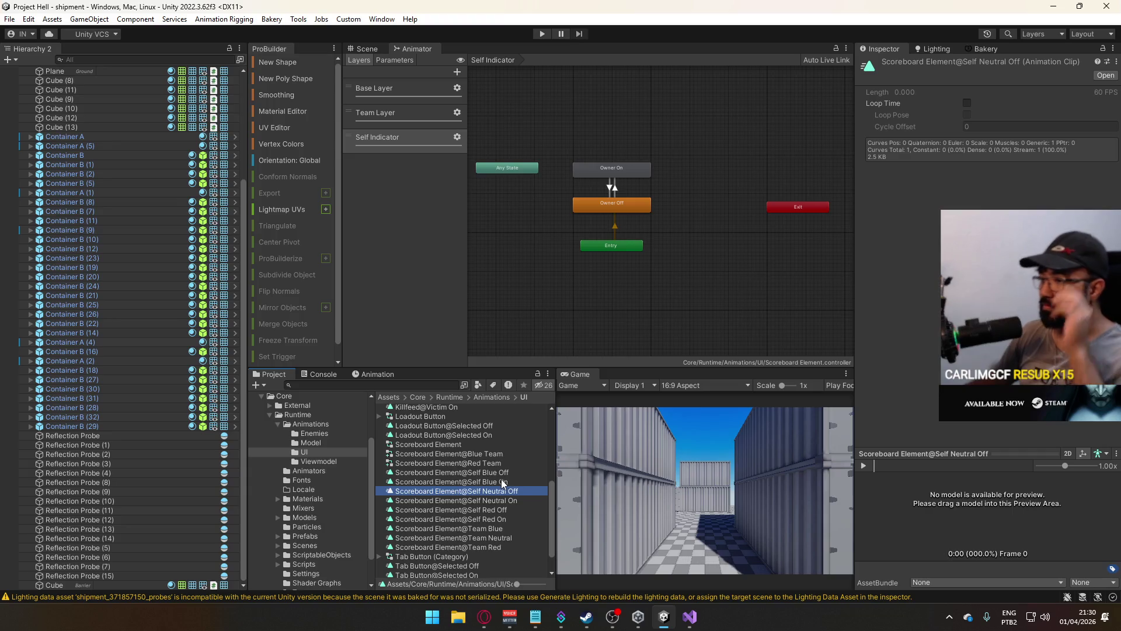
pyautogui.click(465, 464)
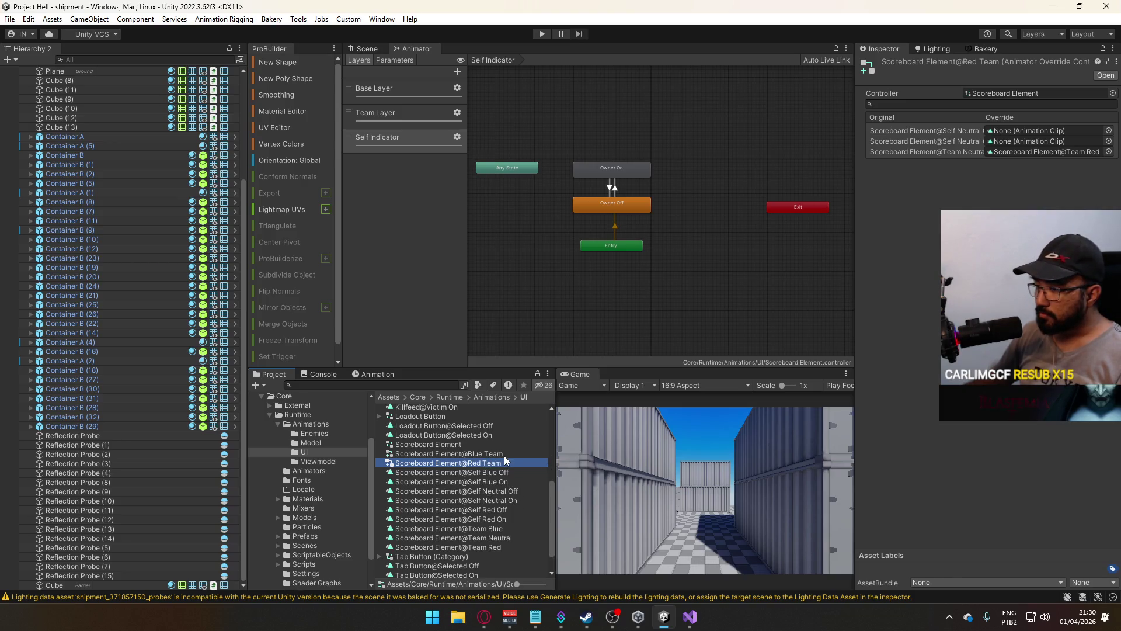
# Step: Drag Self Red On and Self Red Off into the Red Team override slots for the neutral self clips
pyautogui.moveTo(509, 501)
pyautogui.mouseDown()
pyautogui.moveTo(925, 170)
pyautogui.moveTo(1014, 146)
pyautogui.mouseUp()
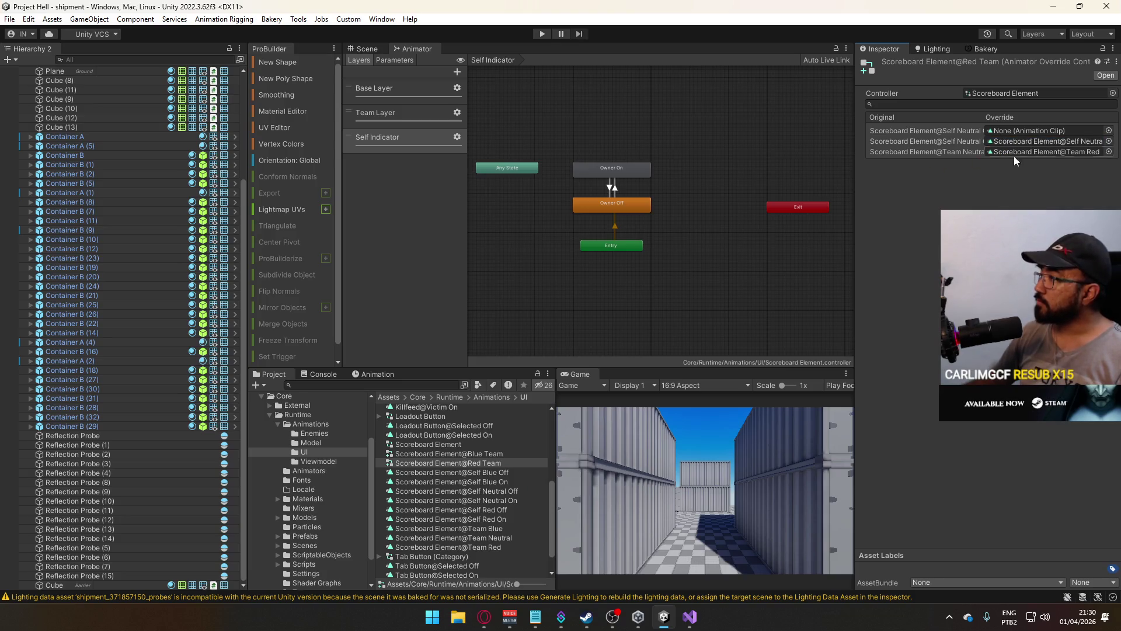
pyautogui.moveTo(512, 508)
pyautogui.mouseDown()
pyautogui.moveTo(1007, 154)
pyautogui.moveTo(1007, 143)
pyautogui.mouseUp()
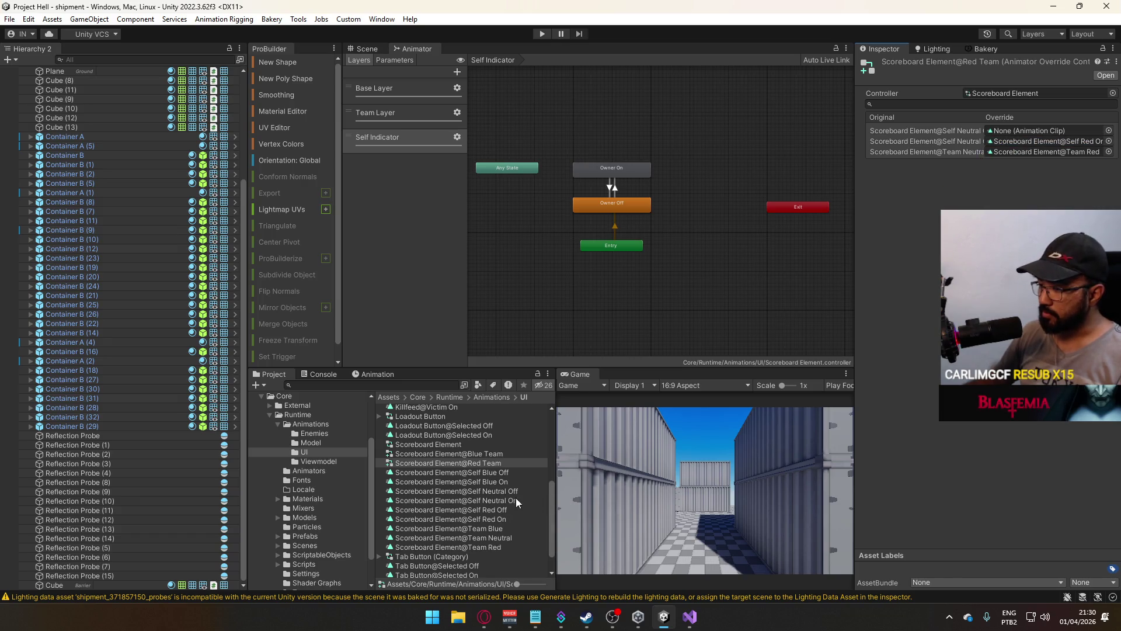
pyautogui.moveTo(504, 510); pyautogui.dragTo(1041, 132)
pyautogui.moveTo(856, 165); pyautogui.dragTo(803, 169)
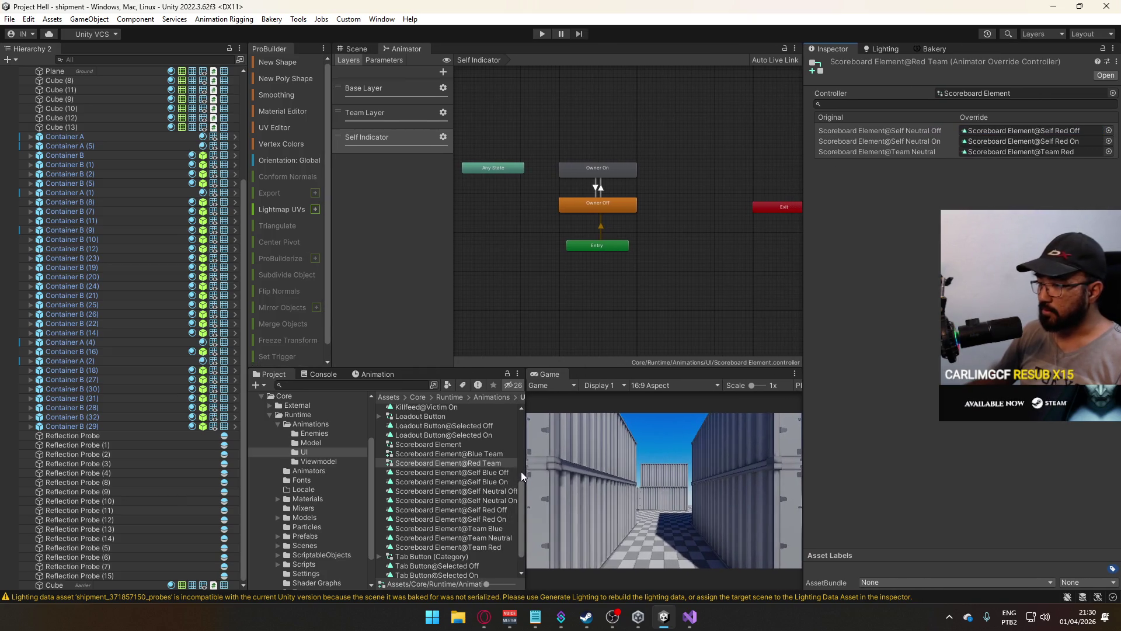
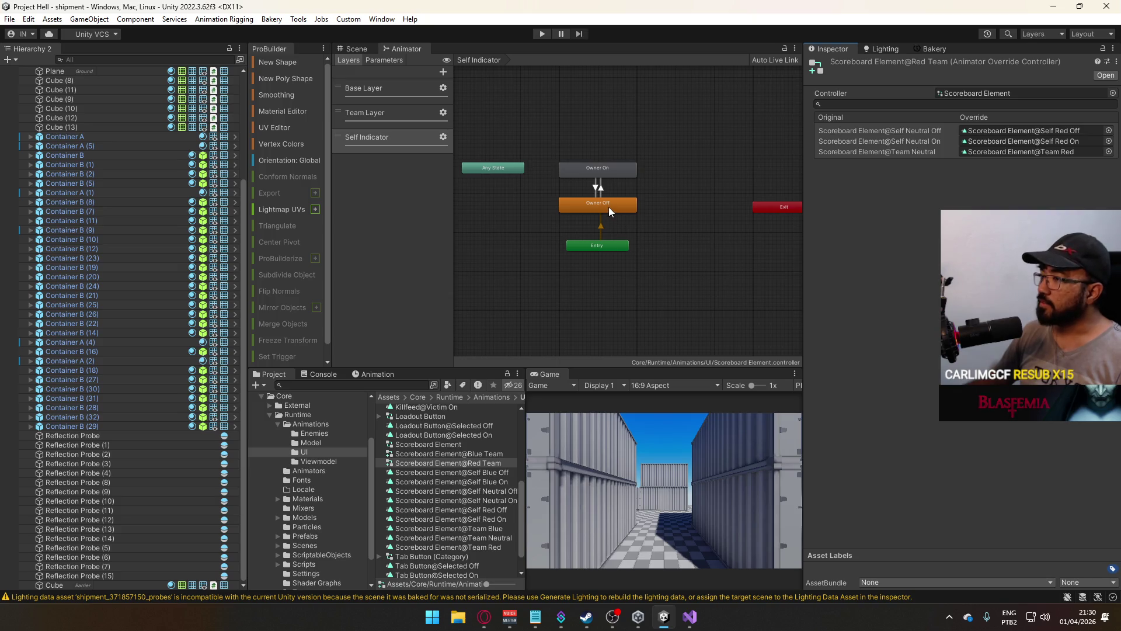
# Step: Assign Self Blue Off and Self Blue On to the Blue Team controller's Self Neutral Off/On slots
pyautogui.click(607, 175)
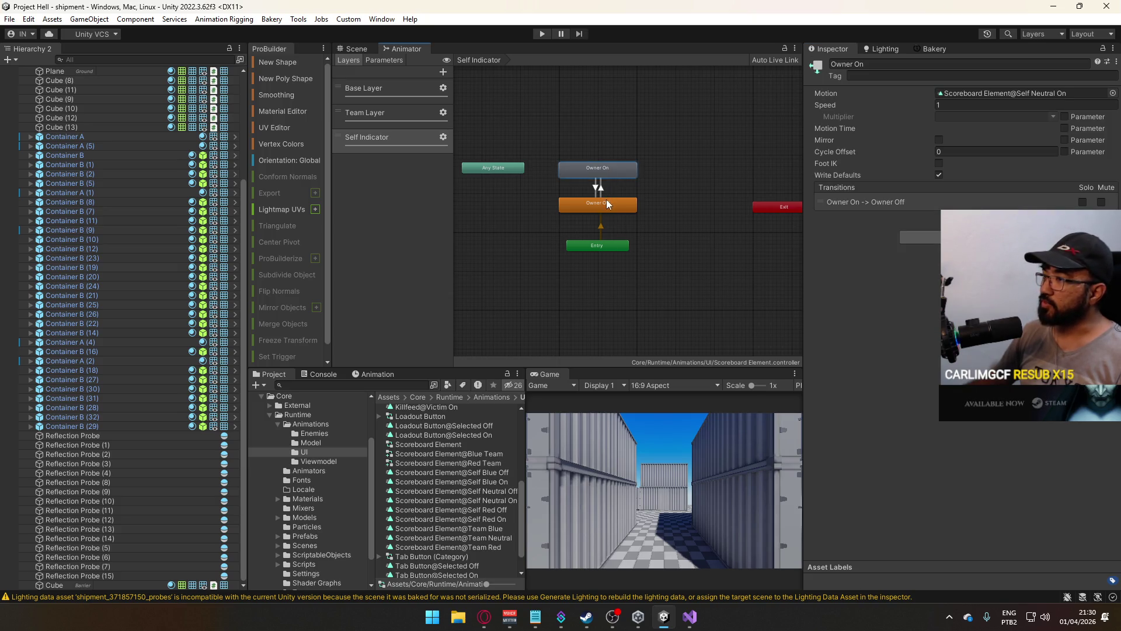
pyautogui.click(602, 161)
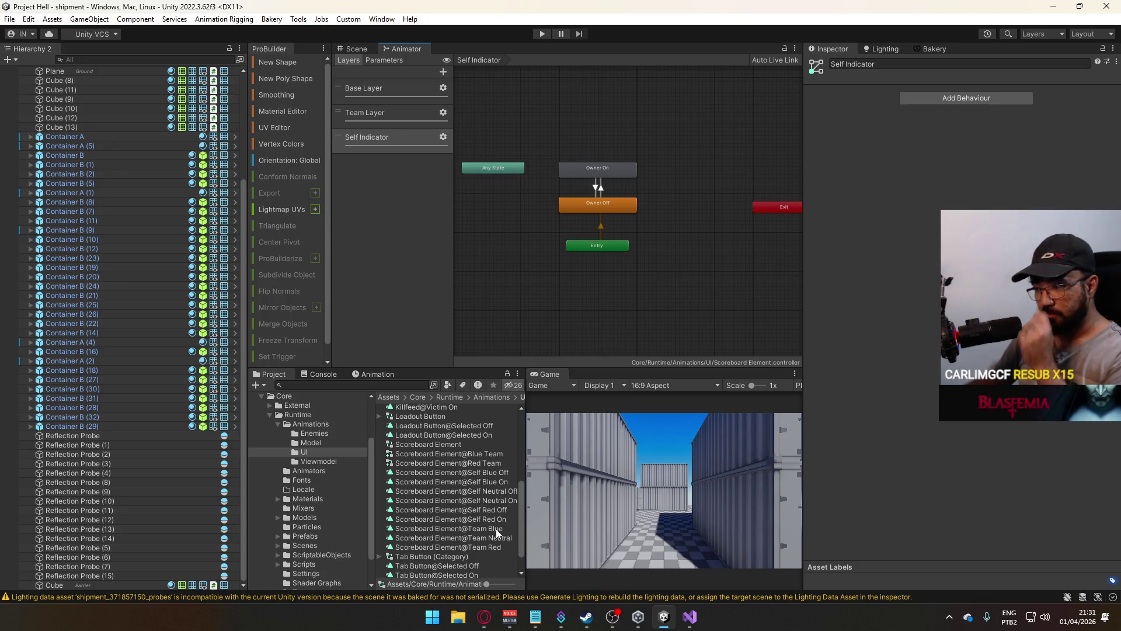
pyautogui.click(447, 453)
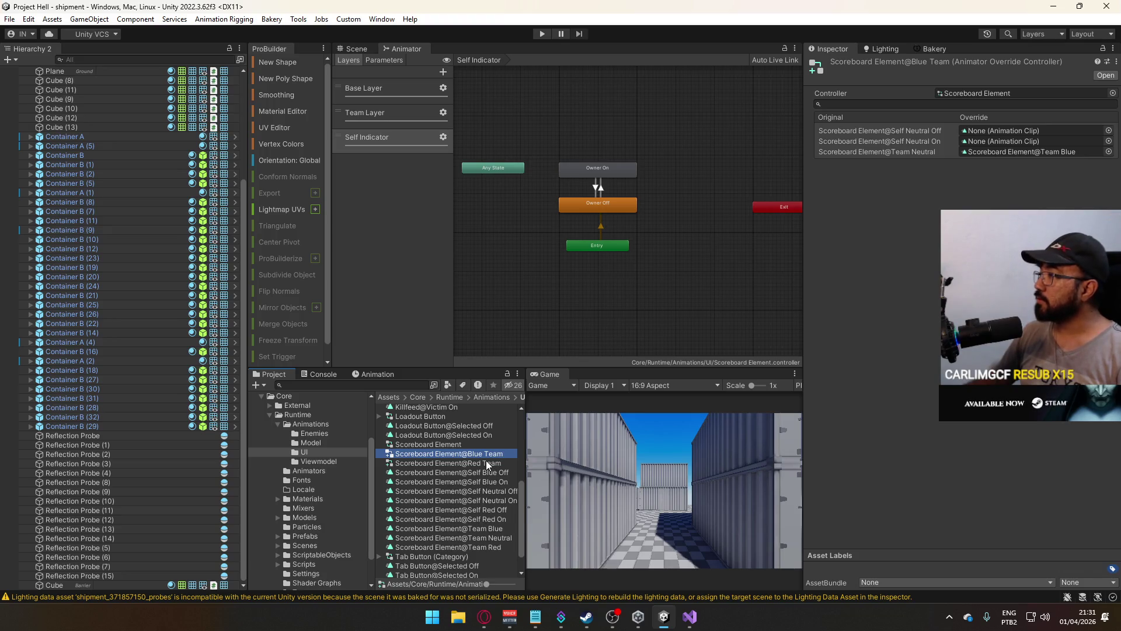
pyautogui.moveTo(503, 474); pyautogui.dragTo(1031, 131)
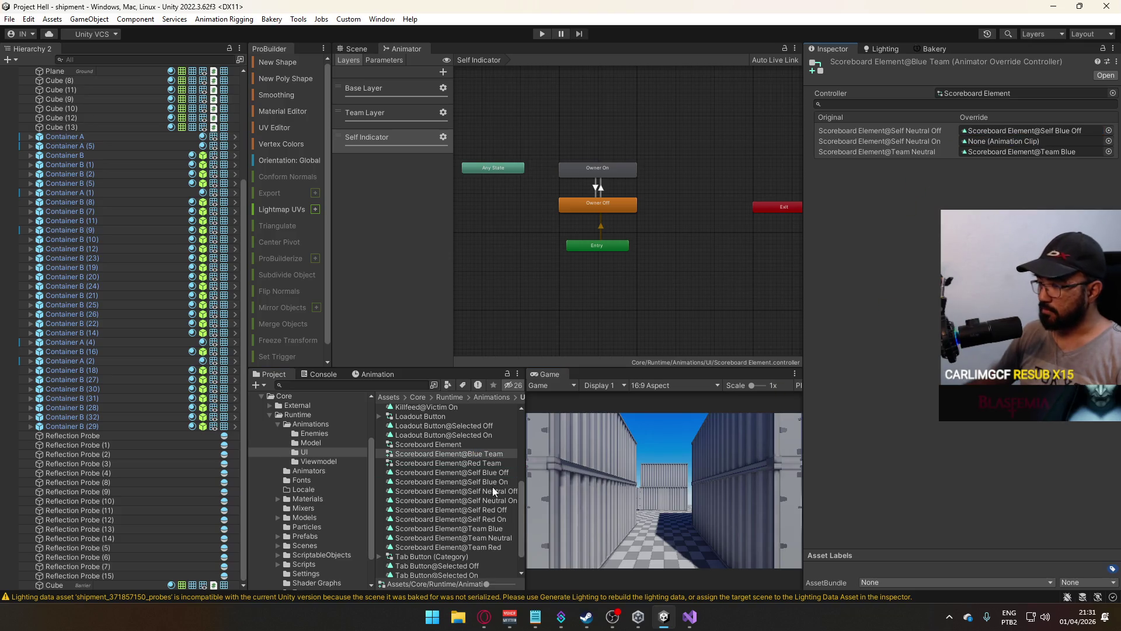
pyautogui.moveTo(804, 282); pyautogui.dragTo(1018, 142)
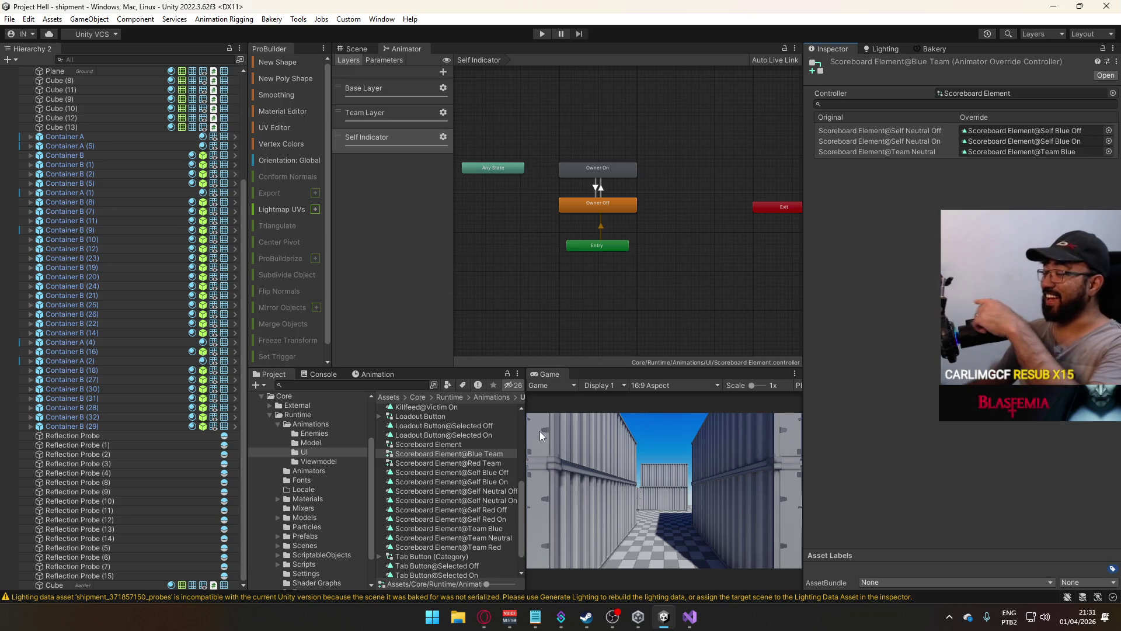
pyautogui.click(428, 446)
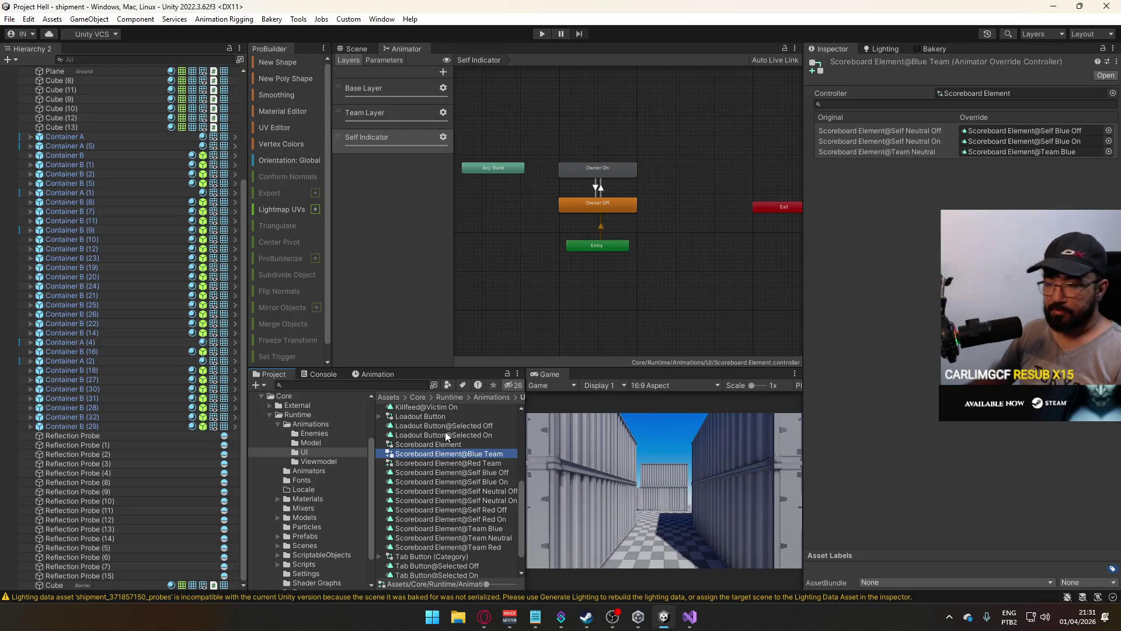
pyautogui.click(356, 49)
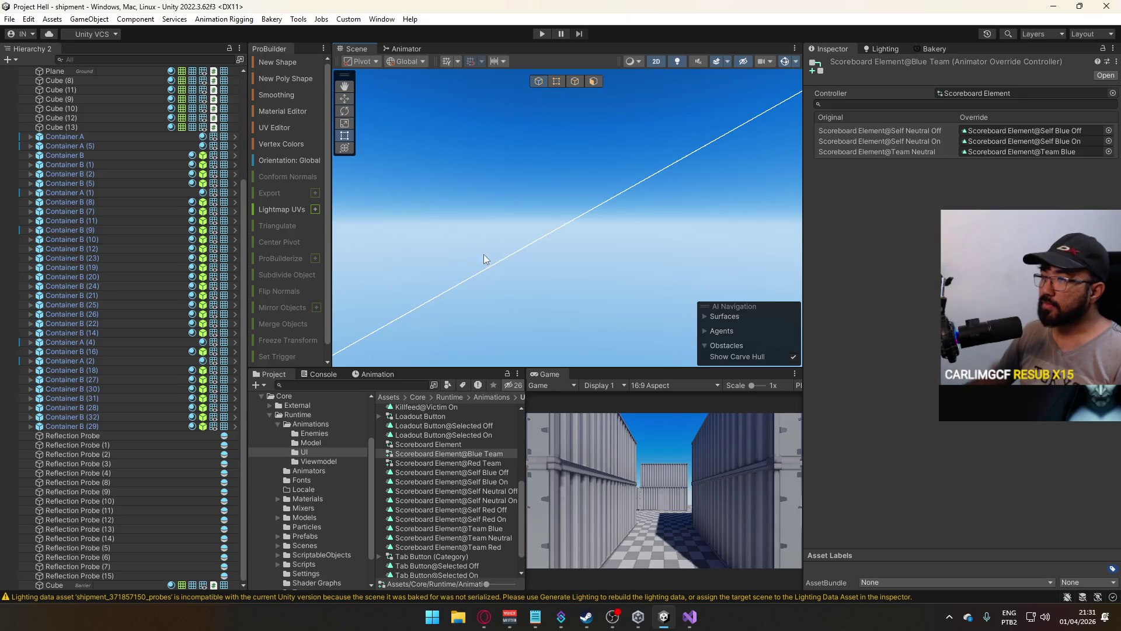
# Step: Open the ui scene from the Scenes folder and pan across its HUD and Scoreboard canvases
pyautogui.scroll(5, 160, 429)
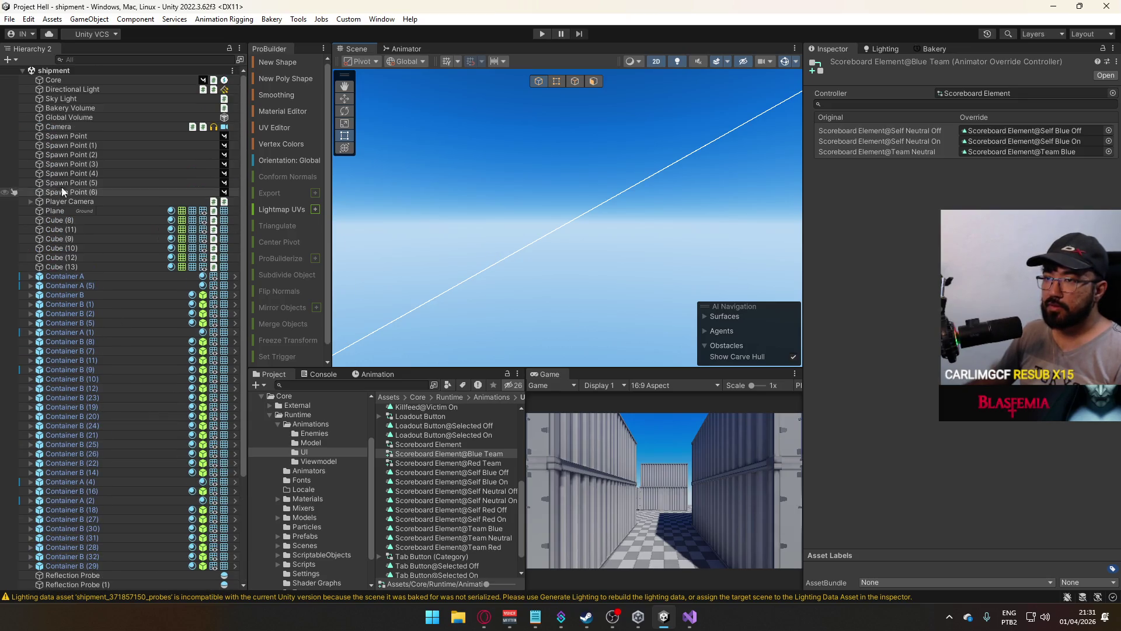
pyautogui.scroll(-5, 104, 366)
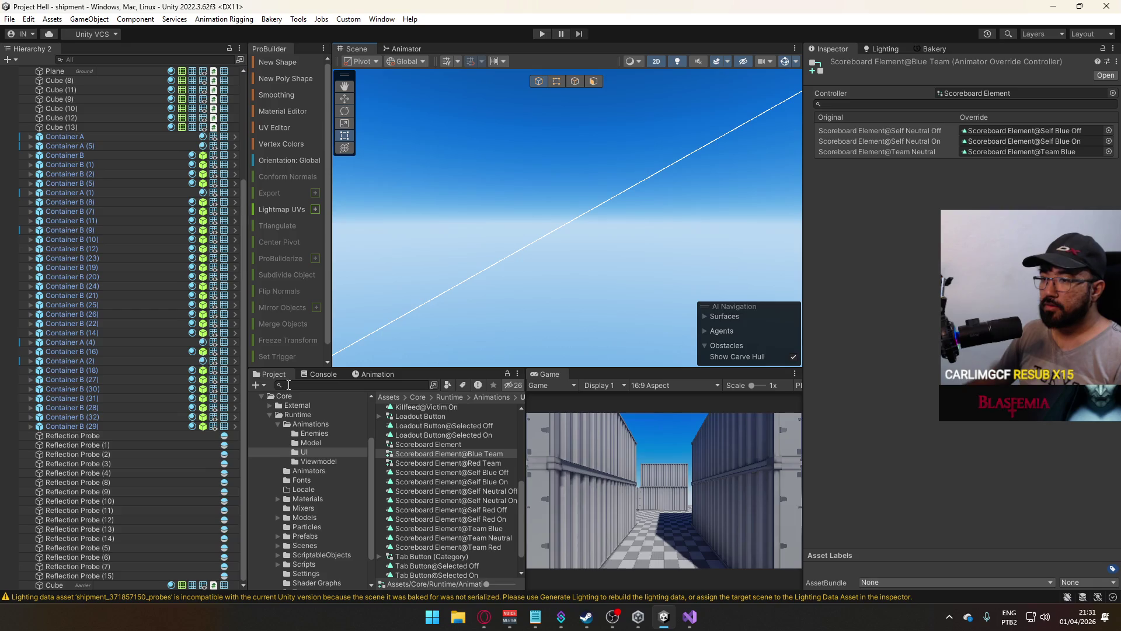
pyautogui.click(305, 545)
pyautogui.doubleClick(396, 502)
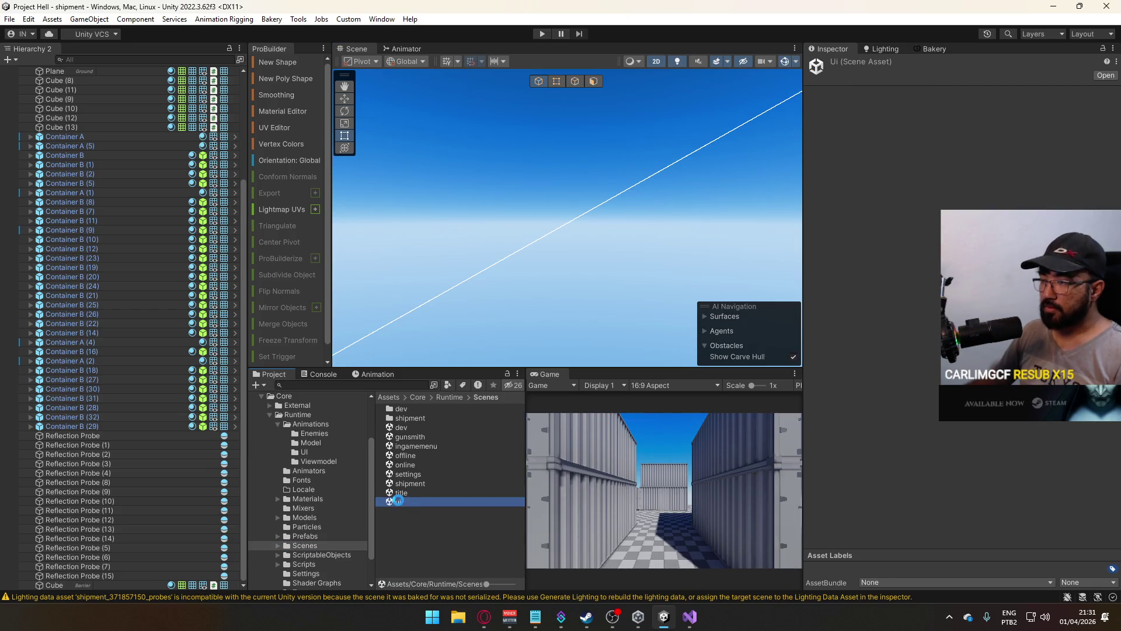
pyautogui.moveTo(619, 241)
pyautogui.mouseDown()
pyautogui.moveTo(527, 267)
pyautogui.moveTo(457, 242)
pyautogui.moveTo(363, 308)
pyautogui.moveTo(386, 359)
pyautogui.moveTo(362, 304)
pyautogui.moveTo(363, 333)
pyautogui.moveTo(353, 333)
pyautogui.moveTo(383, 325)
pyautogui.mouseUp()
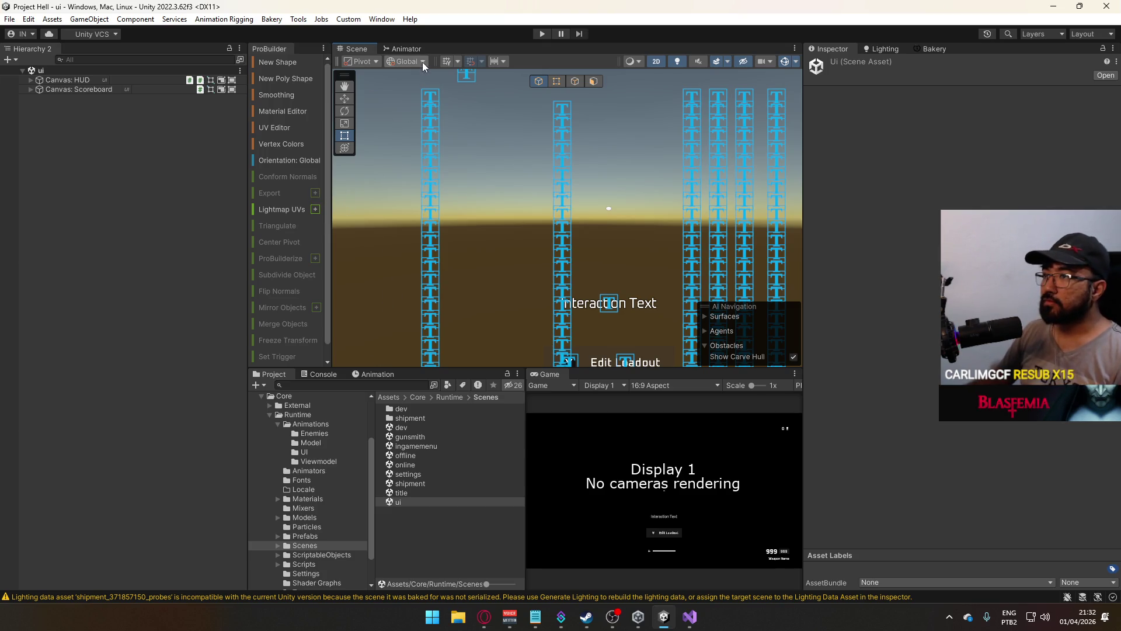
# Step: Expand Canvas: Scoreboard and set Main Container's Canvas Group Alpha to 1
pyautogui.click(29, 87)
pyautogui.click(38, 98)
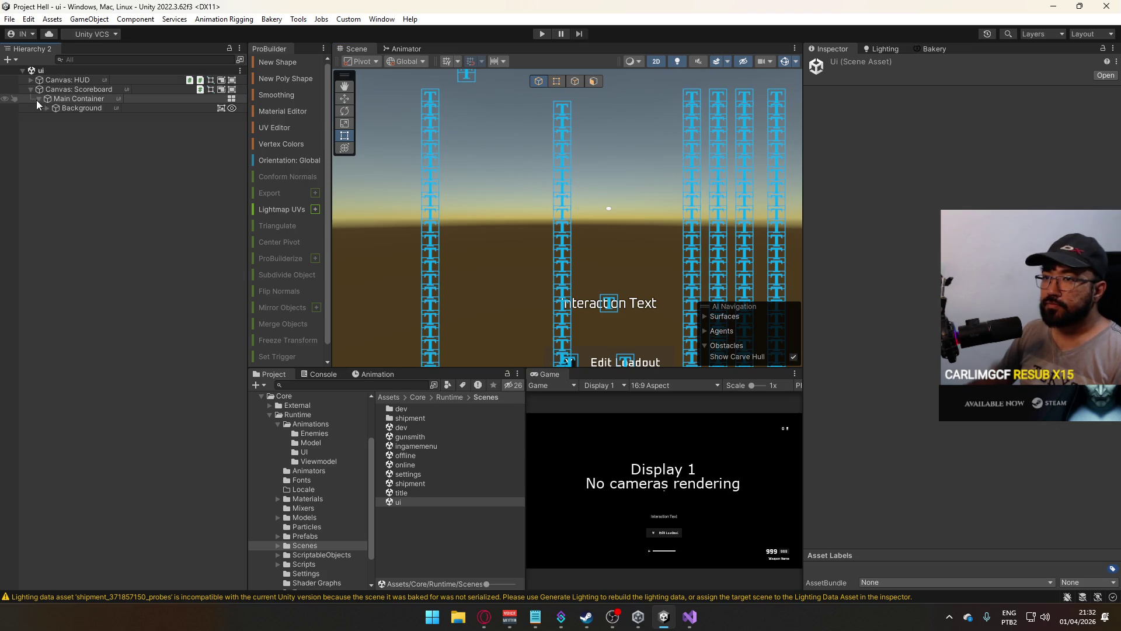
pyautogui.click(73, 108)
pyautogui.click(46, 108)
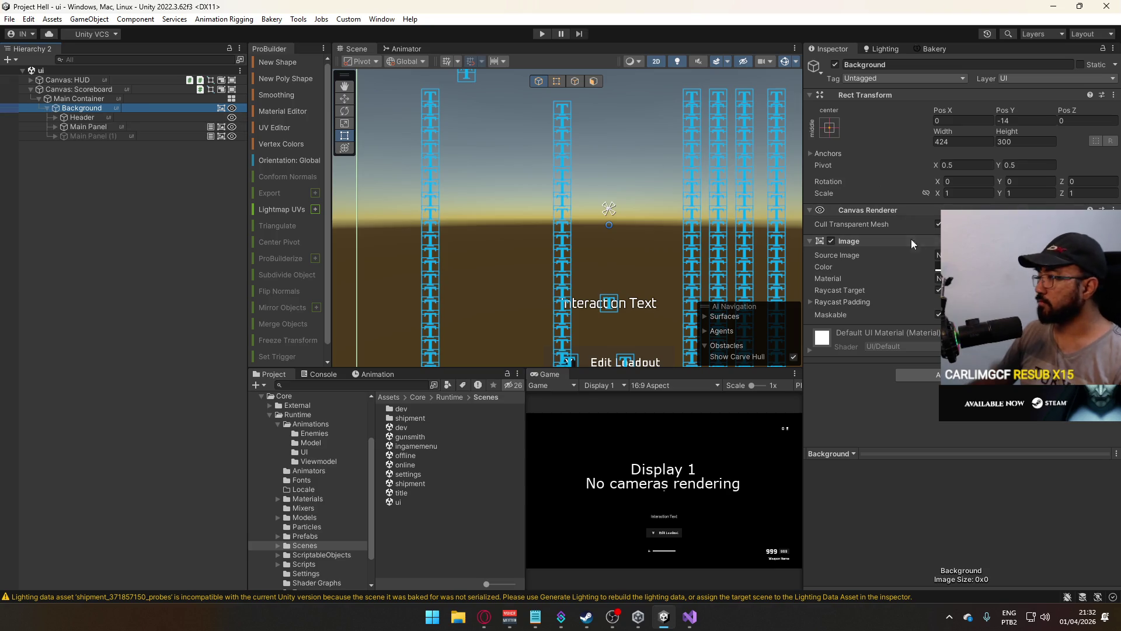
pyautogui.click(138, 127)
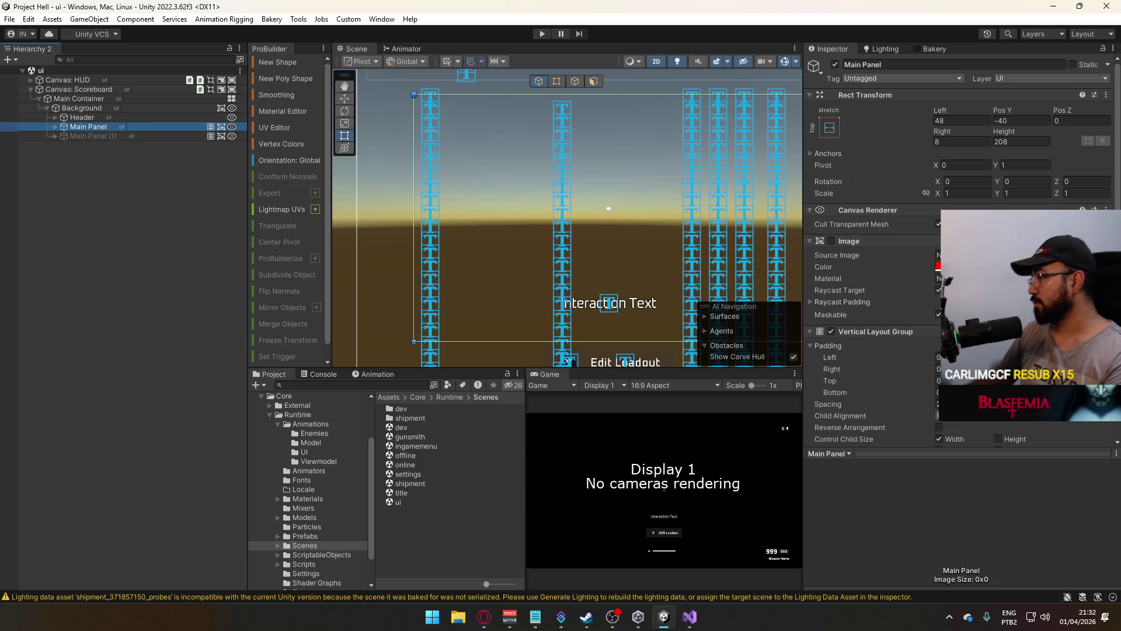
pyautogui.click(124, 97)
pyautogui.write('1')
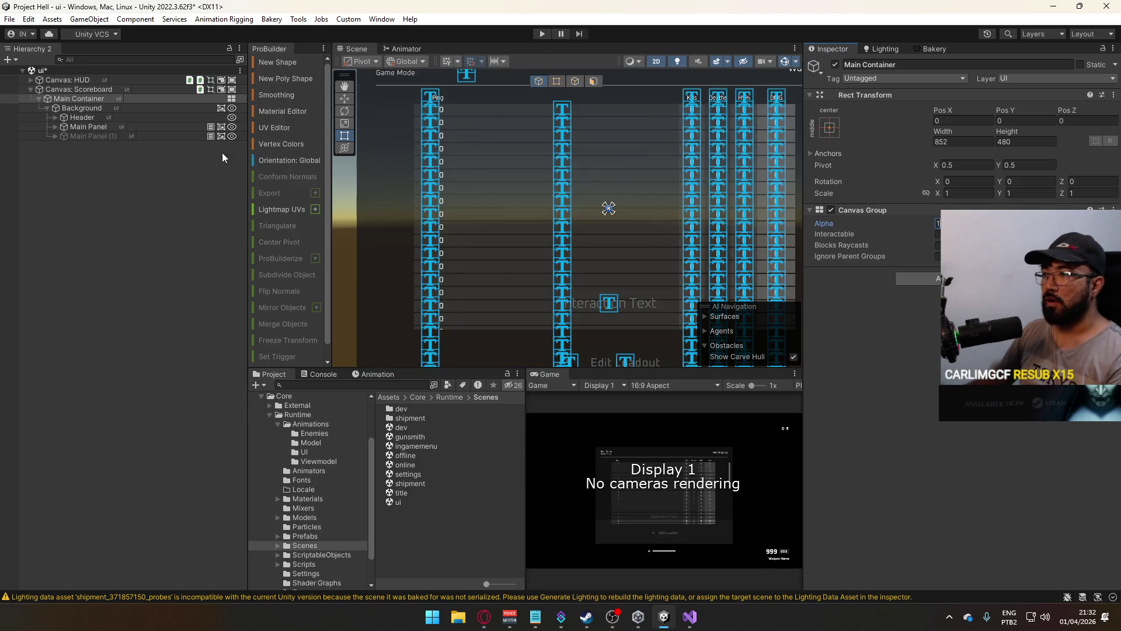
pyautogui.moveTo(538, 216)
pyautogui.mouseDown()
pyautogui.moveTo(499, 262)
pyautogui.moveTo(528, 288)
pyautogui.mouseUp()
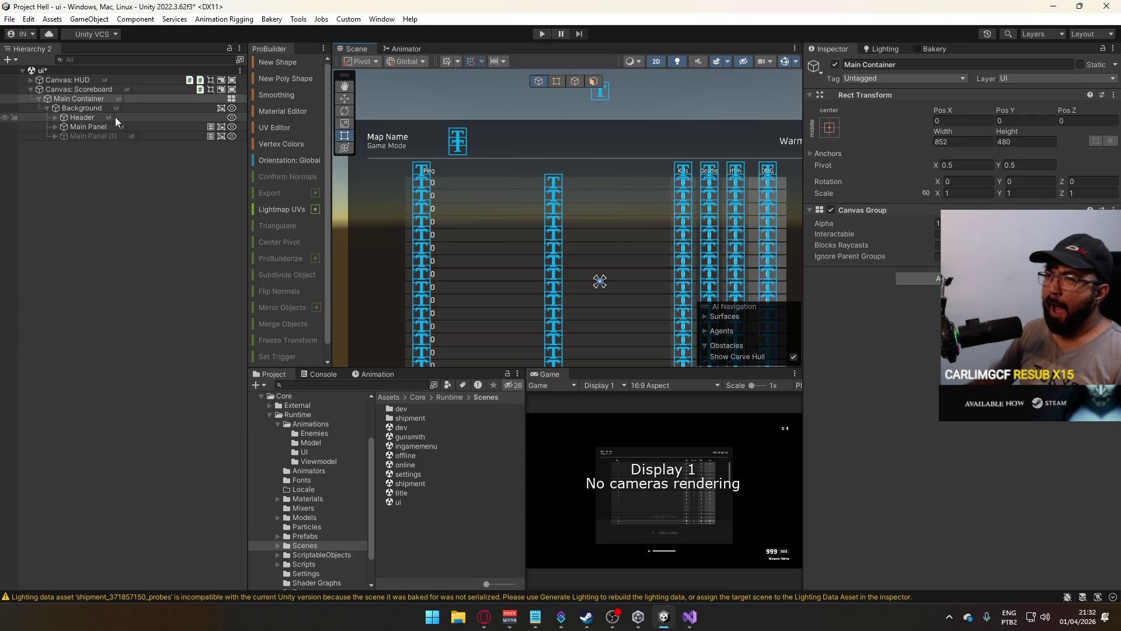
# Step: Disable Main Panel and enable Main Panel (1) instead
pyautogui.click(95, 127)
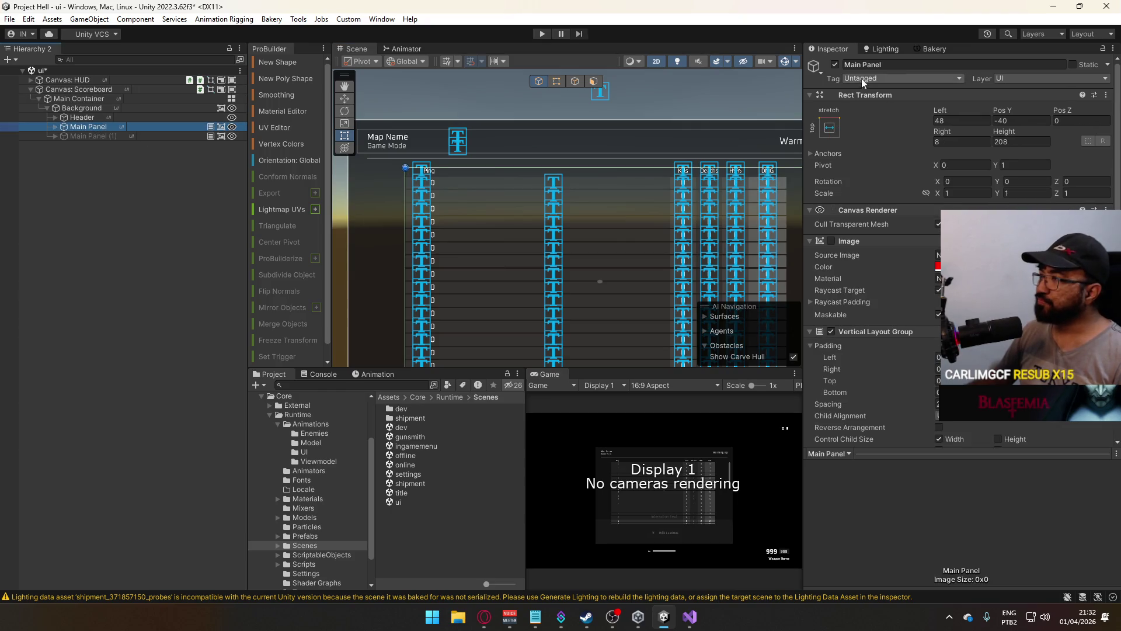
pyautogui.click(836, 64)
pyautogui.click(189, 137)
pyautogui.click(836, 64)
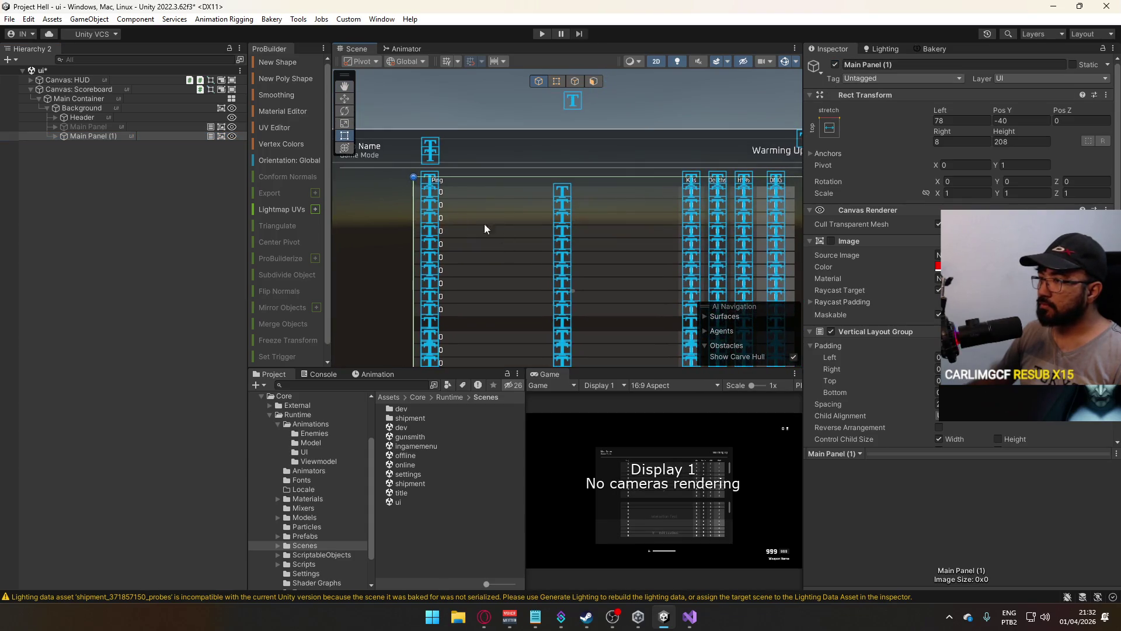
# Step: Expand Scroll View: Blue Team down to Content and select Scoreboard Element (0)
pyautogui.click(54, 136)
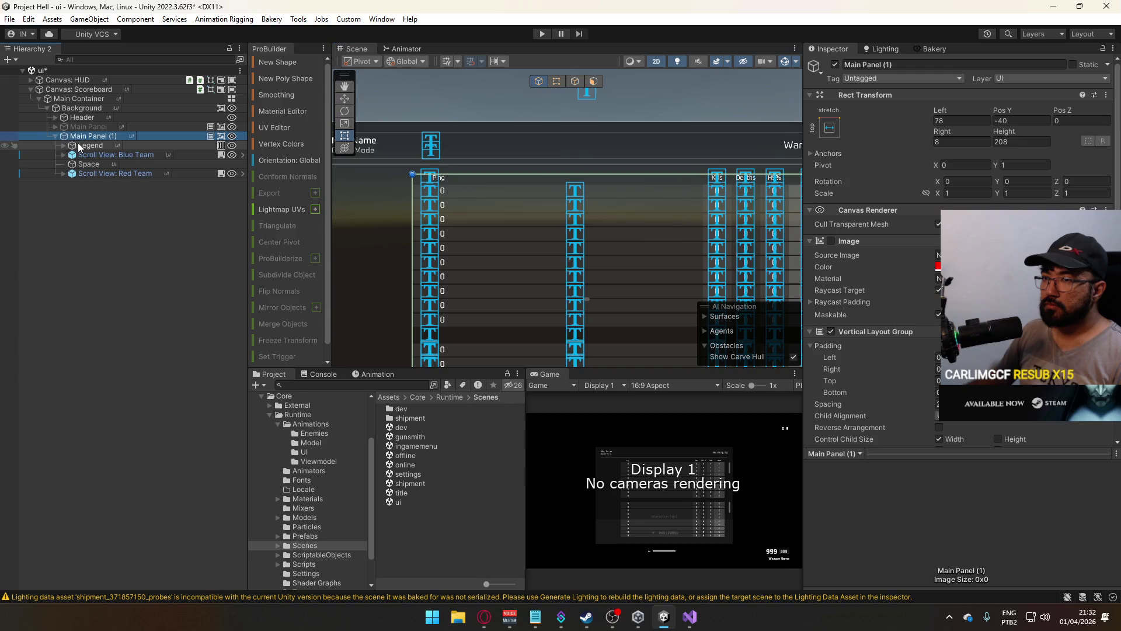
pyautogui.click(62, 155)
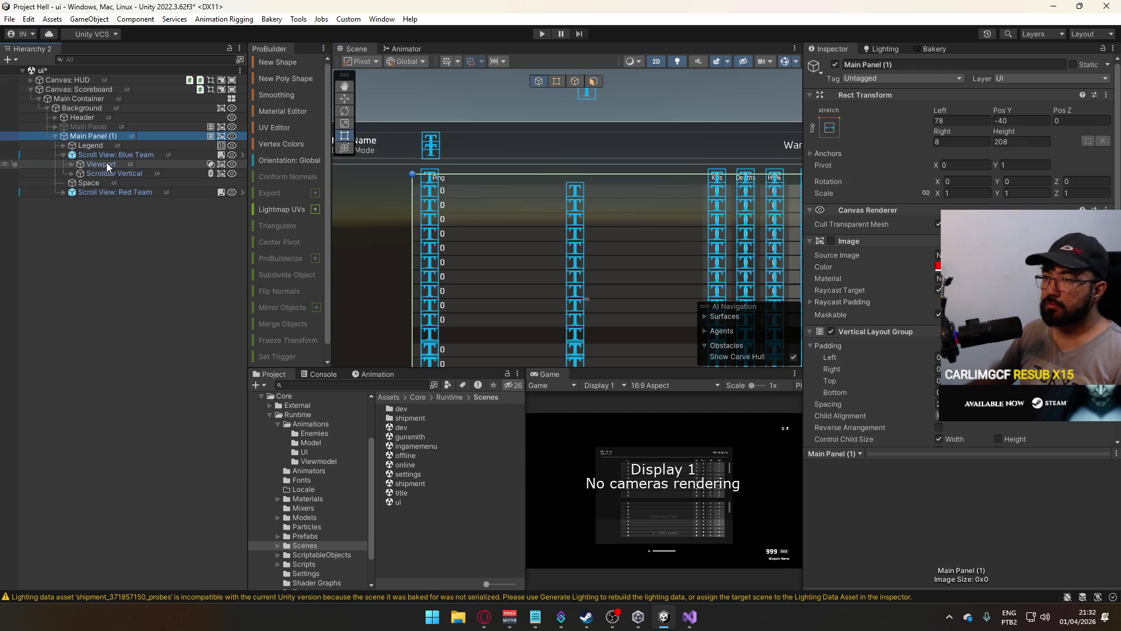
pyautogui.click(72, 174)
pyautogui.click(71, 173)
pyautogui.click(72, 164)
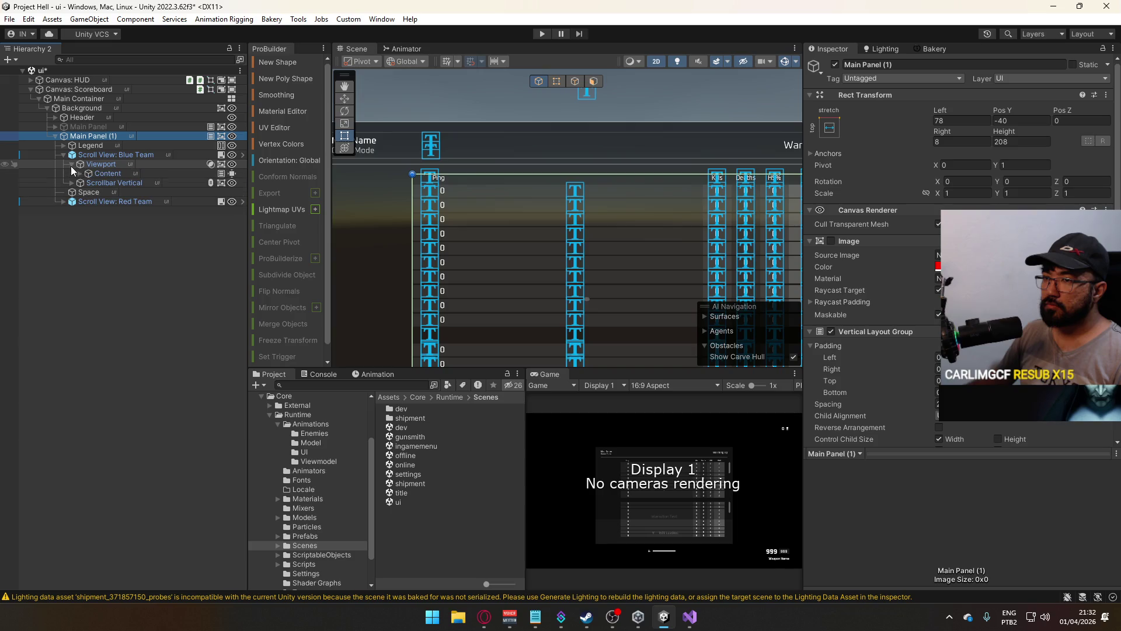
pyautogui.click(79, 174)
pyautogui.click(127, 184)
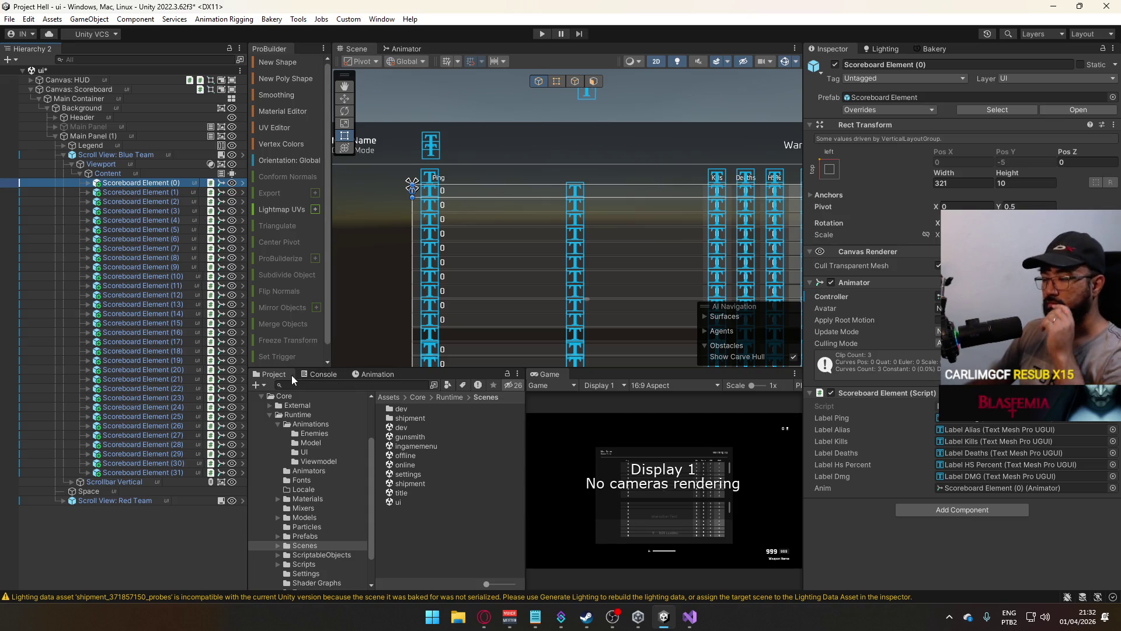
# Step: With the Animation window showing, expand Labels and all six column containers of Scoreboard Element (0)
pyautogui.click(348, 375)
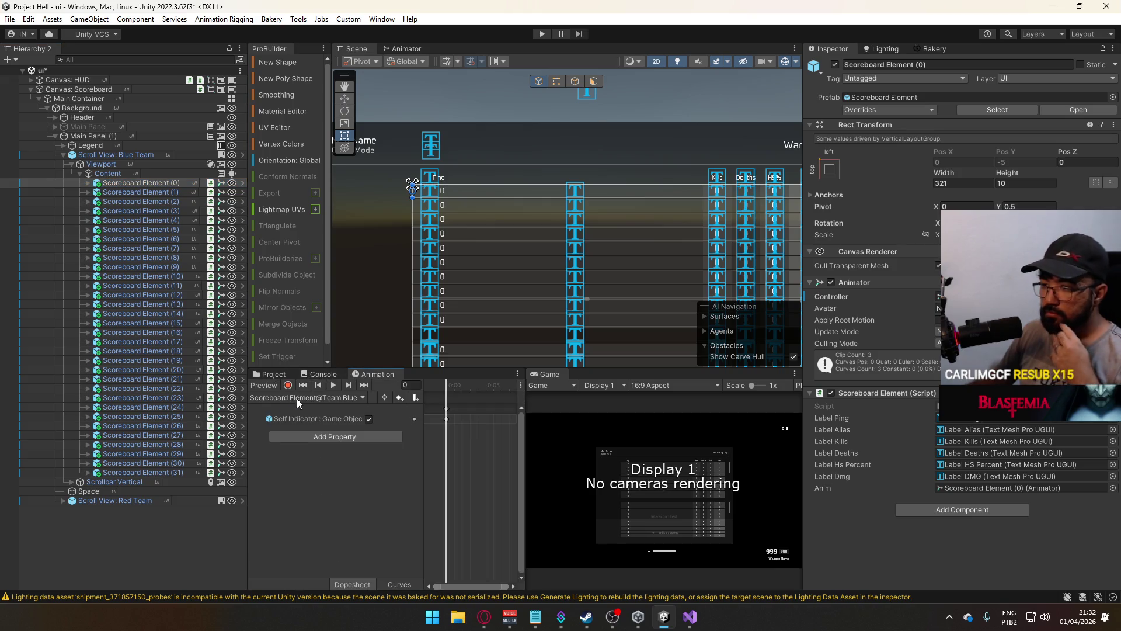
pyautogui.moveTo(656, 263)
pyautogui.mouseDown()
pyautogui.moveTo(499, 283)
pyautogui.moveTo(464, 249)
pyautogui.mouseUp()
pyautogui.click(316, 419)
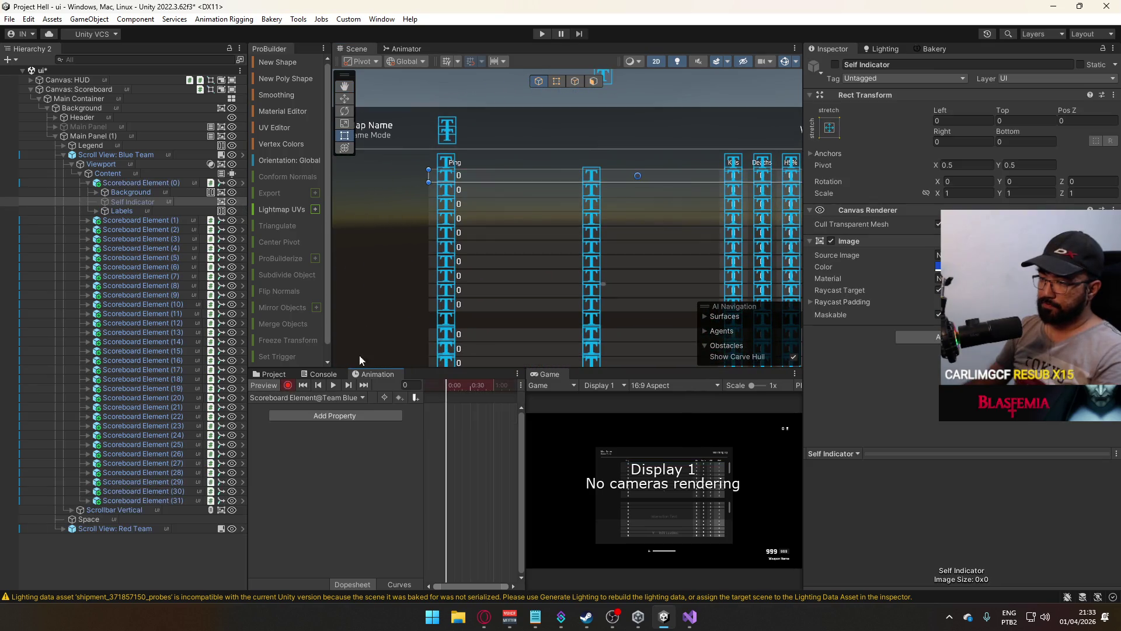
pyautogui.click(97, 210)
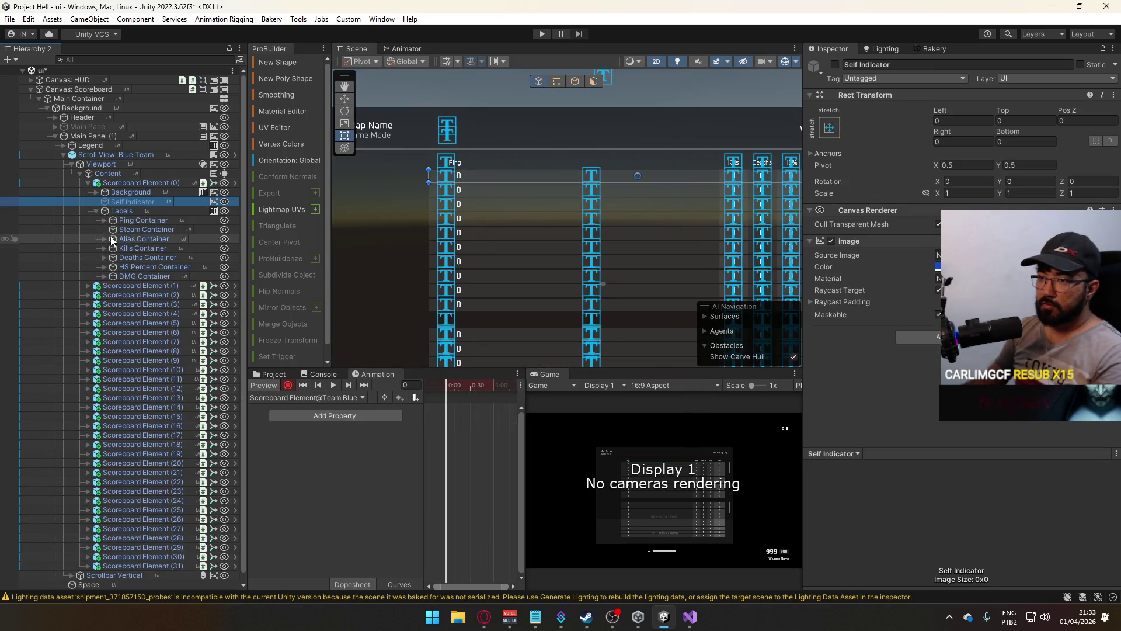
pyautogui.click(105, 275)
pyautogui.click(104, 266)
pyautogui.click(104, 258)
pyautogui.click(104, 248)
pyautogui.click(104, 238)
pyautogui.click(103, 220)
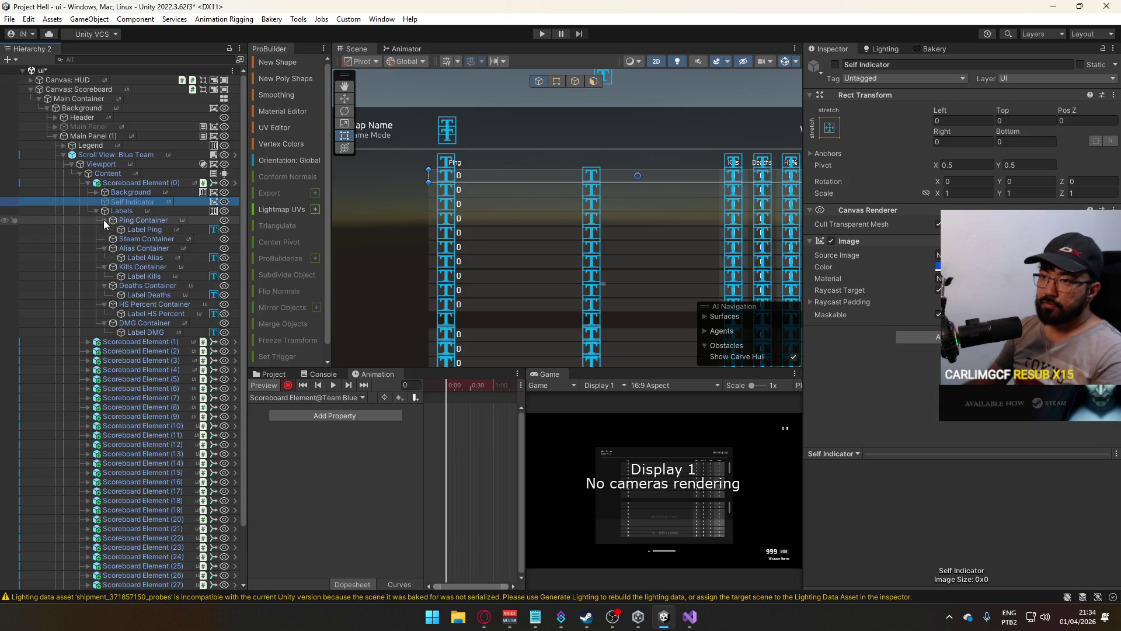
# Step: Select the Ping, Alias, Kills, Deaths, HS Percent and DMG labels and set their font colour hue to 212
pyautogui.click(152, 228)
pyautogui.keyDown('ctrl'); pyautogui.click(159, 257); pyautogui.keyUp('ctrl')
pyautogui.keyDown('ctrl'); pyautogui.click(159, 276); pyautogui.keyUp('ctrl')
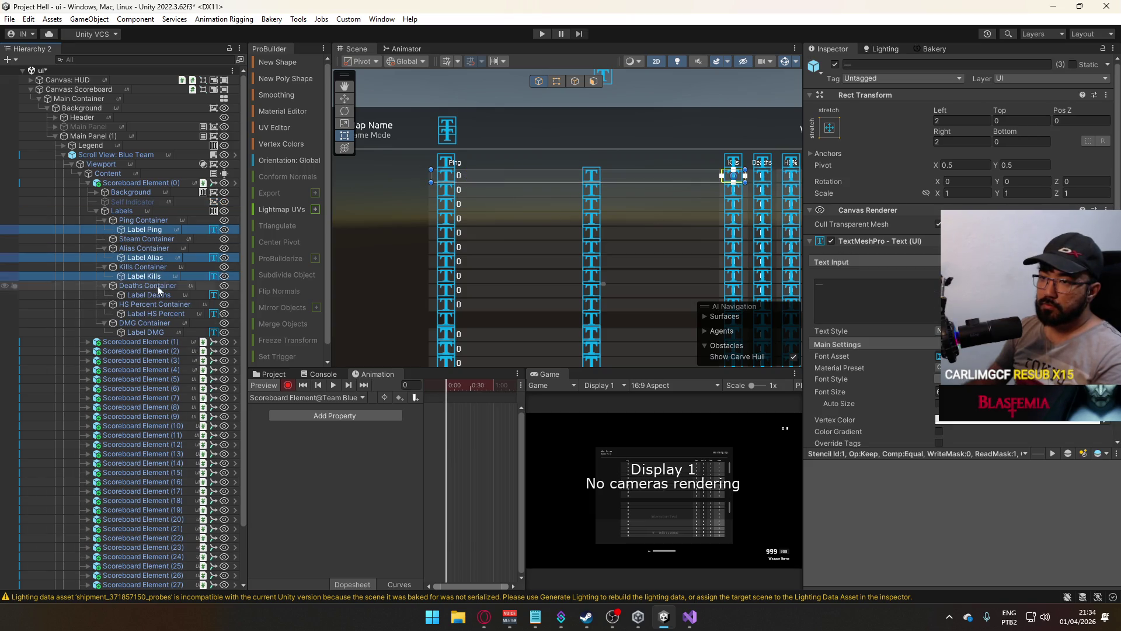
pyautogui.keyDown('ctrl'); pyautogui.click(150, 294); pyautogui.keyUp('ctrl')
pyautogui.keyDown('ctrl'); pyautogui.click(160, 313); pyautogui.keyUp('ctrl')
pyautogui.keyDown('ctrl'); pyautogui.click(156, 332); pyautogui.keyUp('ctrl')
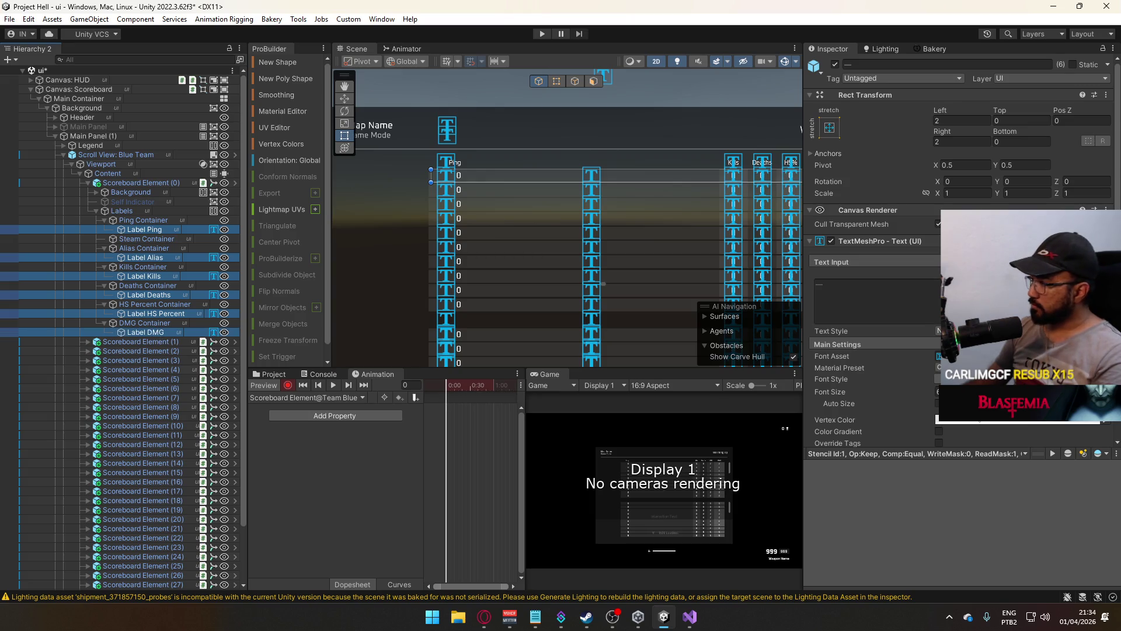
pyautogui.click(993, 419)
pyautogui.click(1044, 503)
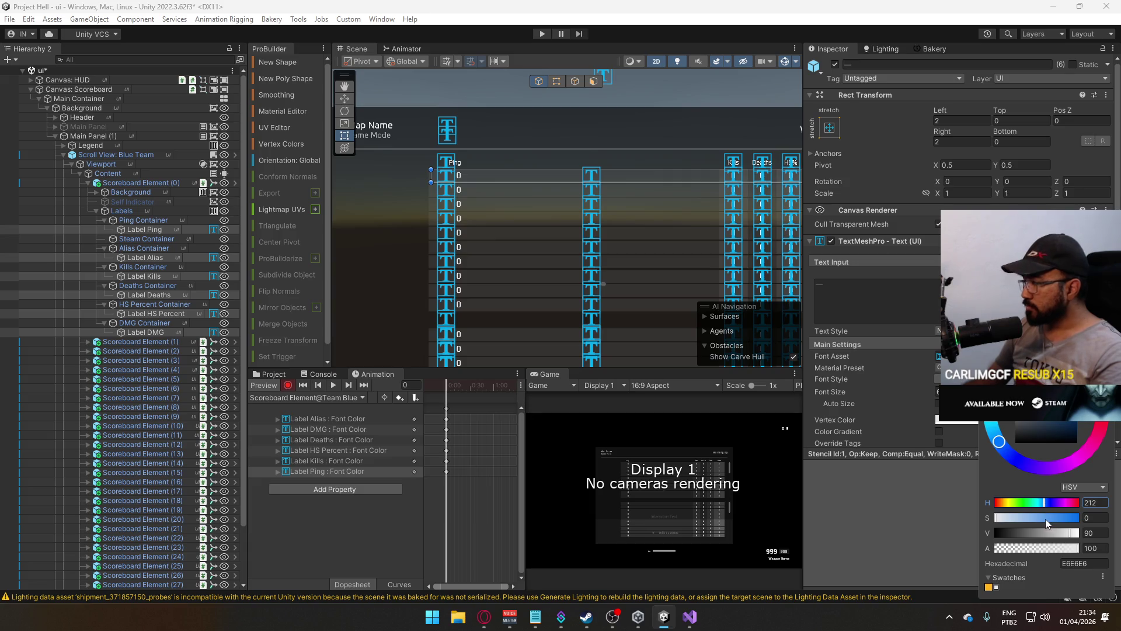
# Step: Adjust the six labels' text colour from blue 006CE6 to hue about 224, saturation 90 (hex 174FE6)
pyautogui.moveTo(1046, 519); pyautogui.dragTo(1083, 524)
pyautogui.scroll(5, 485, 194)
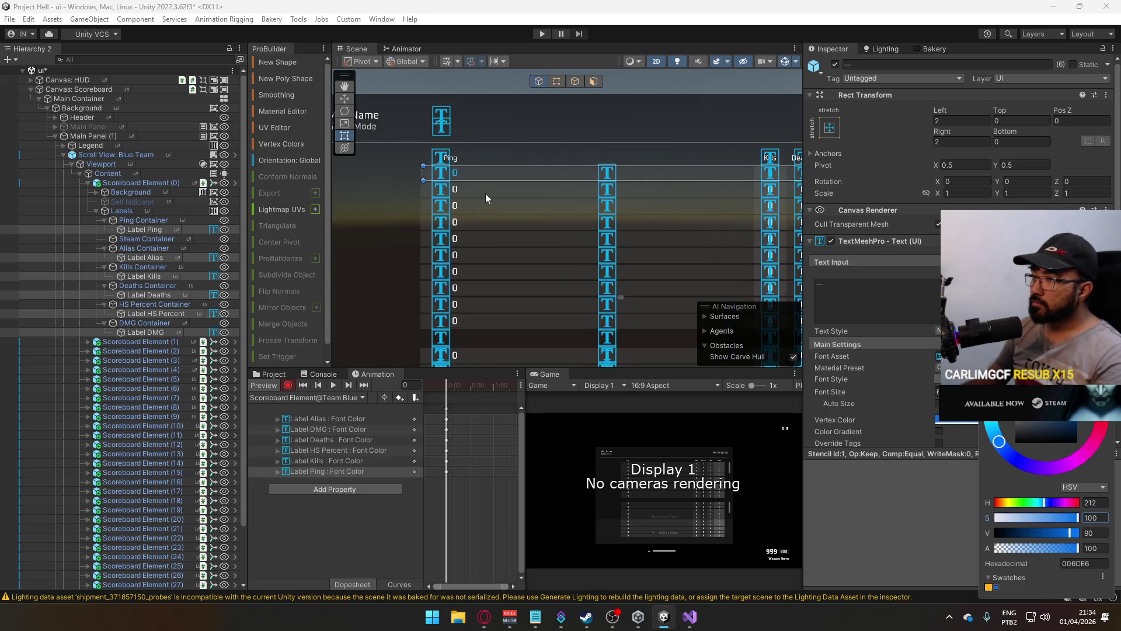
pyautogui.click(952, 420)
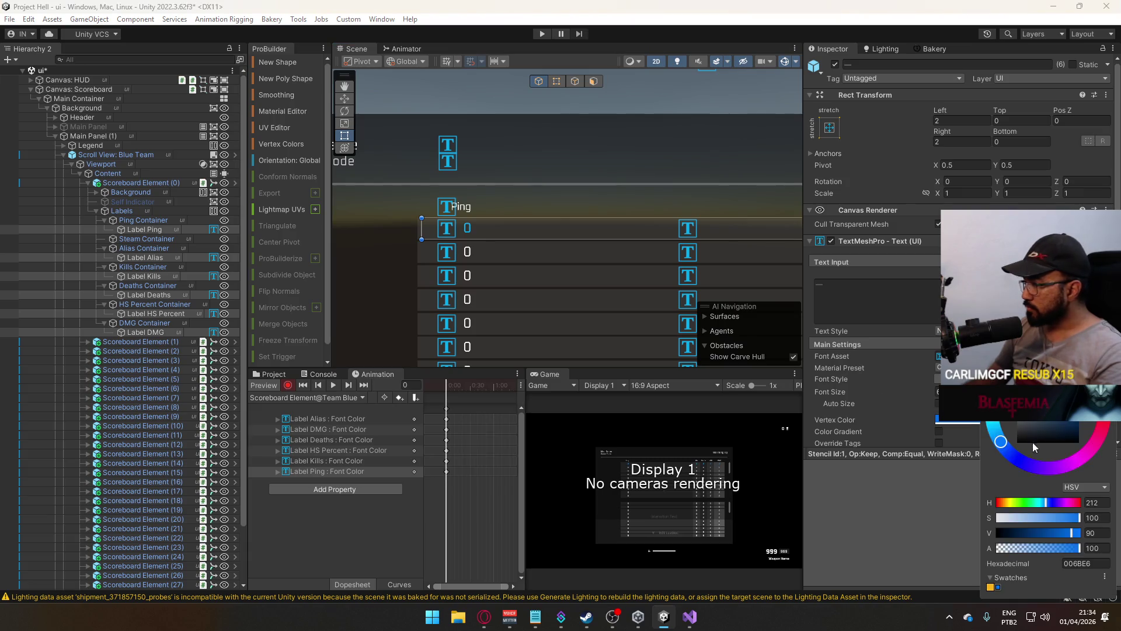
pyautogui.moveTo(1005, 450); pyautogui.dragTo(1008, 453)
pyautogui.click(1069, 518)
pyautogui.click(1072, 519)
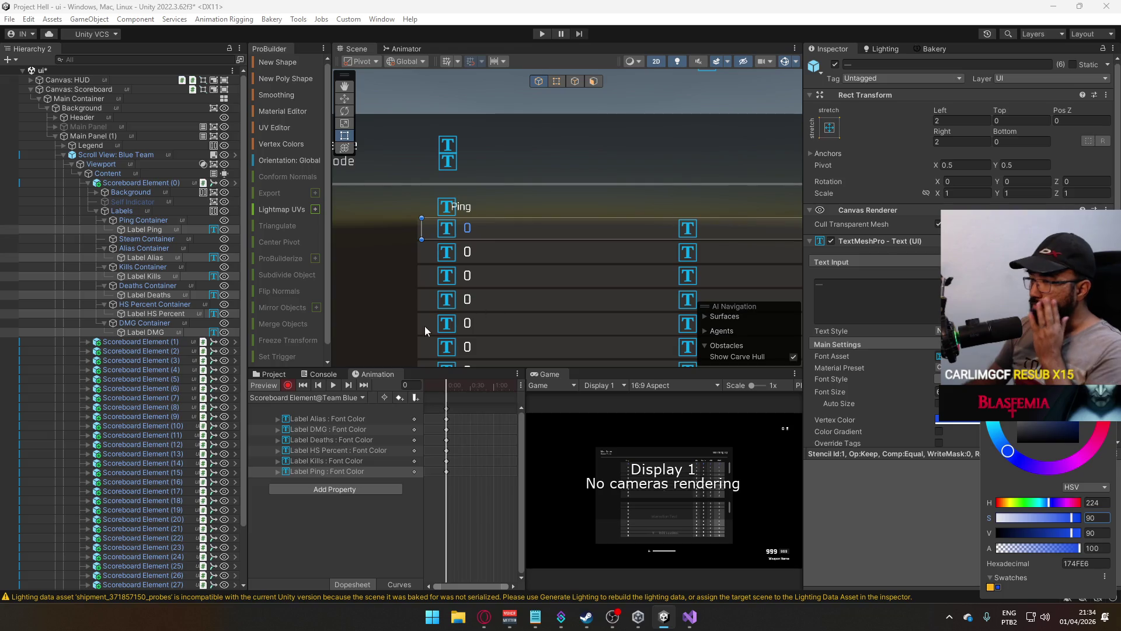
pyautogui.scroll(-3, 428, 276)
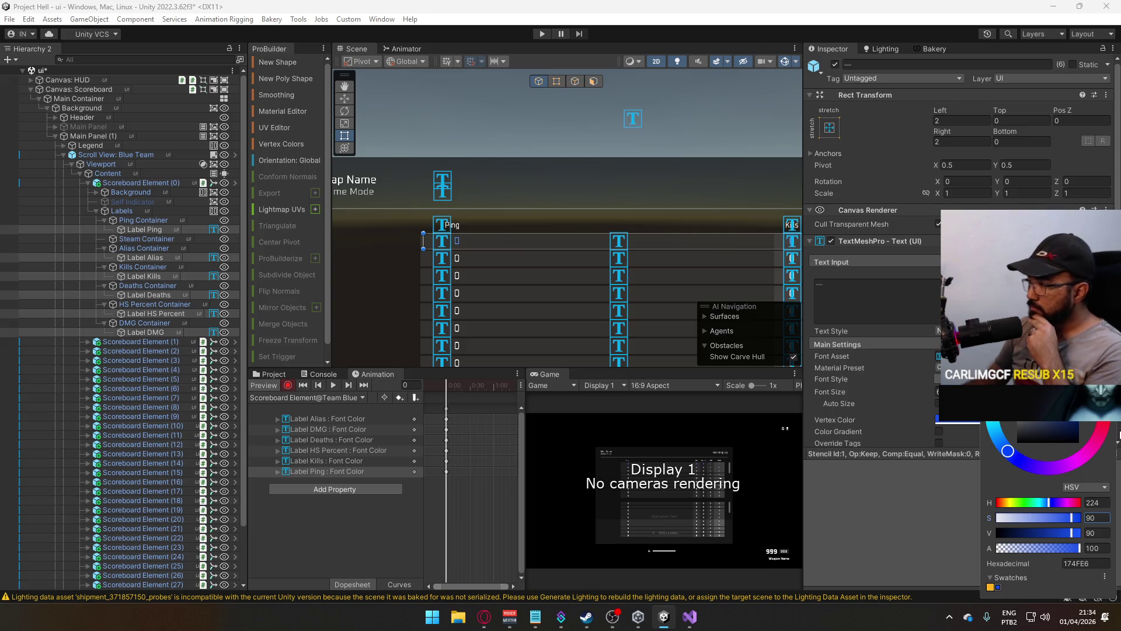
pyautogui.scroll(1, 572, 286)
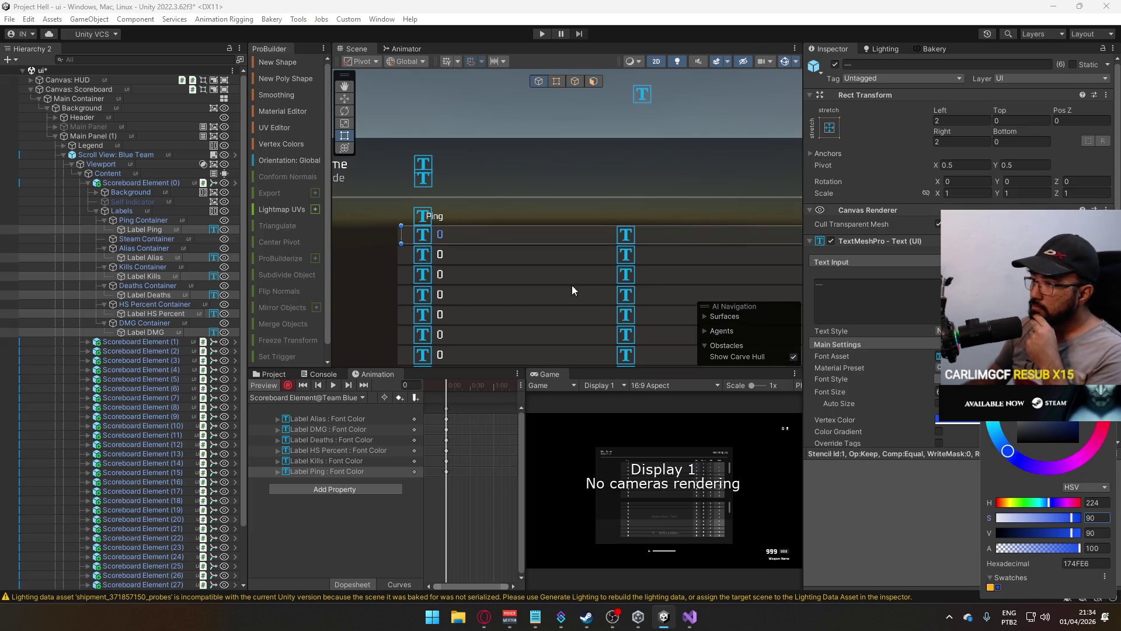
pyautogui.scroll(-3, 572, 285)
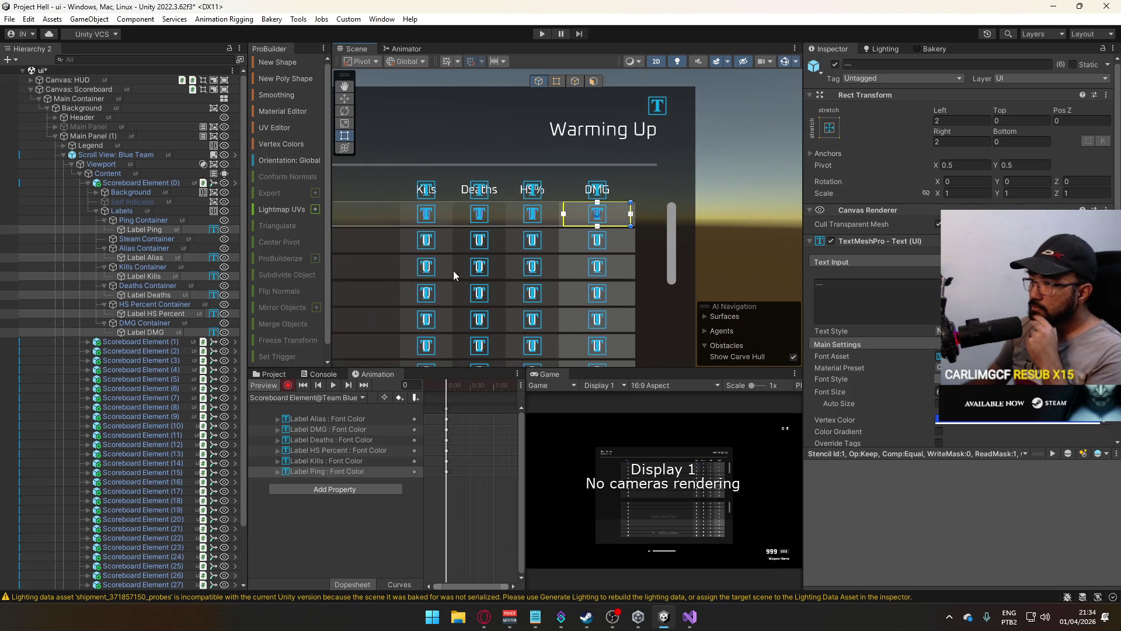
pyautogui.scroll(5, 510, 309)
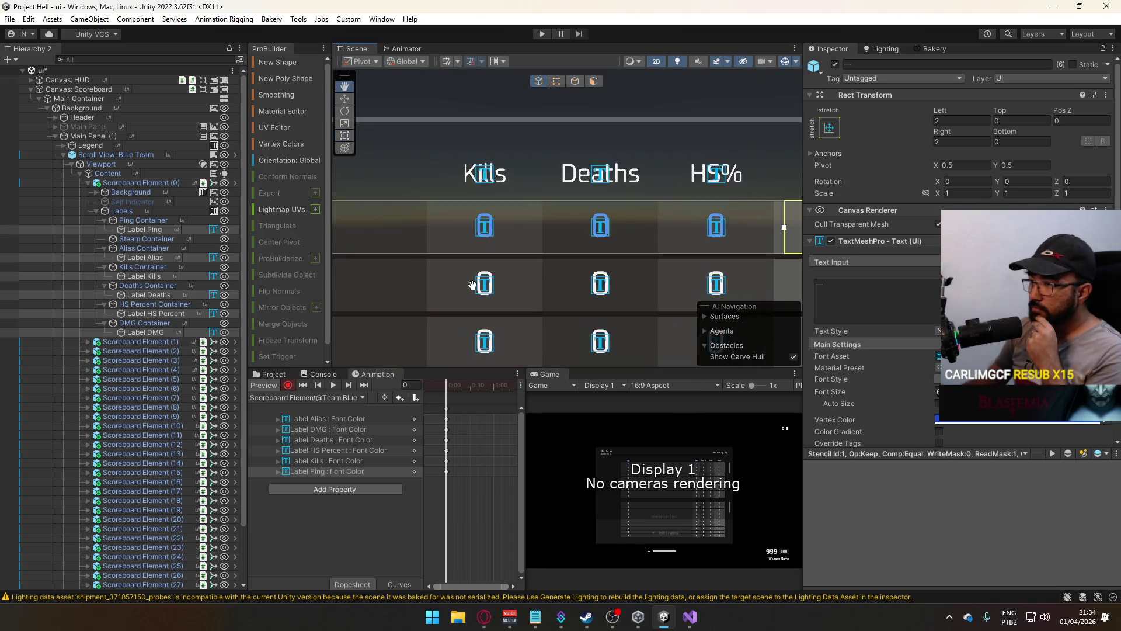
# Step: Keep Team Blue as the edited clip and turn the animation preview off
pyautogui.moveTo(463, 287); pyautogui.dragTo(471, 279)
pyautogui.click(327, 398)
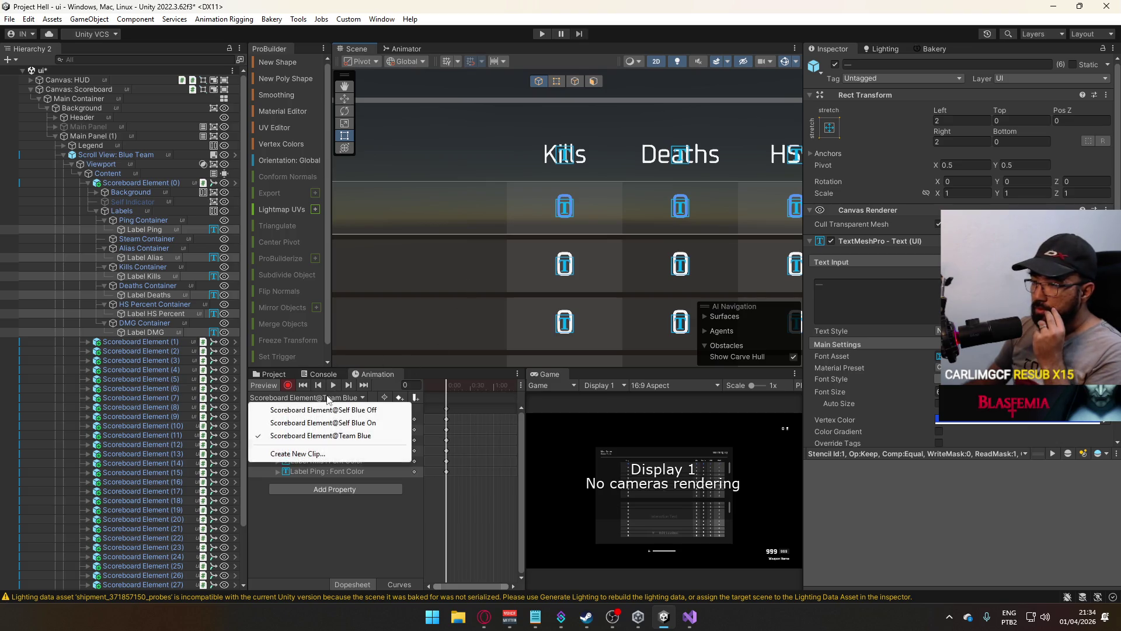
pyautogui.click(356, 436)
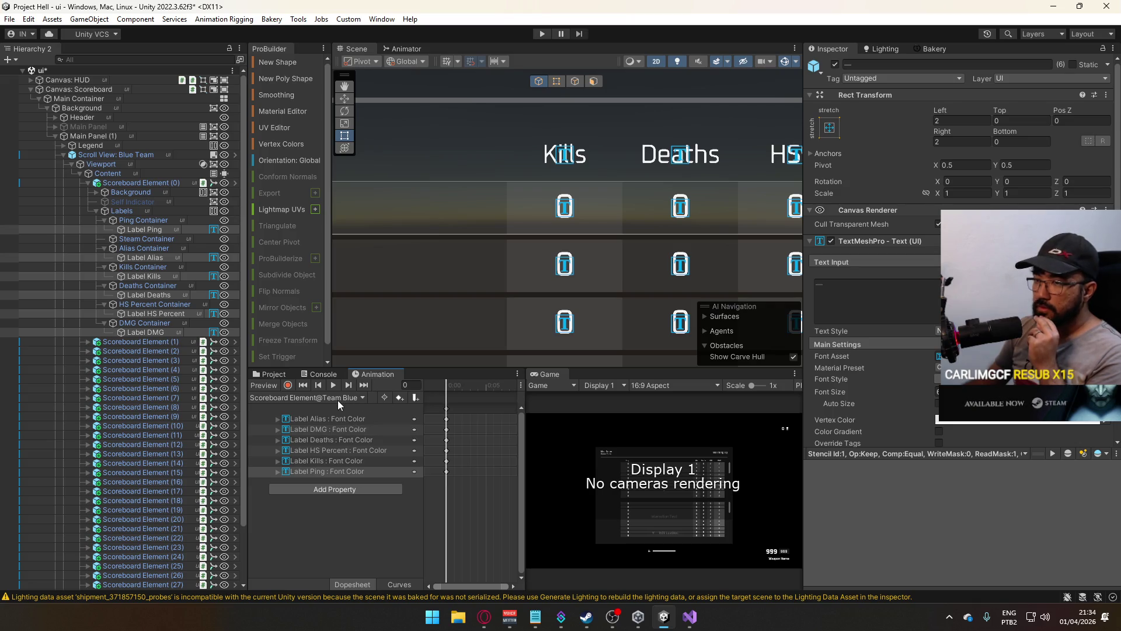
pyautogui.click(275, 381)
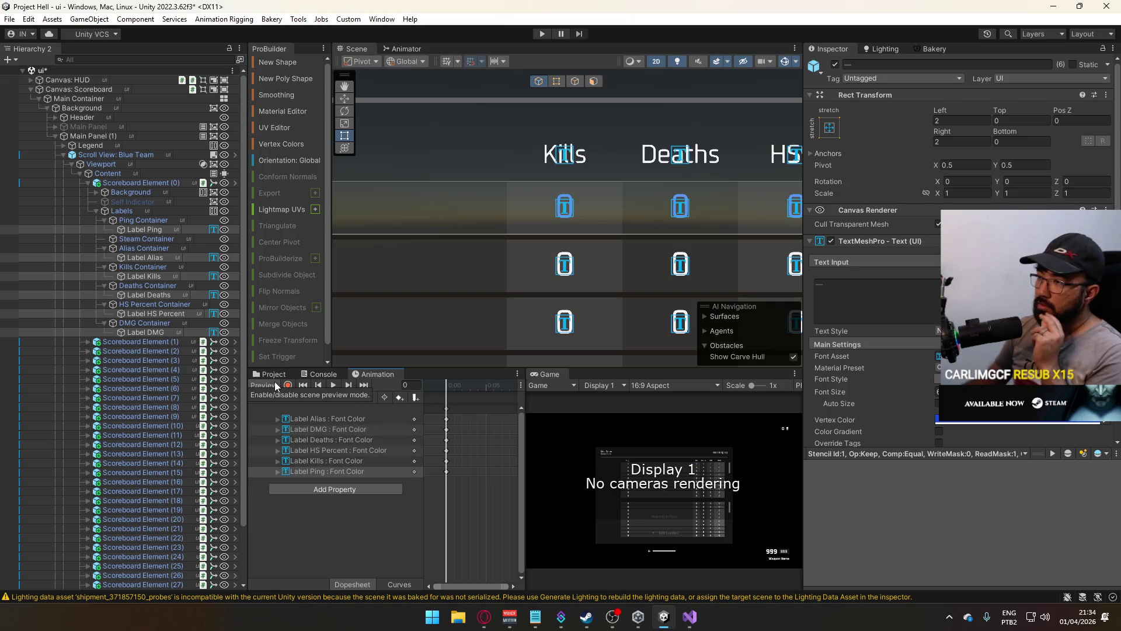
pyautogui.moveTo(453, 310)
pyautogui.mouseDown()
pyautogui.moveTo(272, 350)
pyautogui.moveTo(463, 333)
pyautogui.moveTo(389, 327)
pyautogui.mouseUp()
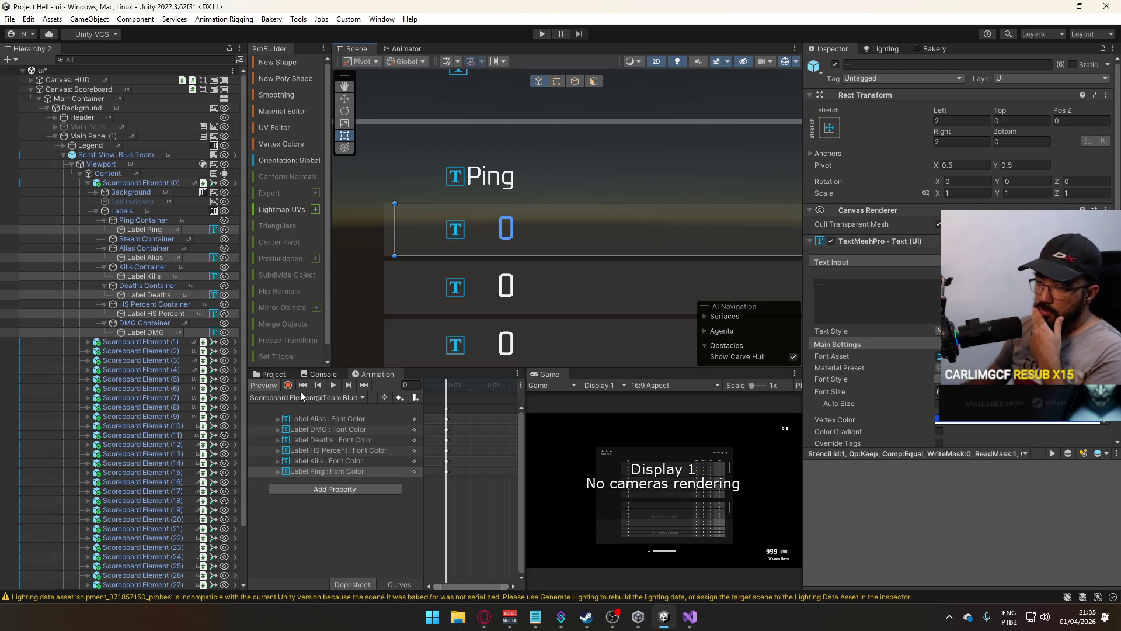
# Step: Delete all six Font Color tracks from the Team Blue clip, then select the row's Background
pyautogui.click(324, 423)
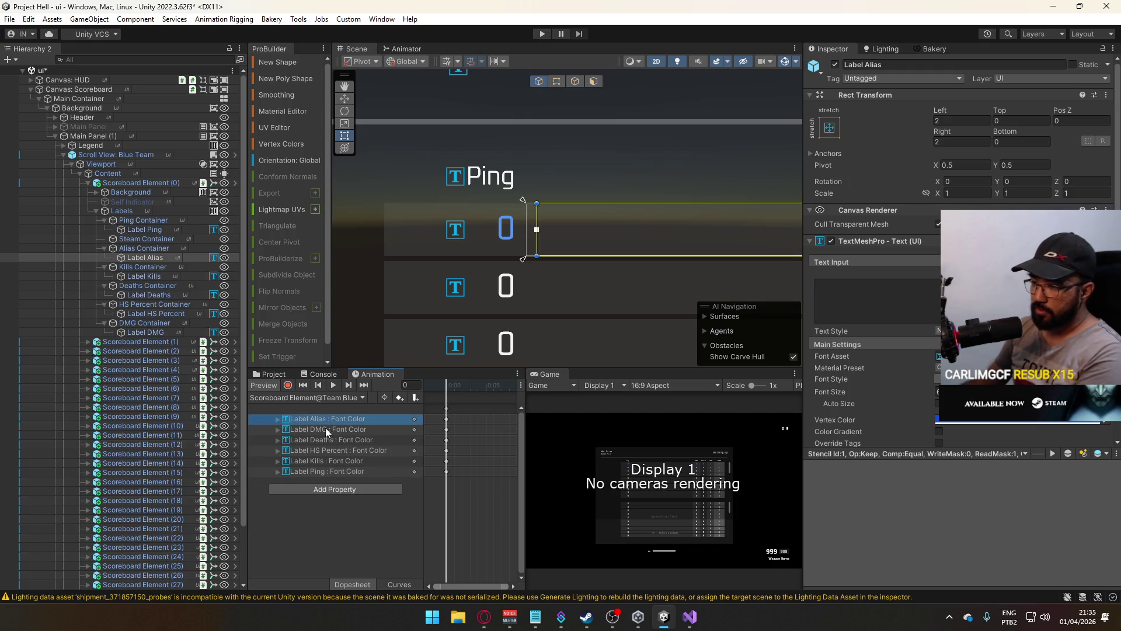
pyautogui.keyDown('shift'); pyautogui.click(337, 470); pyautogui.keyUp('shift')
pyautogui.press('Delete')
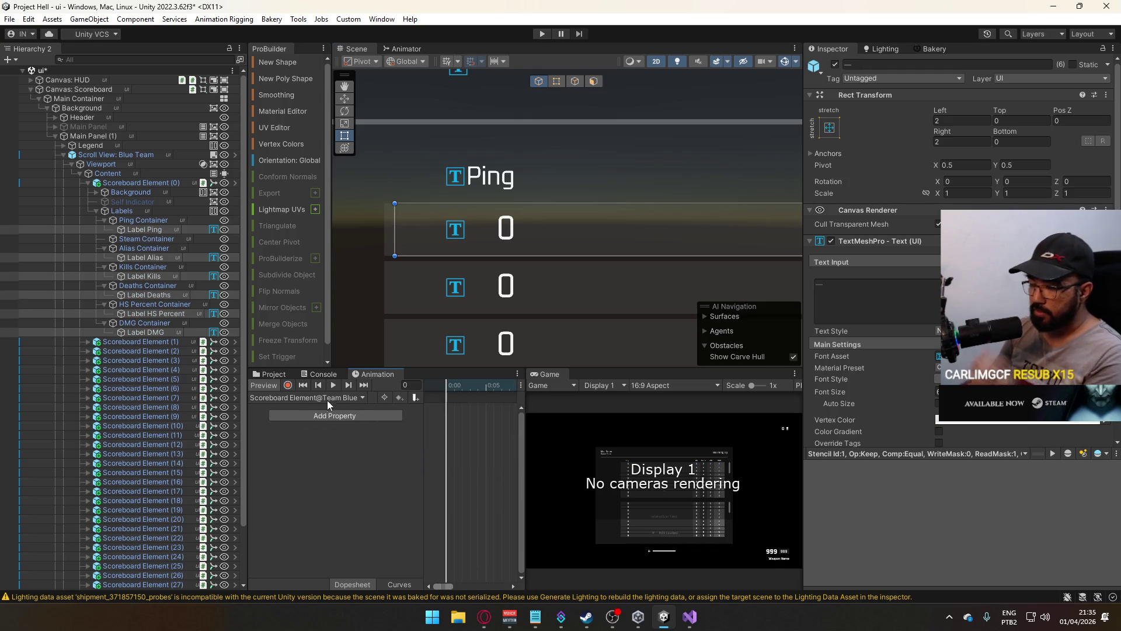
pyautogui.click(294, 400)
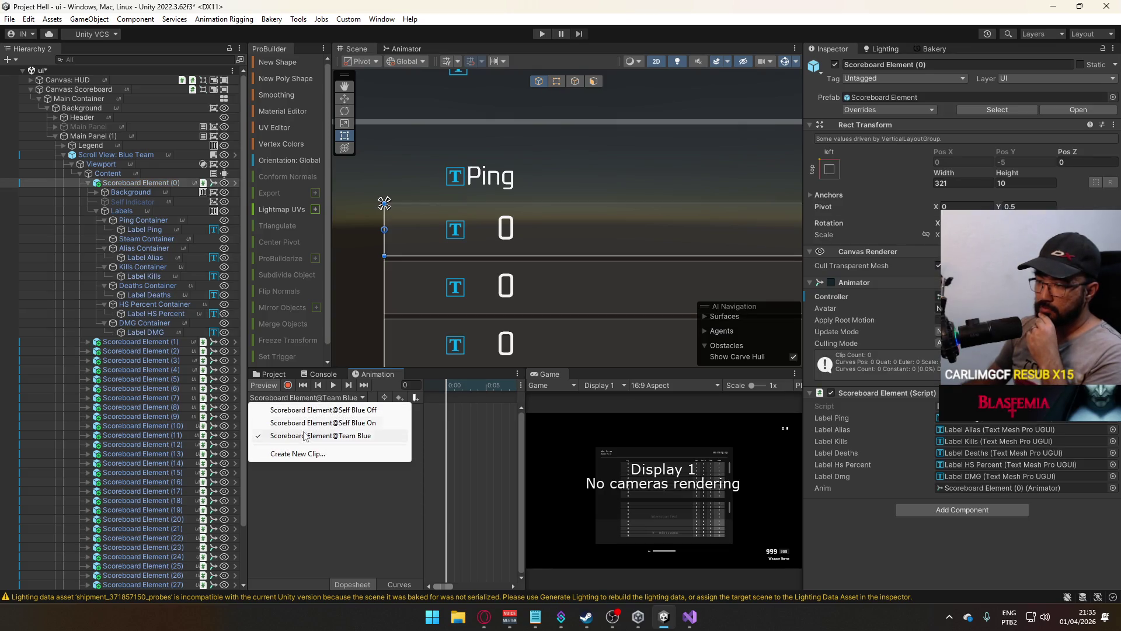
pyautogui.click(304, 437)
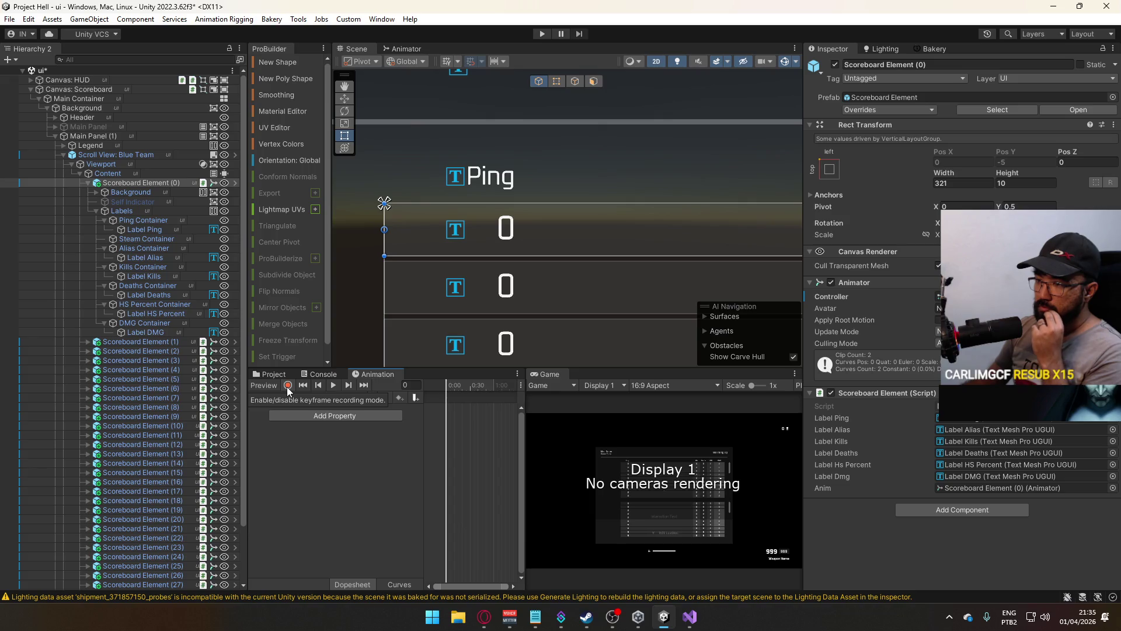
pyautogui.click(361, 401)
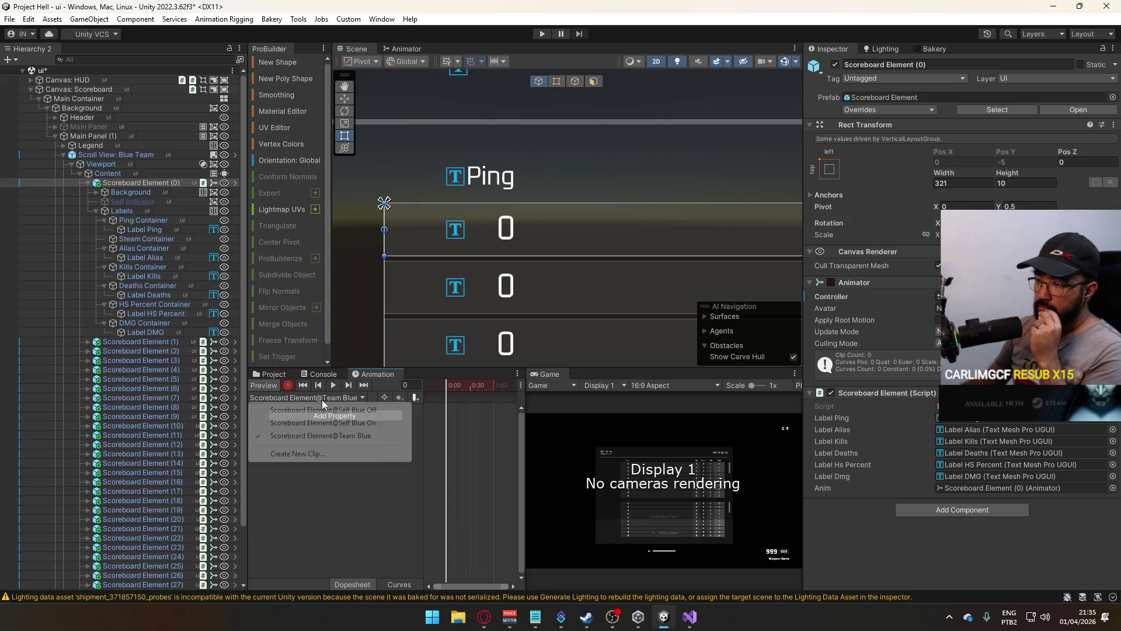
pyautogui.click(304, 437)
pyautogui.click(131, 193)
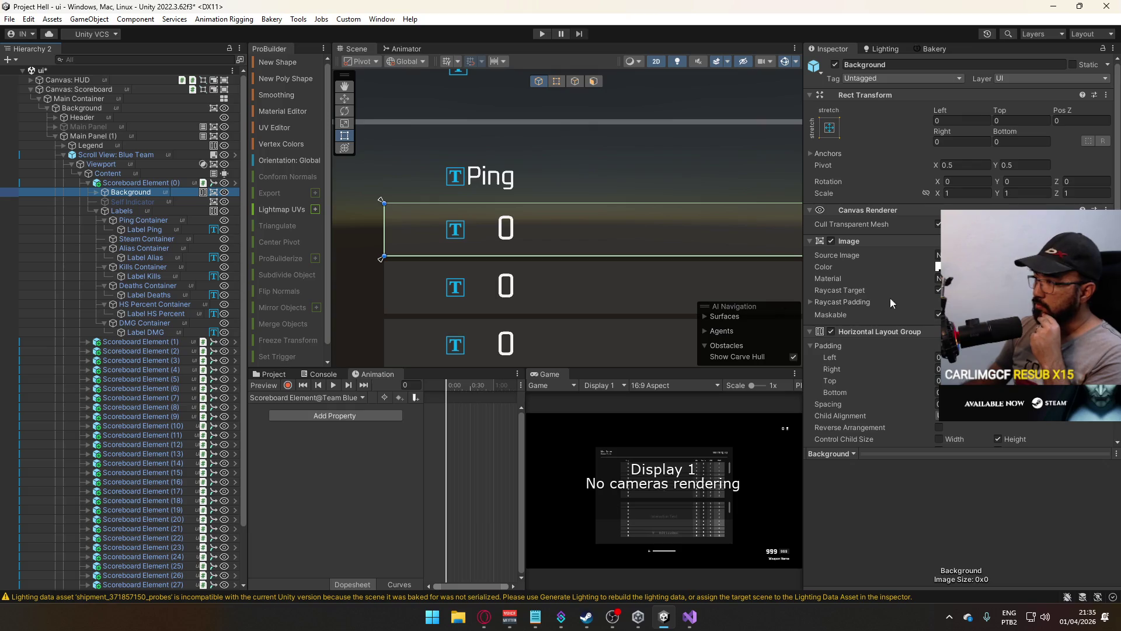
# Step: Set the Background image colour to H 209, S 84, V 100 with alpha 10 (hex 2898FF)
pyautogui.click(957, 266)
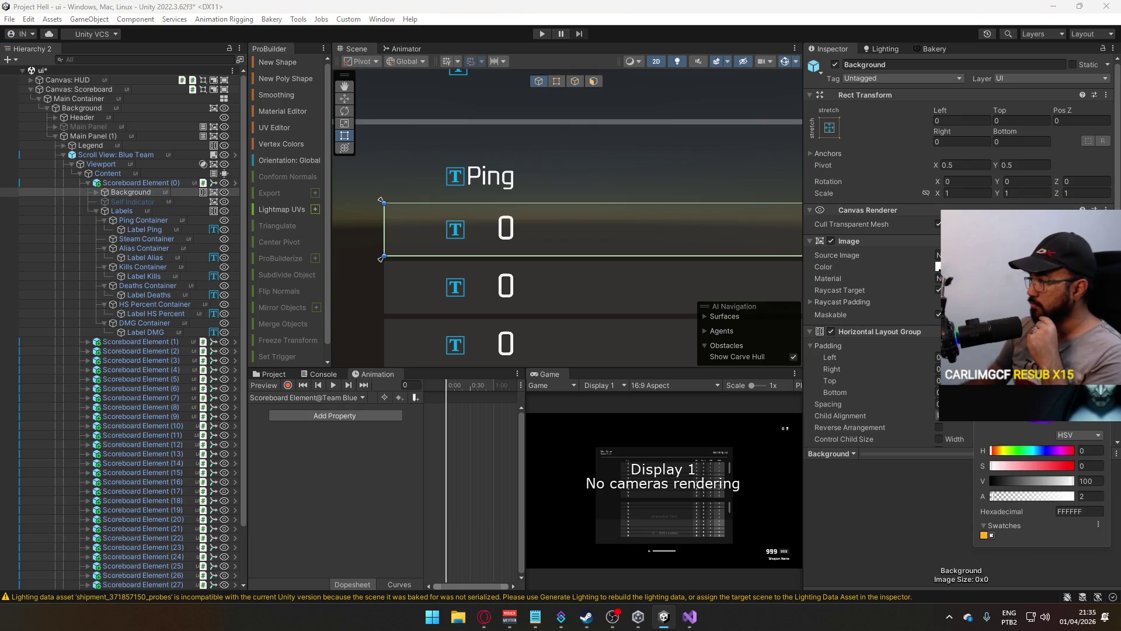
pyautogui.click(1042, 451)
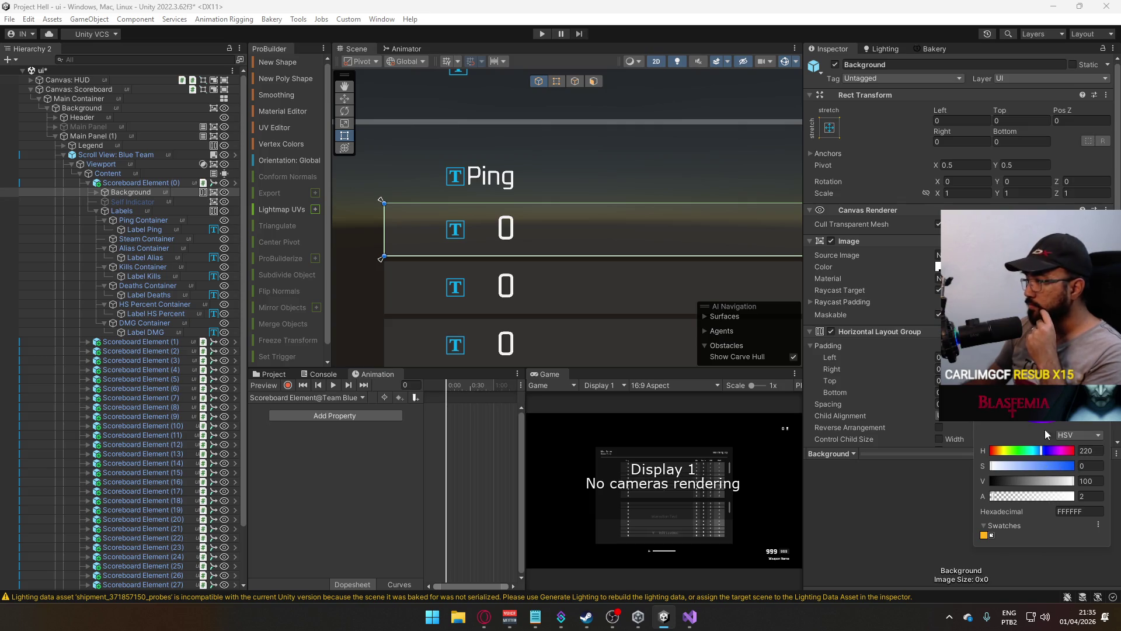
pyautogui.moveTo(1060, 465); pyautogui.dragTo(1077, 466)
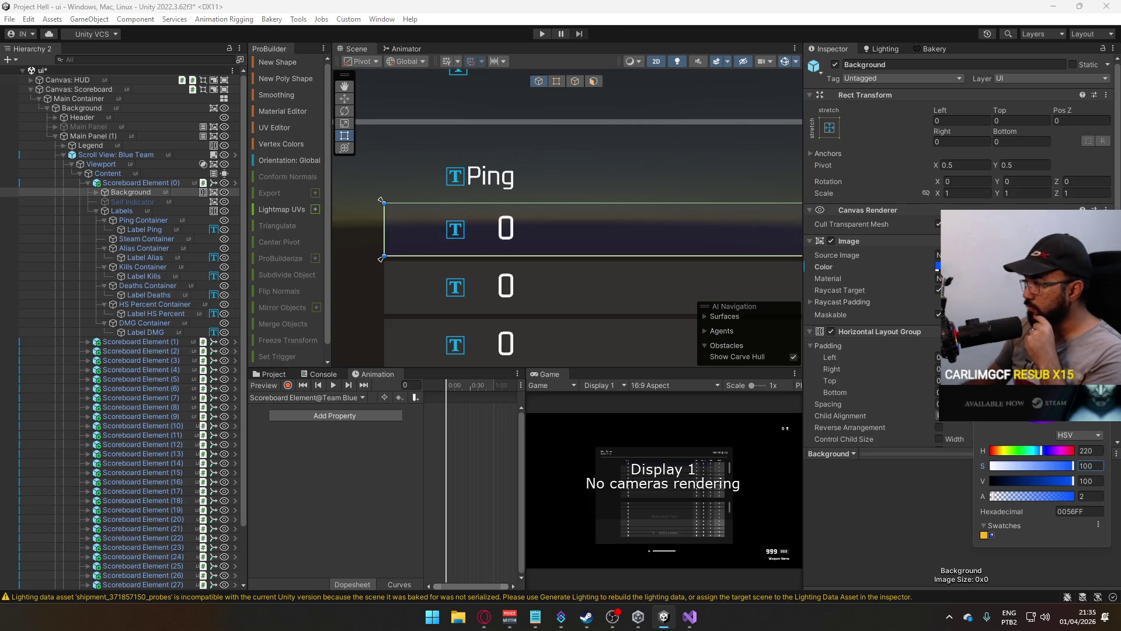
pyautogui.click(1039, 450)
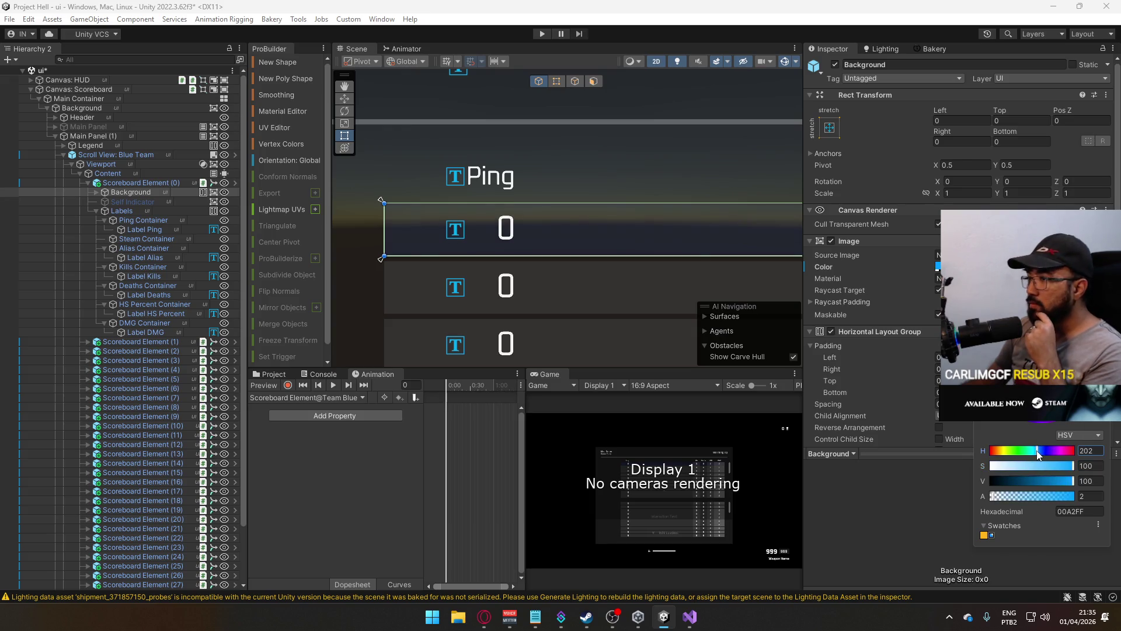
pyautogui.click(1000, 496)
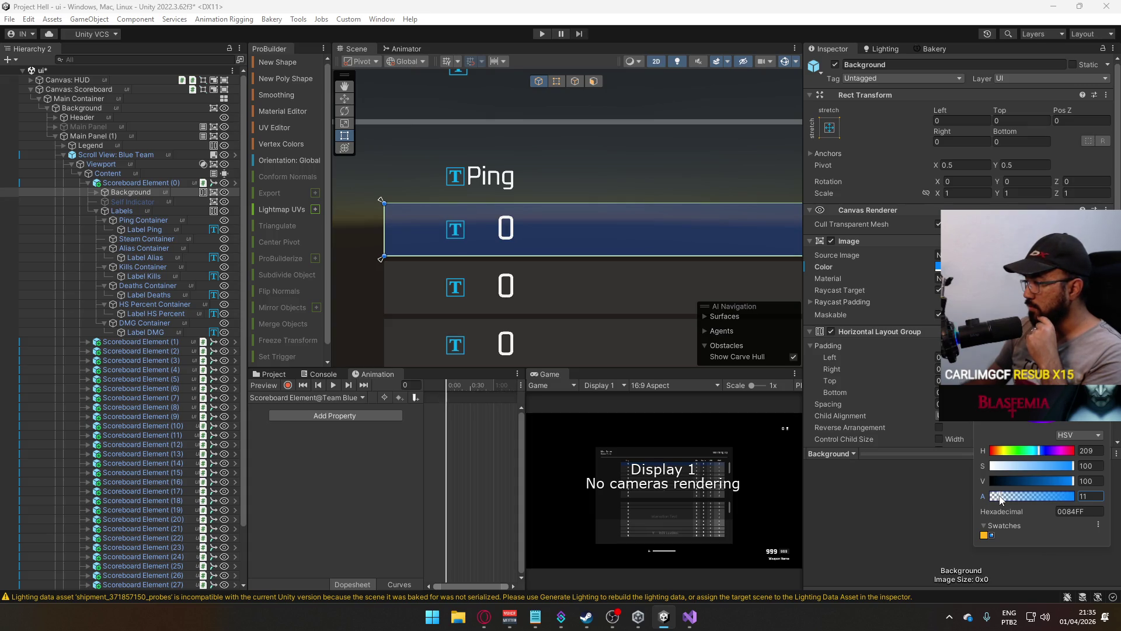
pyautogui.write('10')
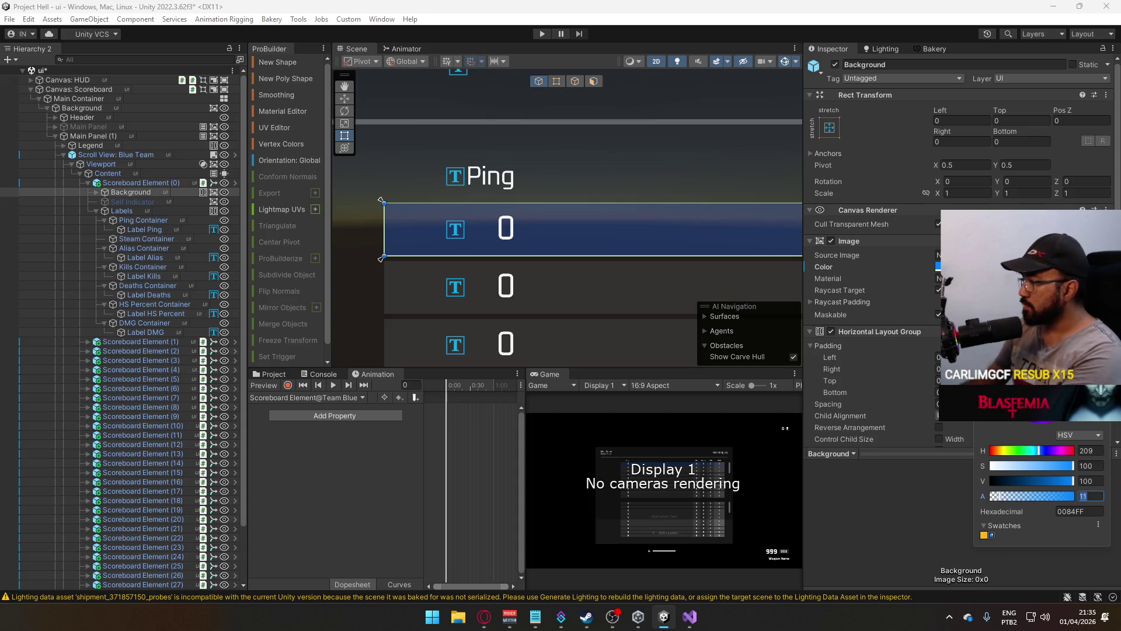
pyautogui.click(1060, 465)
pyautogui.scroll(-4, 583, 308)
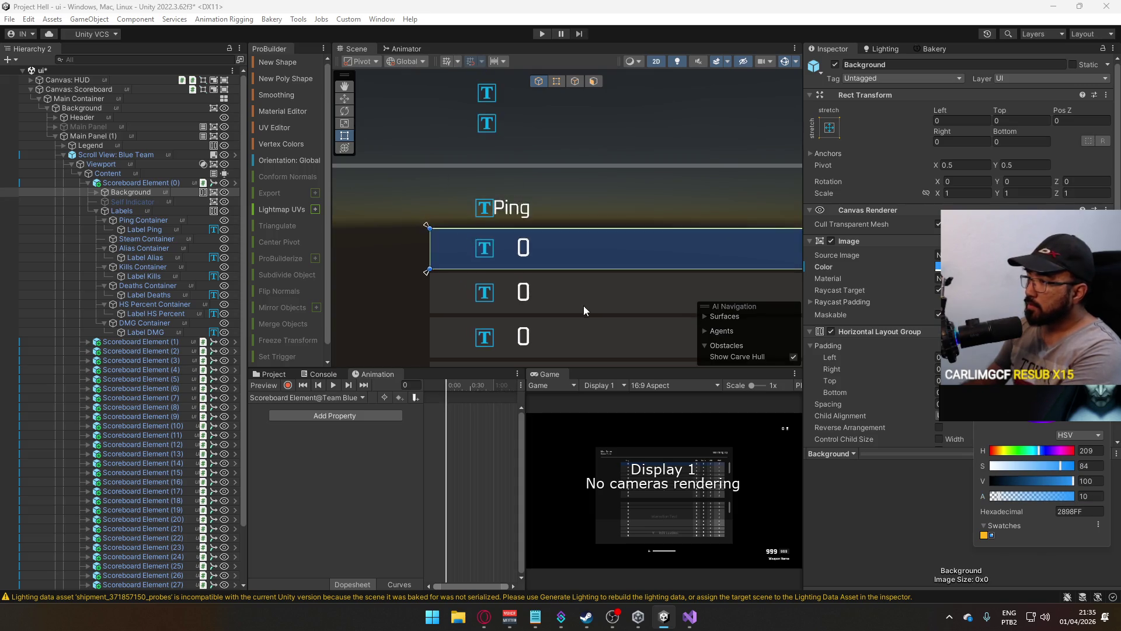
pyautogui.moveTo(627, 300)
pyautogui.mouseDown()
pyautogui.moveTo(495, 250)
pyautogui.moveTo(345, 276)
pyautogui.moveTo(466, 250)
pyautogui.mouseUp()
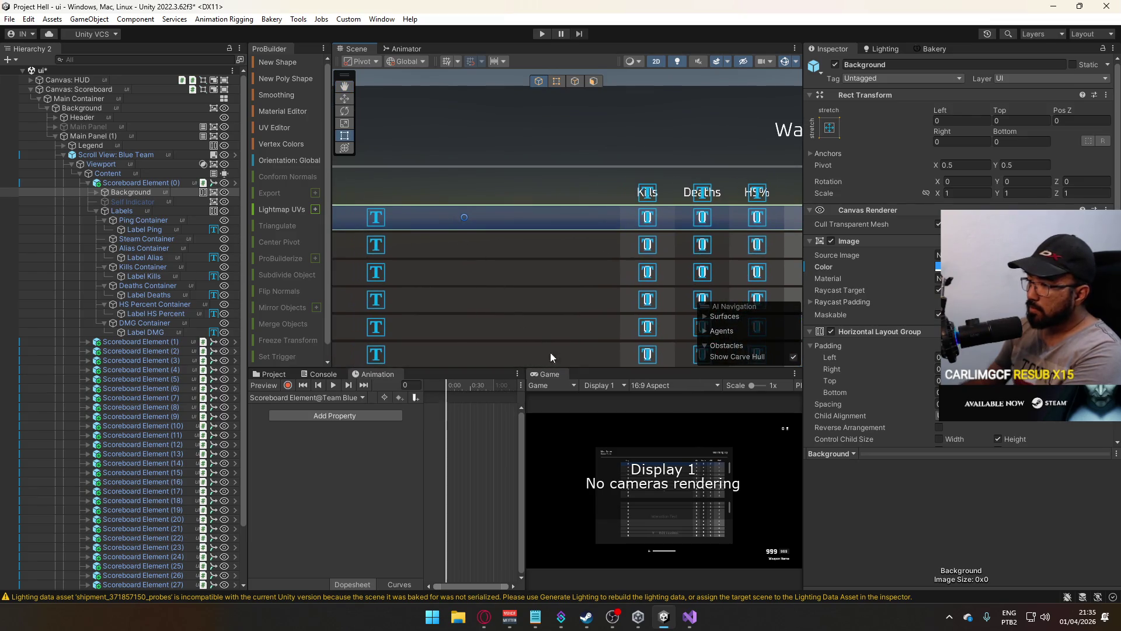
# Step: Maximize the Game view to check the scoreboard, then restore the normal layout
pyautogui.rightClick(552, 374)
pyautogui.click(591, 413)
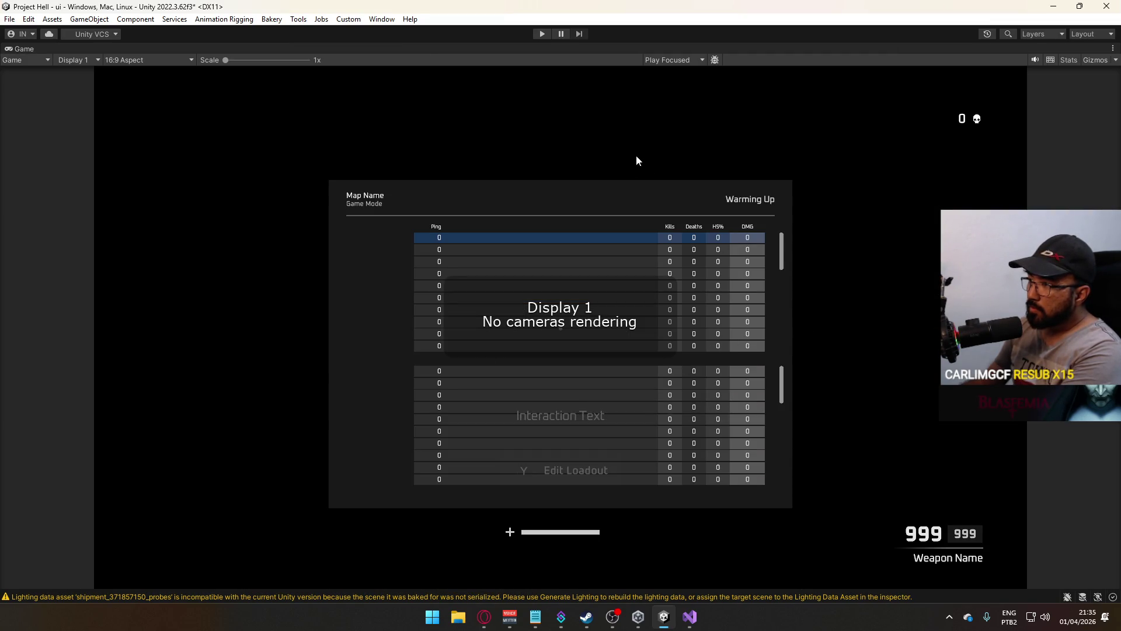
pyautogui.rightClick(499, 50)
pyautogui.click(528, 89)
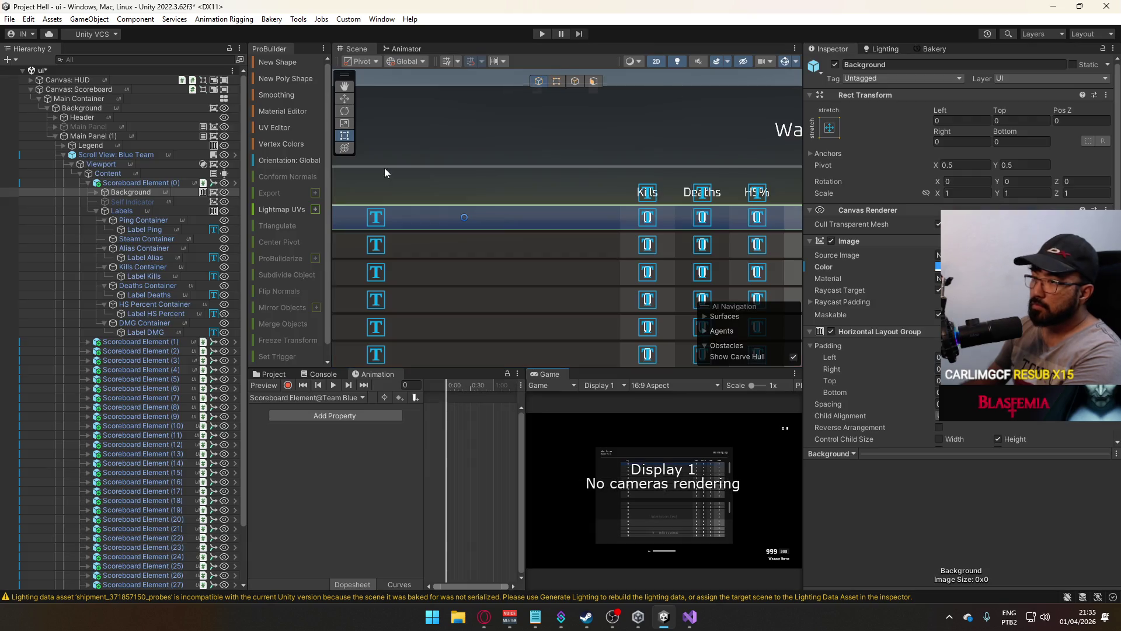
# Step: Reselect the row Background with the Team Blue clip and turn animation preview off
pyautogui.click(138, 202)
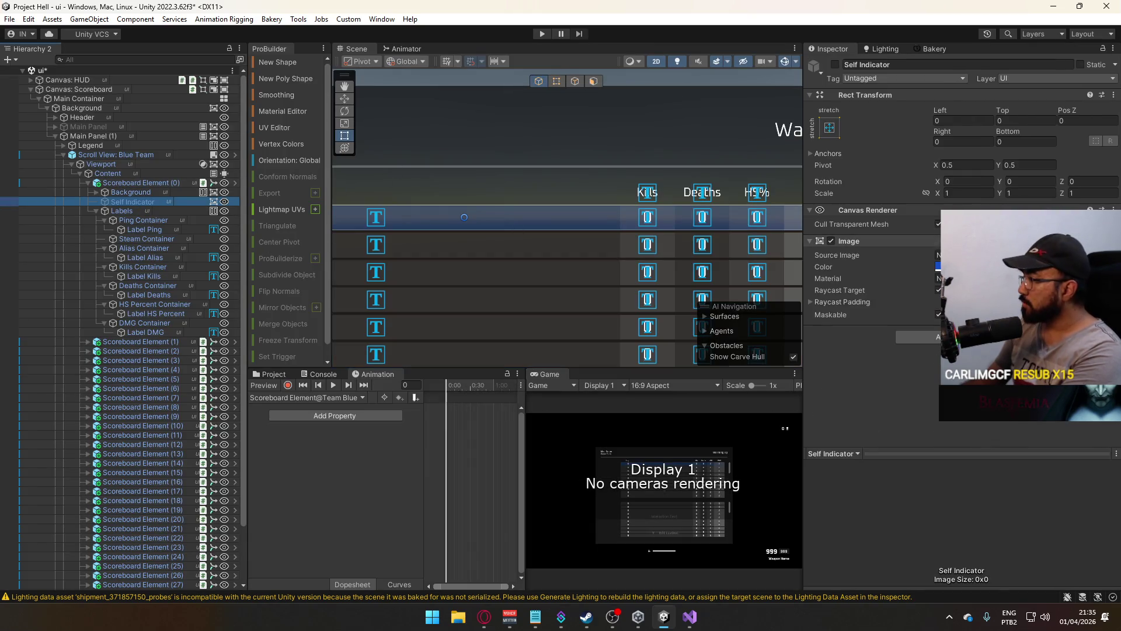
pyautogui.click(138, 192)
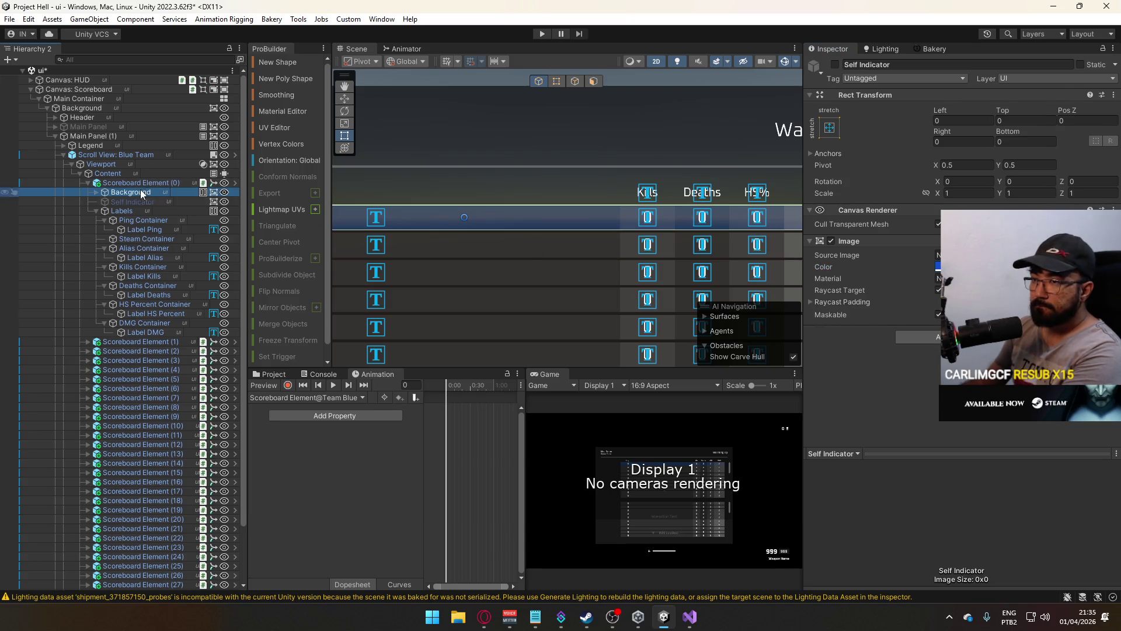
pyautogui.click(292, 397)
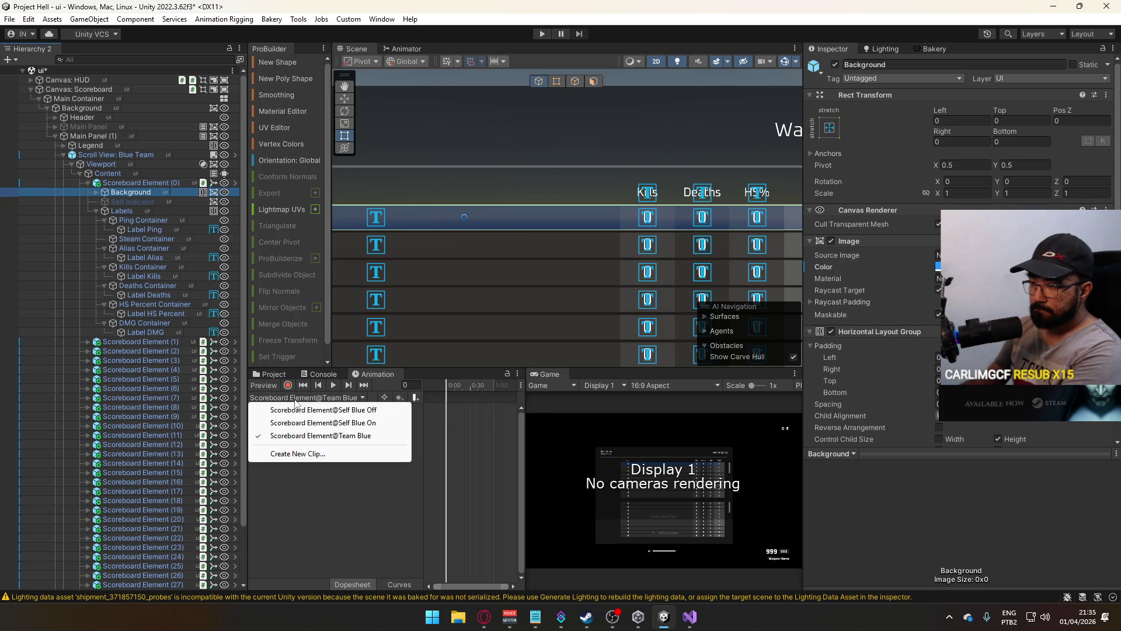
pyautogui.click(294, 395)
pyautogui.click(288, 385)
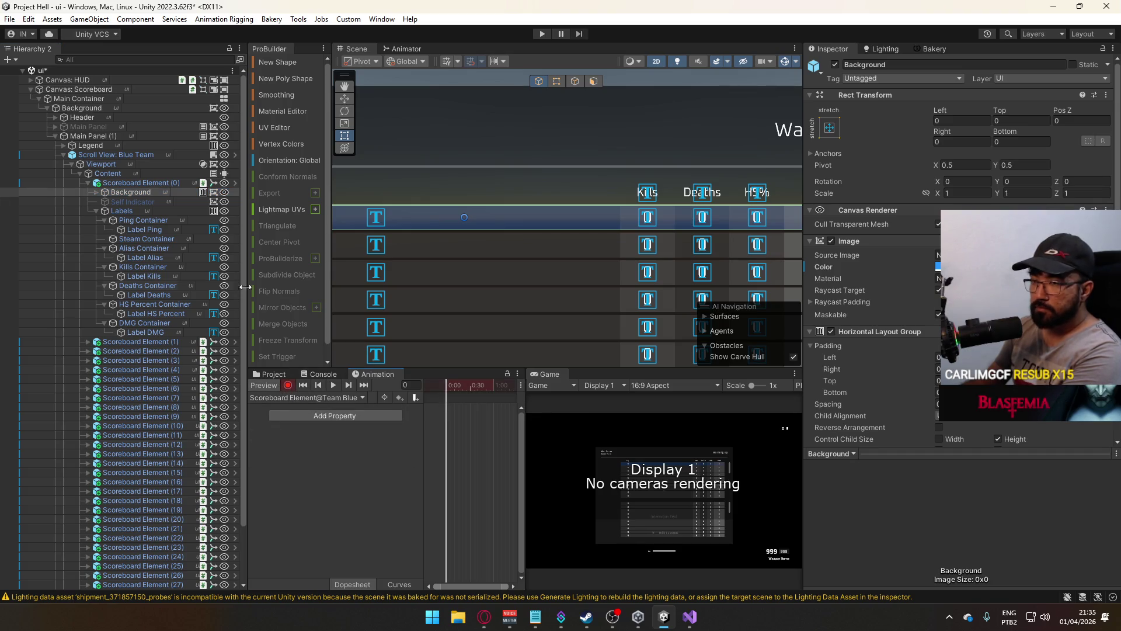
pyautogui.click(131, 195)
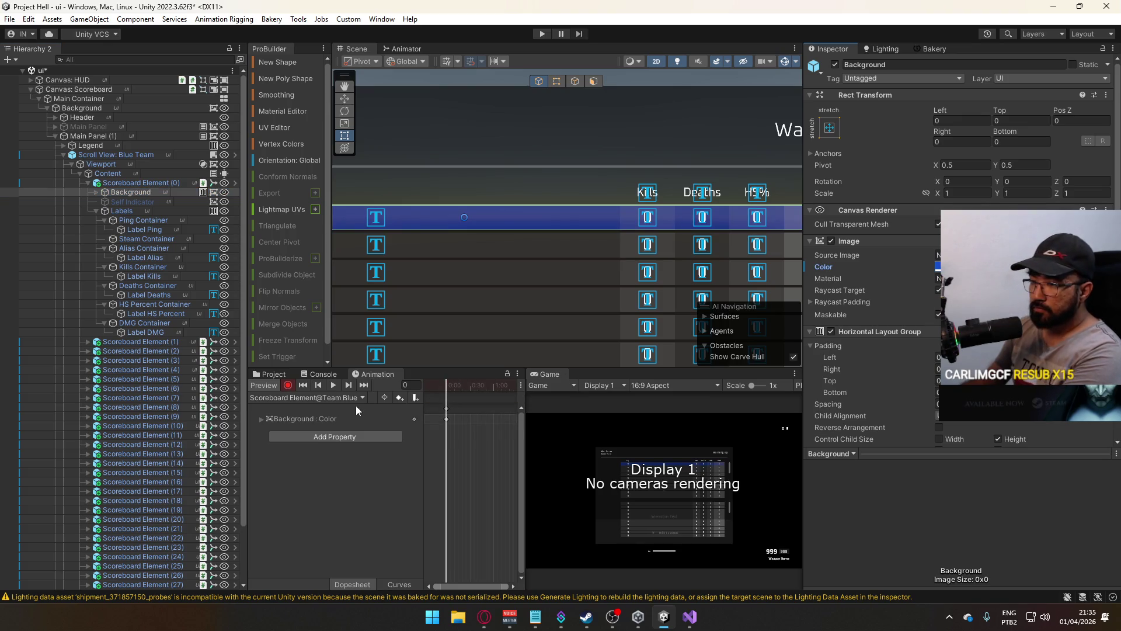
pyautogui.click(271, 384)
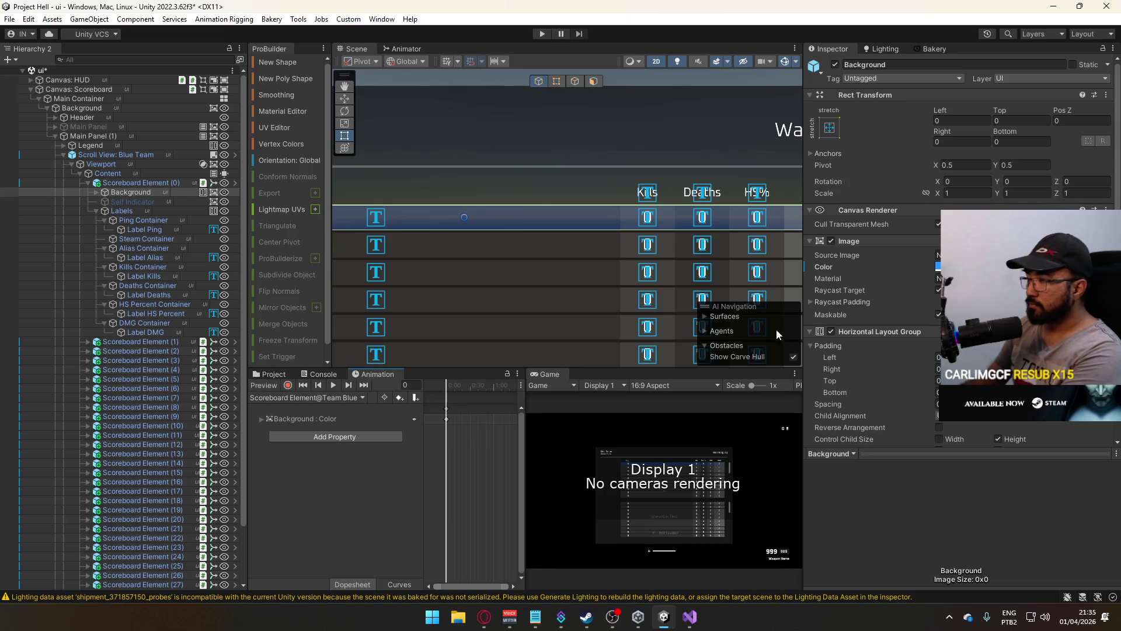
# Step: Revert the Background image Color to its prefab default and resume previewing Team Blue
pyautogui.rightClick(830, 266)
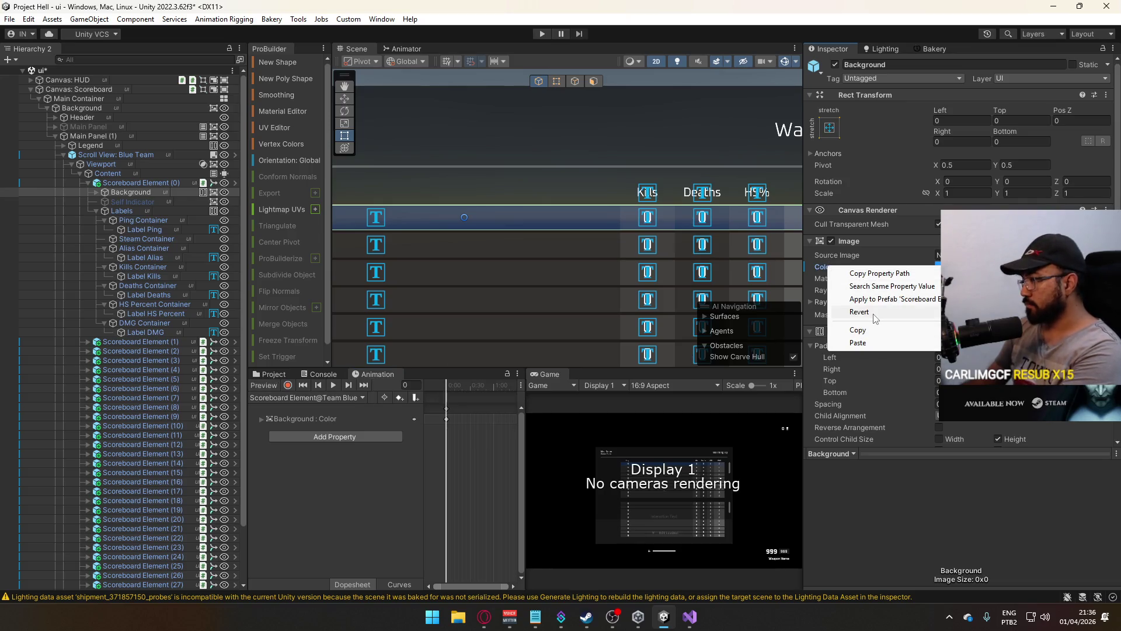
pyautogui.click(864, 312)
pyautogui.click(264, 386)
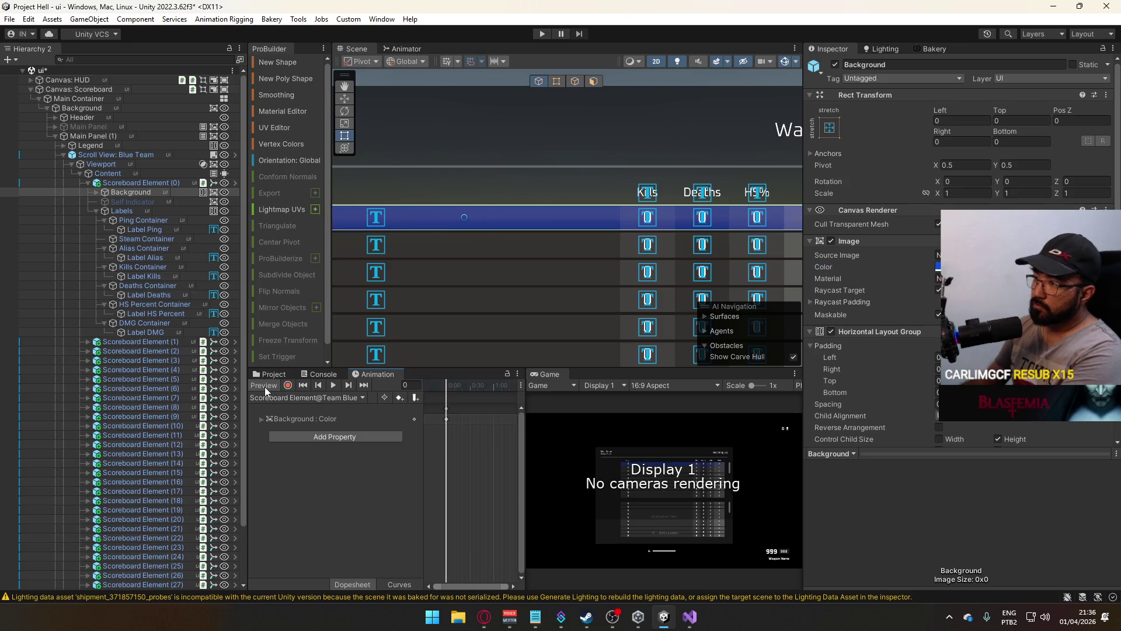
pyautogui.moveTo(794, 289)
pyautogui.mouseDown()
pyautogui.moveTo(525, 302)
pyautogui.moveTo(712, 306)
pyautogui.mouseUp()
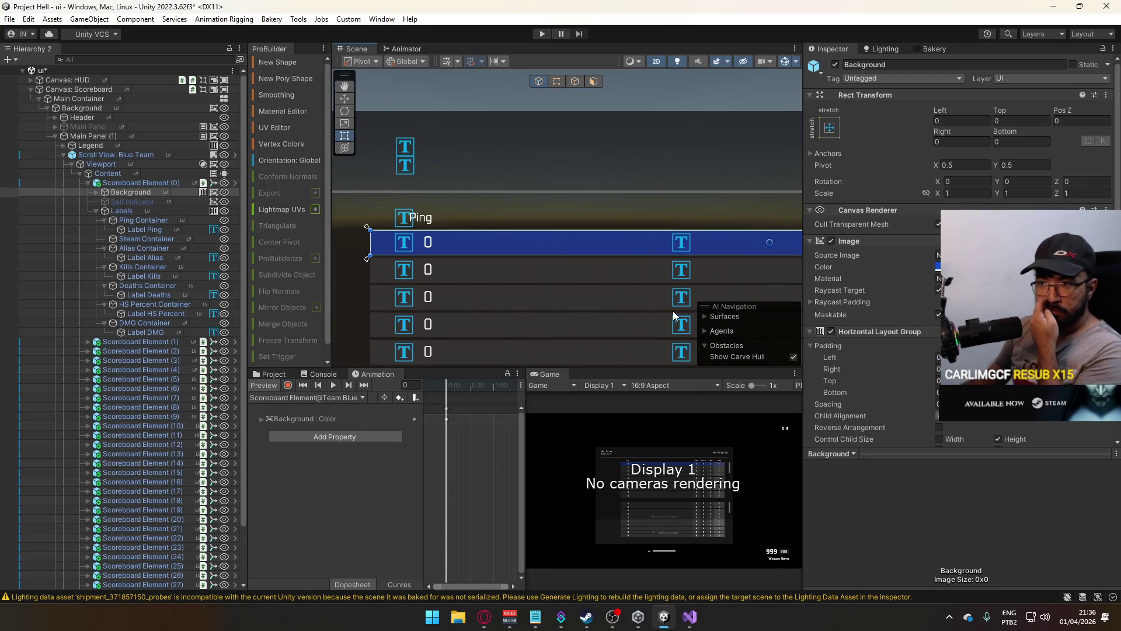
pyautogui.moveTo(526, 305)
pyautogui.mouseDown()
pyautogui.moveTo(524, 263)
pyautogui.moveTo(586, 315)
pyautogui.moveTo(491, 302)
pyautogui.mouseUp()
pyautogui.scroll(2, 492, 306)
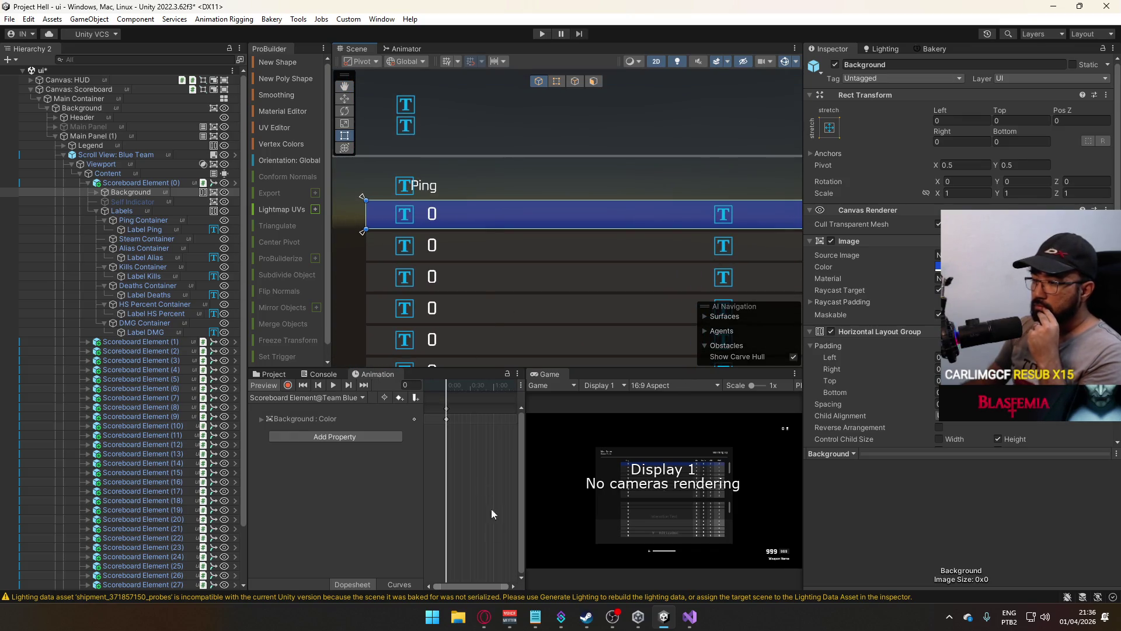
pyautogui.click(484, 617)
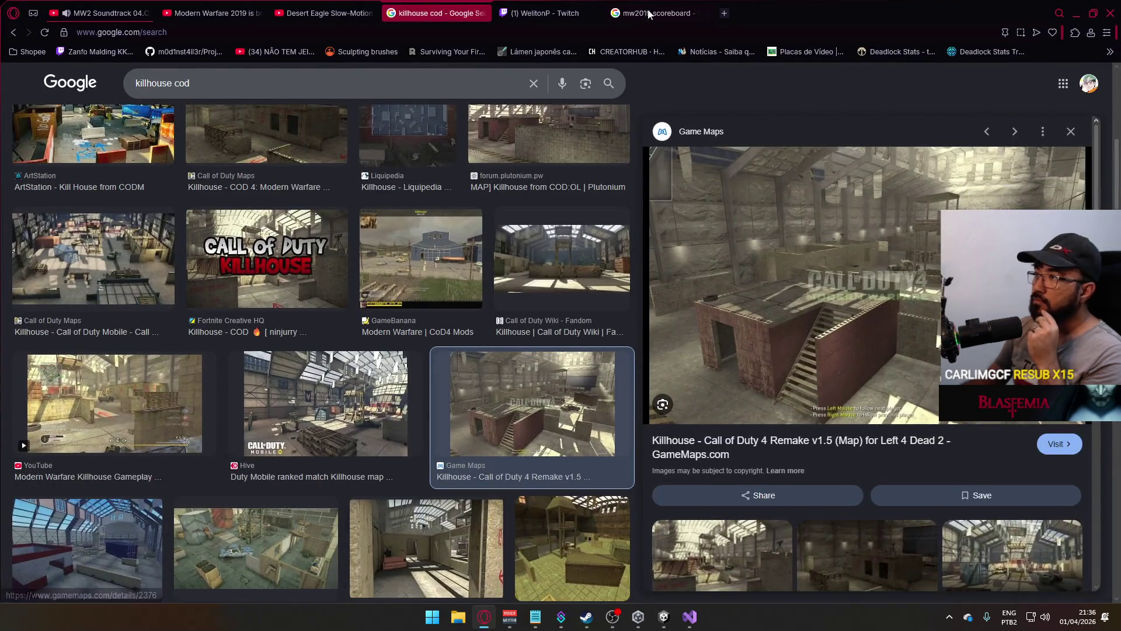
pyautogui.click(652, 6)
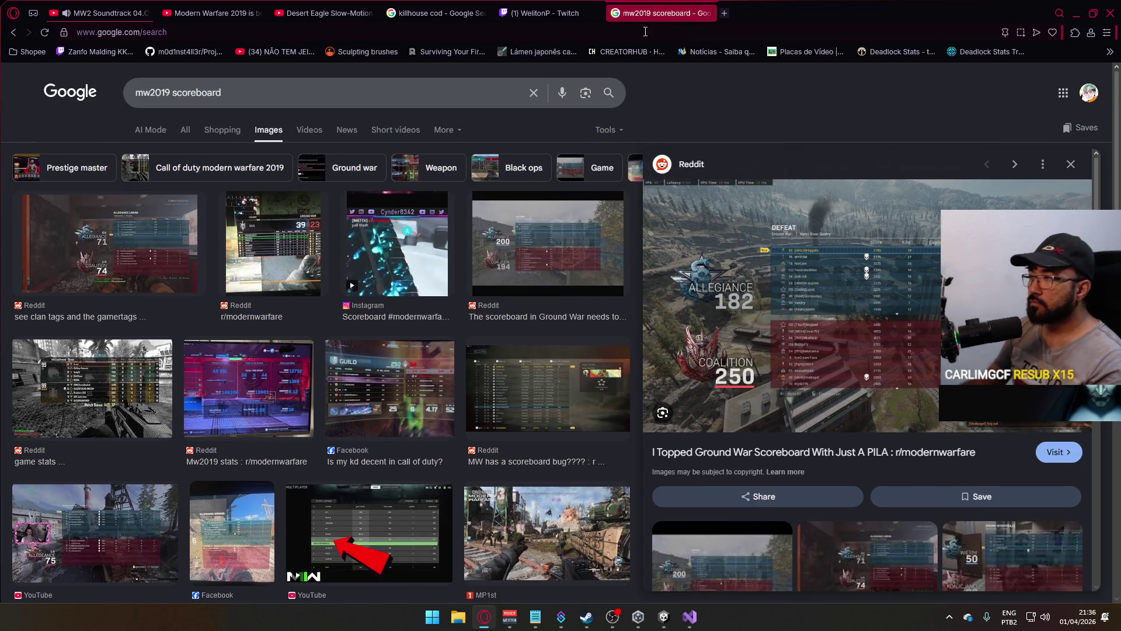
pyautogui.hotkey('alt', 'Tab')
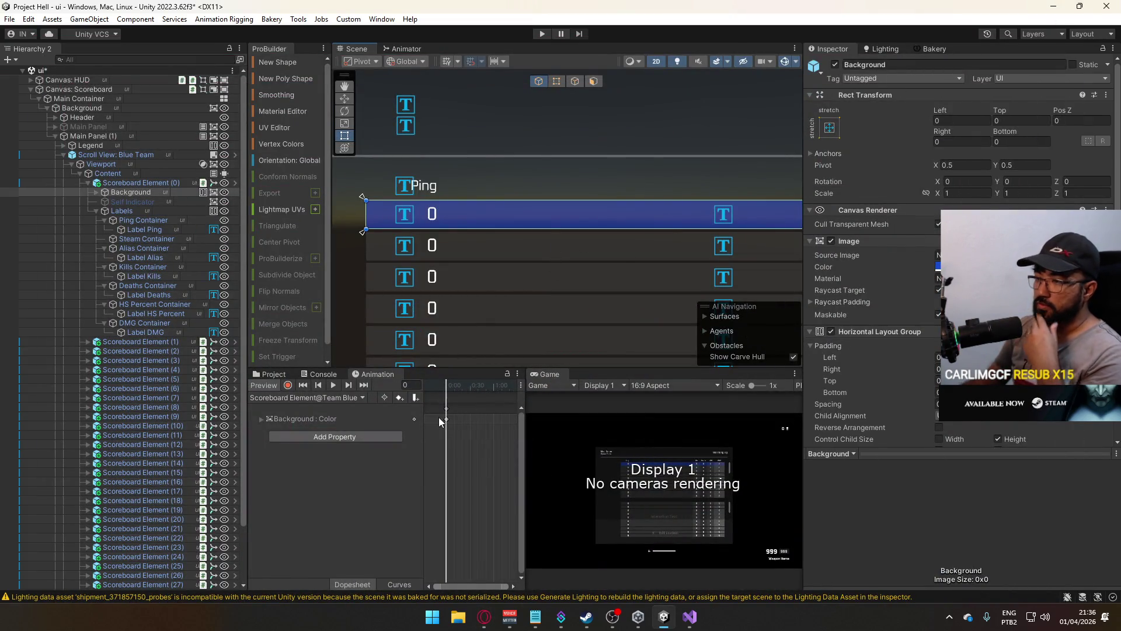
# Step: Undo the Background : Color track so Team Blue has no animated properties, then review the rows
pyautogui.hotkey('ctrl', 'z')
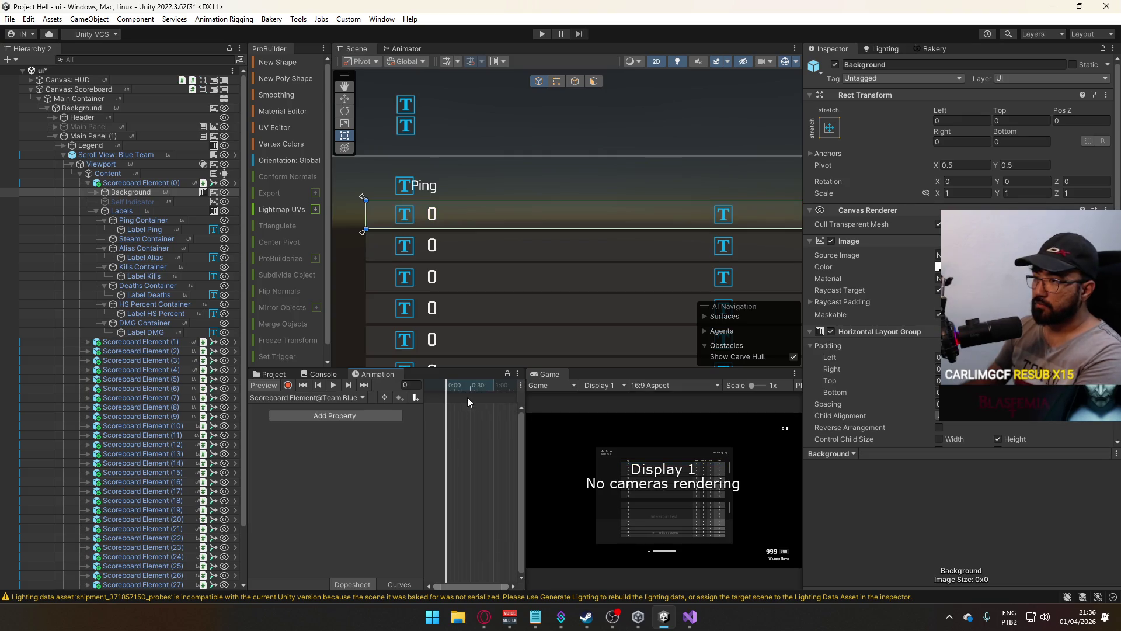
pyautogui.scroll(-5, 609, 285)
pyautogui.moveTo(603, 285)
pyautogui.mouseDown()
pyautogui.moveTo(536, 186)
pyautogui.moveTo(500, 165)
pyautogui.moveTo(608, 150)
pyautogui.moveTo(580, 246)
pyautogui.moveTo(492, 211)
pyautogui.moveTo(480, 185)
pyautogui.moveTo(631, 173)
pyautogui.moveTo(620, 238)
pyautogui.moveTo(610, 231)
pyautogui.moveTo(618, 212)
pyautogui.mouseUp()
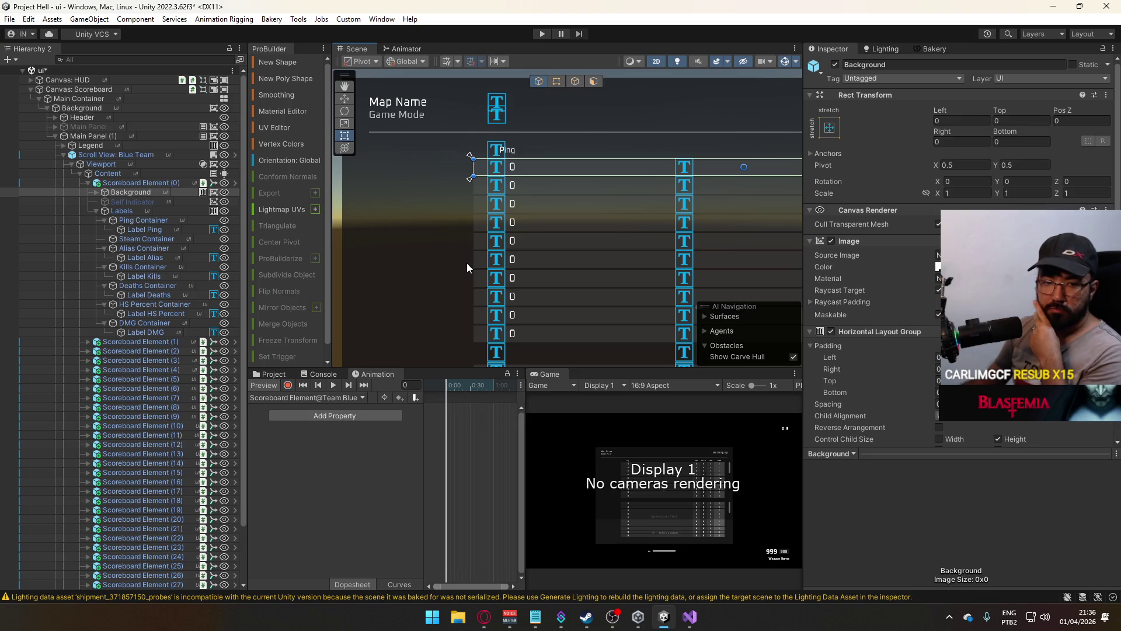
pyautogui.scroll(-3, 584, 292)
pyautogui.moveTo(593, 311)
pyautogui.mouseDown()
pyautogui.moveTo(459, 140)
pyautogui.moveTo(416, 175)
pyautogui.moveTo(481, 160)
pyautogui.moveTo(508, 195)
pyautogui.moveTo(490, 296)
pyautogui.moveTo(468, 312)
pyautogui.moveTo(462, 283)
pyautogui.moveTo(524, 283)
pyautogui.mouseUp()
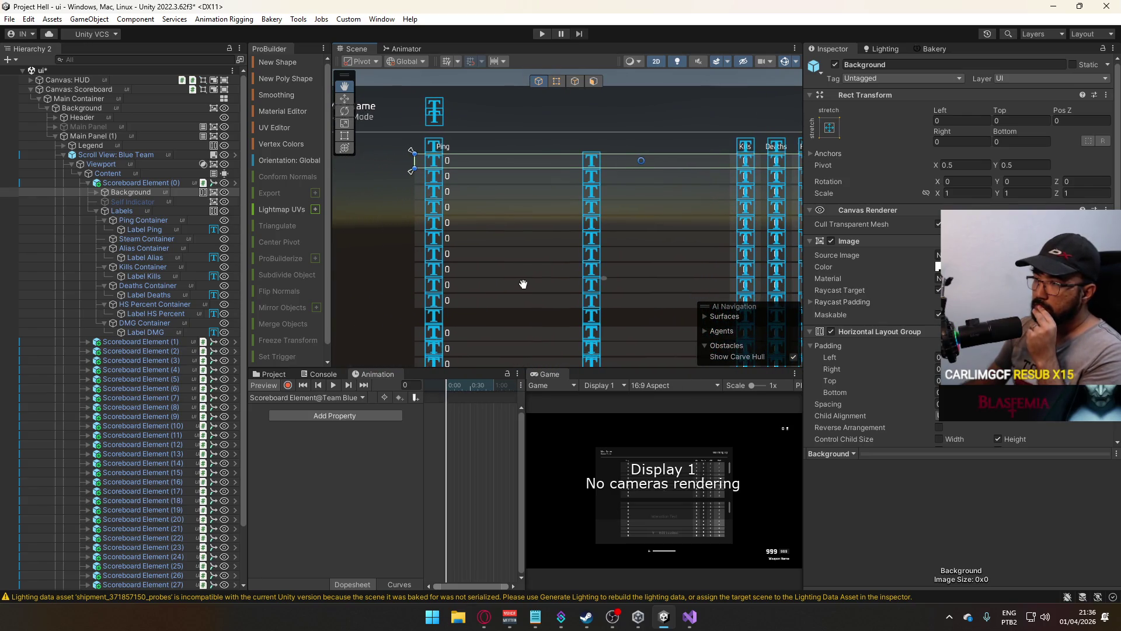
pyautogui.moveTo(523, 283)
pyautogui.mouseDown()
pyautogui.moveTo(444, 313)
pyautogui.moveTo(440, 288)
pyautogui.moveTo(531, 280)
pyautogui.moveTo(531, 321)
pyautogui.moveTo(493, 332)
pyautogui.moveTo(538, 308)
pyautogui.mouseUp()
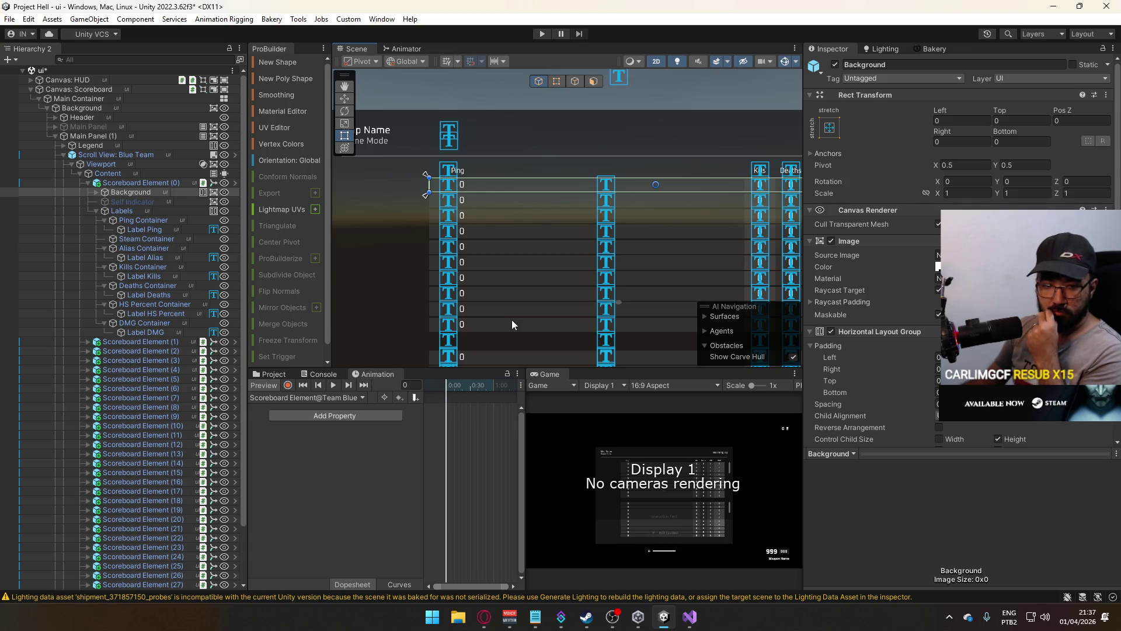
pyautogui.click(323, 397)
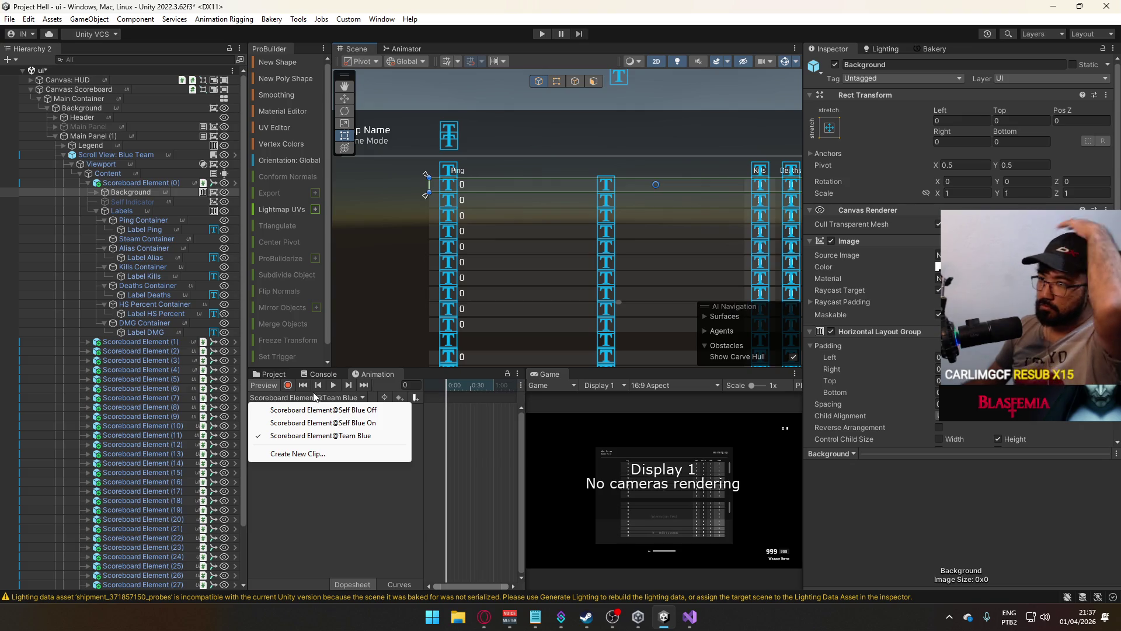
pyautogui.click(273, 375)
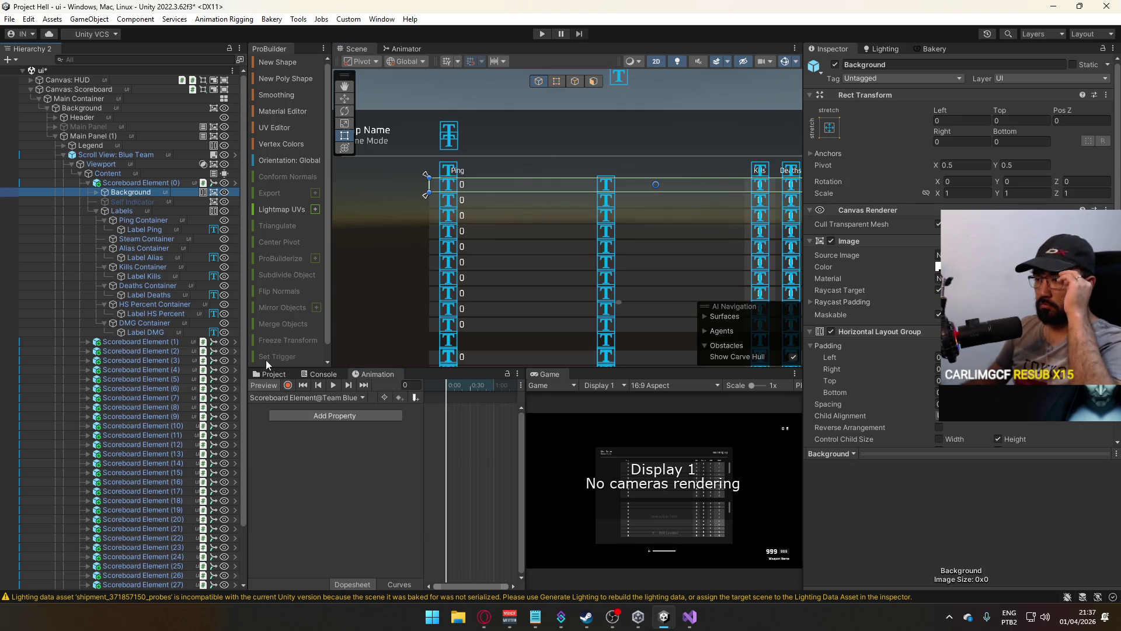
# Step: Open the Killfeed Element prefab from Assets/Core/Runtime/Prefabs/UI
pyautogui.click(272, 375)
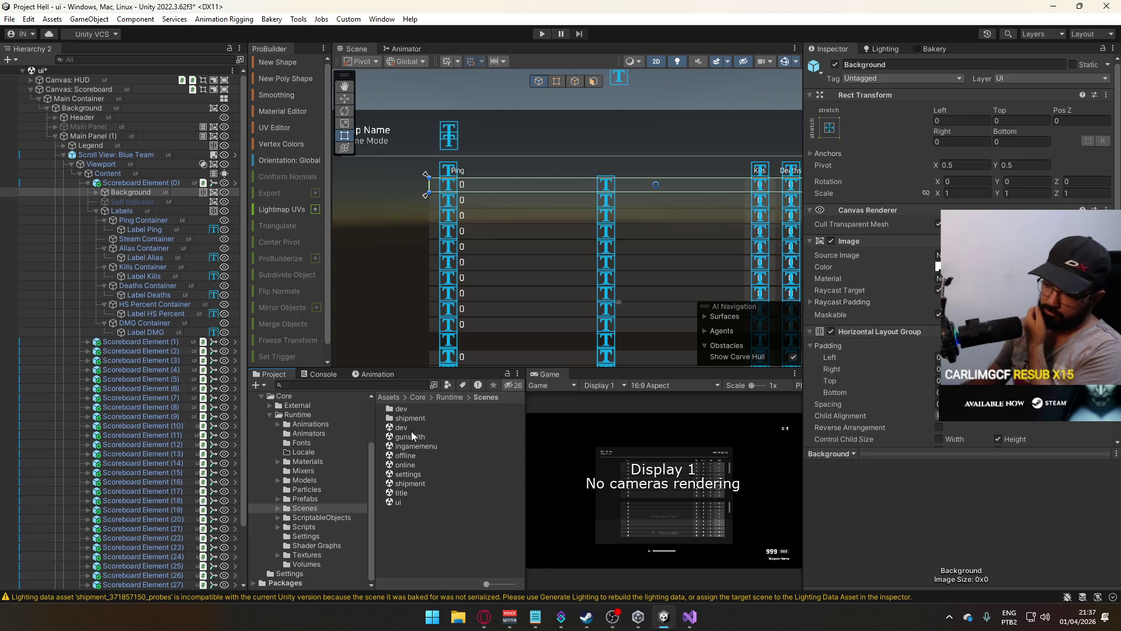
pyautogui.click(317, 500)
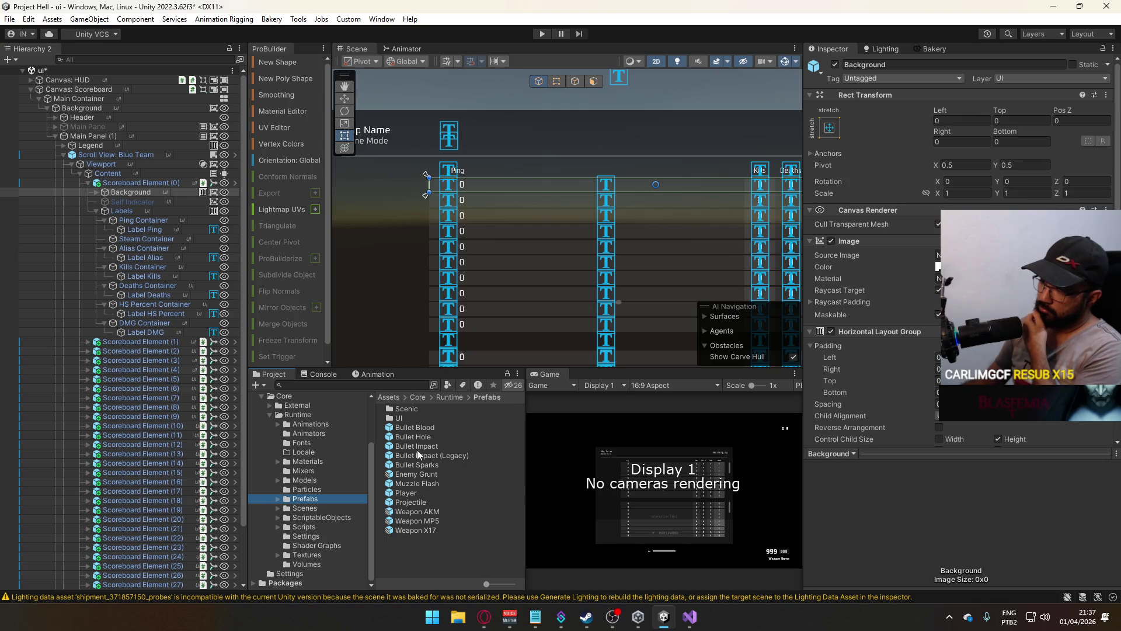
pyautogui.doubleClick(411, 418)
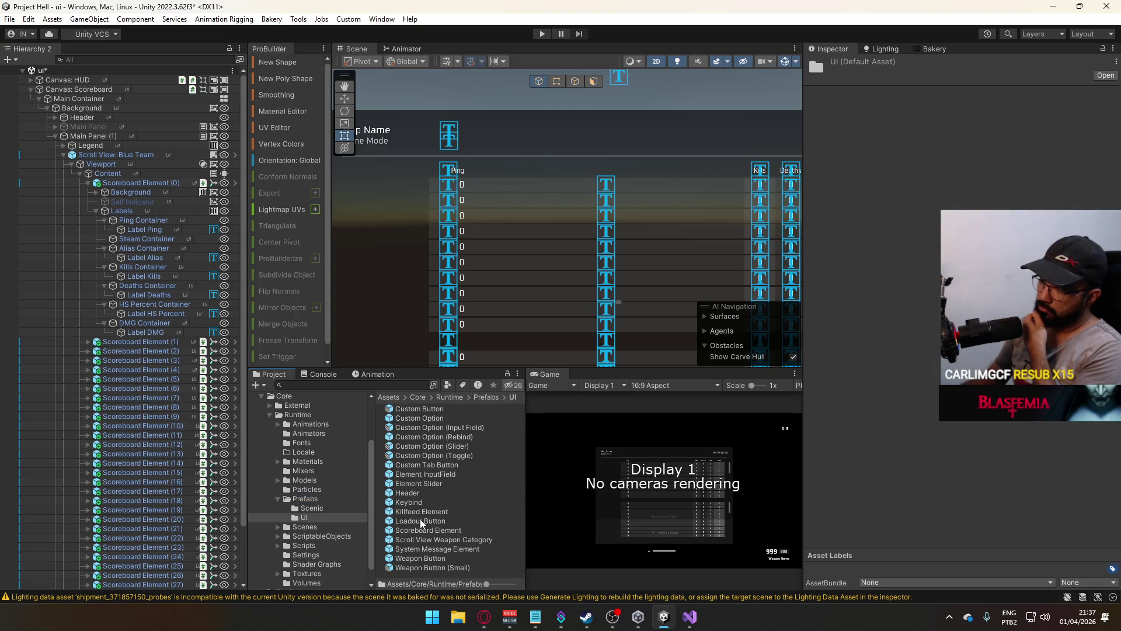
pyautogui.doubleClick(436, 512)
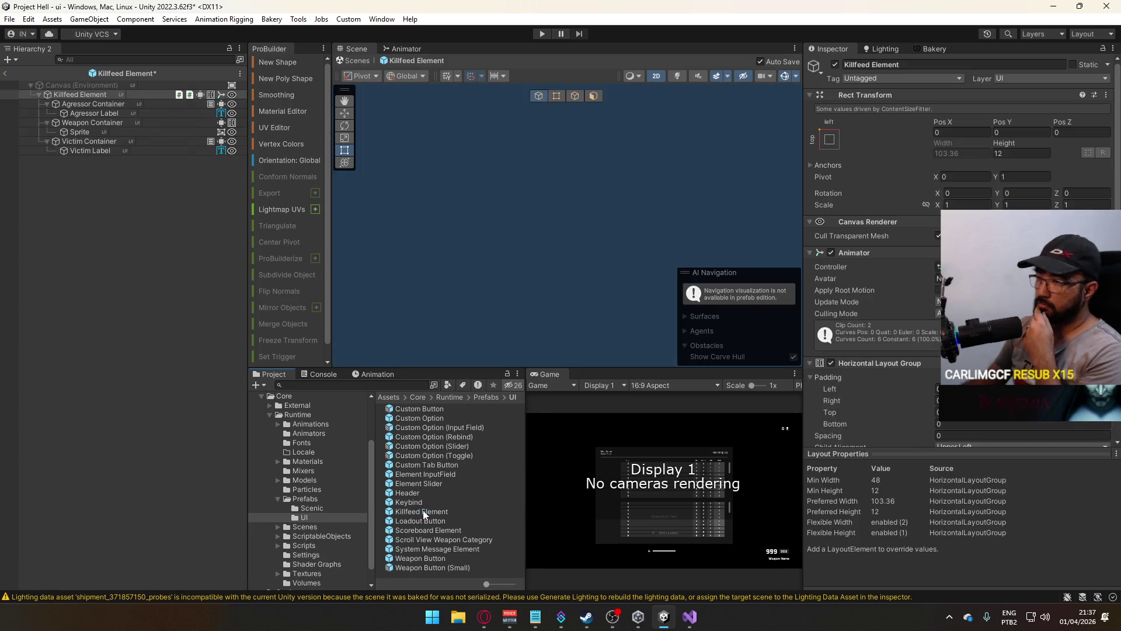
# Step: Inspect the Agressor and Victim label colours, then list the Killfeed animation clips
pyautogui.click(110, 114)
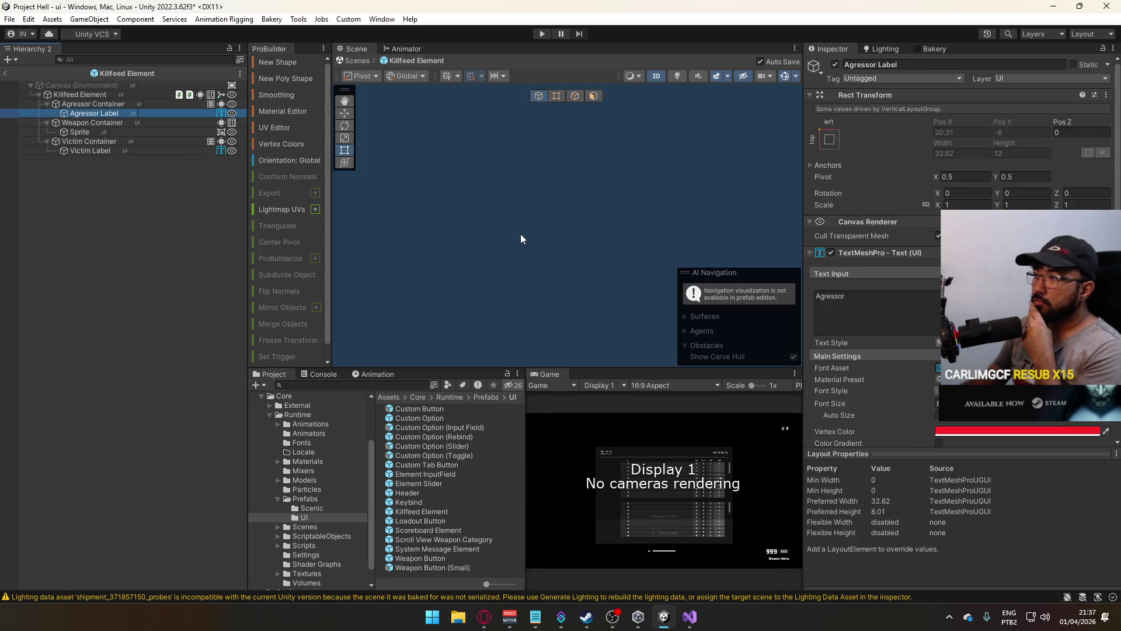
pyautogui.click(962, 431)
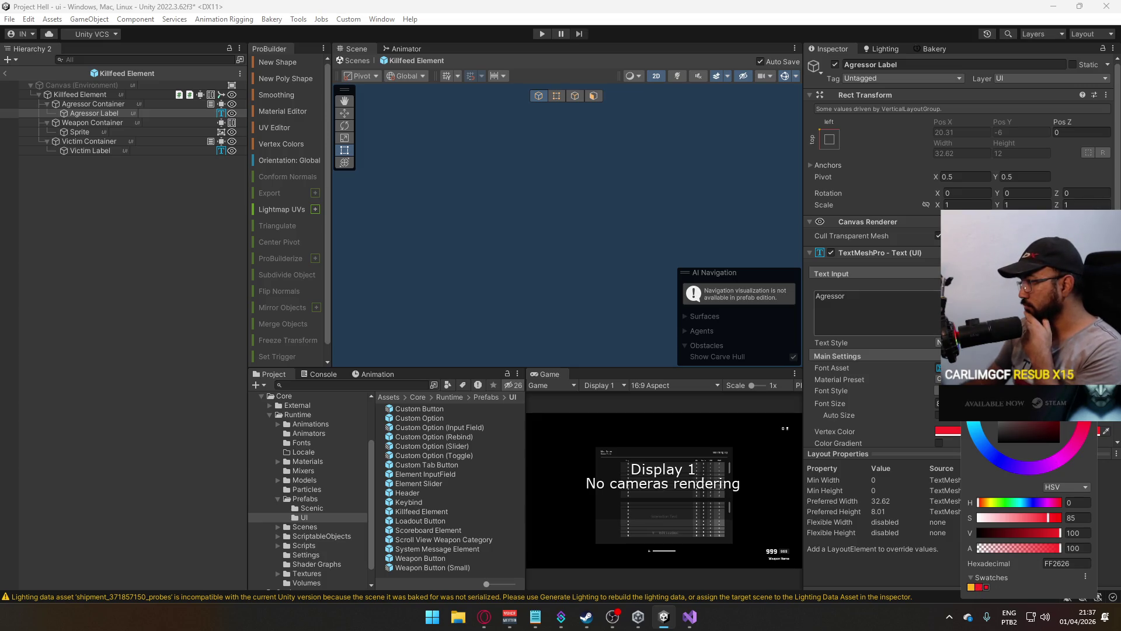
pyautogui.press('Escape')
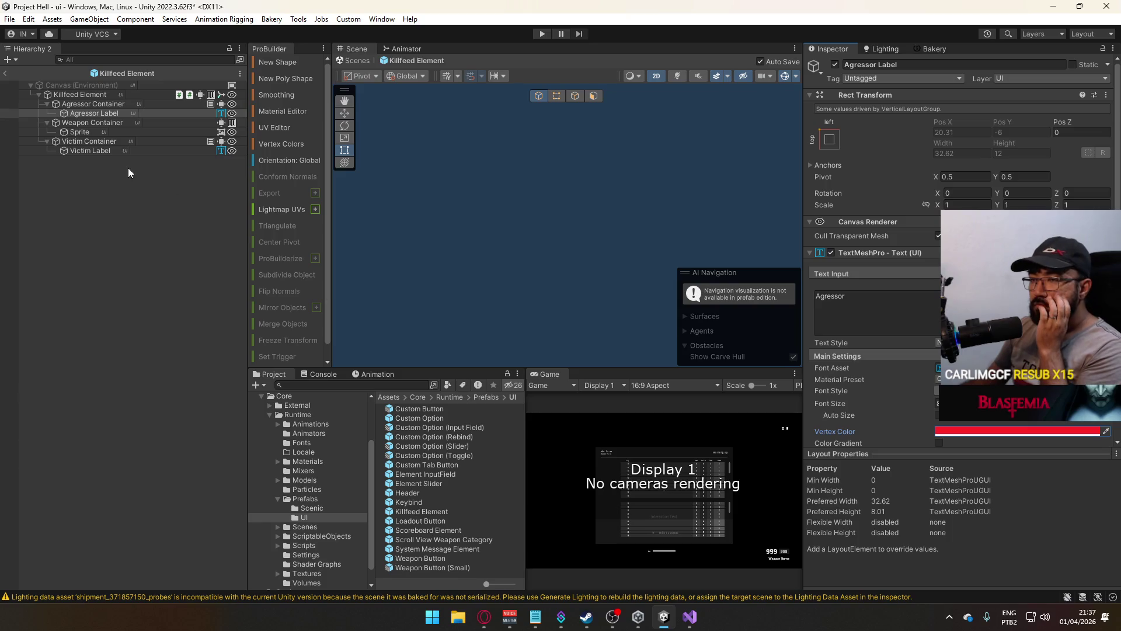
pyautogui.click(106, 149)
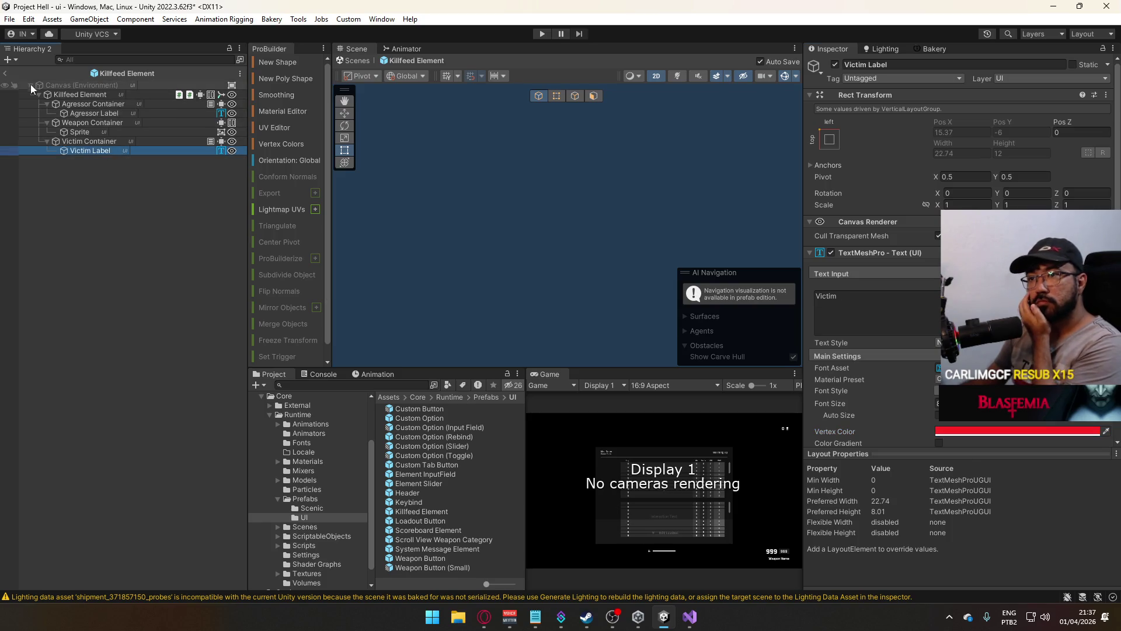
pyautogui.click(95, 114)
pyautogui.click(368, 375)
pyautogui.click(324, 397)
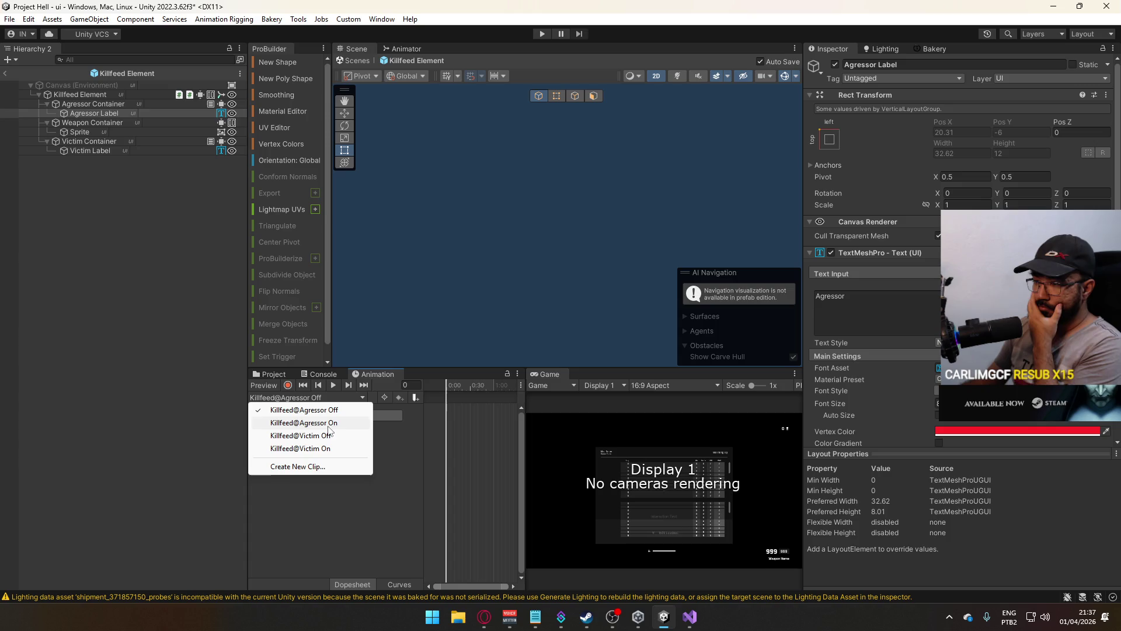
# Step: Switch to the Killfeed@Agressor On clip, select the Agressor Label Font Color track and enable Preview
pyautogui.click(328, 423)
pyautogui.click(314, 420)
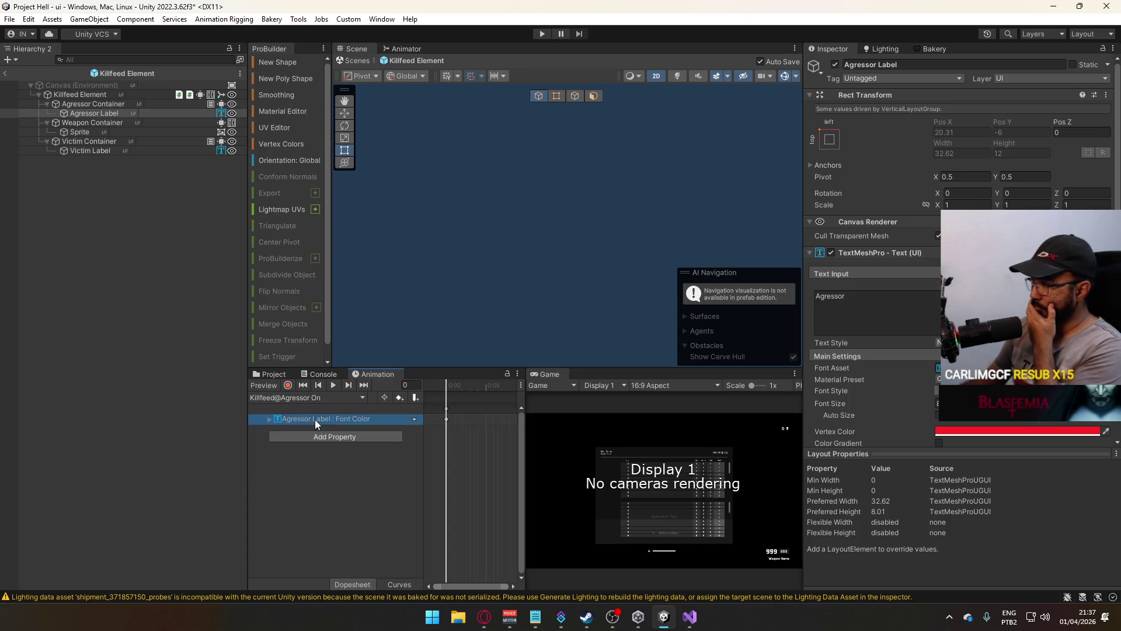
pyautogui.click(263, 386)
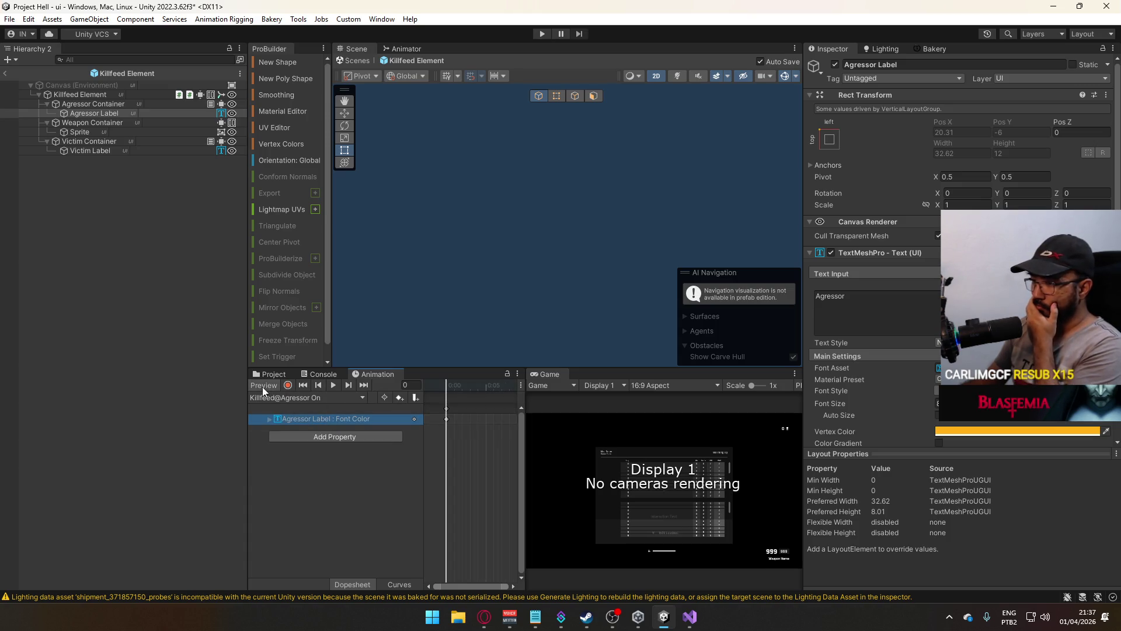
# Step: Save the orange FFB31A label colour as a new swatch and delete the yellow swatch
pyautogui.click(975, 430)
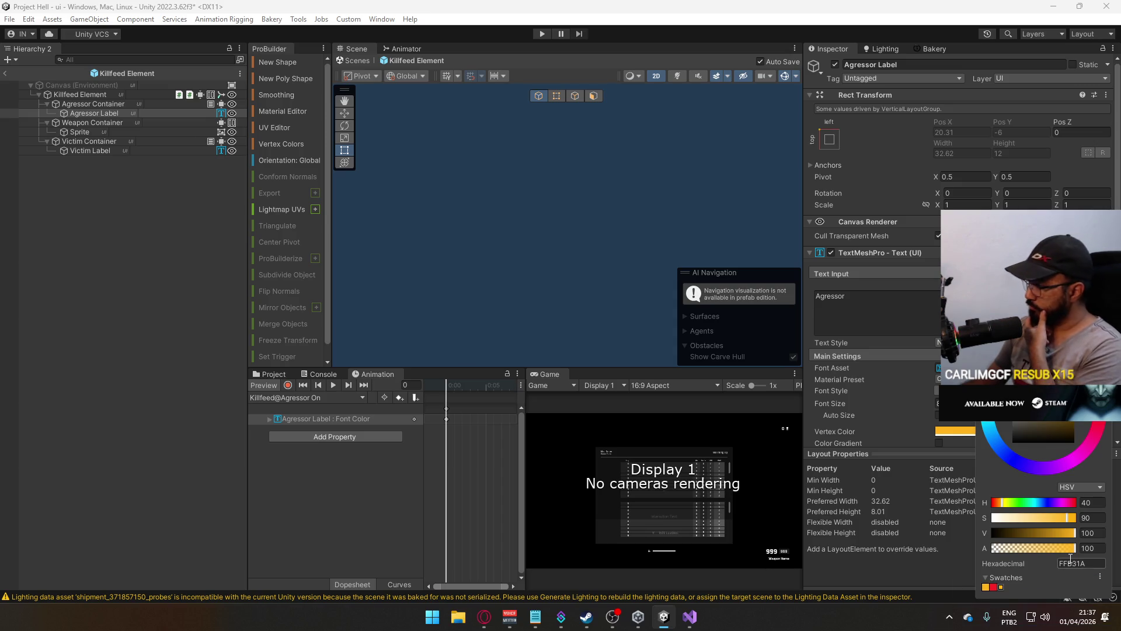
pyautogui.click(1001, 587)
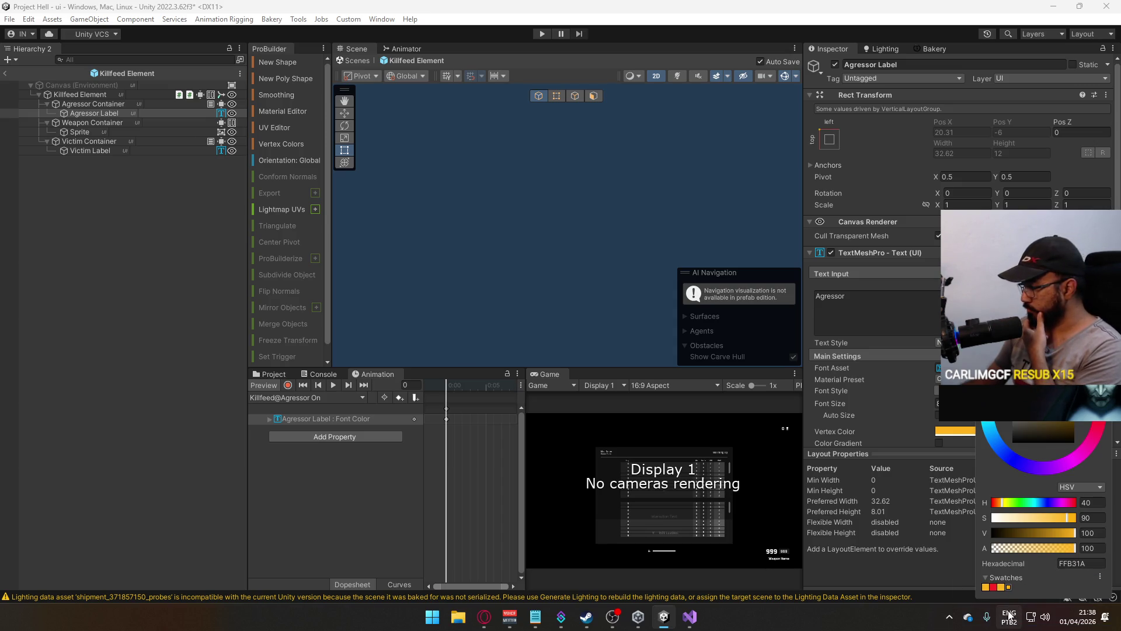
pyautogui.rightClick(988, 589)
pyautogui.click(1036, 594)
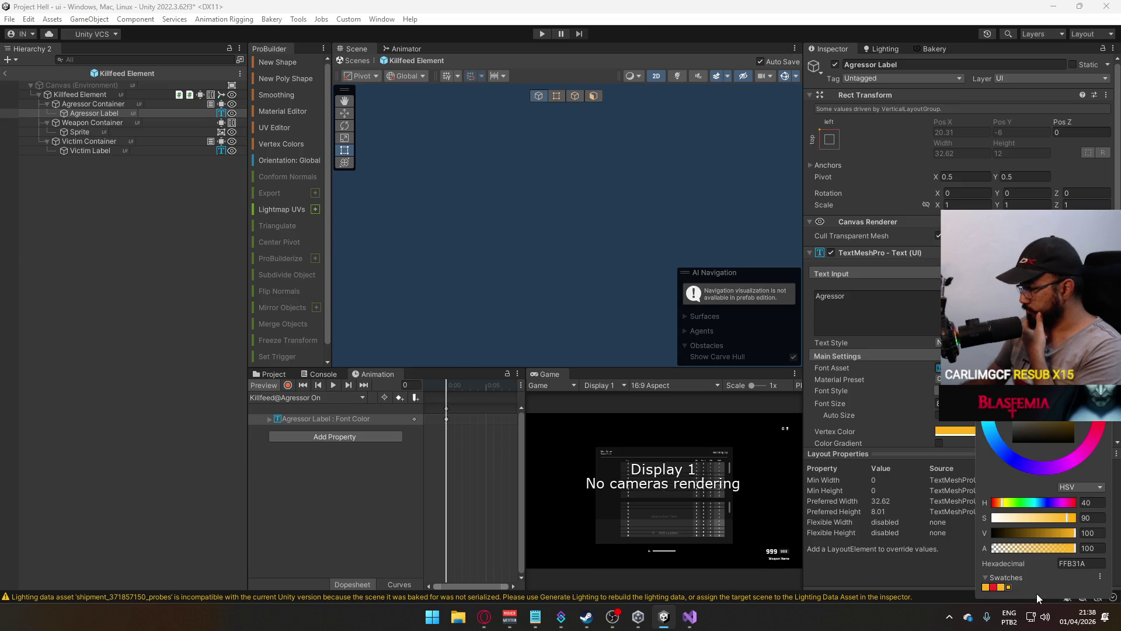
pyautogui.rightClick(1003, 587)
pyautogui.click(1045, 566)
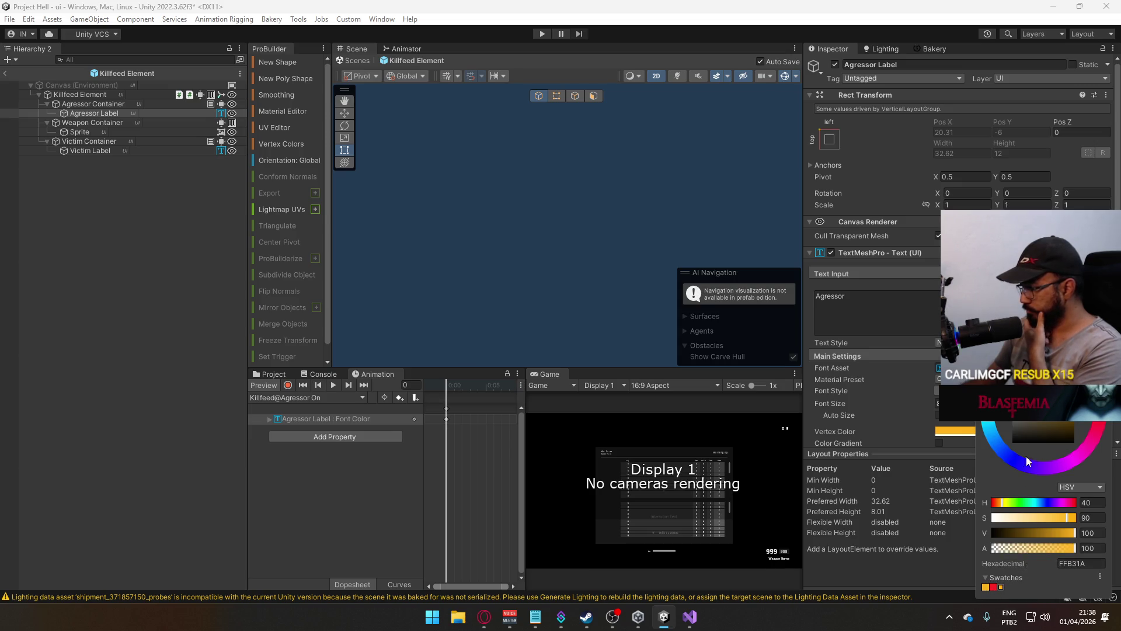
pyautogui.press('Escape')
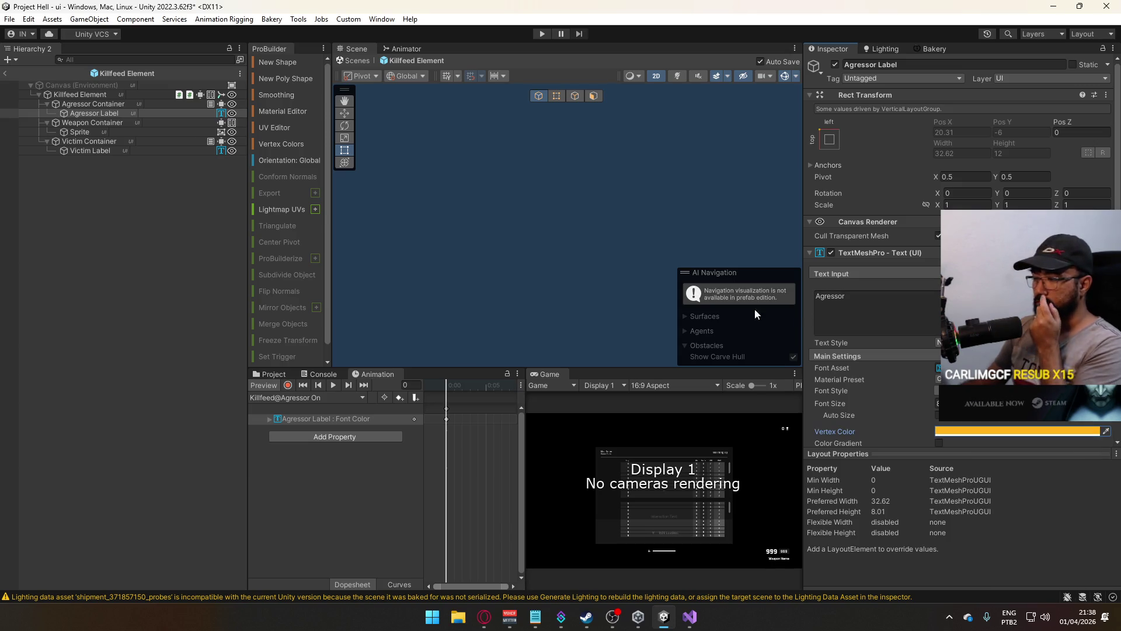
# Step: Back in the ui scene, select Scoreboard Element (0) and start recording its Team Blue clip
pyautogui.click(6, 73)
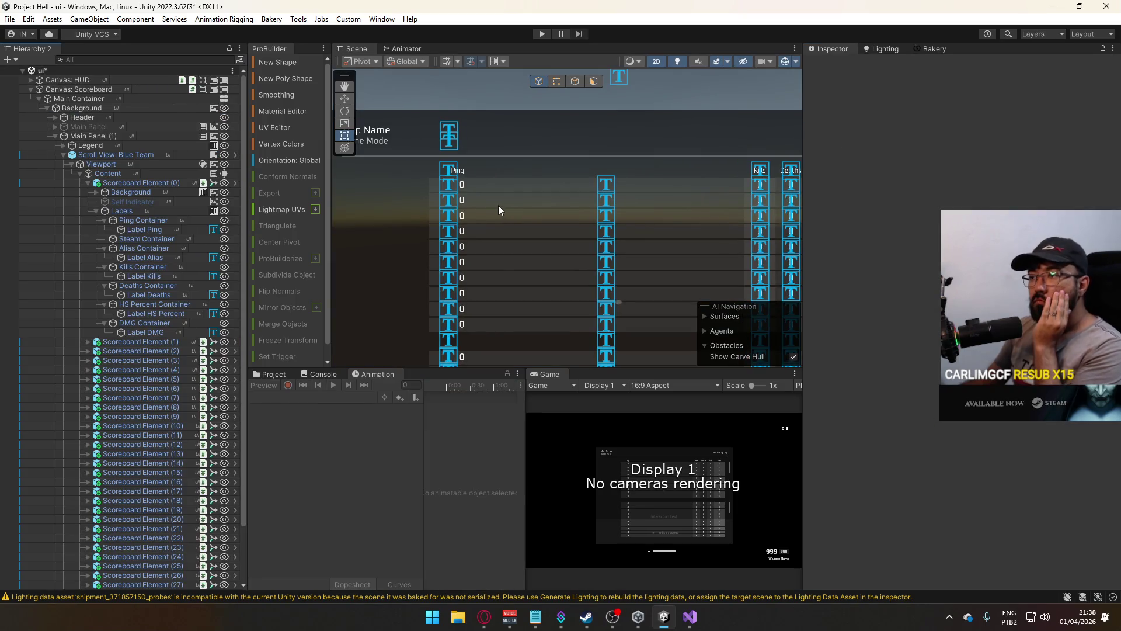
pyautogui.click(449, 188)
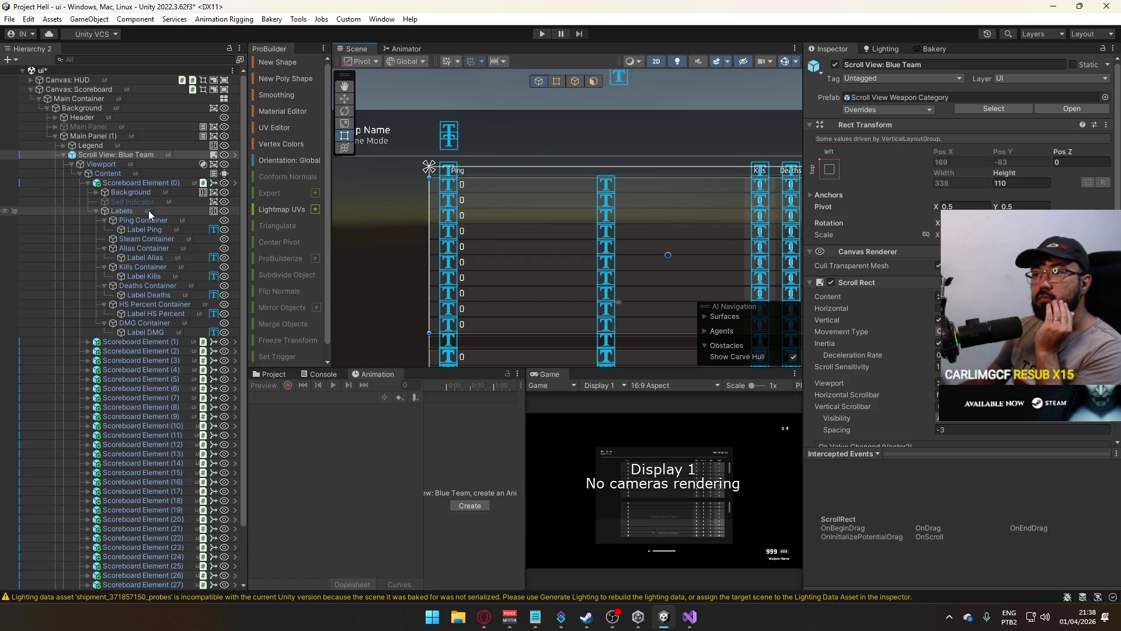
pyautogui.click(148, 183)
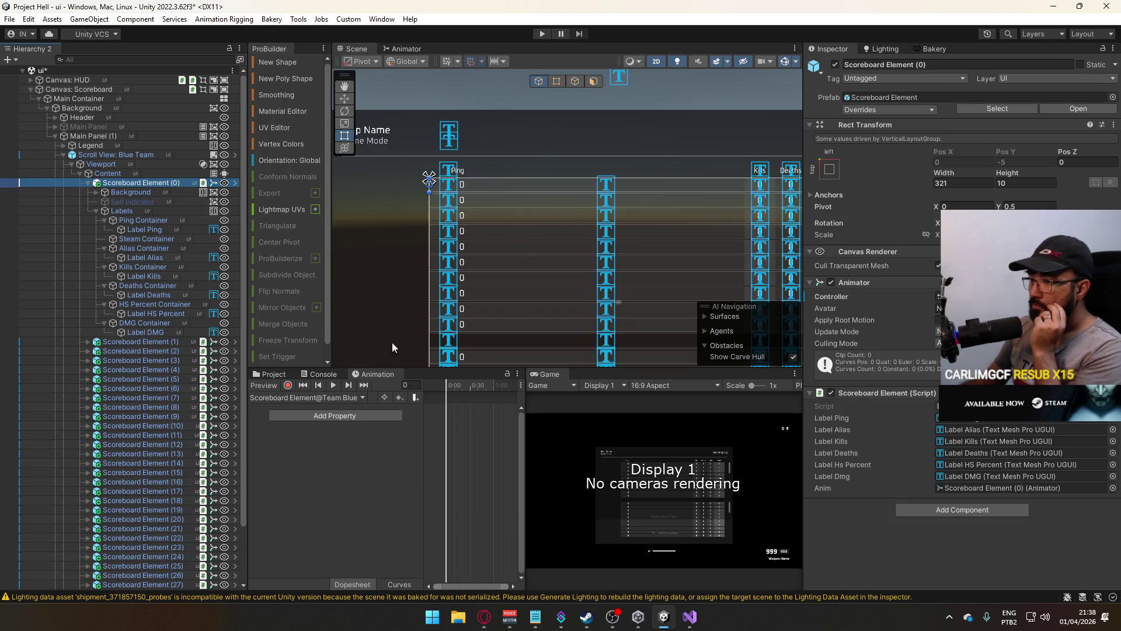
pyautogui.click(332, 398)
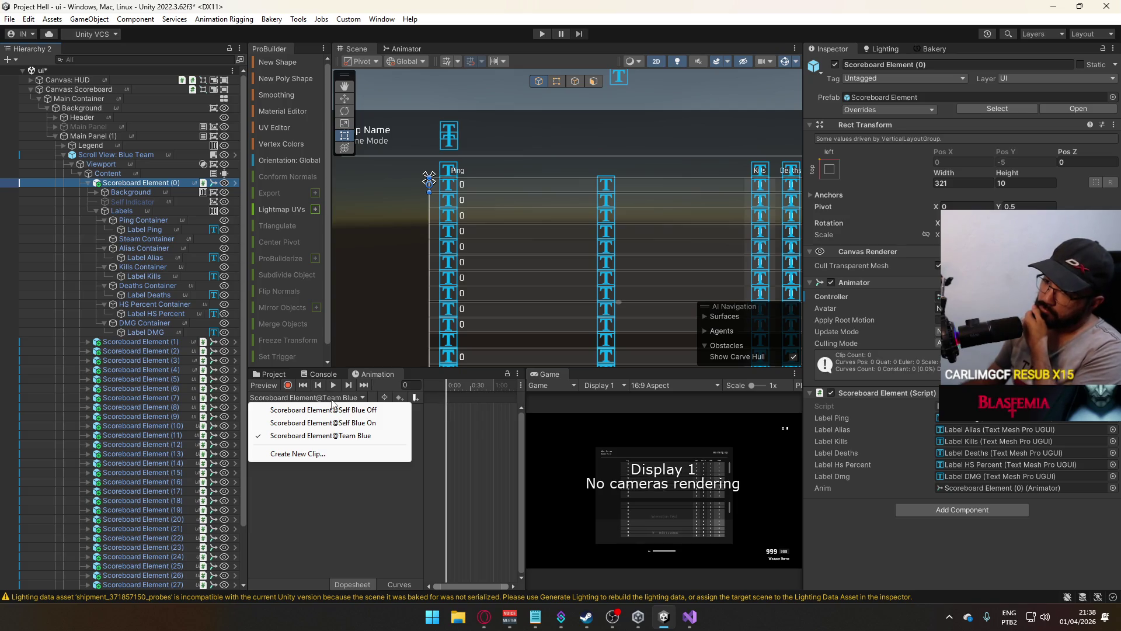
pyautogui.click(288, 386)
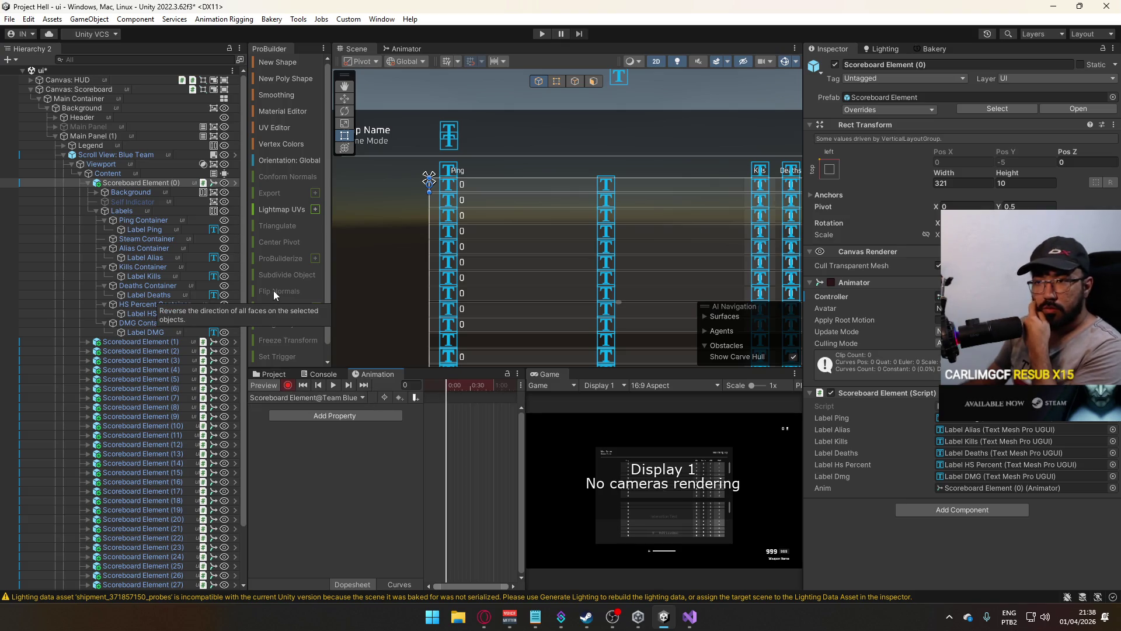
pyautogui.keyDown('ctrl'); pyautogui.click(155, 331); pyautogui.keyUp('ctrl')
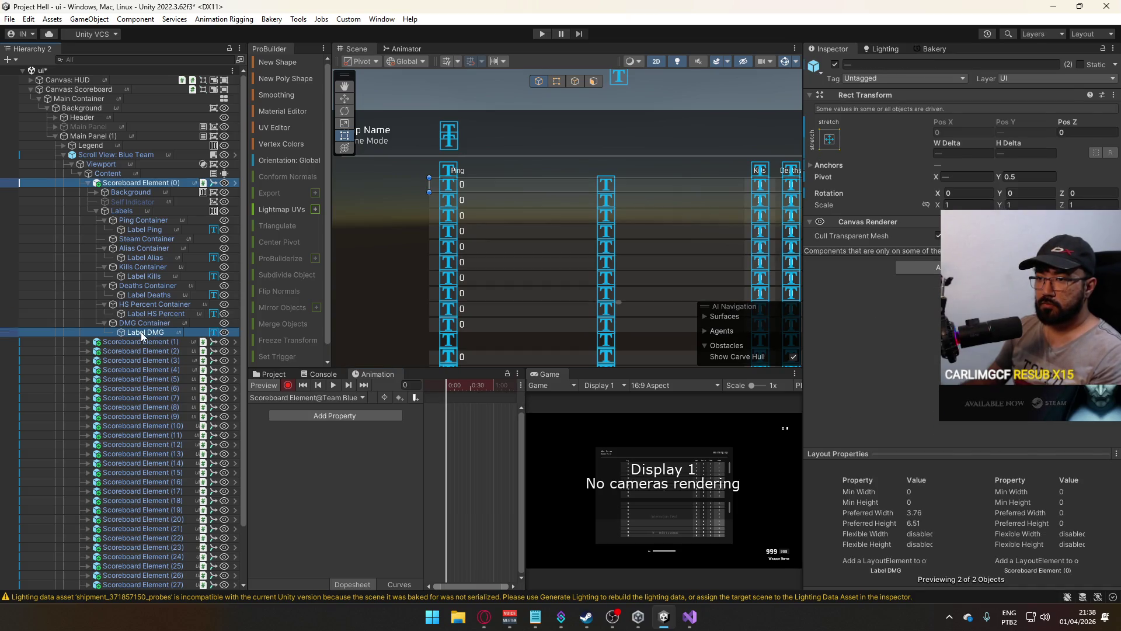
# Step: Select the HS Percent, Deaths, Kills, Alias and Ping labels together with Label DMG
pyautogui.click(142, 331)
pyautogui.keyDown('ctrl'); pyautogui.click(156, 314); pyautogui.keyUp('ctrl')
pyautogui.keyDown('ctrl'); pyautogui.click(164, 295); pyautogui.keyUp('ctrl')
pyautogui.keyDown('ctrl'); pyautogui.click(162, 276); pyautogui.keyUp('ctrl')
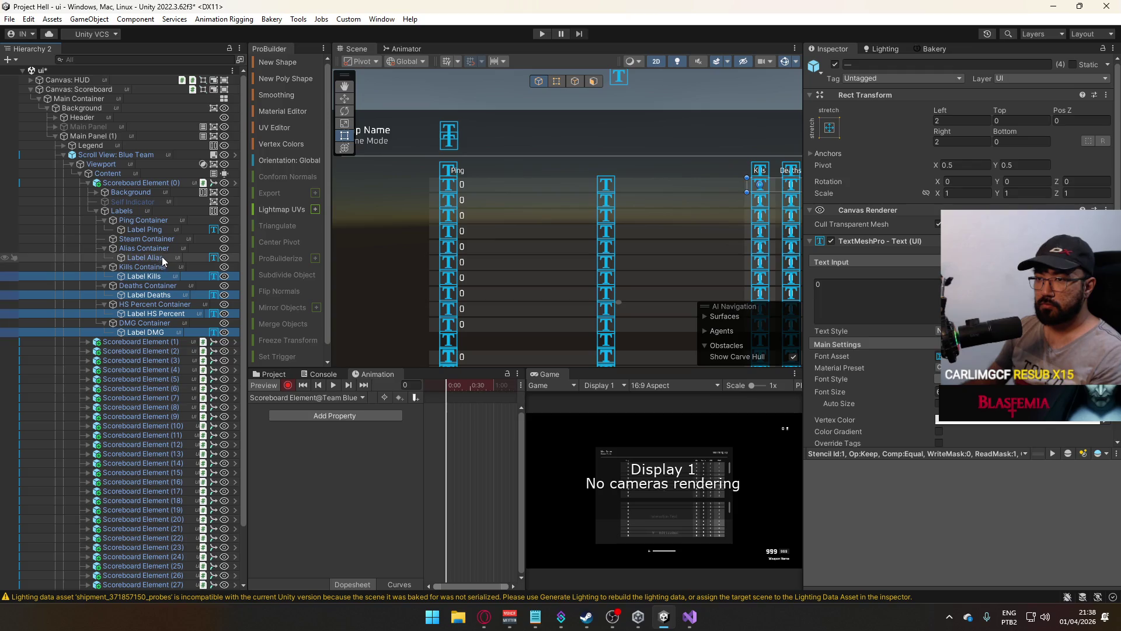
pyautogui.keyDown('ctrl'); pyautogui.click(162, 258); pyautogui.keyUp('ctrl')
pyautogui.keyDown('ctrl'); pyautogui.click(161, 231); pyautogui.keyUp('ctrl')
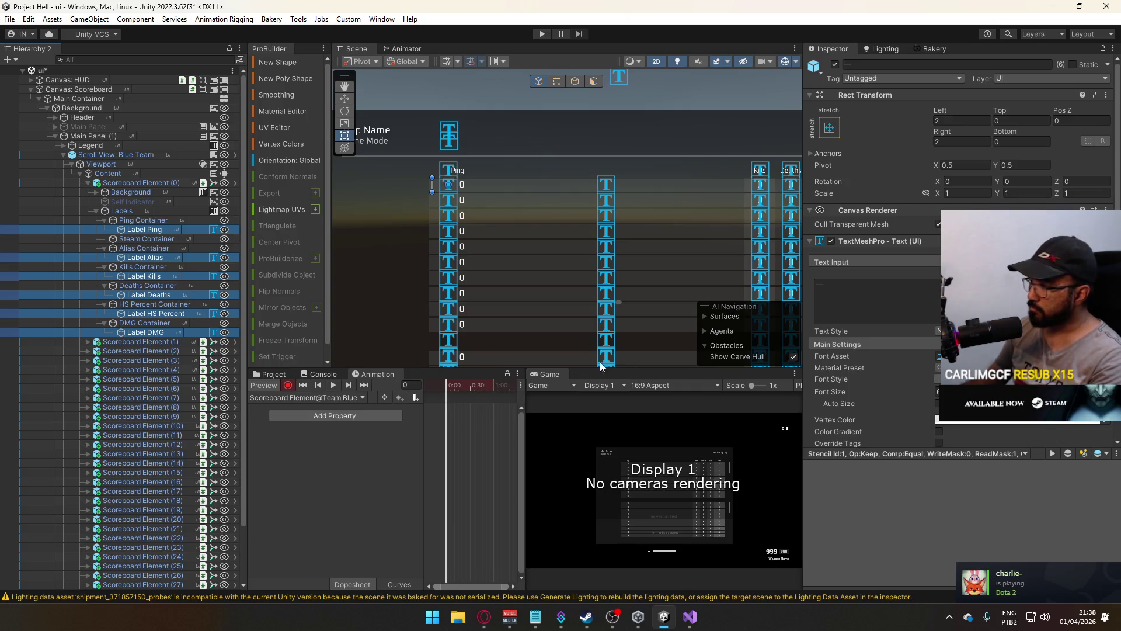
# Step: Key the six labels' font colour, starting from red and adjusting it to blue 2670FF
pyautogui.click(946, 419)
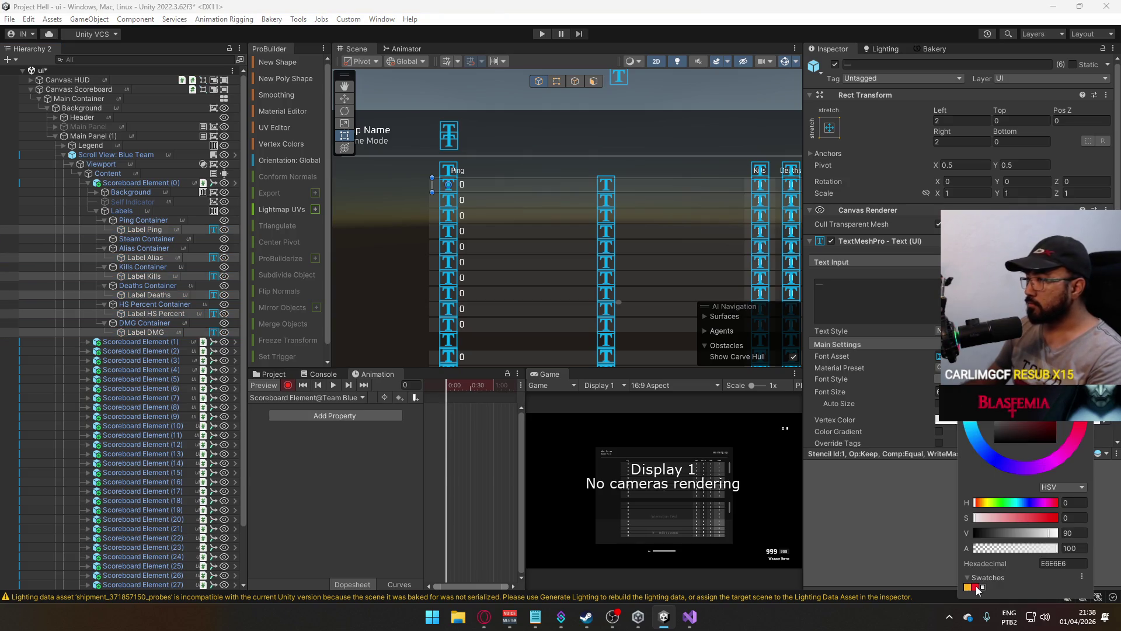
pyautogui.click(975, 587)
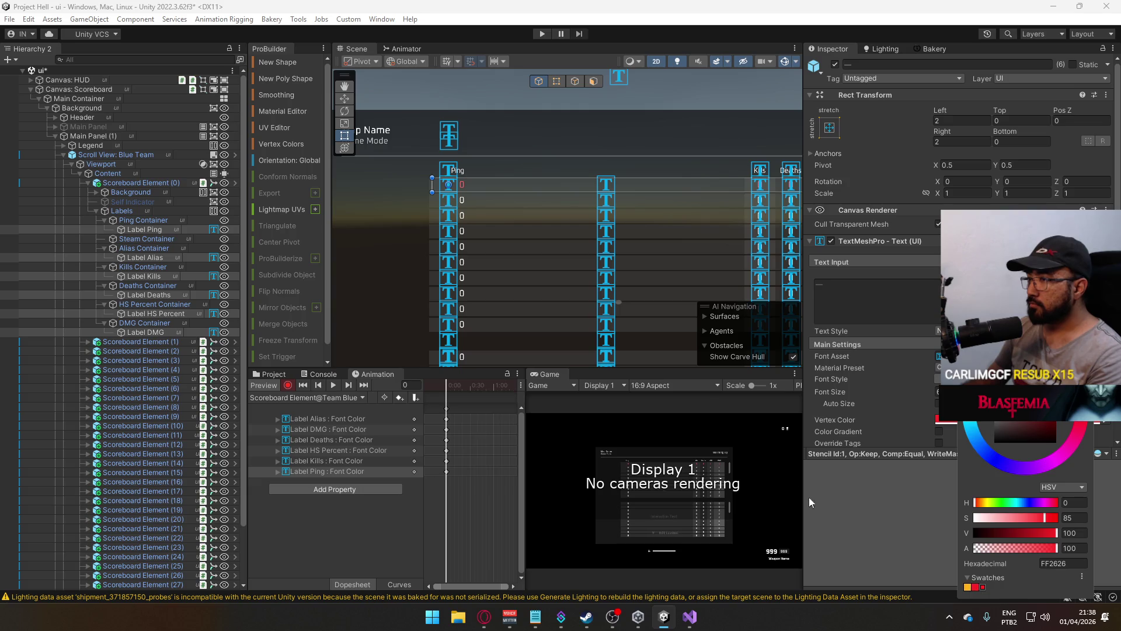
pyautogui.click(987, 454)
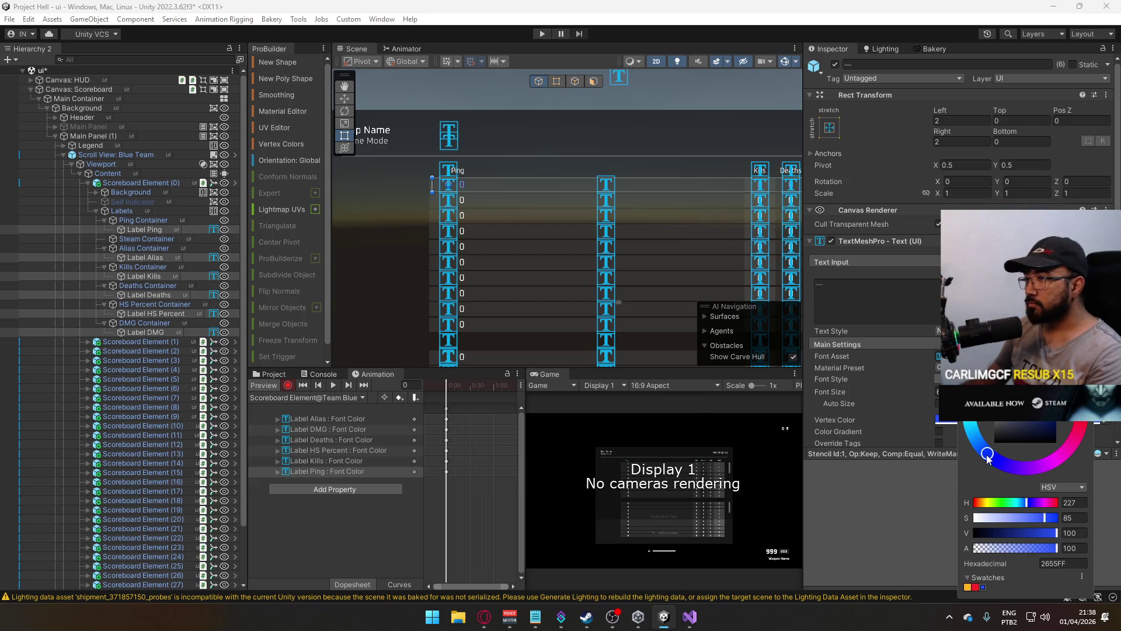
pyautogui.moveTo(987, 456); pyautogui.dragTo(990, 457)
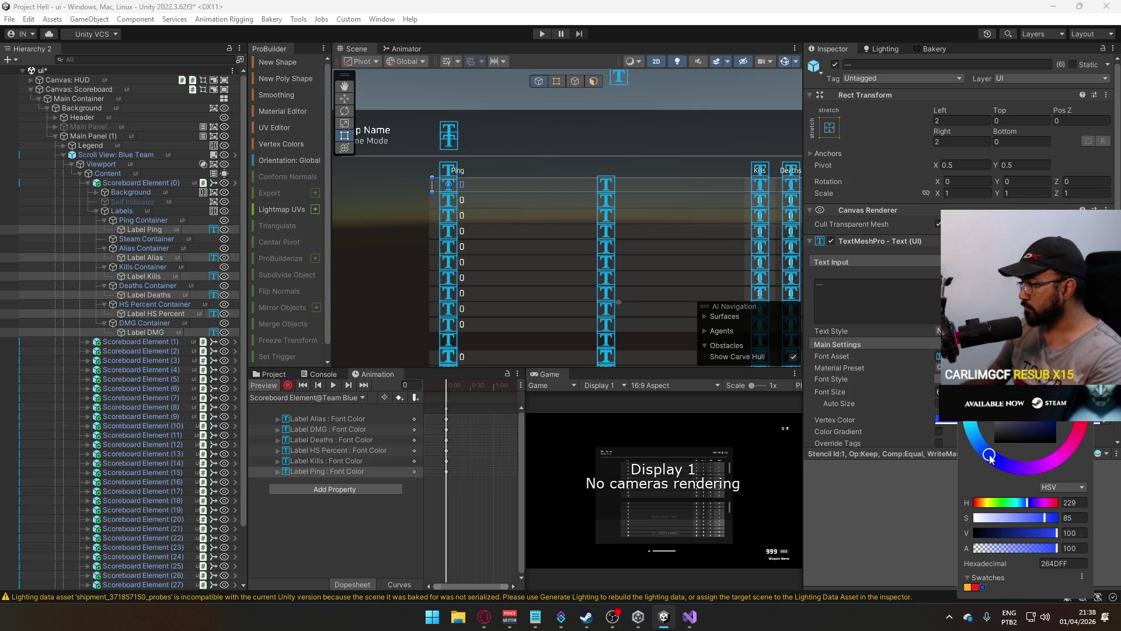
pyautogui.scroll(2, 592, 252)
pyautogui.moveTo(594, 307); pyautogui.dragTo(641, 336)
pyautogui.click(1042, 420)
pyautogui.moveTo(1011, 459); pyautogui.dragTo(1002, 457)
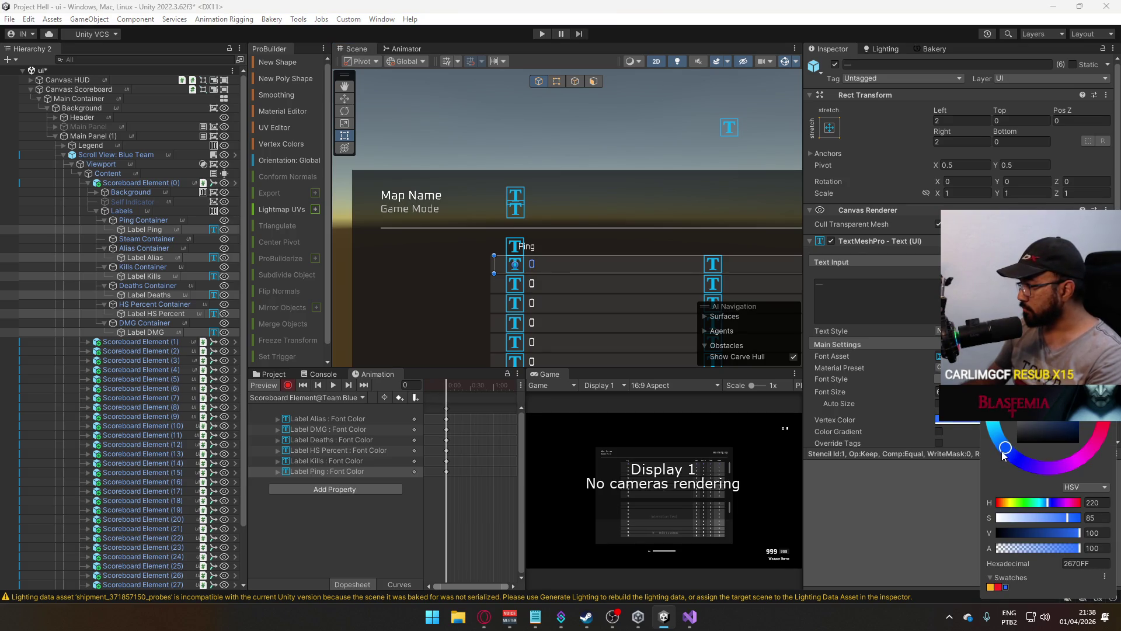
pyautogui.moveTo(551, 263); pyautogui.dragTo(433, 269)
pyautogui.scroll(5, 526, 272)
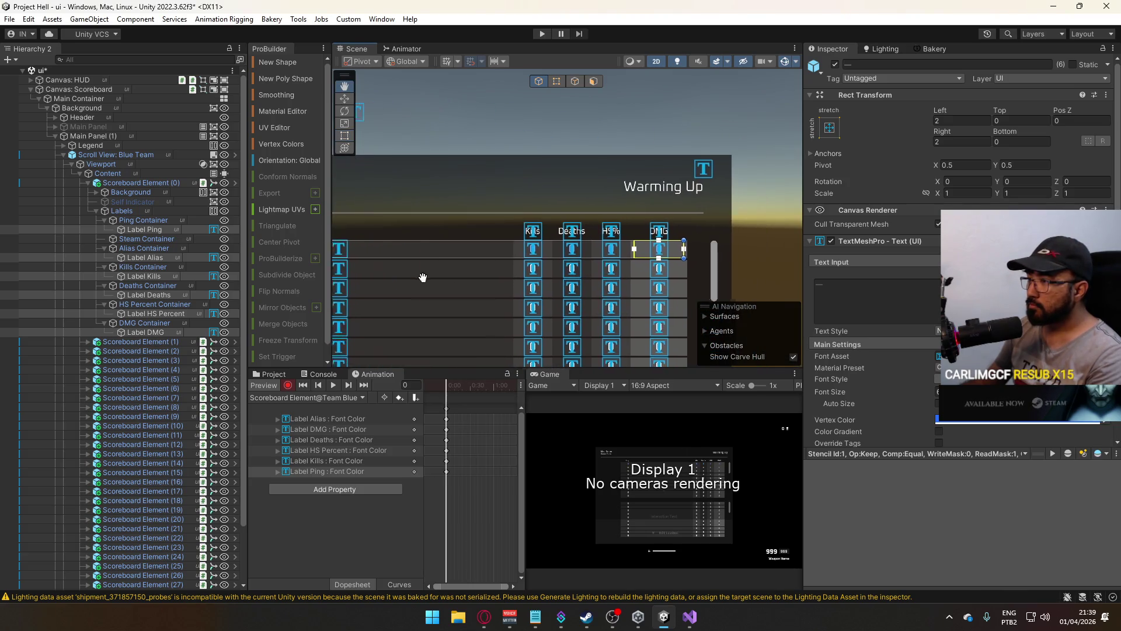
pyautogui.scroll(-2, 528, 270)
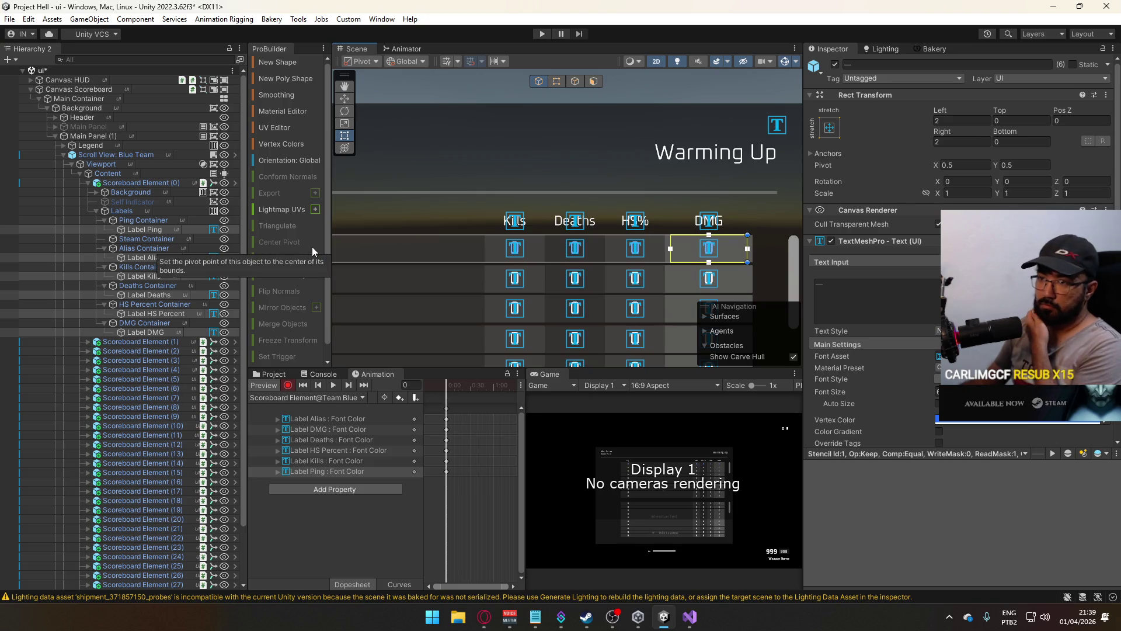
pyautogui.click(309, 399)
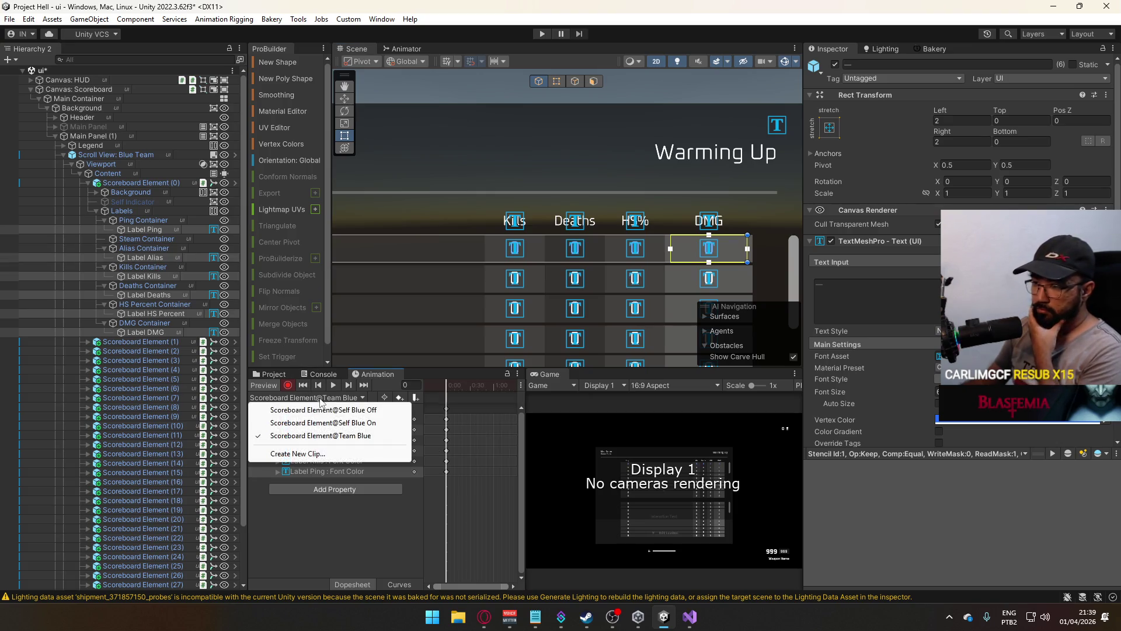
# Step: Open the Self Blue On clip, select Self Indicator and preview its blue bar
pyautogui.click(377, 425)
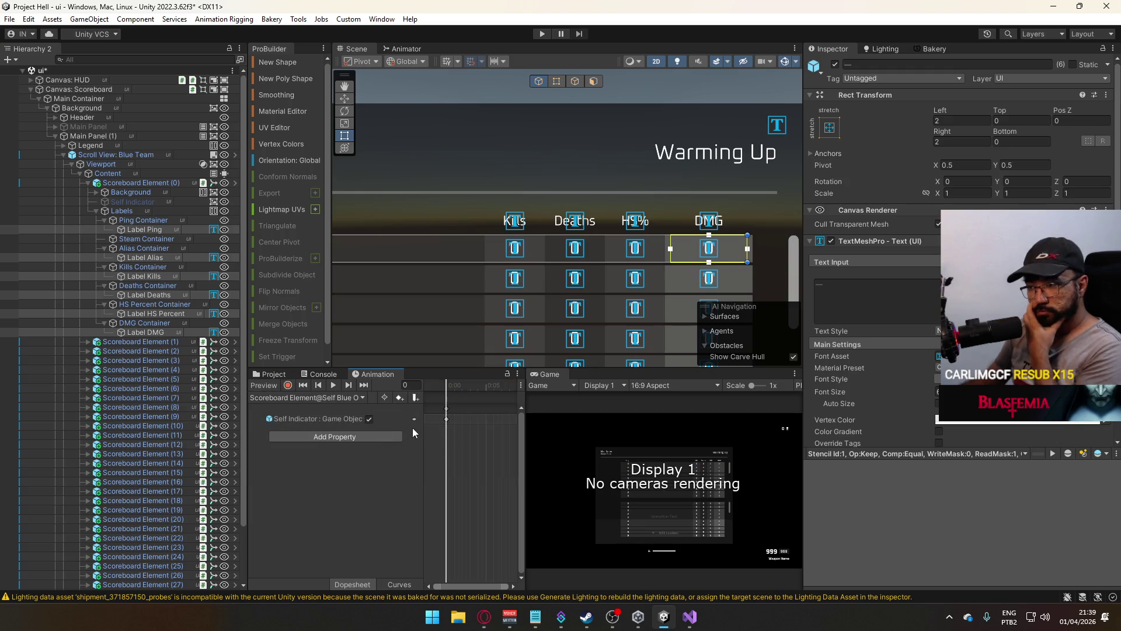
pyautogui.click(317, 419)
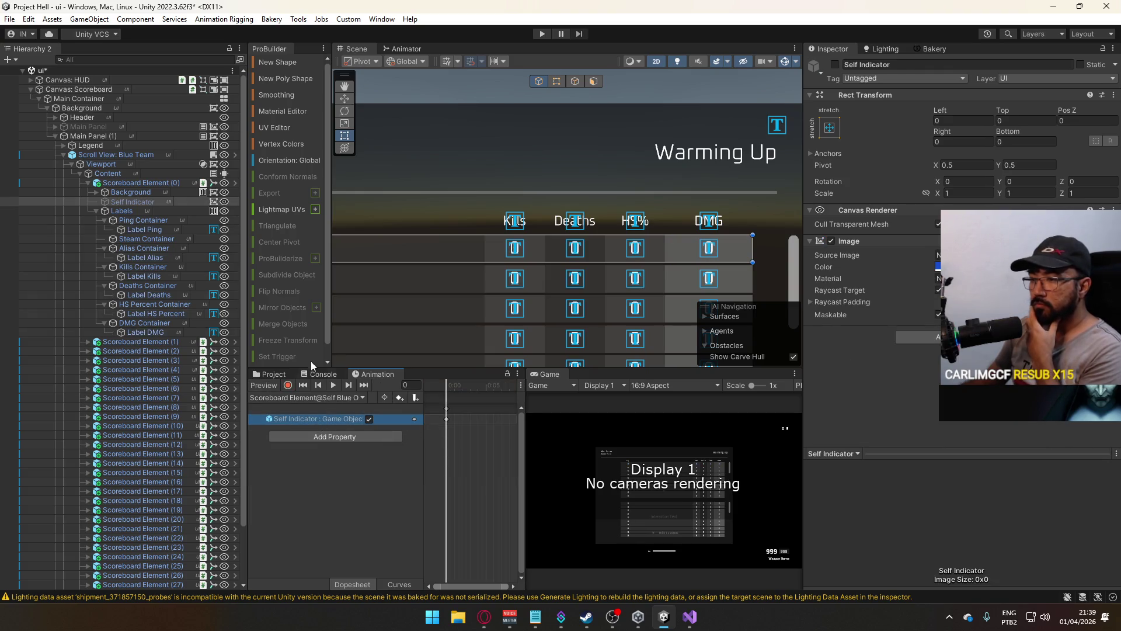
pyautogui.moveTo(356, 304); pyautogui.dragTo(850, 306)
pyautogui.press('Right')
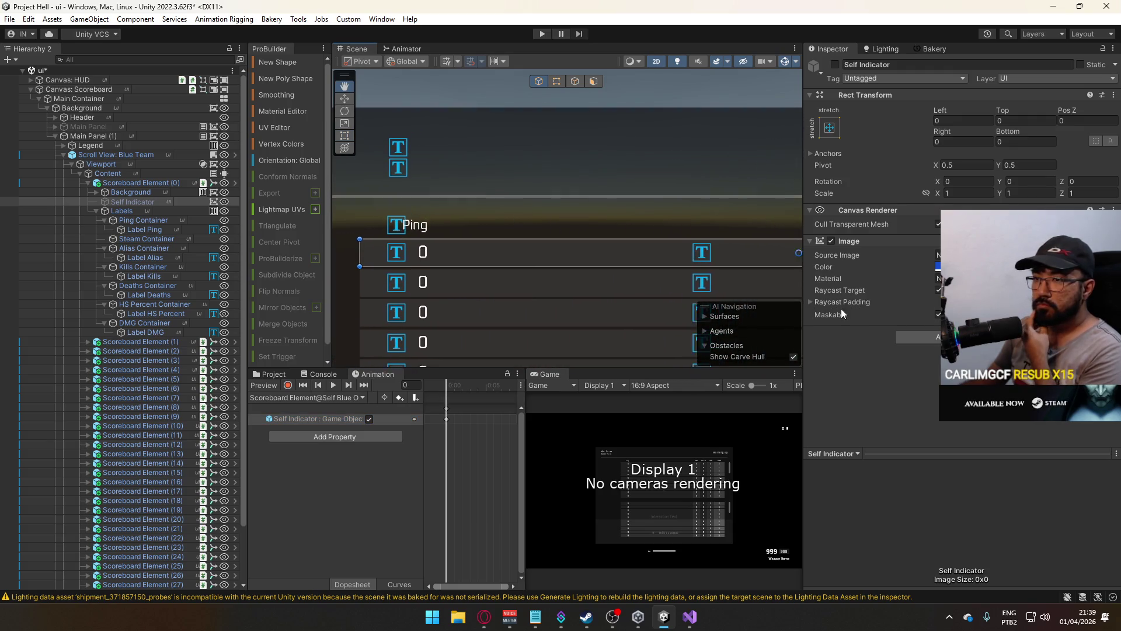
pyautogui.click(992, 266)
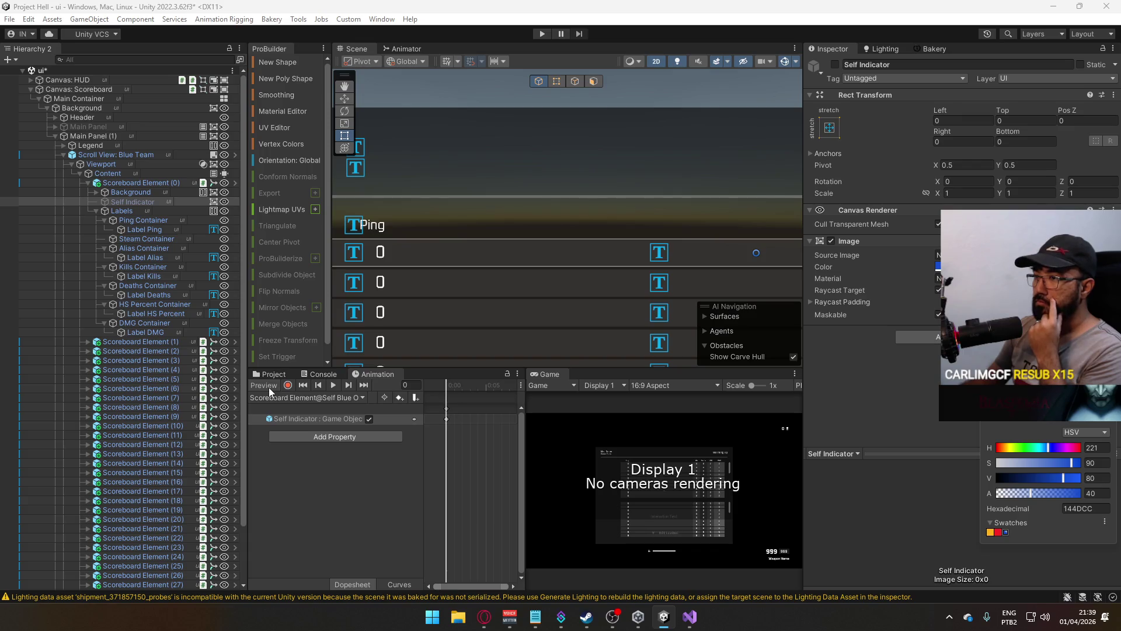
pyautogui.click(268, 387)
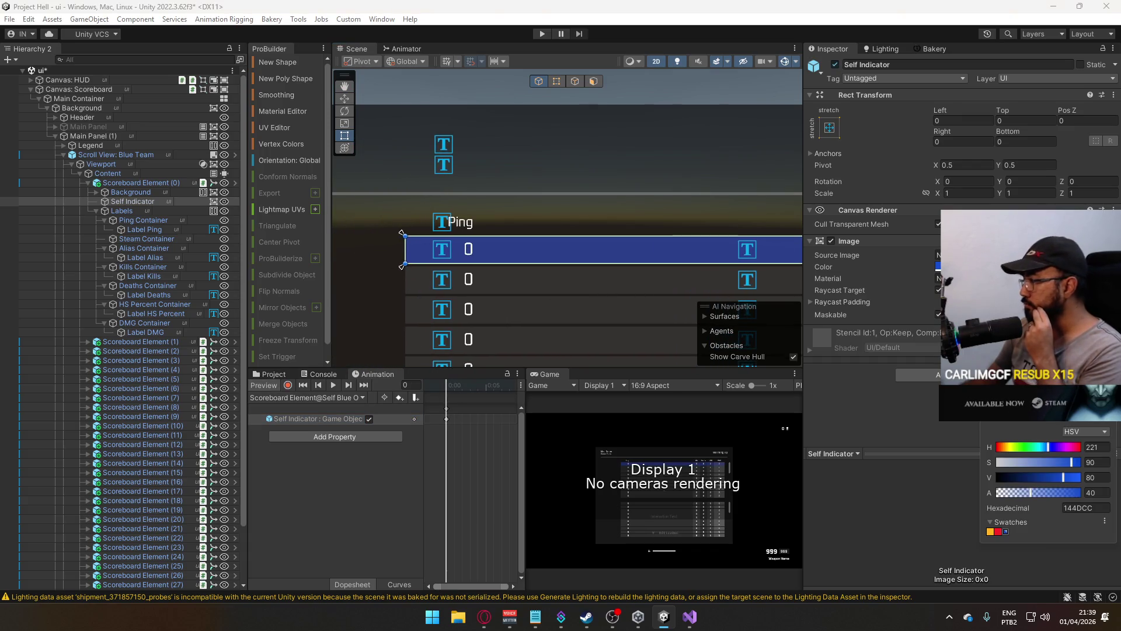
# Step: Try orange and yellow on the Self Indicator image, then undo the colour change
pyautogui.click(1006, 446)
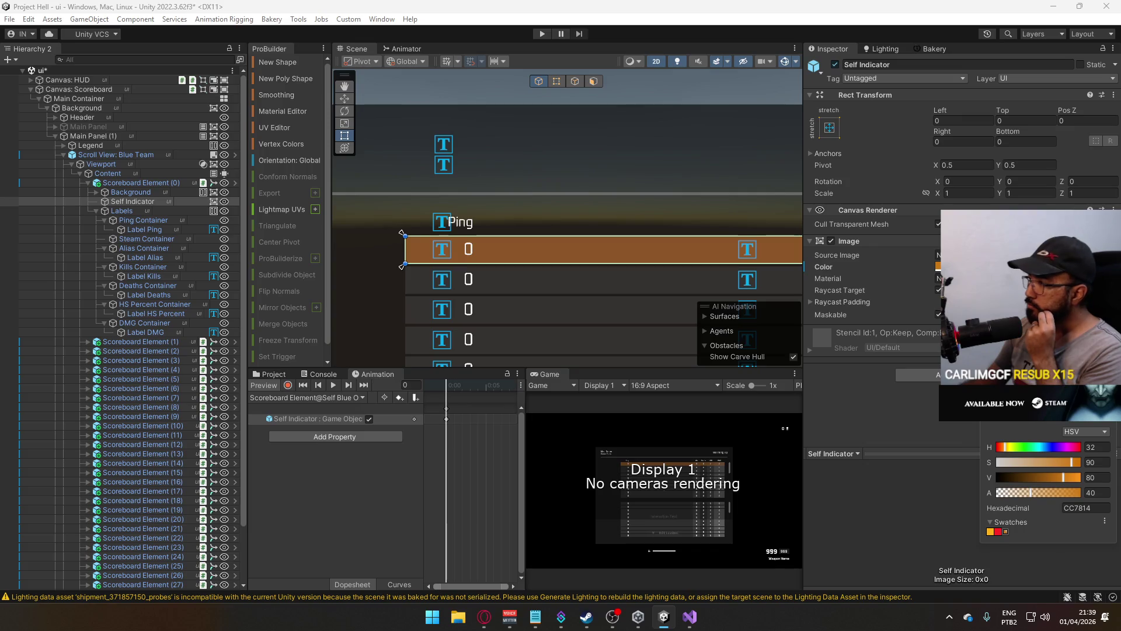
pyautogui.moveTo(1006, 447); pyautogui.dragTo(1005, 447)
pyautogui.moveTo(701, 290)
pyautogui.mouseDown()
pyautogui.moveTo(421, 280)
pyautogui.moveTo(767, 270)
pyautogui.mouseUp()
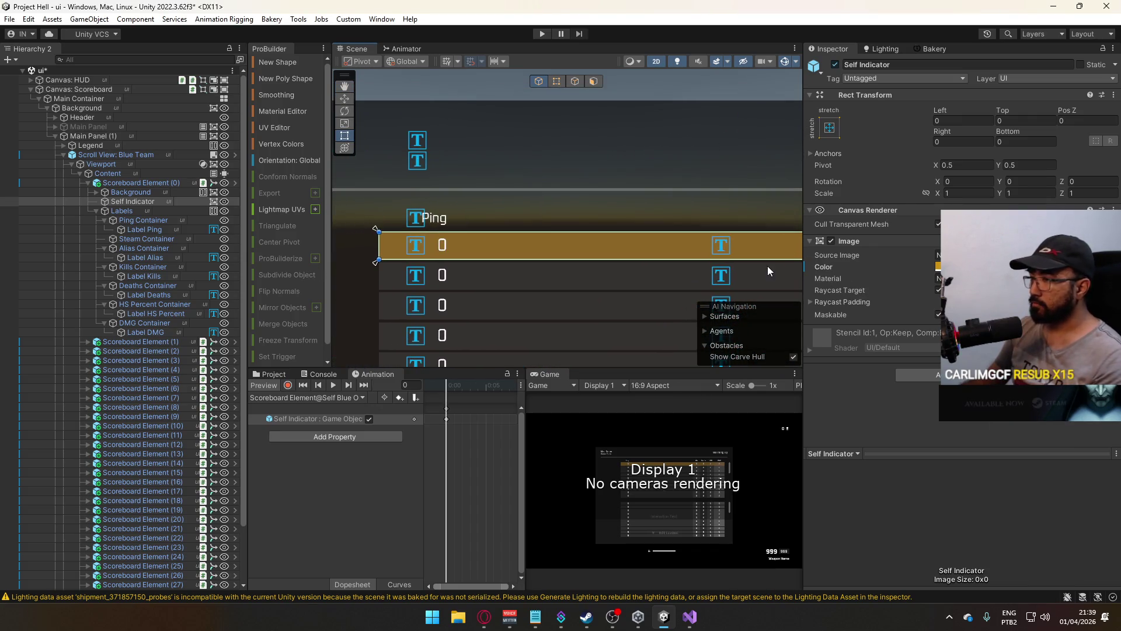
pyautogui.hotkey('ctrl', 'z')
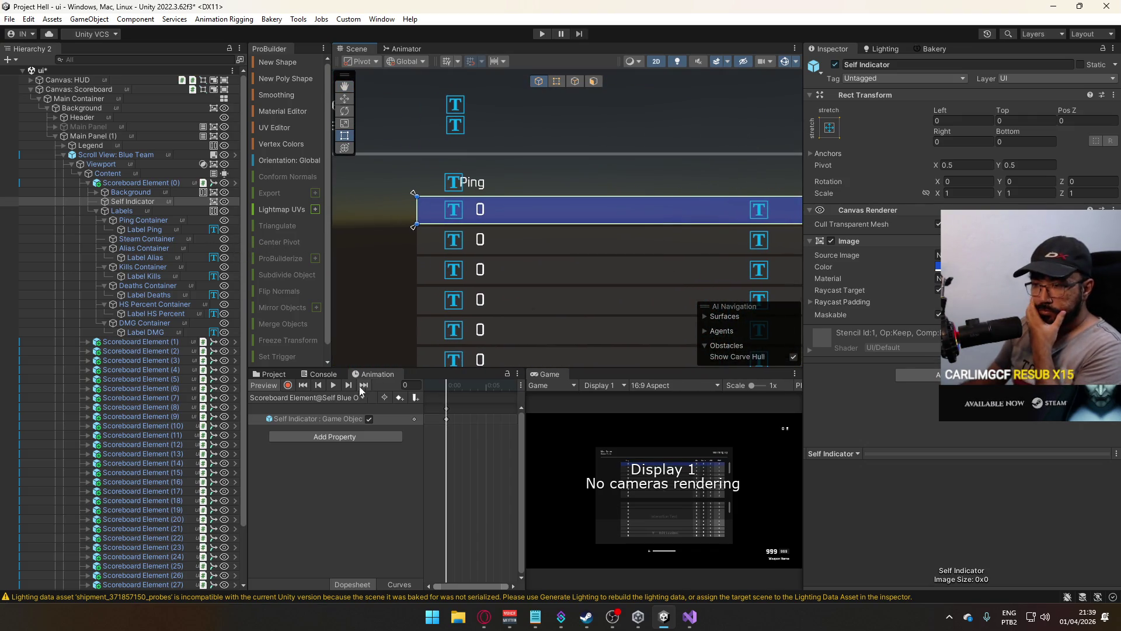
pyautogui.click(336, 420)
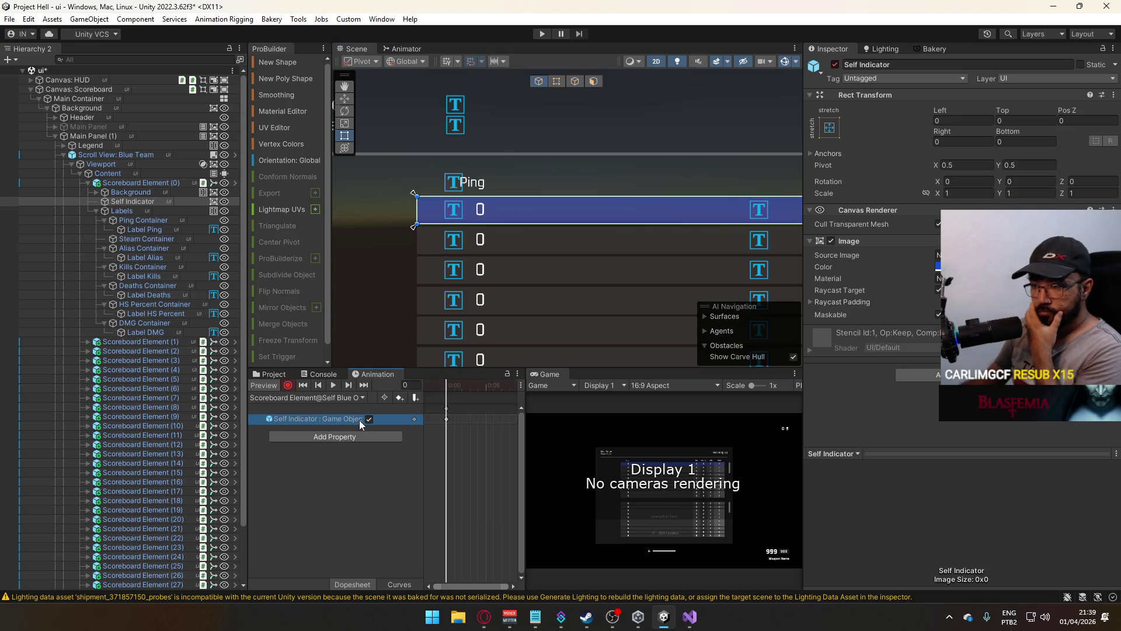
pyautogui.click(152, 330)
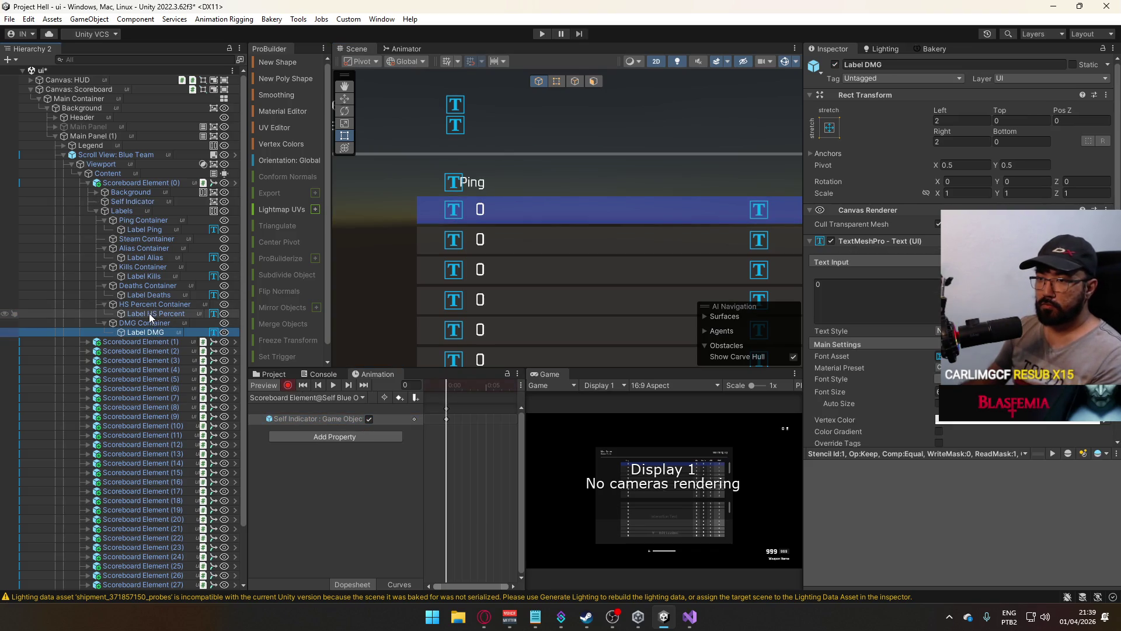
# Step: Select the six score labels and try red on their font colour before restoring light grey
pyautogui.keyDown('ctrl'); pyautogui.click(149, 313); pyautogui.keyUp('ctrl')
pyautogui.keyDown('ctrl'); pyautogui.click(153, 295); pyautogui.keyUp('ctrl')
pyautogui.keyDown('ctrl'); pyautogui.click(150, 276); pyautogui.keyUp('ctrl')
pyautogui.keyDown('ctrl'); pyautogui.click(149, 257); pyautogui.keyUp('ctrl')
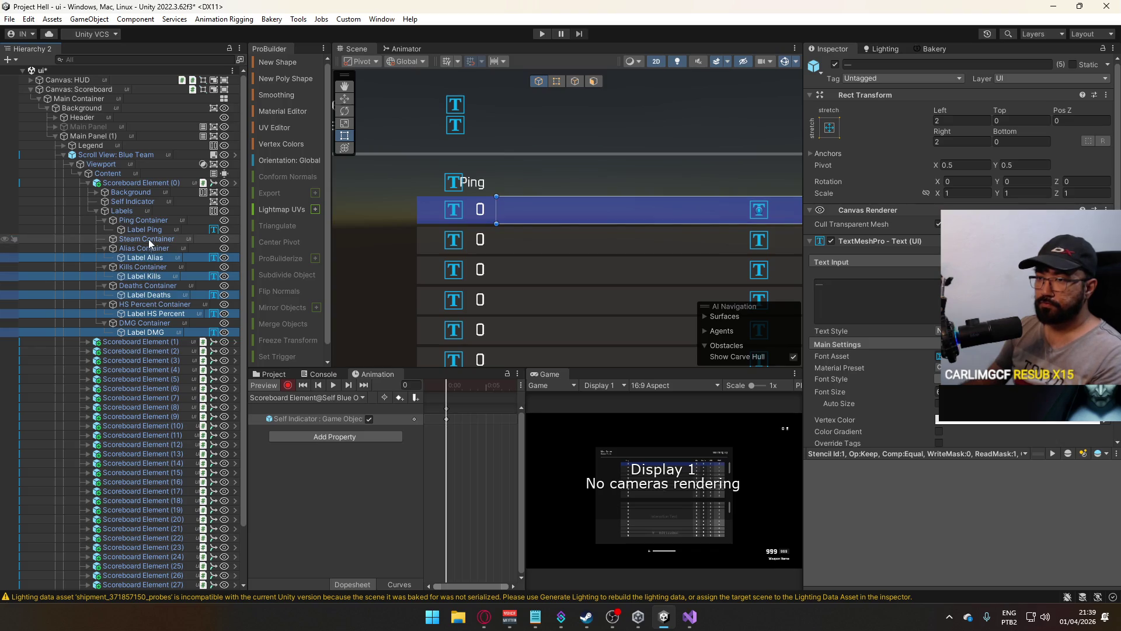
pyautogui.keyDown('ctrl'); pyautogui.click(149, 230); pyautogui.keyUp('ctrl')
pyautogui.rightClick(963, 420)
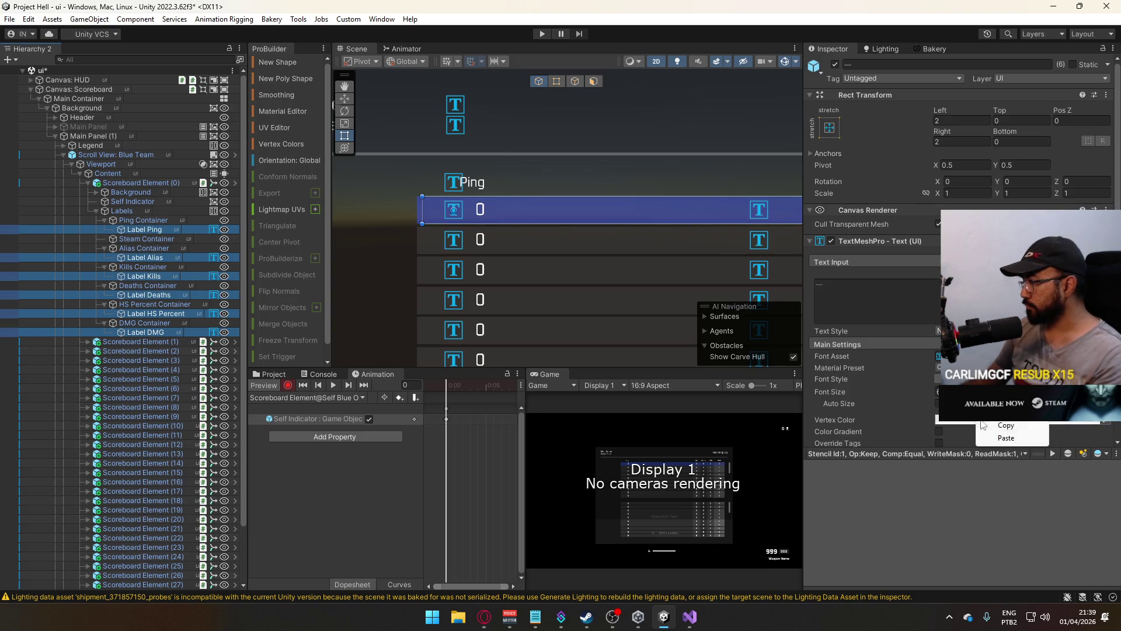
pyautogui.click(963, 424)
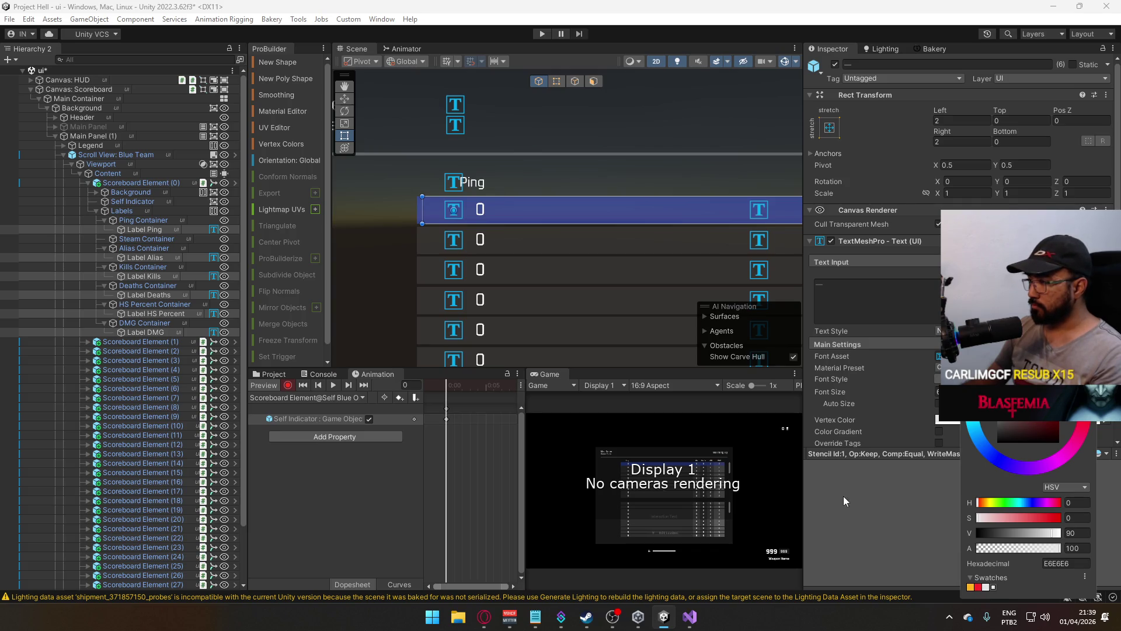
pyautogui.click(985, 587)
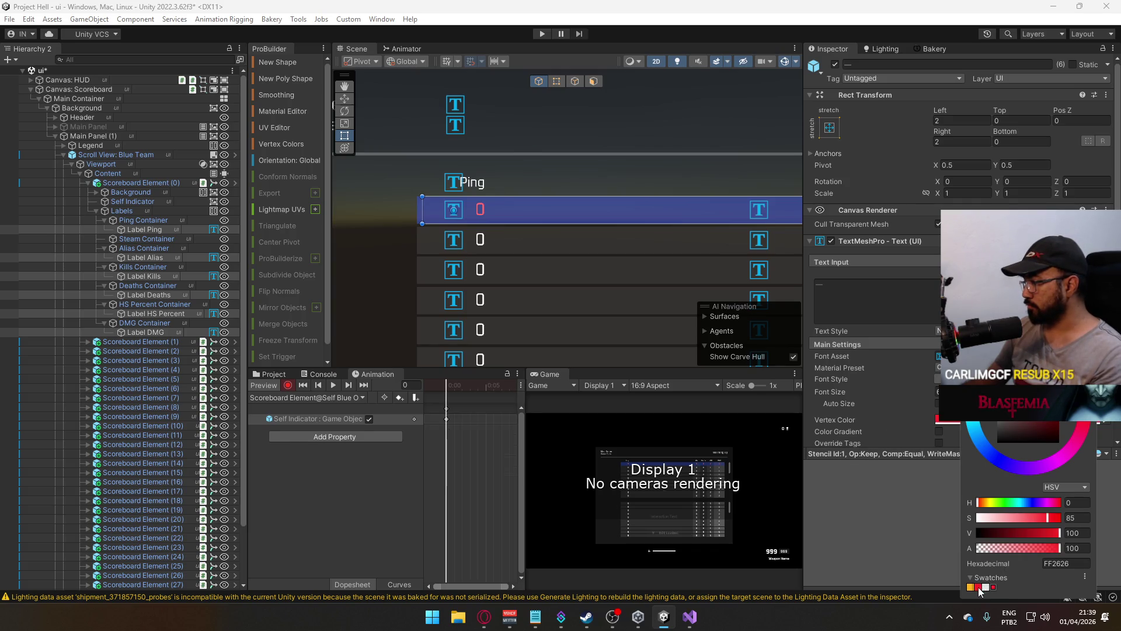
pyautogui.click(986, 587)
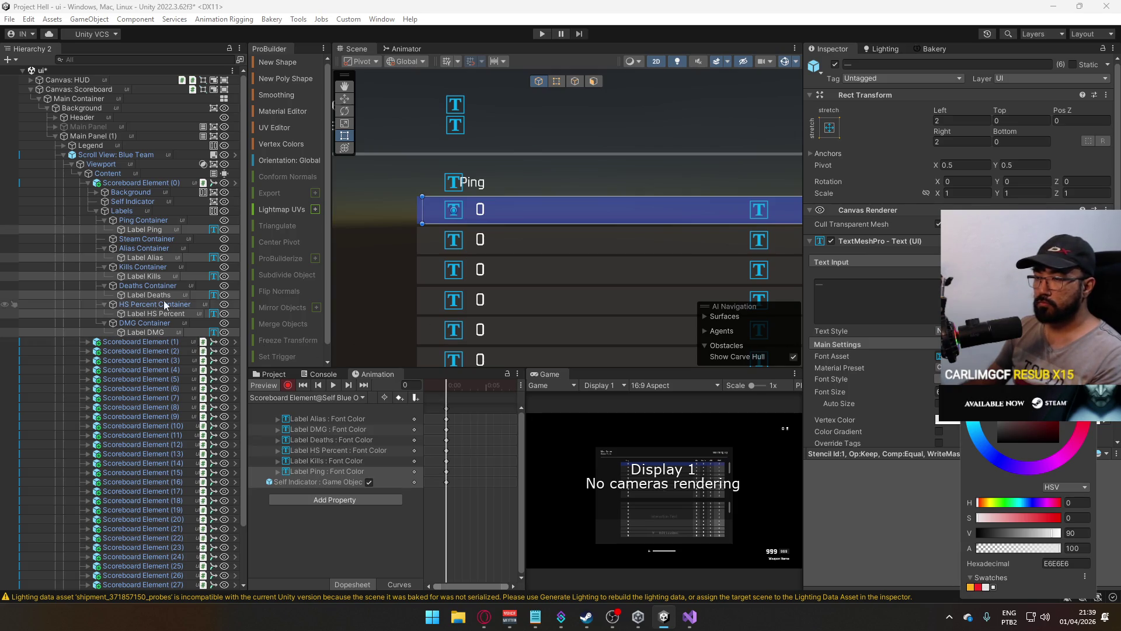
pyautogui.click(152, 230)
# Step: Inspect each label's Font Color track, toggle Preview, and switch to the Scoreboard Element@Team Blue clip
pyautogui.click(152, 229)
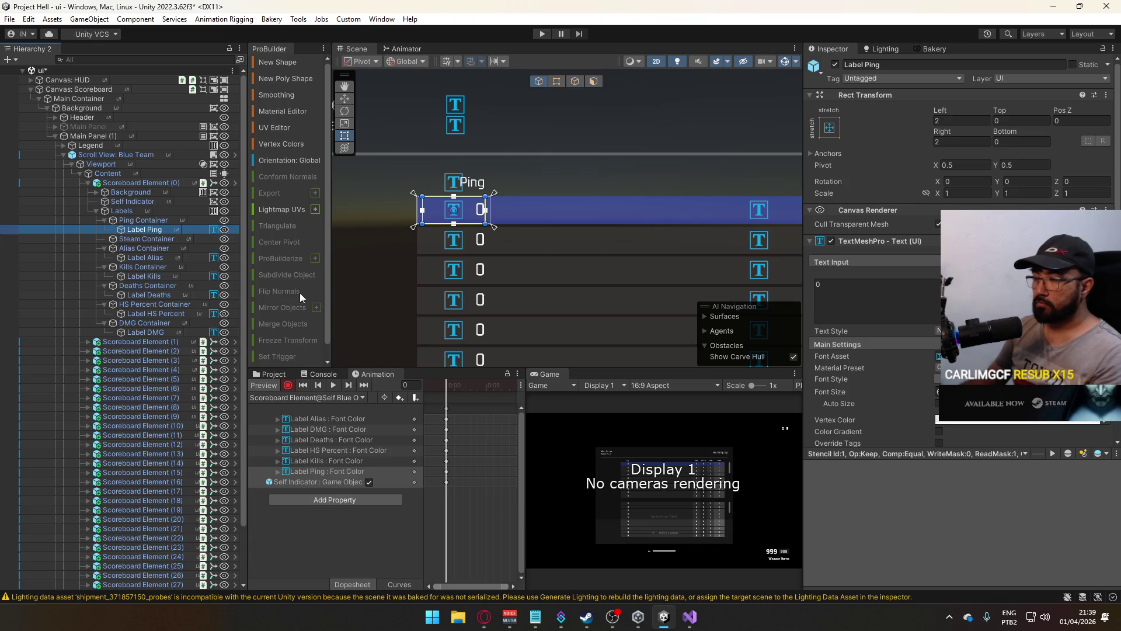
pyautogui.click(336, 471)
pyautogui.click(337, 460)
pyautogui.click(335, 450)
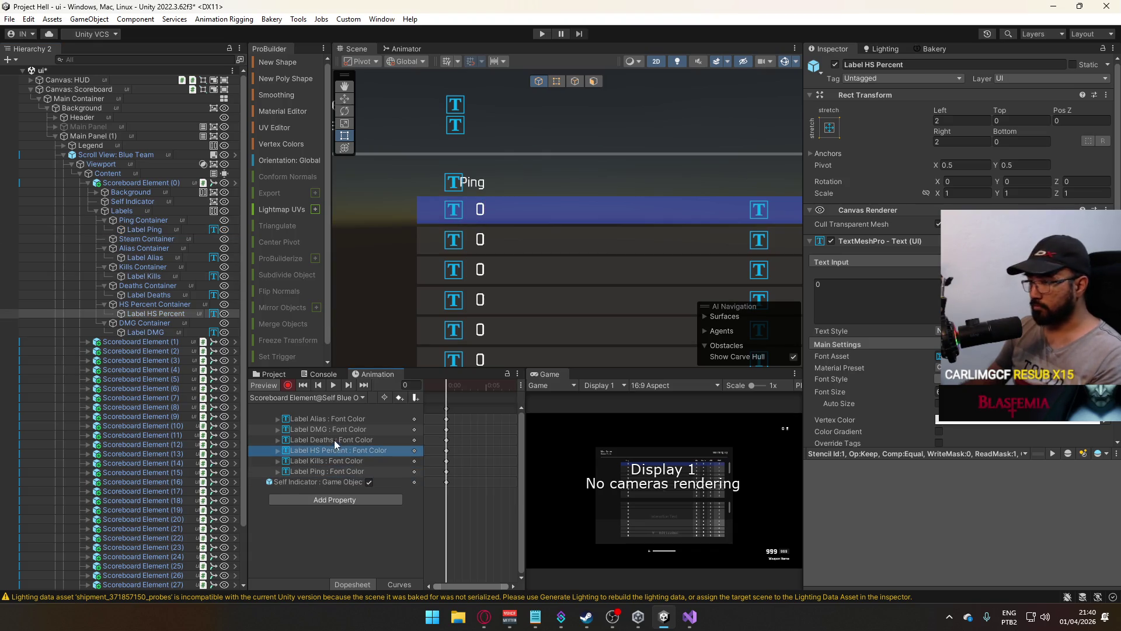
pyautogui.click(334, 439)
pyautogui.click(332, 429)
pyautogui.click(326, 419)
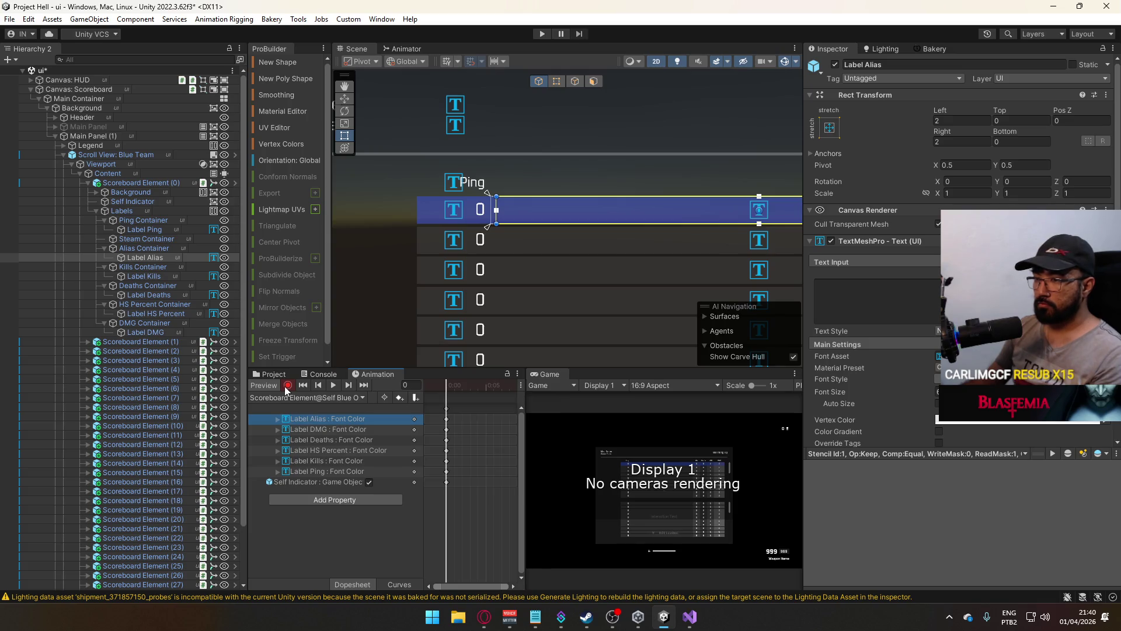
pyautogui.click(268, 386)
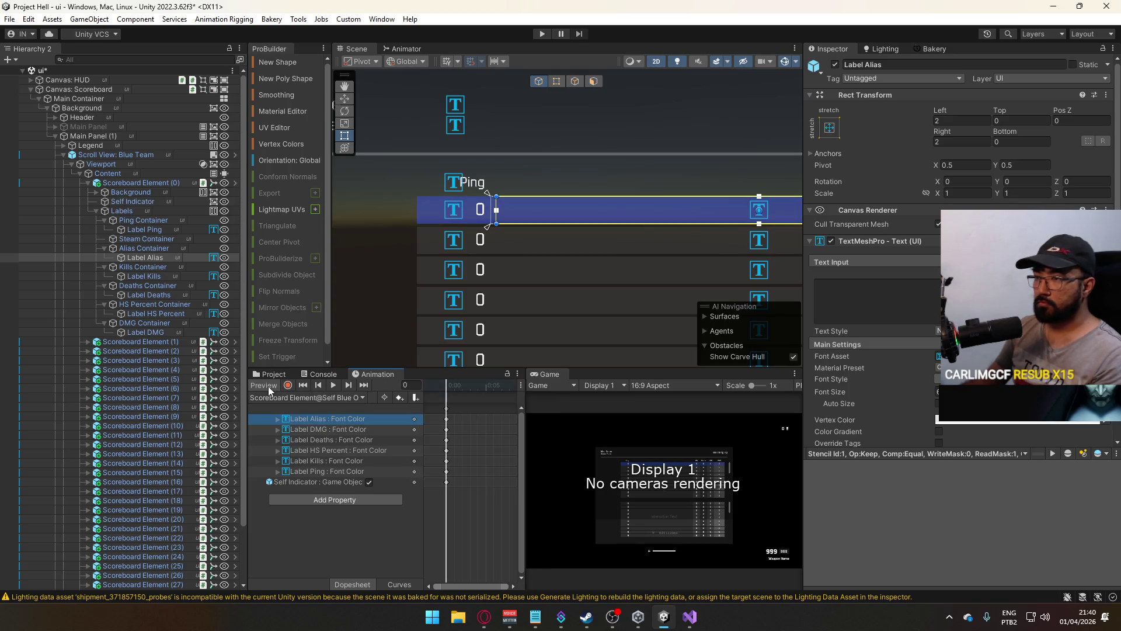
pyautogui.click(268, 387)
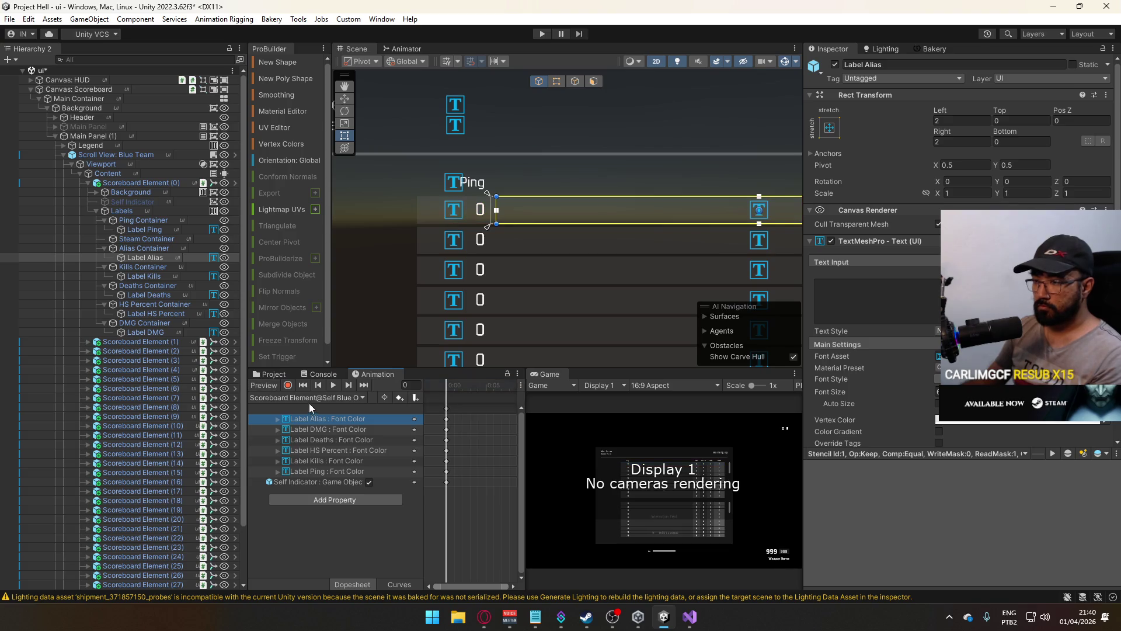
pyautogui.click(309, 402)
pyautogui.click(352, 435)
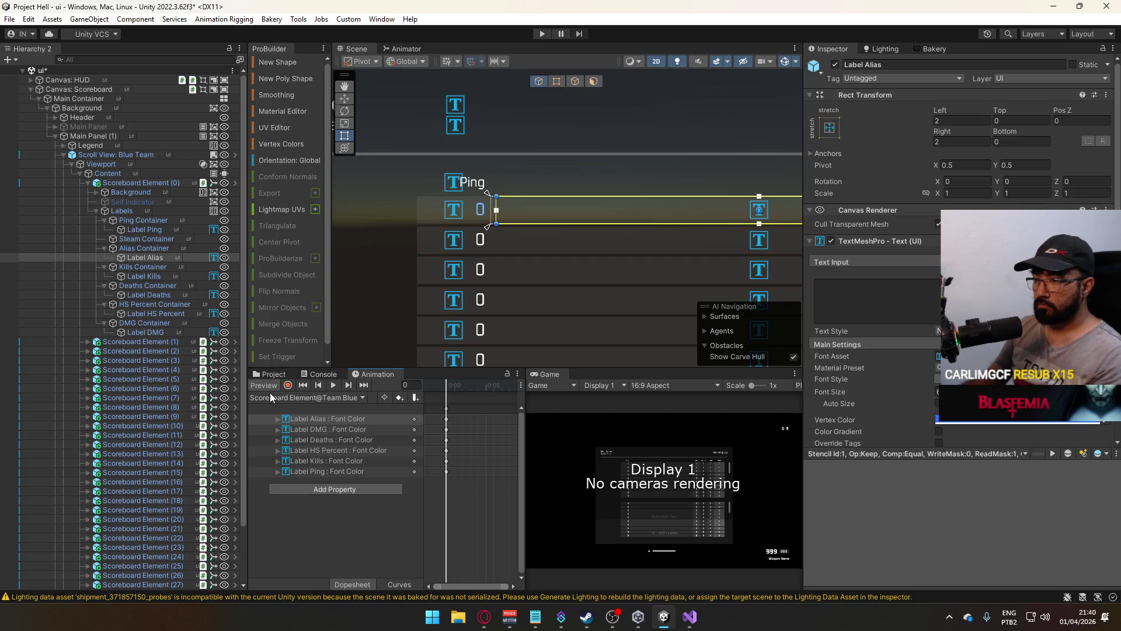
pyautogui.click(281, 400)
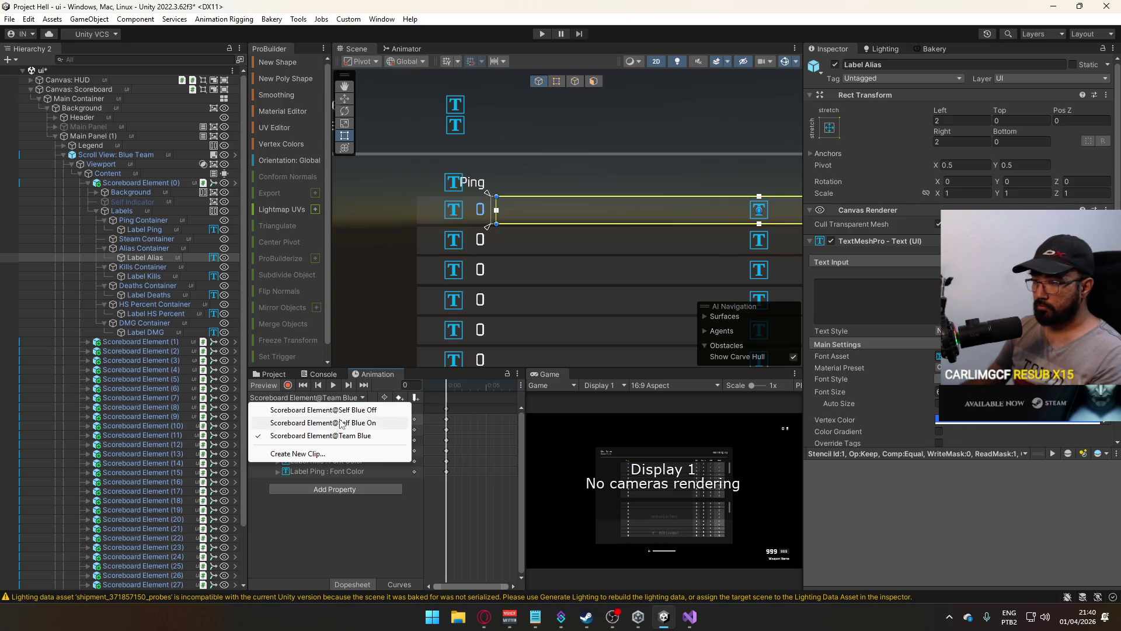
# Step: Move the light-grey swatch to first position, then switch to the Self Blue Off clip
pyautogui.click(991, 420)
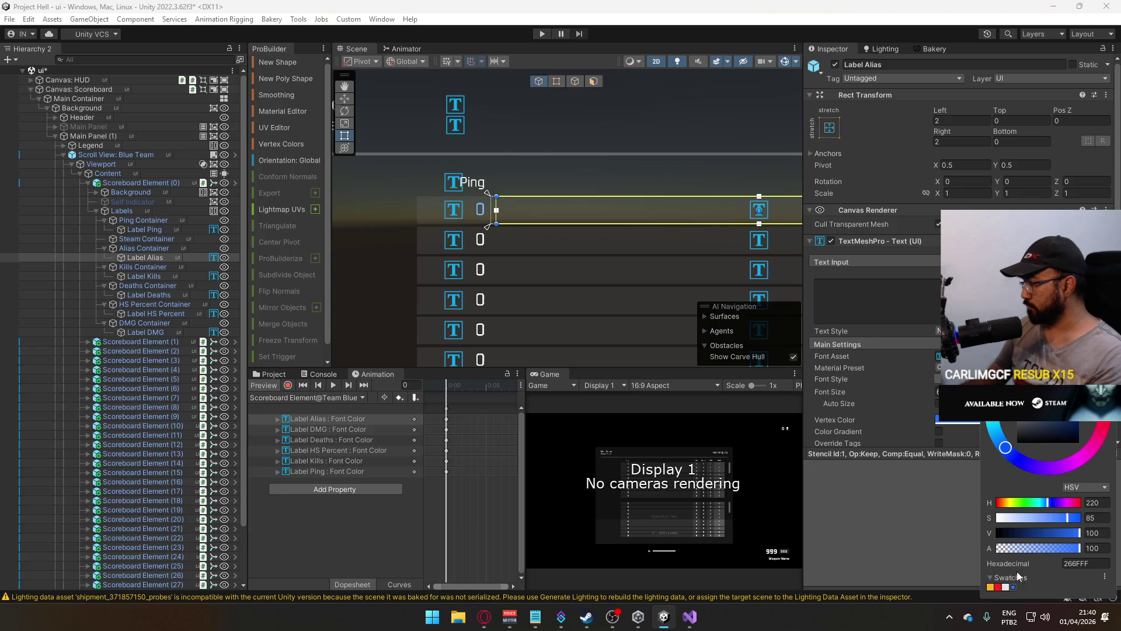
pyautogui.rightClick(1004, 586)
pyautogui.click(1042, 584)
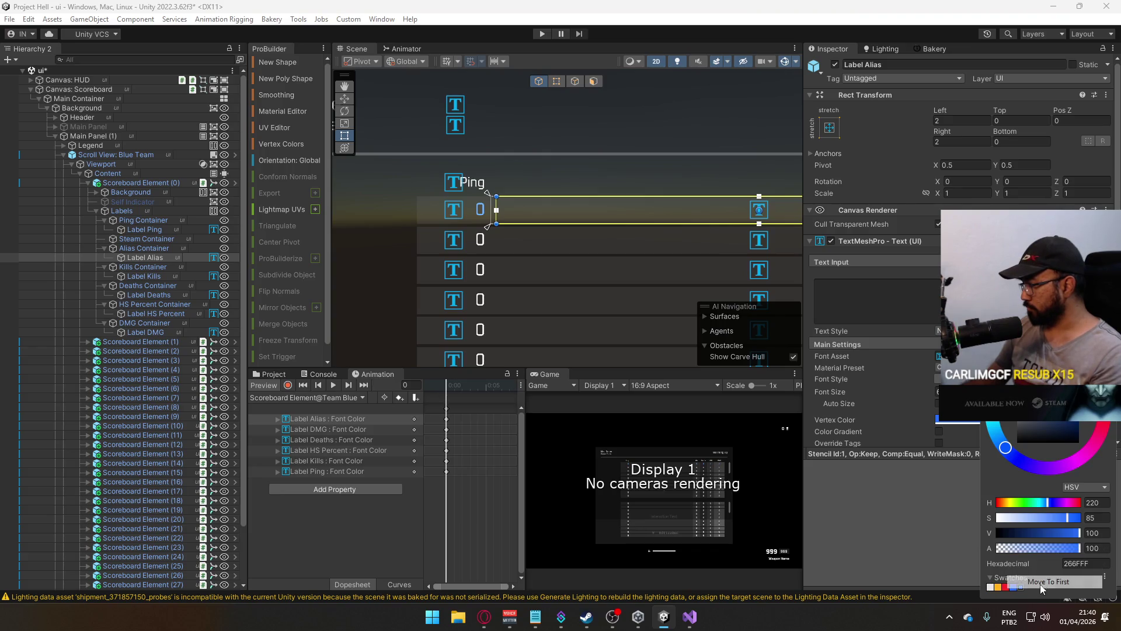
pyautogui.click(421, 261)
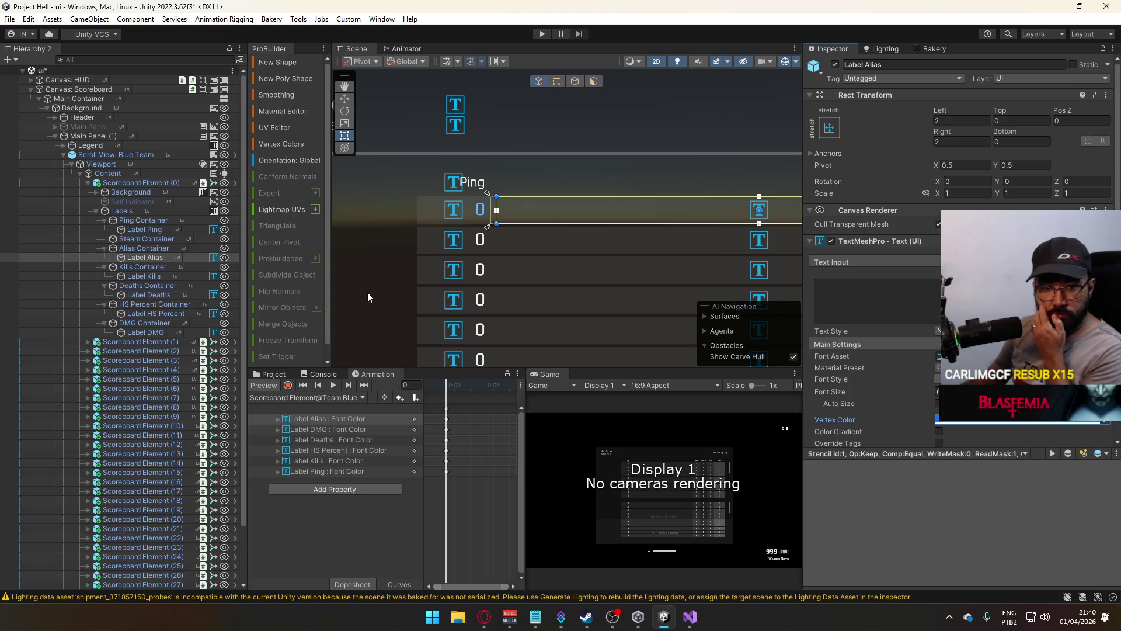
pyautogui.click(310, 397)
pyautogui.click(357, 412)
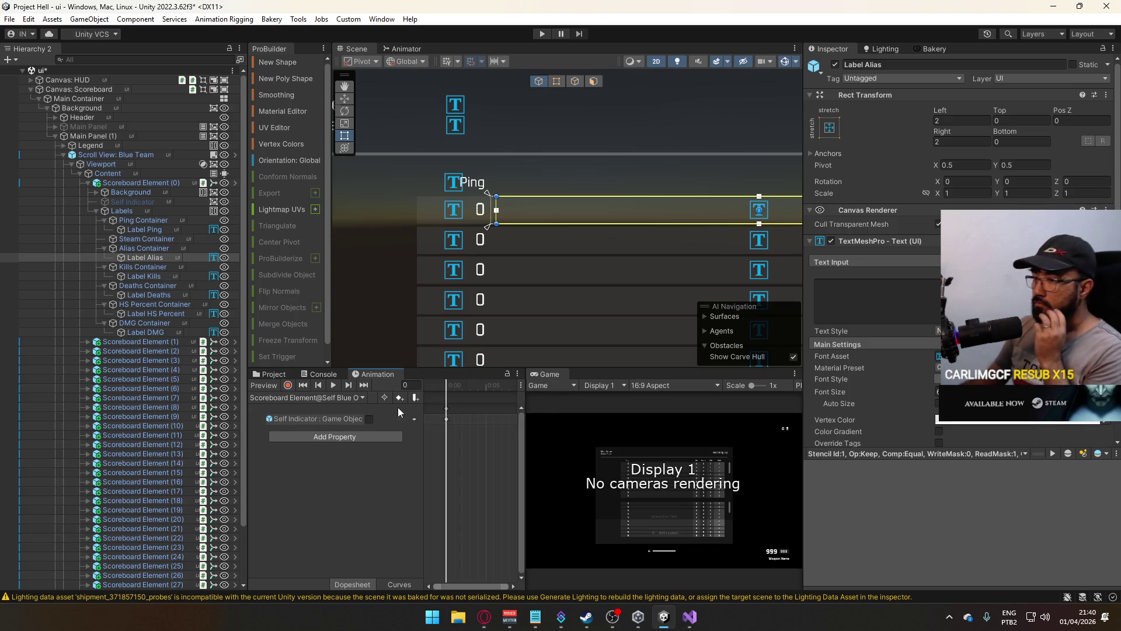
# Step: Start recording and select the DMG, HS Percent, Deaths, Kills, Alias and Ping labels
pyautogui.click(288, 385)
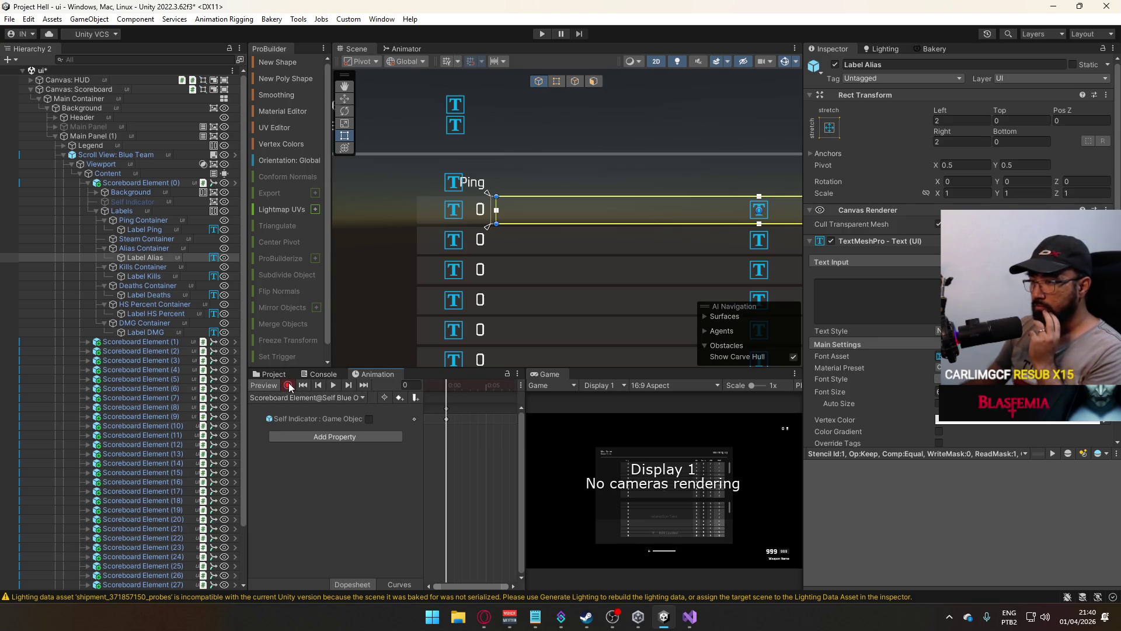
pyautogui.click(152, 330)
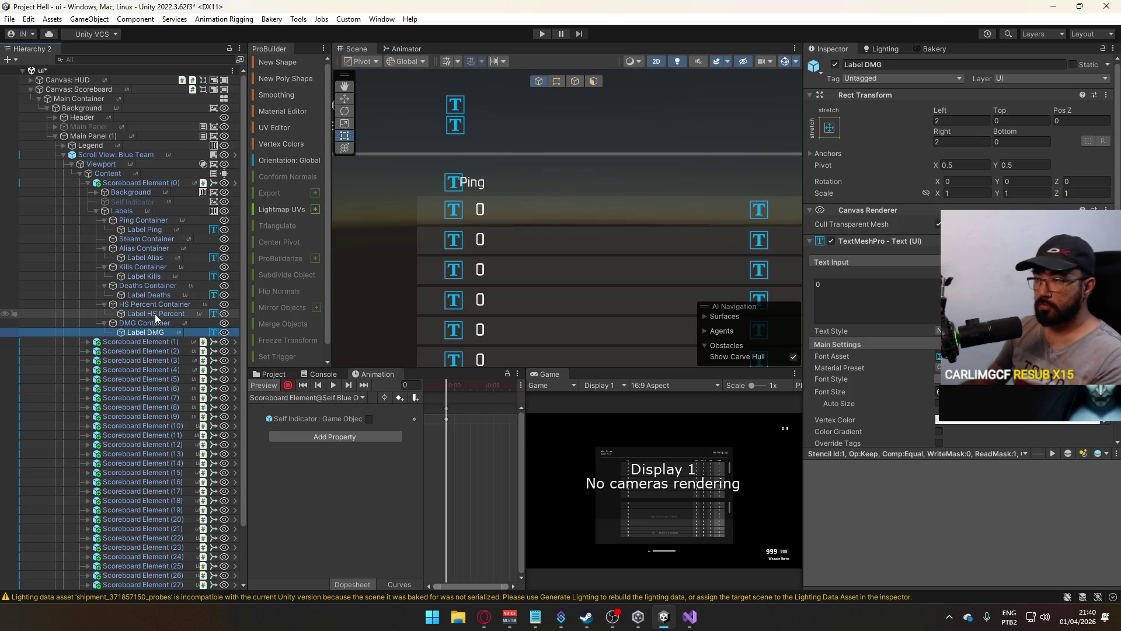
pyautogui.keyDown('ctrl'); pyautogui.click(155, 314); pyautogui.keyUp('ctrl')
pyautogui.keyDown('ctrl'); pyautogui.click(154, 294); pyautogui.keyUp('ctrl')
pyautogui.keyDown('ctrl'); pyautogui.click(153, 277); pyautogui.keyUp('ctrl')
pyautogui.keyDown('ctrl'); pyautogui.click(149, 257); pyautogui.keyUp('ctrl')
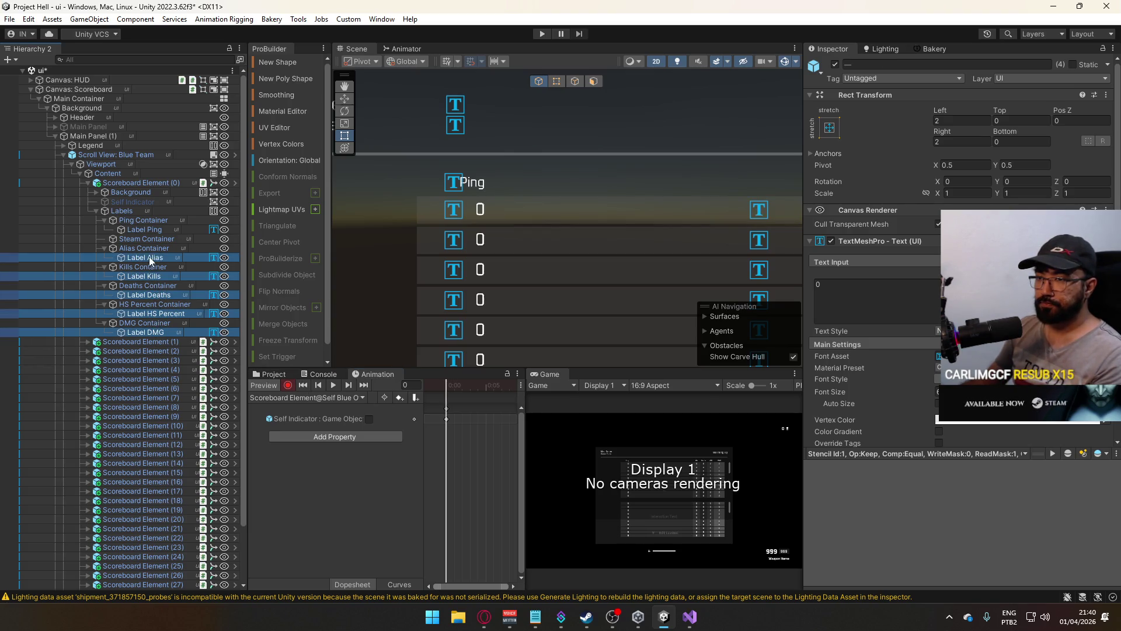
pyautogui.keyDown('ctrl'); pyautogui.click(154, 229); pyautogui.keyUp('ctrl')
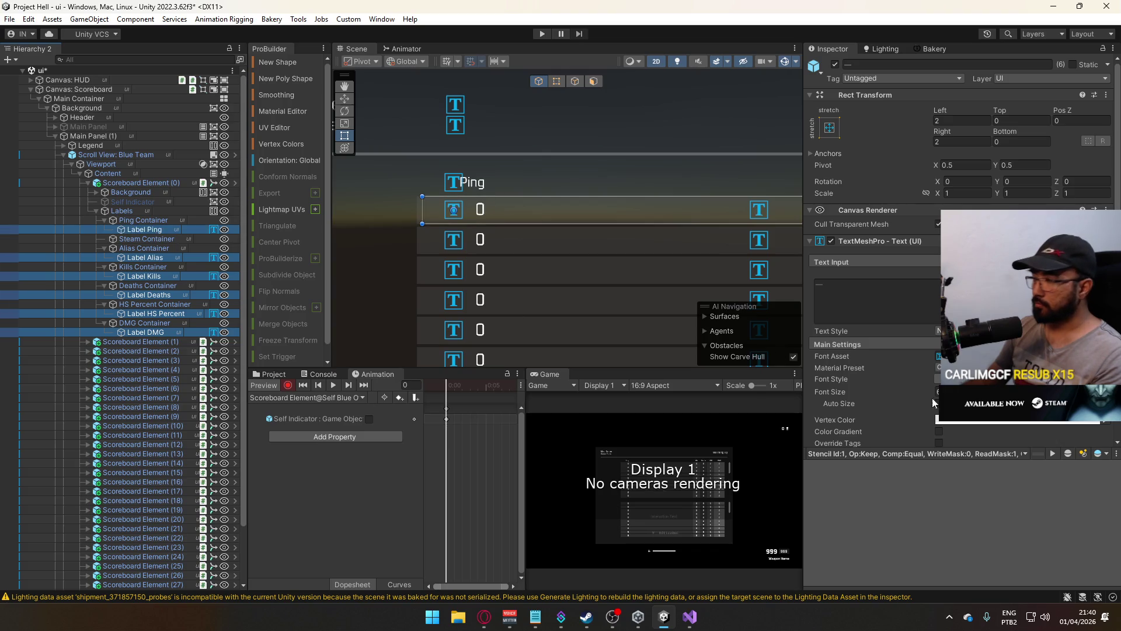
# Step: Set the six labels' vertex colour to the blue 266FFF swatch
pyautogui.click(971, 425)
pyautogui.click(1002, 587)
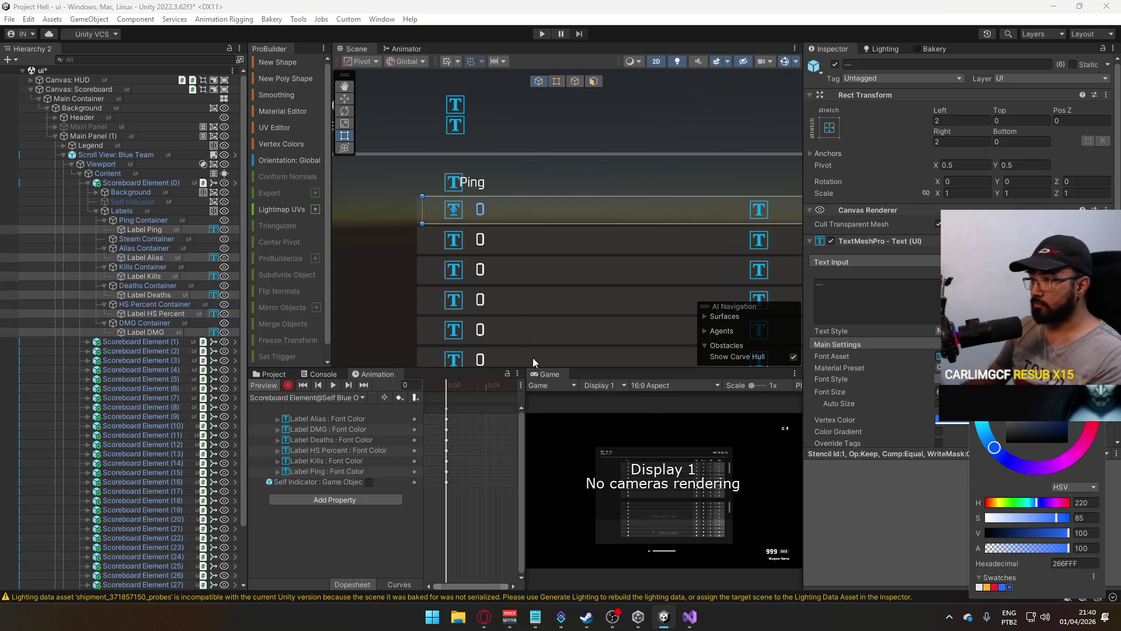
pyautogui.scroll(-5, 491, 331)
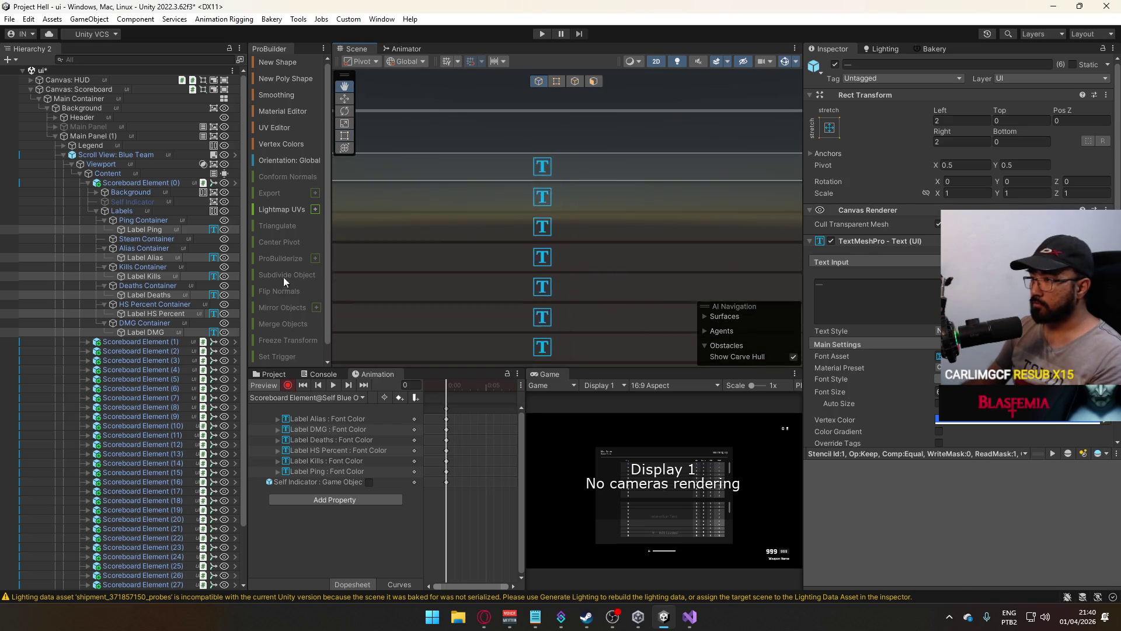
pyautogui.scroll(5, 400, 315)
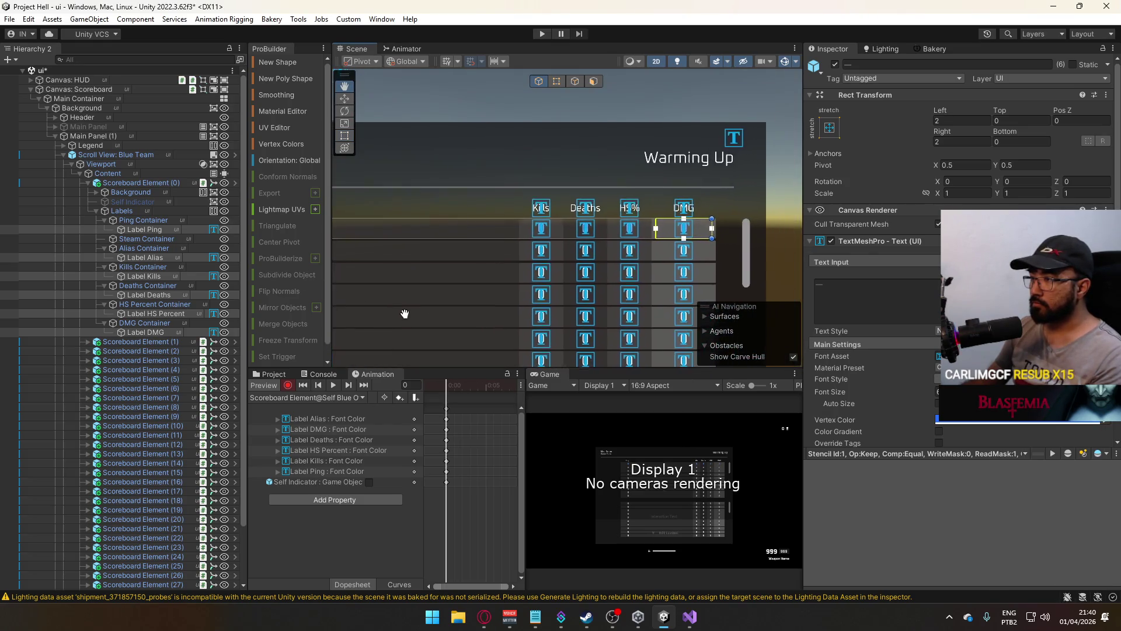
pyautogui.moveTo(783, 298); pyautogui.dragTo(756, 309)
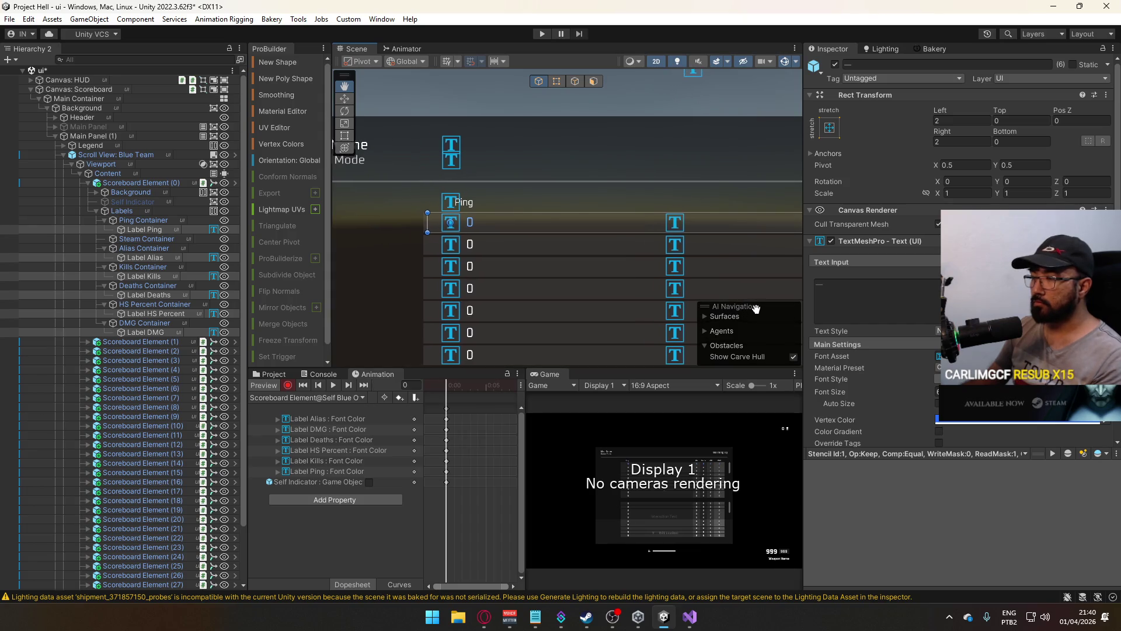
pyautogui.scroll(1, 611, 289)
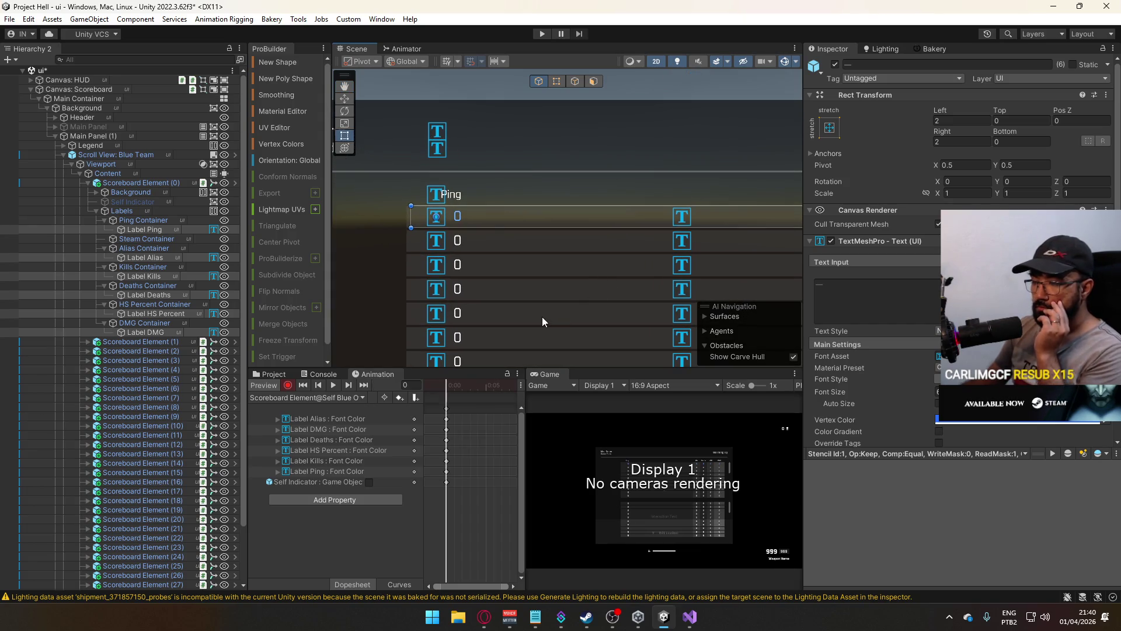
pyautogui.click(337, 398)
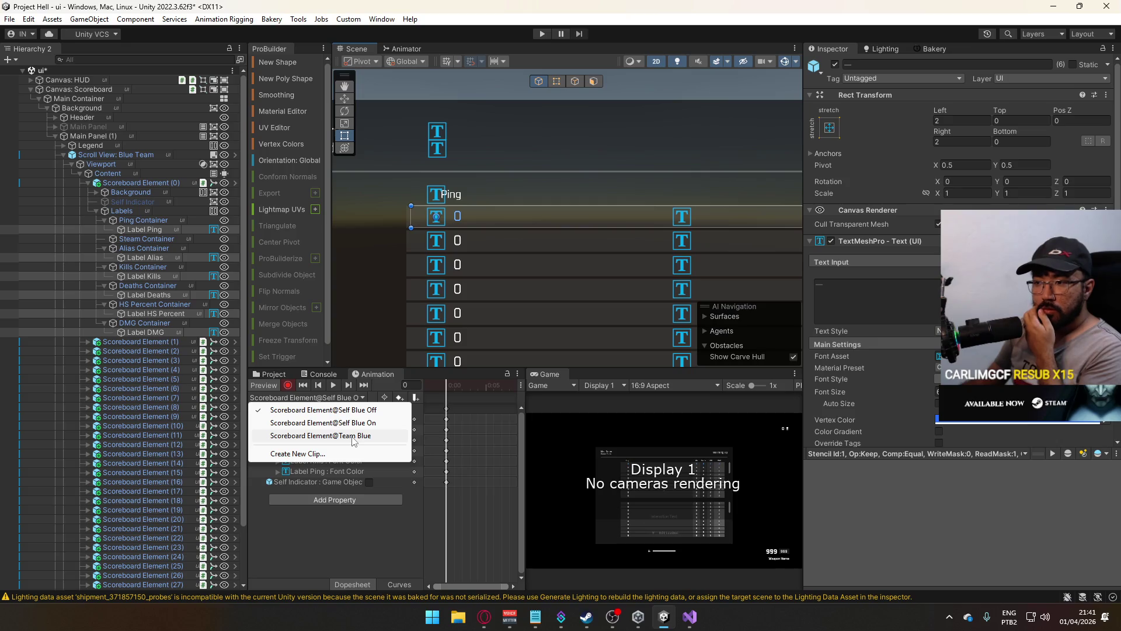
# Step: Delete the Team Layer from the Scoreboard Element animator, keeping Base Layer and Self Indicator
pyautogui.click(351, 437)
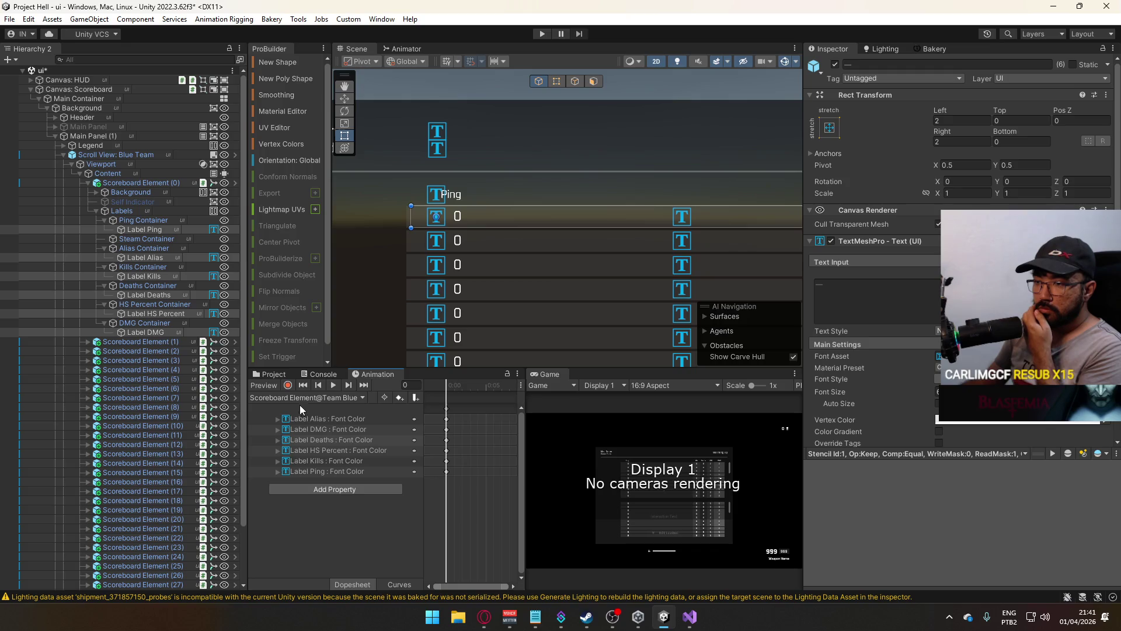
pyautogui.click(272, 374)
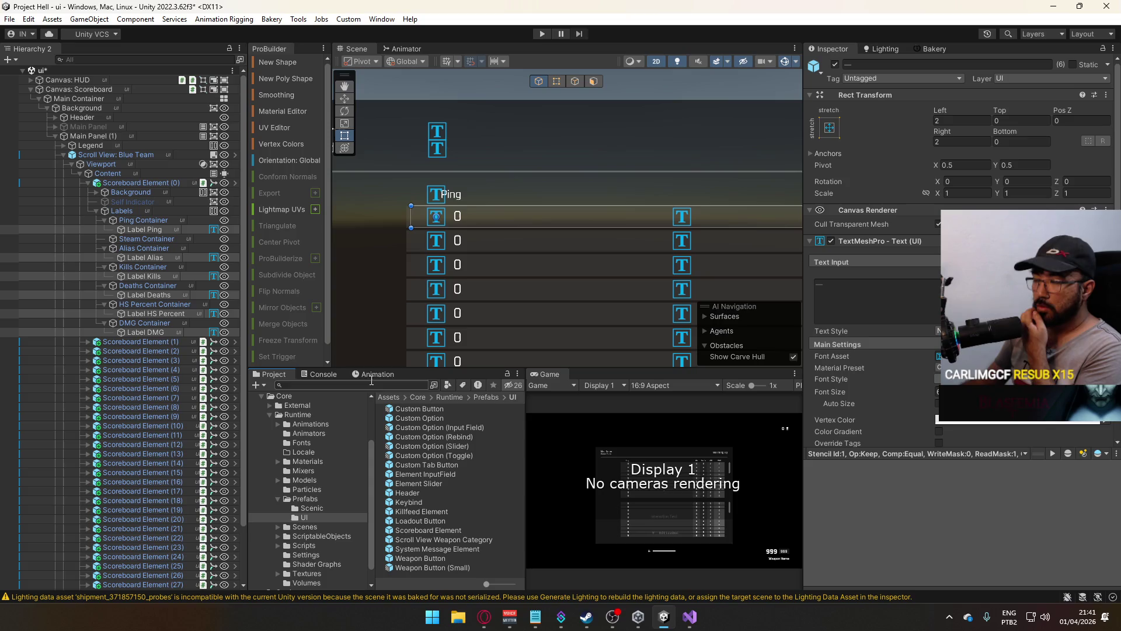
pyautogui.click(408, 48)
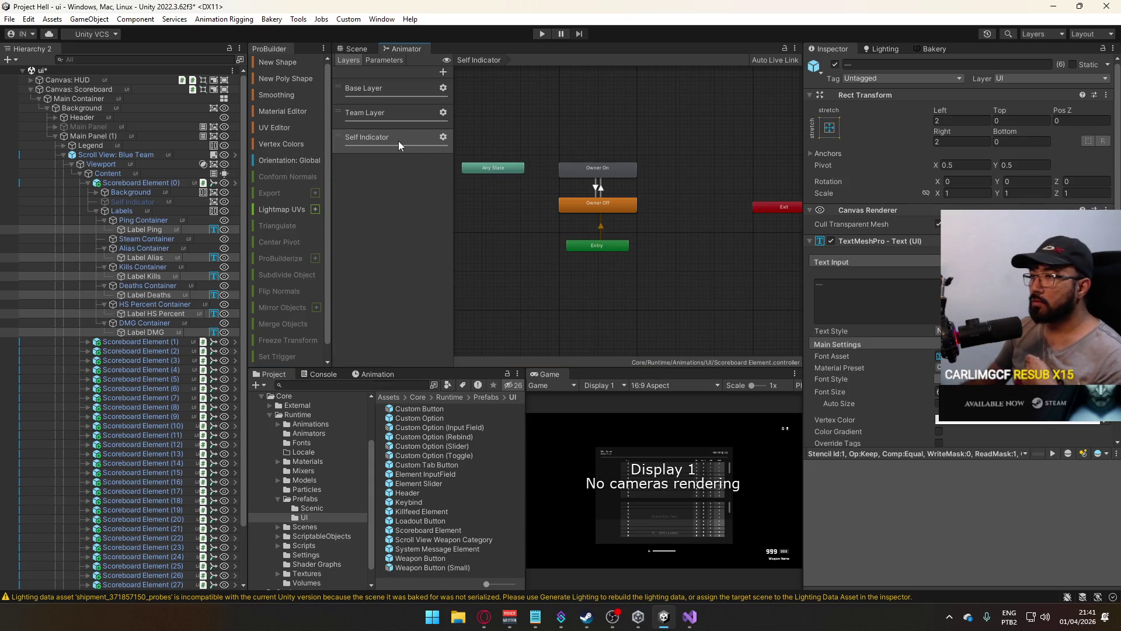
pyautogui.click(393, 127)
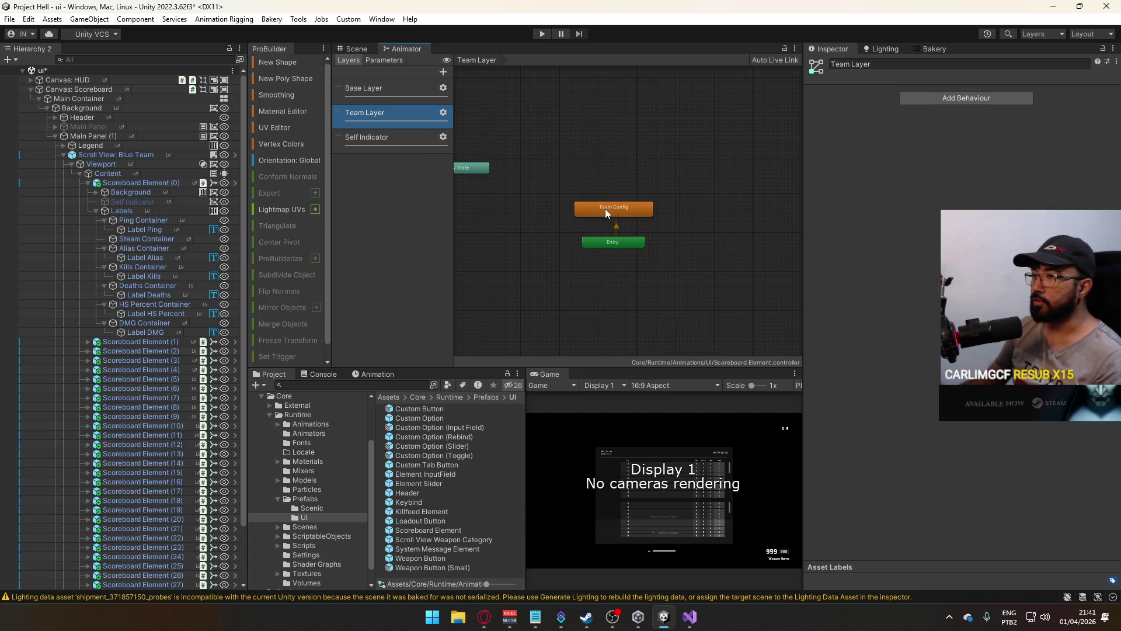
pyautogui.press('Delete')
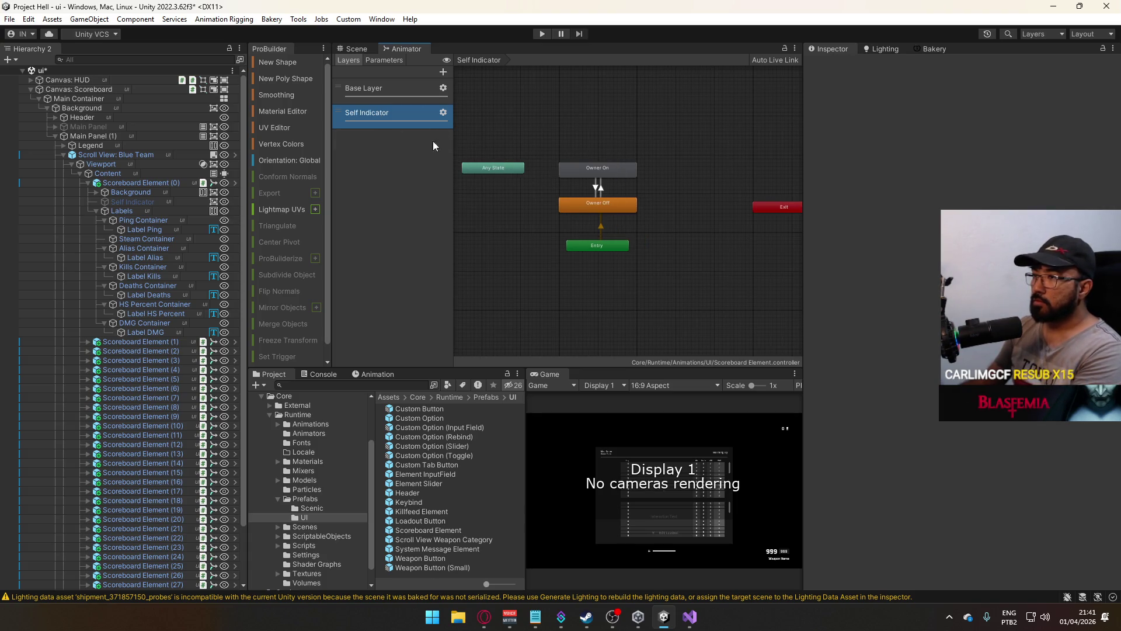
pyautogui.click(353, 50)
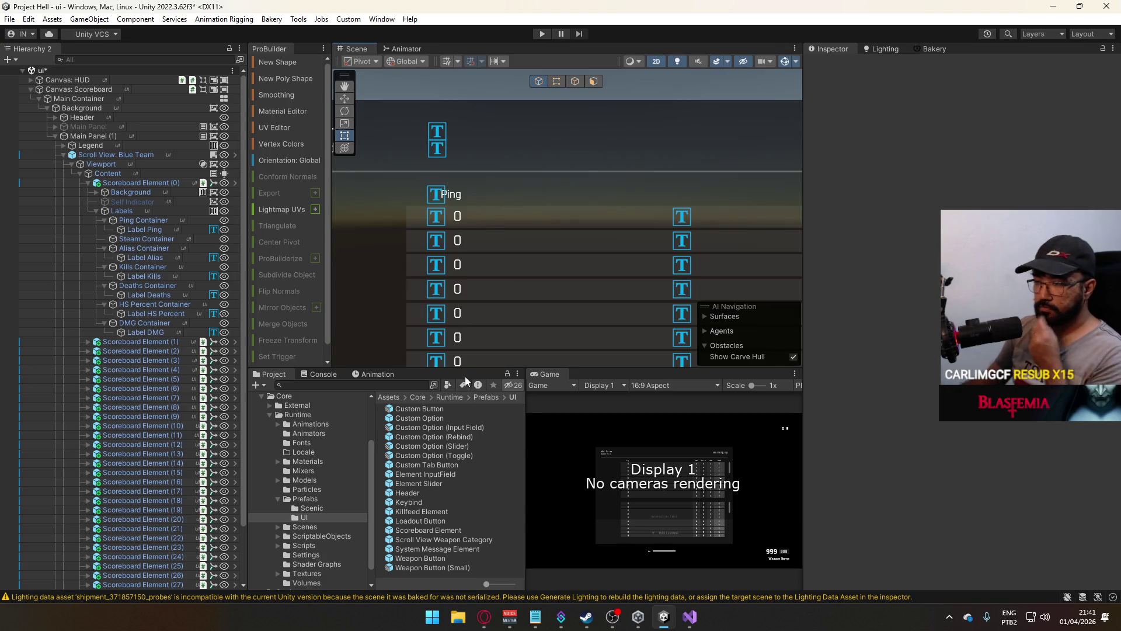
# Step: Delete the Team Blue, Team Neutral and Team Red clips from Assets/Core/Runtime/Animations/UI
pyautogui.click(324, 425)
pyautogui.doubleClick(422, 428)
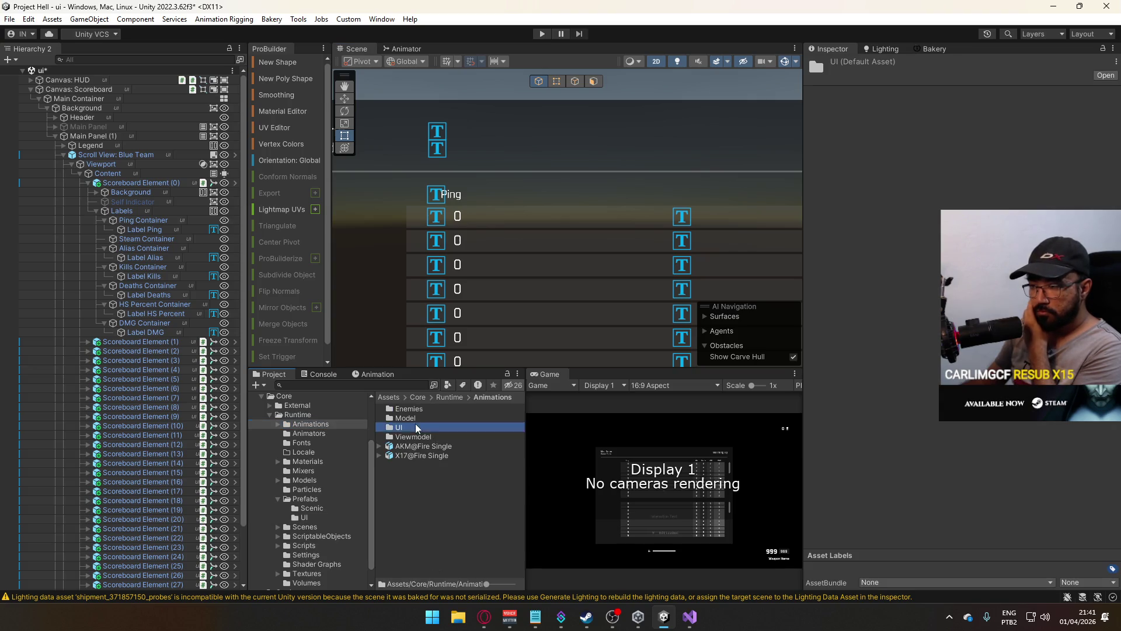
pyautogui.scroll(-5, 444, 473)
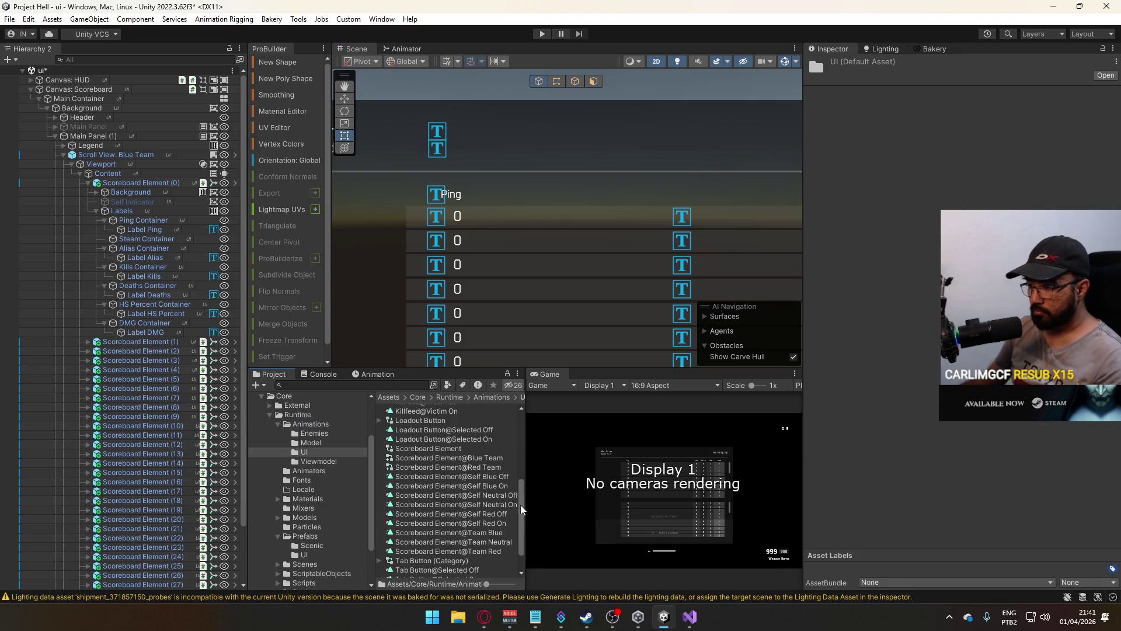
pyautogui.moveTo(524, 516); pyautogui.dragTo(570, 517)
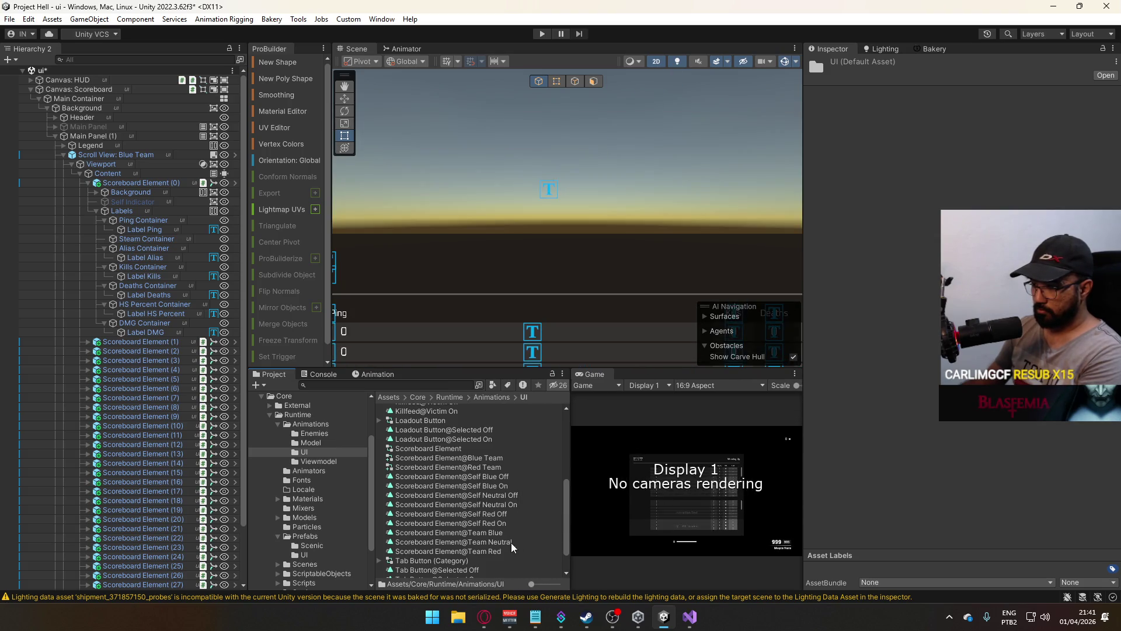
pyautogui.click(511, 550)
pyautogui.keyDown('shift'); pyautogui.click(500, 533); pyautogui.keyUp('shift')
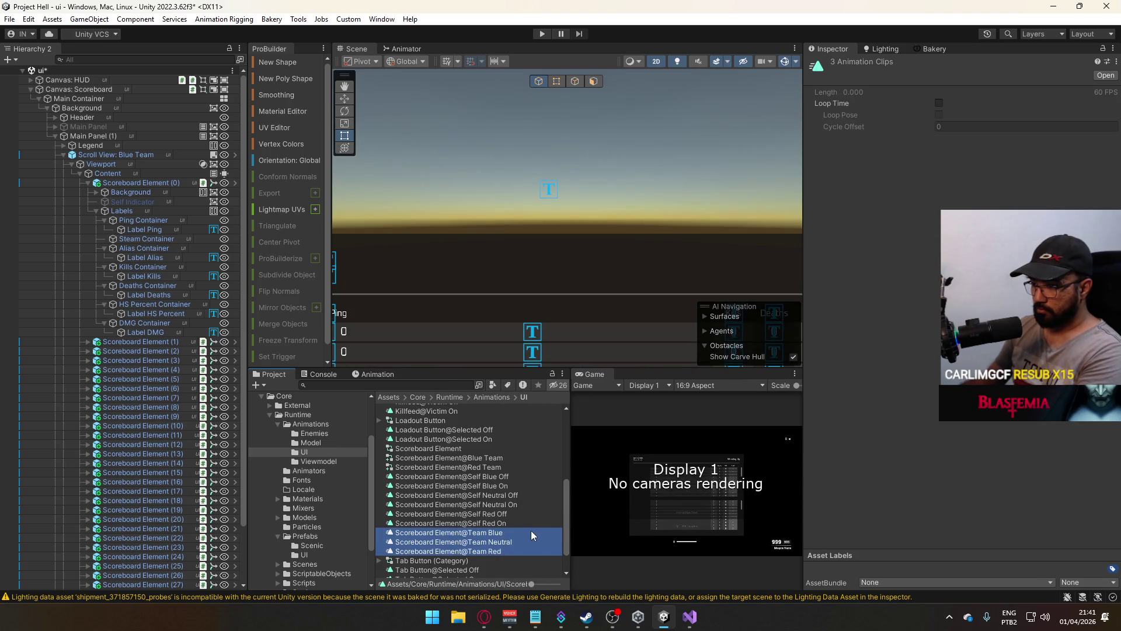
pyautogui.press('Delete')
pyautogui.press('Return')
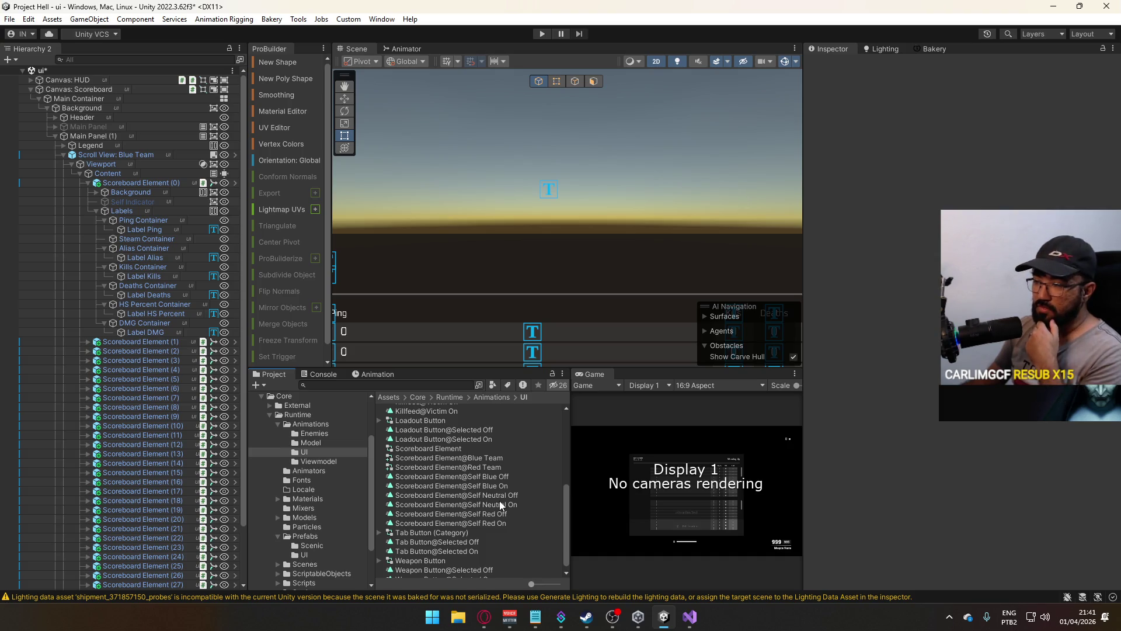
pyautogui.press('f')
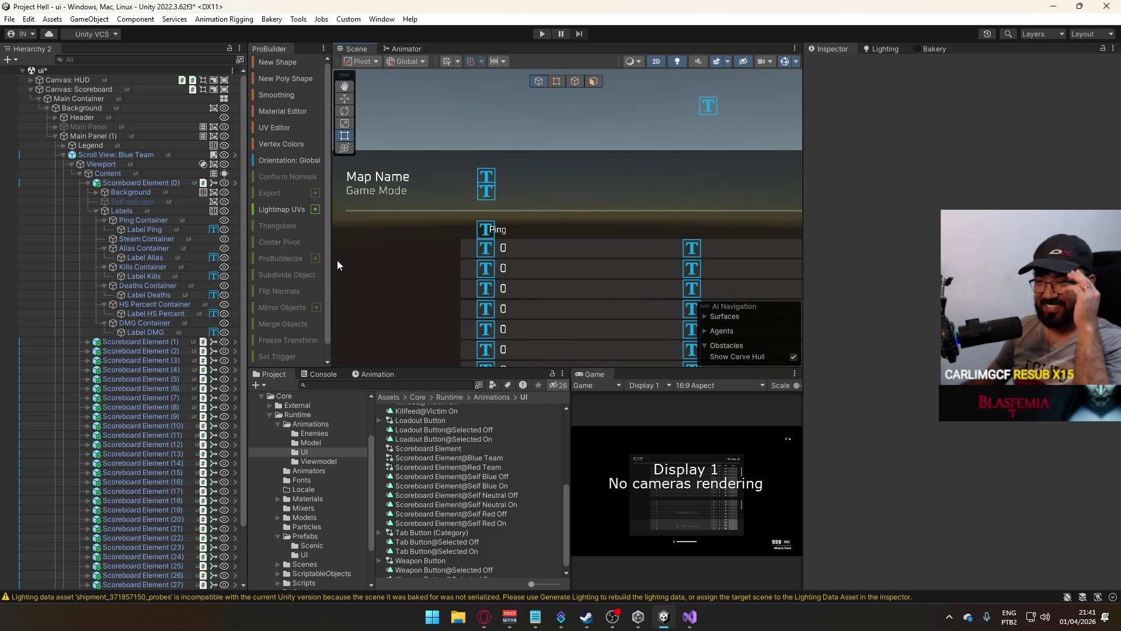
# Step: Select Scoreboard Element (0) and preview its Self Blue On clip in the scene
pyautogui.click(116, 183)
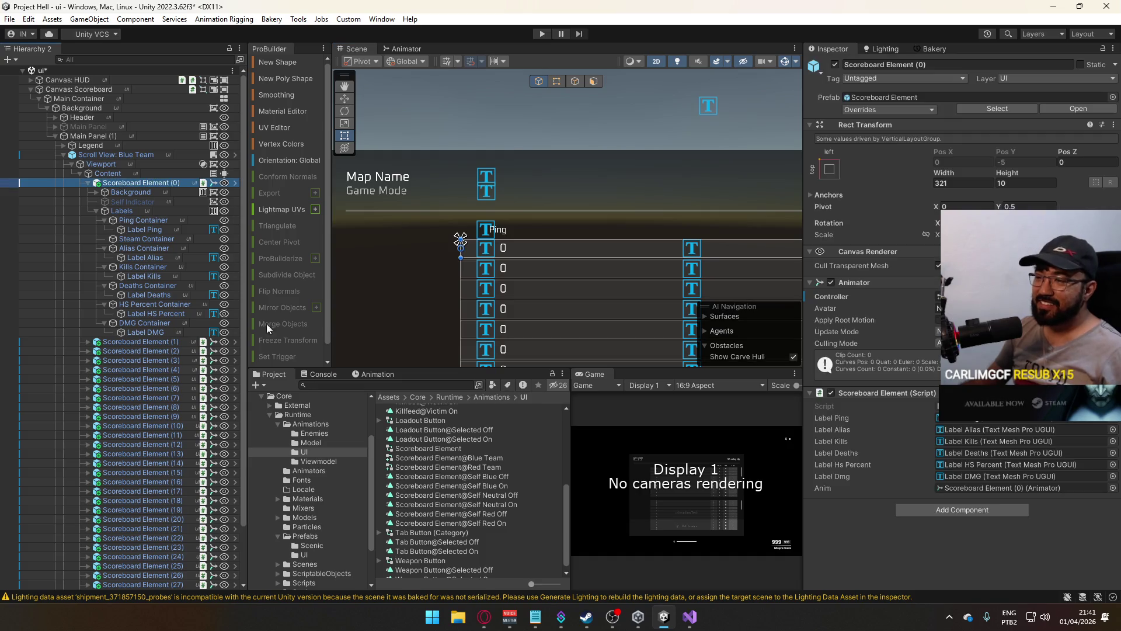
pyautogui.click(373, 373)
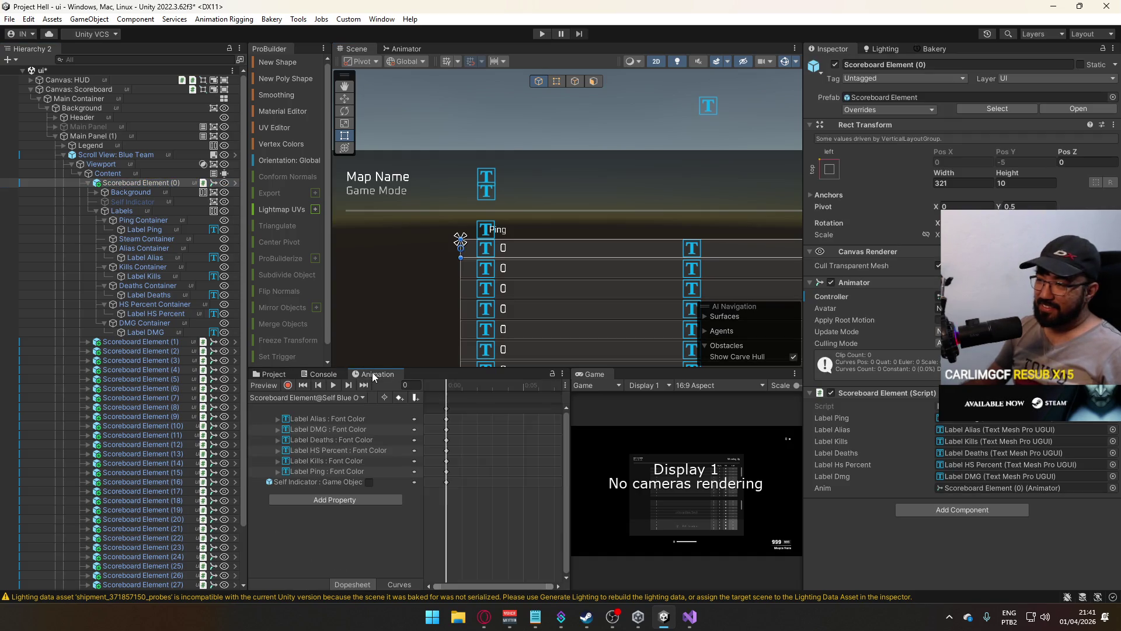
pyautogui.click(320, 399)
pyautogui.click(341, 423)
pyautogui.click(274, 387)
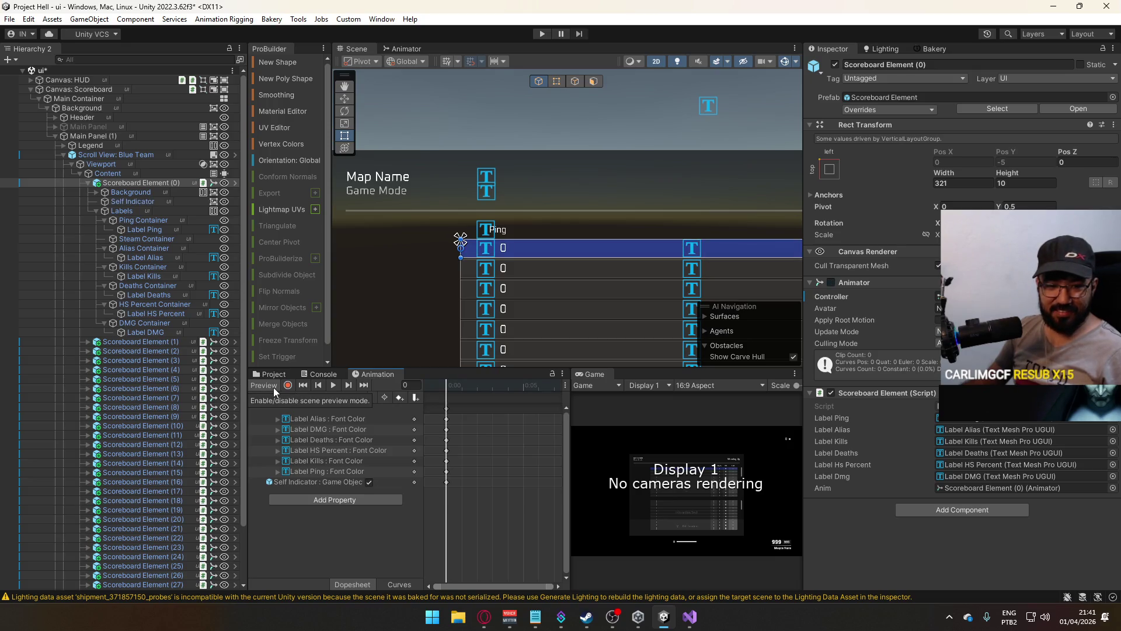
# Step: Return the playhead to frame 0, turn off Preview and collapse the element in the Hierarchy
pyautogui.click(273, 387)
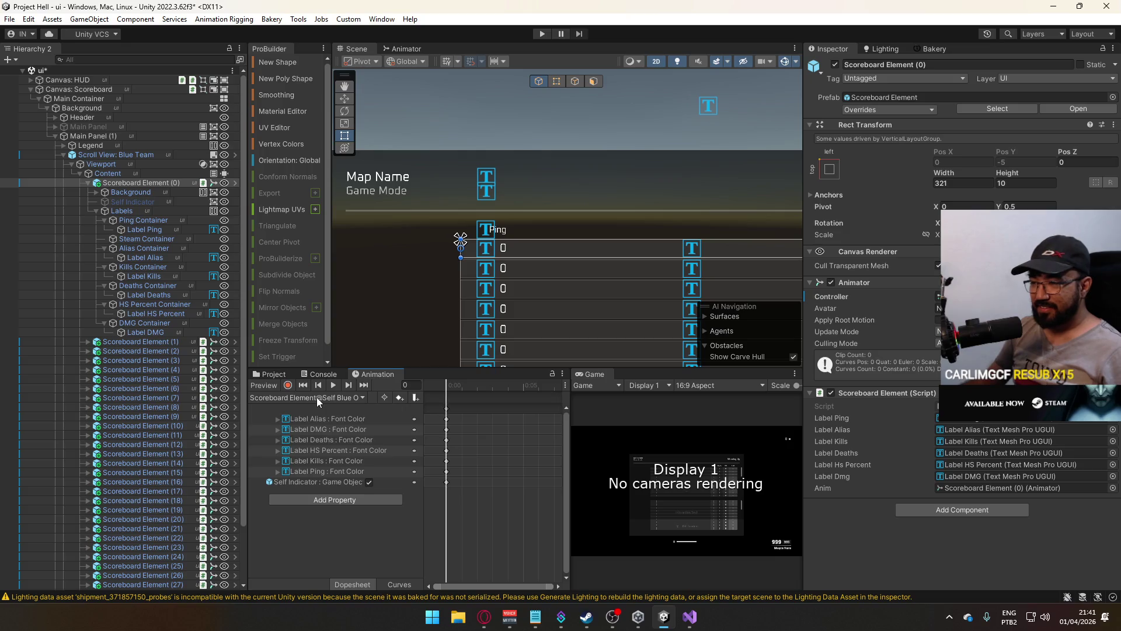
pyautogui.click(316, 397)
pyautogui.click(478, 384)
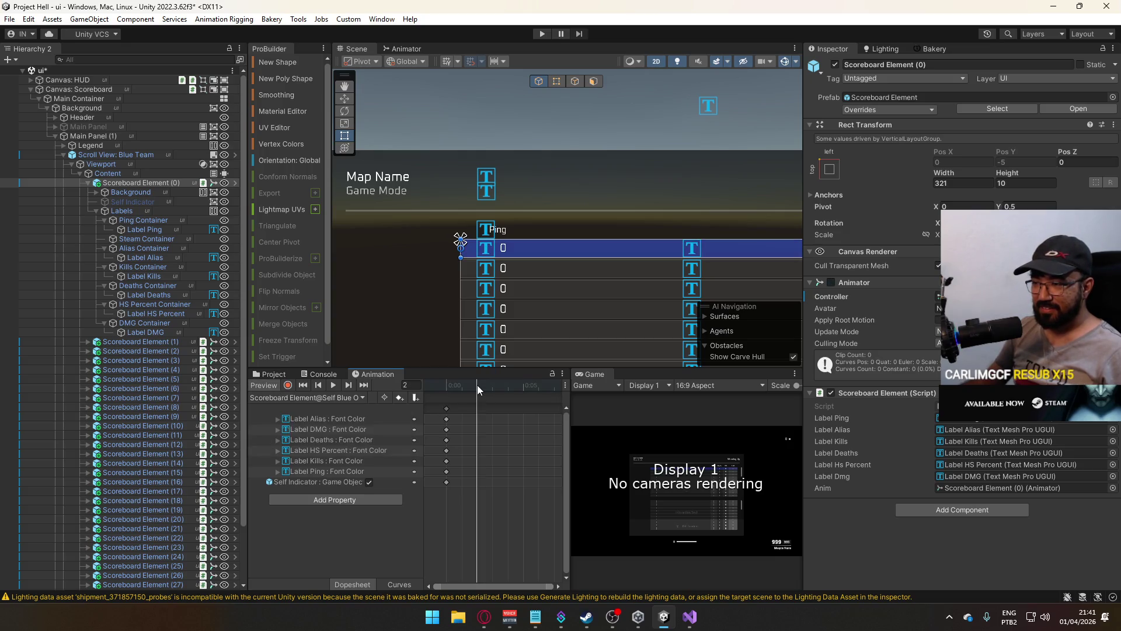
pyautogui.moveTo(474, 386); pyautogui.dragTo(432, 381)
pyautogui.click(278, 385)
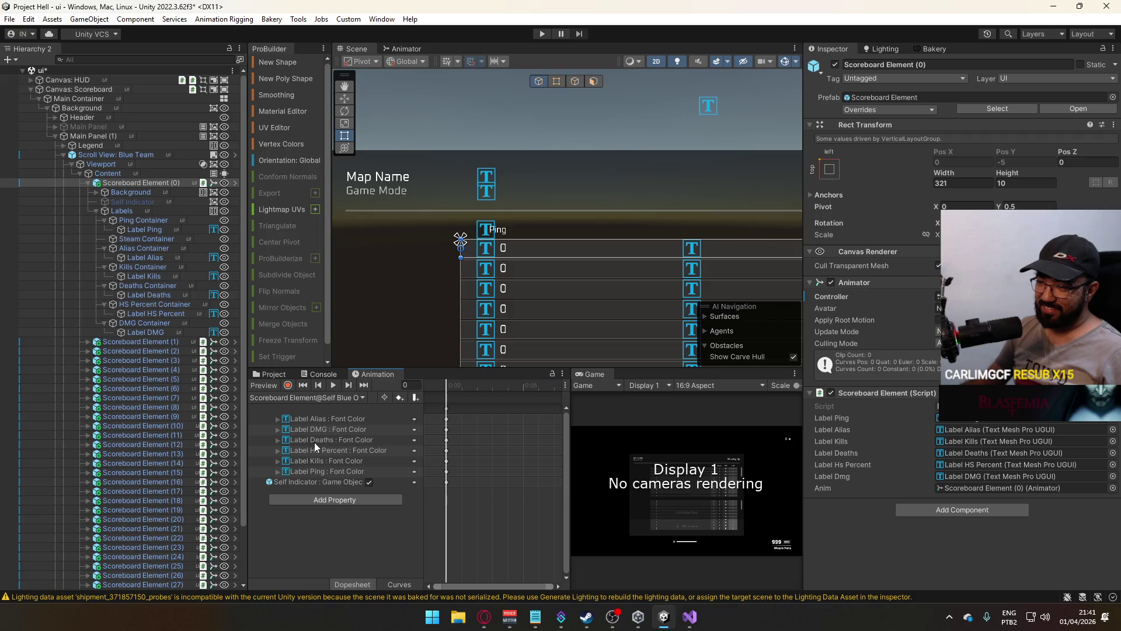
pyautogui.click(87, 181)
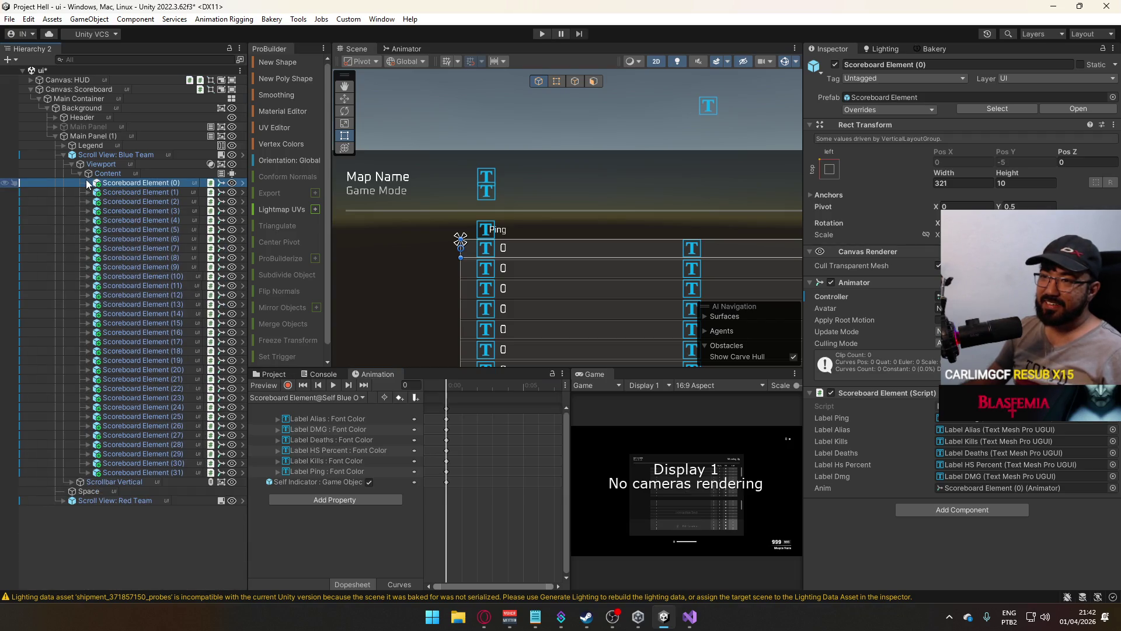
# Step: Collapse the blue team list and select the red team's Scoreboard Element (0) under Viewport > Content
pyautogui.click(131, 194)
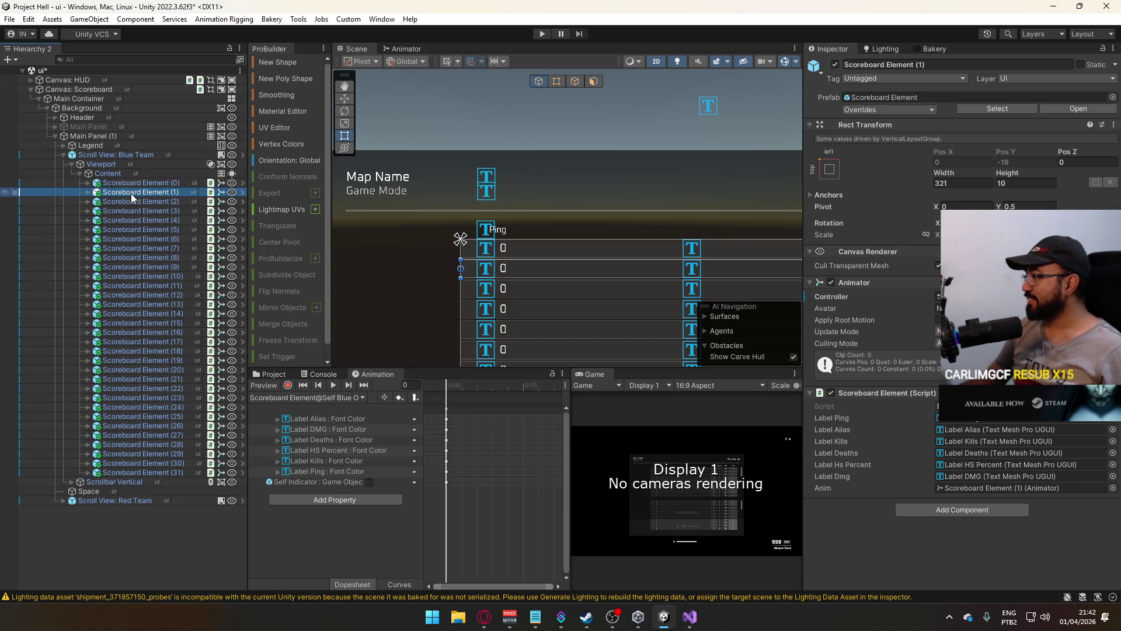
pyautogui.click(82, 173)
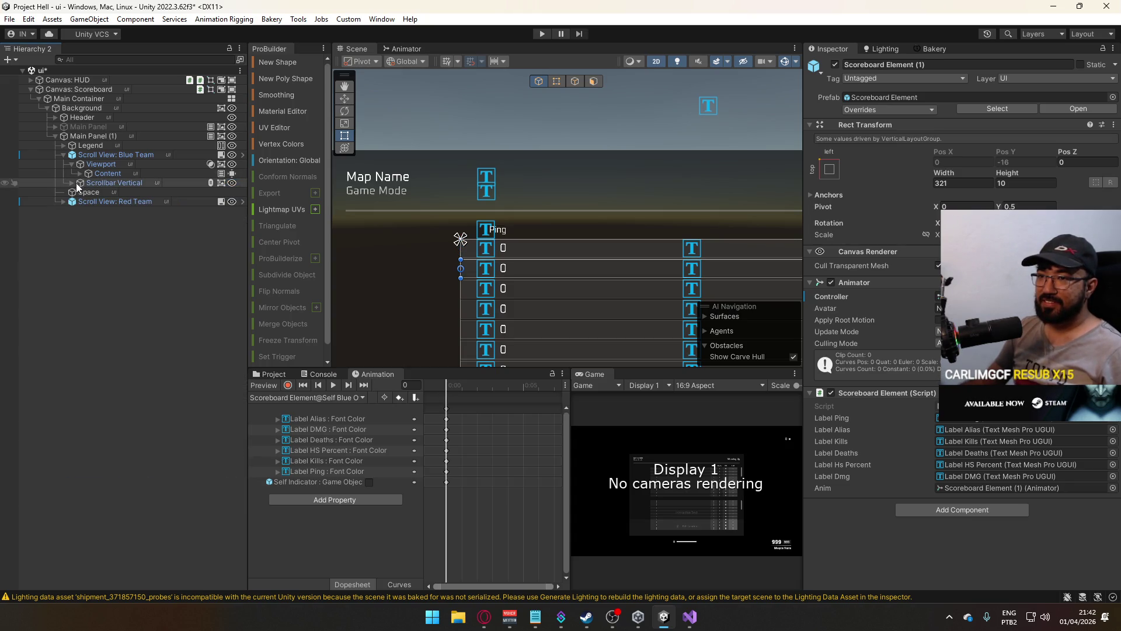
pyautogui.click(64, 202)
pyautogui.click(62, 202)
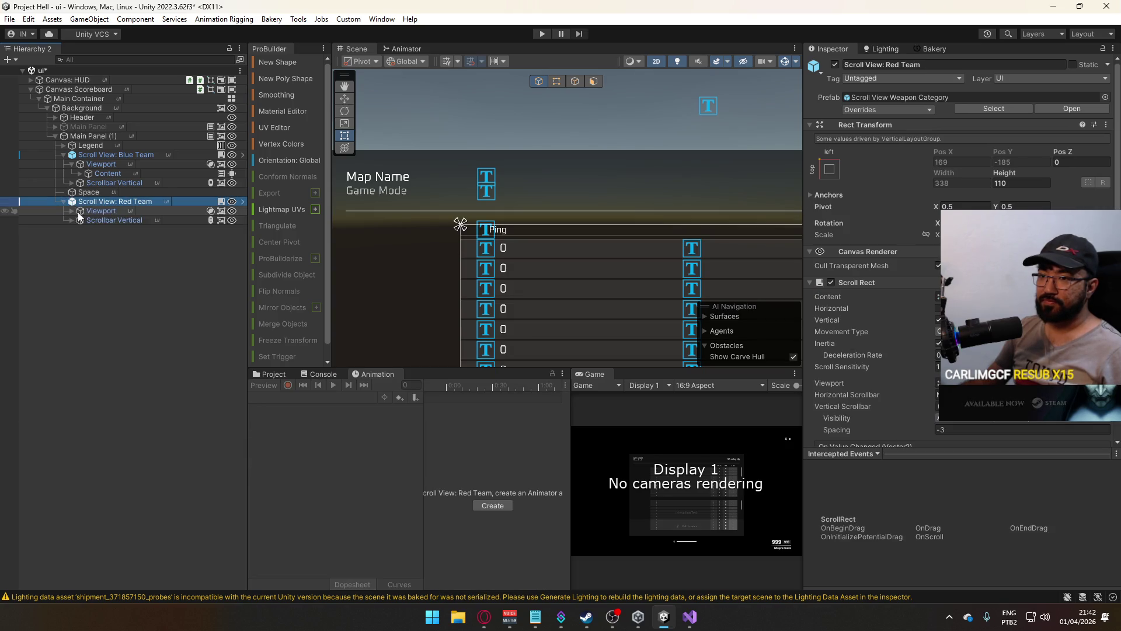
pyautogui.click(68, 212)
pyautogui.click(71, 212)
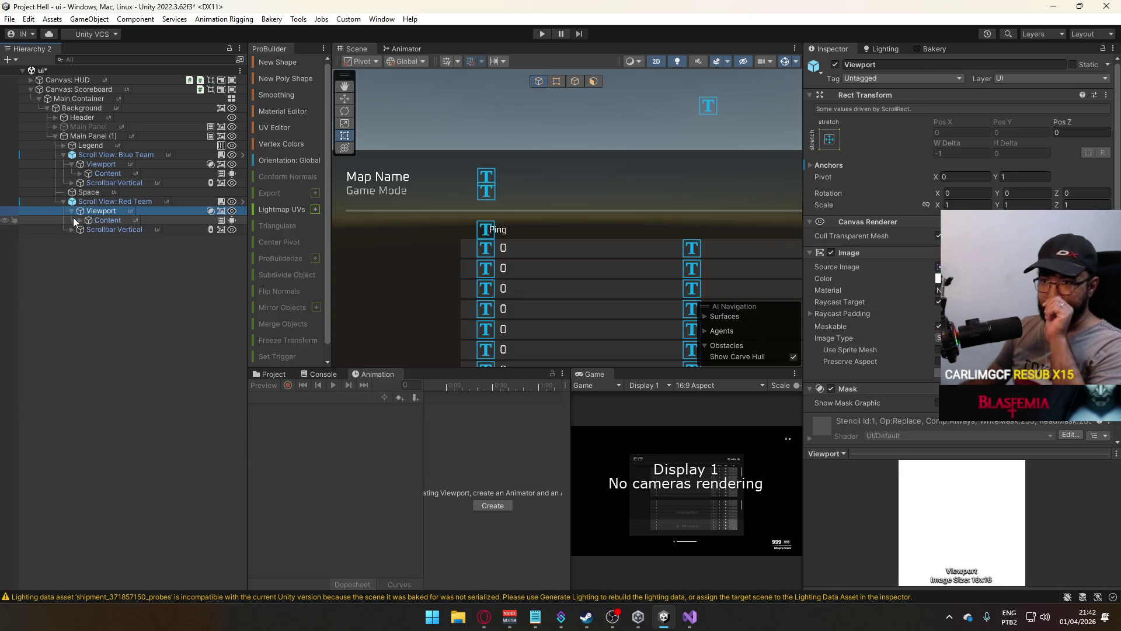
pyautogui.click(80, 219)
pyautogui.click(130, 229)
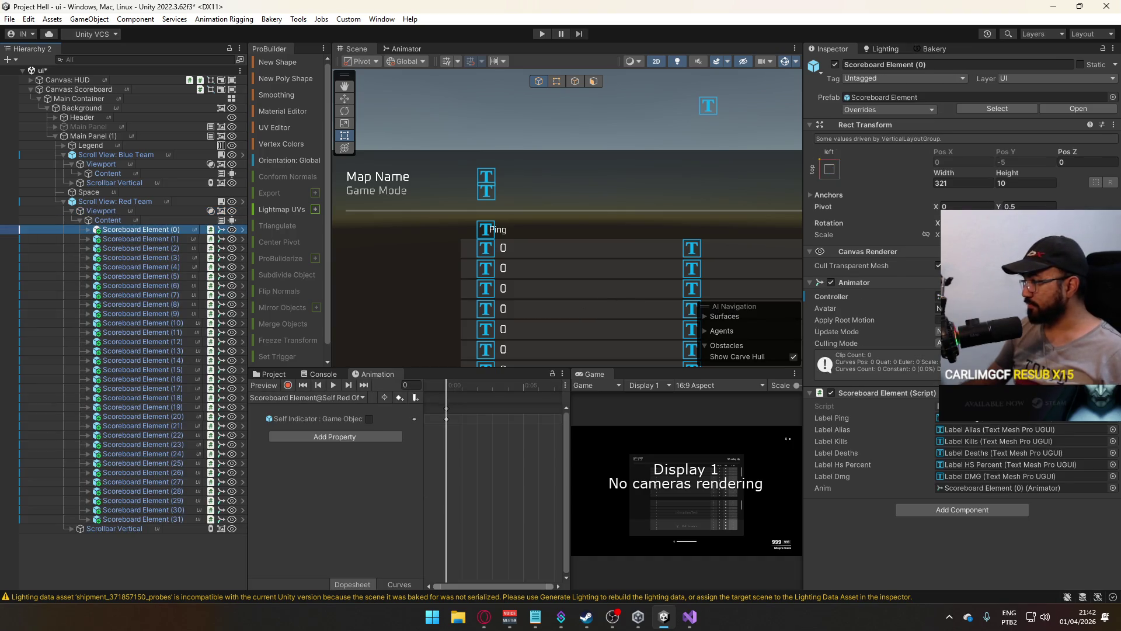
# Step: Keep Self Red Off as the element's clip and preview it in the scene
pyautogui.click(329, 399)
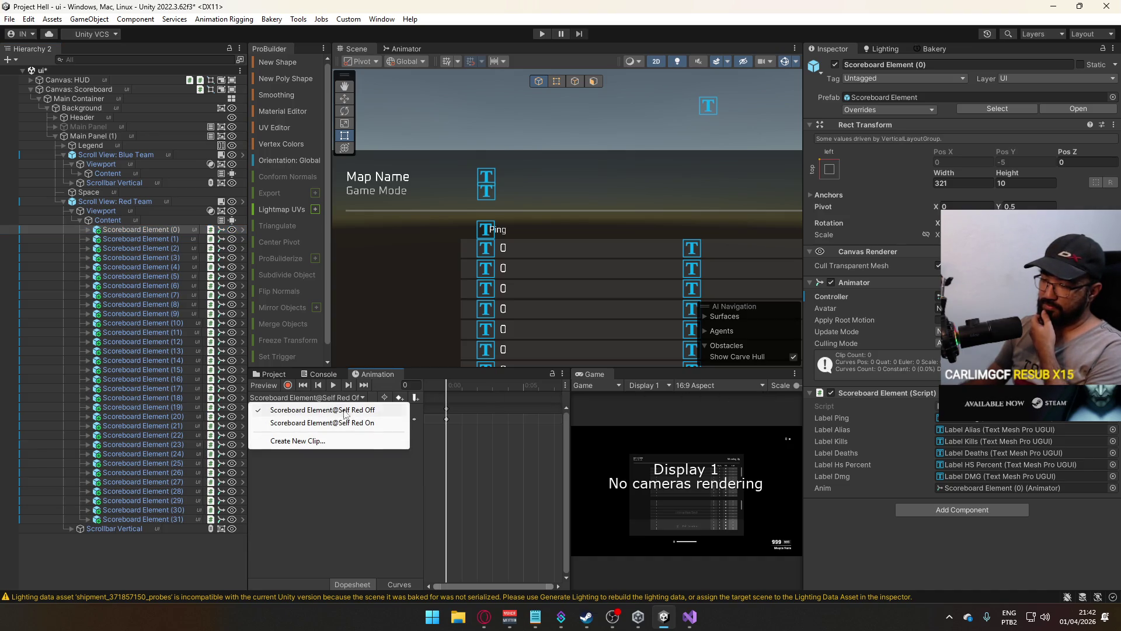
pyautogui.click(349, 411)
pyautogui.click(264, 385)
# Step: Resume the soundtrack video in the browser, then return to Unity
pyautogui.click(484, 616)
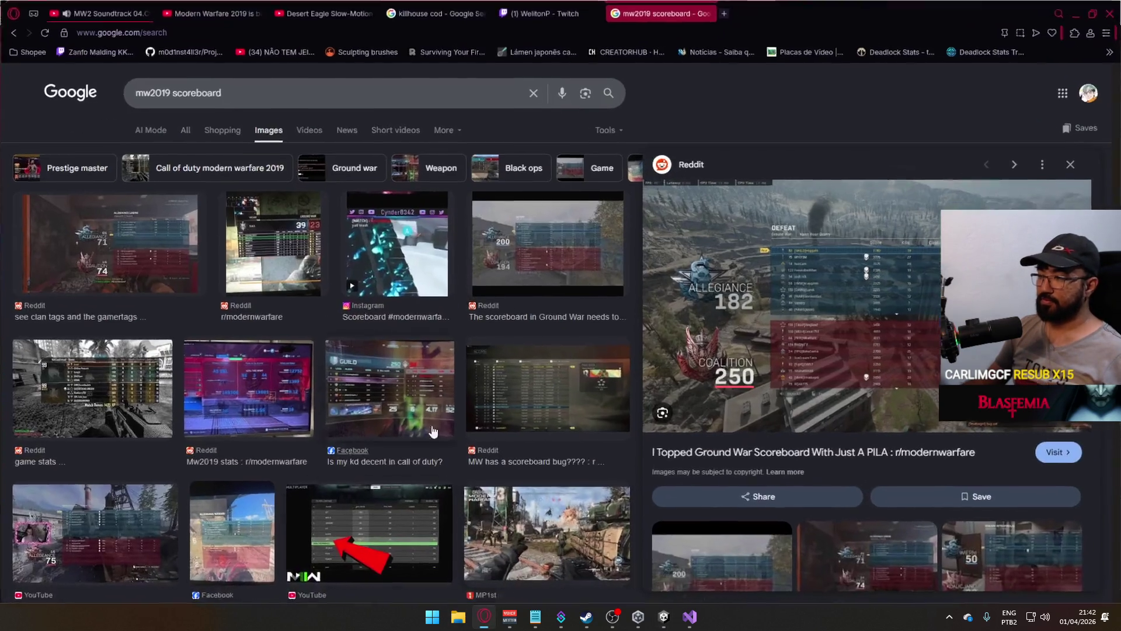
pyautogui.click(109, 5)
pyautogui.click(619, 353)
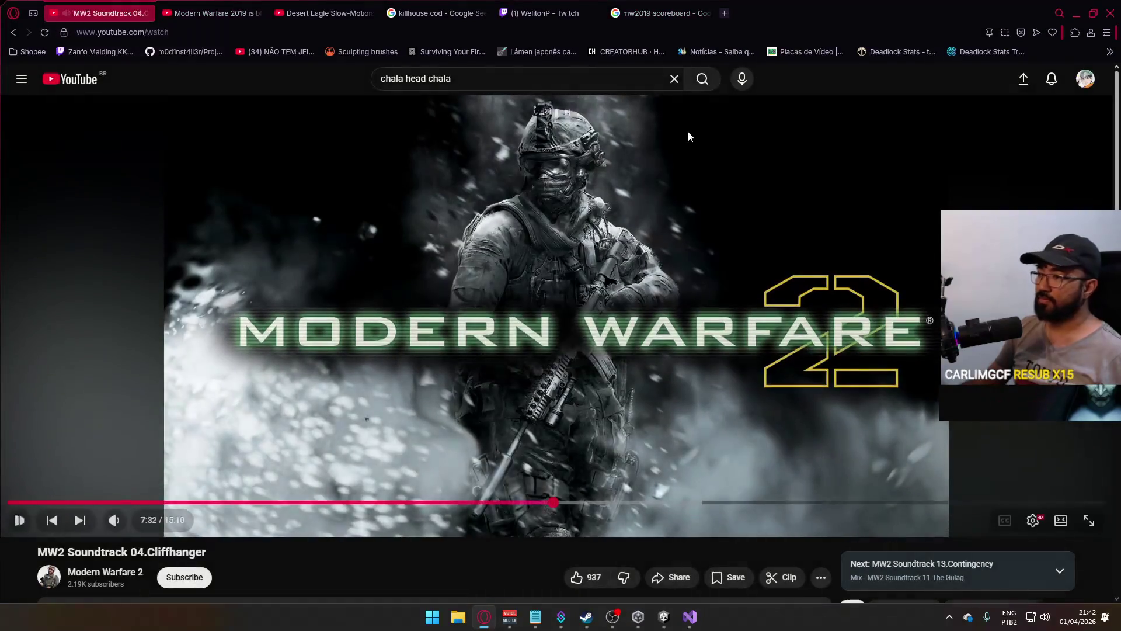
pyautogui.click(1093, 13)
pyautogui.click(1049, 40)
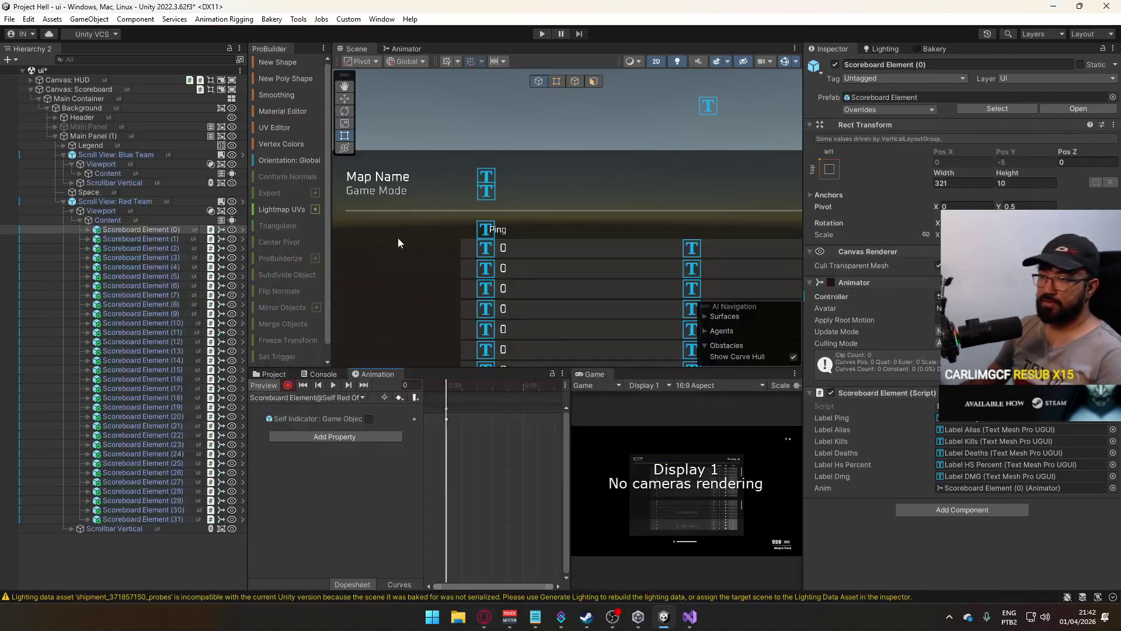
# Step: Expand Scoreboard Element (0) and its Labels object to show the column containers
pyautogui.click(88, 230)
pyautogui.click(107, 258)
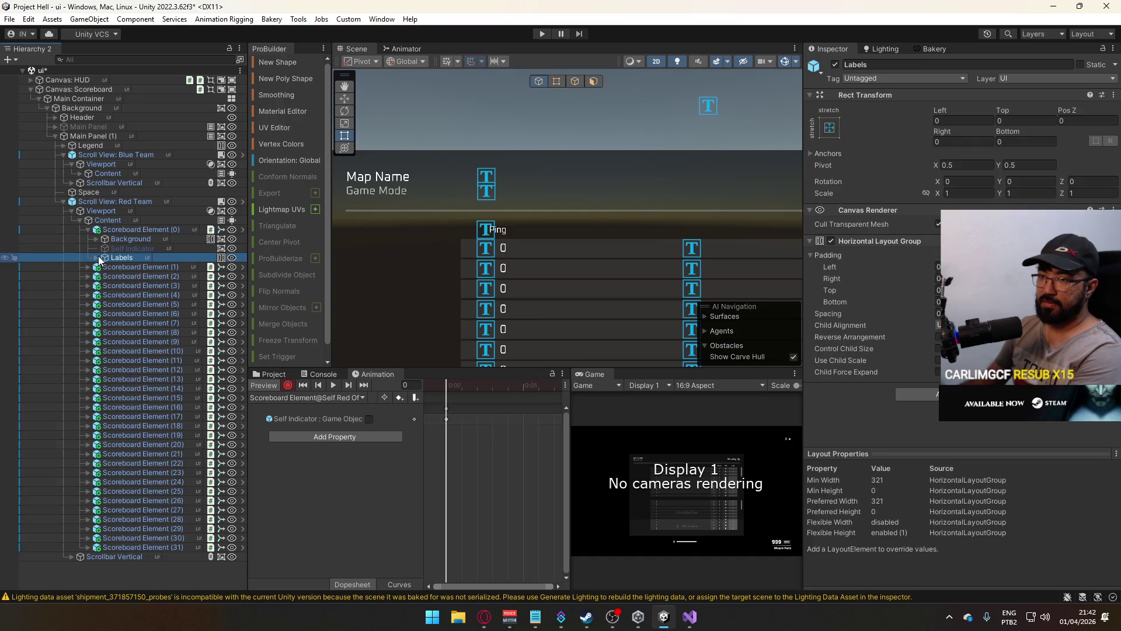
pyautogui.click(96, 258)
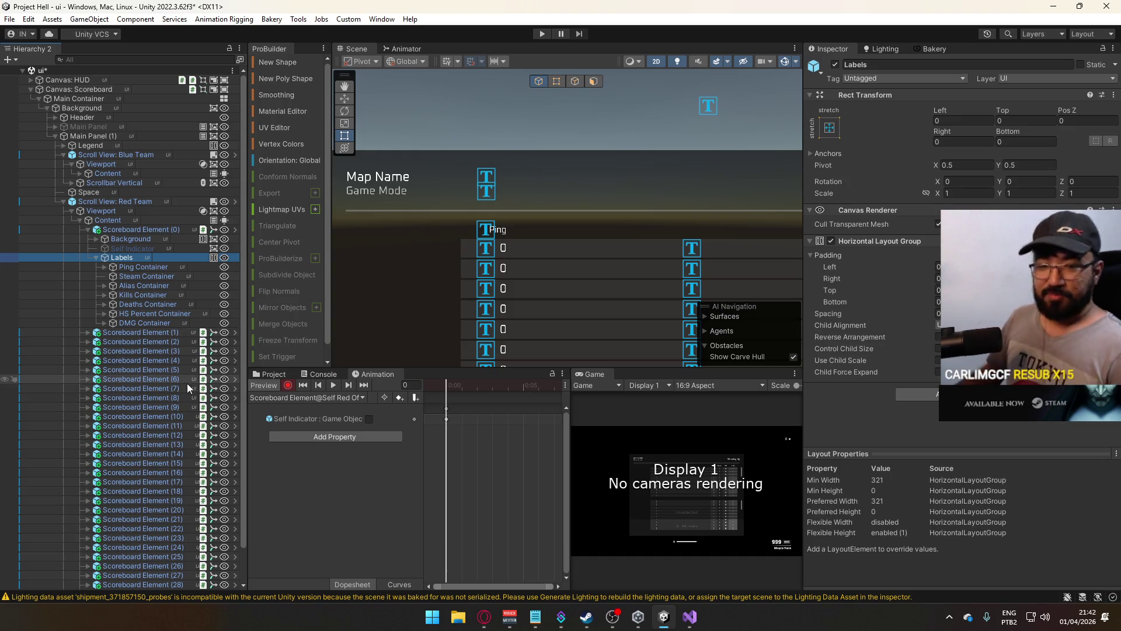
# Step: Keep Self Red Off as the current clip and turn on record mode
pyautogui.click(346, 397)
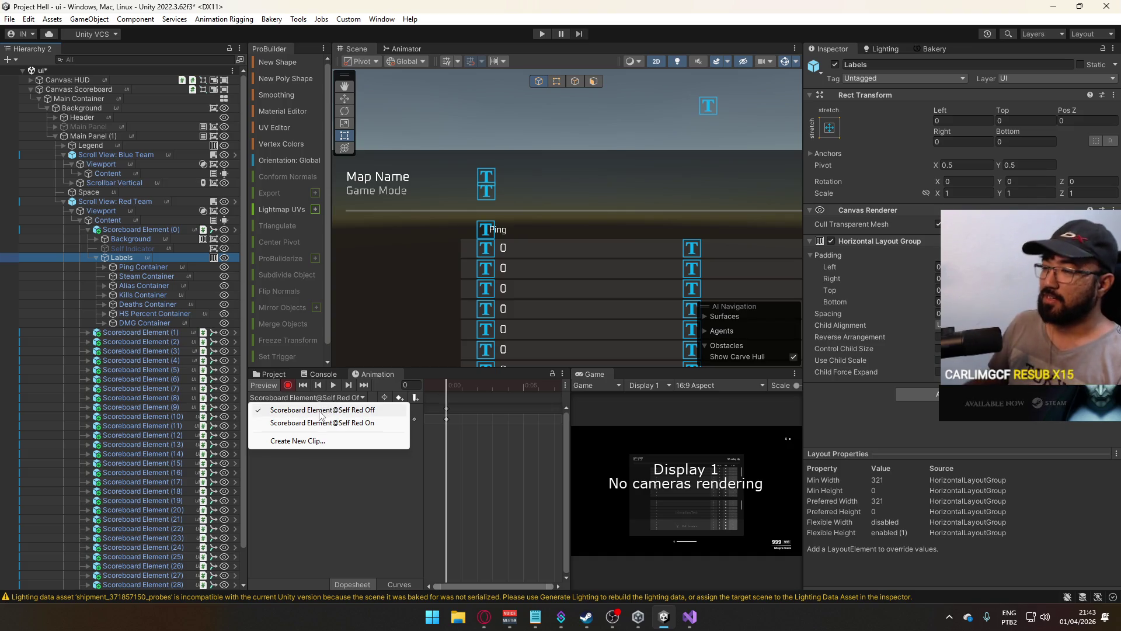
pyautogui.click(327, 410)
pyautogui.click(294, 385)
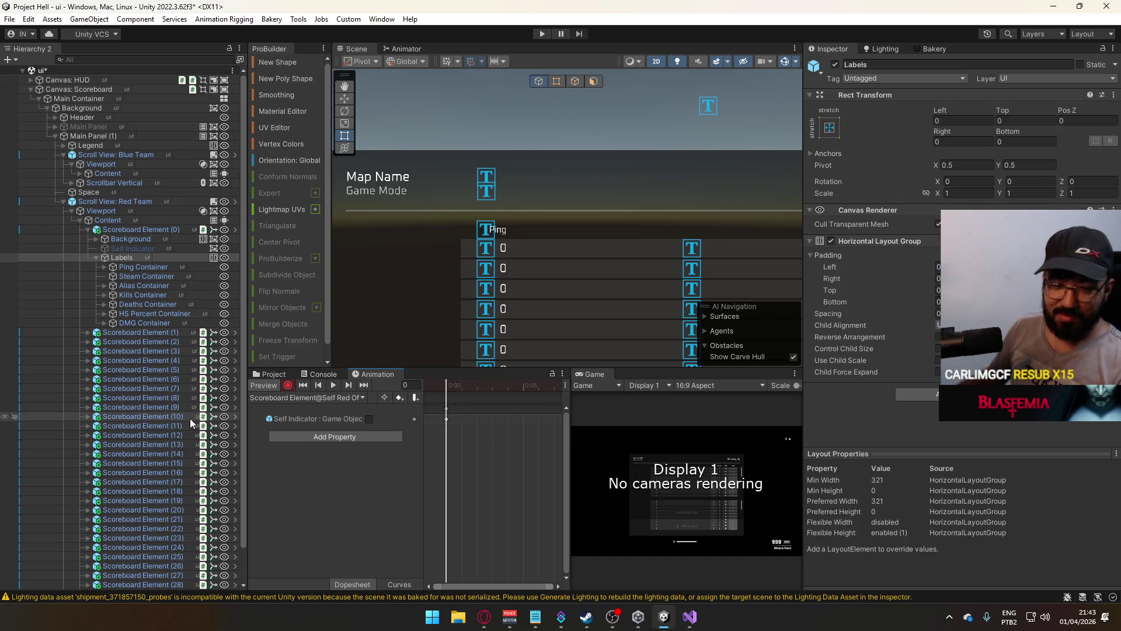
pyautogui.click(290, 398)
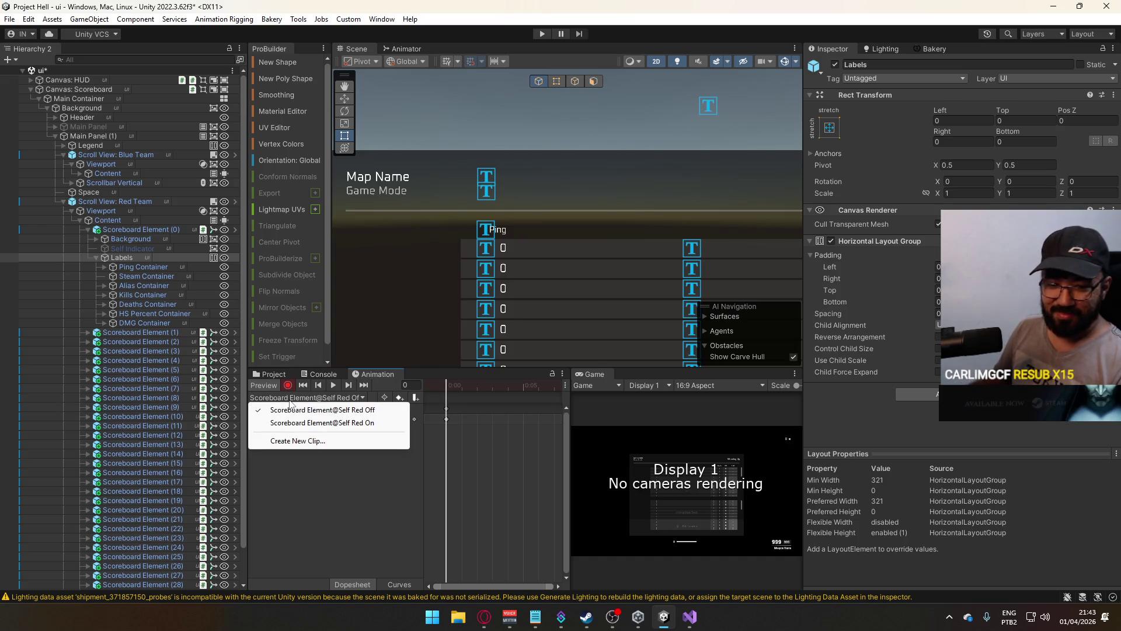
pyautogui.click(342, 545)
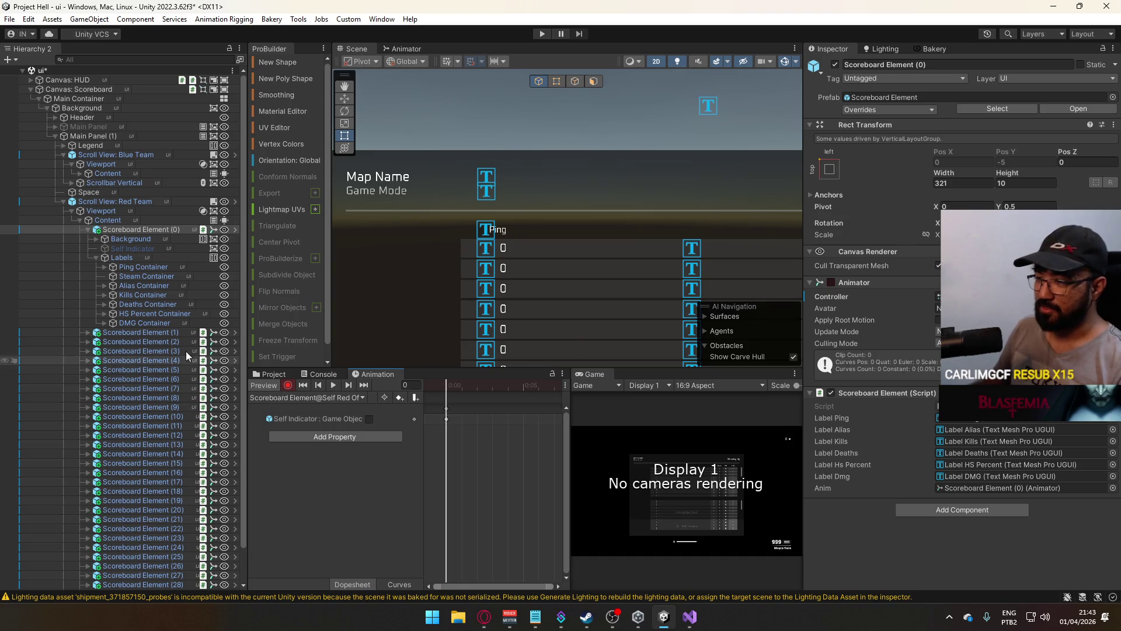
# Step: Select the Alias through DMG containers and expand them to reveal their labels
pyautogui.keyDown('ctrl'); pyautogui.click(132, 321); pyautogui.keyUp('ctrl')
pyautogui.keyDown('ctrl'); pyautogui.keyDown('shift'); pyautogui.click(136, 287); pyautogui.keyUp('shift'); pyautogui.keyUp('ctrl')
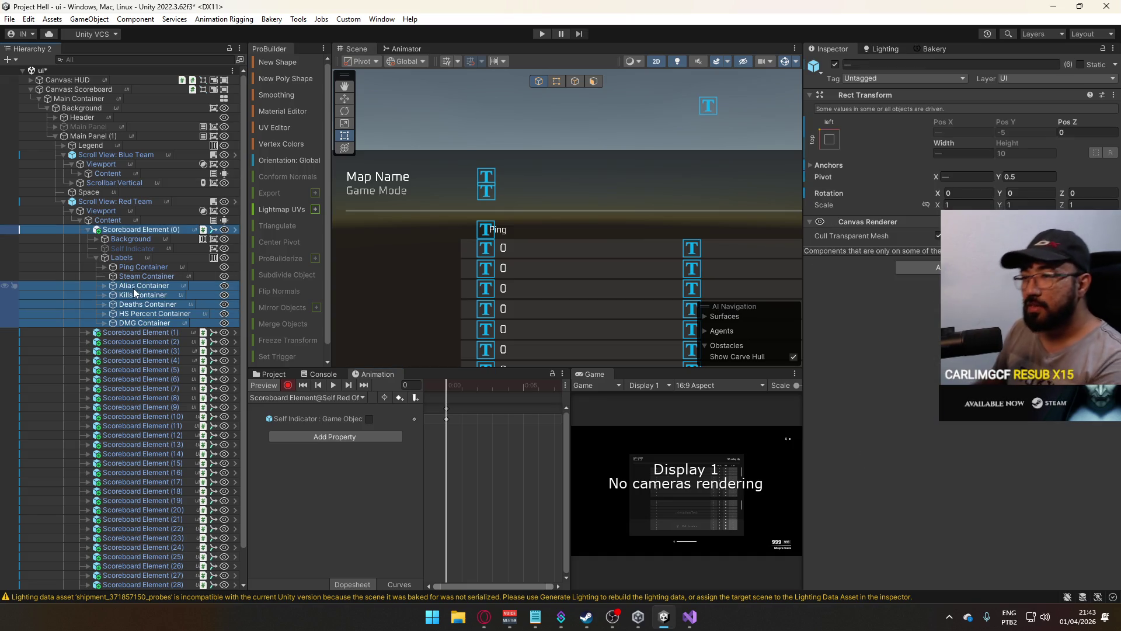
pyautogui.press('Right')
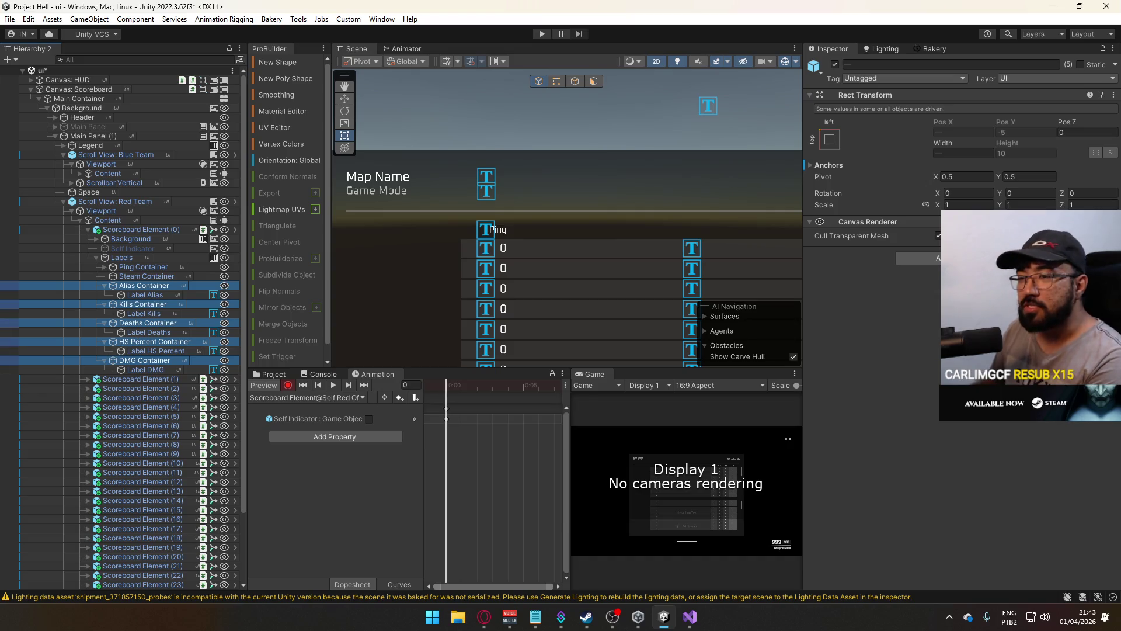
pyautogui.hotkey('alt', 'Tab')
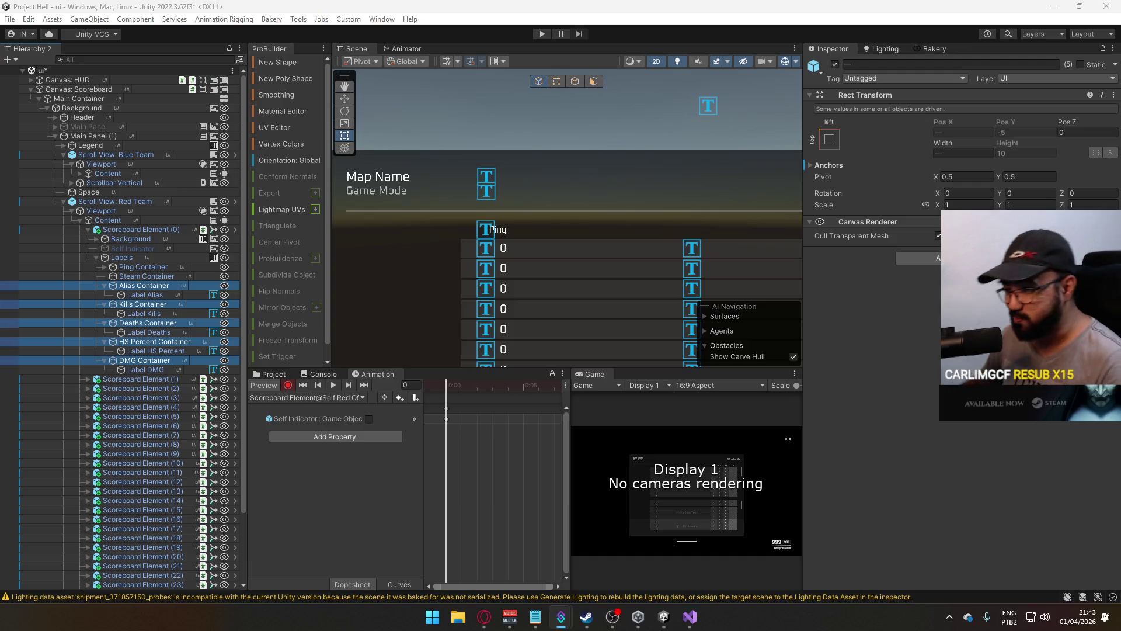
# Step: Key the Alias, Kills, Deaths, HS Percent and DMG labels' font colour to red FF2626
pyautogui.click(173, 294)
pyautogui.keyDown('ctrl'); pyautogui.click(166, 313); pyautogui.keyUp('ctrl')
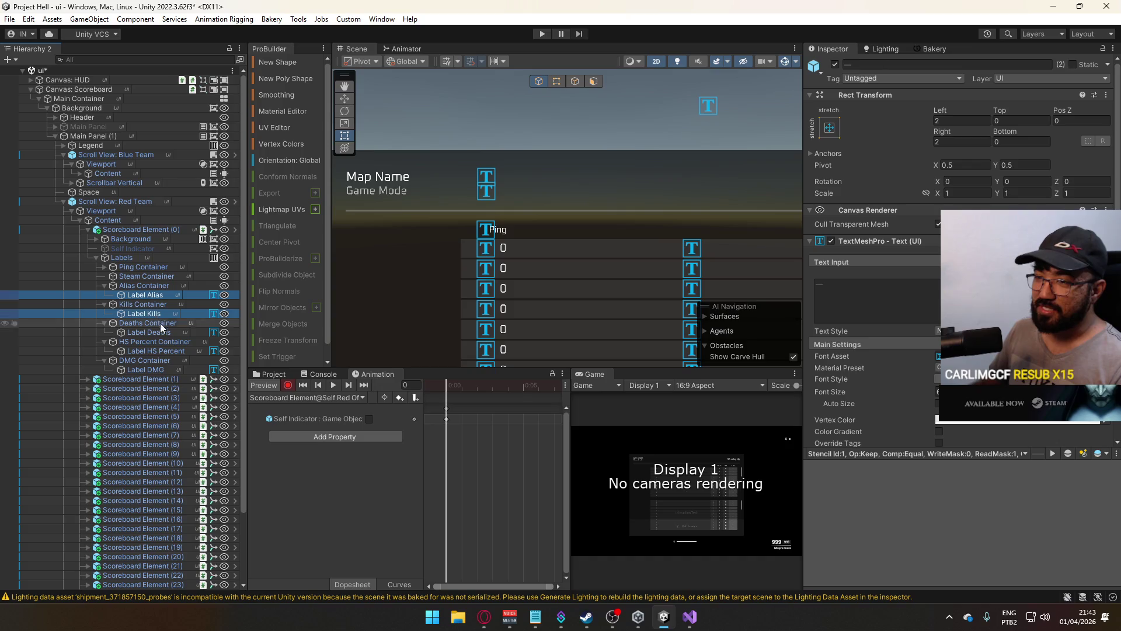
pyautogui.keyDown('ctrl'); pyautogui.click(153, 332); pyautogui.keyUp('ctrl')
pyautogui.keyDown('ctrl'); pyautogui.click(160, 351); pyautogui.keyUp('ctrl')
pyautogui.keyDown('ctrl'); pyautogui.click(158, 369); pyautogui.keyUp('ctrl')
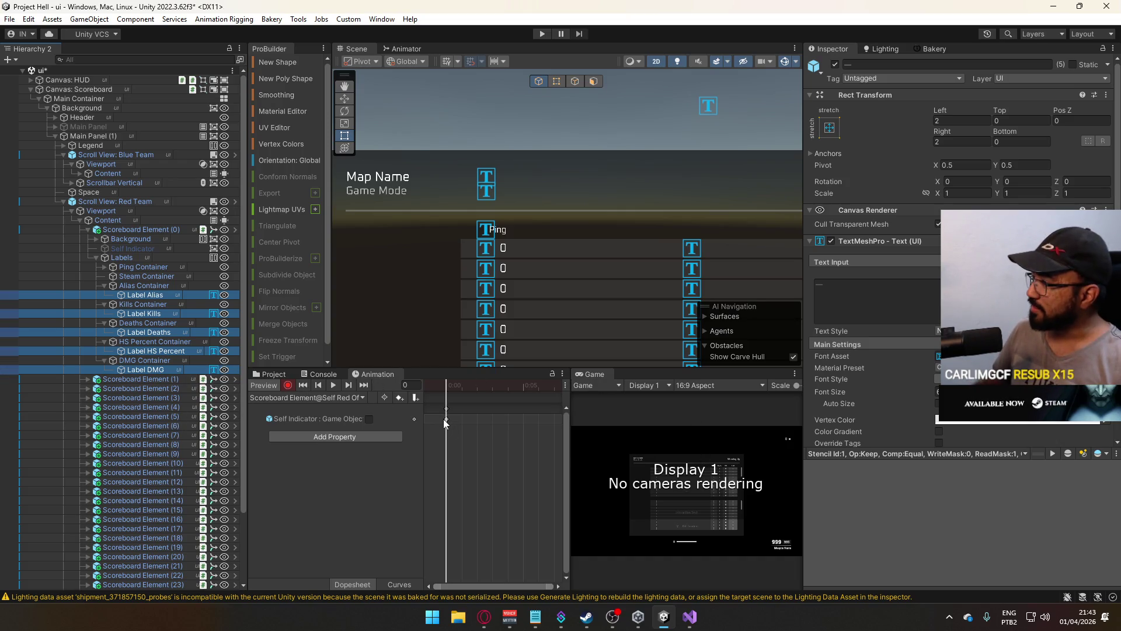
pyautogui.click(311, 399)
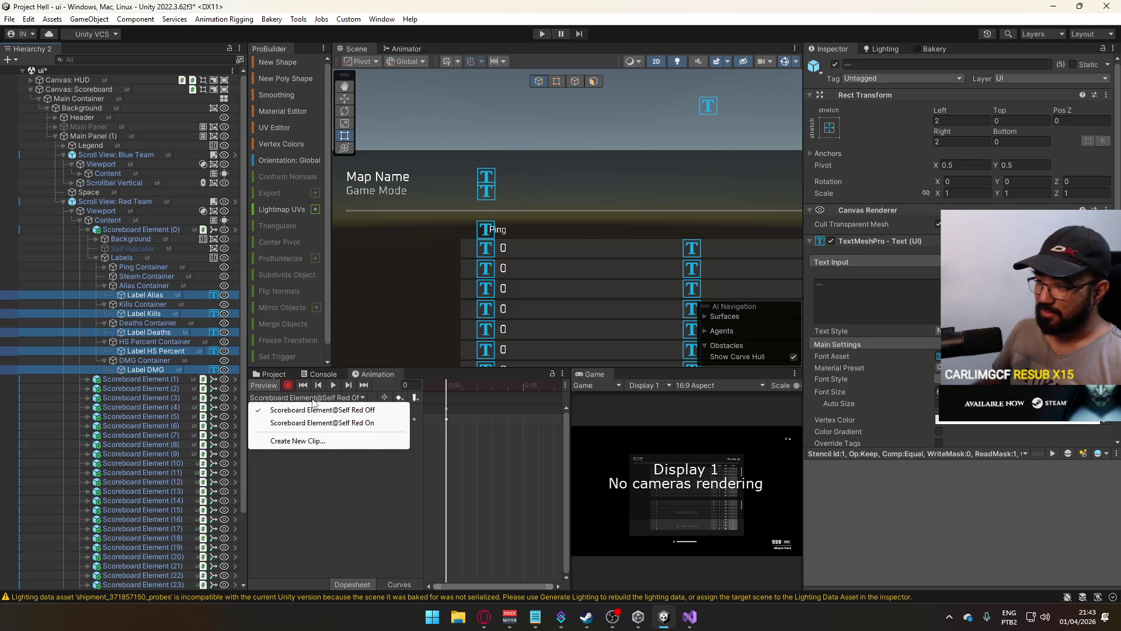
pyautogui.click(984, 421)
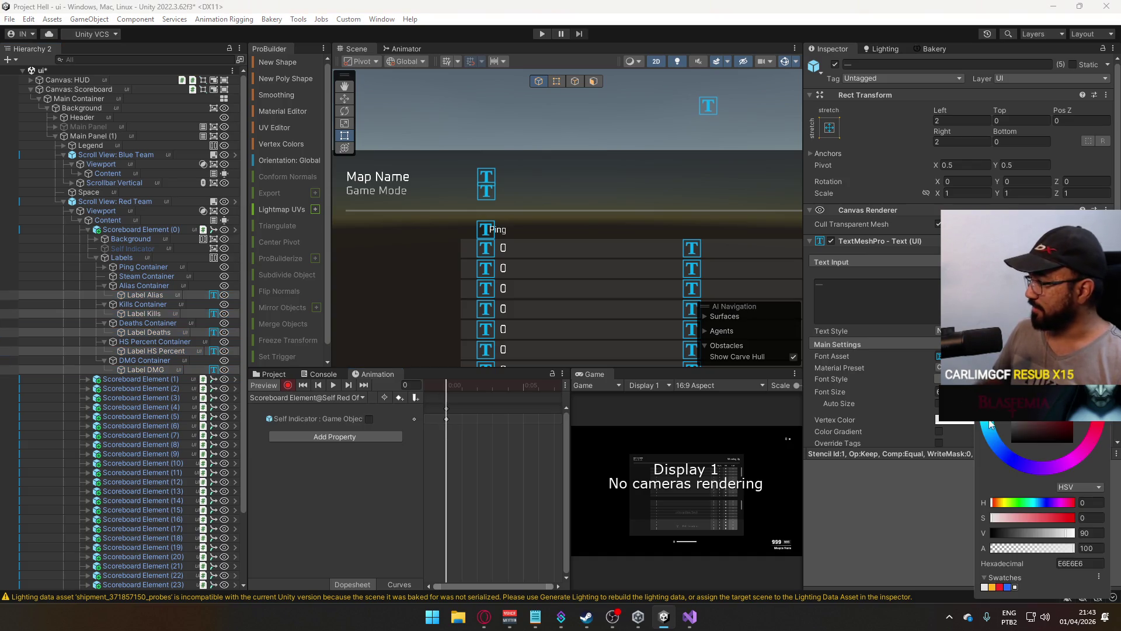
pyautogui.click(999, 588)
# Step: Key the first row's Label Ping font colour red as well
pyautogui.moveTo(544, 313)
pyautogui.mouseDown()
pyautogui.moveTo(534, 133)
pyautogui.moveTo(508, 70)
pyautogui.moveTo(530, 78)
pyautogui.mouseUp()
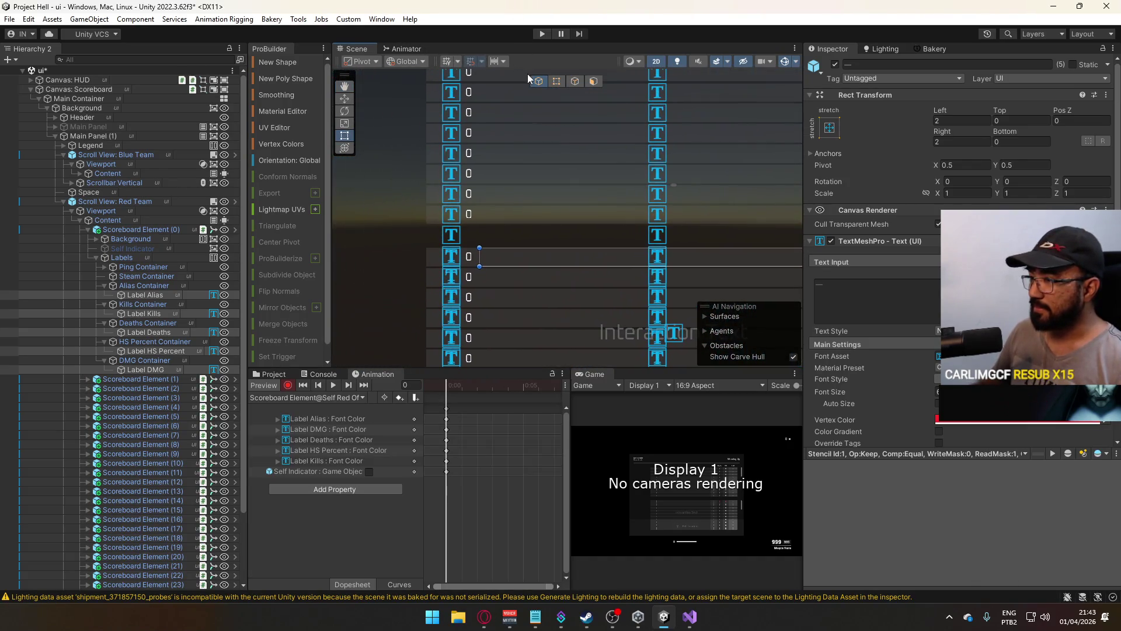
pyautogui.click(104, 268)
pyautogui.click(139, 275)
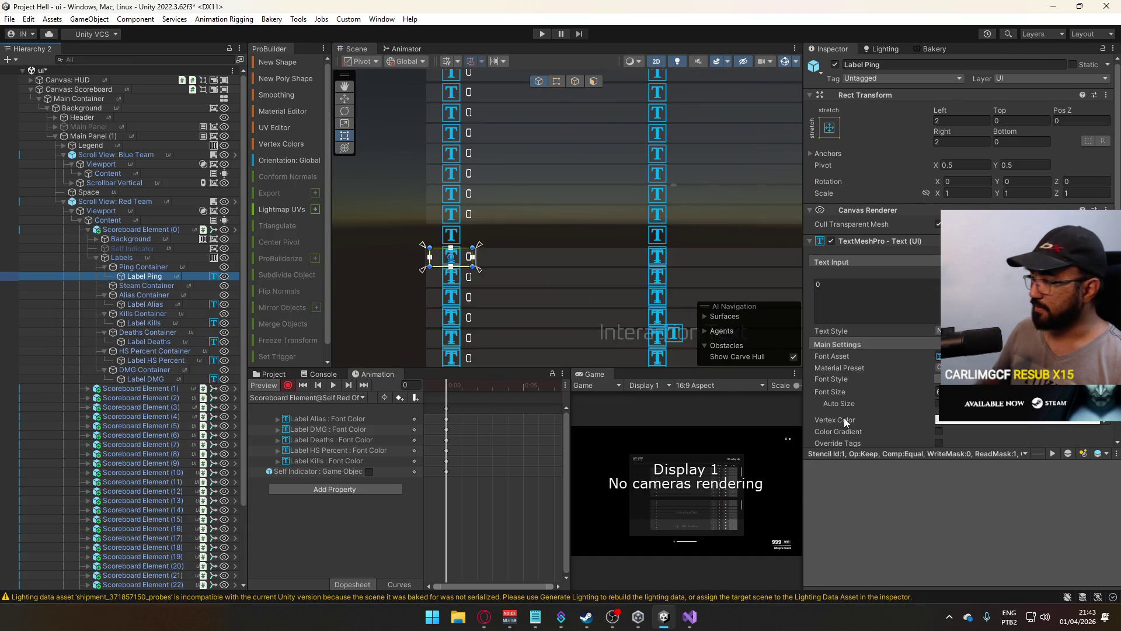
pyautogui.click(941, 419)
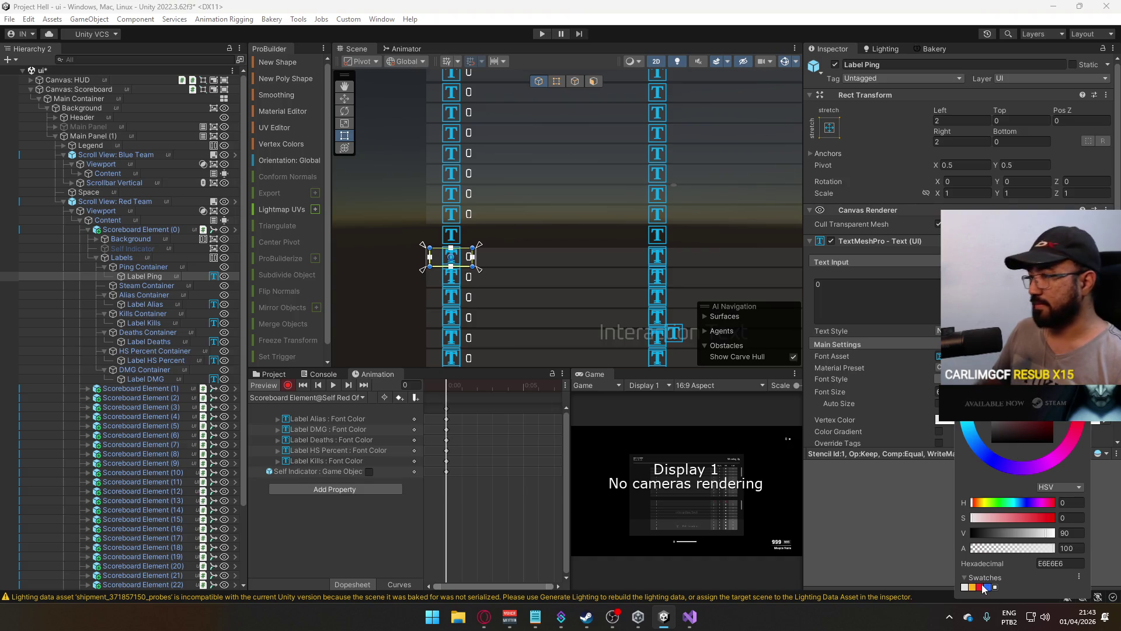
pyautogui.click(980, 587)
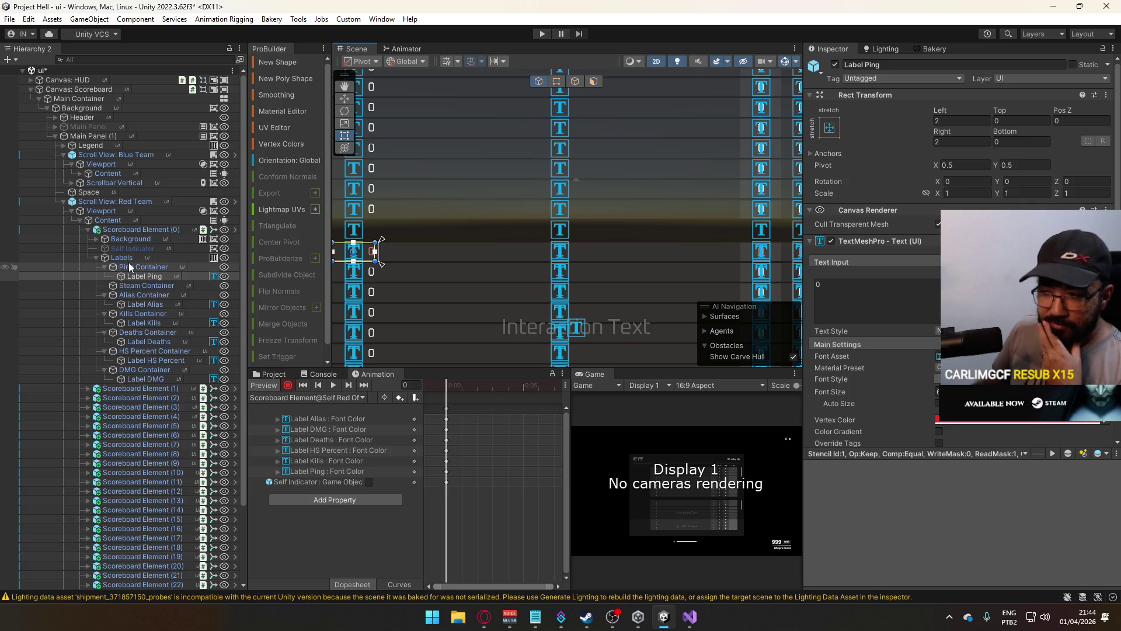
# Step: Turn off preview, select the six label Font Color tracks, then switch to the Self Red On clip
pyautogui.click(263, 383)
pyautogui.click(327, 399)
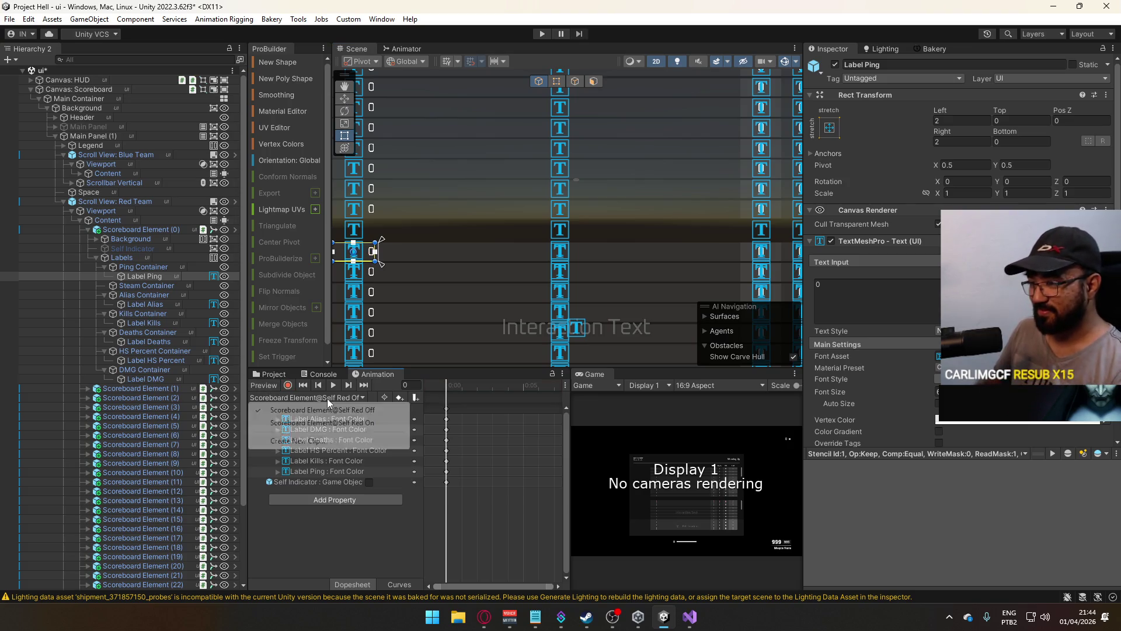
pyautogui.click(335, 454)
pyautogui.click(335, 468)
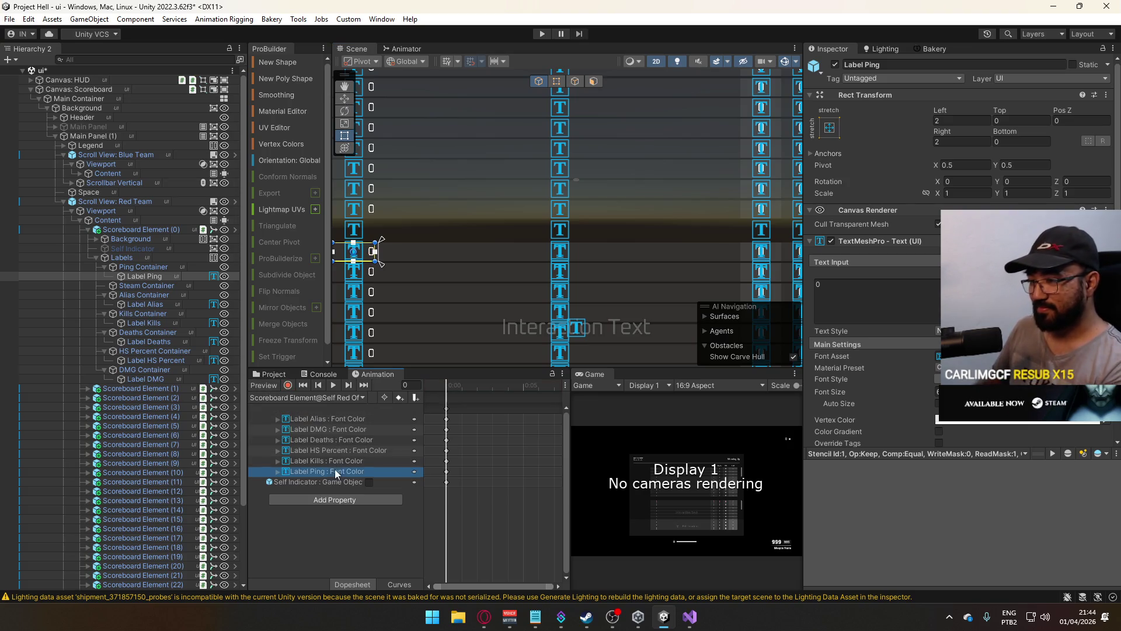
pyautogui.keyDown('shift'); pyautogui.click(338, 420); pyautogui.keyUp('shift')
pyautogui.click(318, 399)
pyautogui.click(323, 422)
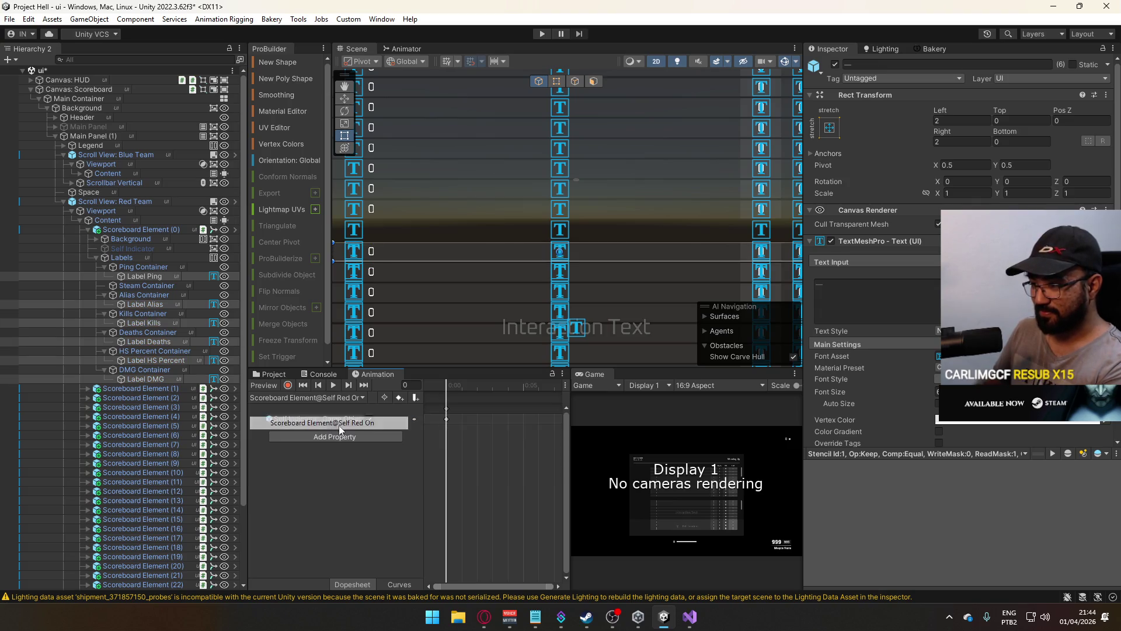
pyautogui.click(95, 258)
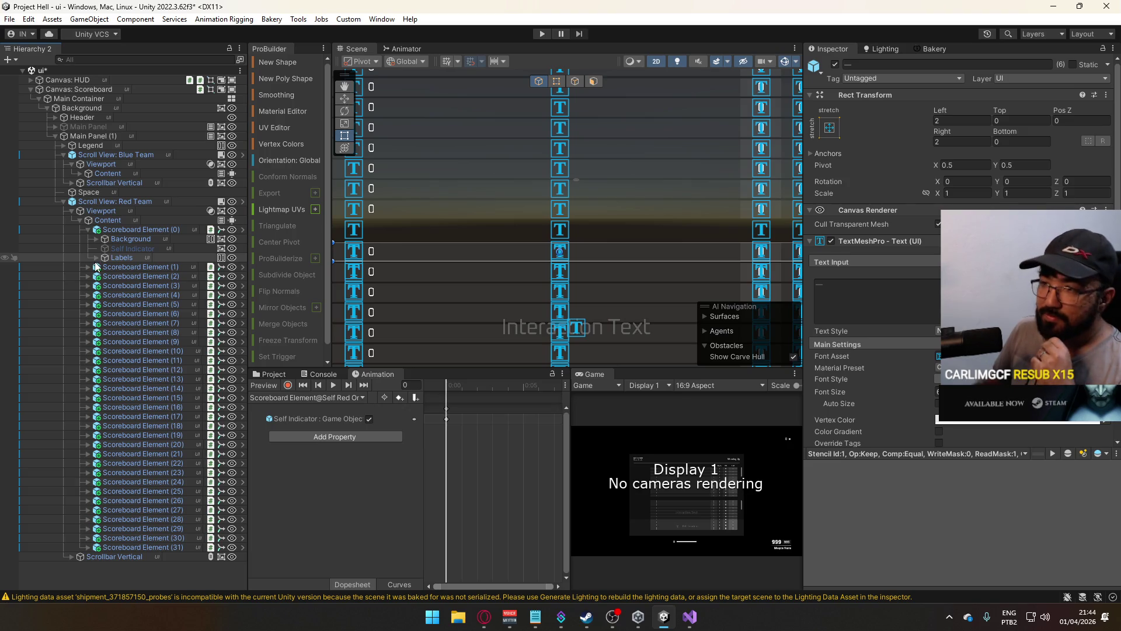
# Step: Set the 32 selected row Backgrounds' colour to faint translucent red E61717 at alpha 5
pyautogui.click(87, 230)
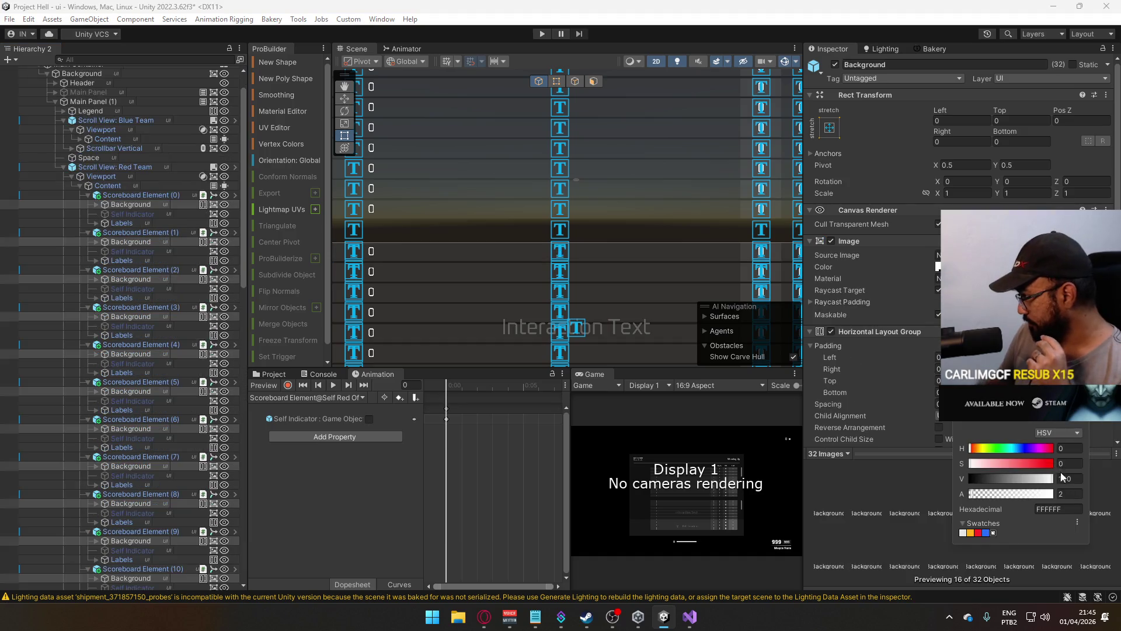
pyautogui.moveTo(1032, 463)
pyautogui.mouseDown()
pyautogui.moveTo(1044, 463)
pyautogui.moveTo(1034, 482)
pyautogui.moveTo(1044, 481)
pyautogui.mouseUp()
pyautogui.press('Tab')
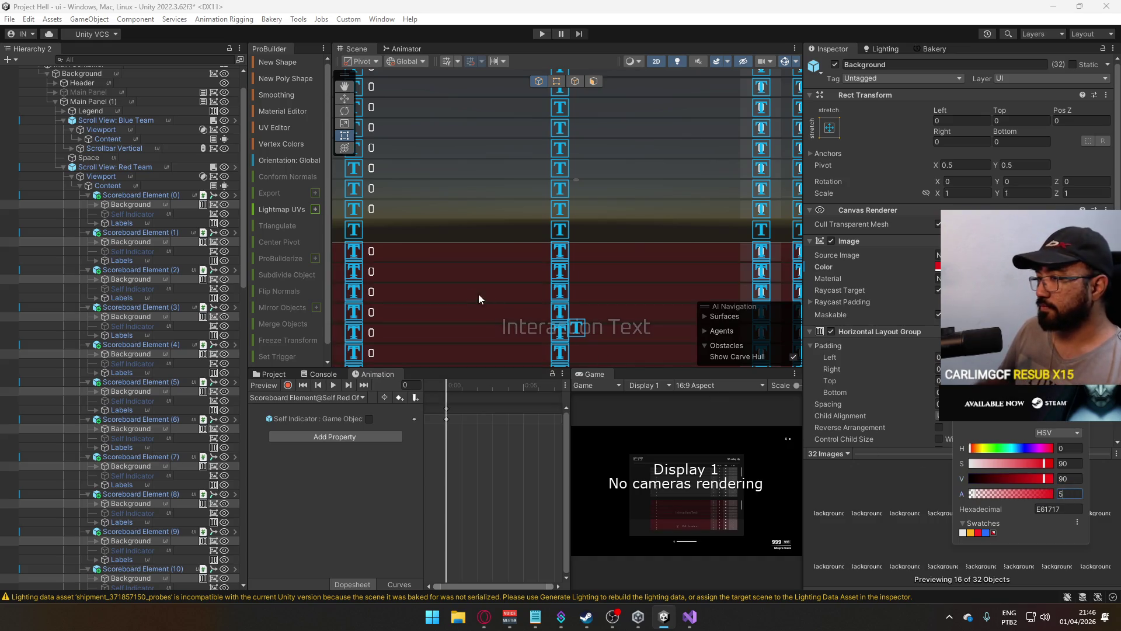
pyautogui.scroll(2, 473, 278)
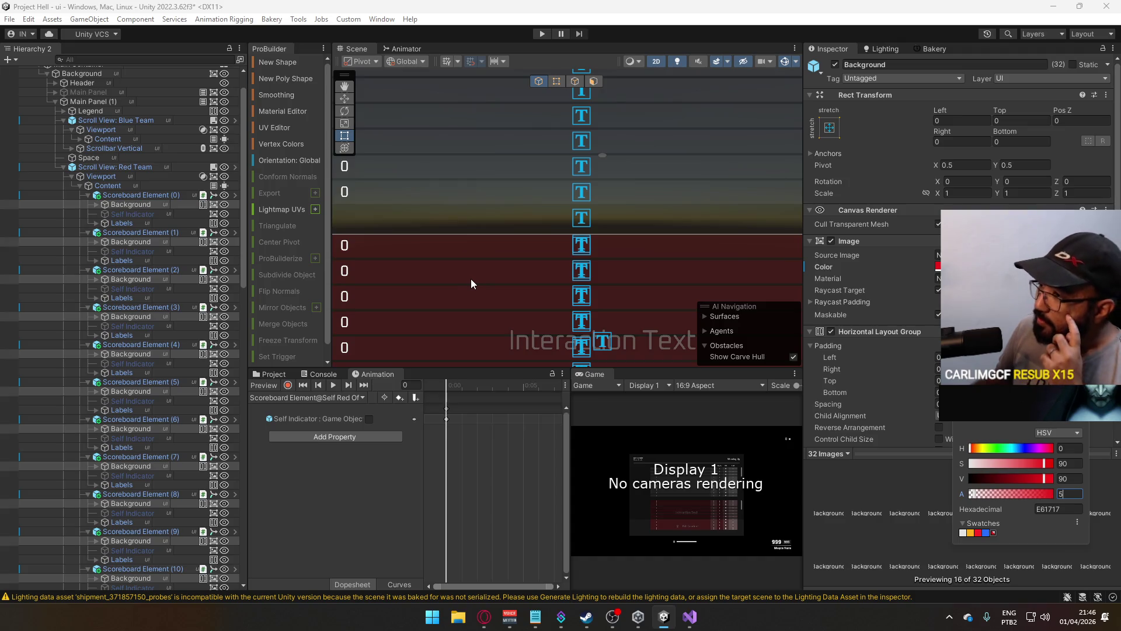
pyautogui.click(150, 242)
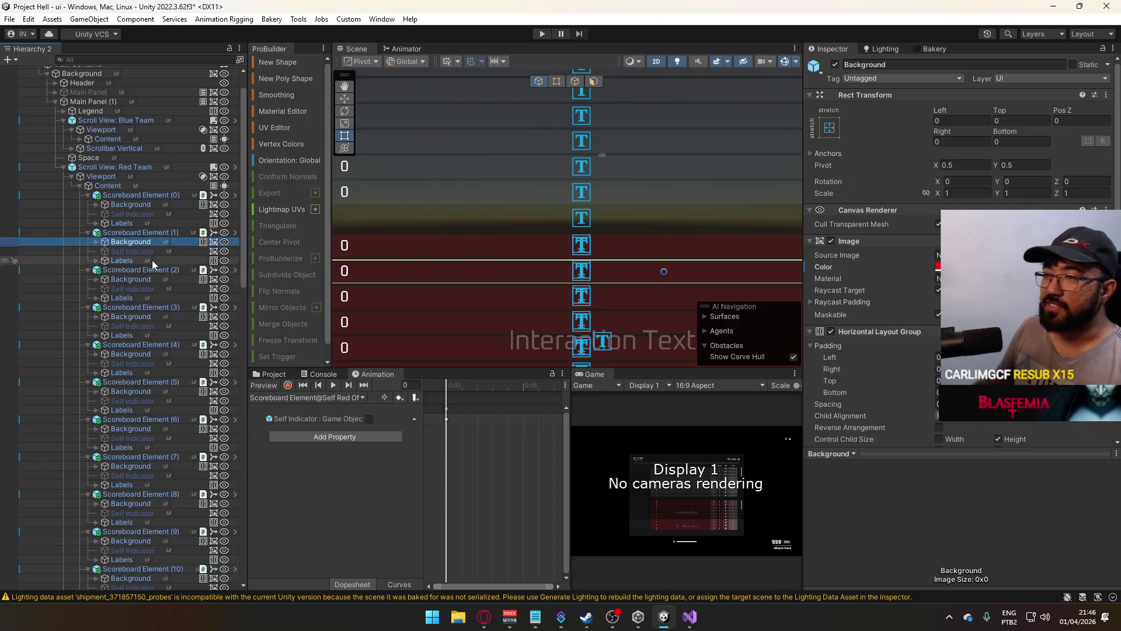
# Step: Add the Backgrounds of Elements (3), (5), (7), (9), (11) and (13) to the selection
pyautogui.keyDown('ctrl'); pyautogui.click(146, 317); pyautogui.keyUp('ctrl')
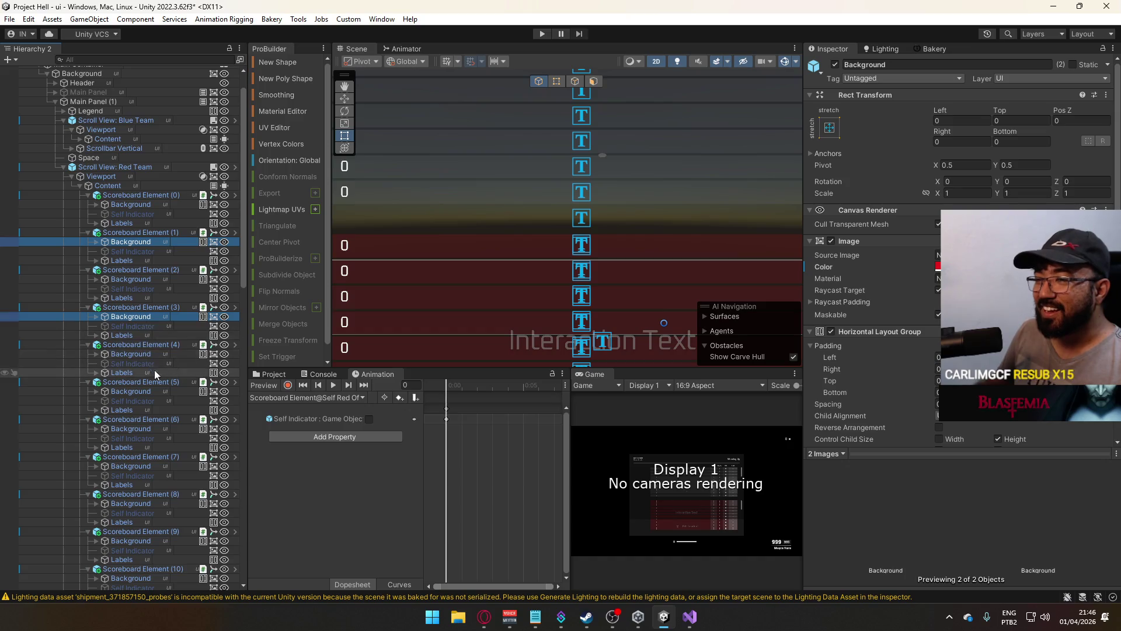
pyautogui.keyDown('ctrl'); pyautogui.click(153, 388); pyautogui.keyUp('ctrl')
pyautogui.keyDown('ctrl'); pyautogui.click(156, 465); pyautogui.keyUp('ctrl')
pyautogui.scroll(-3, 156, 465)
pyautogui.keyDown('ctrl'); pyautogui.click(154, 435); pyautogui.keyUp('ctrl')
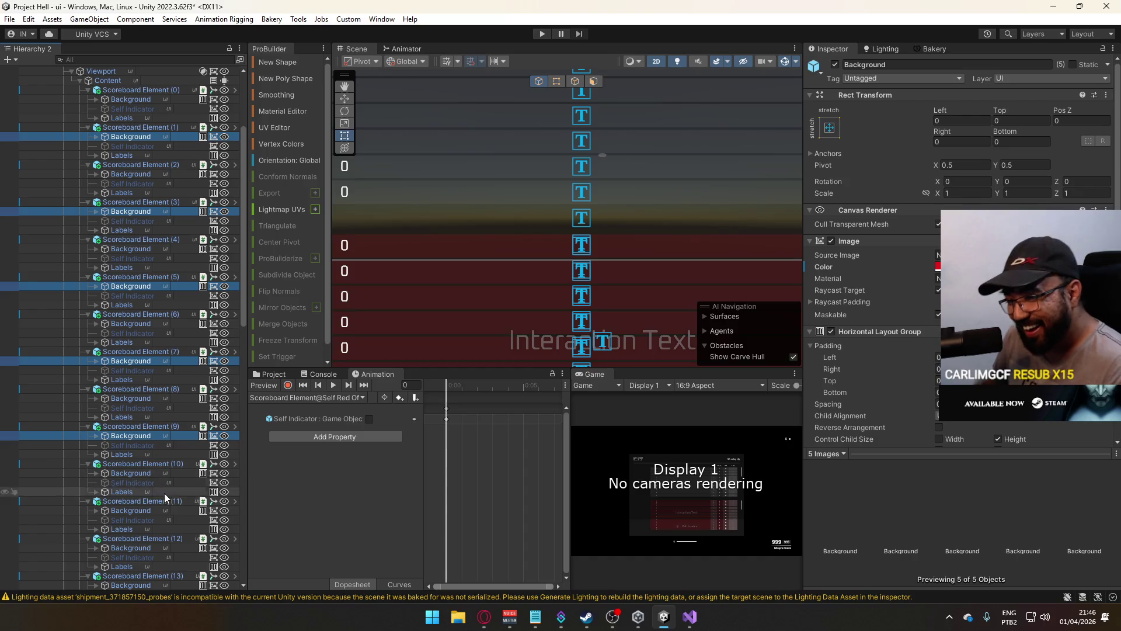
pyautogui.keyDown('ctrl'); pyautogui.click(159, 509); pyautogui.keyUp('ctrl')
pyautogui.scroll(-3, 159, 509)
pyautogui.keyDown('ctrl'); pyautogui.click(171, 482); pyautogui.keyUp('ctrl')
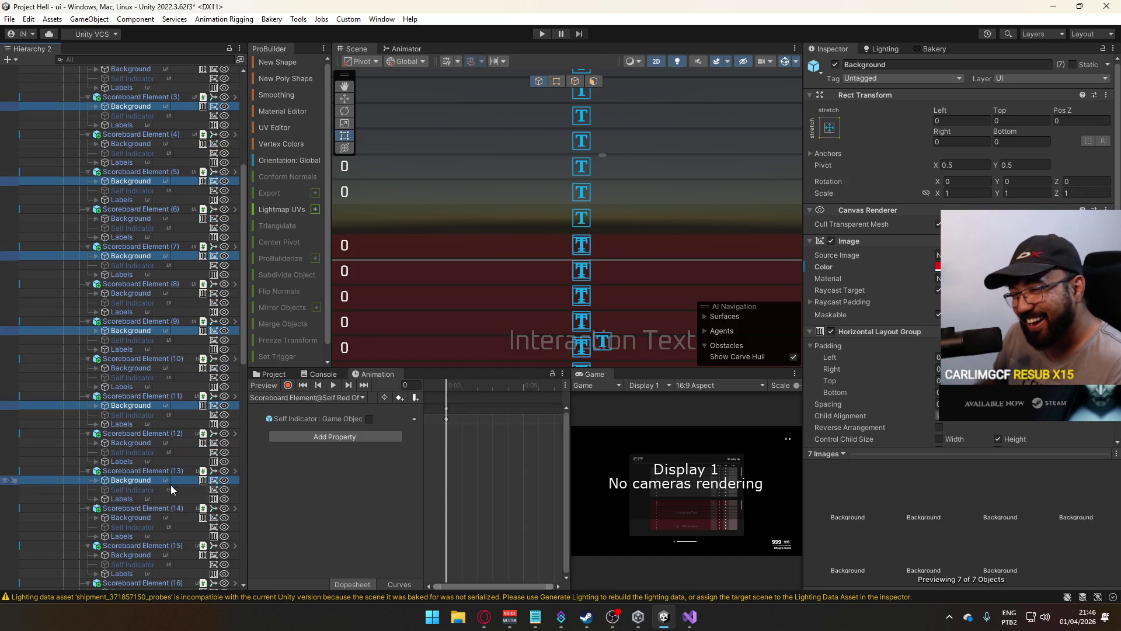
pyautogui.keyDown('ctrl'); pyautogui.click(166, 517); pyautogui.keyUp('ctrl')
pyautogui.scroll(-3, 166, 521)
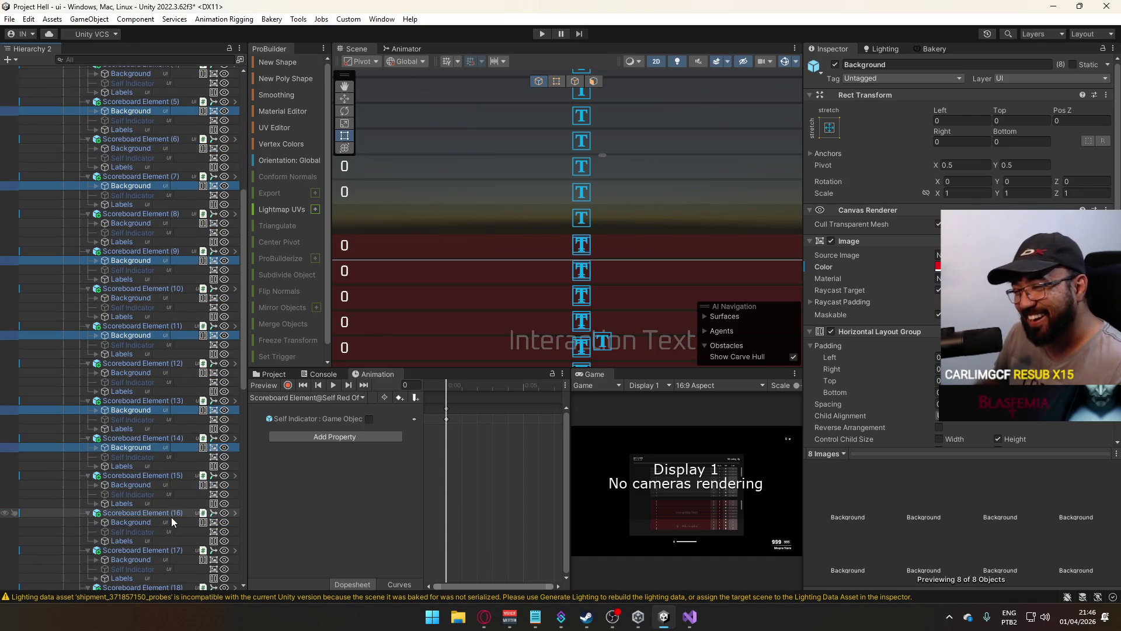
pyautogui.keyDown('ctrl'); pyautogui.click(158, 447); pyautogui.keyUp('ctrl')
# Step: Add the Backgrounds of the odd Elements (15) through (31) to the selection
pyautogui.keyDown('ctrl'); pyautogui.click(176, 487); pyautogui.keyUp('ctrl')
pyautogui.scroll(-3, 176, 488)
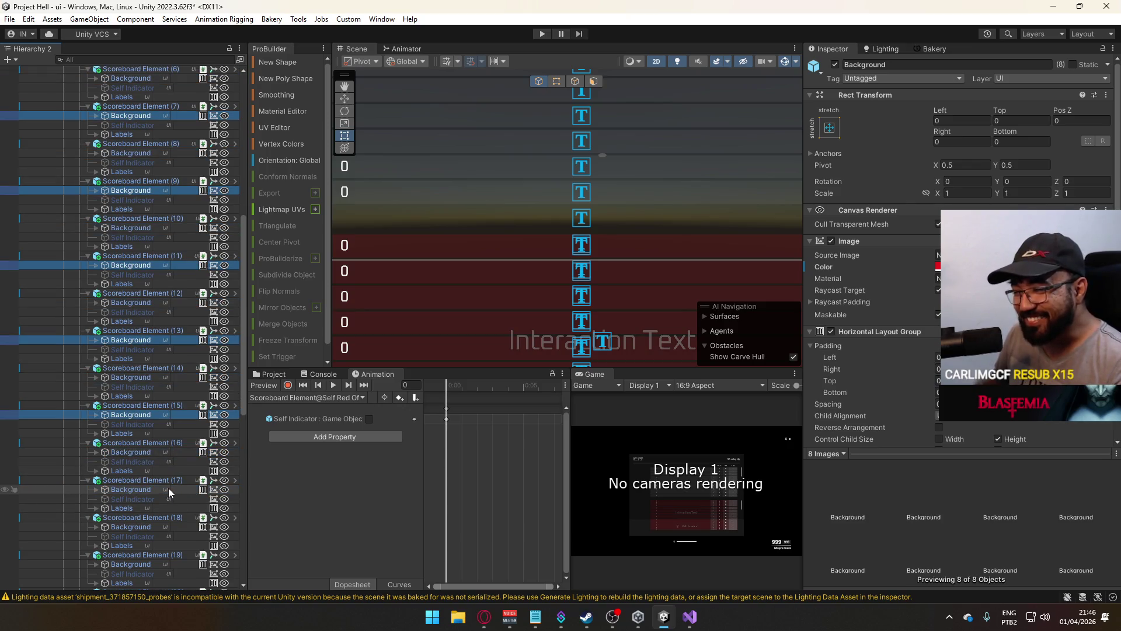
pyautogui.keyDown('ctrl'); pyautogui.click(168, 488); pyautogui.keyUp('ctrl')
pyautogui.scroll(-3, 168, 489)
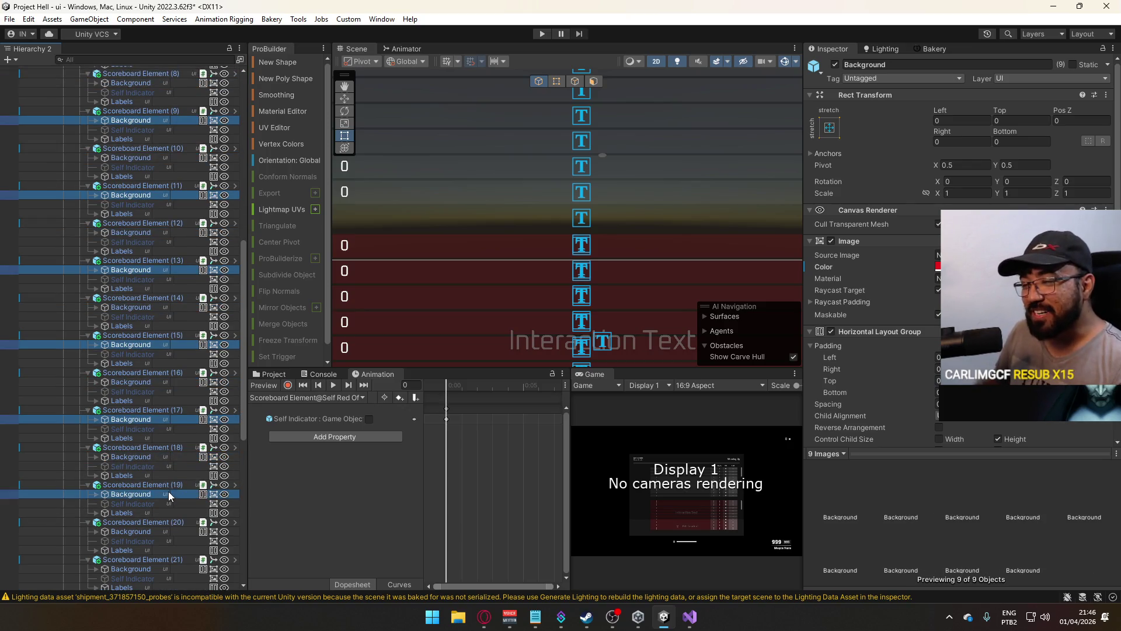
pyautogui.scroll(-4, 168, 494)
pyautogui.keyDown('ctrl'); pyautogui.click(174, 465); pyautogui.keyUp('ctrl')
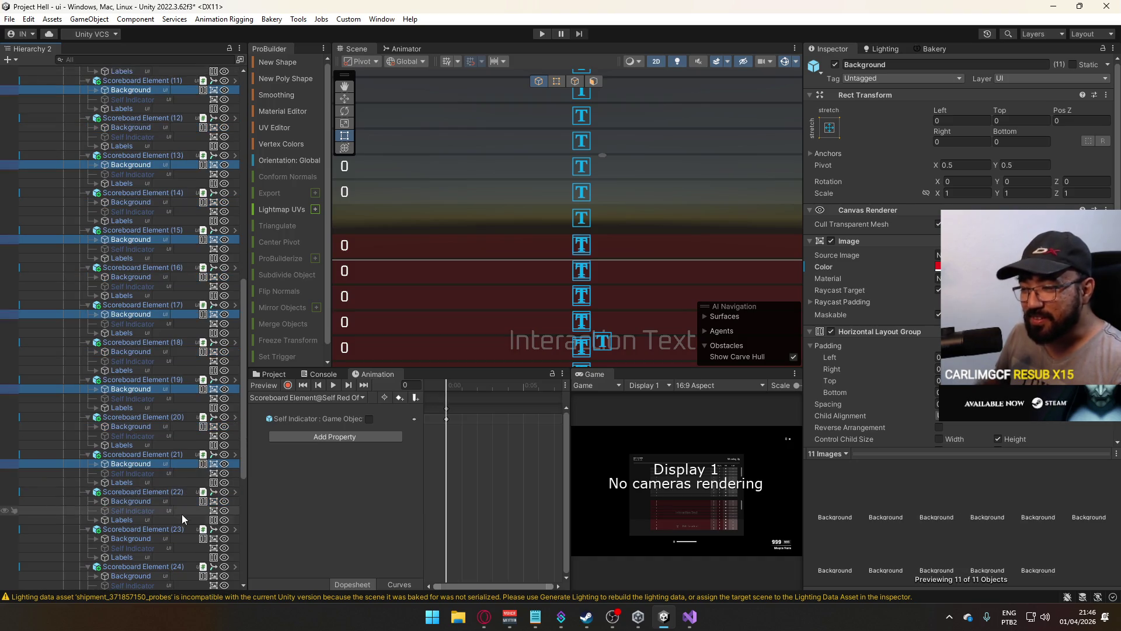
pyautogui.keyDown('ctrl'); pyautogui.click(167, 536); pyautogui.keyUp('ctrl')
pyautogui.scroll(-3, 170, 524)
pyautogui.scroll(-2, 169, 514)
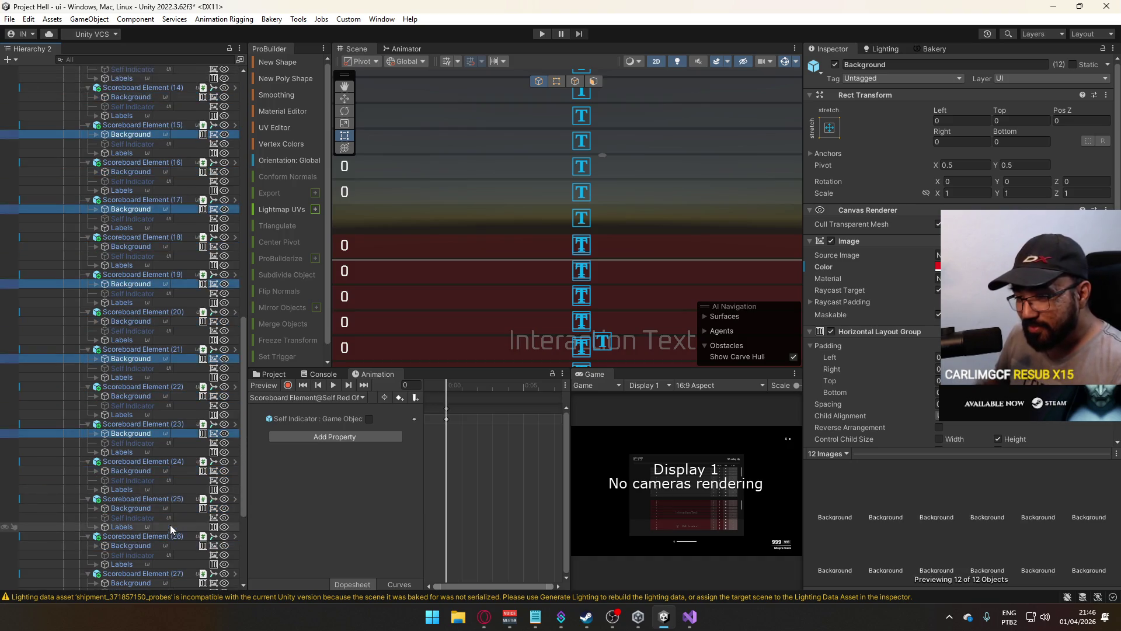
pyautogui.keyDown('ctrl'); pyautogui.click(161, 507); pyautogui.keyUp('ctrl')
pyautogui.scroll(-3, 164, 505)
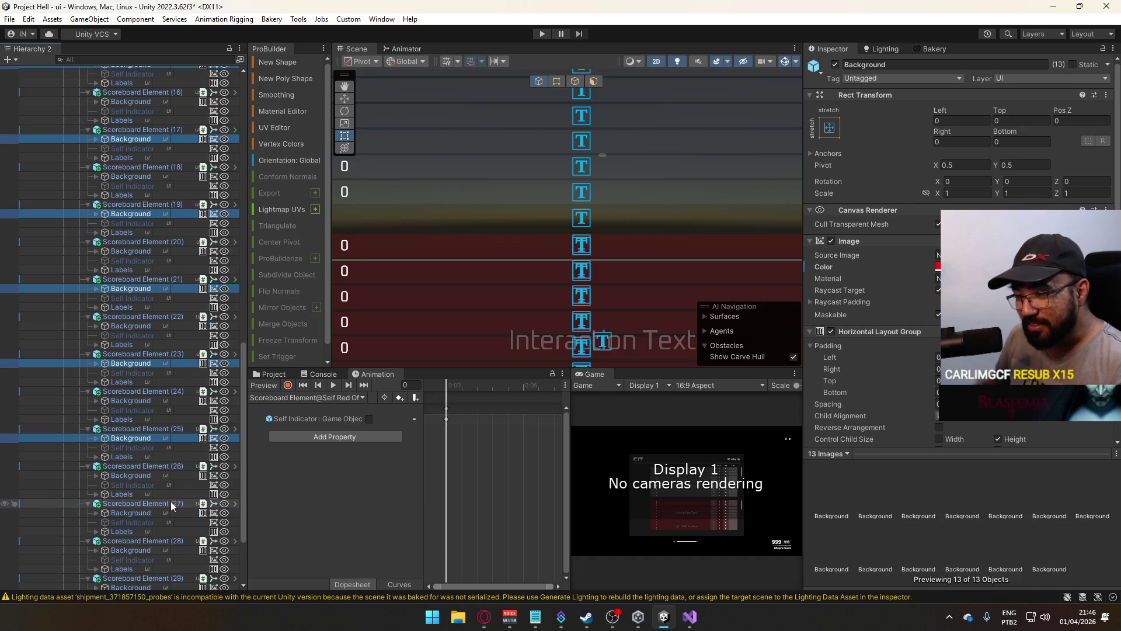
pyautogui.keyDown('ctrl'); pyautogui.click(162, 513); pyautogui.keyUp('ctrl')
pyautogui.scroll(-3, 163, 513)
pyautogui.keyDown('ctrl'); pyautogui.click(164, 518); pyautogui.keyUp('ctrl')
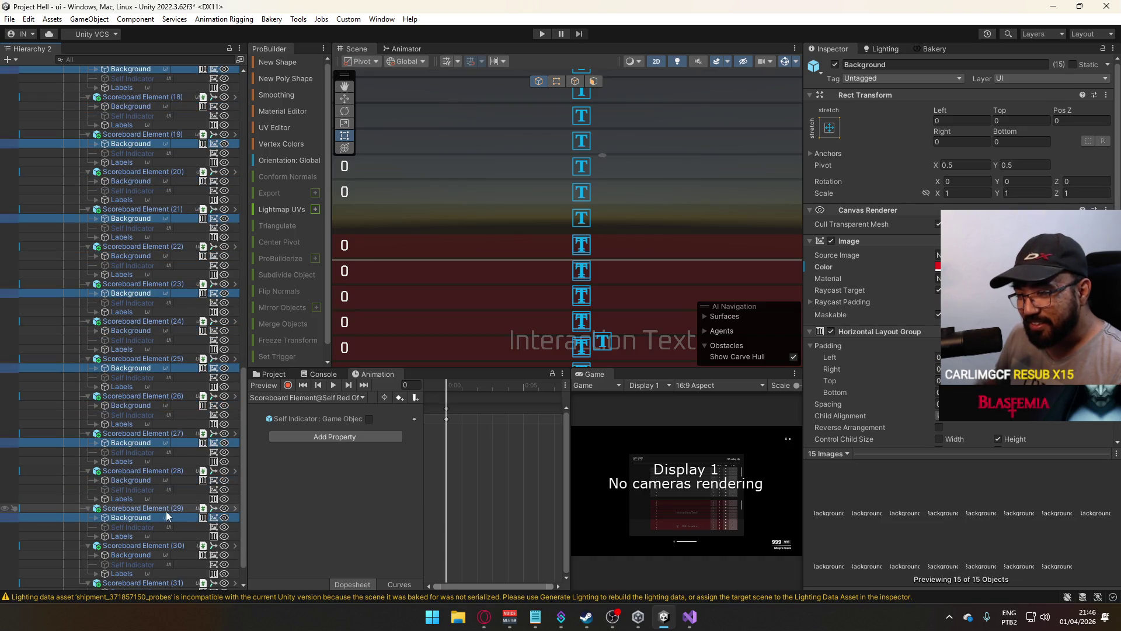
pyautogui.scroll(-2, 175, 511)
pyautogui.keyDown('ctrl'); pyautogui.click(153, 556); pyautogui.keyUp('ctrl')
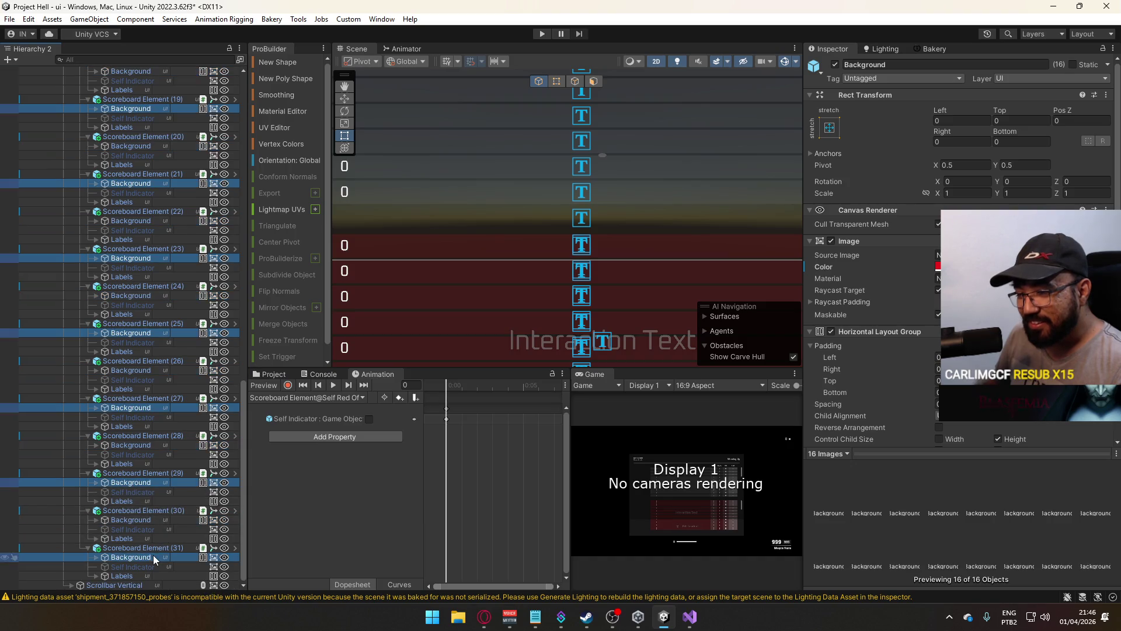
pyautogui.moveTo(487, 269)
pyautogui.mouseDown()
pyautogui.moveTo(558, 245)
pyautogui.moveTo(535, 263)
pyautogui.moveTo(504, 199)
pyautogui.moveTo(538, 232)
pyautogui.mouseUp()
# Step: Darken the odd Backgrounds' colour to A91111, keeping saturation 90 and alpha 5
pyautogui.click(939, 266)
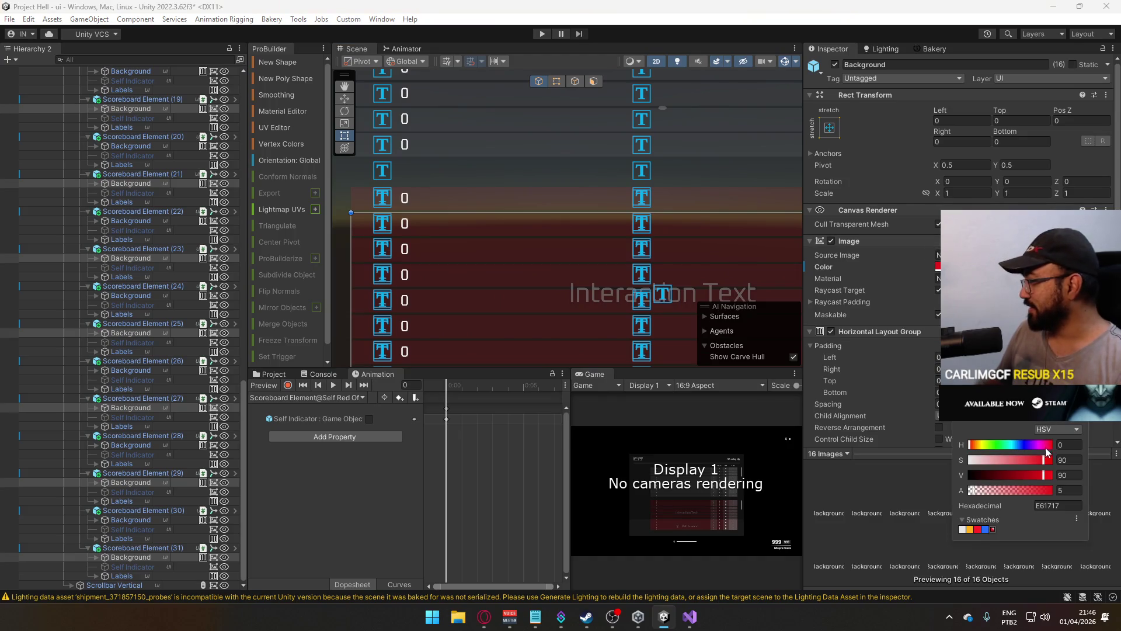
pyautogui.moveTo(1045, 463)
pyautogui.mouseDown()
pyautogui.moveTo(1018, 459)
pyautogui.moveTo(1045, 463)
pyautogui.mouseUp()
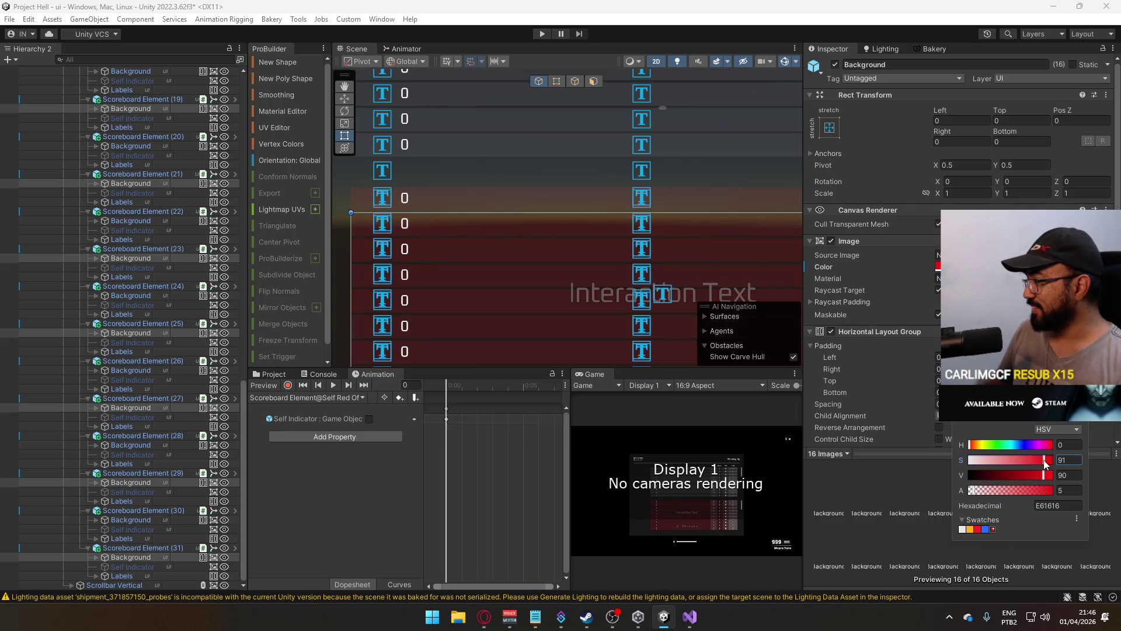
pyautogui.moveTo(1034, 463)
pyautogui.mouseDown()
pyautogui.moveTo(1047, 481)
pyautogui.moveTo(1026, 478)
pyautogui.mouseUp()
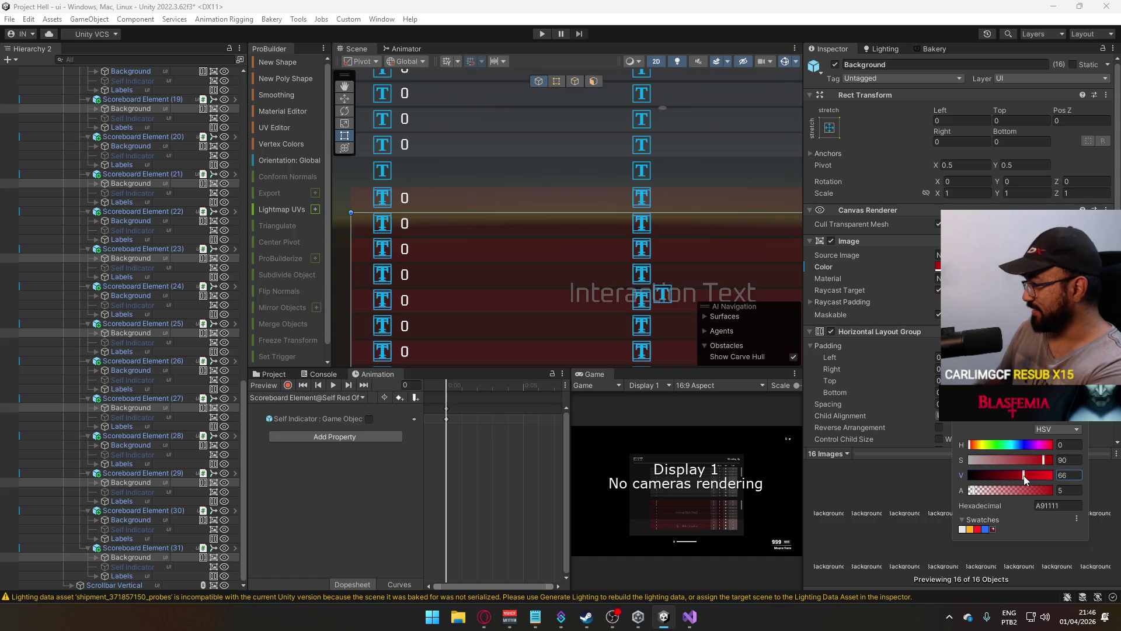
pyautogui.rightClick(586, 373)
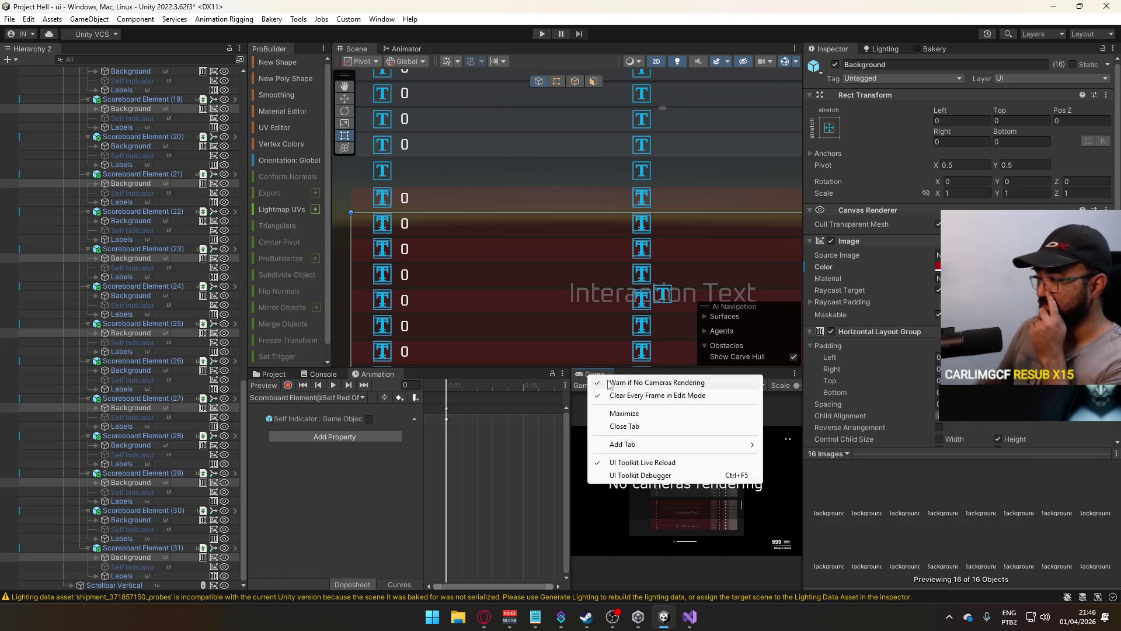
pyautogui.click(632, 408)
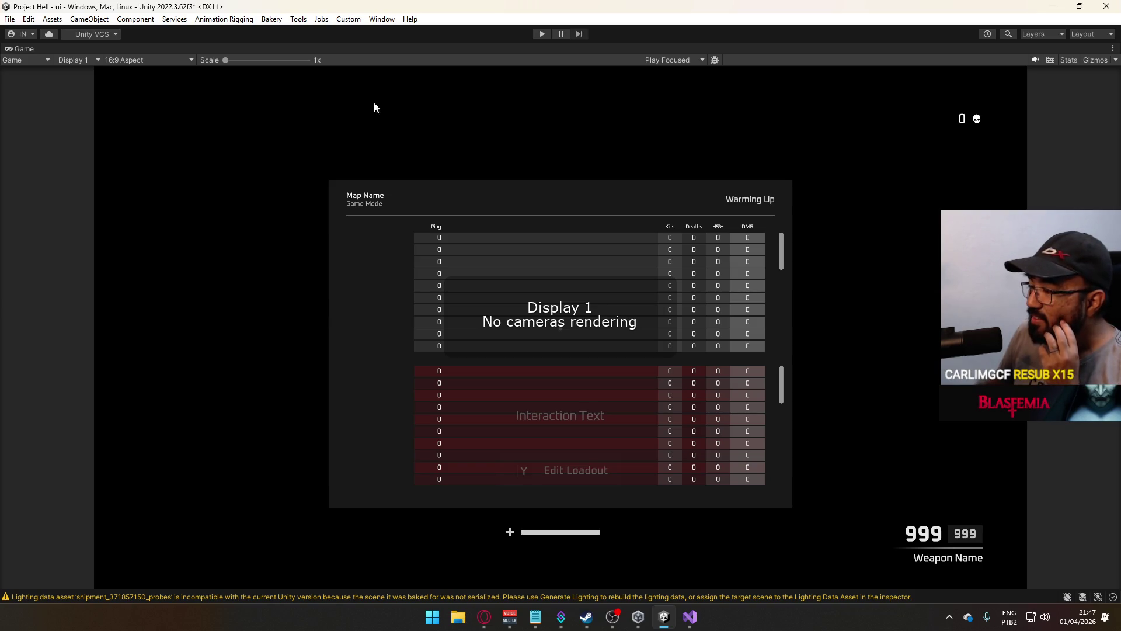
pyautogui.rightClick(429, 54)
pyautogui.click(480, 88)
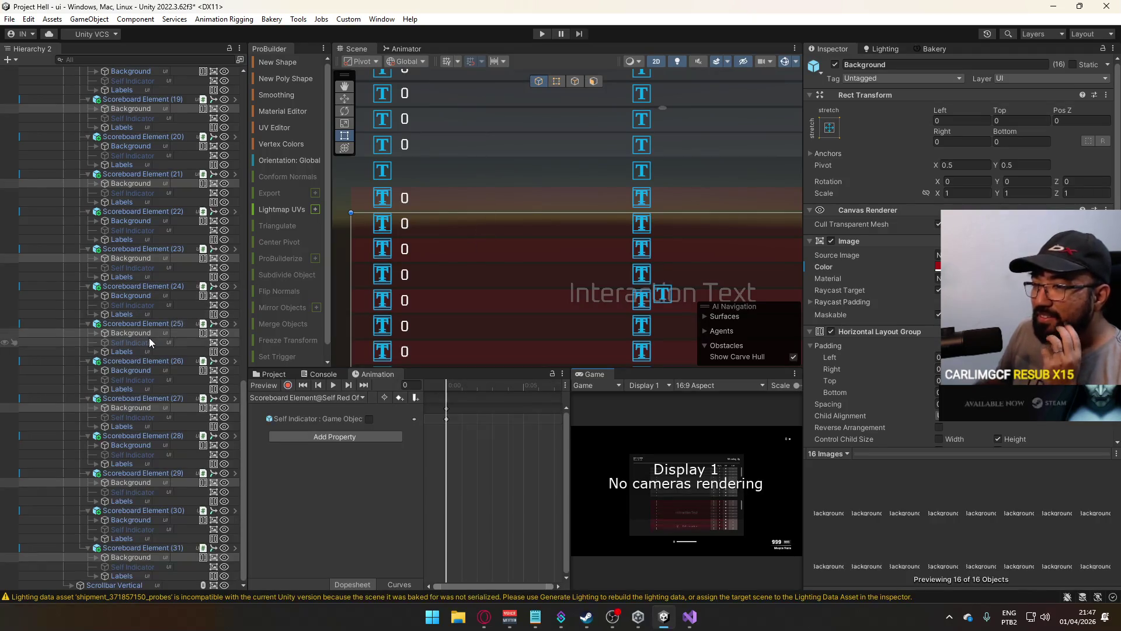
pyautogui.scroll(3, 148, 305)
# Step: Ctrl-select the Self Indicators of red-team Scoreboard Elements (0) through (16)
pyautogui.scroll(12, 148, 305)
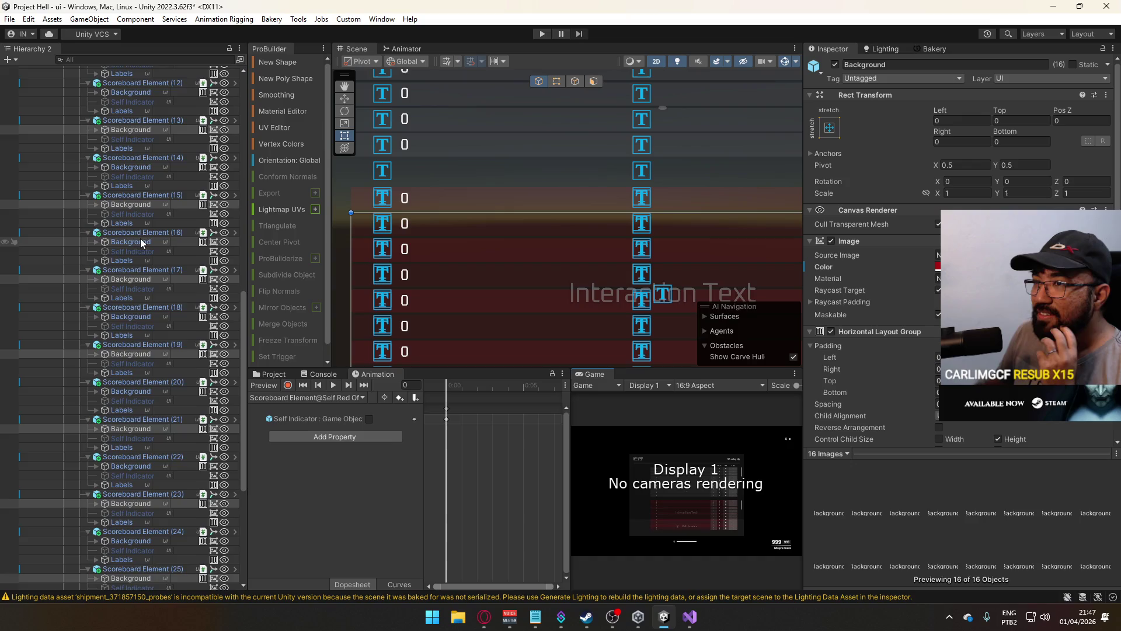
pyautogui.scroll(10, 138, 240)
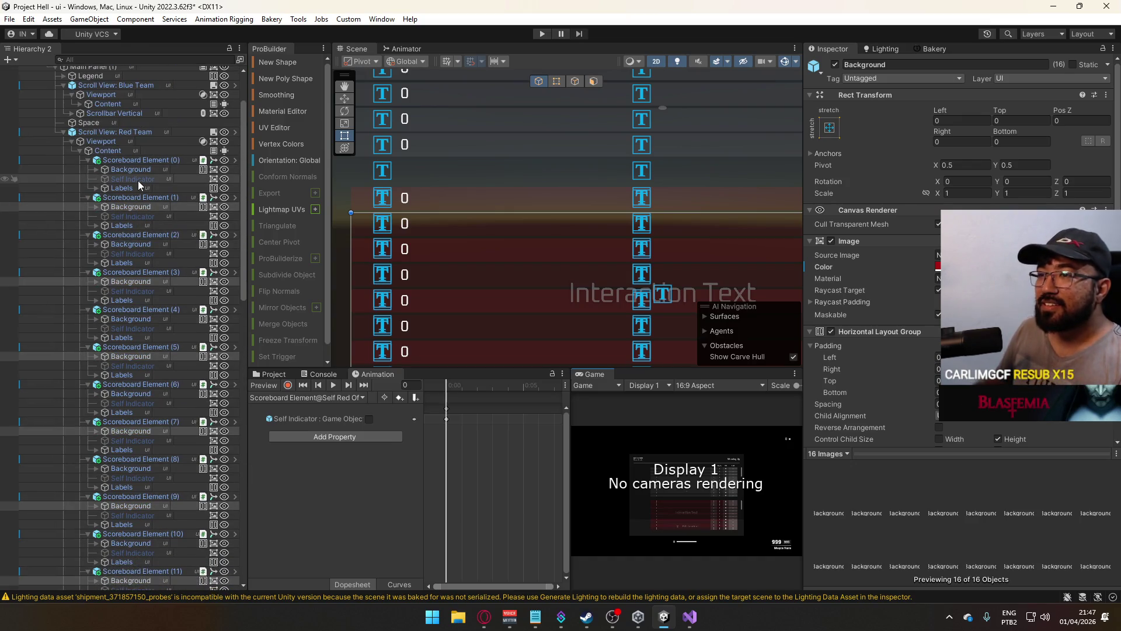
pyautogui.click(138, 180)
pyautogui.keyDown('ctrl'); pyautogui.click(136, 216); pyautogui.keyUp('ctrl')
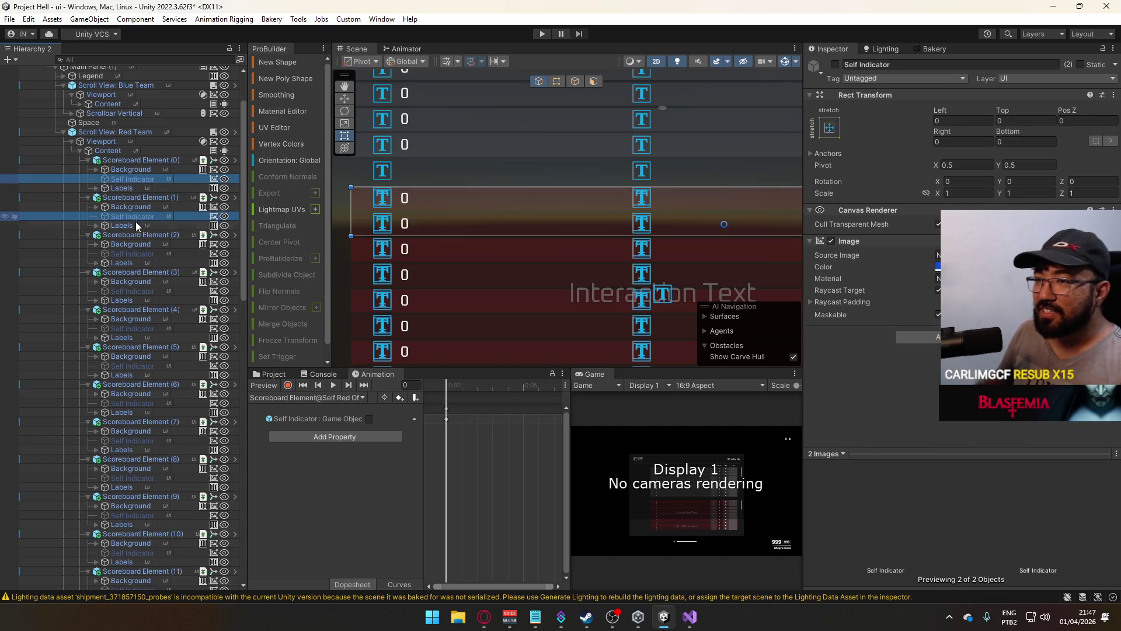
pyautogui.keyDown('ctrl'); pyautogui.click(139, 253); pyautogui.keyUp('ctrl')
pyautogui.keyDown('ctrl'); pyautogui.click(135, 291); pyautogui.keyUp('ctrl')
pyautogui.keyDown('ctrl'); pyautogui.click(136, 328); pyautogui.keyUp('ctrl')
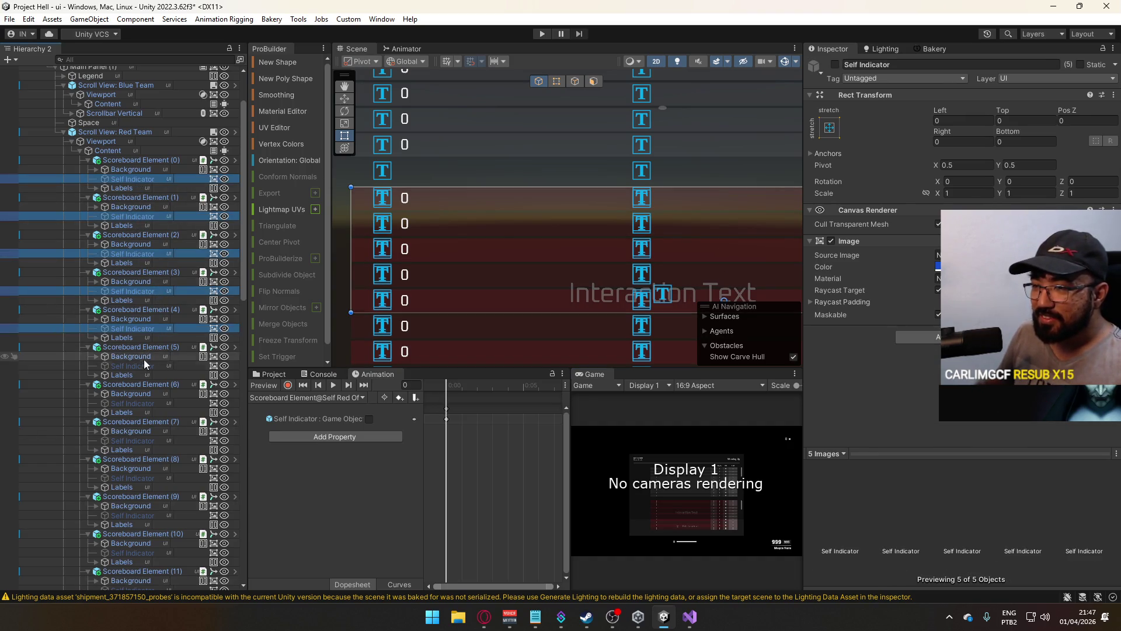
pyautogui.keyDown('ctrl'); pyautogui.click(135, 366); pyautogui.keyUp('ctrl')
pyautogui.keyDown('ctrl'); pyautogui.click(132, 403); pyautogui.keyUp('ctrl')
pyautogui.keyDown('ctrl'); pyautogui.click(141, 440); pyautogui.keyUp('ctrl')
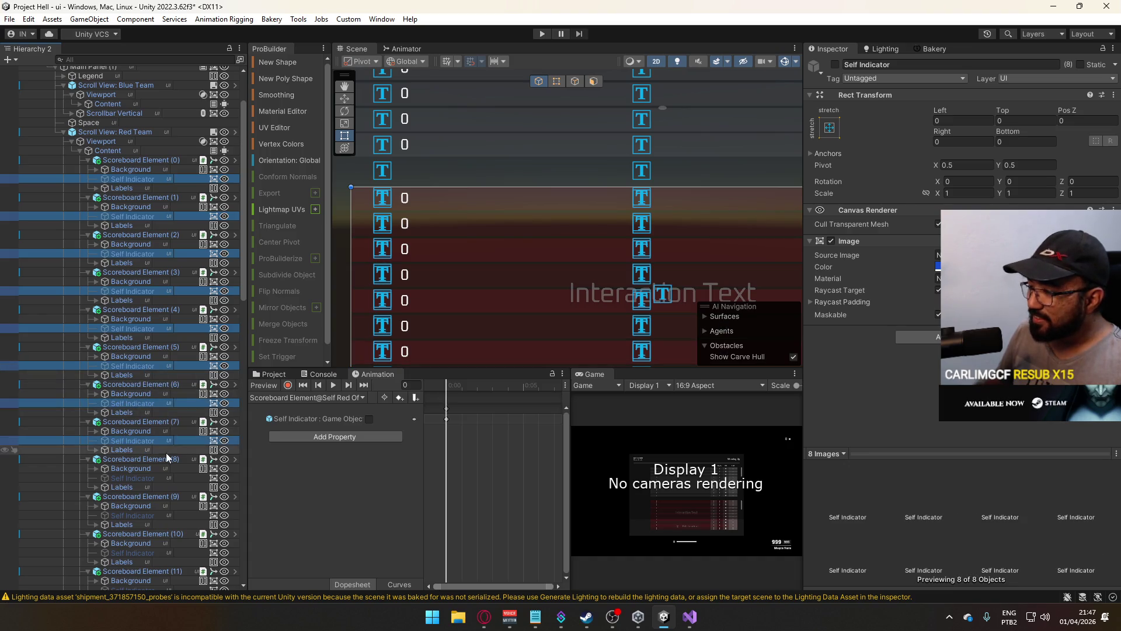
pyautogui.keyDown('ctrl'); pyautogui.click(150, 515); pyautogui.keyUp('ctrl')
pyautogui.scroll(-3, 157, 502)
pyautogui.keyDown('ctrl'); pyautogui.click(152, 448); pyautogui.keyUp('ctrl')
pyautogui.keyDown('ctrl'); pyautogui.click(161, 484); pyautogui.keyUp('ctrl')
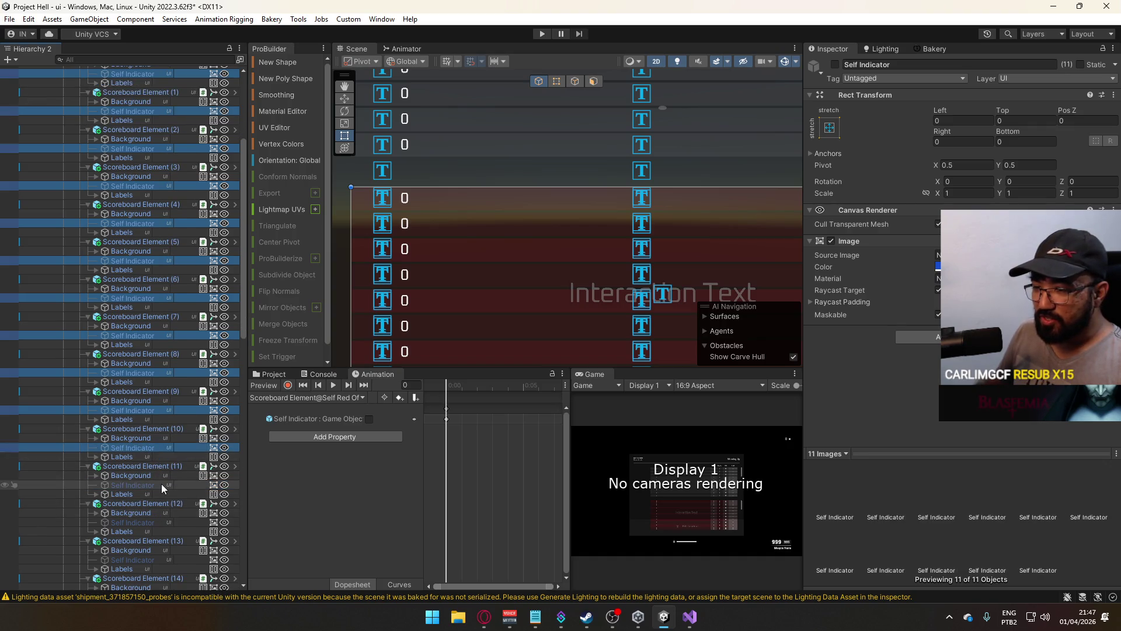
pyautogui.keyDown('ctrl'); pyautogui.click(166, 522); pyautogui.keyUp('ctrl')
pyautogui.scroll(-4, 165, 508)
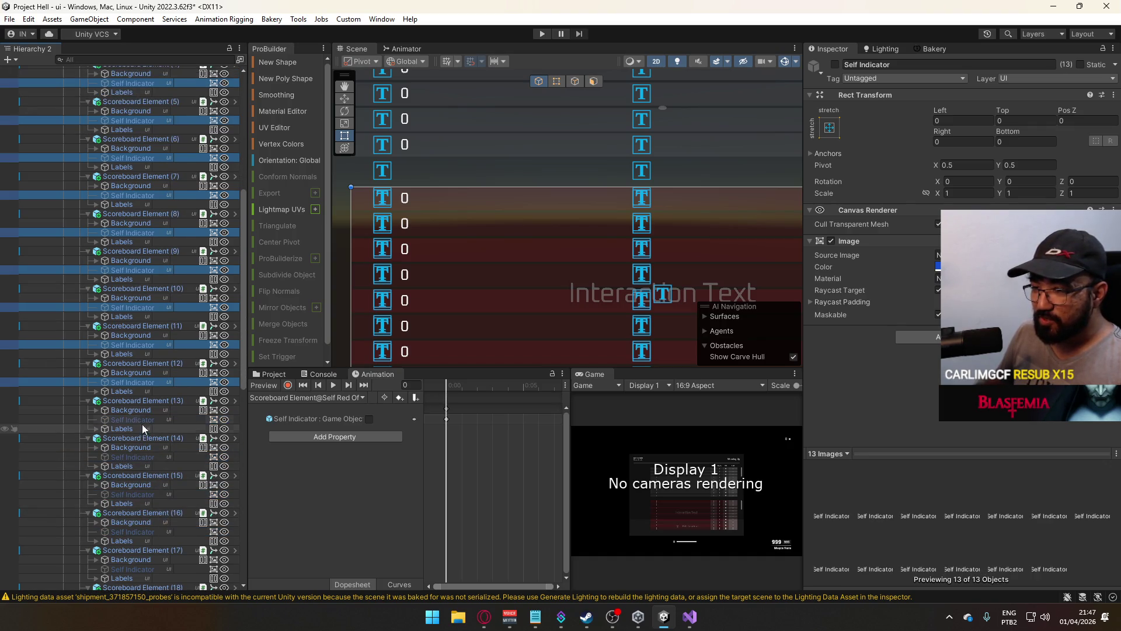
pyautogui.keyDown('ctrl'); pyautogui.click(145, 421); pyautogui.keyUp('ctrl')
pyautogui.keyDown('ctrl'); pyautogui.click(142, 495); pyautogui.keyUp('ctrl')
pyautogui.keyDown('ctrl'); pyautogui.click(149, 531); pyautogui.keyUp('ctrl')
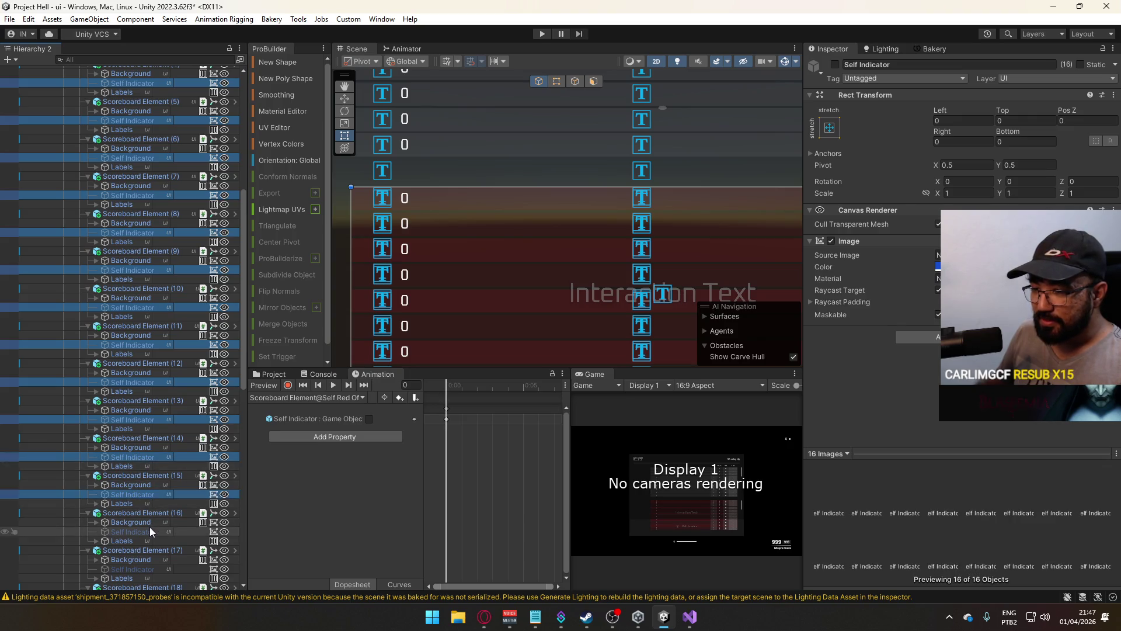
# Step: Add the Self Indicators of the remaining elements, up to (31), to the selection
pyautogui.scroll(-5, 148, 534)
pyautogui.keyDown('ctrl'); pyautogui.click(147, 505); pyautogui.keyUp('ctrl')
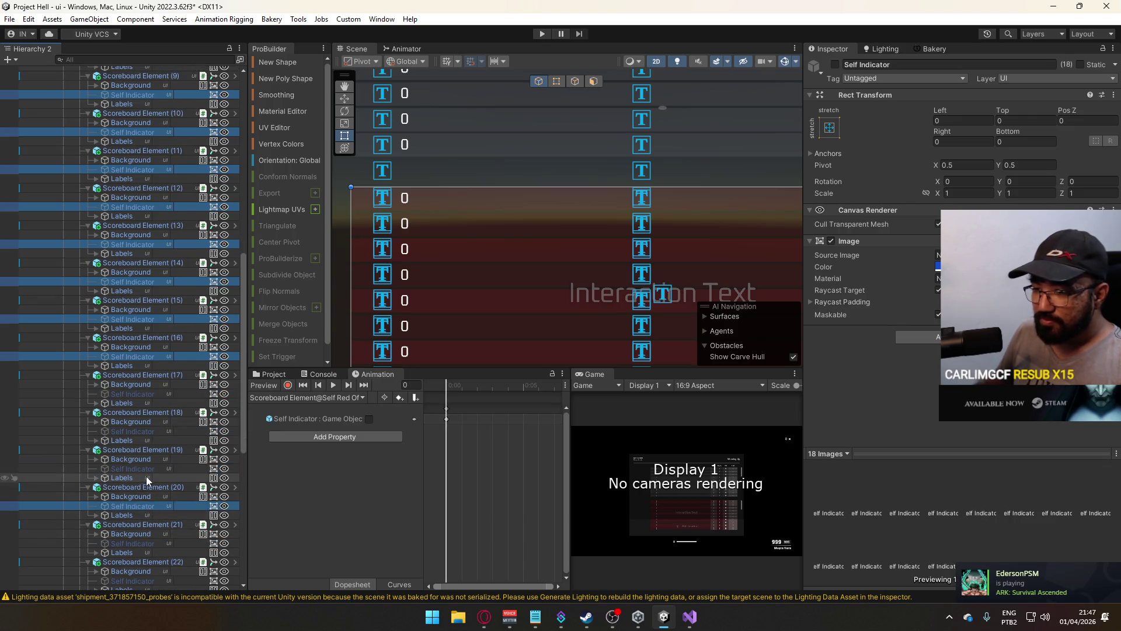
pyautogui.keyDown('ctrl'); pyautogui.click(149, 468); pyautogui.keyUp('ctrl')
pyautogui.keyDown('ctrl'); pyautogui.click(151, 431); pyautogui.keyUp('ctrl')
pyautogui.keyDown('ctrl'); pyautogui.click(151, 393); pyautogui.keyUp('ctrl')
pyautogui.scroll(-10, 147, 419)
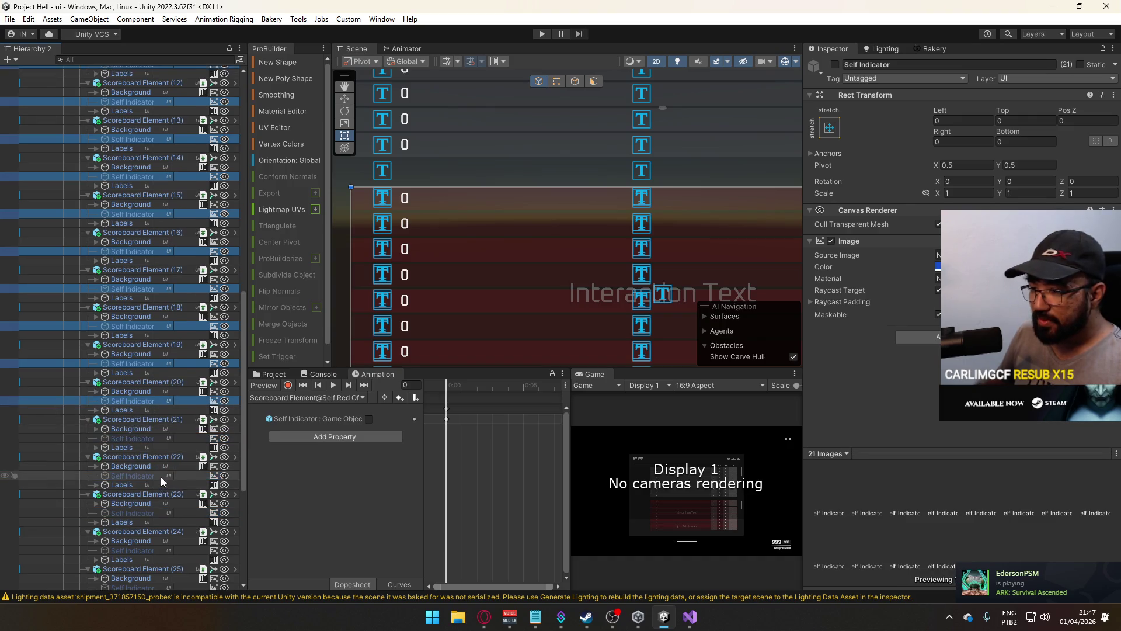
pyautogui.scroll(-2, 156, 537)
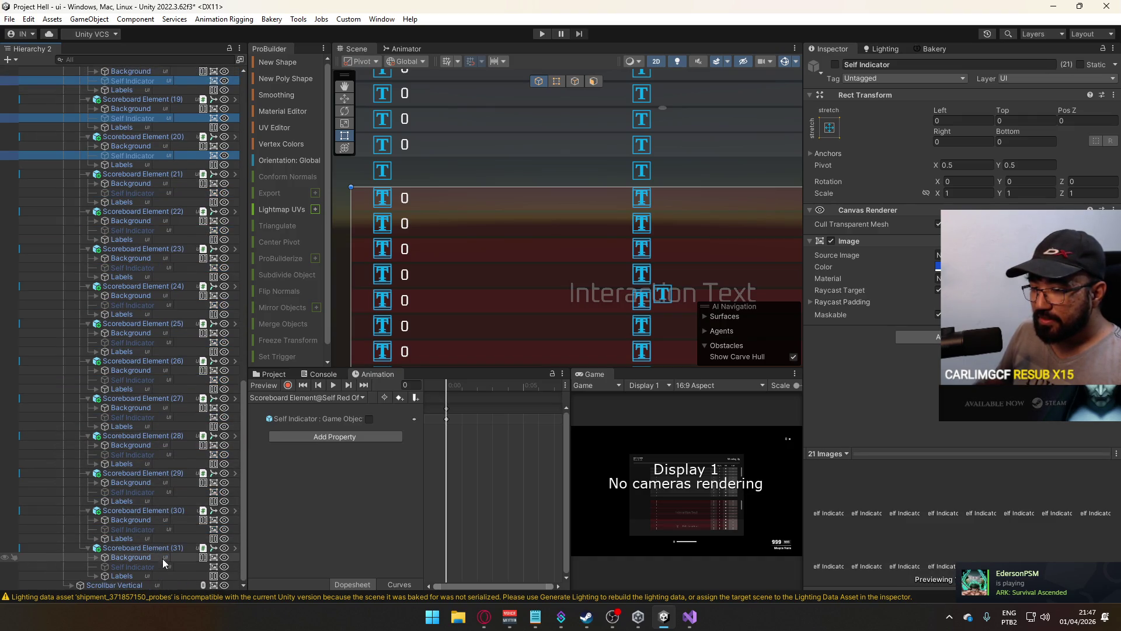
pyautogui.keyDown('ctrl'); pyautogui.click(159, 565); pyautogui.keyUp('ctrl')
pyautogui.keyDown('ctrl'); pyautogui.click(146, 529); pyautogui.keyUp('ctrl')
pyautogui.keyDown('ctrl'); pyautogui.click(146, 492); pyautogui.keyUp('ctrl')
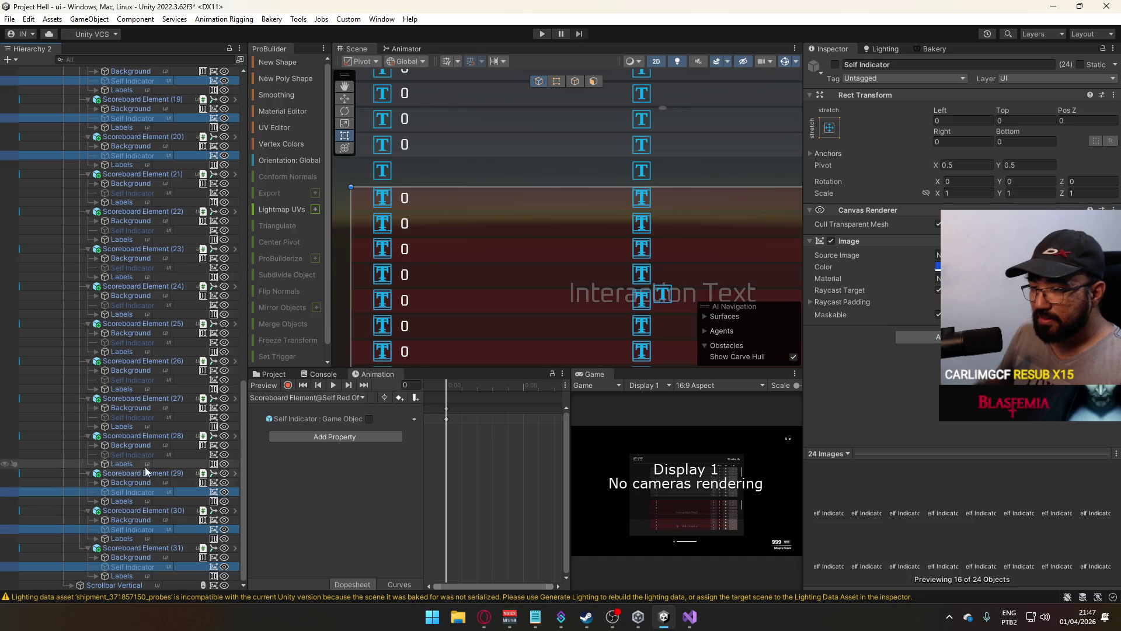
pyautogui.keyDown('ctrl'); pyautogui.click(146, 454); pyautogui.keyUp('ctrl')
pyautogui.keyDown('ctrl'); pyautogui.click(146, 416); pyautogui.keyUp('ctrl')
pyautogui.keyDown('ctrl'); pyautogui.click(146, 381); pyautogui.keyUp('ctrl')
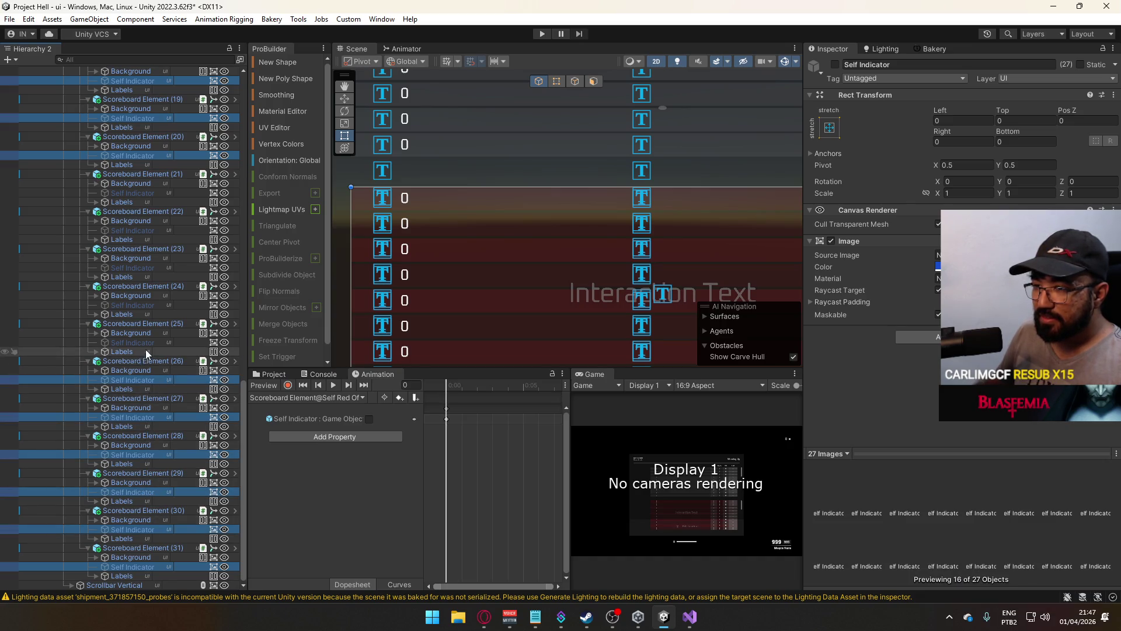
pyautogui.keyDown('ctrl'); pyautogui.click(140, 342); pyautogui.keyUp('ctrl')
pyautogui.keyDown('ctrl'); pyautogui.click(140, 305); pyautogui.keyUp('ctrl')
pyautogui.keyDown('ctrl'); pyautogui.click(140, 267); pyautogui.keyUp('ctrl')
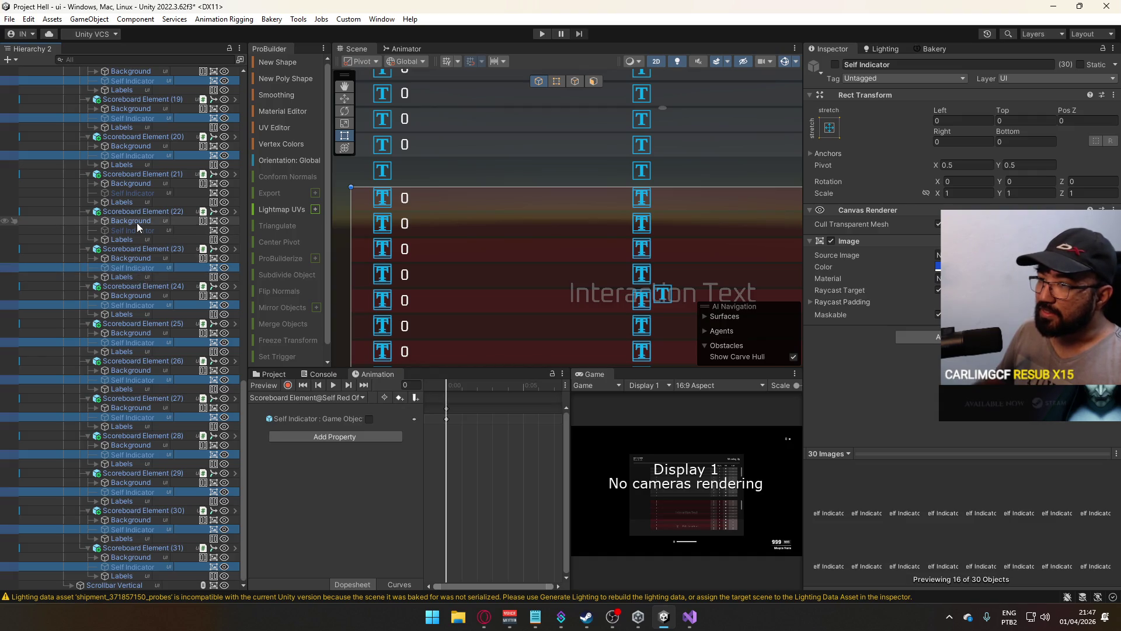
pyautogui.keyDown('ctrl'); pyautogui.click(139, 230); pyautogui.keyUp('ctrl')
pyautogui.keyDown('ctrl'); pyautogui.click(147, 196); pyautogui.keyUp('ctrl')
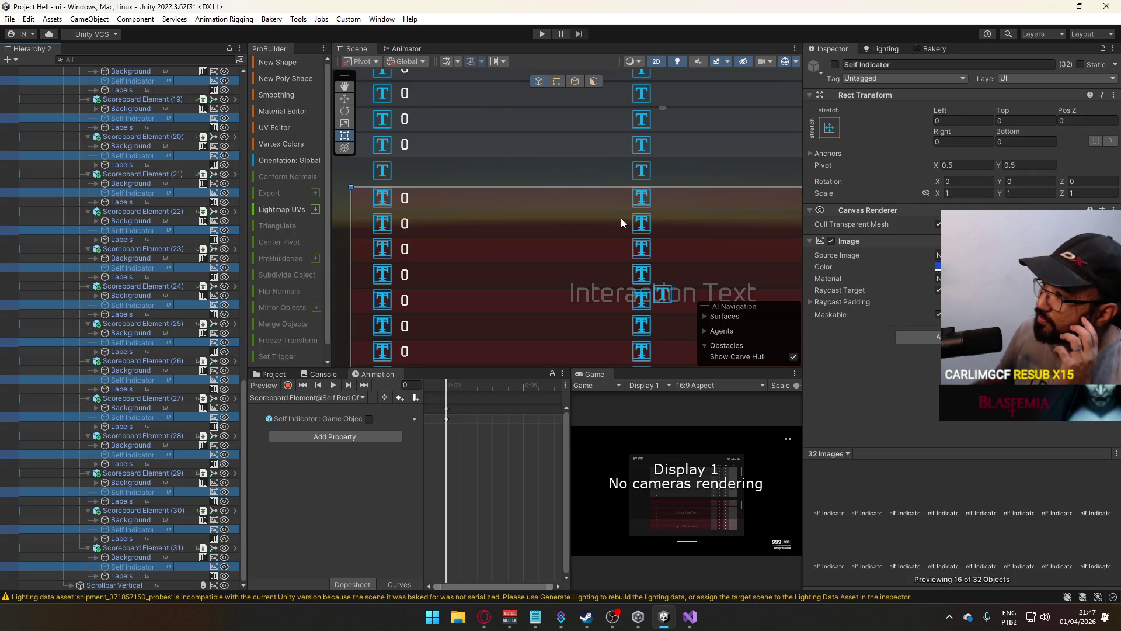
# Step: Select Scoreboard Element (22) alone, frame it in the scene, and switch to the Rect tool
pyautogui.scroll(-3, 604, 266)
pyautogui.moveTo(350, 228); pyautogui.dragTo(401, 228)
pyautogui.scroll(3, 649, 255)
pyautogui.moveTo(649, 255)
pyautogui.mouseDown()
pyautogui.moveTo(664, 270)
pyautogui.moveTo(558, 333)
pyautogui.moveTo(584, 284)
pyautogui.moveTo(580, 295)
pyautogui.moveTo(552, 292)
pyautogui.moveTo(388, 250)
pyautogui.moveTo(294, 254)
pyautogui.moveTo(646, 217)
pyautogui.moveTo(646, 263)
pyautogui.moveTo(602, 304)
pyautogui.moveTo(580, 282)
pyautogui.moveTo(657, 261)
pyautogui.mouseUp()
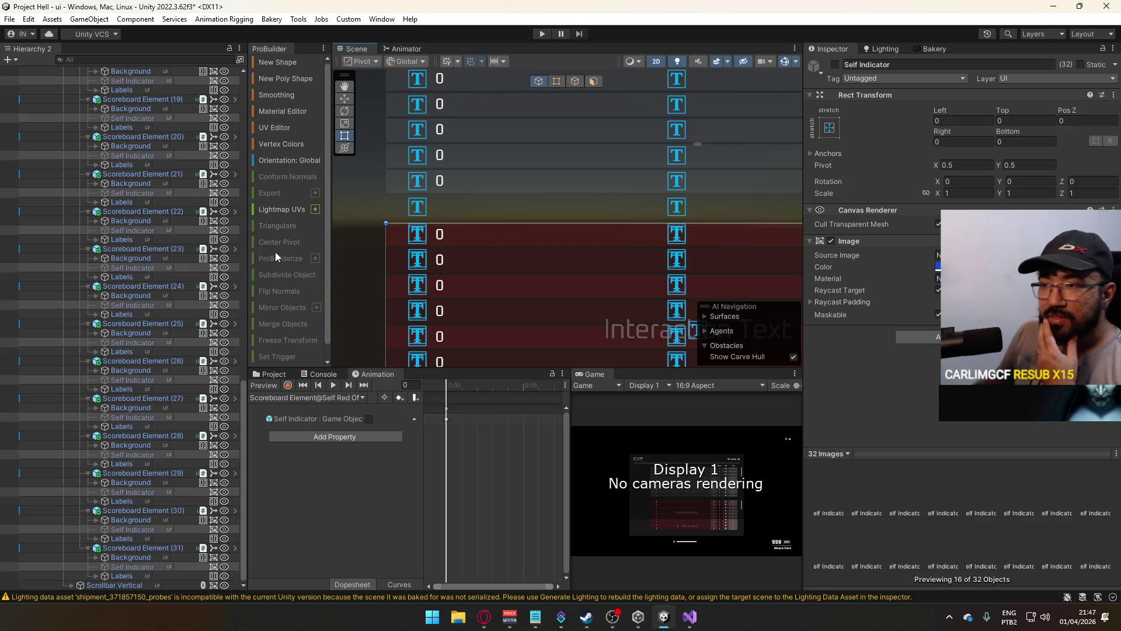
pyautogui.click(95, 221)
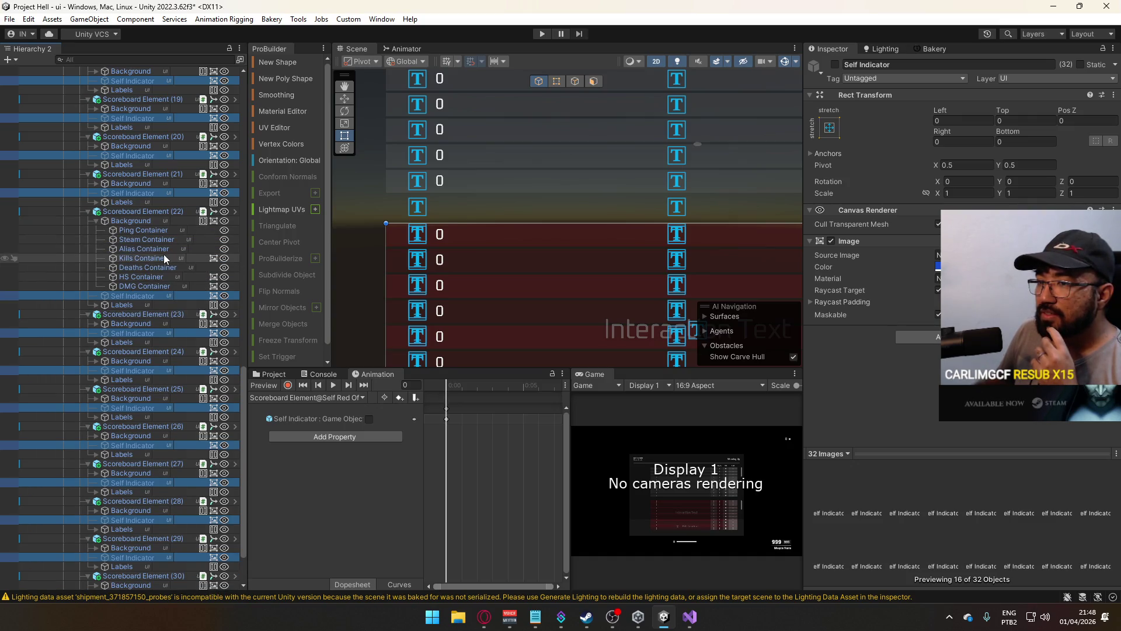
pyautogui.click(88, 212)
pyautogui.click(146, 231)
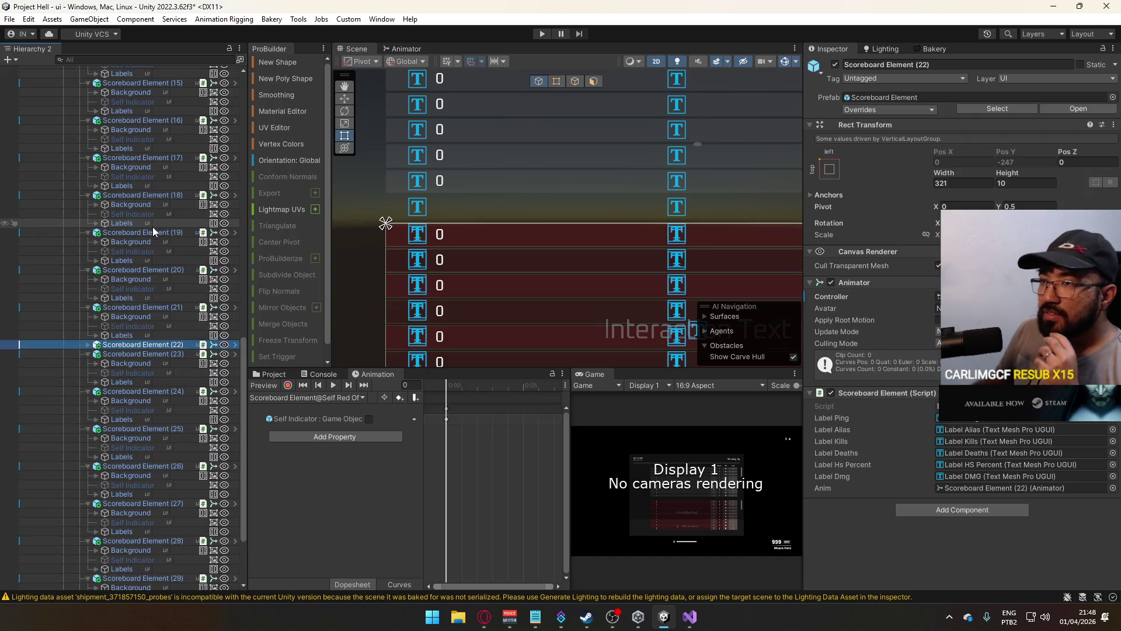
pyautogui.scroll(1, 155, 232)
pyautogui.press('f')
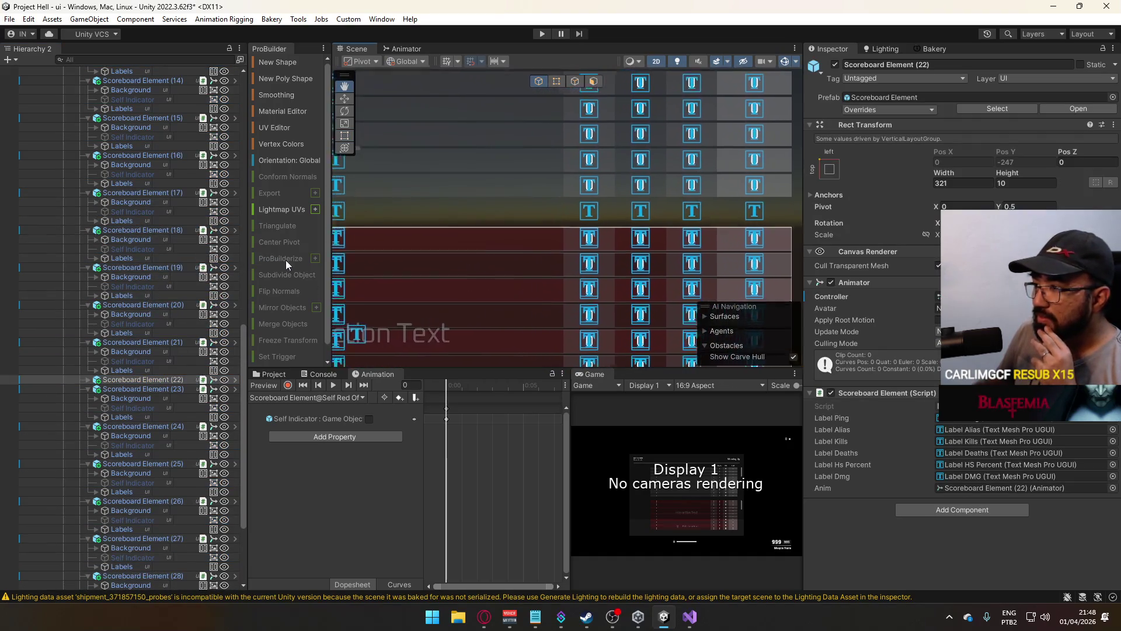
pyautogui.press('t')
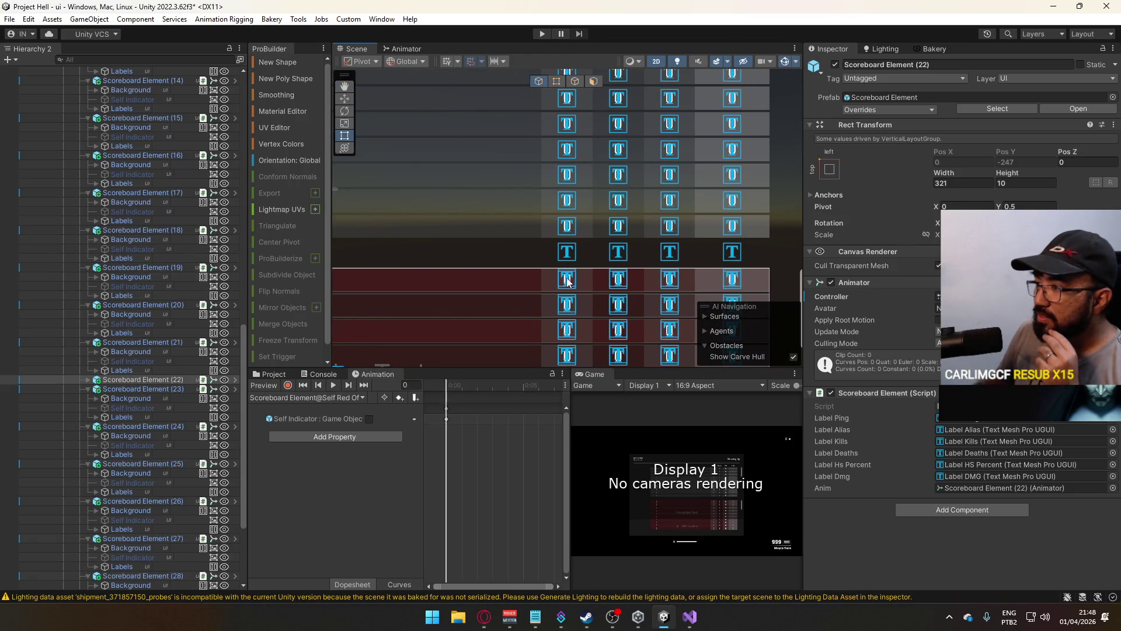
# Step: Select Scoreboard Elements (0) through (31) together and collapse their children
pyautogui.scroll(3, 101, 228)
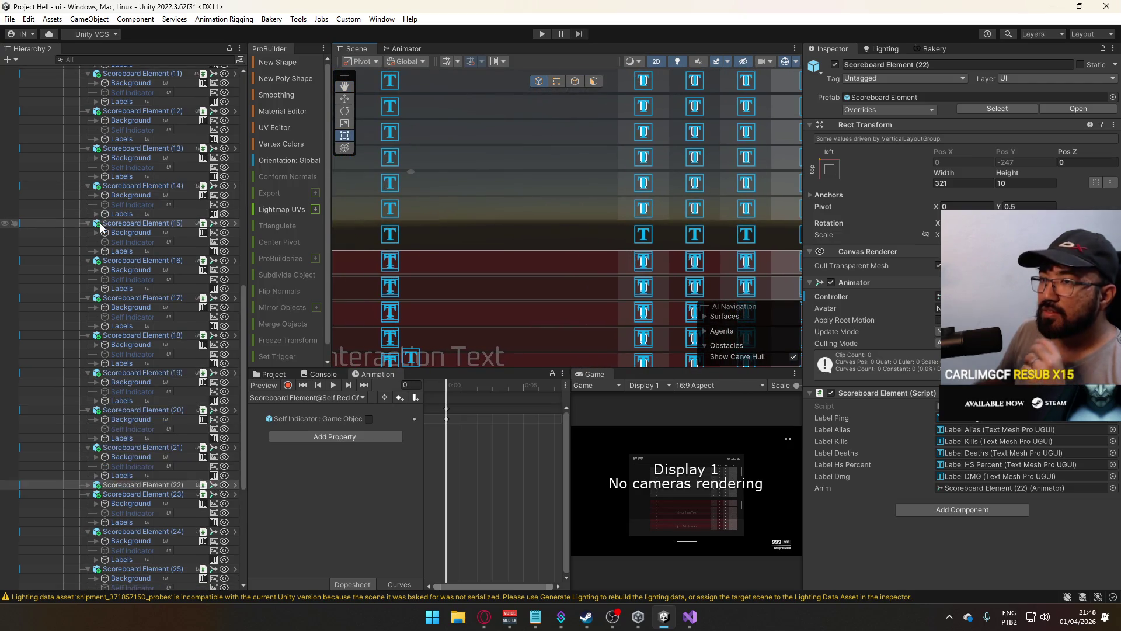
pyautogui.scroll(15, 101, 228)
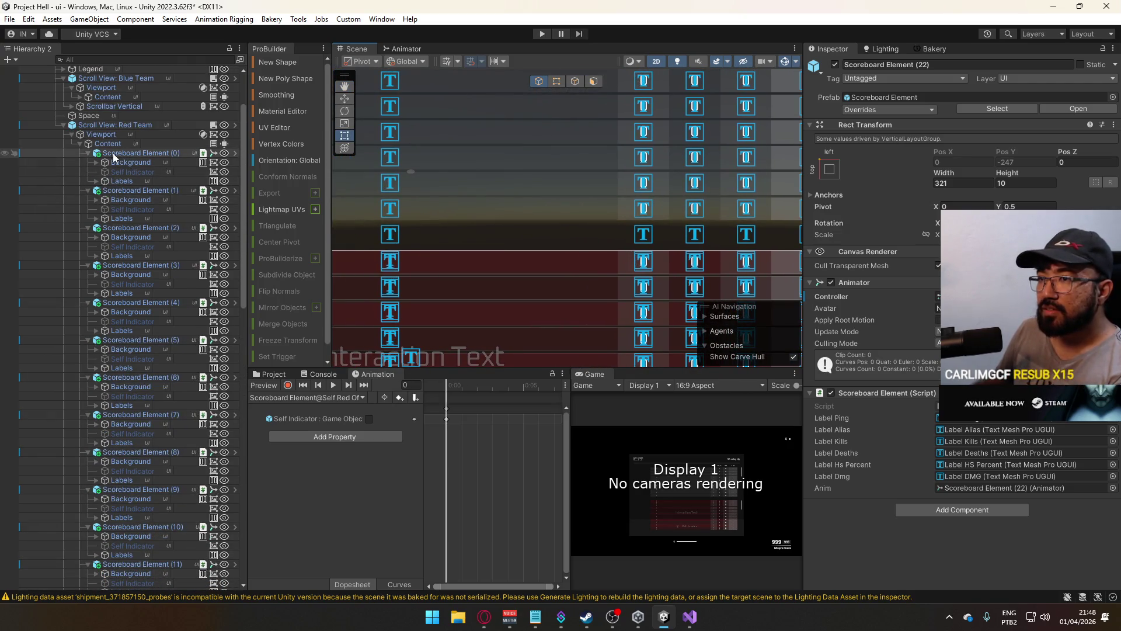
pyautogui.click(134, 153)
pyautogui.scroll(-15, 199, 409)
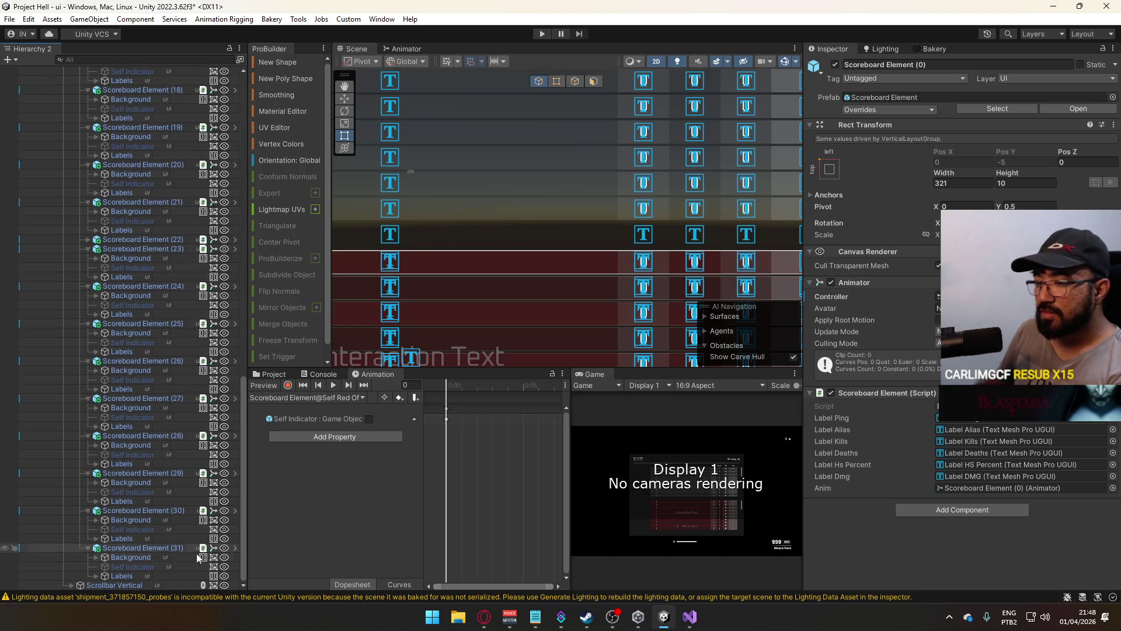
pyautogui.keyDown('shift'); pyautogui.click(148, 551); pyautogui.keyUp('shift')
pyautogui.press('Left')
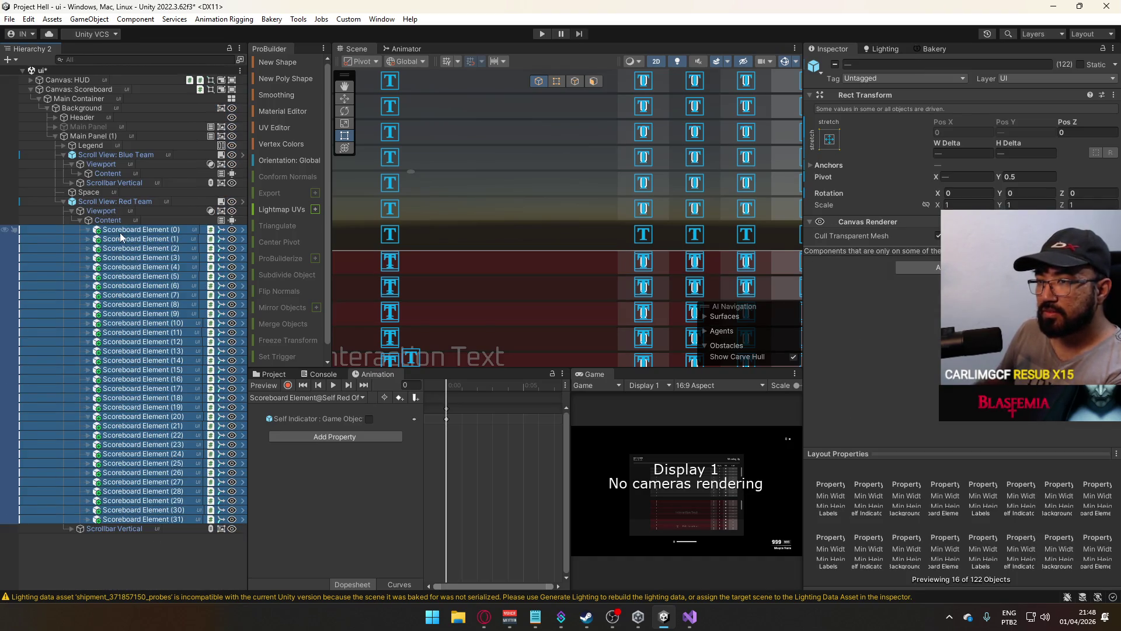
# Step: Expand the scoreboard elements and select the Background of Scoreboard Elements (0) through (12)
pyautogui.press('Right')
pyautogui.click(134, 239)
pyautogui.keyDown('ctrl'); pyautogui.click(131, 276); pyautogui.keyUp('ctrl')
pyautogui.keyDown('ctrl'); pyautogui.click(135, 313); pyautogui.keyUp('ctrl')
pyautogui.keyDown('ctrl'); pyautogui.click(149, 352); pyautogui.keyUp('ctrl')
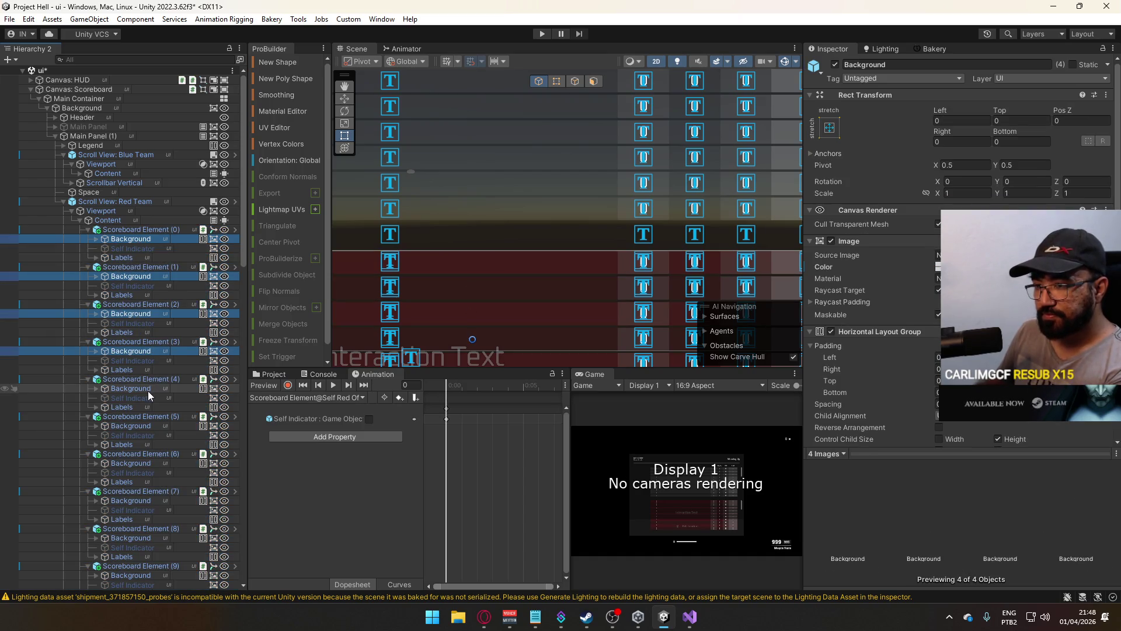
pyautogui.keyDown('ctrl'); pyautogui.click(149, 388); pyautogui.keyUp('ctrl')
pyautogui.keyDown('ctrl'); pyautogui.click(133, 426); pyautogui.keyUp('ctrl')
pyautogui.keyDown('ctrl'); pyautogui.click(133, 463); pyautogui.keyUp('ctrl')
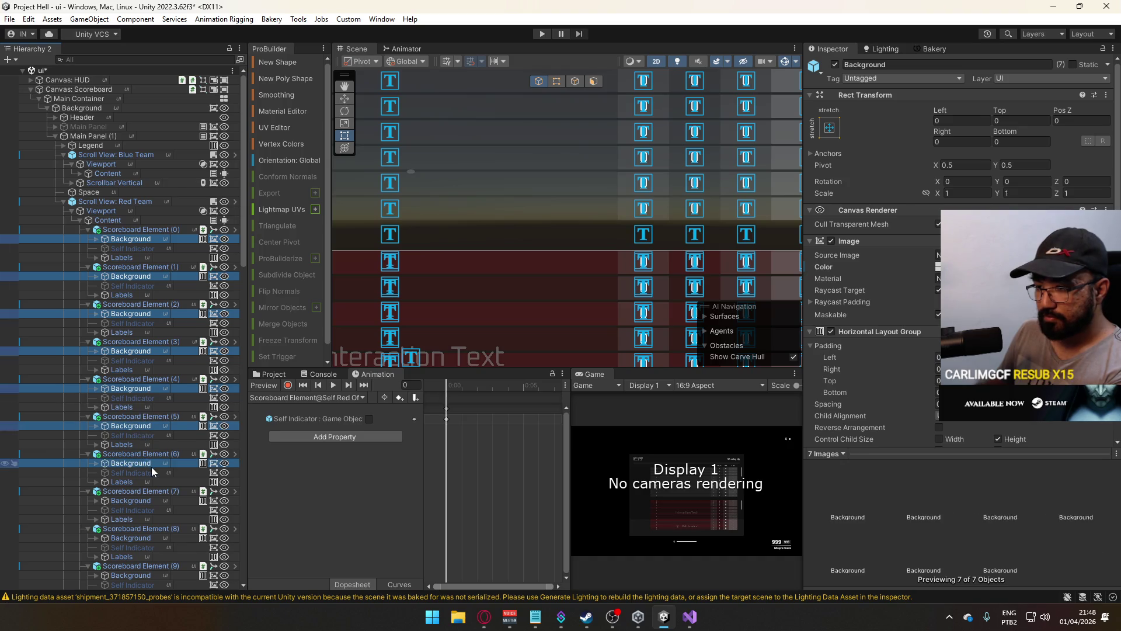
pyautogui.scroll(-6, 149, 464)
pyautogui.keyDown('ctrl'); pyautogui.click(131, 290); pyautogui.keyUp('ctrl')
pyautogui.keyDown('ctrl'); pyautogui.click(131, 327); pyautogui.keyUp('ctrl')
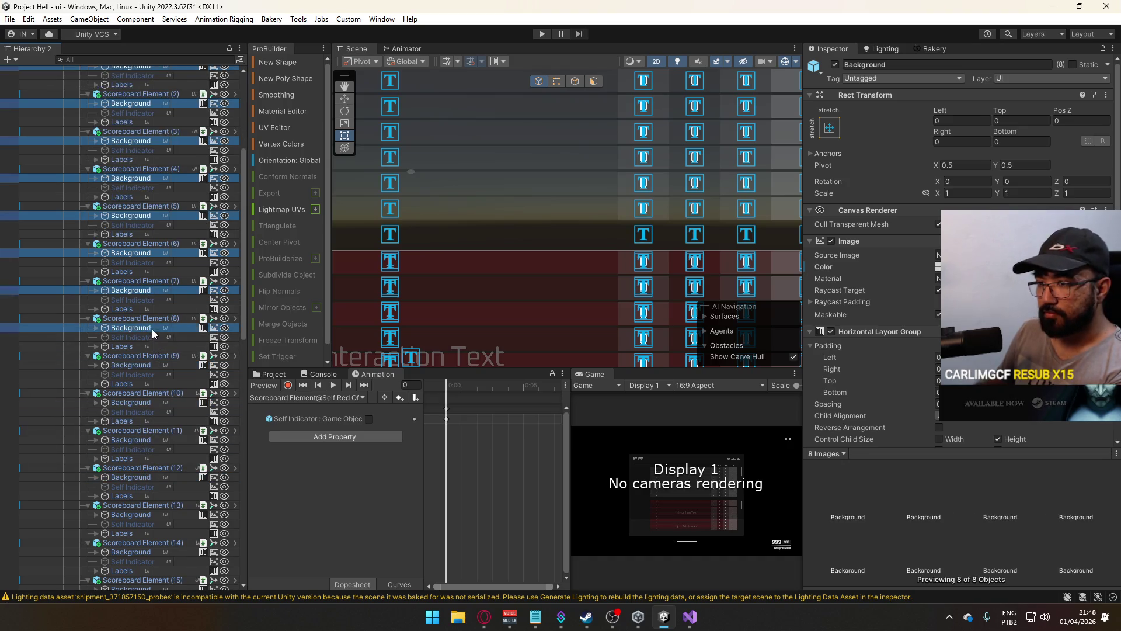
pyautogui.keyDown('ctrl'); pyautogui.click(131, 365); pyautogui.keyUp('ctrl')
pyautogui.keyDown('ctrl'); pyautogui.click(131, 402); pyautogui.keyUp('ctrl')
pyautogui.keyDown('ctrl'); pyautogui.click(154, 440); pyautogui.keyUp('ctrl')
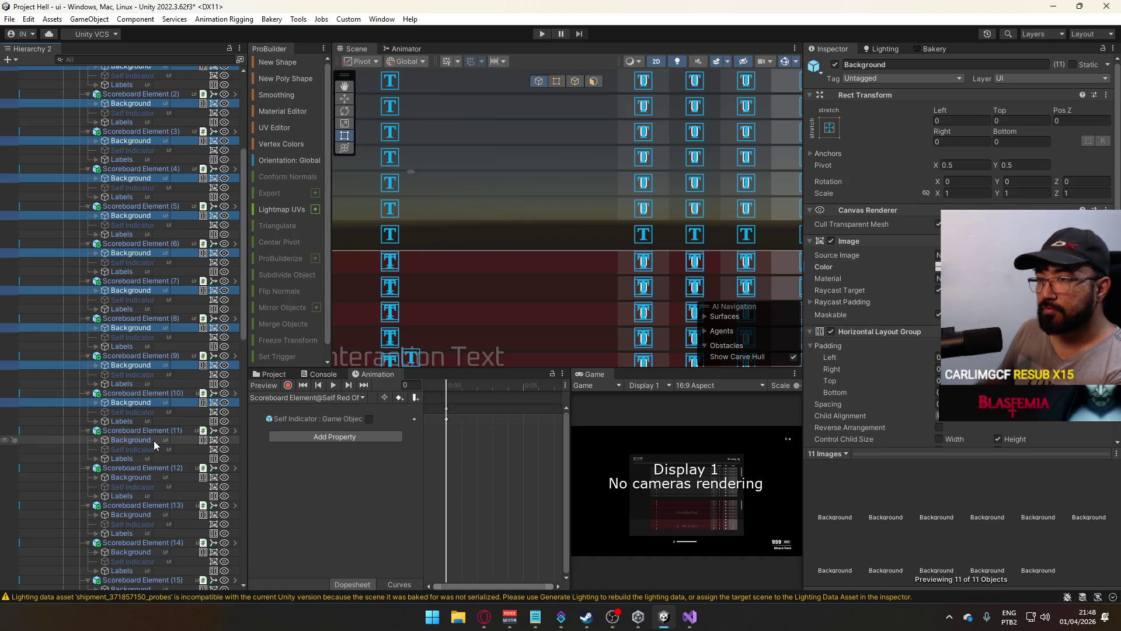
pyautogui.keyDown('ctrl'); pyautogui.click(154, 440); pyautogui.keyUp('ctrl')
pyautogui.scroll(8, 160, 357)
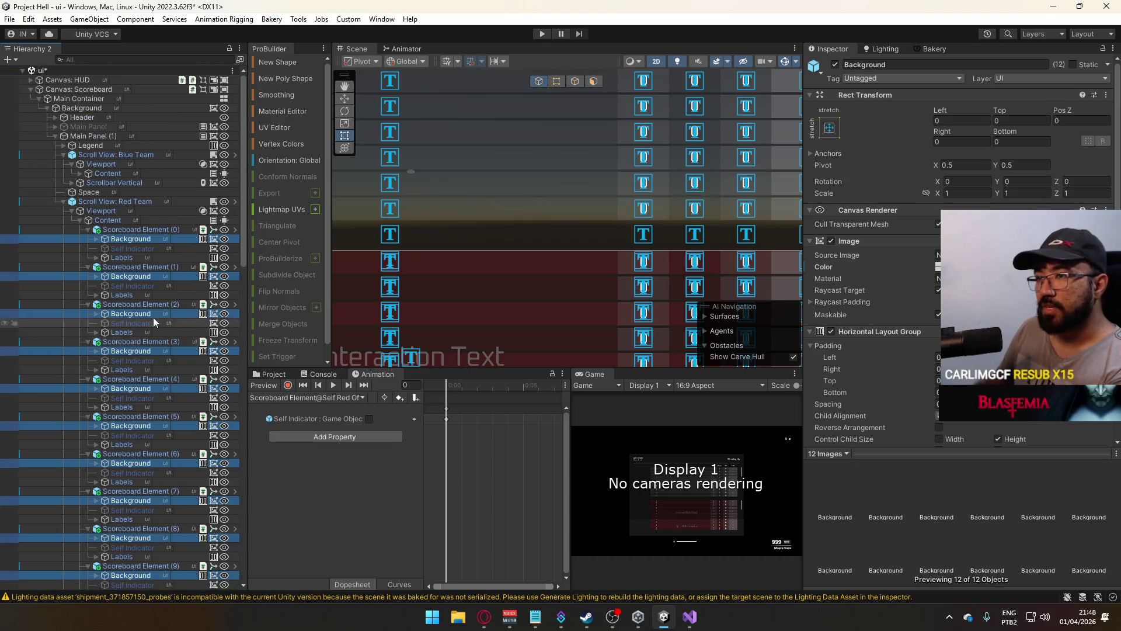
# Step: Rearrange the Hierarchy and name Scoreboard Element (1) 'Scoreboard Element Red Odd'
pyautogui.click(126, 305)
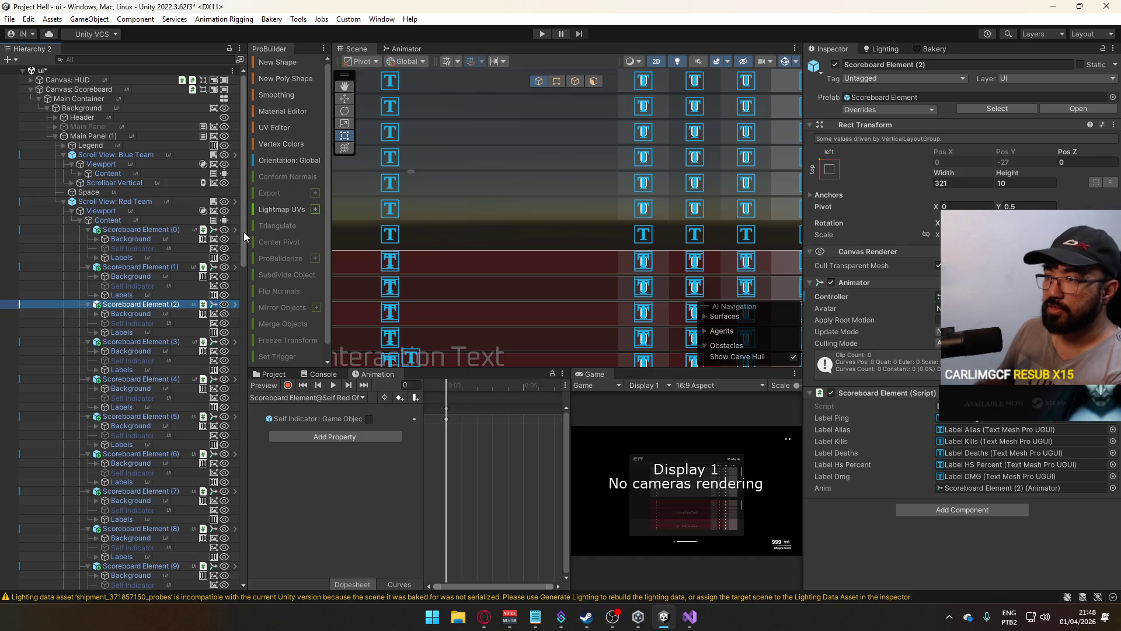
pyautogui.moveTo(244, 232); pyautogui.dragTo(236, 521)
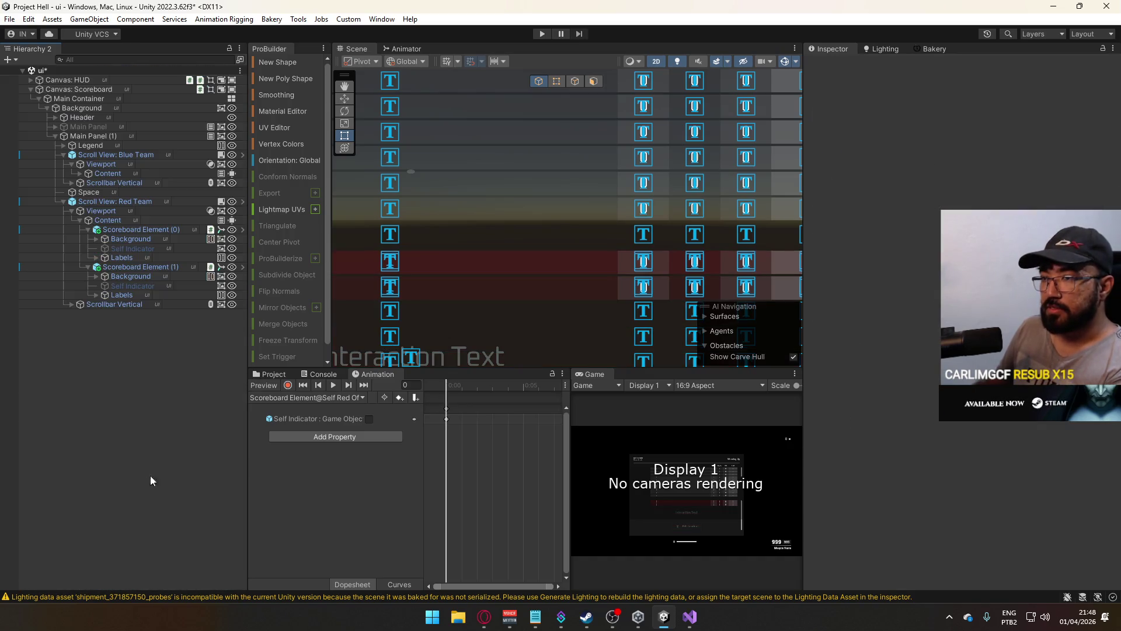
pyautogui.click(127, 264)
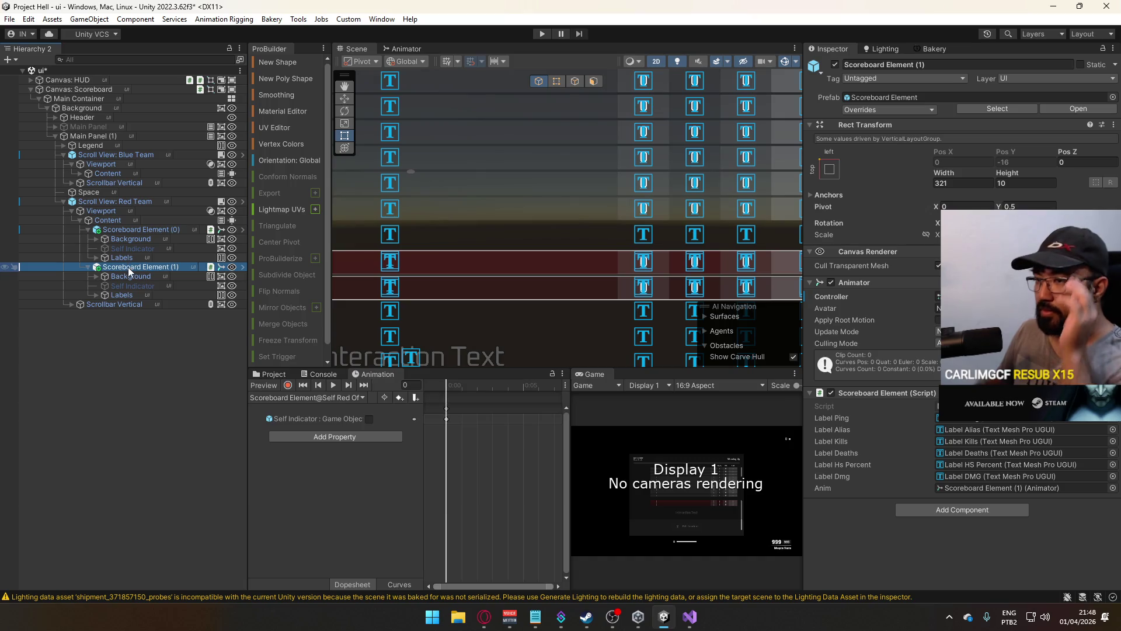
pyautogui.click(148, 266)
pyautogui.press('Escape')
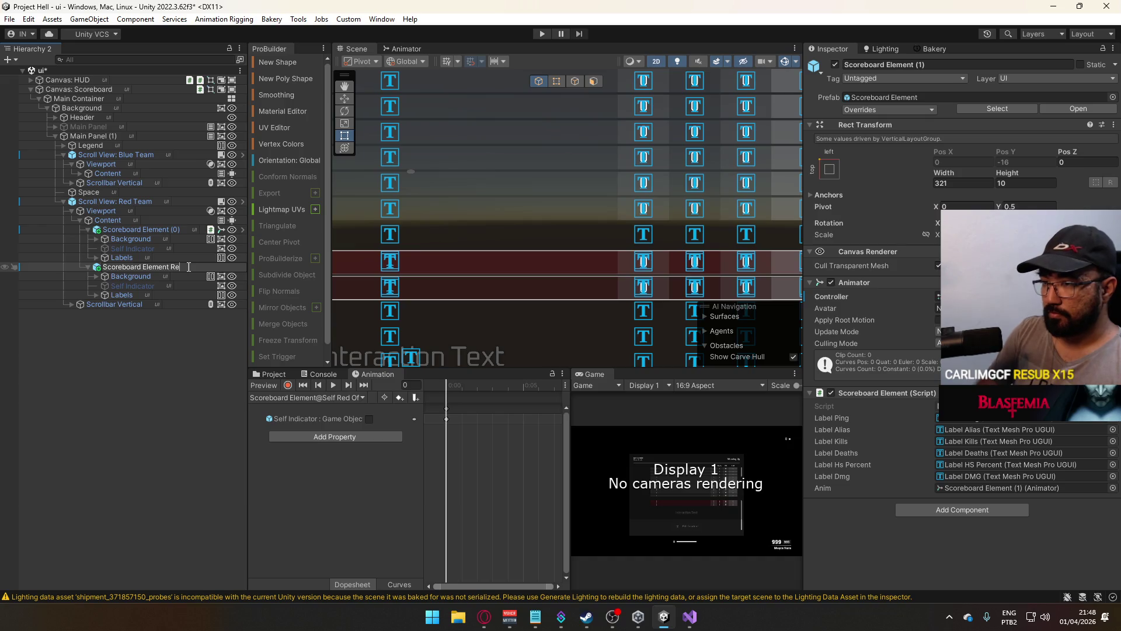
pyautogui.press('Return')
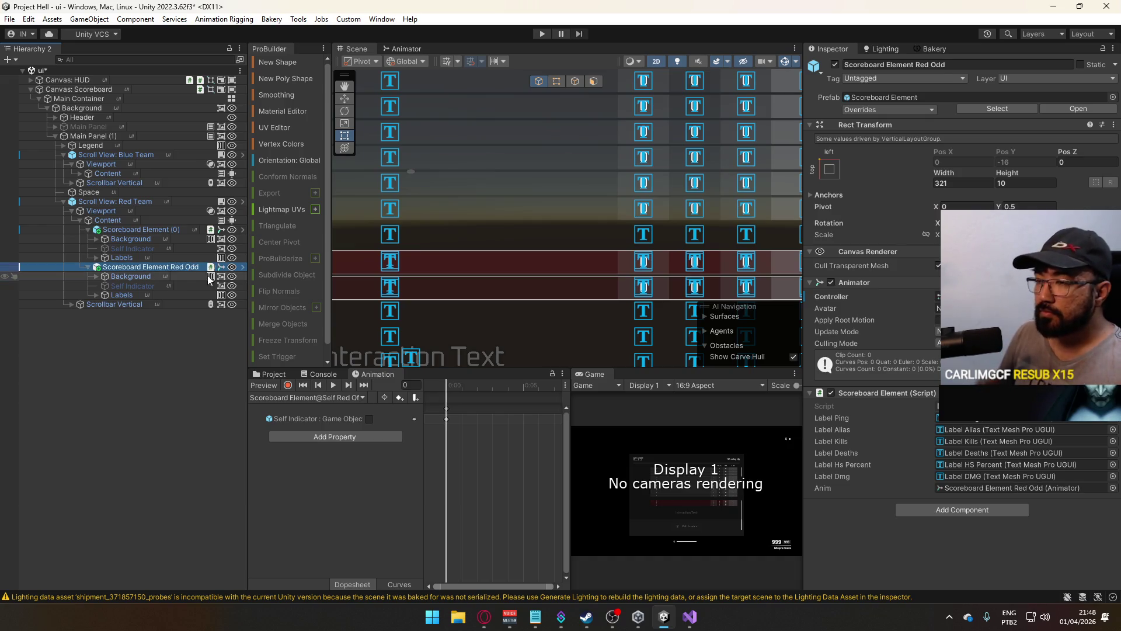
# Step: Rename Scoreboard Element (0) to 'Scoreboard Element Red Even'
pyautogui.click(189, 233)
pyautogui.click(168, 233)
pyautogui.press('End')
pyautogui.press('BackSpace')
pyautogui.press('BackSpace')
pyautogui.press('BackSpace')
pyautogui.write('R')
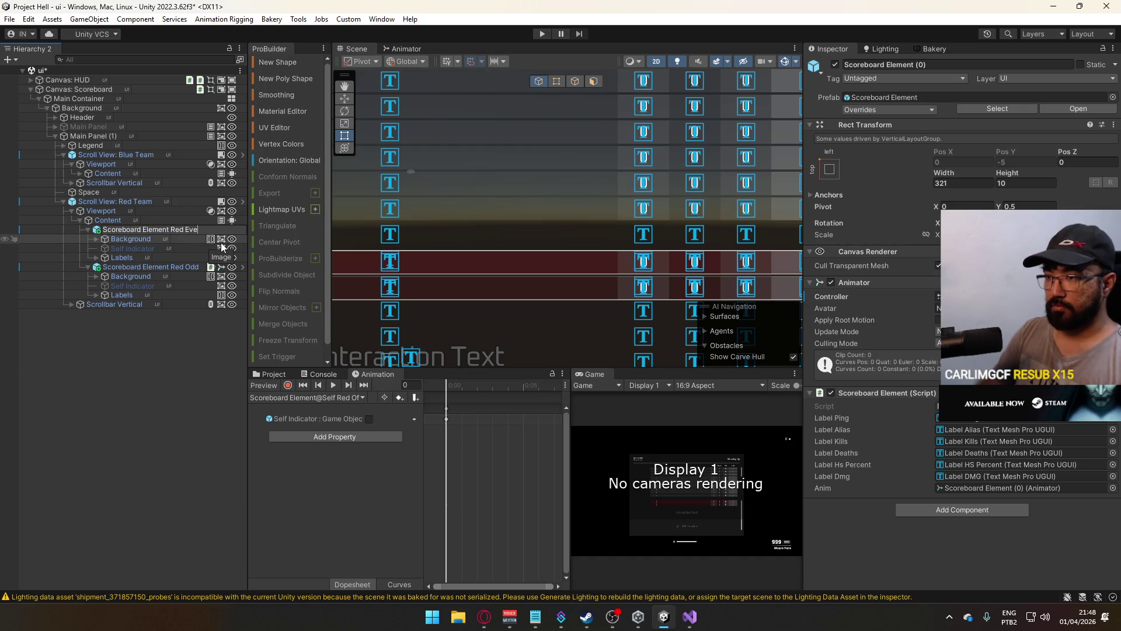
pyautogui.press('Return')
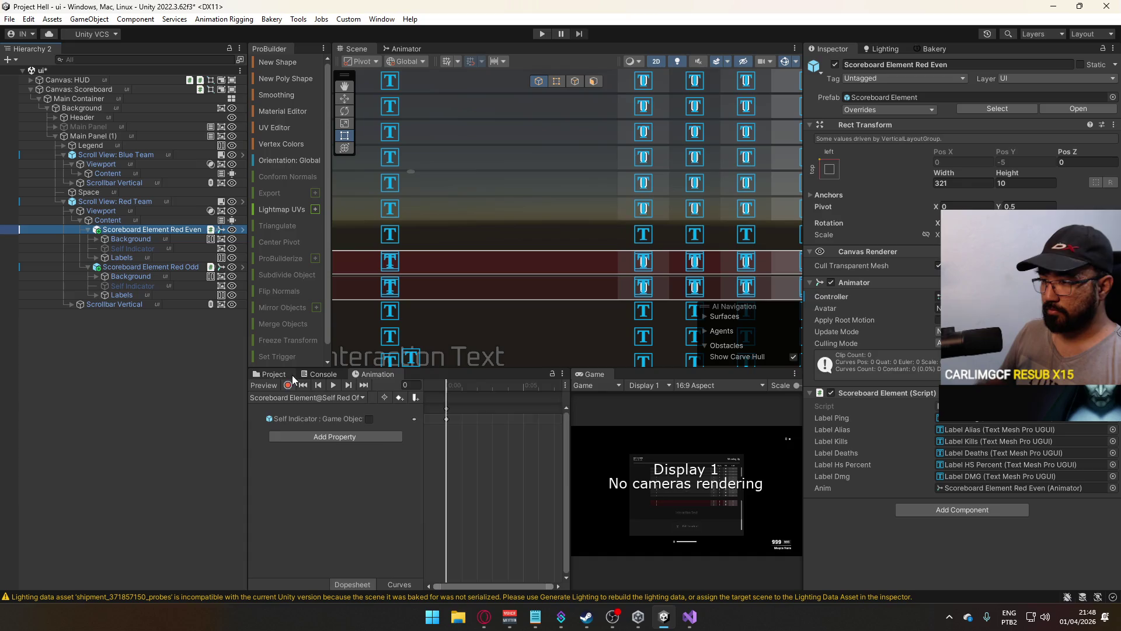
pyautogui.click(289, 375)
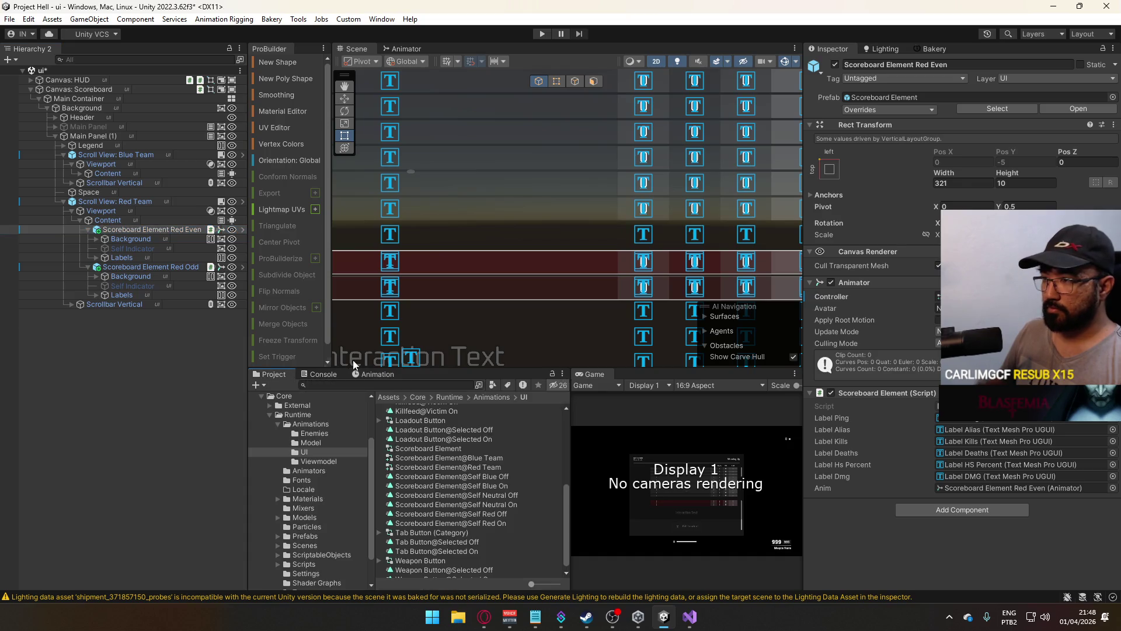
# Step: Expand Background and tint the DMG Container's Image full red
pyautogui.click(96, 240)
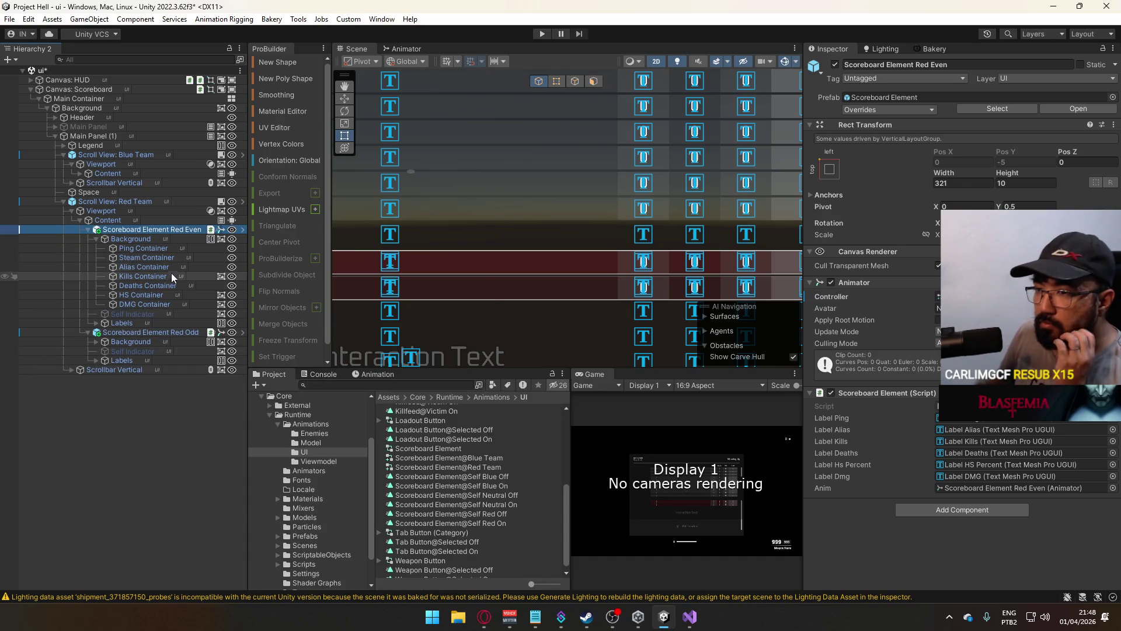
pyautogui.moveTo(593, 275); pyautogui.dragTo(388, 275)
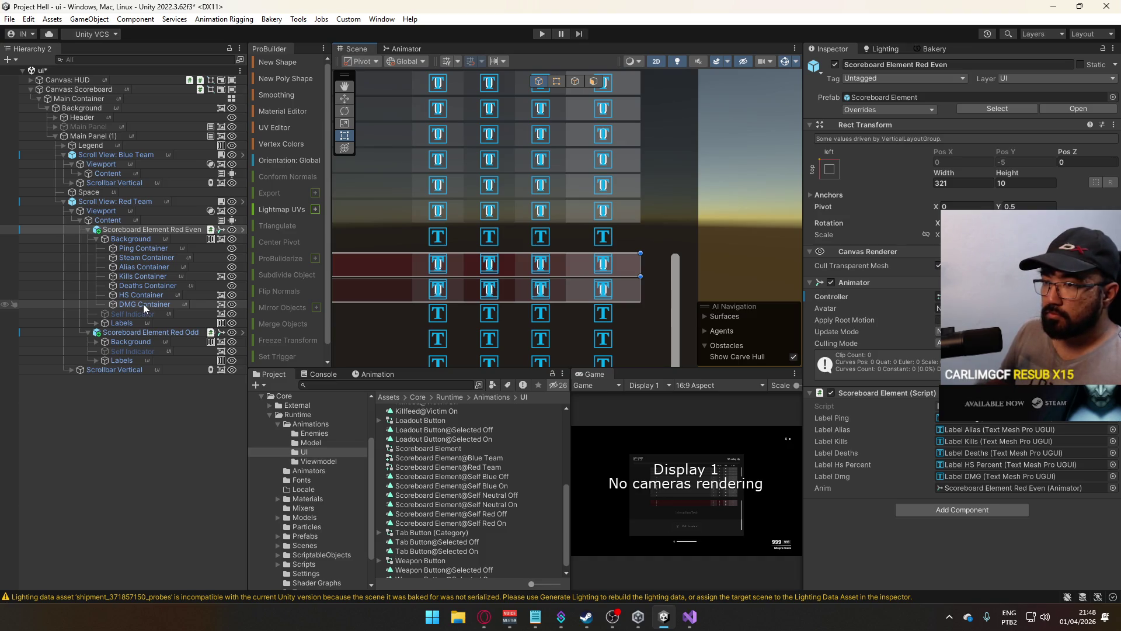
pyautogui.click(142, 304)
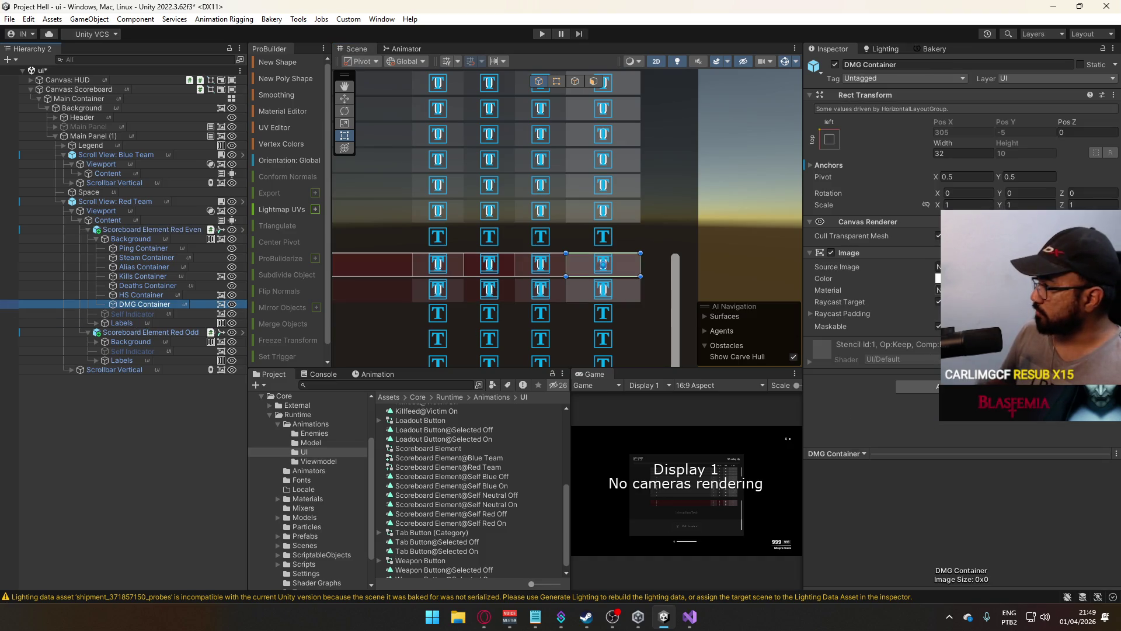
pyautogui.click(938, 278)
pyautogui.moveTo(997, 474); pyautogui.dragTo(1081, 473)
pyautogui.press('Return')
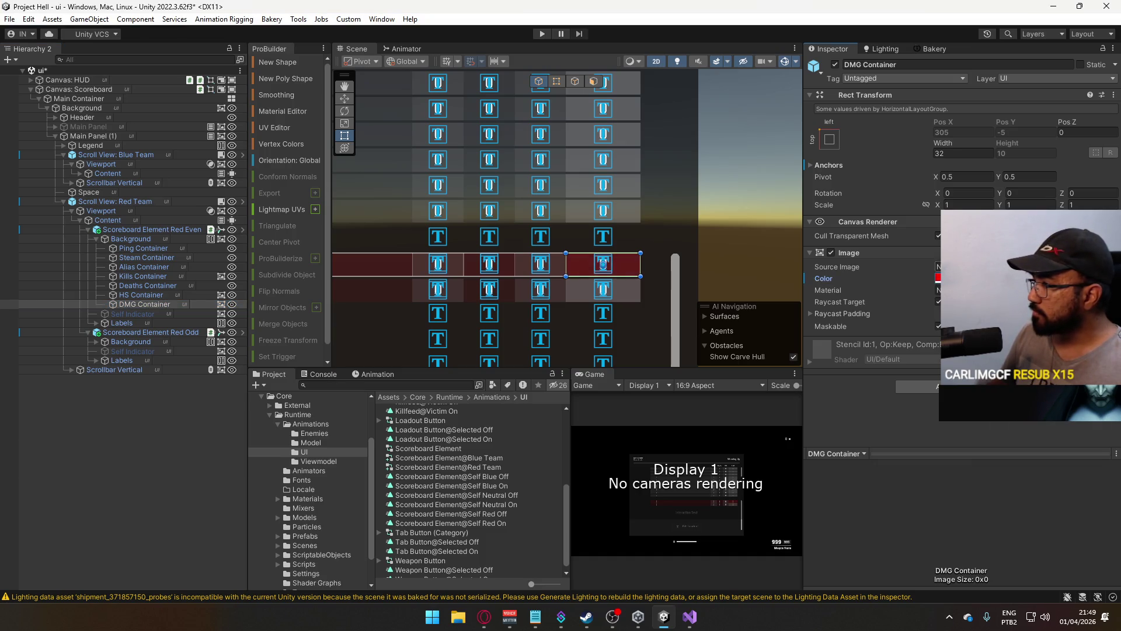
# Step: Give the HS and Kills Containers a pale red FF8181 Image colour with alpha 8
pyautogui.click(142, 294)
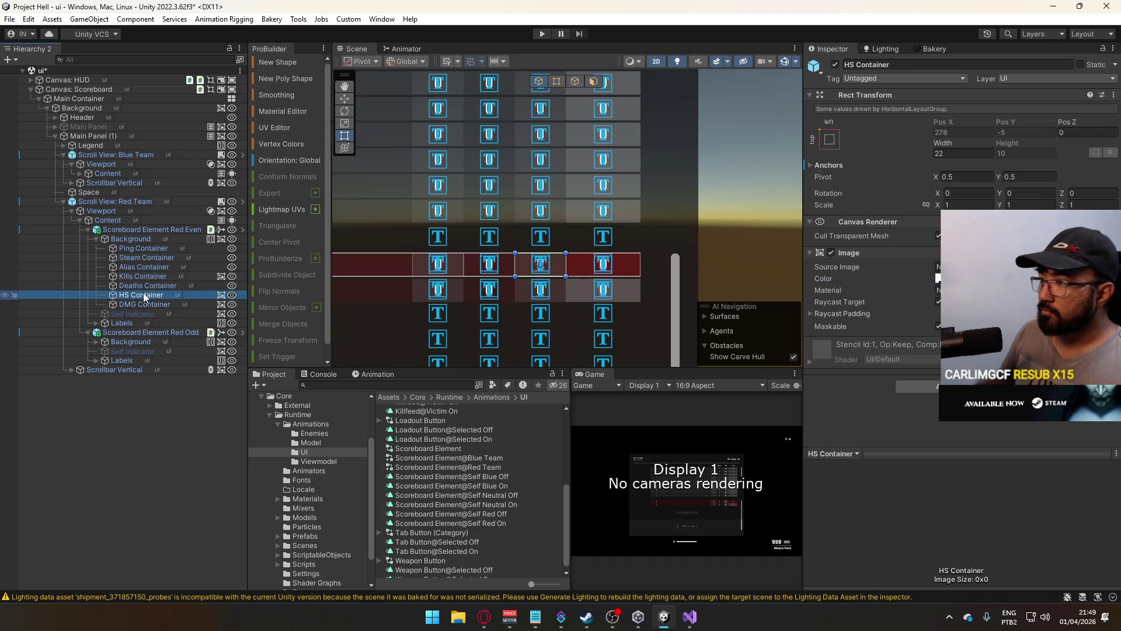
pyautogui.keyDown('ctrl'); pyautogui.click(139, 276); pyautogui.keyUp('ctrl')
pyautogui.click(937, 278)
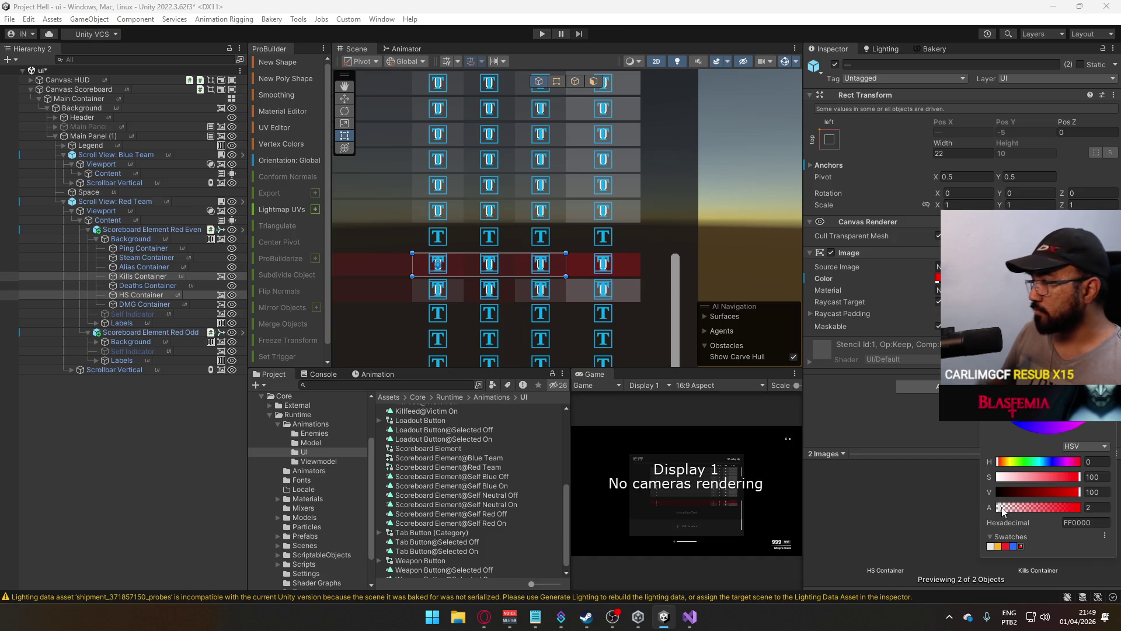
pyautogui.moveTo(1005, 513); pyautogui.dragTo(1003, 513)
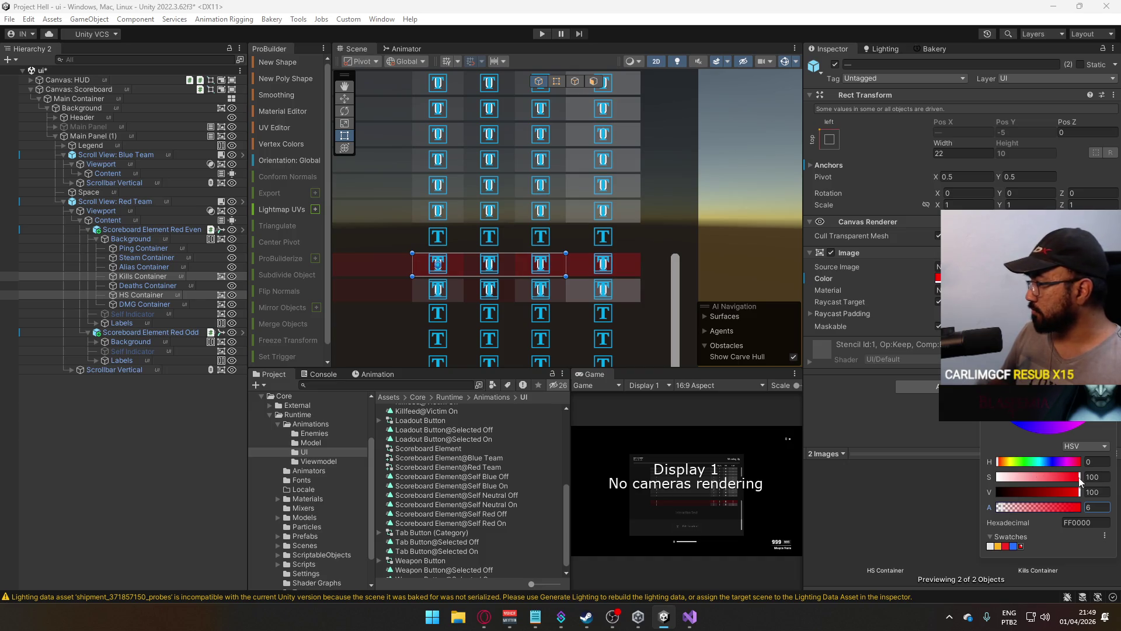
pyautogui.click(1052, 477)
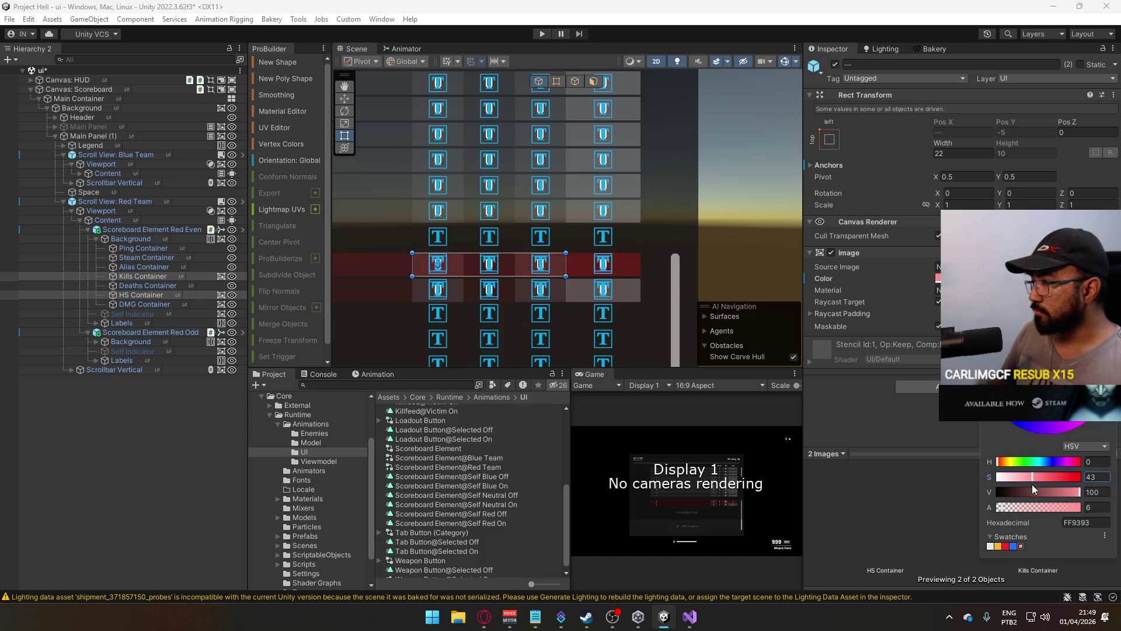
pyautogui.click(1036, 484)
pyautogui.click(1038, 484)
pyautogui.click(1089, 506)
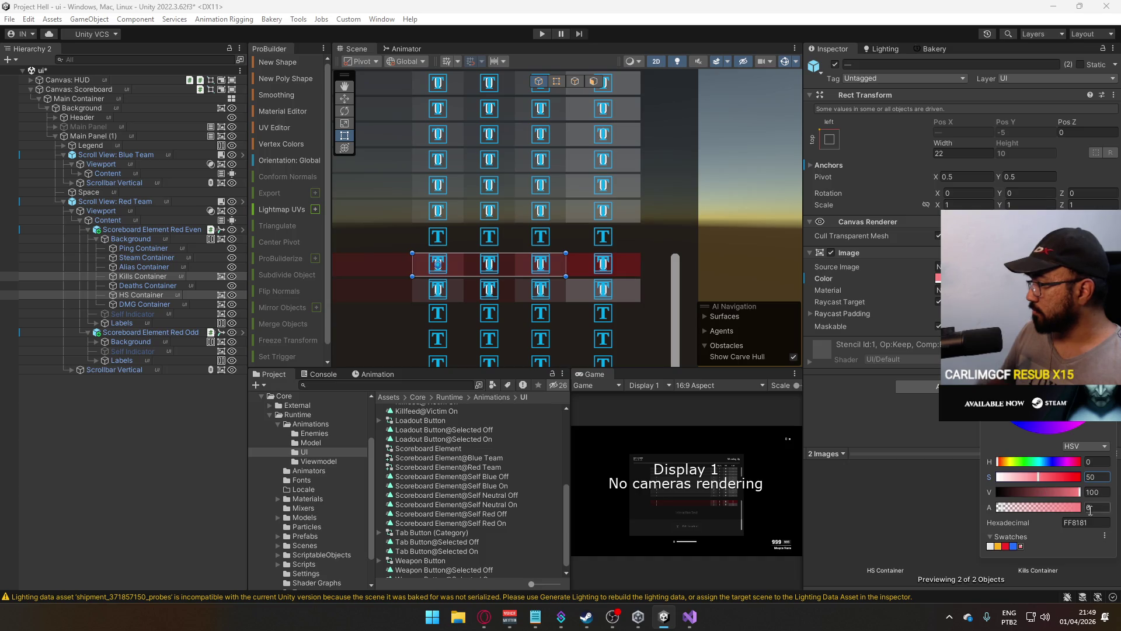
pyautogui.write('8')
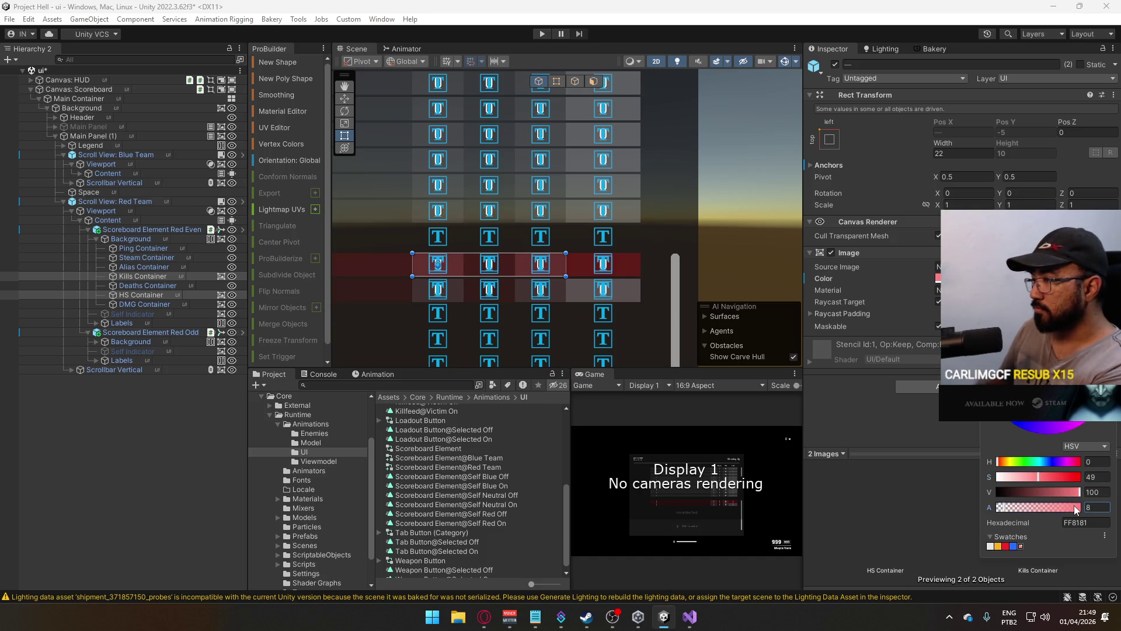
pyautogui.press('Return')
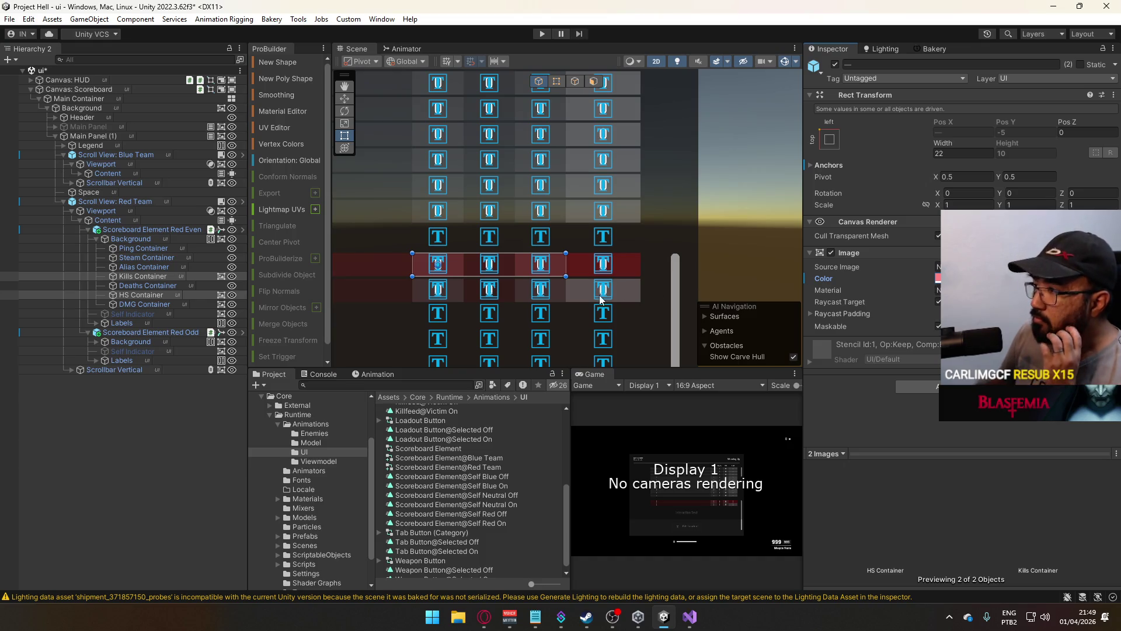
# Step: Compare the container tints and raise DMG Container's Image alpha to 25
pyautogui.click(153, 304)
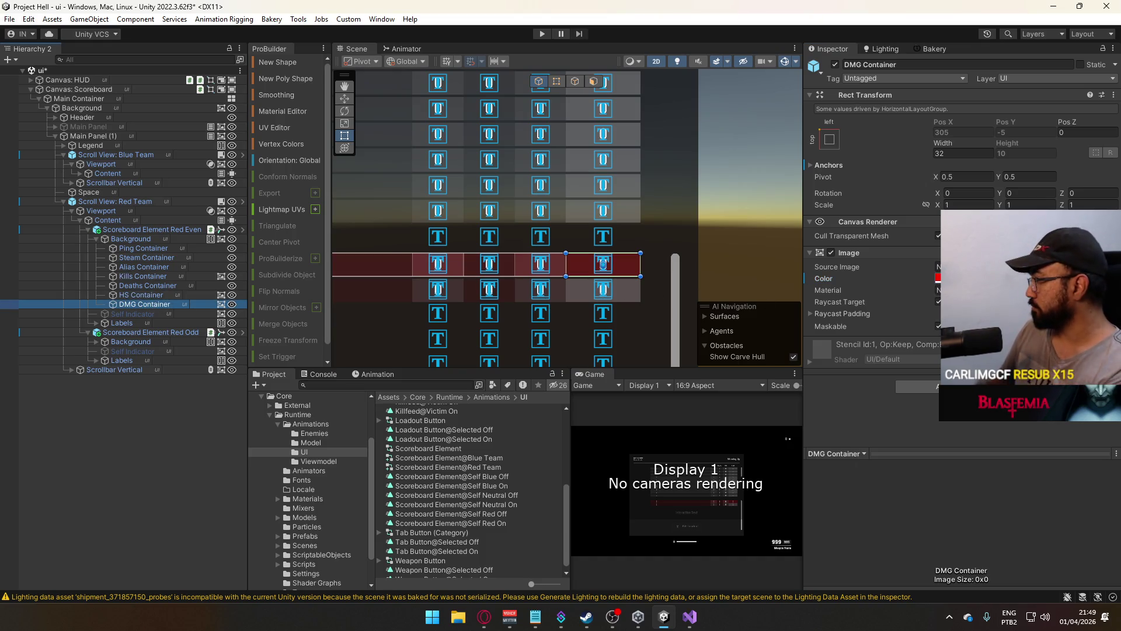
pyautogui.click(938, 278)
pyautogui.click(1090, 505)
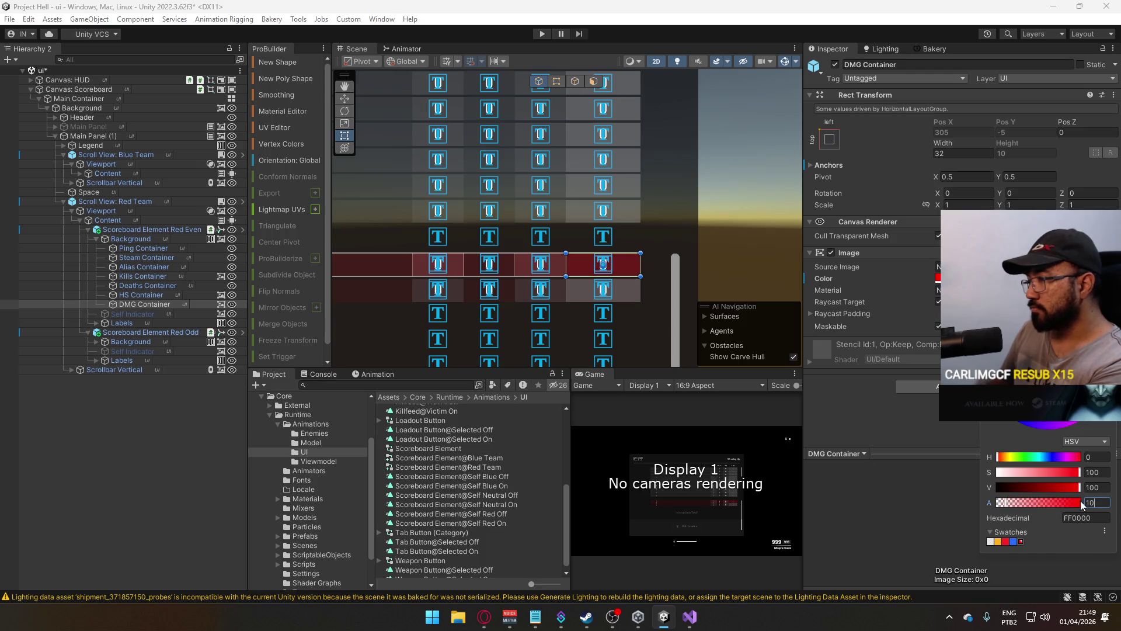
pyautogui.press('Return')
pyautogui.click(140, 295)
pyautogui.click(938, 278)
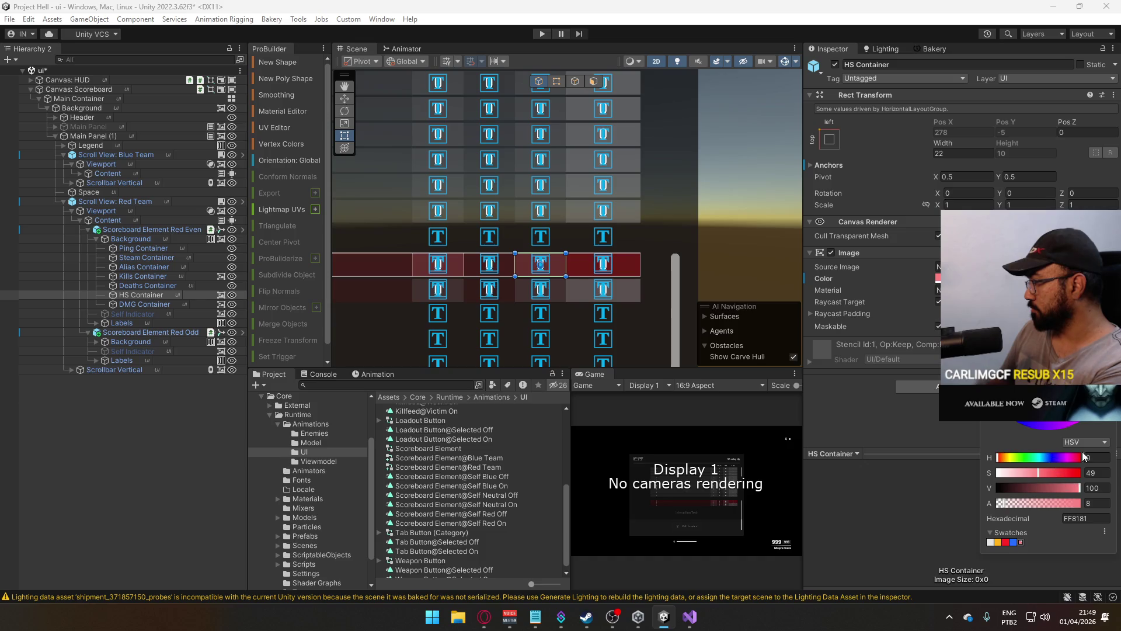
pyautogui.press('Return')
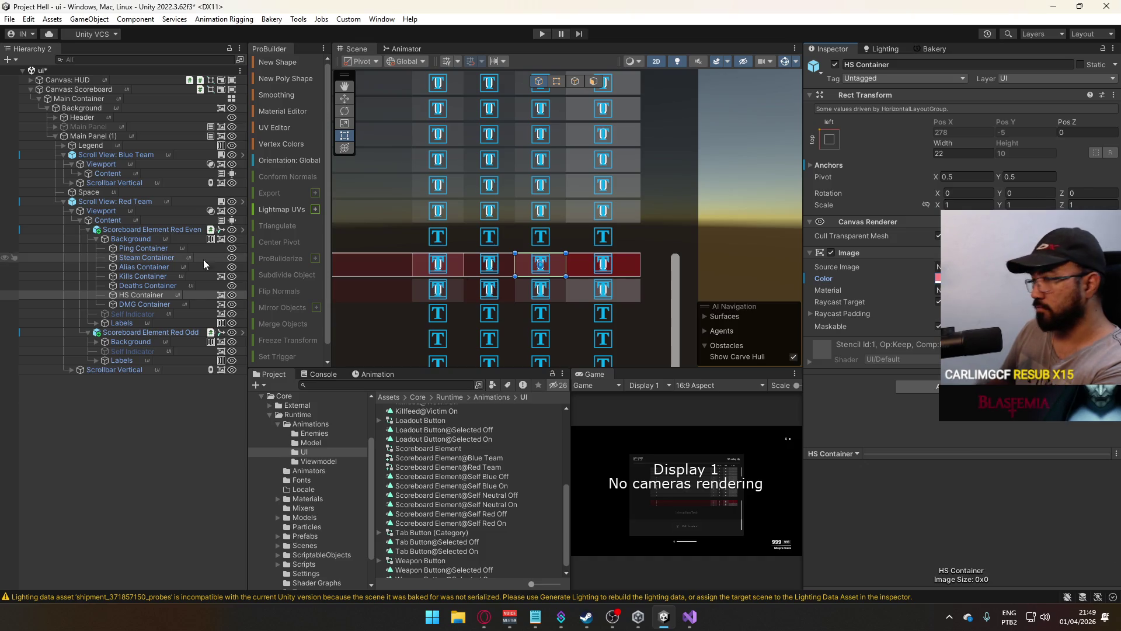
pyautogui.click(245, 304)
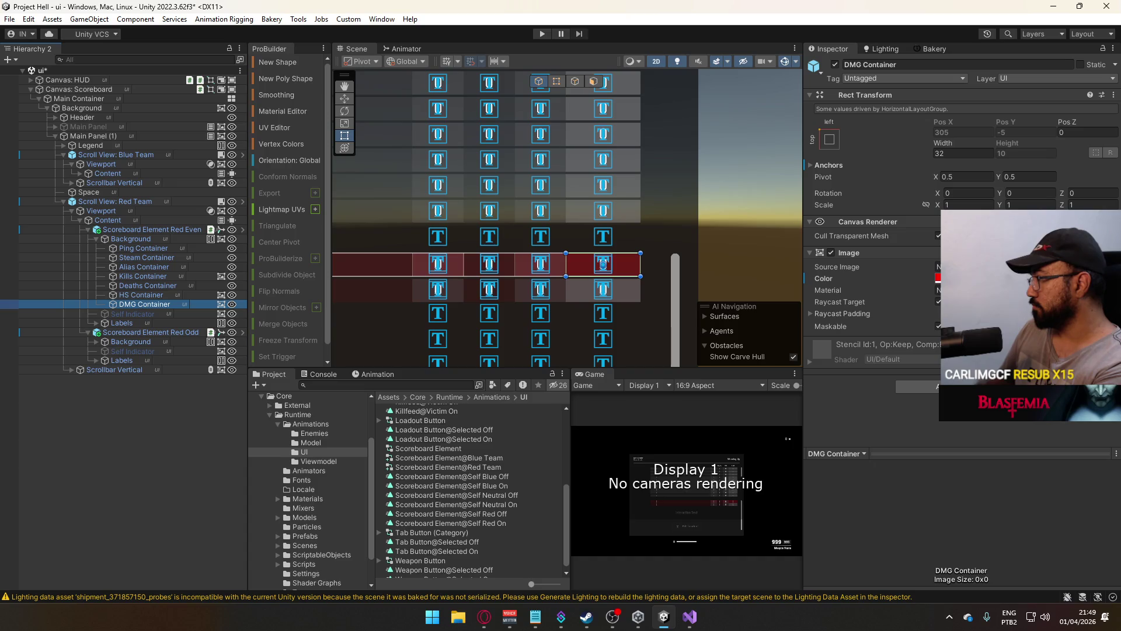
pyautogui.click(938, 278)
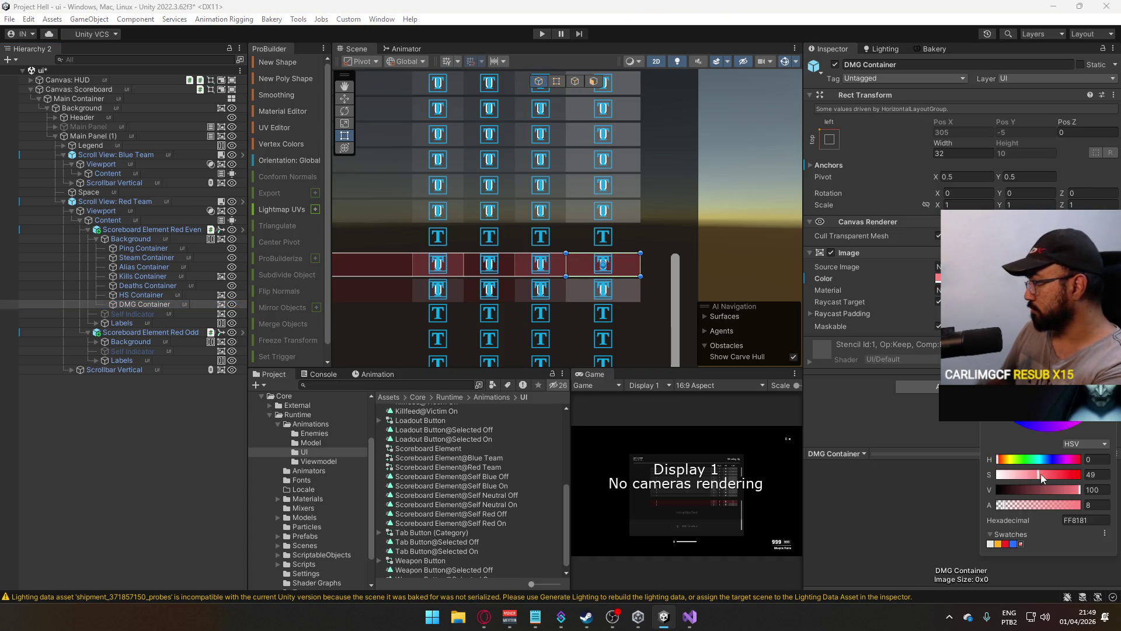
pyautogui.click(1012, 511)
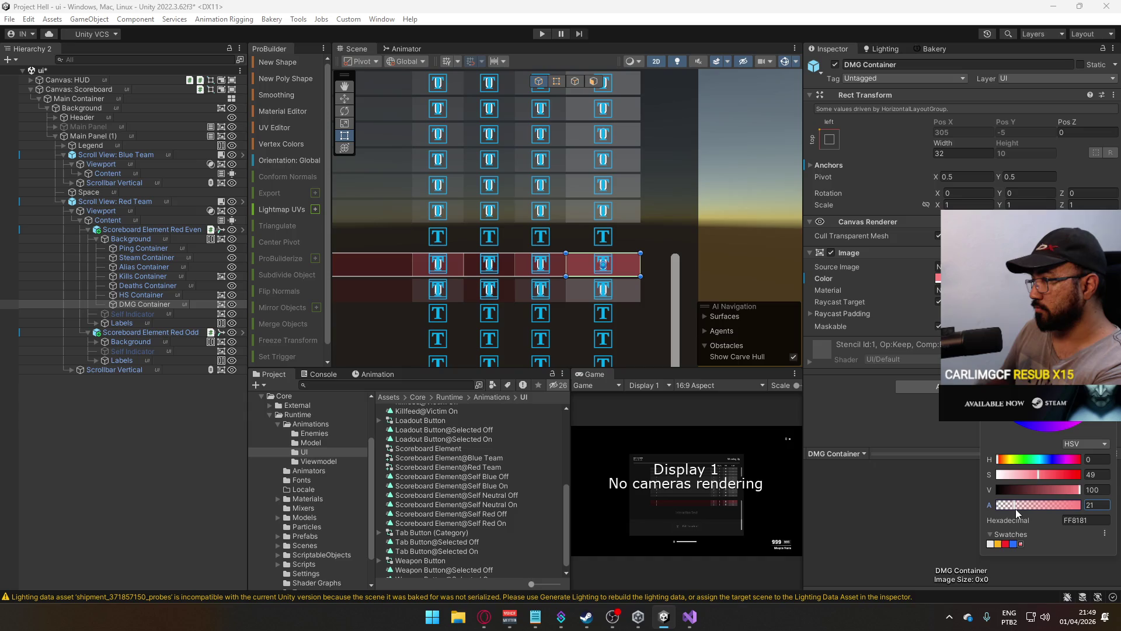
pyautogui.moveTo(1014, 509); pyautogui.dragTo(1018, 510)
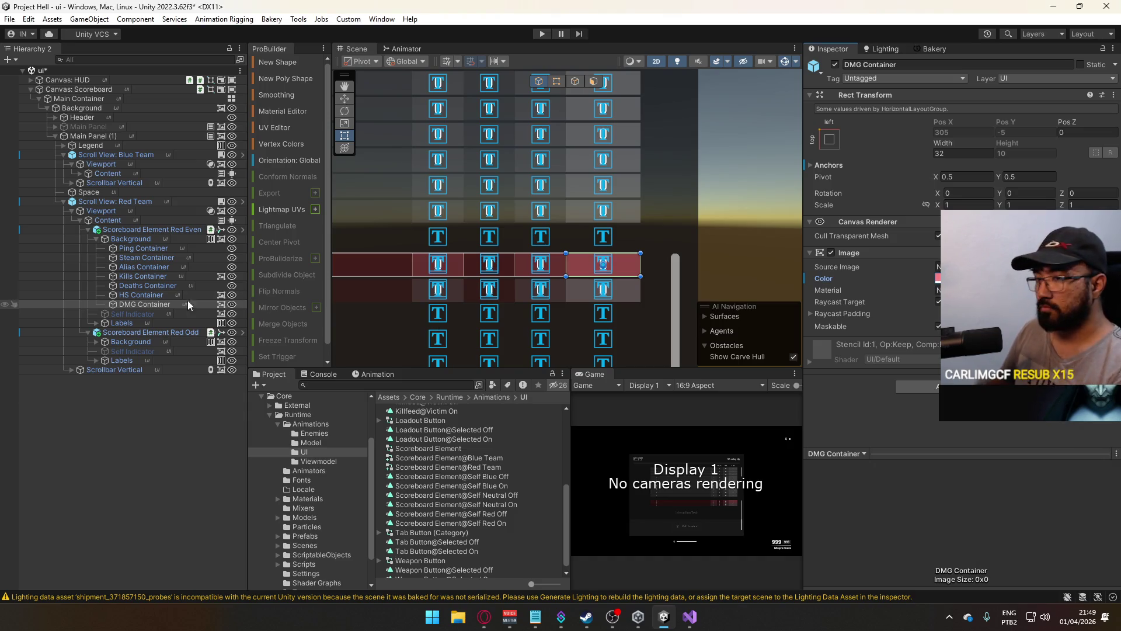
pyautogui.click(131, 296)
# Step: Drag Scoreboard Element Red Odd into the Prefabs/UI folder as a Prefab Variant
pyautogui.click(132, 299)
pyautogui.scroll(-3, 469, 282)
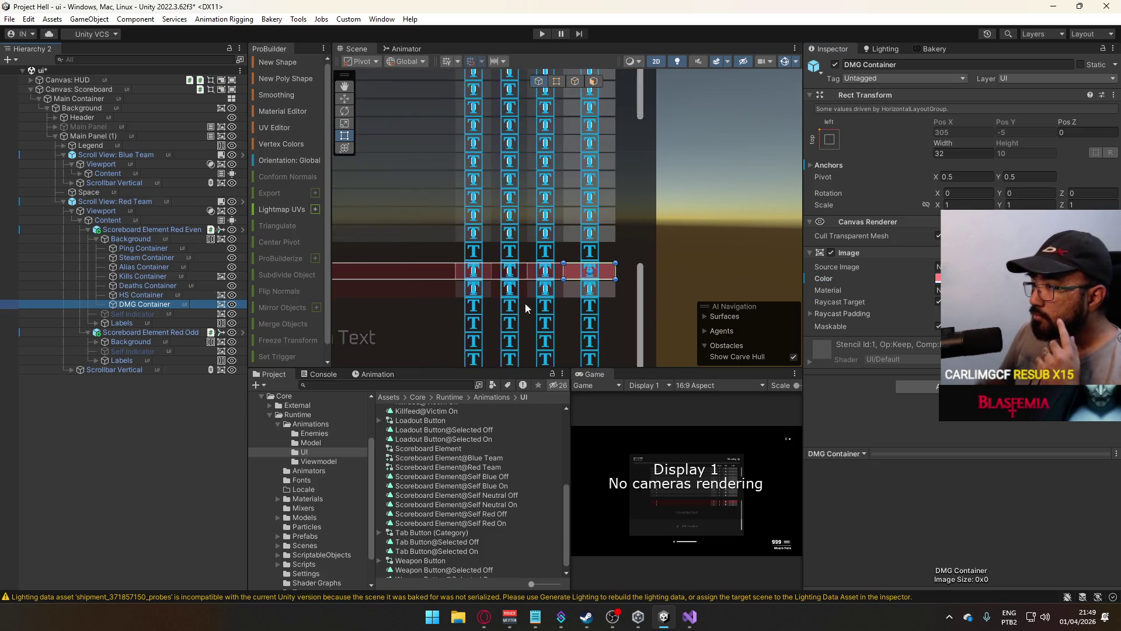
pyautogui.moveTo(688, 249)
pyautogui.mouseDown()
pyautogui.moveTo(531, 265)
pyautogui.moveTo(503, 252)
pyautogui.moveTo(584, 256)
pyautogui.mouseUp()
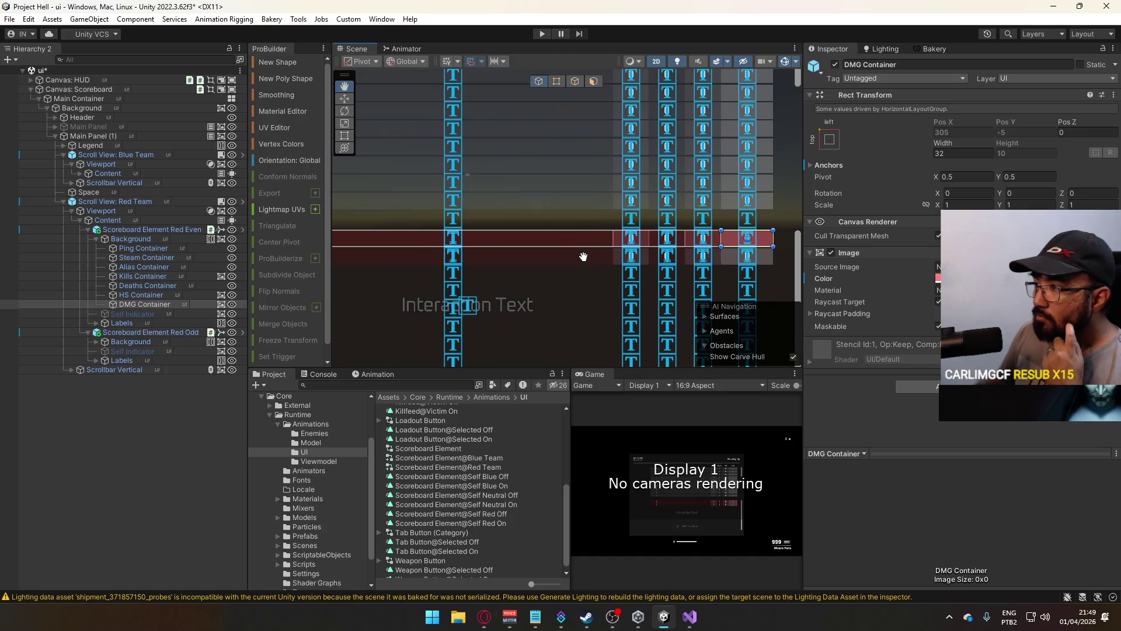
pyautogui.click(86, 228)
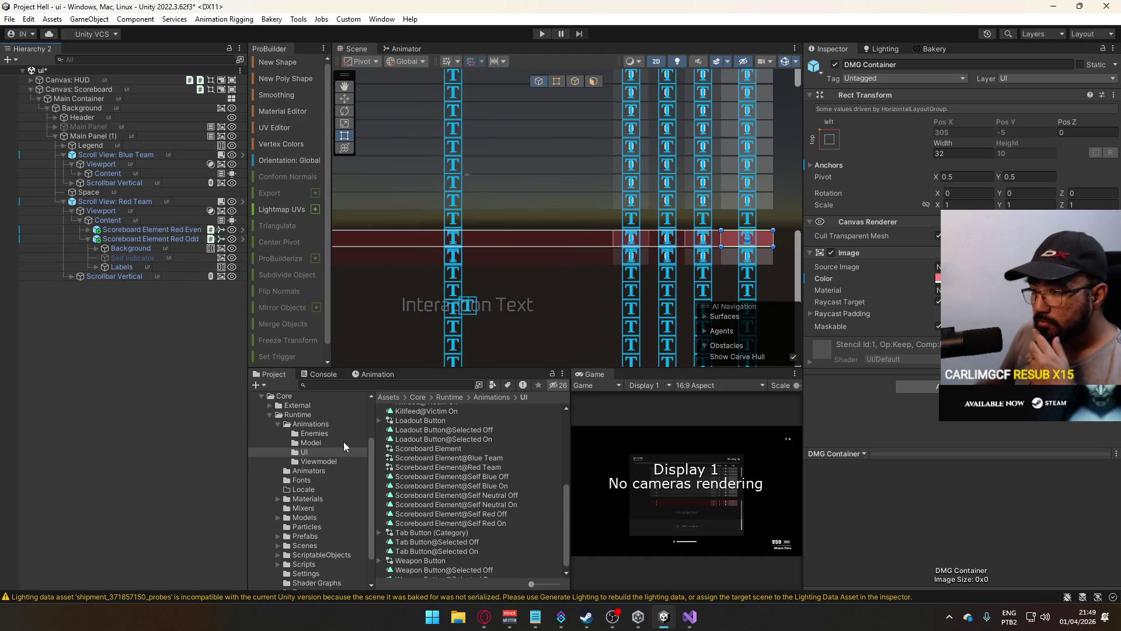
pyautogui.click(321, 537)
pyautogui.doubleClick(467, 437)
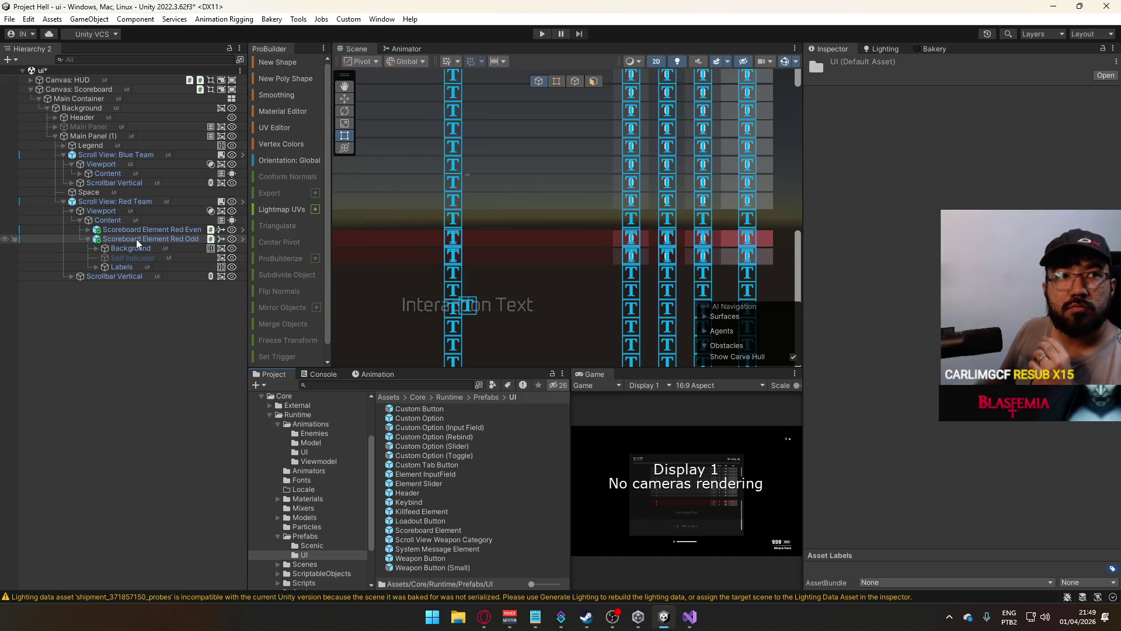
pyautogui.moveTo(138, 243)
pyautogui.mouseDown()
pyautogui.moveTo(309, 560)
pyautogui.moveTo(326, 587)
pyautogui.moveTo(346, 586)
pyautogui.mouseUp()
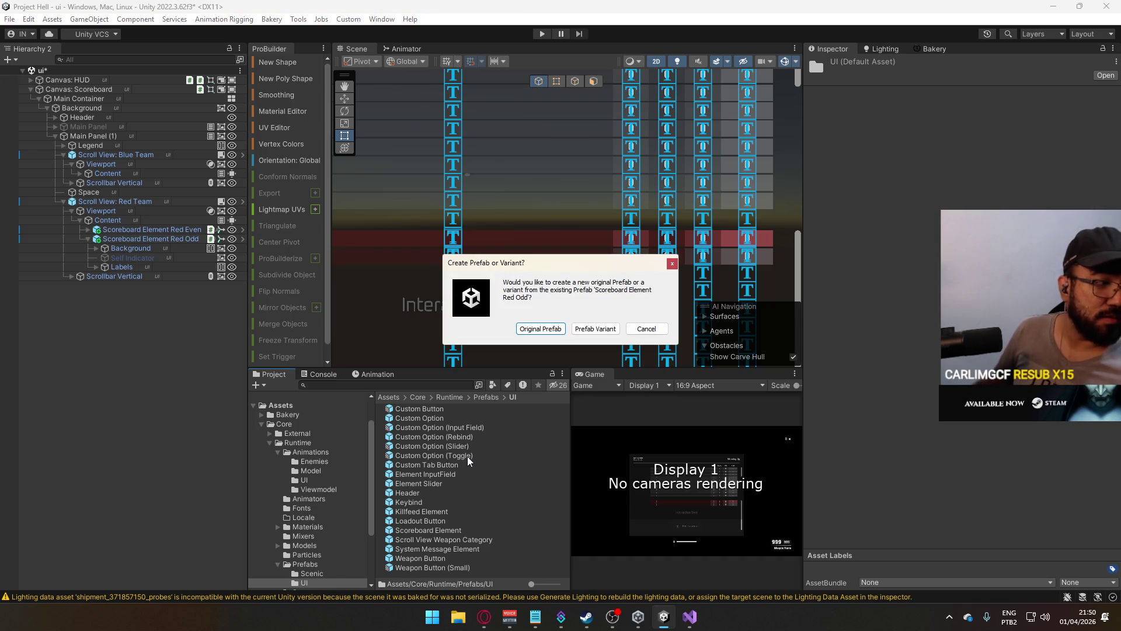
pyautogui.click(595, 329)
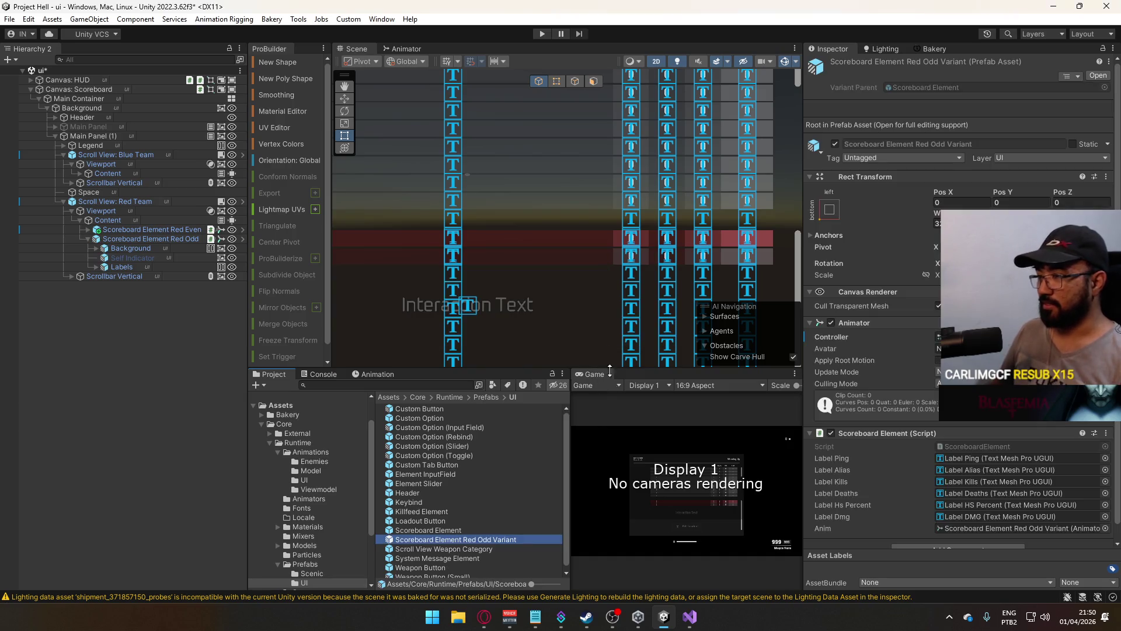
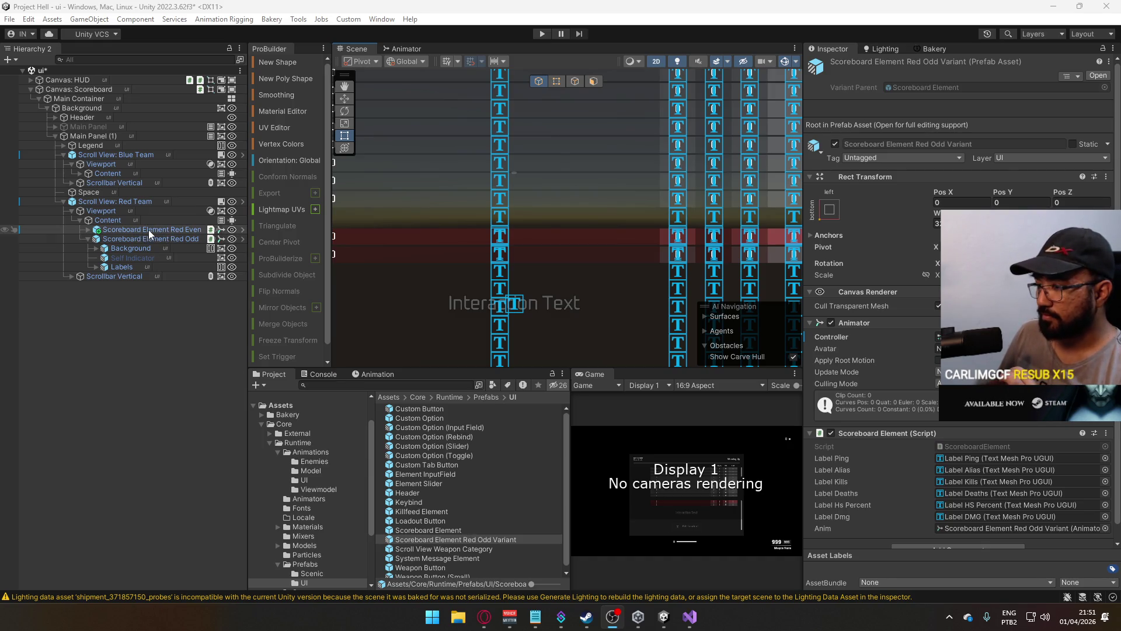
# Step: Save Scoreboard Element Red Even into Prefabs/UI as a Prefab Variant
pyautogui.moveTo(148, 229); pyautogui.dragTo(387, 462)
pyautogui.moveTo(409, 540)
pyautogui.mouseDown()
pyautogui.moveTo(371, 529)
pyautogui.moveTo(157, 236)
pyautogui.moveTo(374, 528)
pyautogui.moveTo(315, 576)
pyautogui.mouseUp()
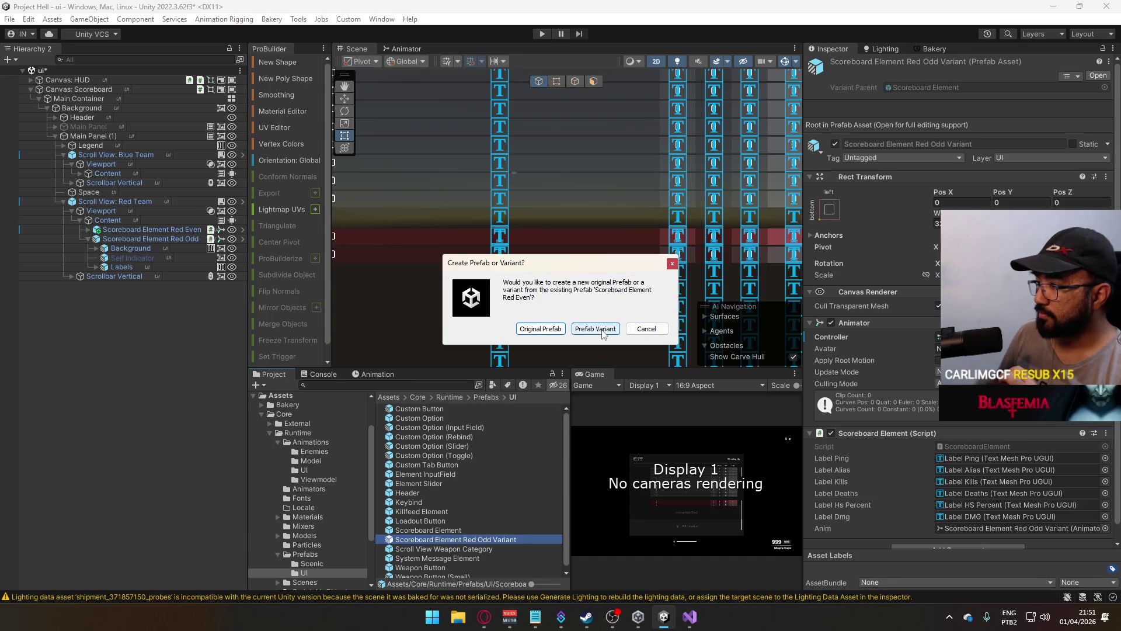
pyautogui.click(647, 331)
# Step: Compare the new Red Even Variant asset with the Red Odd Variant and the scene row
pyautogui.click(492, 537)
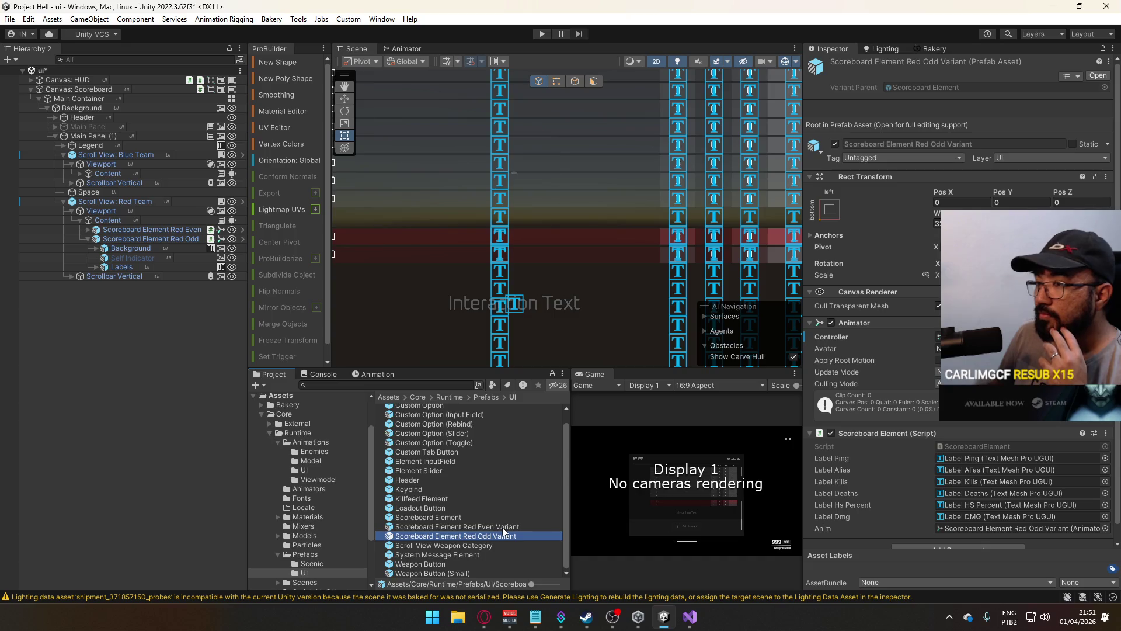
pyautogui.click(503, 527)
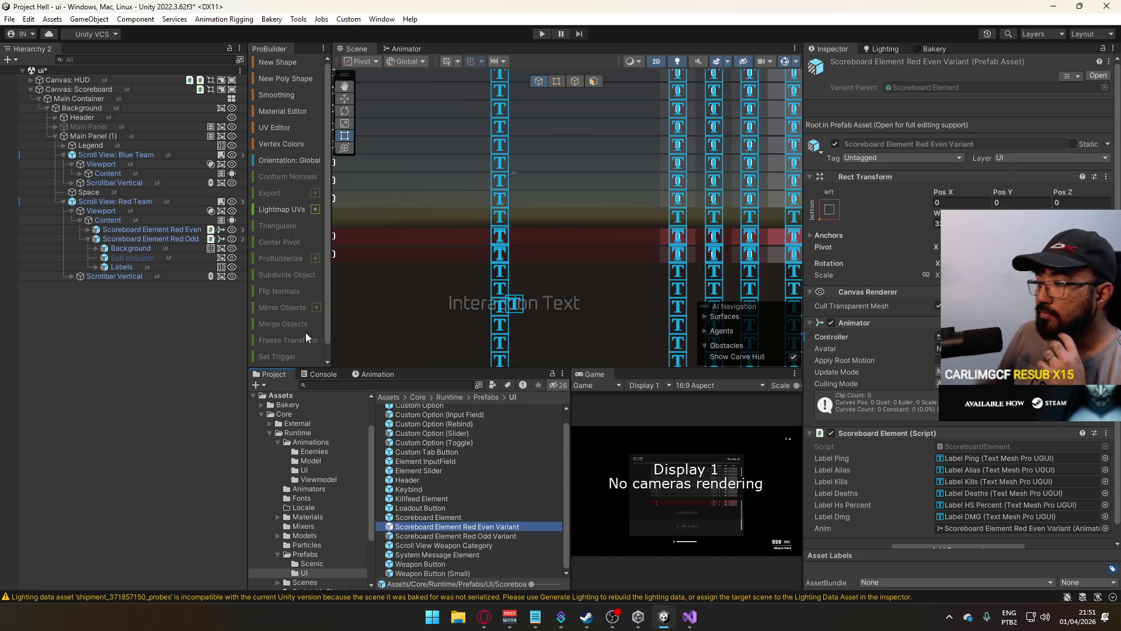
pyautogui.click(167, 228)
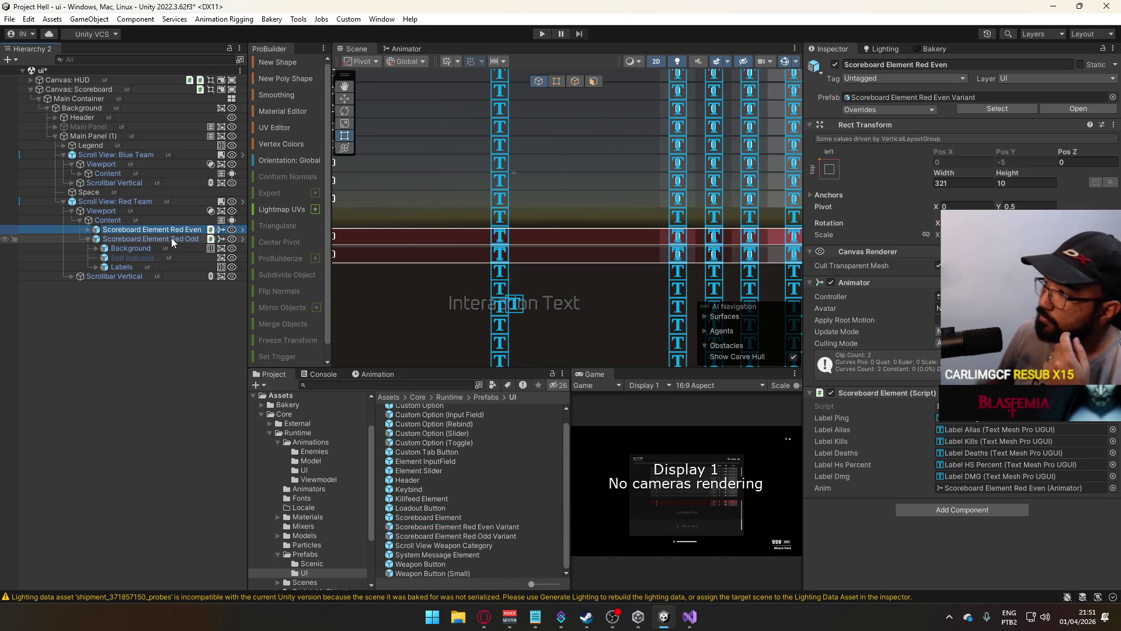
# Step: Center the red rows in the Scene and inspect the Red Even DMG Container's fill colour
pyautogui.click(170, 237)
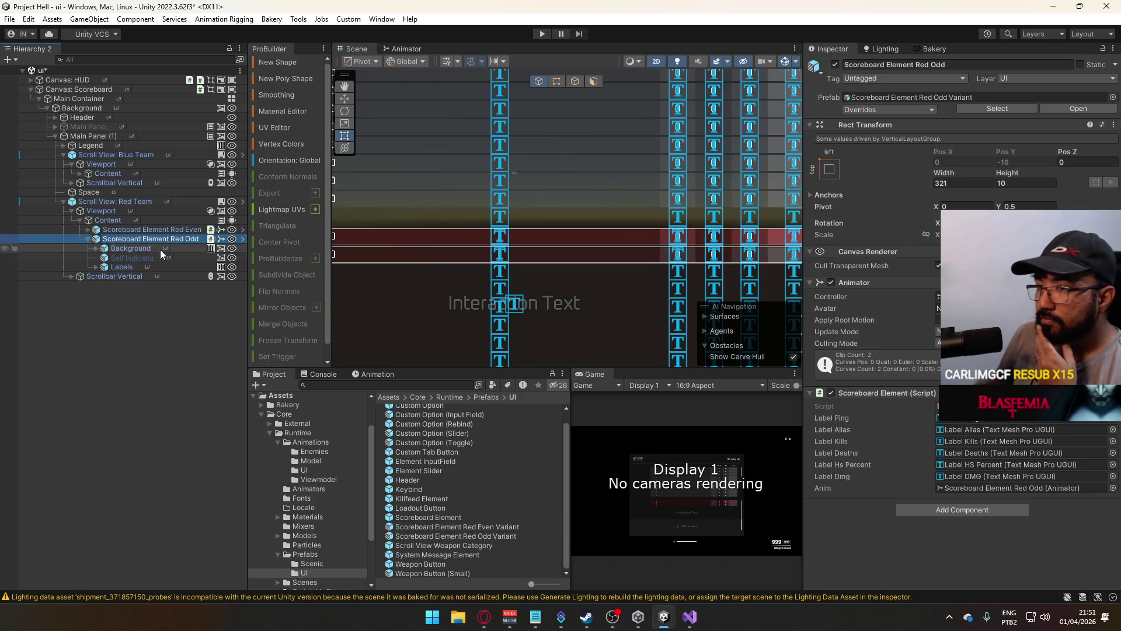
pyautogui.moveTo(626, 261)
pyautogui.mouseDown()
pyautogui.moveTo(546, 277)
pyautogui.moveTo(520, 263)
pyautogui.moveTo(533, 283)
pyautogui.moveTo(708, 231)
pyautogui.moveTo(460, 254)
pyautogui.mouseUp()
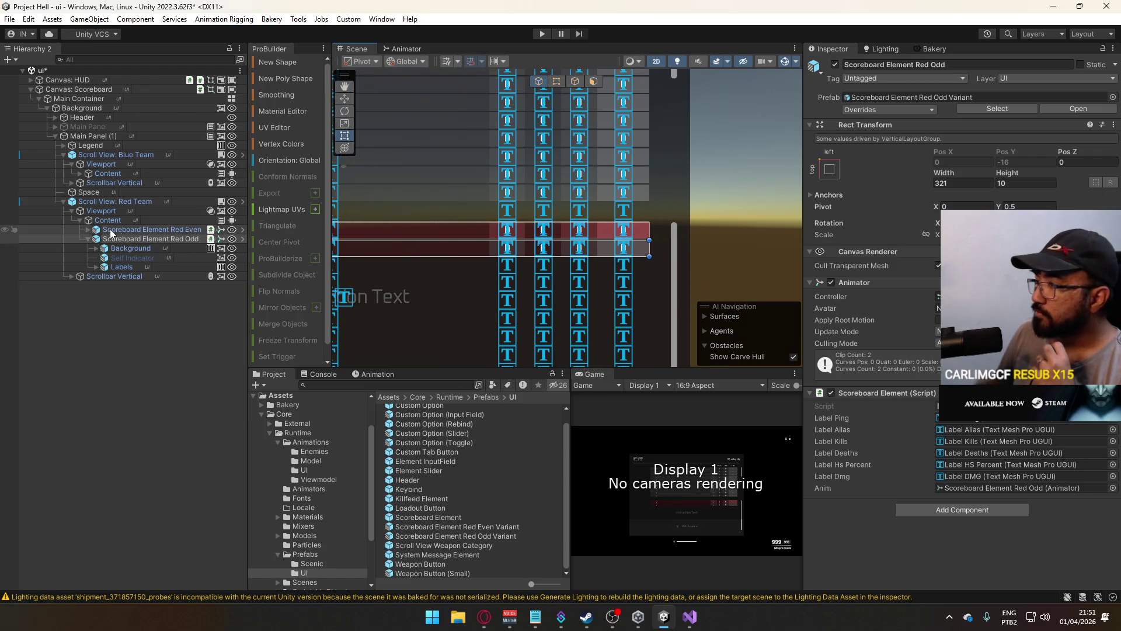
pyautogui.click(86, 230)
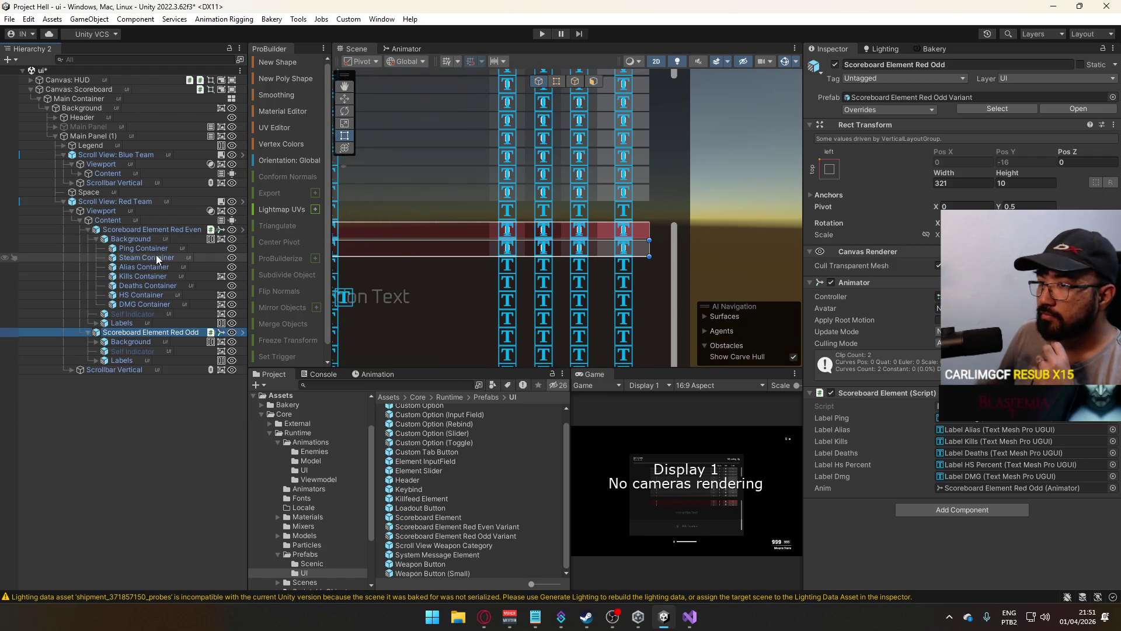
pyautogui.click(155, 303)
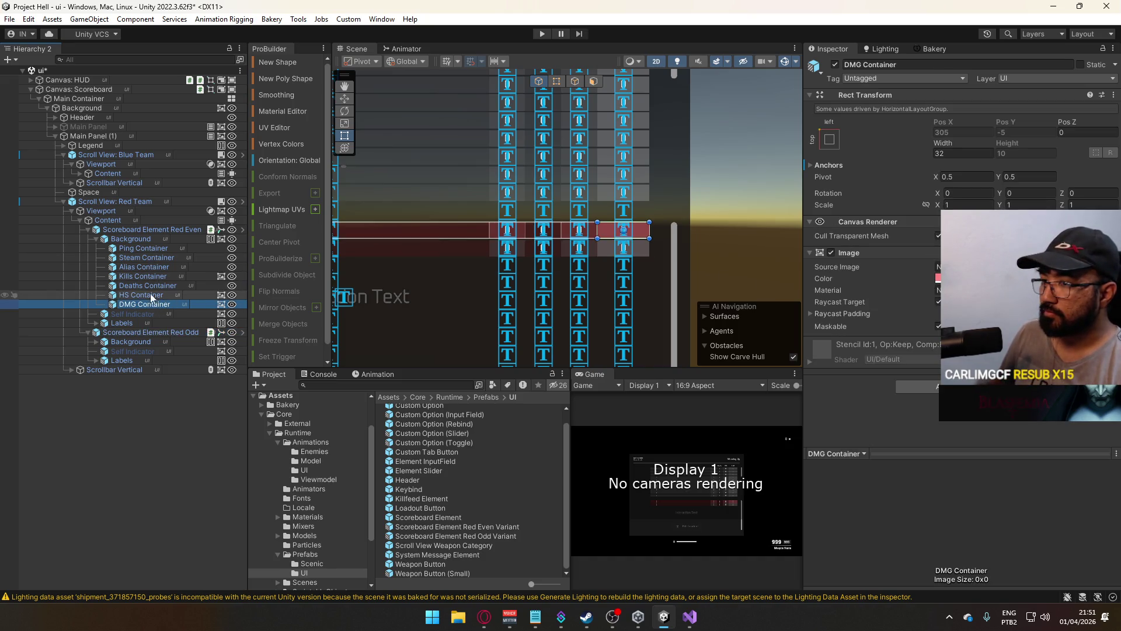
pyautogui.click(823, 278)
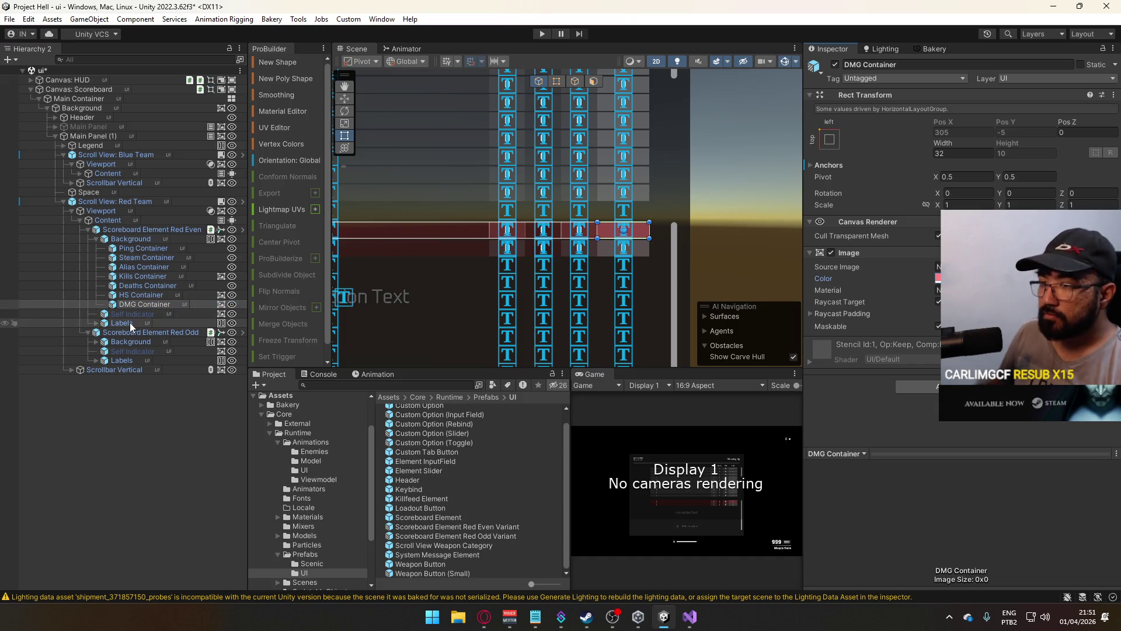
# Step: Expand the Red Odd row's Background and select its DMG Container
pyautogui.click(95, 360)
pyautogui.click(105, 426)
pyautogui.click(146, 425)
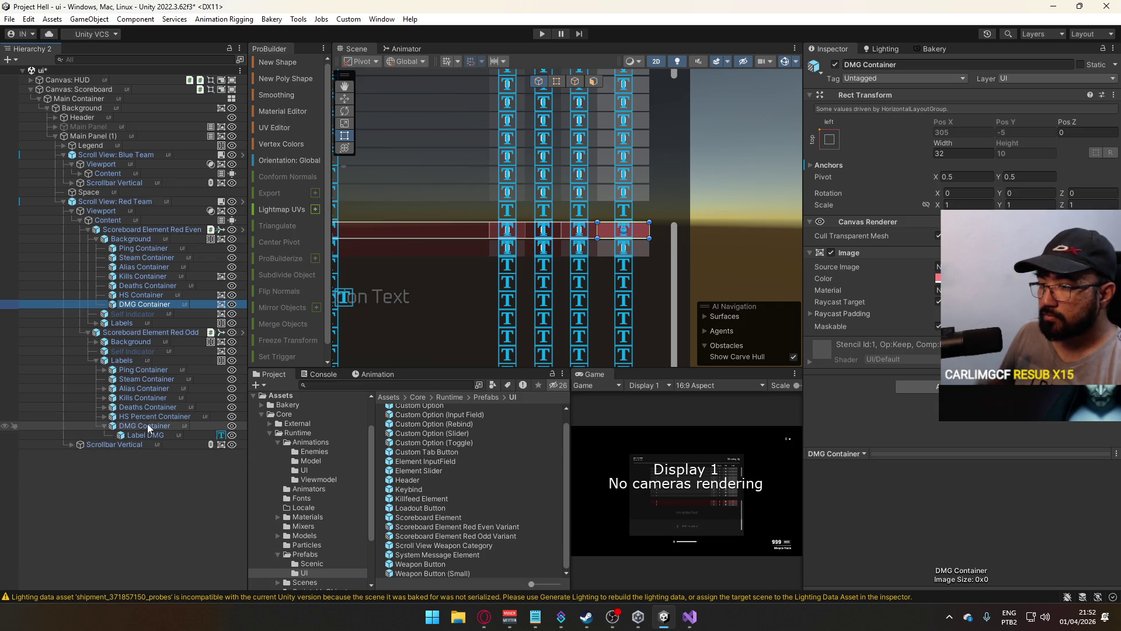
pyautogui.click(104, 426)
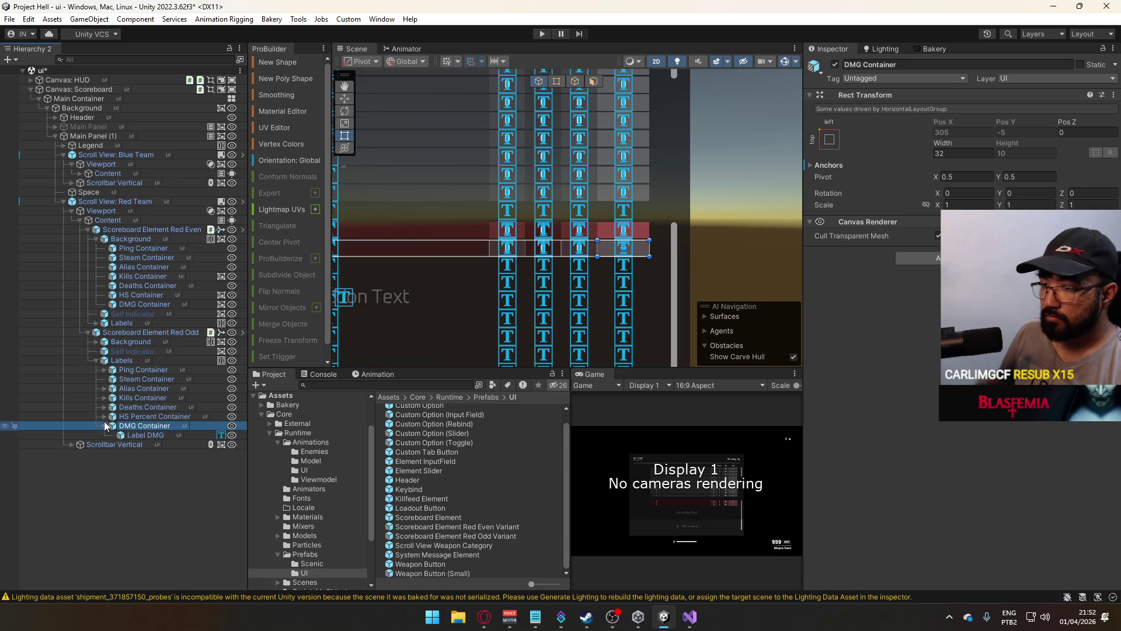
pyautogui.click(95, 362)
pyautogui.click(96, 341)
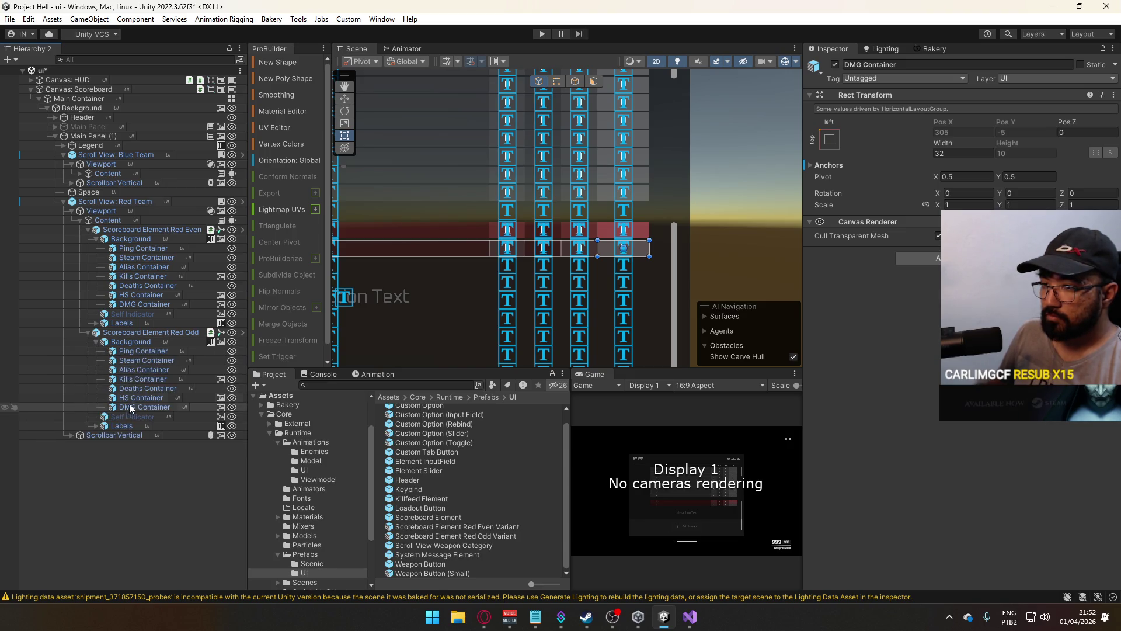
pyautogui.click(128, 409)
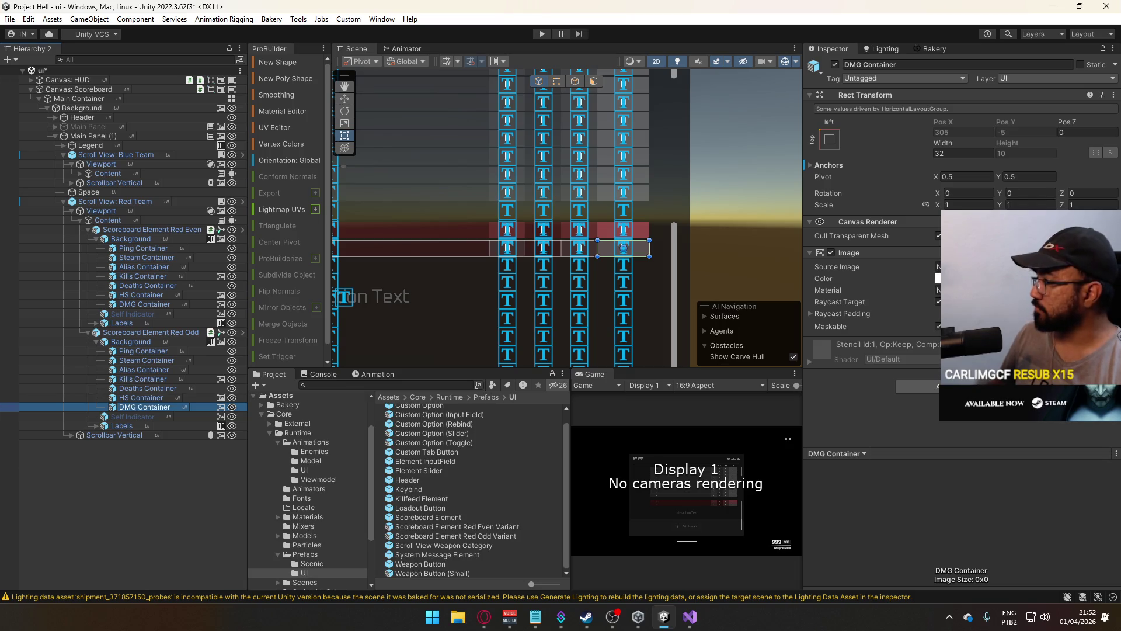
pyautogui.click(963, 278)
# Step: Paste the red colour onto the odd DMG Container and set its Value to 80
pyautogui.hotkey('ctrl', 'v')
pyautogui.scroll(2, 563, 285)
pyautogui.scroll(1, 717, 293)
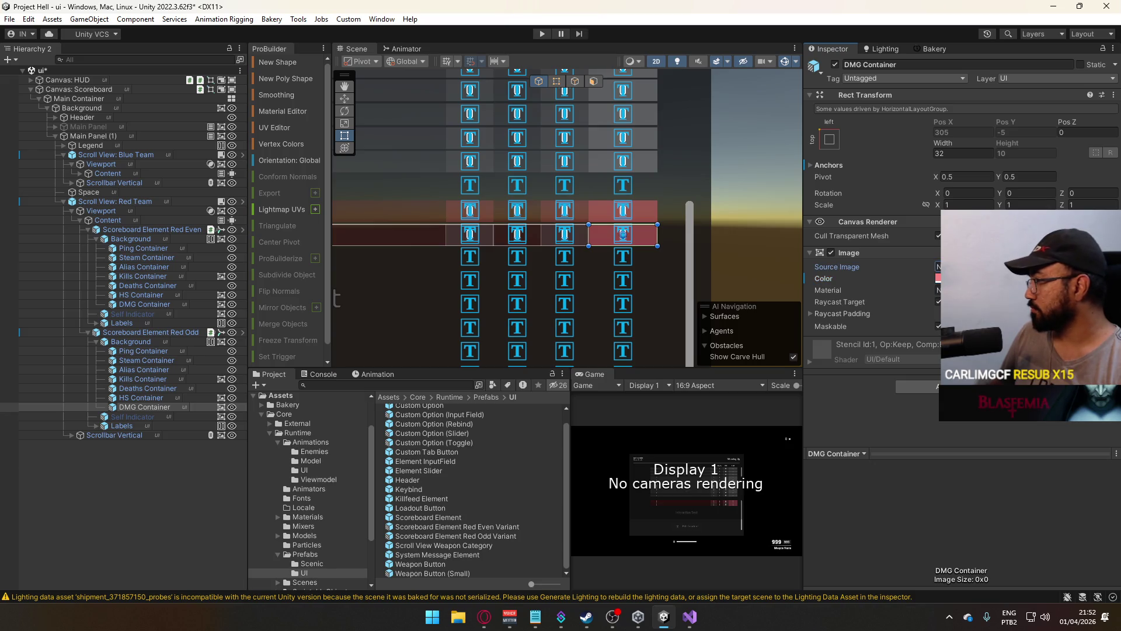
pyautogui.click(938, 278)
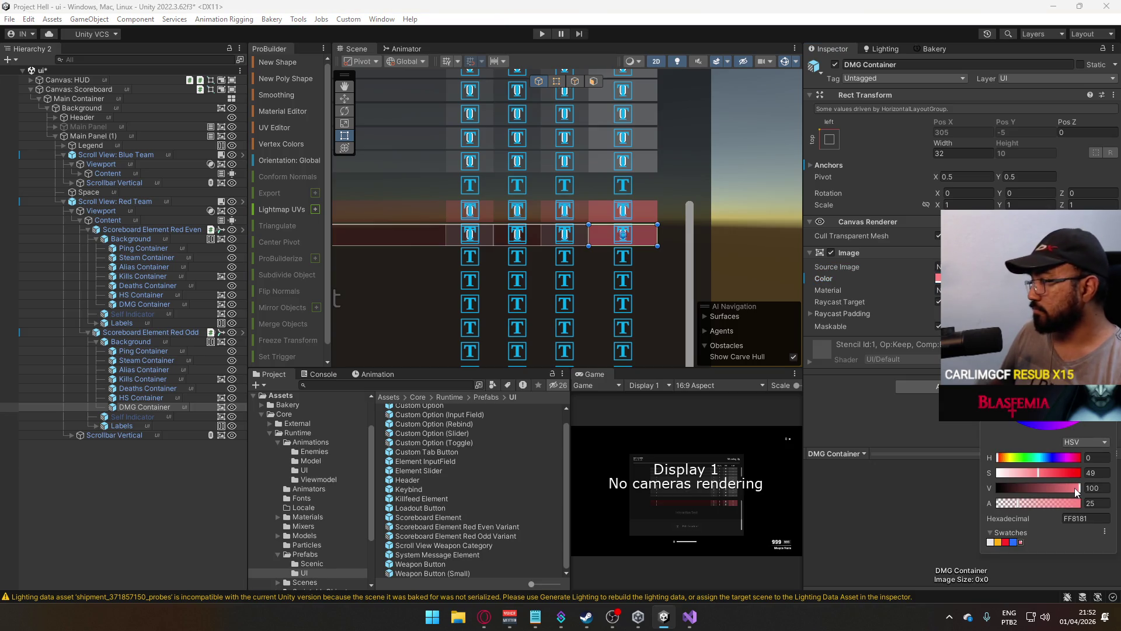
pyautogui.moveTo(1074, 488); pyautogui.dragTo(1065, 489)
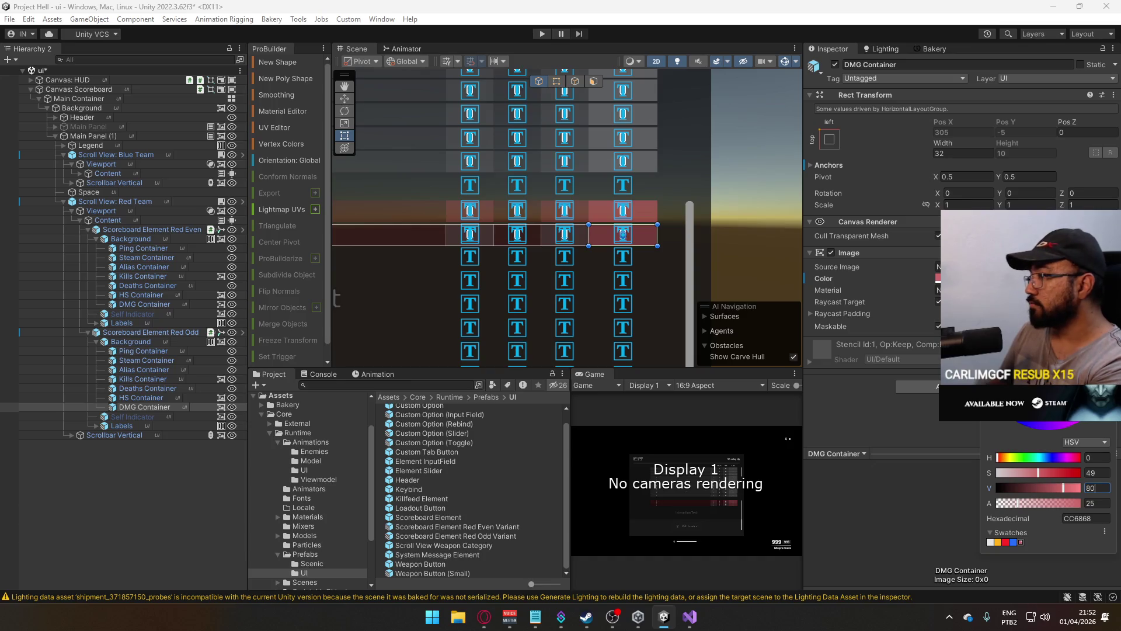
pyautogui.press('Escape')
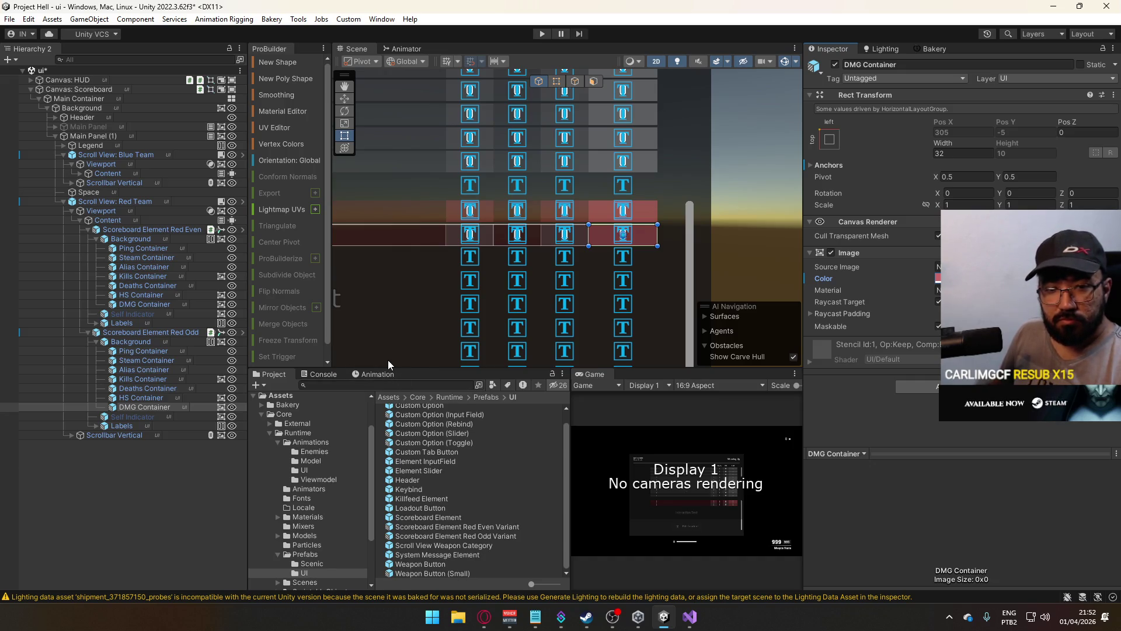
# Step: Give the odd HS Container the same red colour with alpha 10
pyautogui.click(145, 397)
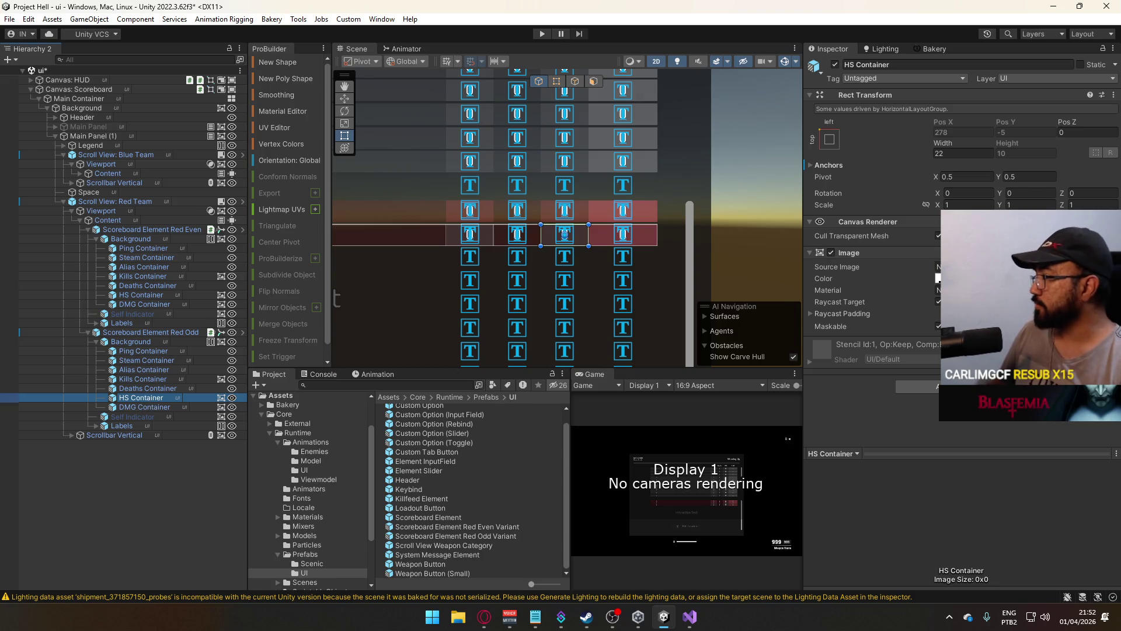
pyautogui.click(949, 278)
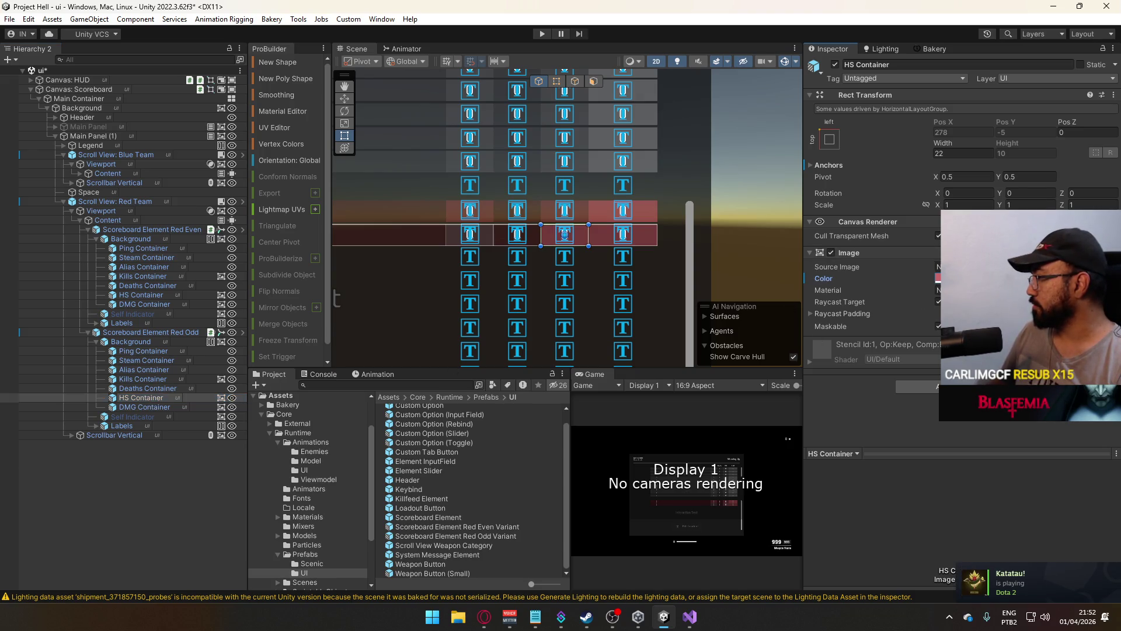
pyautogui.write('10')
pyautogui.scroll(2, 587, 264)
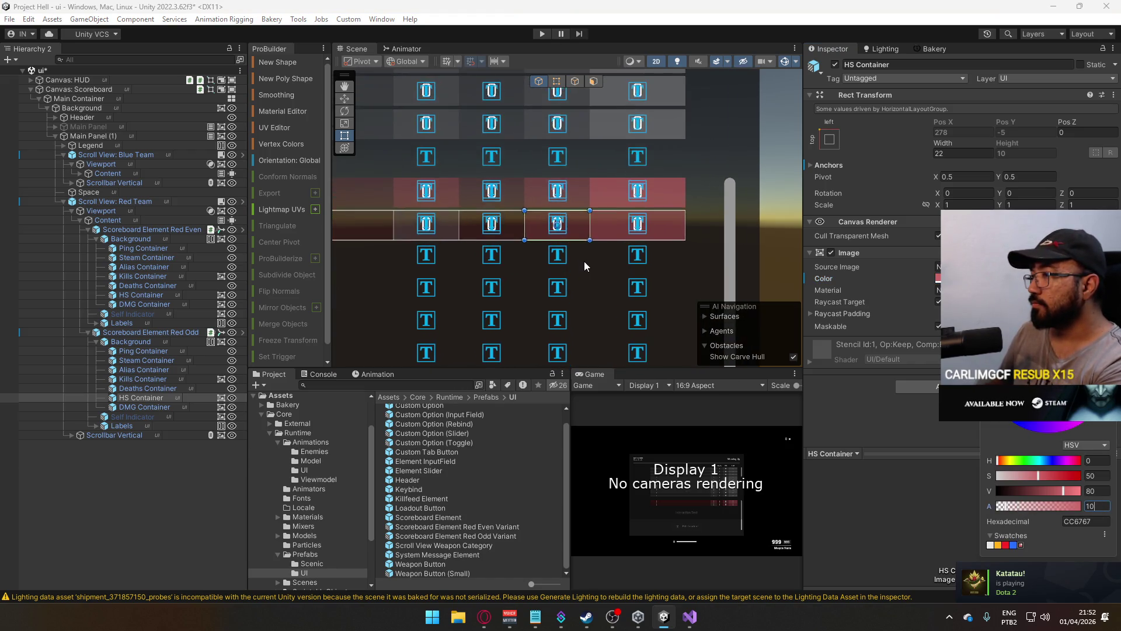
pyautogui.scroll(3, 584, 264)
pyautogui.moveTo(596, 274)
pyautogui.mouseDown()
pyautogui.moveTo(626, 378)
pyautogui.moveTo(623, 336)
pyautogui.moveTo(667, 317)
pyautogui.moveTo(642, 339)
pyautogui.moveTo(687, 350)
pyautogui.moveTo(668, 335)
pyautogui.moveTo(604, 332)
pyautogui.mouseUp()
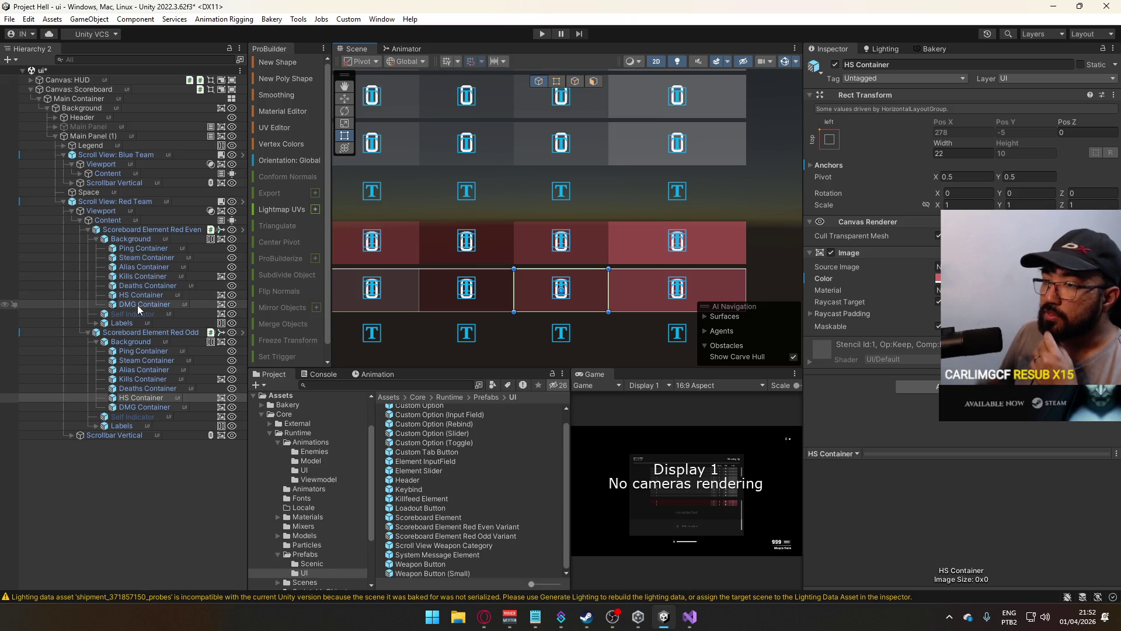
# Step: Set the Red Even Background colour to opacity 10 and saturation 80
pyautogui.click(154, 240)
pyautogui.click(938, 266)
pyautogui.click(1088, 491)
pyautogui.write('5')
pyautogui.press('BackSpace')
pyautogui.write('10')
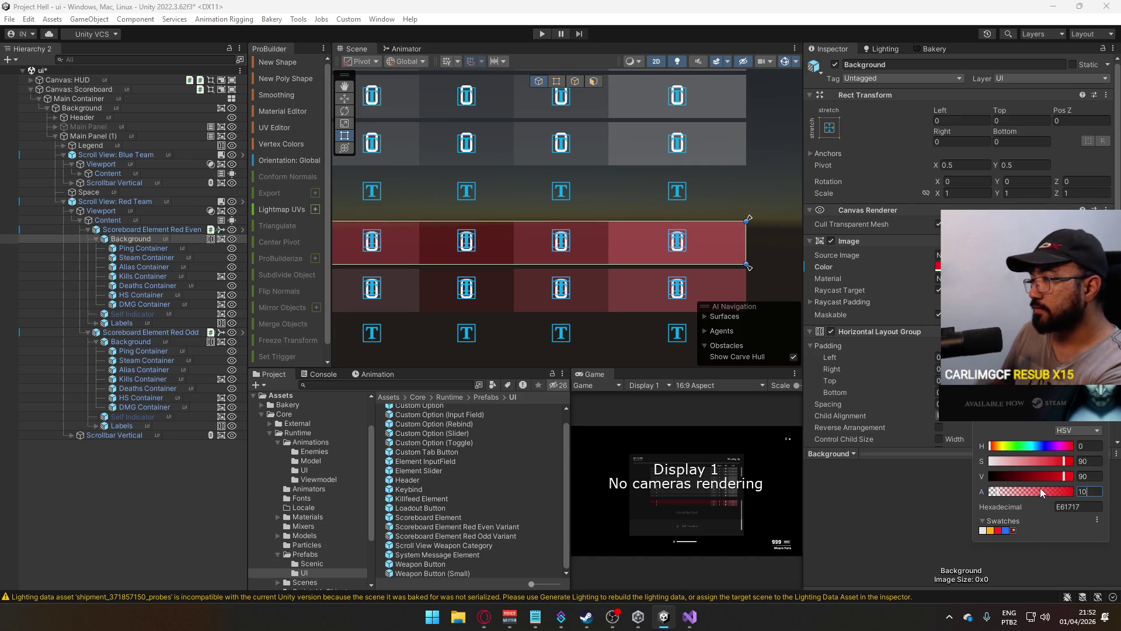
pyautogui.scroll(-2, 593, 299)
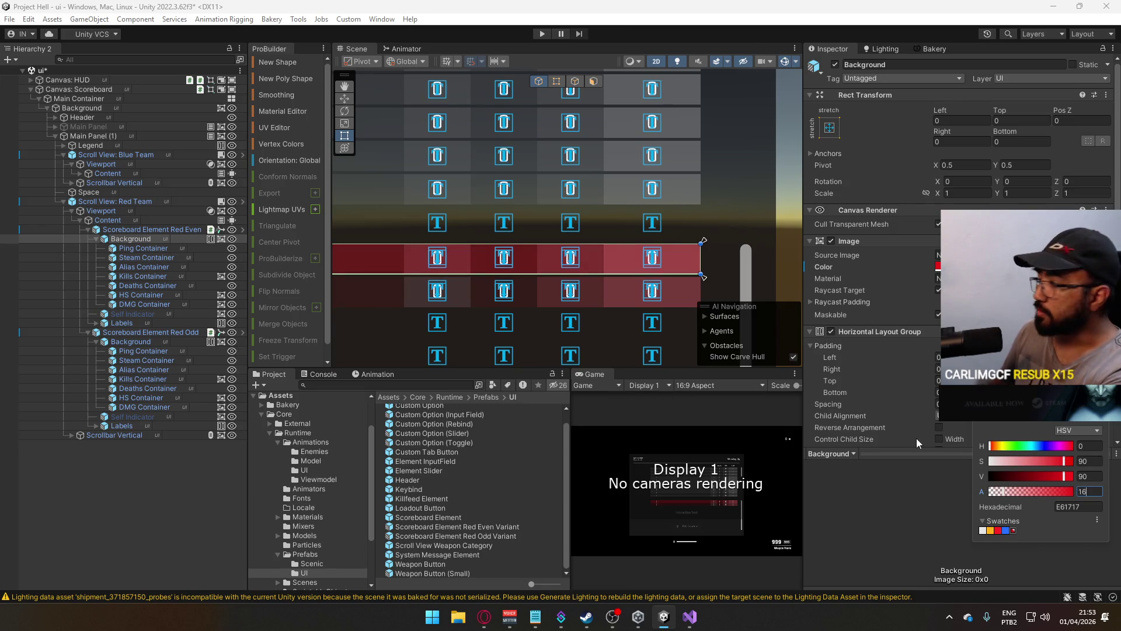
pyautogui.click(1084, 461)
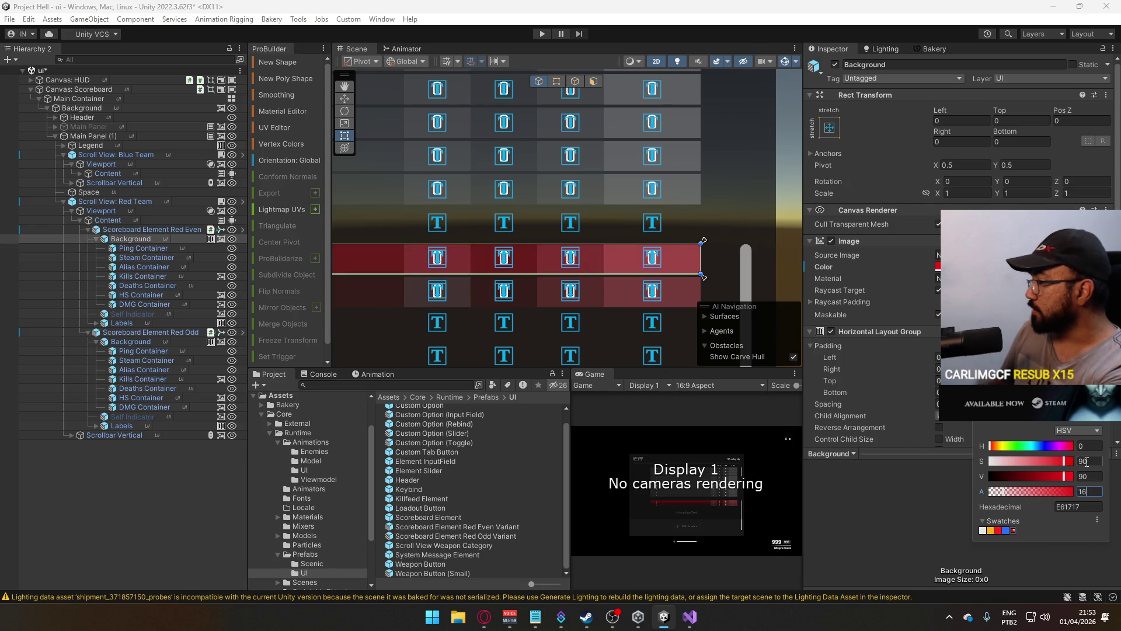
pyautogui.click(1055, 464)
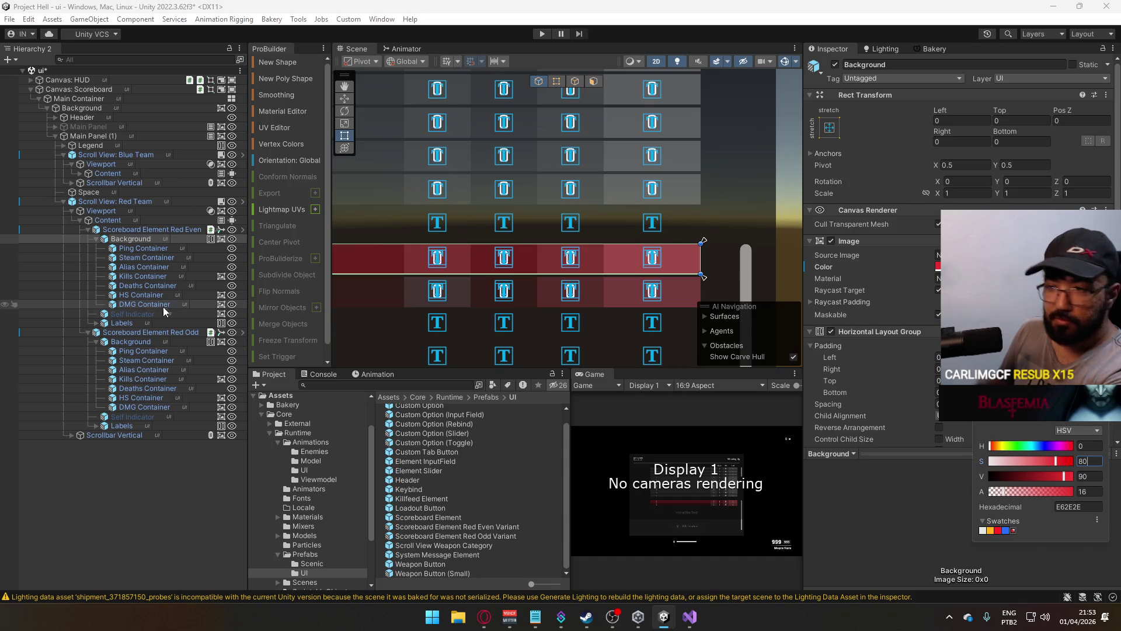
# Step: Set the Red Odd Background opacity to 20 and compare it with the even row
pyautogui.click(149, 341)
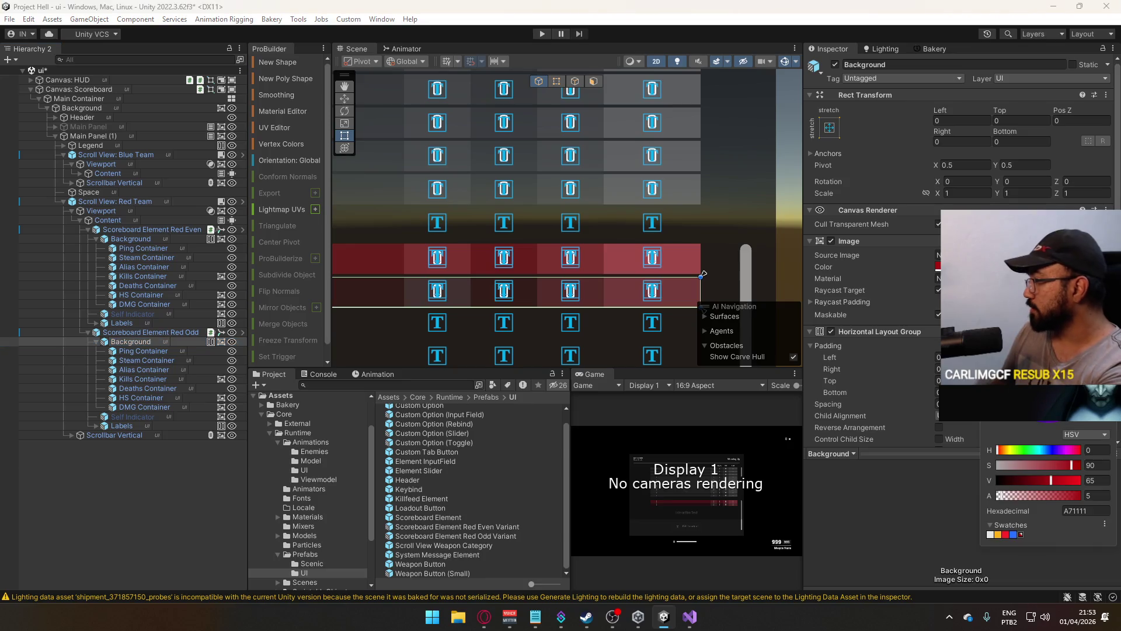
pyautogui.click(1093, 494)
pyautogui.write('2')
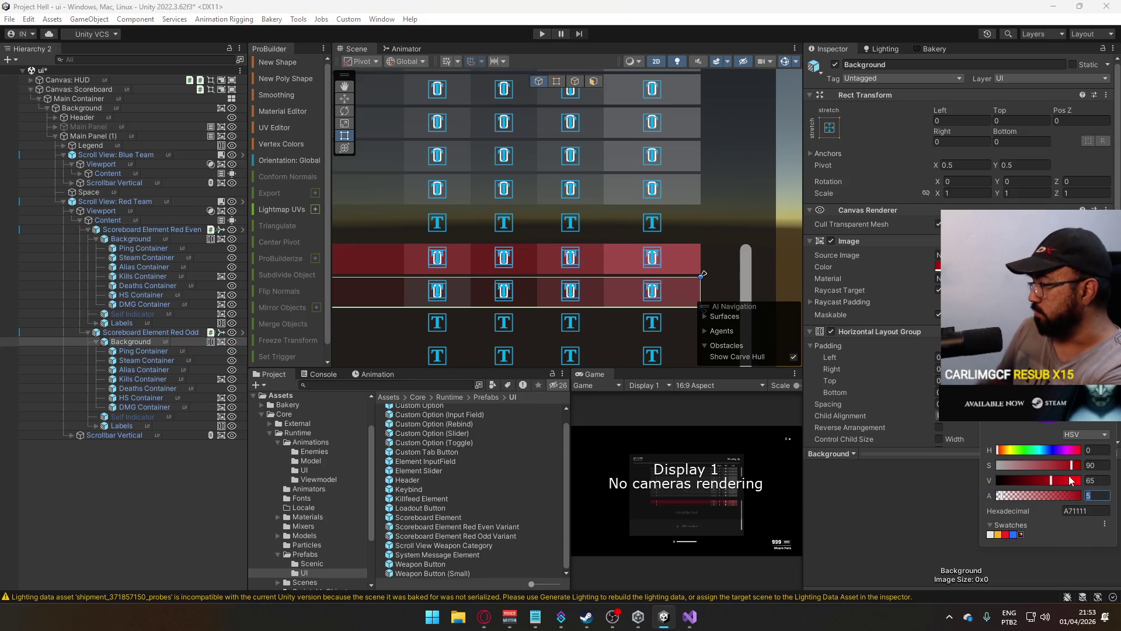
pyautogui.write('0')
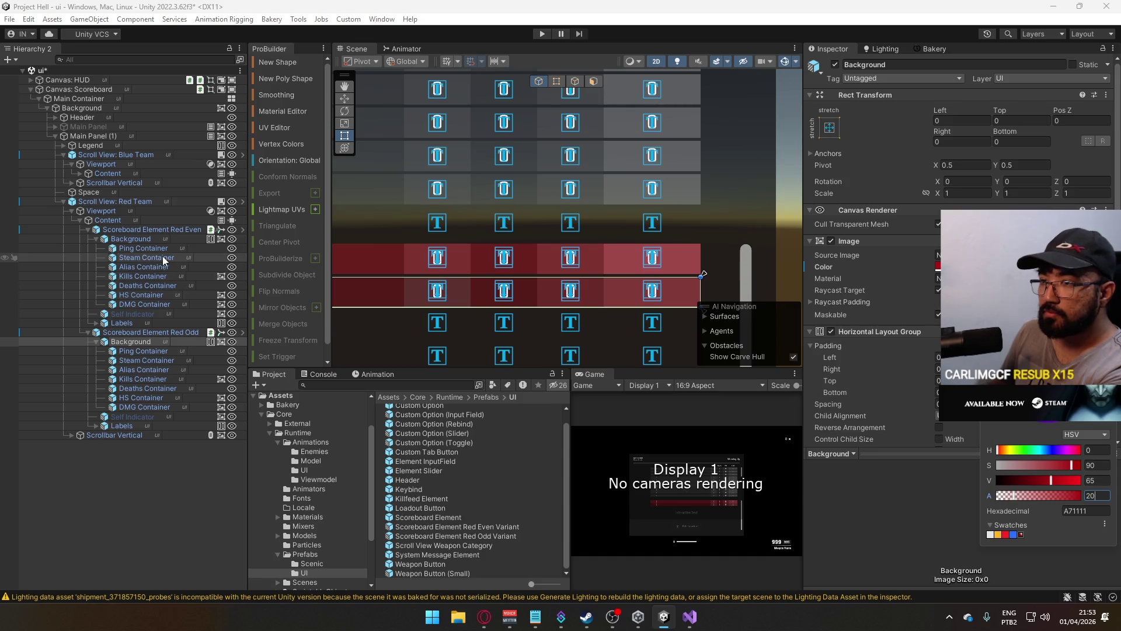
pyautogui.click(143, 239)
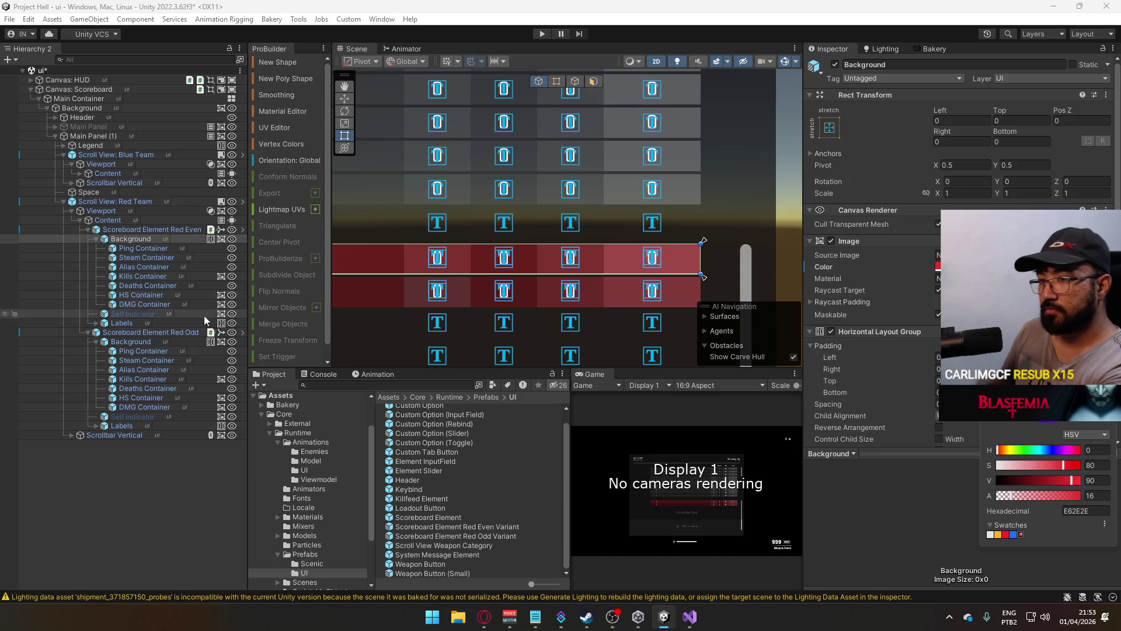
# Step: Darken the Red Odd Background to hex 7F0D0D with alpha 16
pyautogui.click(140, 342)
pyautogui.click(938, 266)
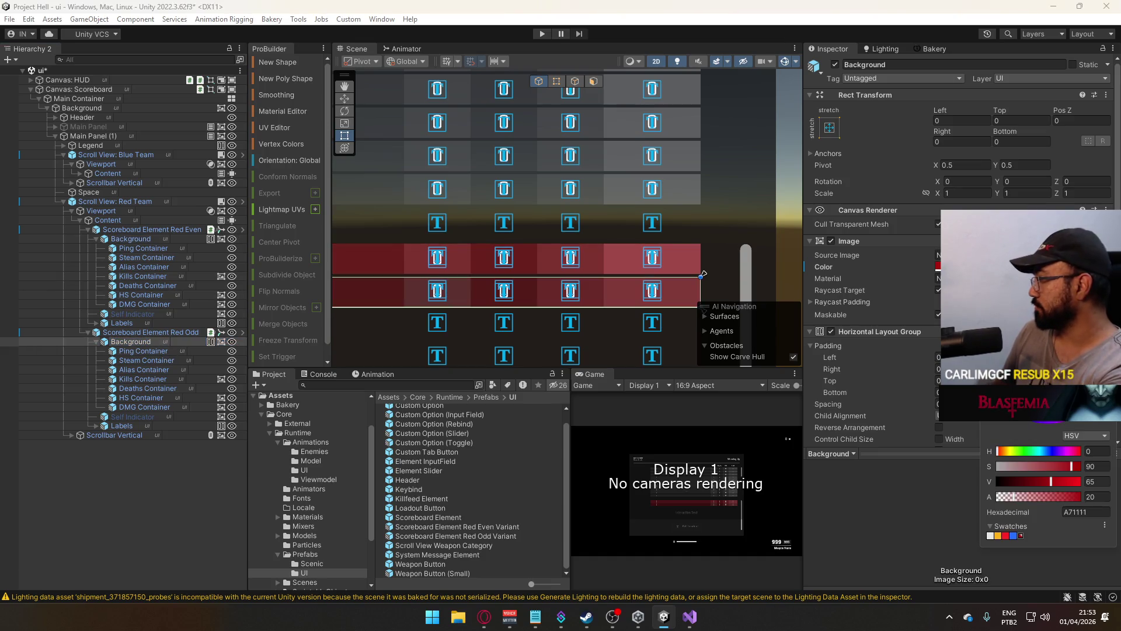
pyautogui.click(1038, 483)
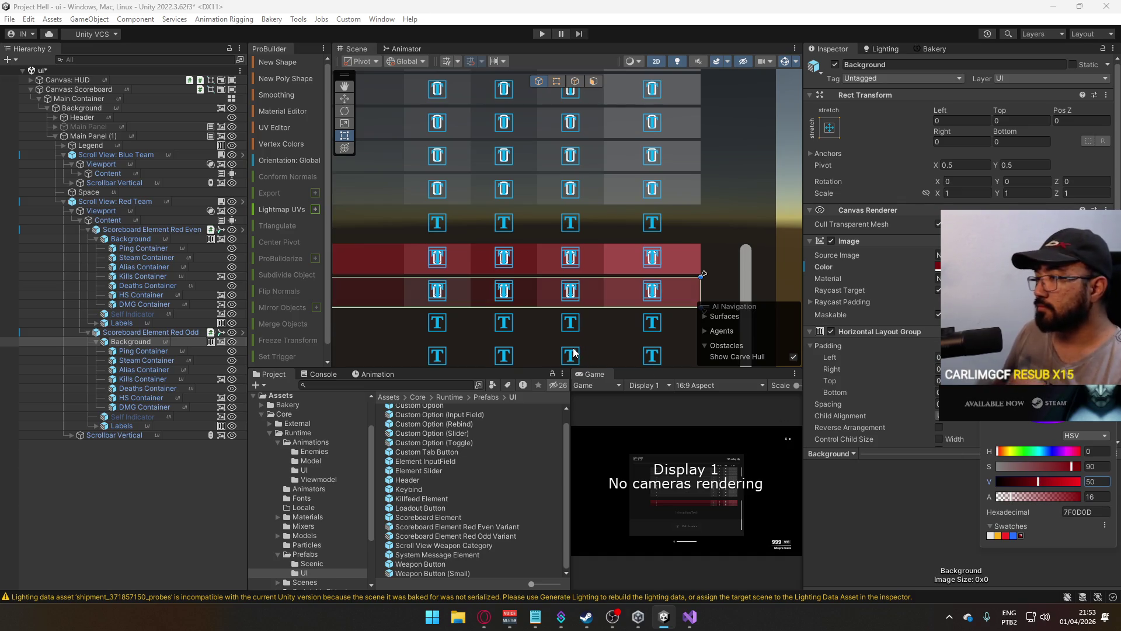
pyautogui.moveTo(567, 349)
pyautogui.mouseDown()
pyautogui.moveTo(525, 245)
pyautogui.moveTo(543, 315)
pyautogui.moveTo(562, 303)
pyautogui.moveTo(491, 296)
pyautogui.moveTo(536, 311)
pyautogui.mouseUp()
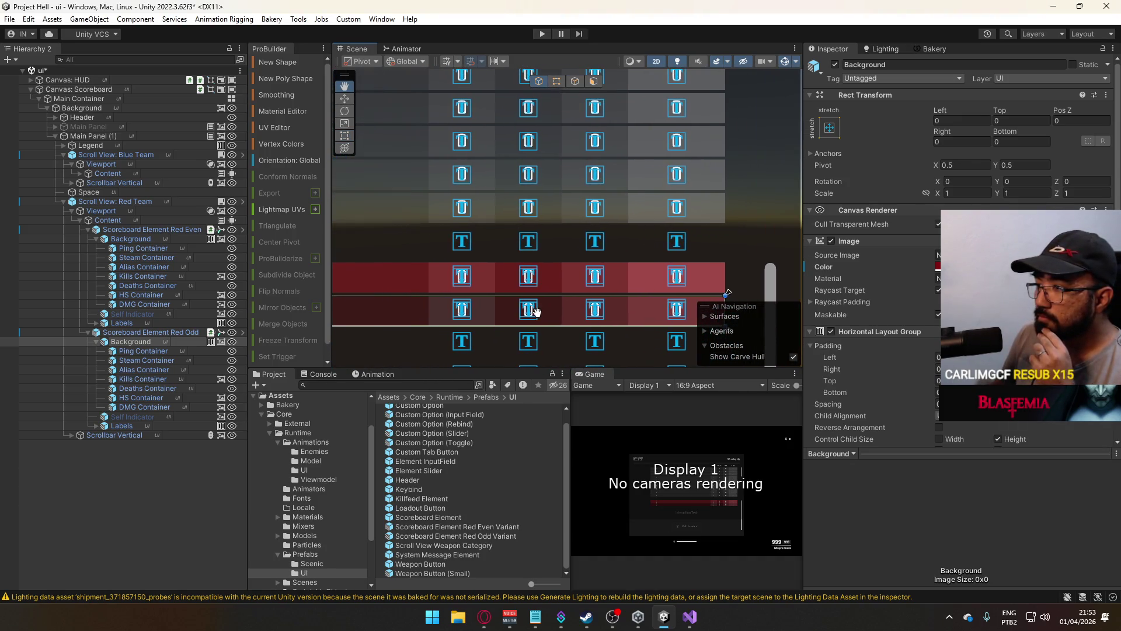
pyautogui.click(153, 398)
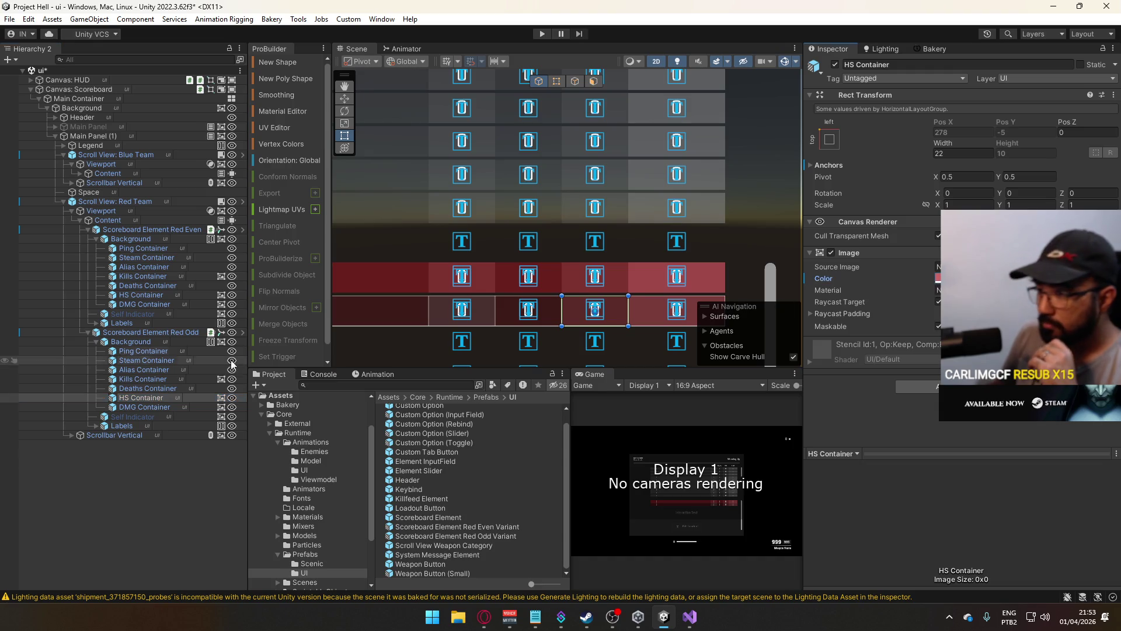
# Step: Check the odd Kills Container colour with the eyedropper, then collapse Scoreboard Element Red Odd
pyautogui.click(160, 378)
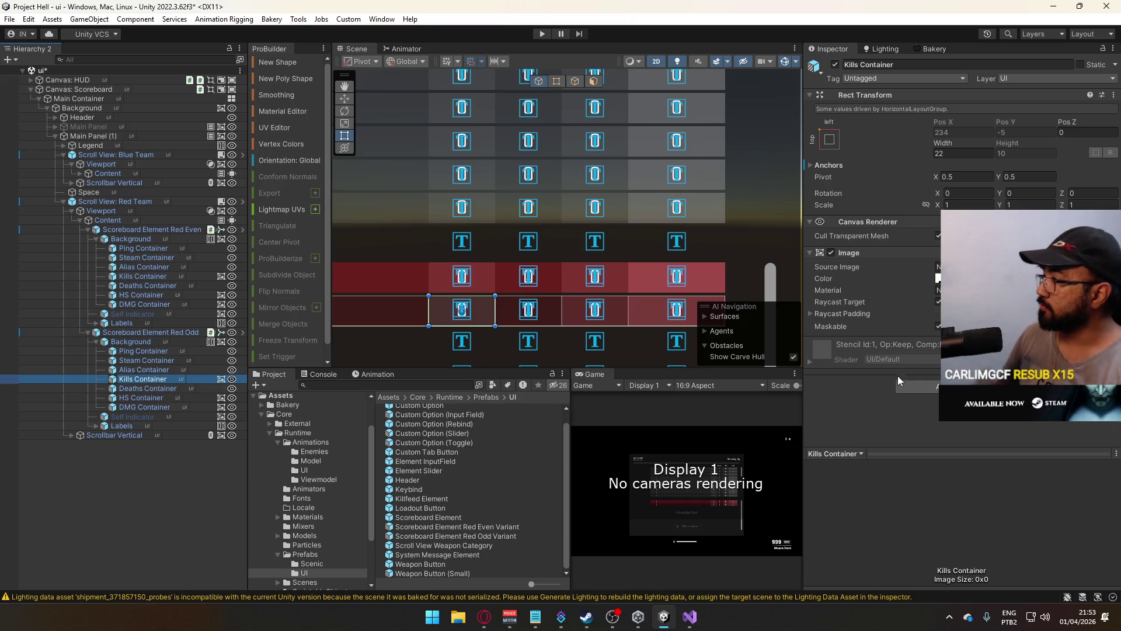
pyautogui.click(1106, 278)
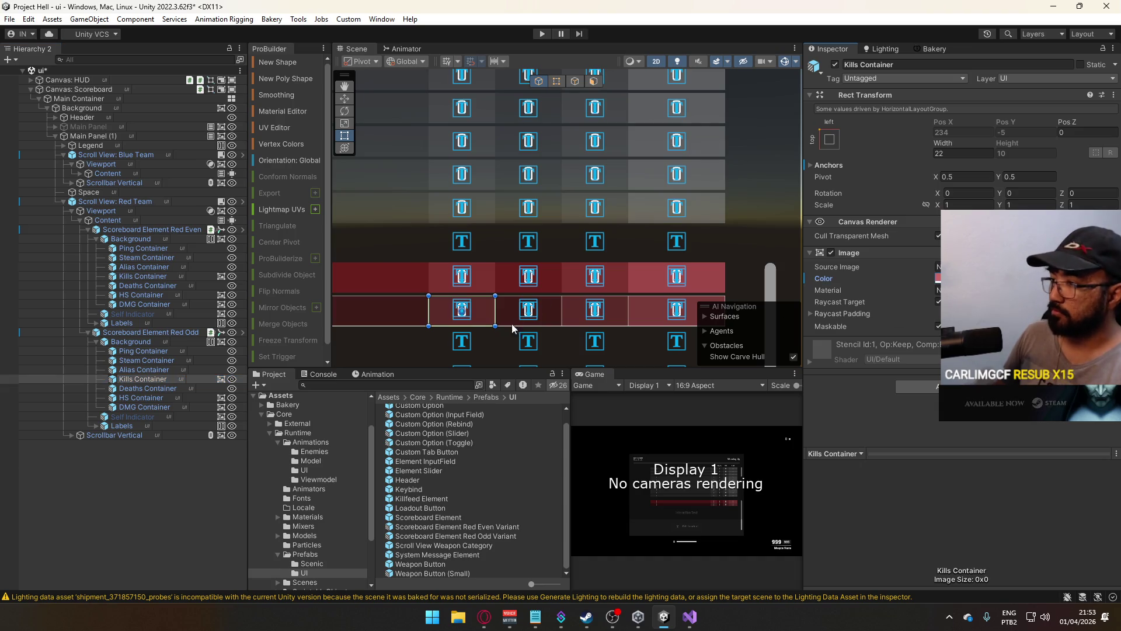
pyautogui.moveTo(499, 289)
pyautogui.mouseDown()
pyautogui.moveTo(748, 218)
pyautogui.moveTo(543, 298)
pyautogui.mouseUp()
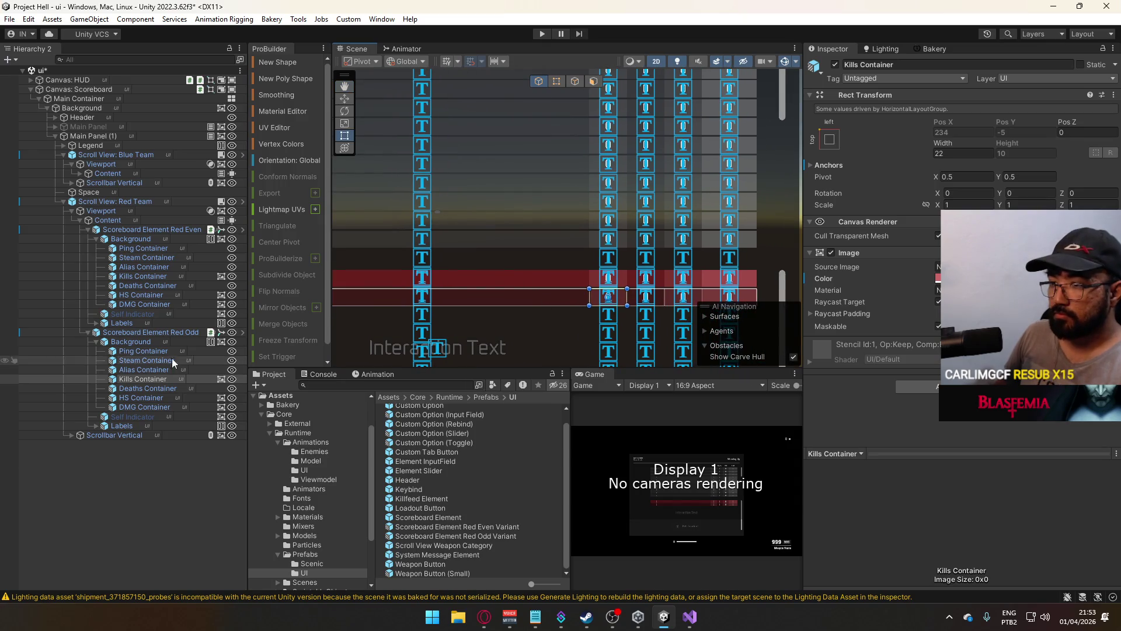
pyautogui.click(88, 331)
pyautogui.click(118, 334)
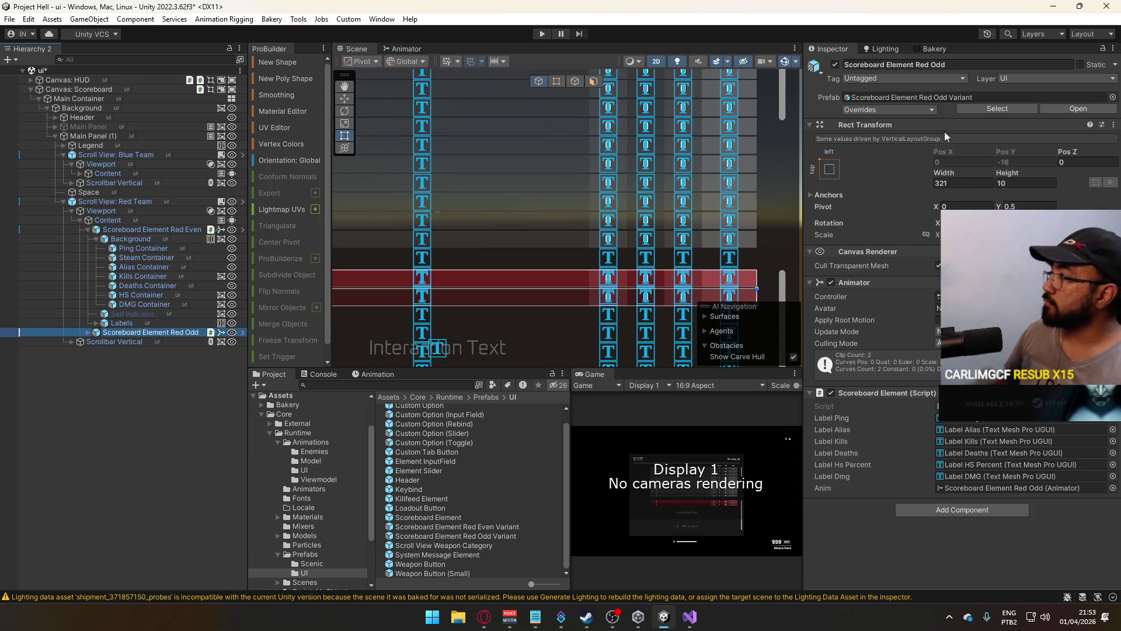
# Step: Revert the Red Odd row's selected Image colour overrides
pyautogui.click(892, 111)
pyautogui.click(899, 200)
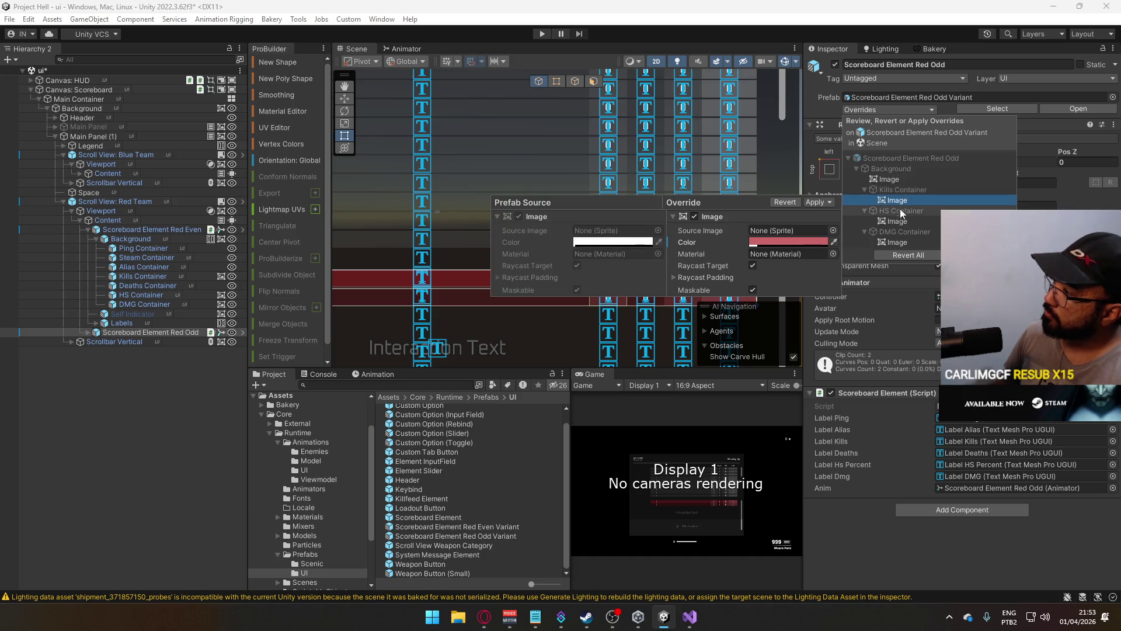
pyautogui.keyDown('ctrl'); pyautogui.click(895, 218); pyautogui.keyUp('ctrl')
pyautogui.keyDown('ctrl'); pyautogui.click(905, 239); pyautogui.keyUp('ctrl')
pyautogui.keyDown('ctrl'); pyautogui.click(902, 179); pyautogui.keyUp('ctrl')
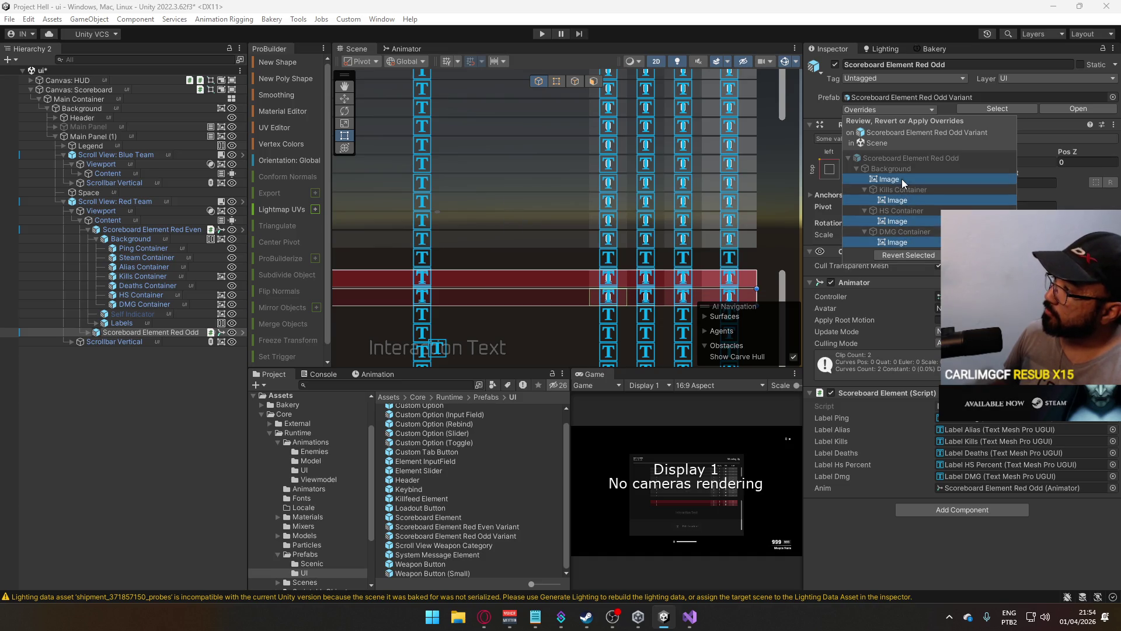
pyautogui.click(908, 256)
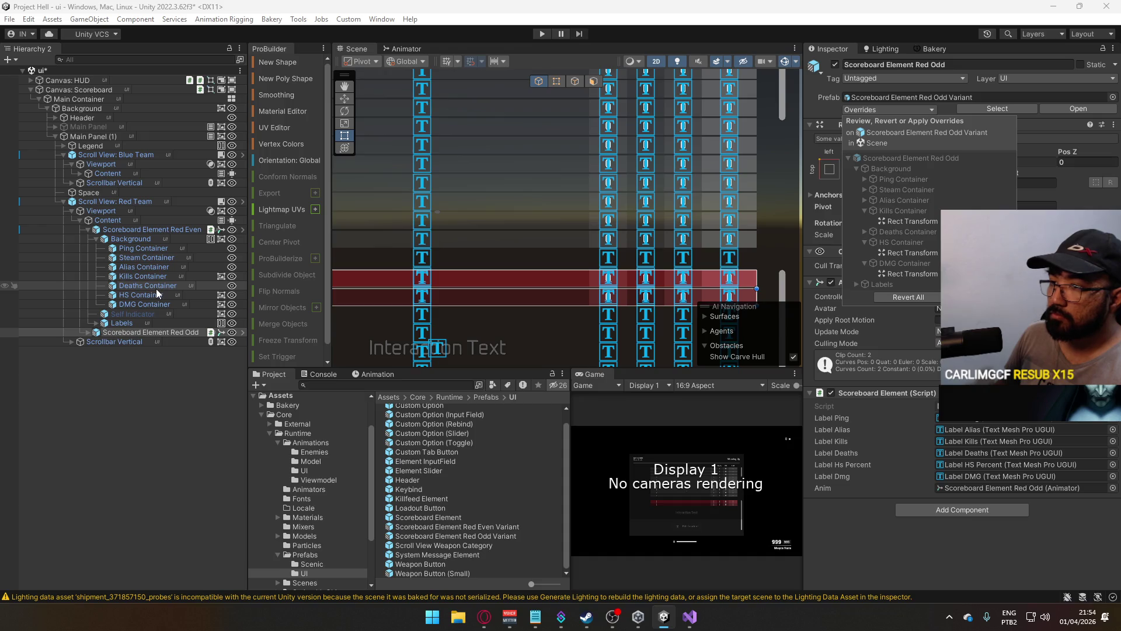
# Step: Review the Red Even row's overrides and its Kills, Deaths, HS and DMG containers
pyautogui.click(156, 231)
pyautogui.click(869, 108)
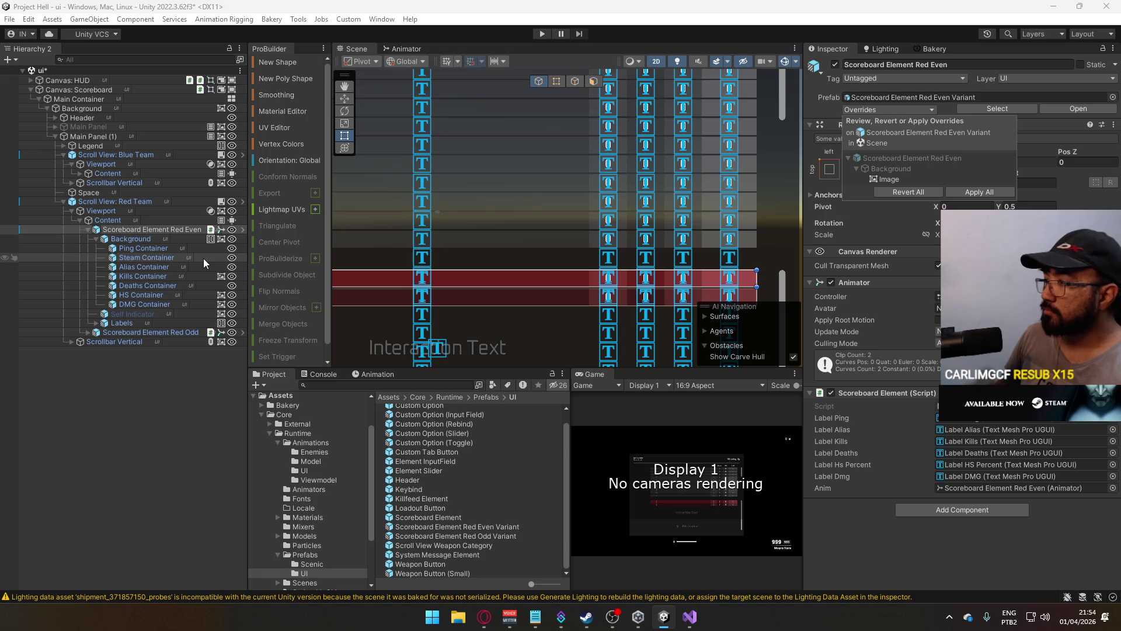
pyautogui.click(160, 303)
pyautogui.keyDown('ctrl'); pyautogui.click(152, 286); pyautogui.keyUp('ctrl')
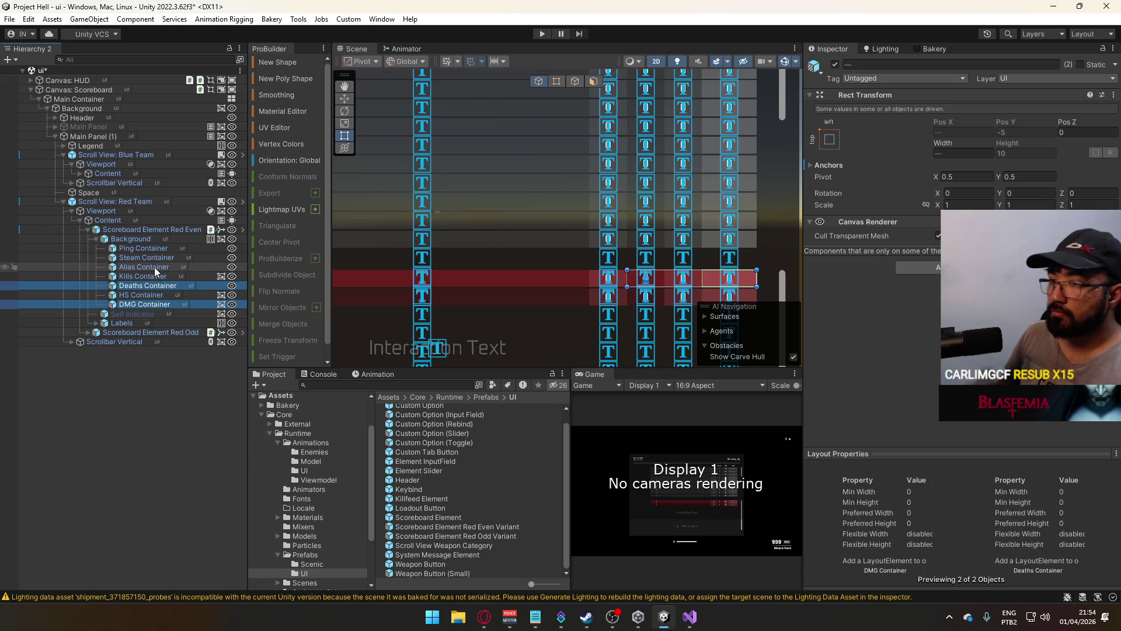
pyautogui.keyDown('ctrl'); pyautogui.click(155, 285); pyautogui.keyUp('ctrl')
pyautogui.keyDown('ctrl'); pyautogui.click(157, 295); pyautogui.keyUp('ctrl')
pyautogui.keyDown('ctrl'); pyautogui.click(158, 275); pyautogui.keyUp('ctrl')
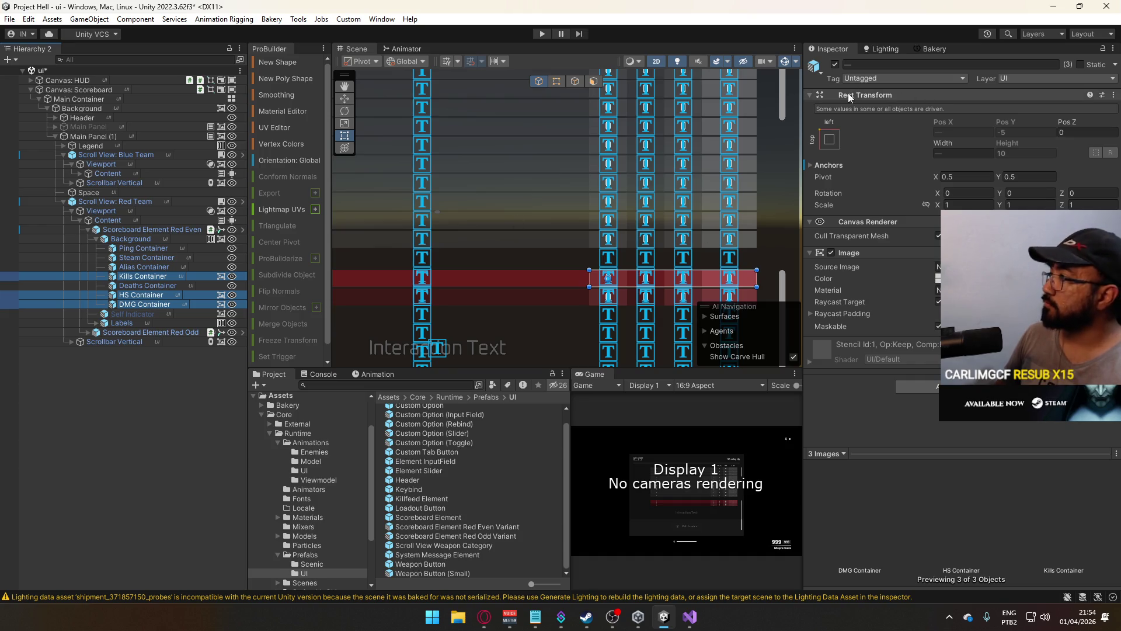
pyautogui.click(151, 229)
pyautogui.click(878, 109)
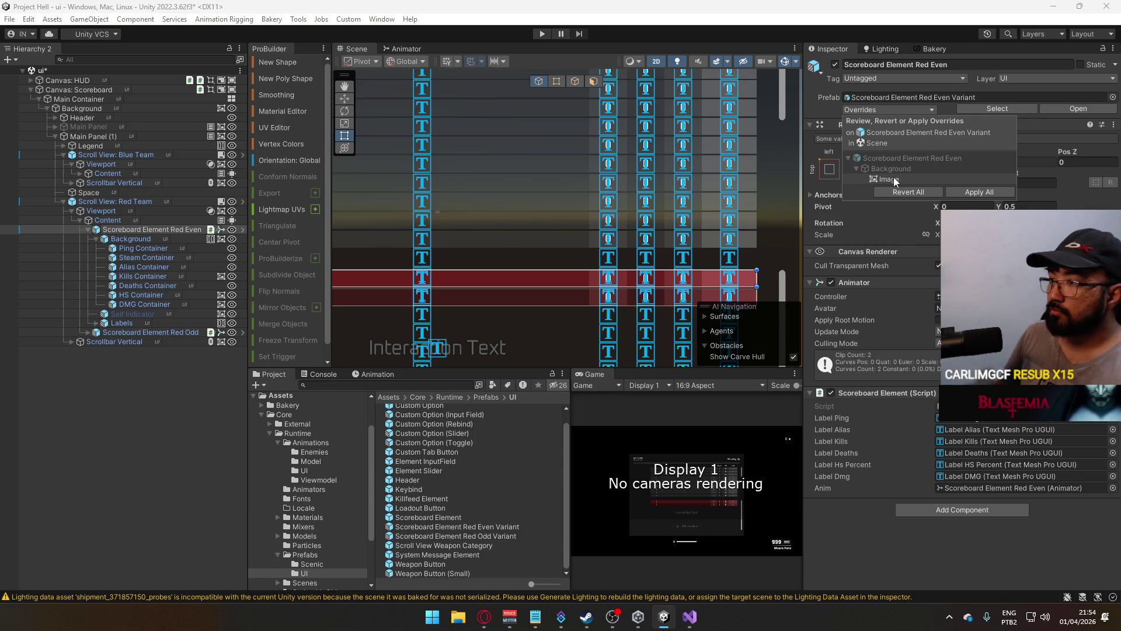
# Step: Apply the Red Even Background colour as an override in Scoreboard Element Red Even Variant
pyautogui.click(164, 304)
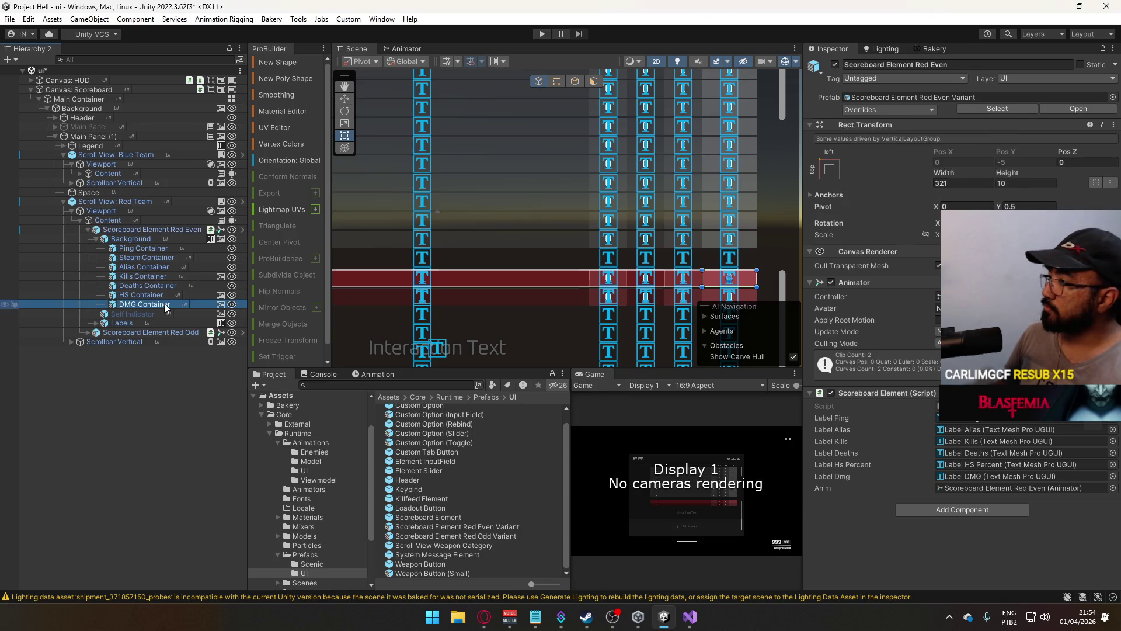
pyautogui.click(144, 240)
pyautogui.click(167, 229)
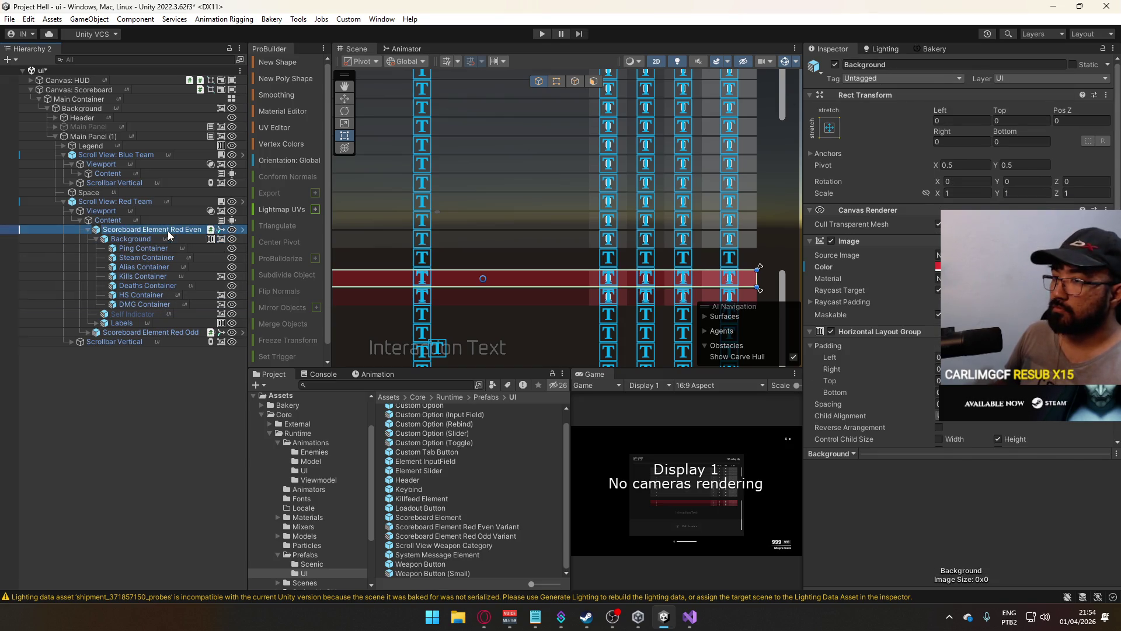
pyautogui.click(881, 106)
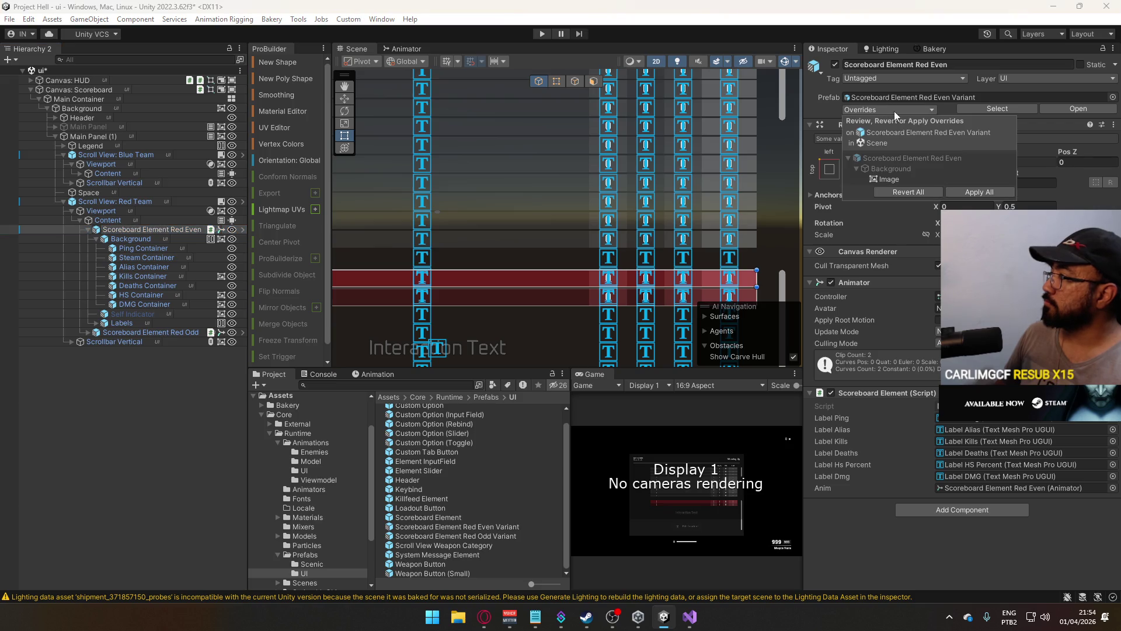
pyautogui.click(899, 174)
pyautogui.click(819, 182)
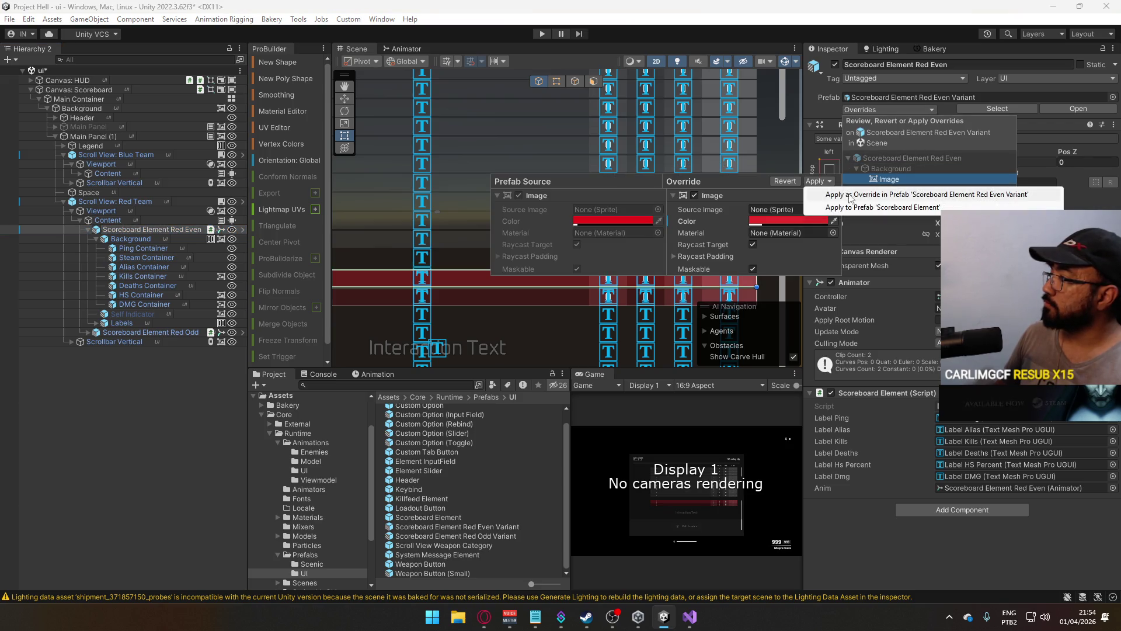
pyautogui.click(881, 194)
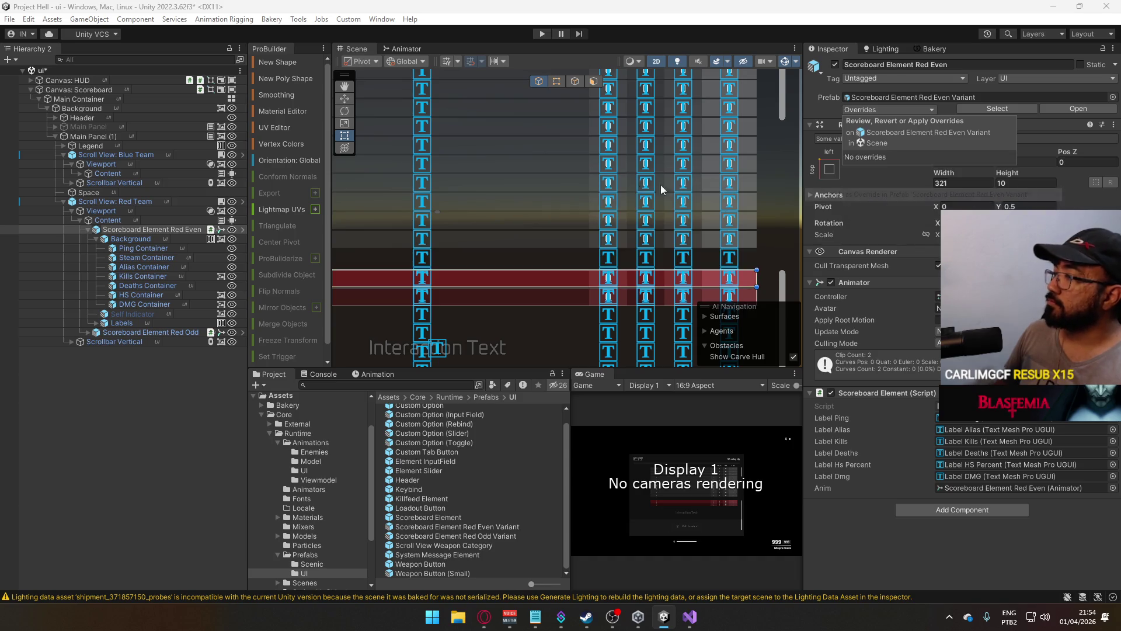
pyautogui.scroll(2, 610, 246)
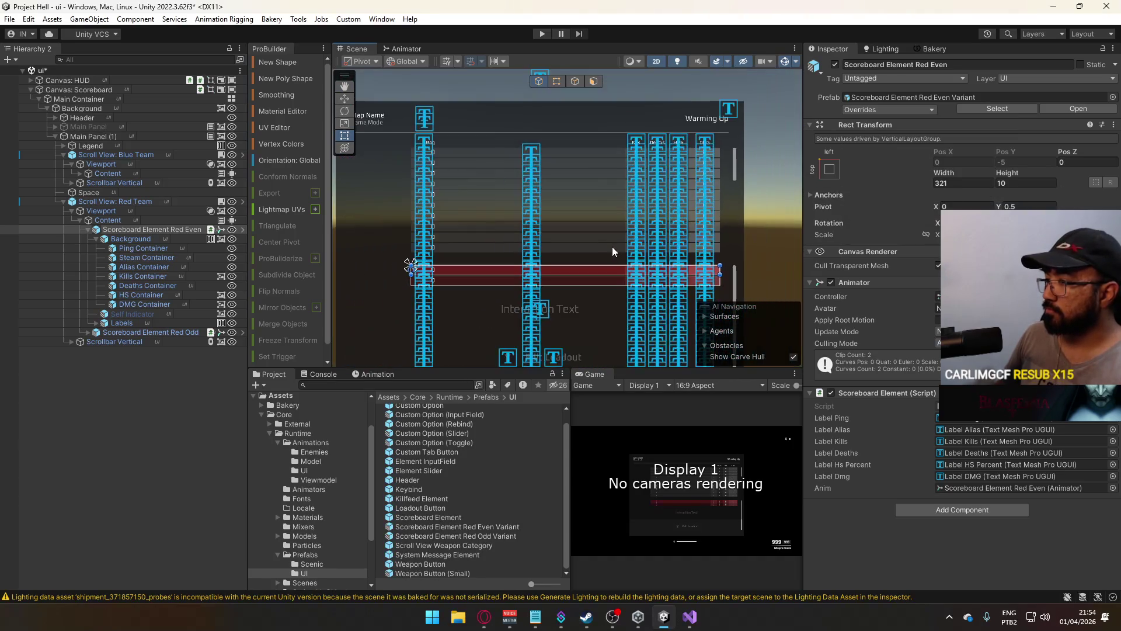
pyautogui.scroll(1, 582, 276)
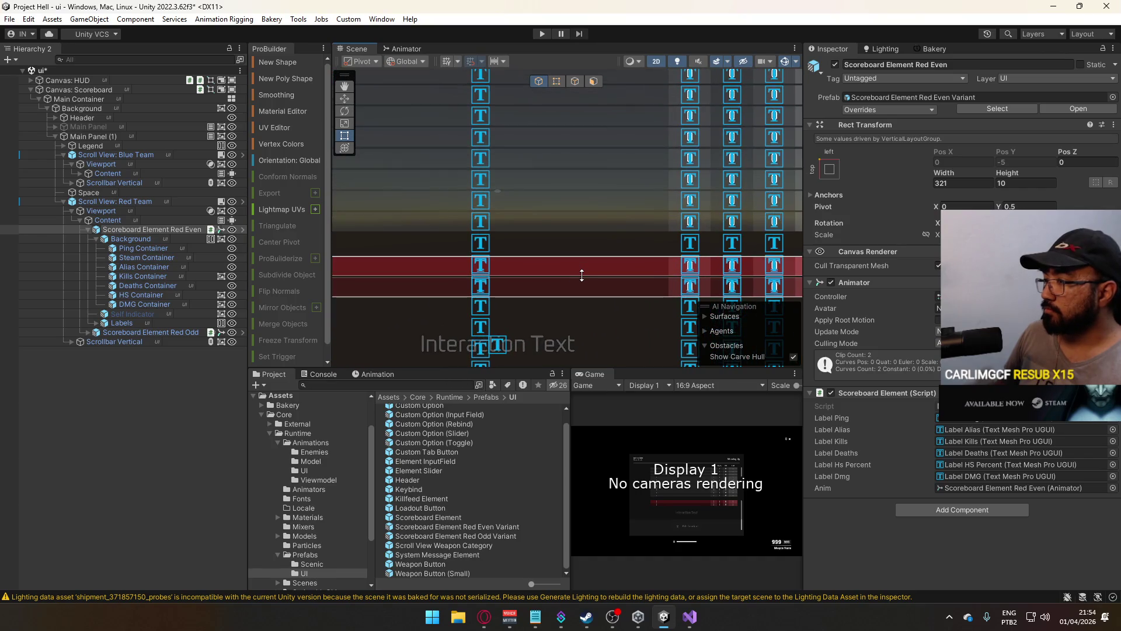
pyautogui.rightClick(601, 366)
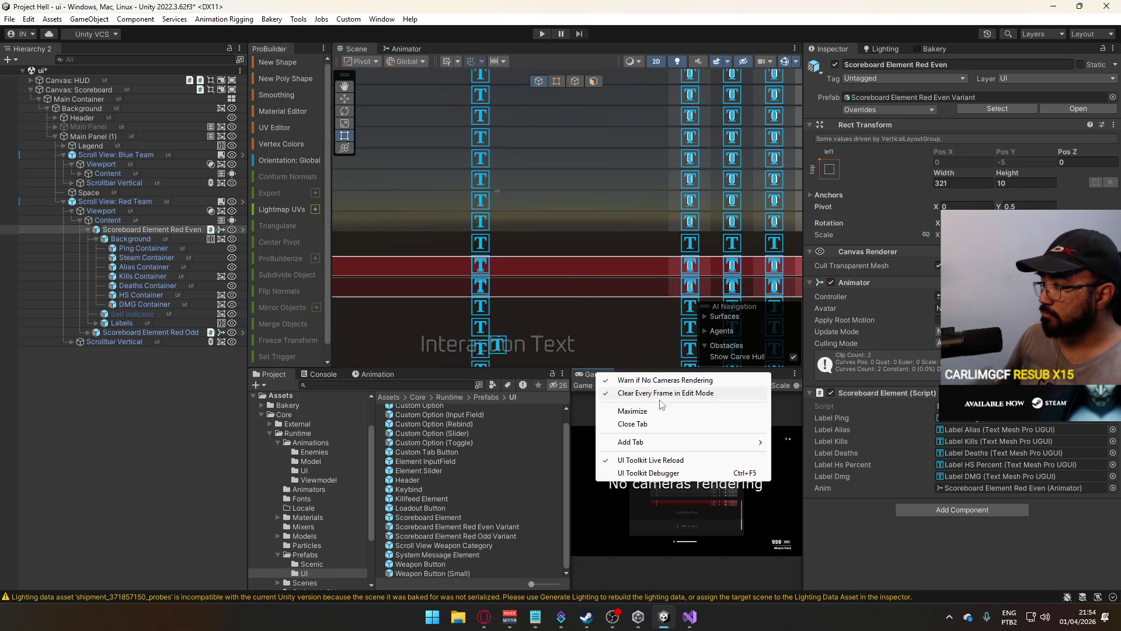
pyautogui.click(649, 406)
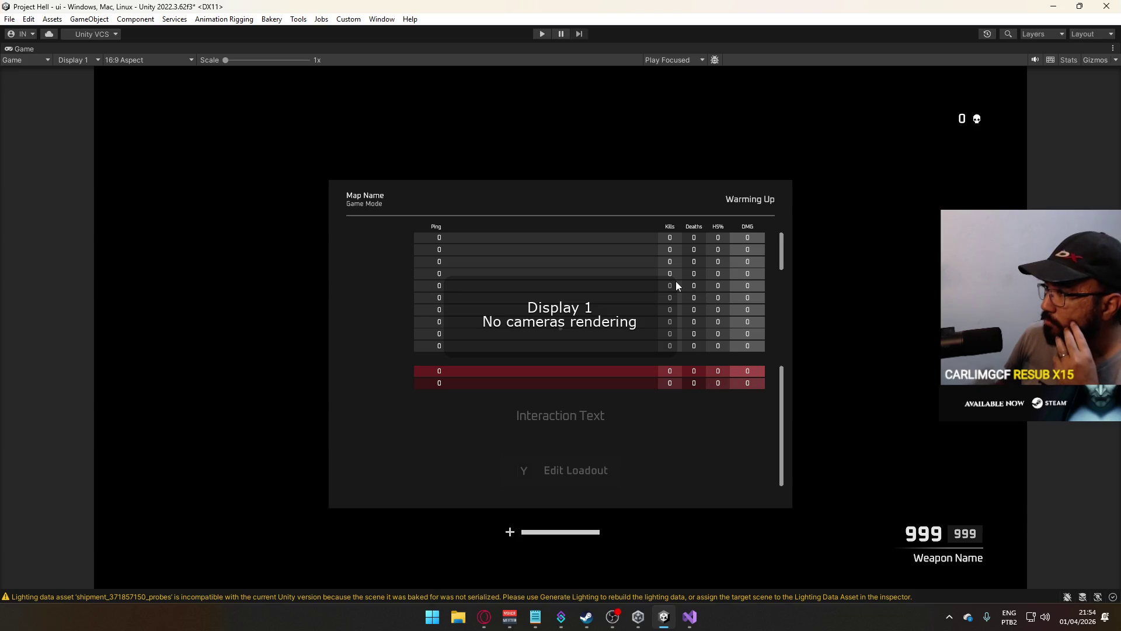
pyautogui.rightClick(528, 54)
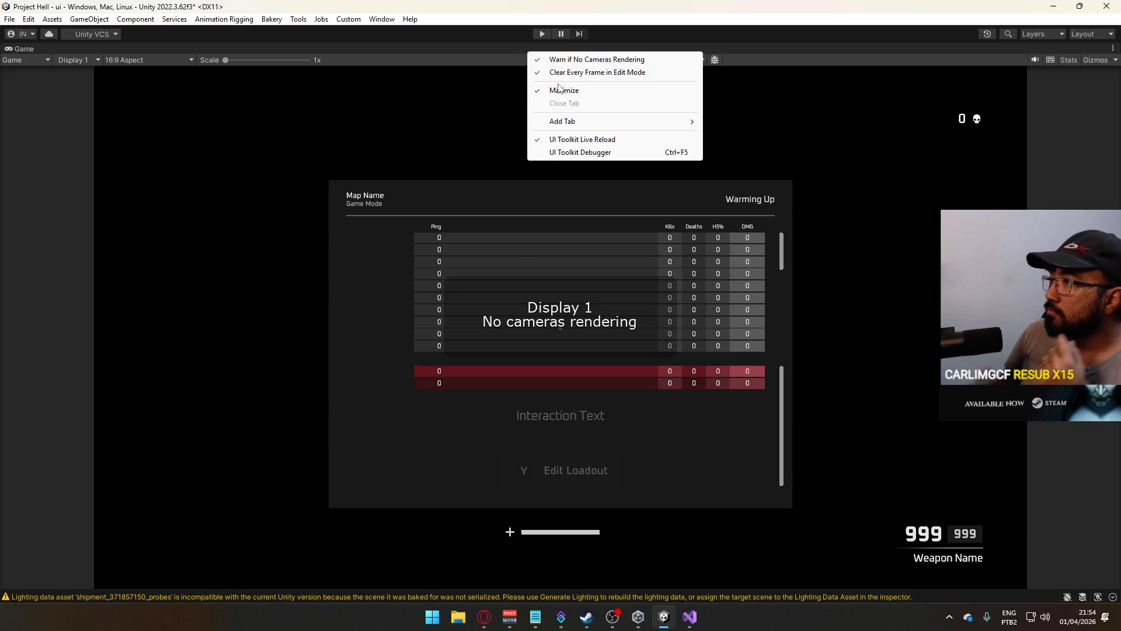
pyautogui.click(564, 90)
pyautogui.click(107, 240)
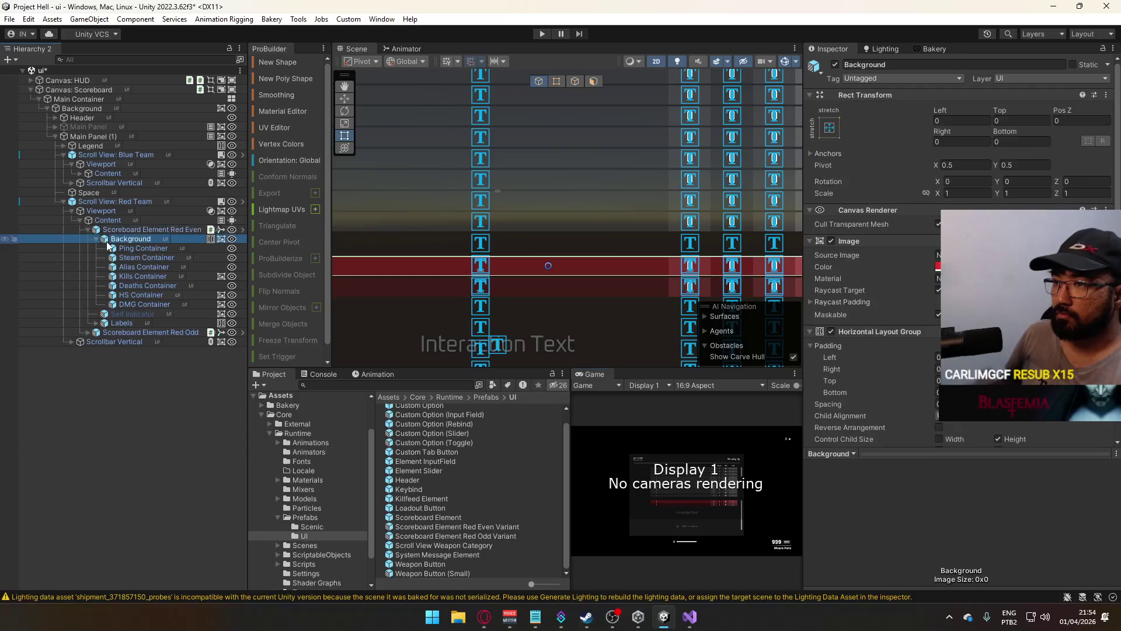
# Step: Duplicate the Red Odd row up to Red Odd (30), then select all 32 red rows
pyautogui.click(88, 229)
pyautogui.keyDown('shift'); pyautogui.click(145, 239); pyautogui.keyUp('shift')
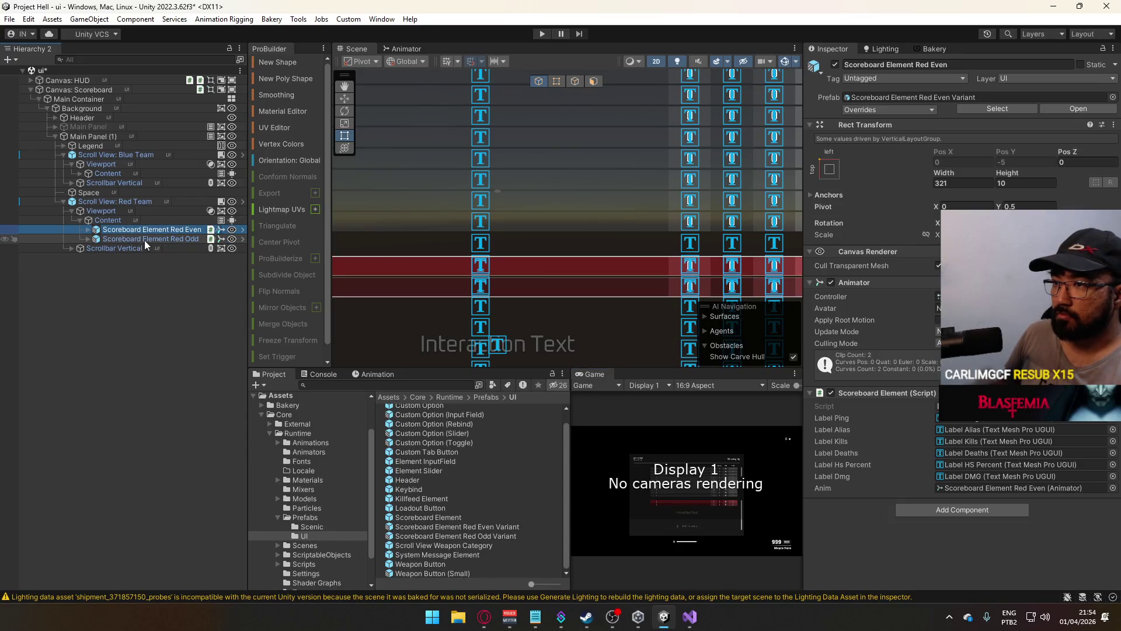
pyautogui.hotkey('ctrl', 'd')
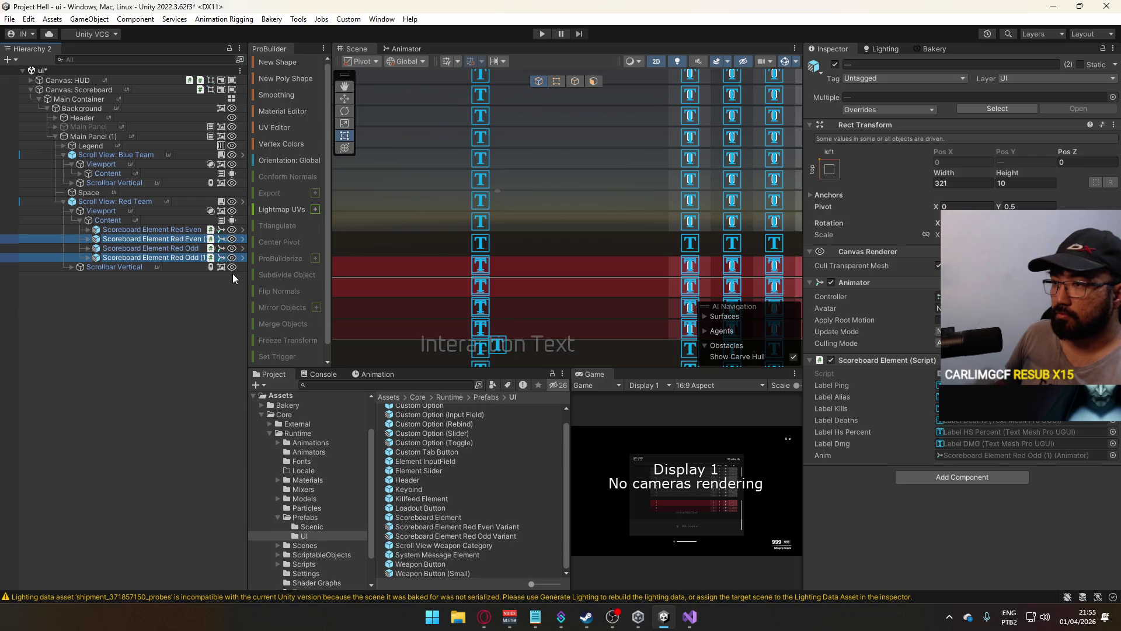
pyautogui.click(184, 240)
pyautogui.press('Delete')
pyautogui.hotkey('ctrl', 'd')
pyautogui.hotkey('ctrl', 'd')
pyautogui.hotkey('ctrl', 'd')
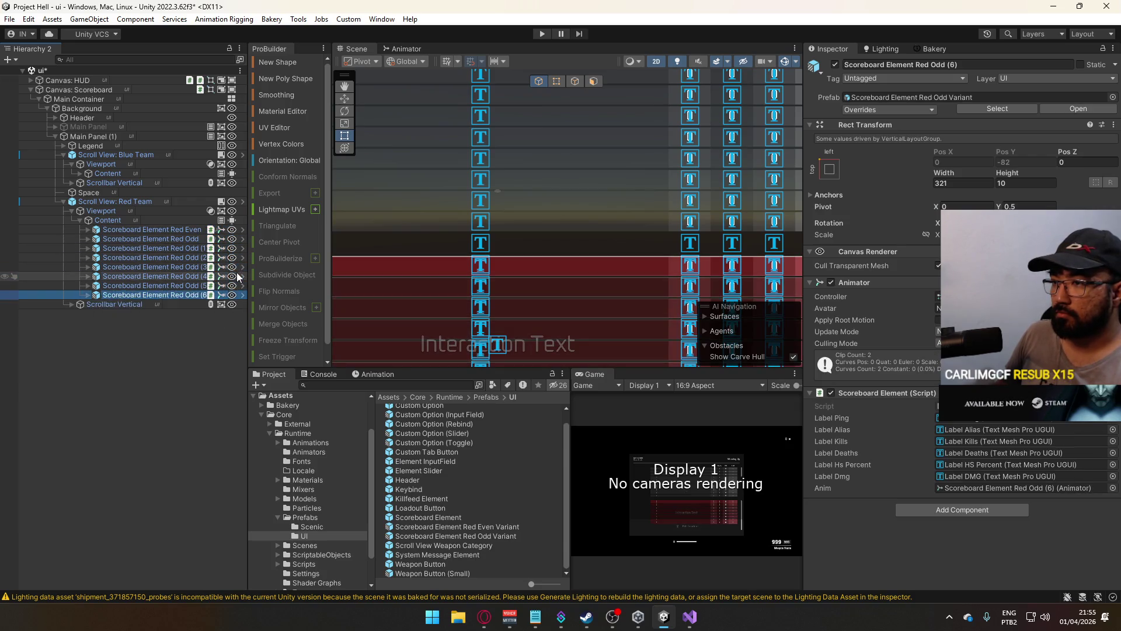
pyautogui.hotkey('ctrl', 'd')
pyautogui.hotkey('ctrl', 'd')
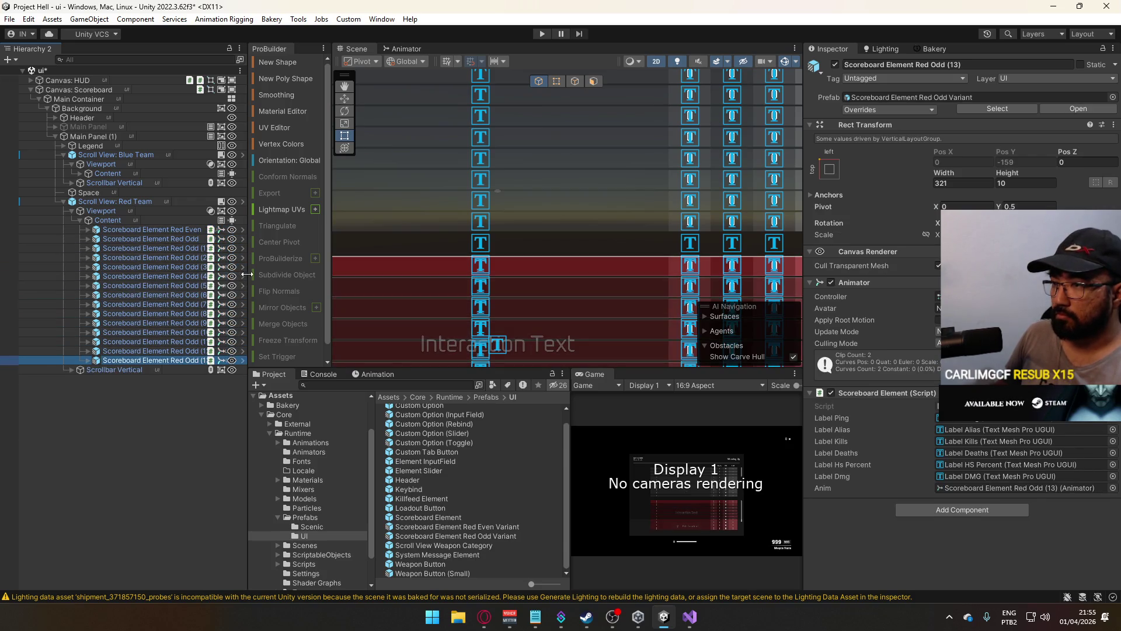
pyautogui.moveTo(246, 274); pyautogui.dragTo(285, 285)
pyautogui.hotkey('ctrl', 'd')
pyautogui.hotkey('ctrl', 'd')
pyautogui.hotkey('ctrl', 'd')
pyautogui.hotkey('ctrl', 'd')
pyautogui.hotkey('ctrl', 'd')
pyautogui.hotkey('ctrl', 'd')
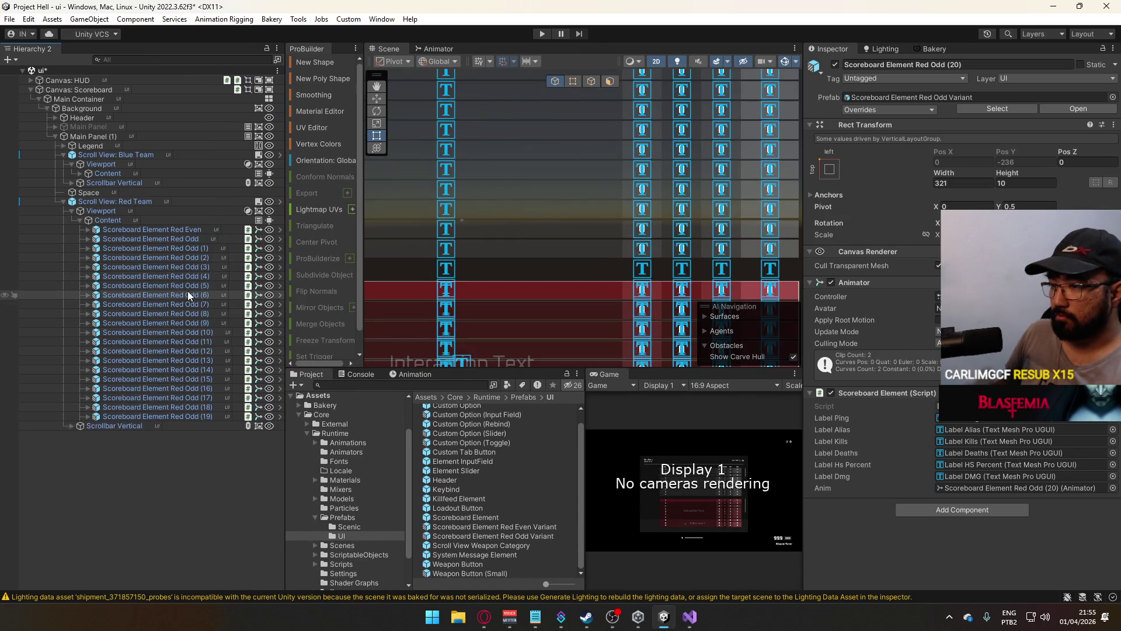
pyautogui.hotkey('ctrl', 'd')
pyautogui.hotkey('ctrl', 'd')
pyautogui.hotkey('ctrl', 'd')
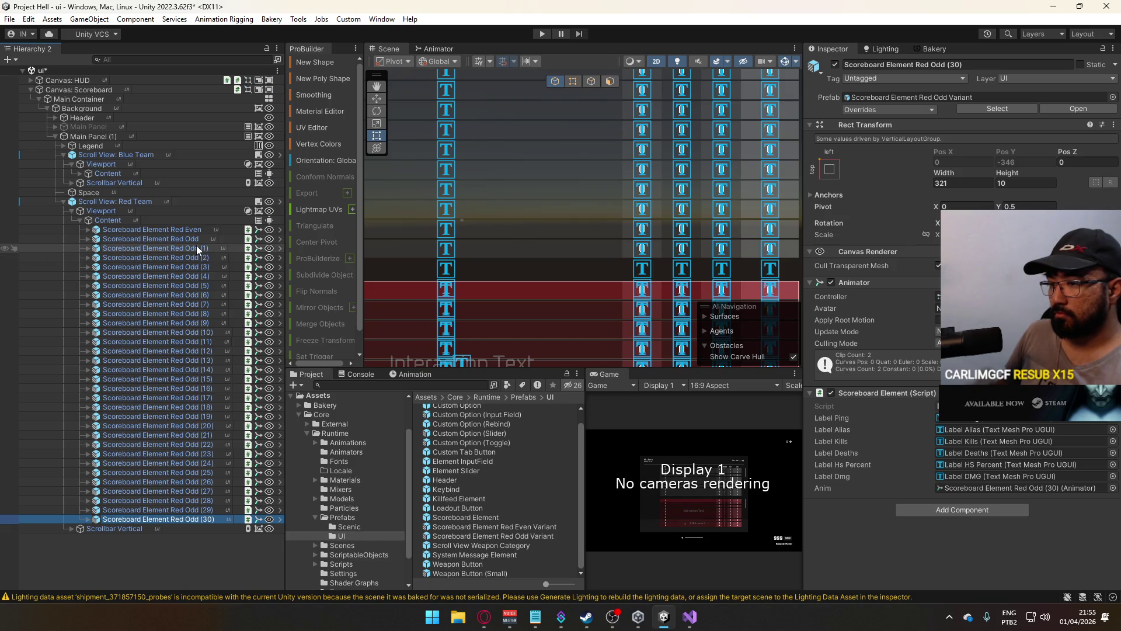
pyautogui.keyDown('shift'); pyautogui.click(155, 231); pyautogui.keyUp('shift')
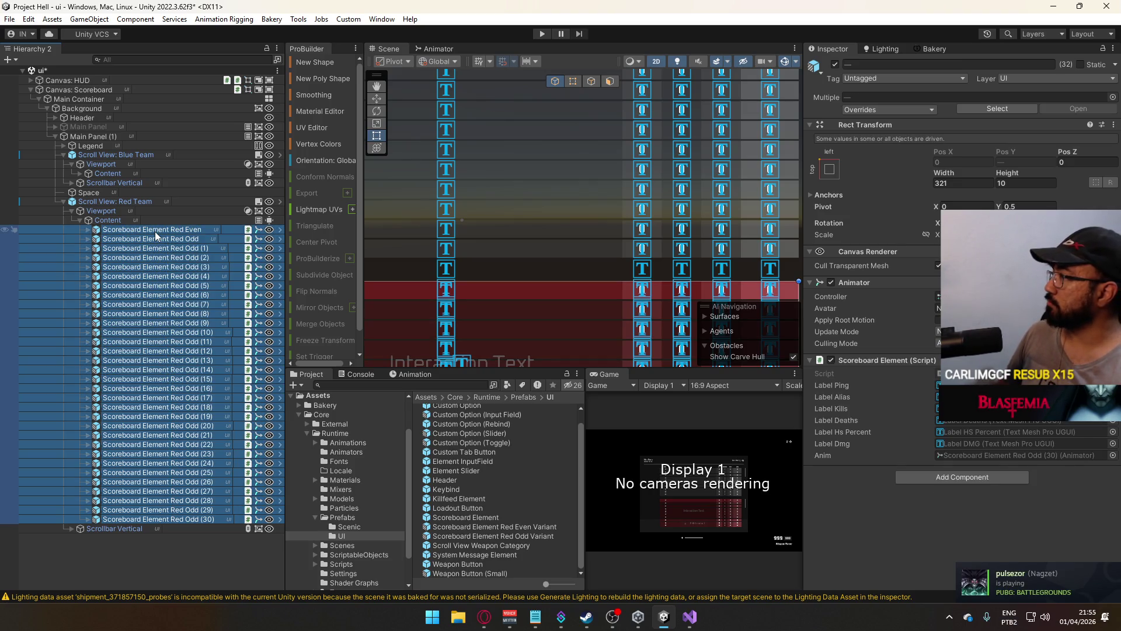
# Step: Select the alternate rows Red Odd (1), (3), (5) through (29)
pyautogui.click(191, 251)
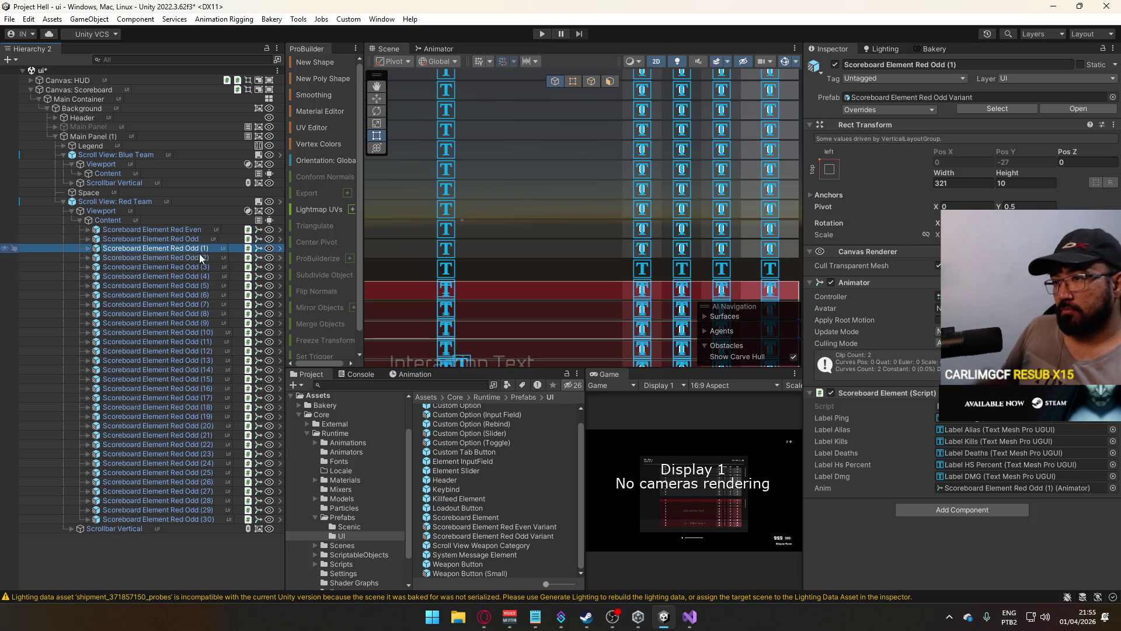
pyautogui.keyDown('ctrl'); pyautogui.click(198, 267); pyautogui.keyUp('ctrl')
pyautogui.keyDown('ctrl'); pyautogui.click(203, 285); pyautogui.keyUp('ctrl')
pyautogui.keyDown('ctrl'); pyautogui.click(204, 304); pyautogui.keyUp('ctrl')
pyautogui.keyDown('ctrl'); pyautogui.click(210, 322); pyautogui.keyUp('ctrl')
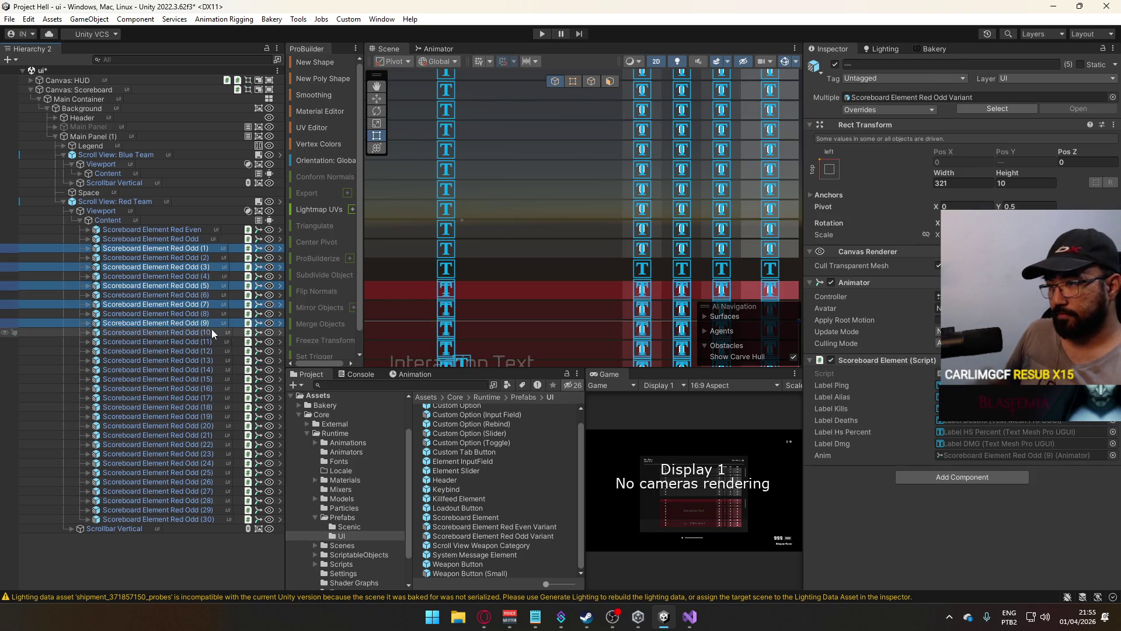
pyautogui.keyDown('ctrl'); pyautogui.click(210, 341); pyautogui.keyUp('ctrl')
pyautogui.keyDown('ctrl'); pyautogui.click(215, 360); pyautogui.keyUp('ctrl')
pyautogui.keyDown('ctrl'); pyautogui.click(195, 379); pyautogui.keyUp('ctrl')
pyautogui.keyDown('ctrl'); pyautogui.click(199, 398); pyautogui.keyUp('ctrl')
pyautogui.keyDown('ctrl'); pyautogui.click(202, 416); pyautogui.keyUp('ctrl')
pyautogui.keyDown('ctrl'); pyautogui.click(207, 435); pyautogui.keyUp('ctrl')
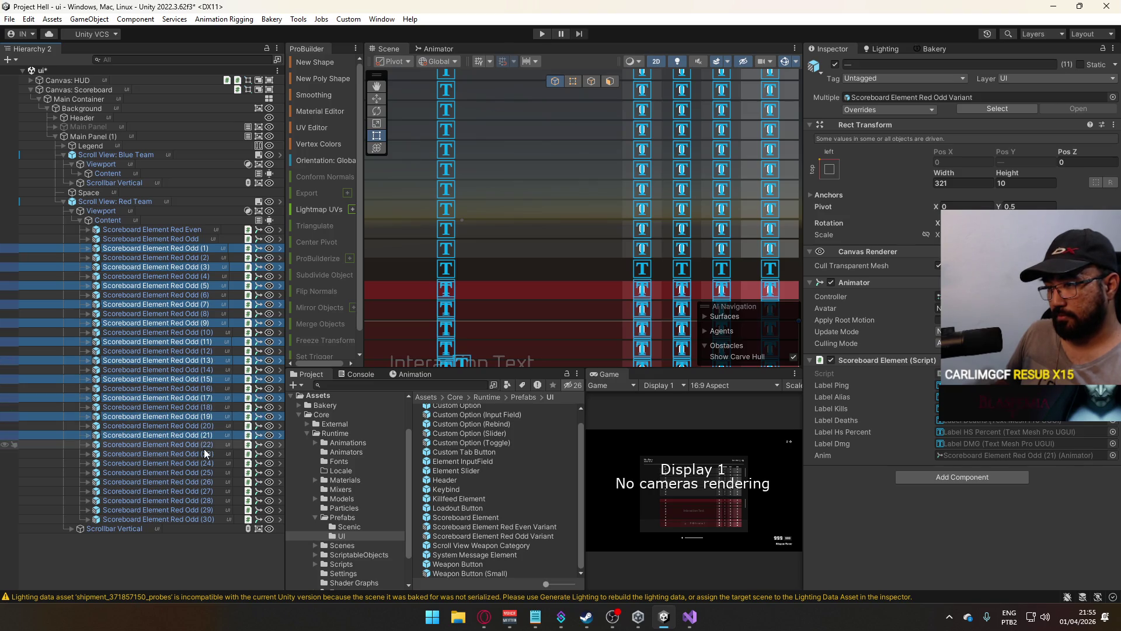
pyautogui.keyDown('ctrl'); pyautogui.click(204, 453); pyautogui.keyUp('ctrl')
pyautogui.keyDown('ctrl'); pyautogui.click(201, 472); pyautogui.keyUp('ctrl')
pyautogui.keyDown('ctrl'); pyautogui.click(206, 491); pyautogui.keyUp('ctrl')
pyautogui.keyDown('ctrl'); pyautogui.click(209, 499); pyautogui.keyUp('ctrl')
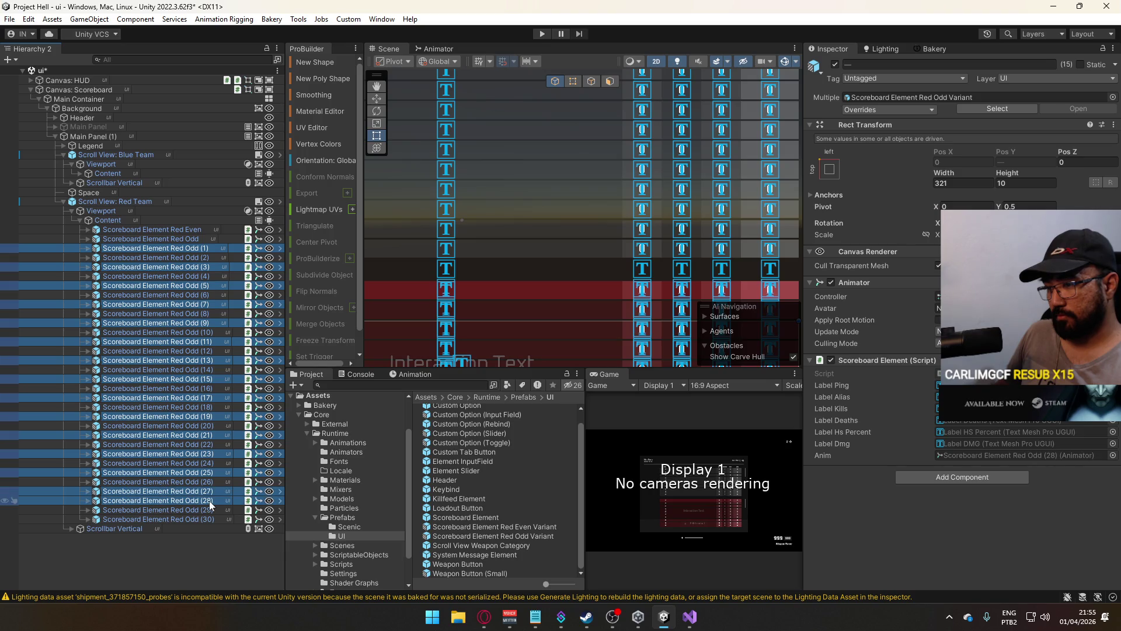
pyautogui.keyDown('ctrl'); pyautogui.click(212, 498); pyautogui.keyUp('ctrl')
pyautogui.keyDown('ctrl'); pyautogui.click(209, 508); pyautogui.keyUp('ctrl')
# Step: Replace the selected rows' prefab with Scoreboard Element Red Even Variant
pyautogui.rightClick(209, 508)
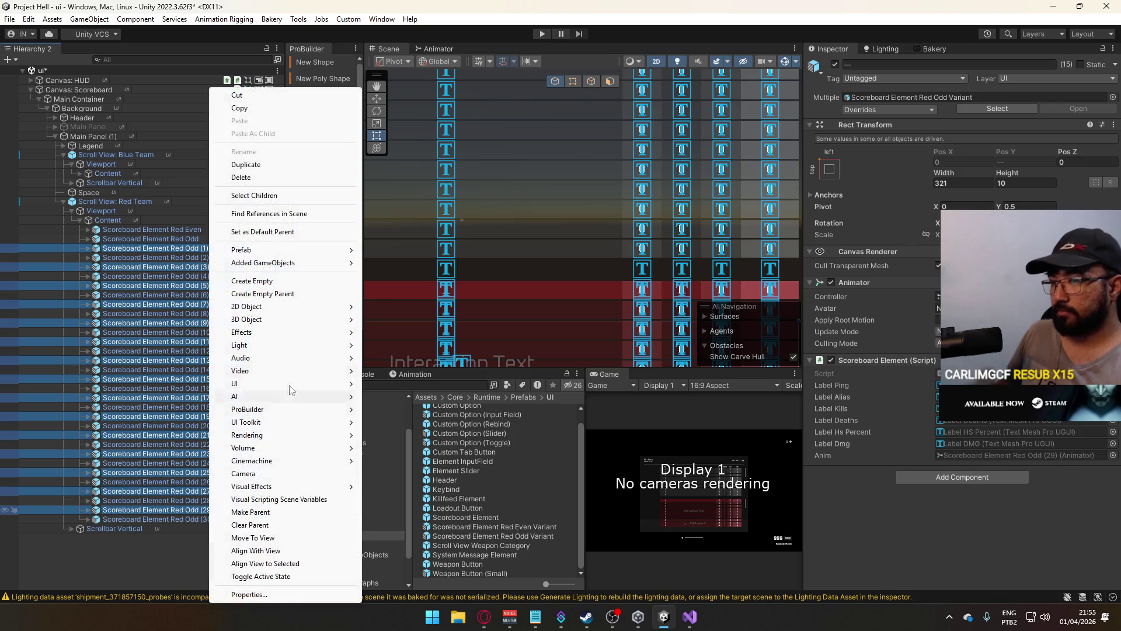
pyautogui.moveTo(314, 251)
pyautogui.click(397, 266)
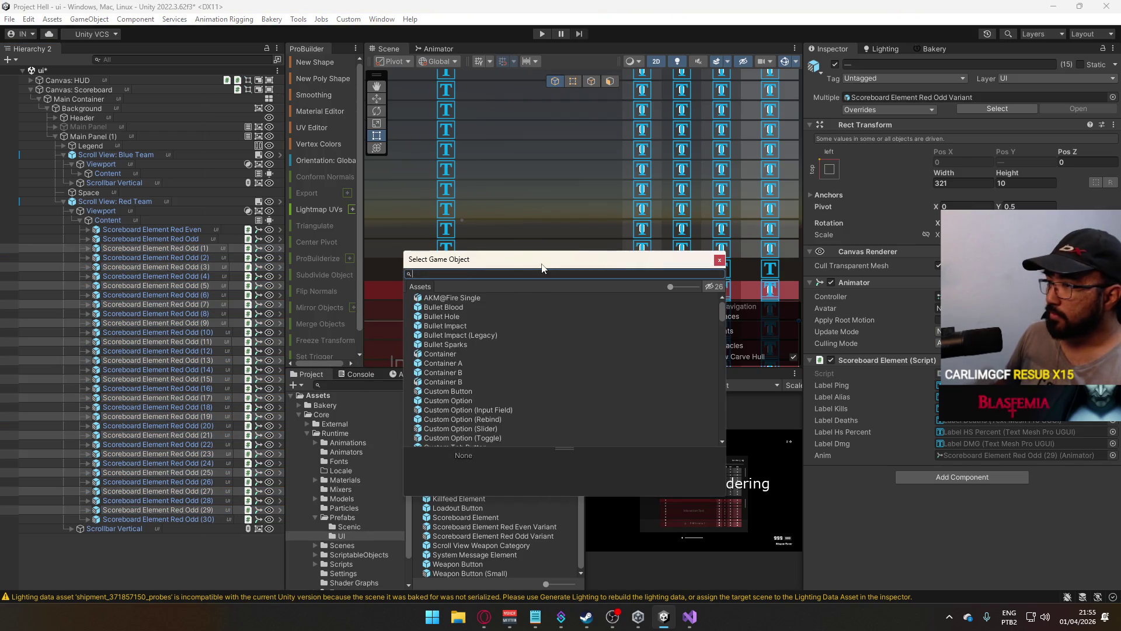
pyautogui.write('red')
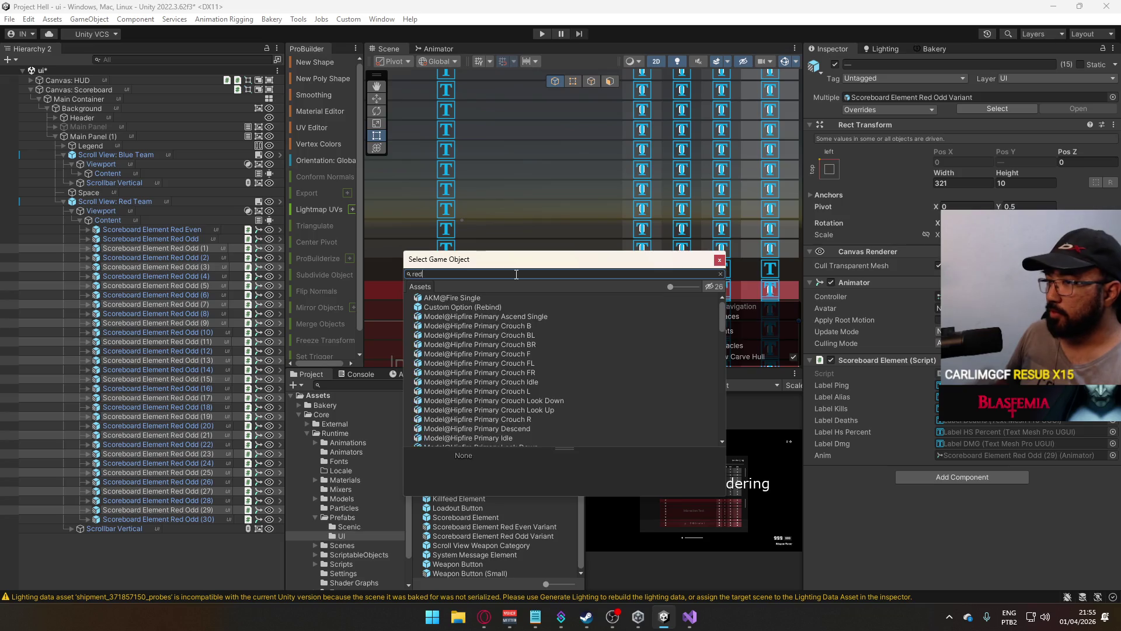
pyautogui.doubleClick(503, 299)
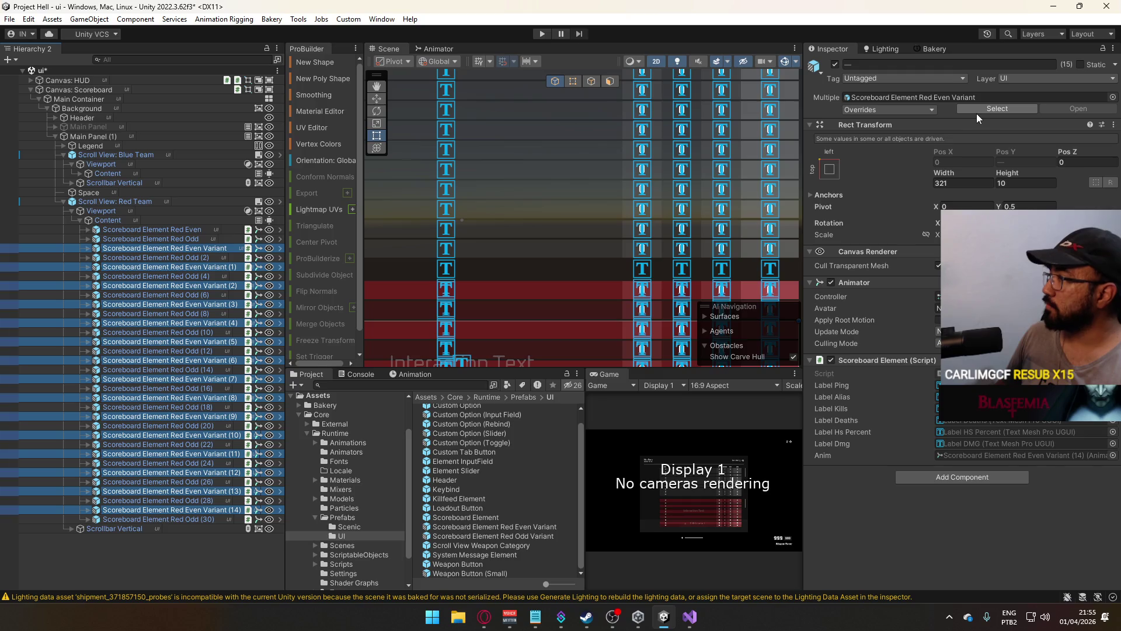
# Step: Rename all fifteen Red Even Variant rows to the single name 'Scoreboard Element Red Even'
pyautogui.click(189, 228)
pyautogui.click(205, 247)
pyautogui.keyDown('ctrl'); pyautogui.click(209, 275); pyautogui.keyUp('ctrl')
pyautogui.keyDown('ctrl'); pyautogui.click(212, 272); pyautogui.keyUp('ctrl')
pyautogui.keyDown('ctrl'); pyautogui.click(215, 265); pyautogui.keyUp('ctrl')
pyautogui.keyDown('ctrl'); pyautogui.click(210, 285); pyautogui.keyUp('ctrl')
pyautogui.keyDown('ctrl'); pyautogui.click(220, 304); pyautogui.keyUp('ctrl')
pyautogui.keyDown('ctrl'); pyautogui.click(221, 322); pyautogui.keyUp('ctrl')
pyautogui.keyDown('ctrl'); pyautogui.click(220, 341); pyautogui.keyUp('ctrl')
pyautogui.keyDown('ctrl'); pyautogui.click(219, 360); pyautogui.keyUp('ctrl')
pyautogui.keyDown('ctrl'); pyautogui.click(220, 379); pyautogui.keyUp('ctrl')
pyautogui.keyDown('ctrl'); pyautogui.click(223, 397); pyautogui.keyUp('ctrl')
pyautogui.keyDown('ctrl'); pyautogui.click(224, 415); pyautogui.keyUp('ctrl')
pyautogui.keyDown('ctrl'); pyautogui.click(221, 434); pyautogui.keyUp('ctrl')
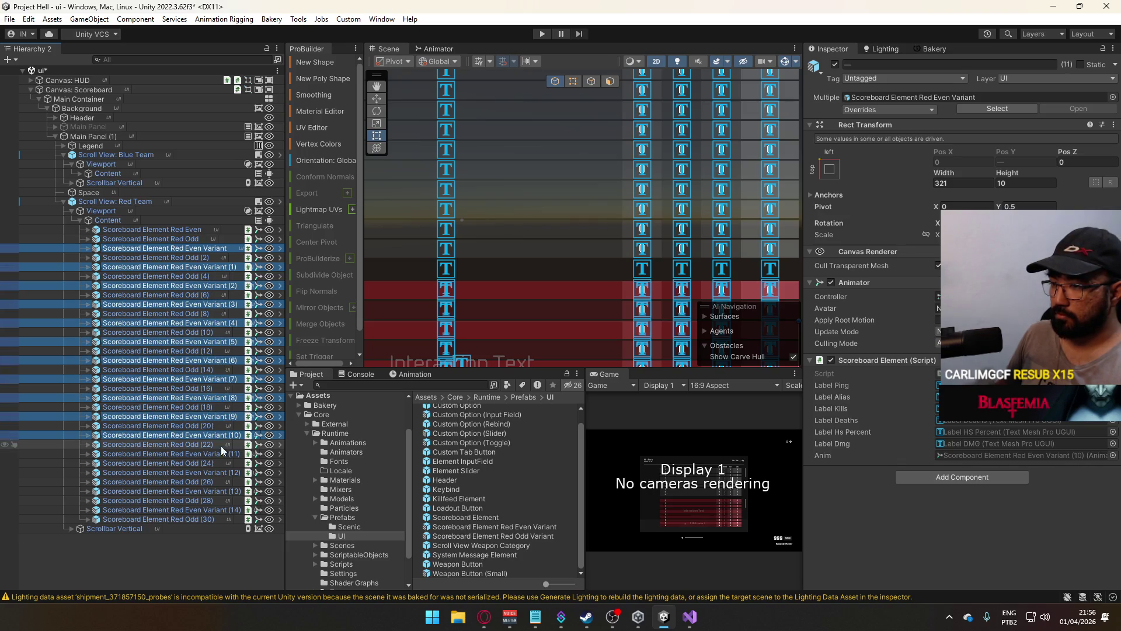
pyautogui.keyDown('ctrl'); pyautogui.click(222, 454); pyautogui.keyUp('ctrl')
pyautogui.keyDown('ctrl'); pyautogui.click(225, 471); pyautogui.keyUp('ctrl')
pyautogui.keyDown('ctrl'); pyautogui.click(226, 490); pyautogui.keyUp('ctrl')
pyautogui.keyDown('ctrl'); pyautogui.click(228, 509); pyautogui.keyUp('ctrl')
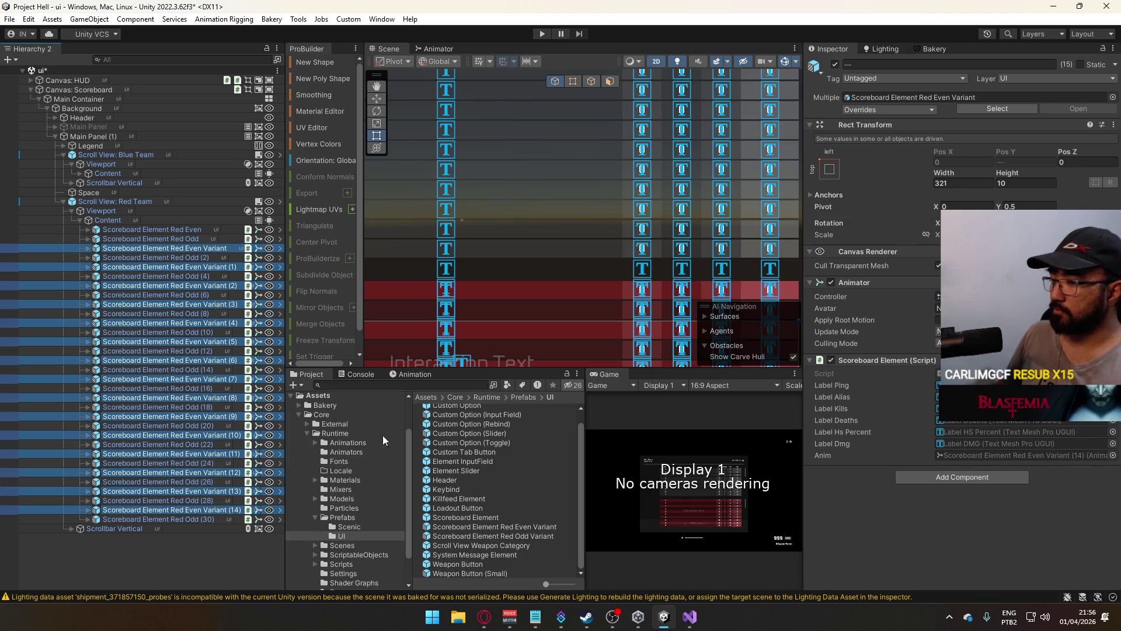
pyautogui.click(937, 65)
pyautogui.write('Scoreboard Element Red Even')
pyautogui.press('Return')
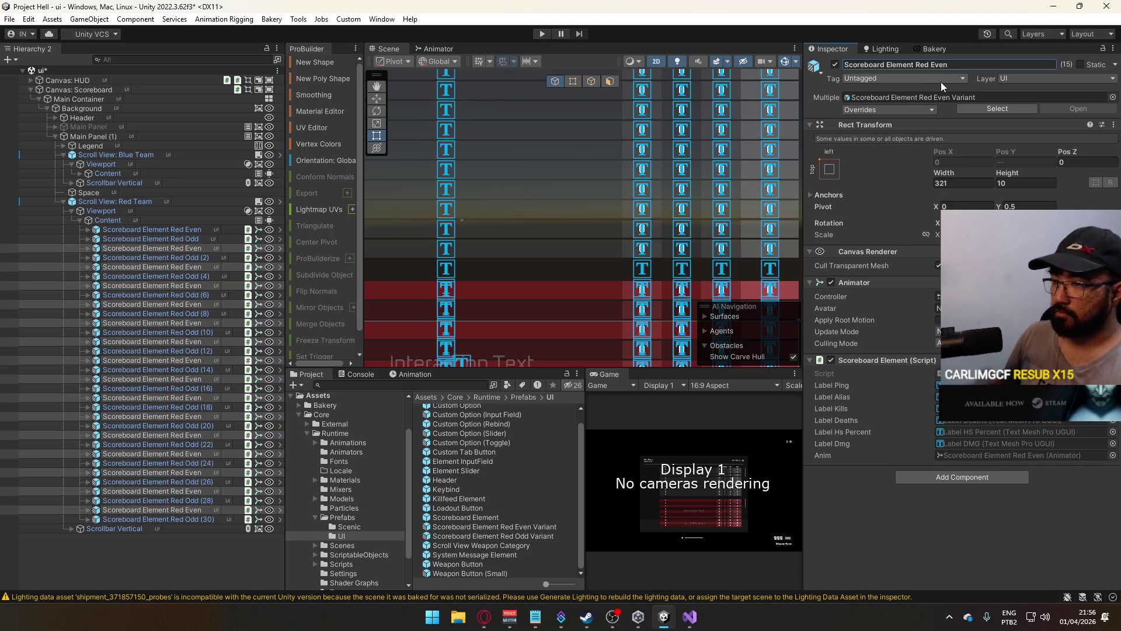
# Step: Rename the numbered Red Odd copies (2) through (30) to plain 'Scoreboard Element Red Odd'
pyautogui.click(213, 239)
pyautogui.click(946, 64)
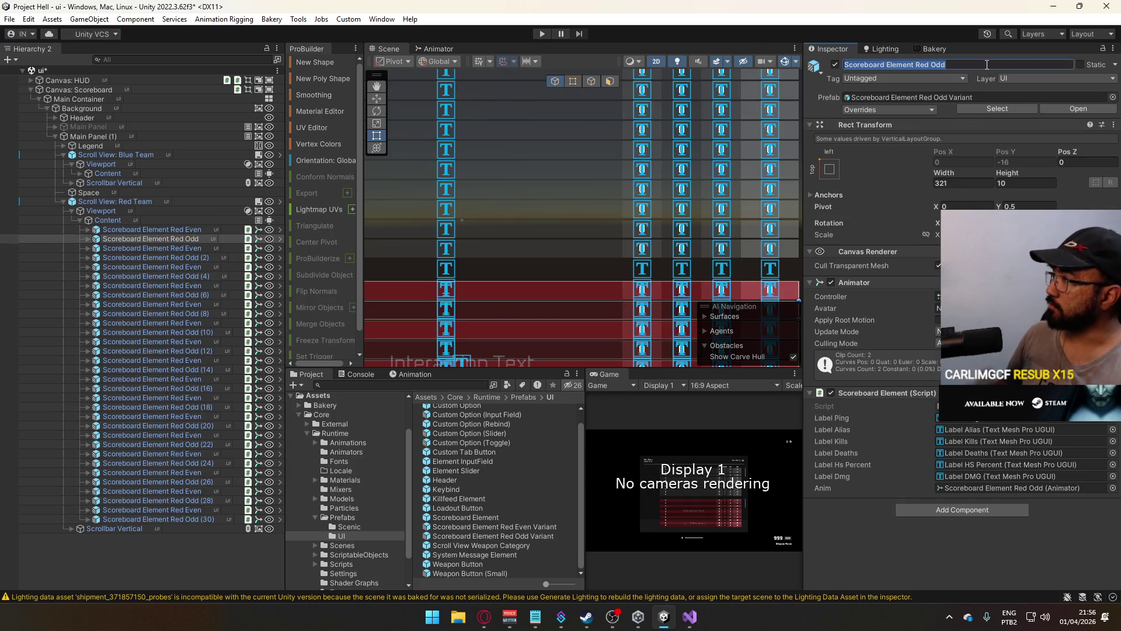
pyautogui.click(199, 260)
pyautogui.keyDown('ctrl'); pyautogui.click(205, 276); pyautogui.keyUp('ctrl')
pyautogui.keyDown('ctrl'); pyautogui.click(203, 295); pyautogui.keyUp('ctrl')
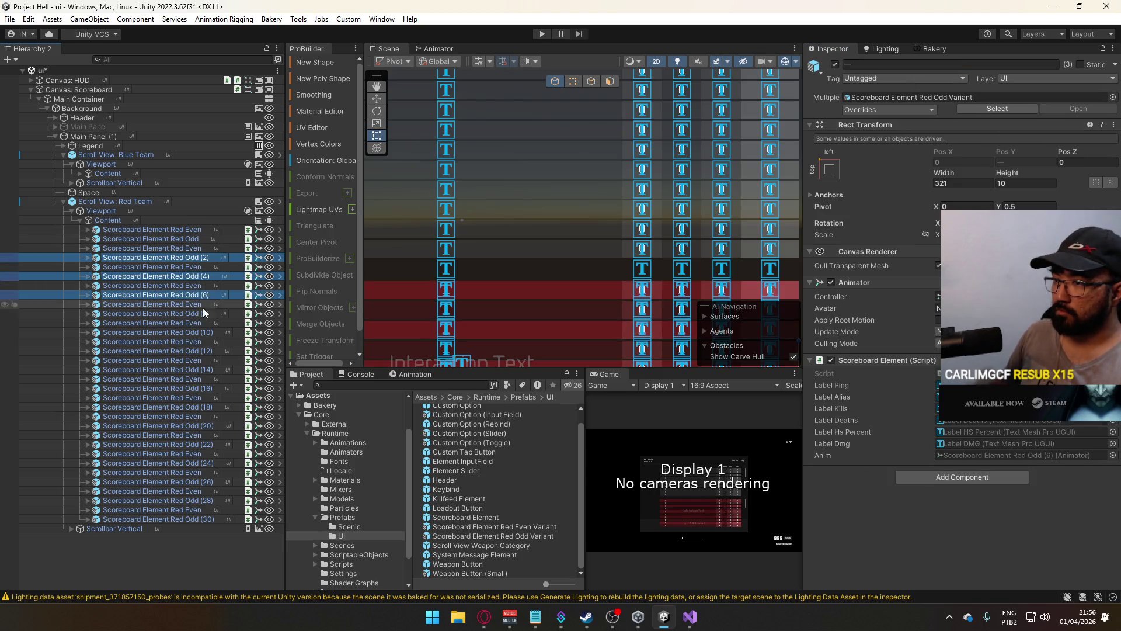
pyautogui.keyDown('ctrl'); pyautogui.click(201, 314); pyautogui.keyUp('ctrl')
pyautogui.keyDown('ctrl'); pyautogui.click(205, 332); pyautogui.keyUp('ctrl')
pyautogui.keyDown('ctrl'); pyautogui.click(209, 351); pyautogui.keyUp('ctrl')
pyautogui.keyDown('ctrl'); pyautogui.click(209, 369); pyautogui.keyUp('ctrl')
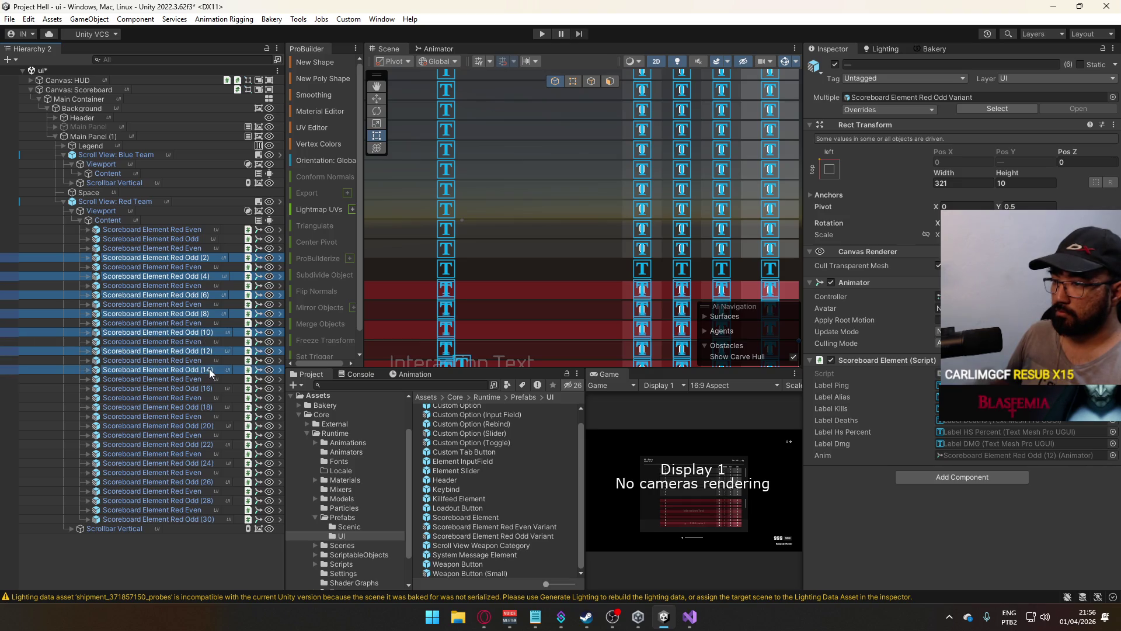
pyautogui.keyDown('ctrl'); pyautogui.click(208, 388); pyautogui.keyUp('ctrl')
pyautogui.keyDown('ctrl'); pyautogui.click(207, 407); pyautogui.keyUp('ctrl')
pyautogui.keyDown('ctrl'); pyautogui.click(211, 425); pyautogui.keyUp('ctrl')
pyautogui.keyDown('ctrl'); pyautogui.click(212, 443); pyautogui.keyUp('ctrl')
pyautogui.keyDown('ctrl'); pyautogui.click(215, 463); pyautogui.keyUp('ctrl')
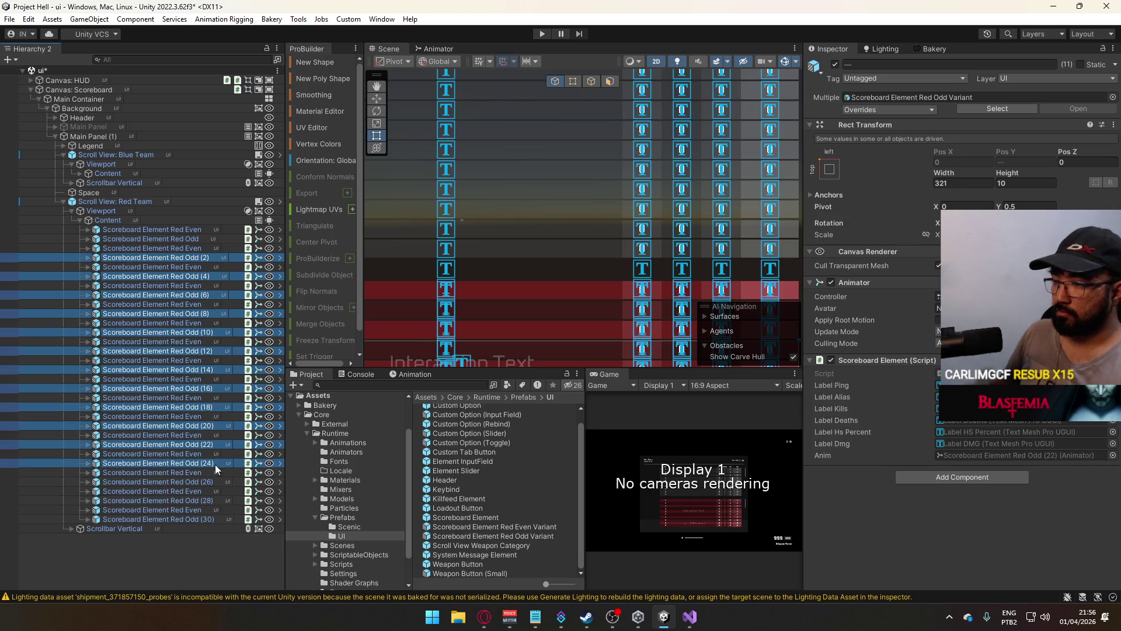
pyautogui.keyDown('ctrl'); pyautogui.click(208, 483); pyautogui.keyUp('ctrl')
pyautogui.keyDown('ctrl'); pyautogui.click(212, 501); pyautogui.keyUp('ctrl')
pyautogui.keyDown('ctrl'); pyautogui.click(214, 517); pyautogui.keyUp('ctrl')
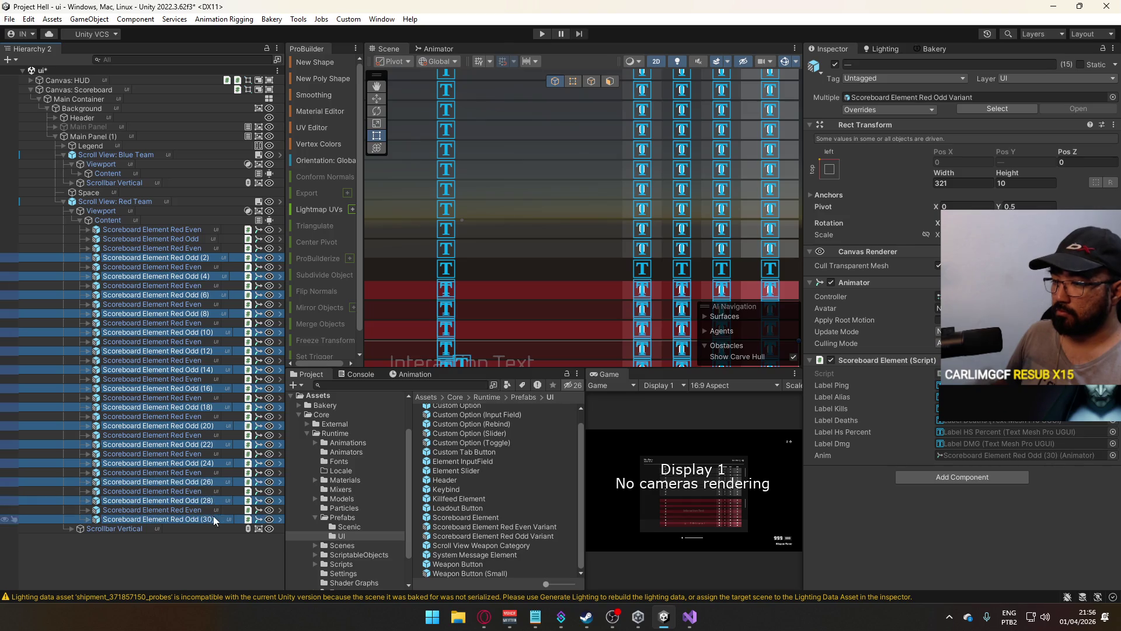
pyautogui.click(937, 65)
pyautogui.write('Scoreboard Element Red Odd')
pyautogui.press('Return')
pyautogui.click(210, 239)
pyautogui.click(216, 229)
# Step: Adjust the Red Even row's Background colour to a more saturated red
pyautogui.press('f')
pyautogui.moveTo(627, 247)
pyautogui.mouseDown()
pyautogui.moveTo(621, 163)
pyautogui.moveTo(579, 203)
pyautogui.mouseUp()
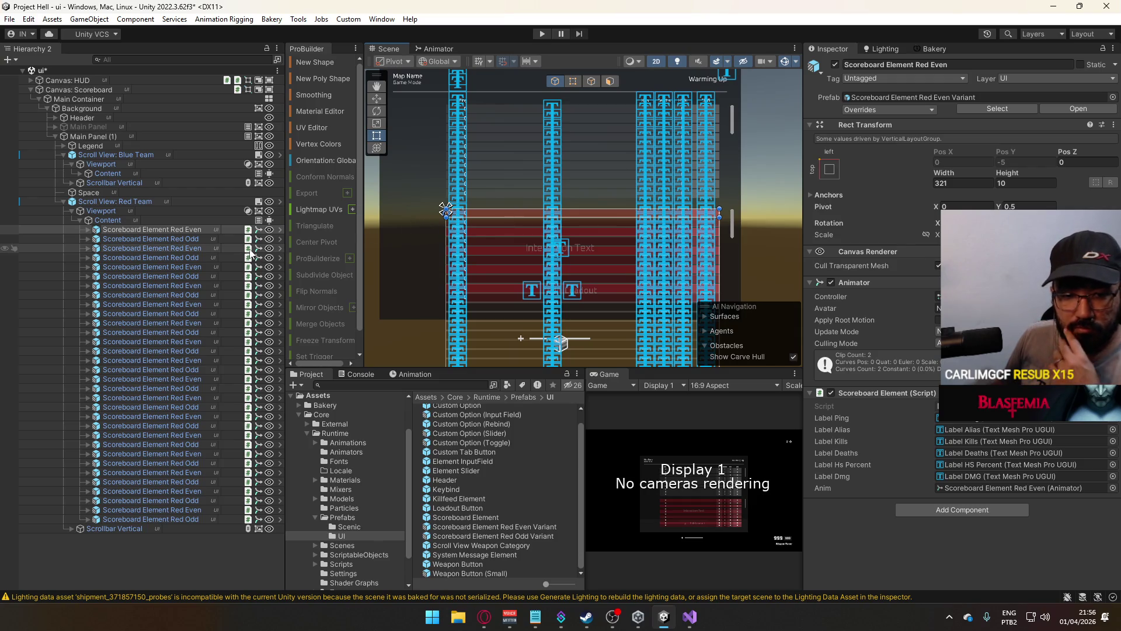
pyautogui.scroll(1, 492, 262)
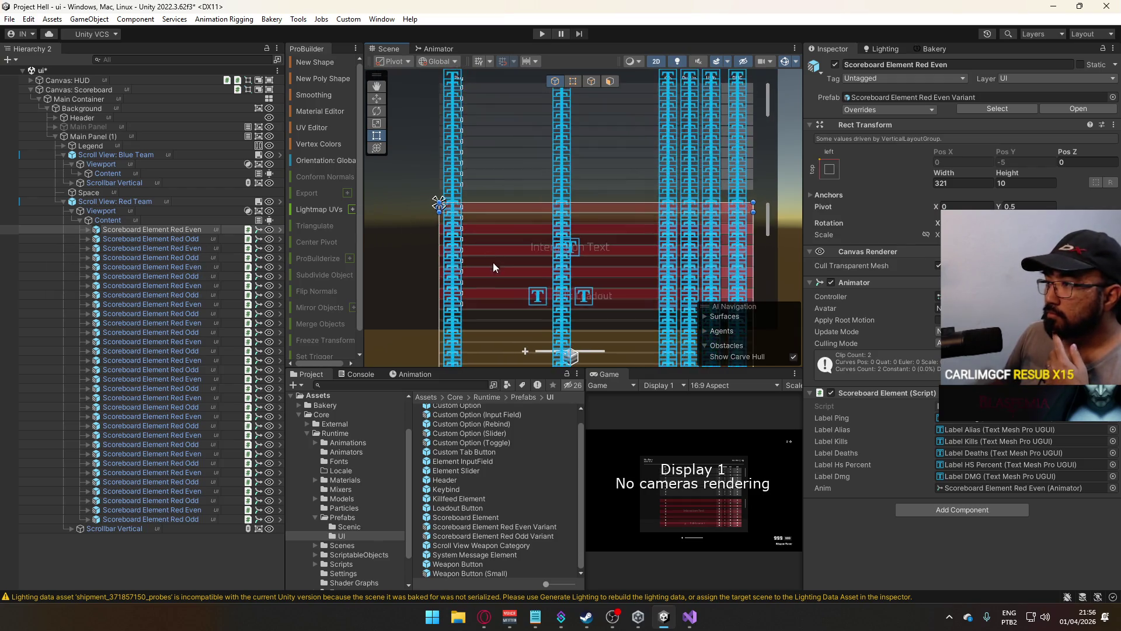
pyautogui.scroll(3, 499, 265)
pyautogui.scroll(4, 538, 274)
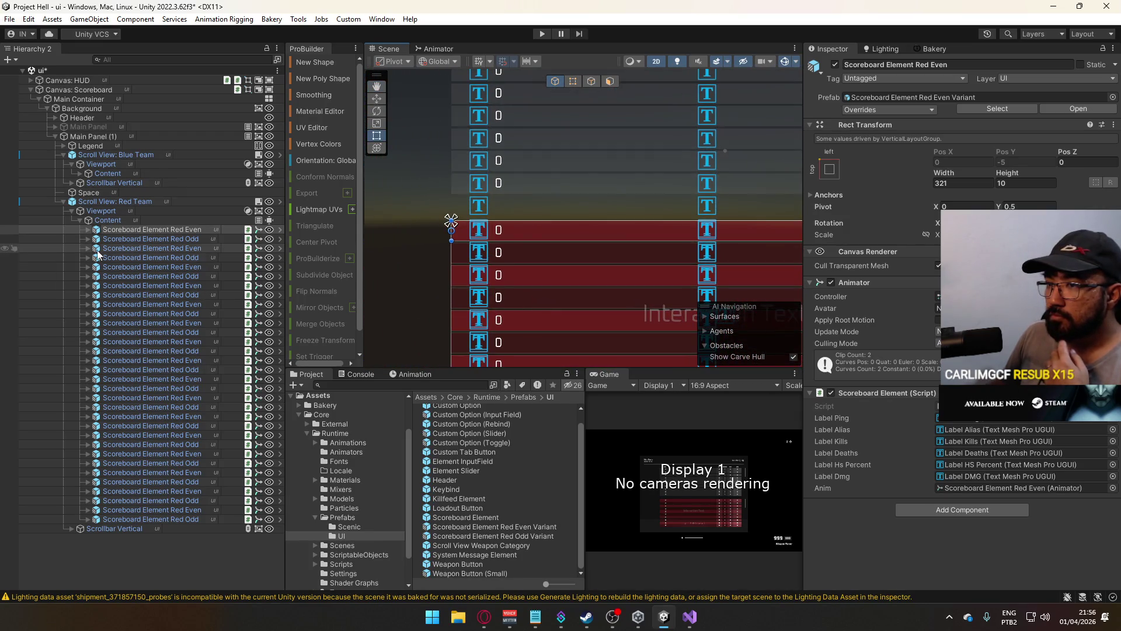
pyautogui.click(88, 229)
pyautogui.click(131, 239)
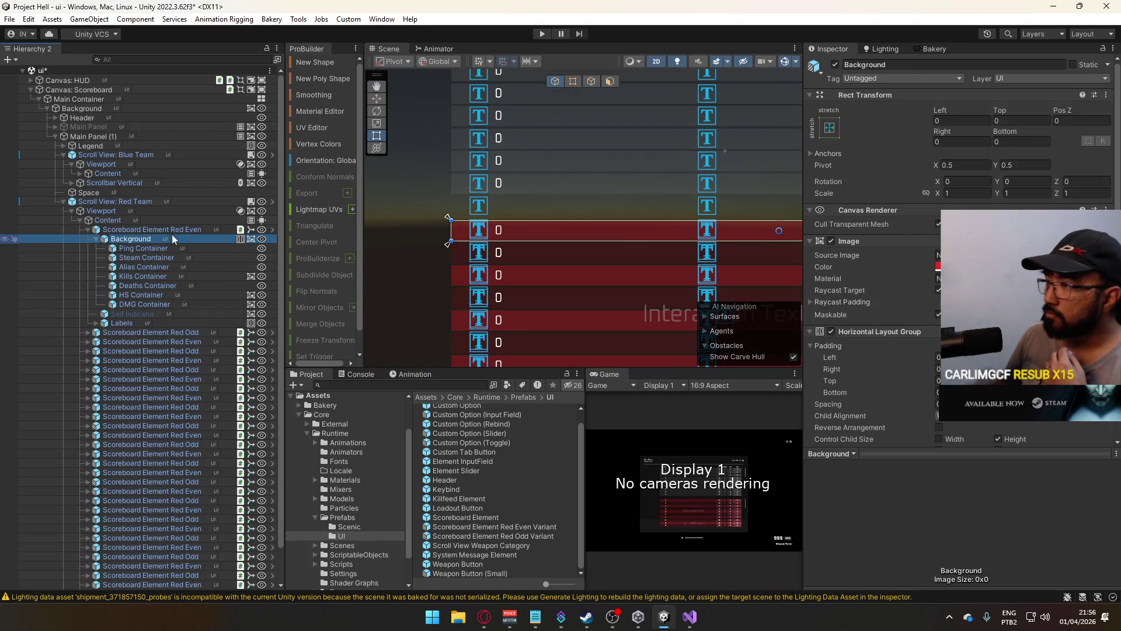
pyautogui.click(938, 266)
pyautogui.moveTo(1049, 464); pyautogui.dragTo(1029, 467)
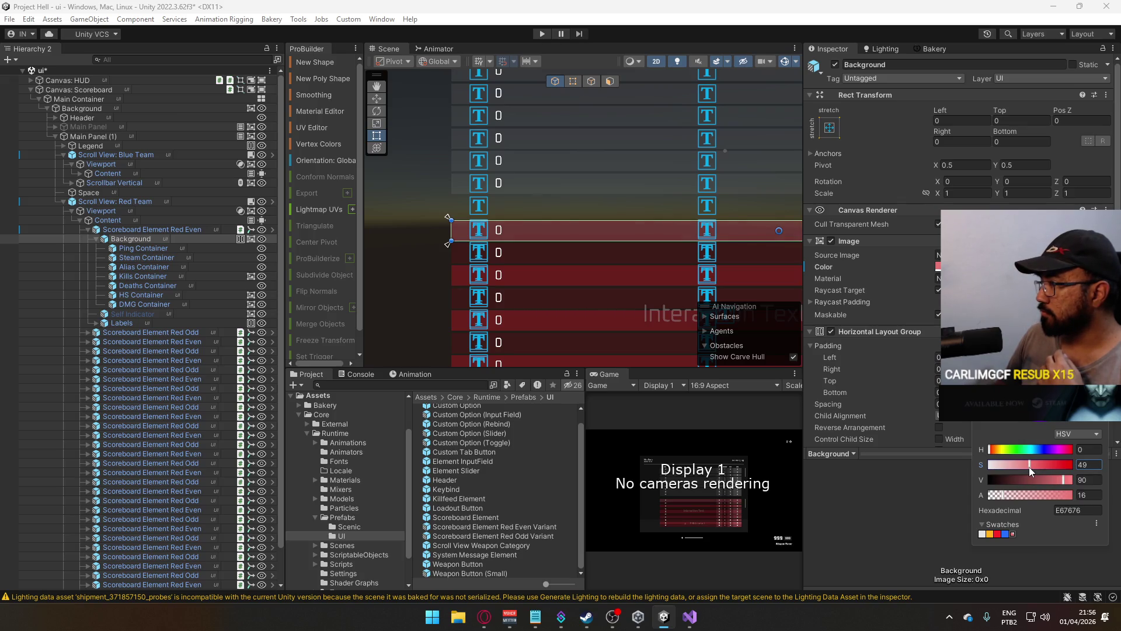
pyautogui.moveTo(1031, 466); pyautogui.dragTo(1031, 465)
pyautogui.moveTo(678, 237)
pyautogui.mouseDown()
pyautogui.moveTo(338, 267)
pyautogui.moveTo(442, 250)
pyautogui.moveTo(418, 229)
pyautogui.mouseUp()
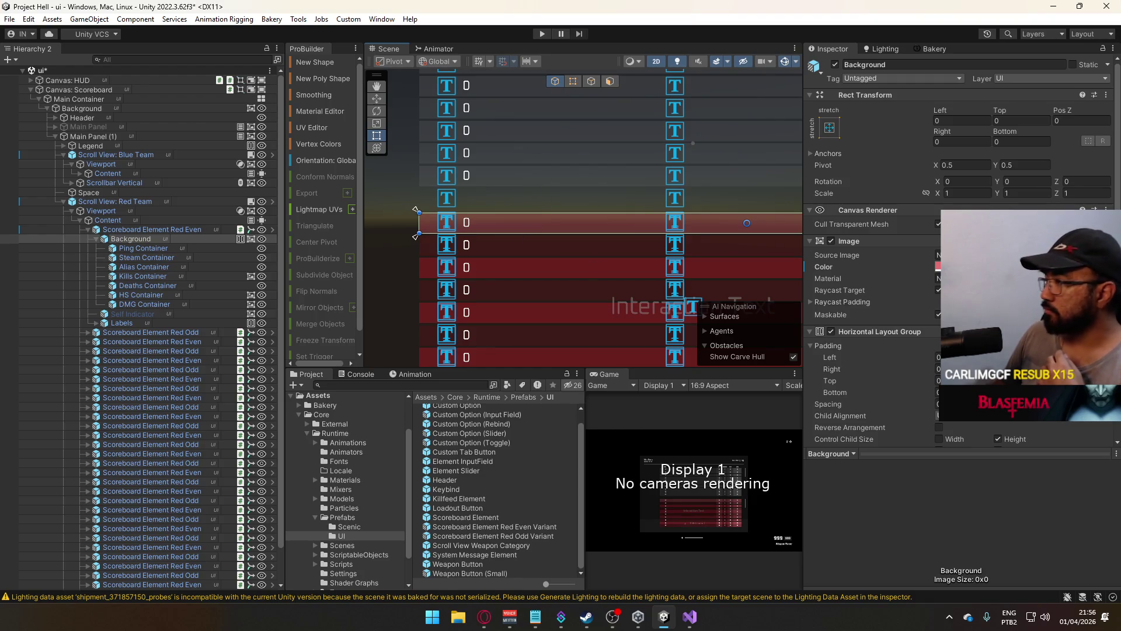
pyautogui.click(938, 266)
pyautogui.moveTo(1042, 465); pyautogui.dragTo(1047, 466)
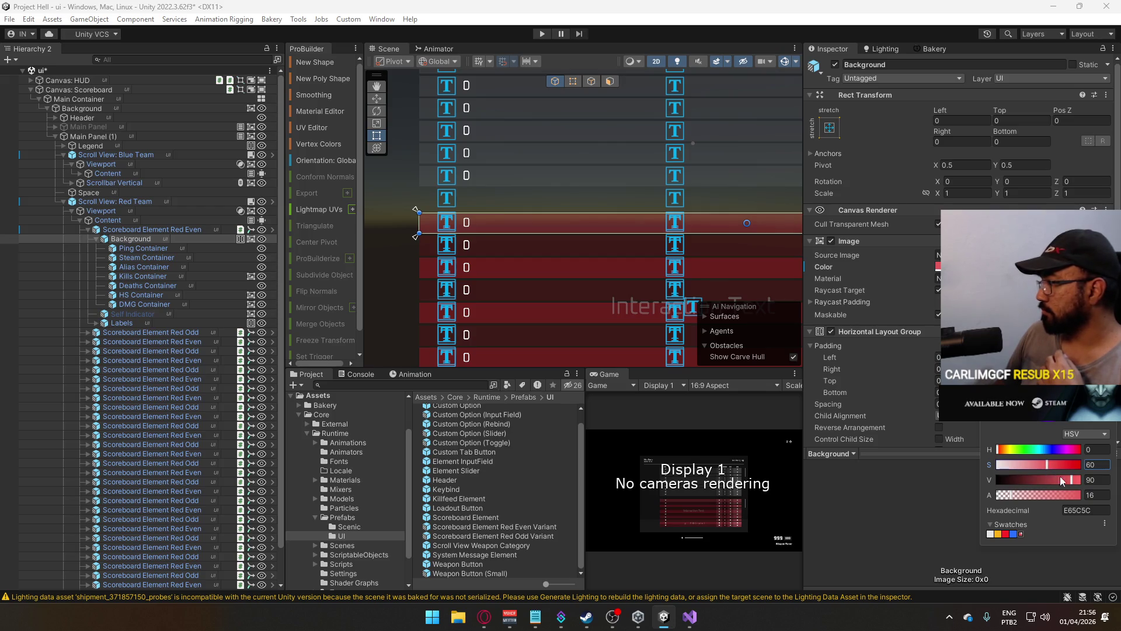
# Step: Set the Self Indicator colour to a brighter red, hex CC1F1F at alpha 40
pyautogui.click(583, 333)
pyautogui.moveTo(1038, 492)
pyautogui.mouseDown()
pyautogui.moveTo(999, 496)
pyautogui.moveTo(1018, 498)
pyautogui.mouseUp()
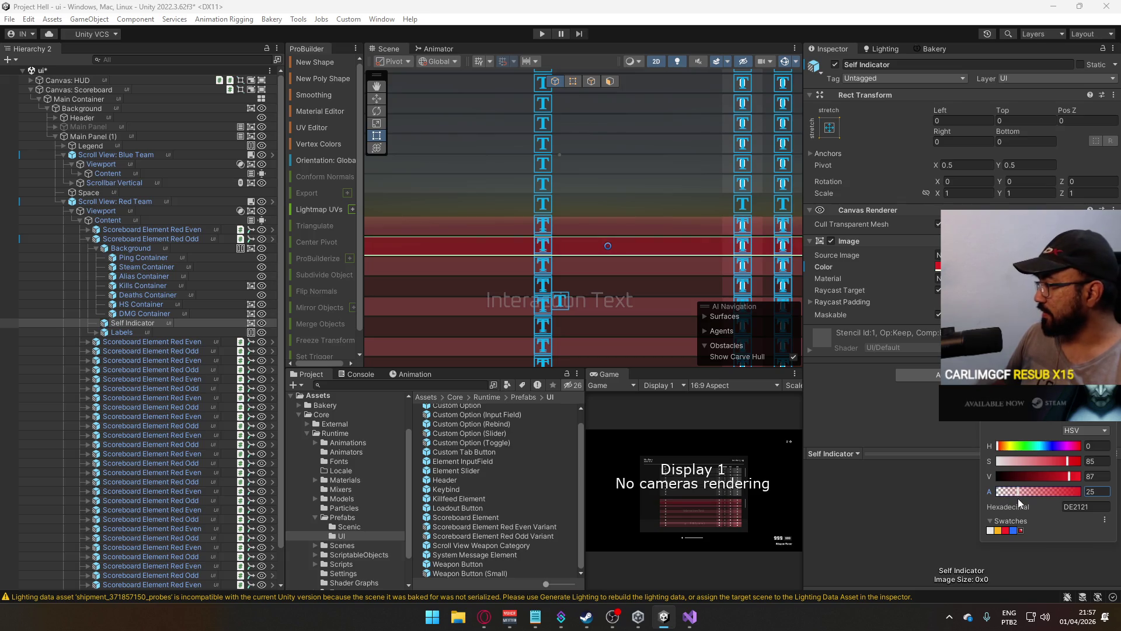
pyautogui.moveTo(696, 250)
pyautogui.mouseDown()
pyautogui.moveTo(537, 255)
pyautogui.moveTo(724, 279)
pyautogui.mouseUp()
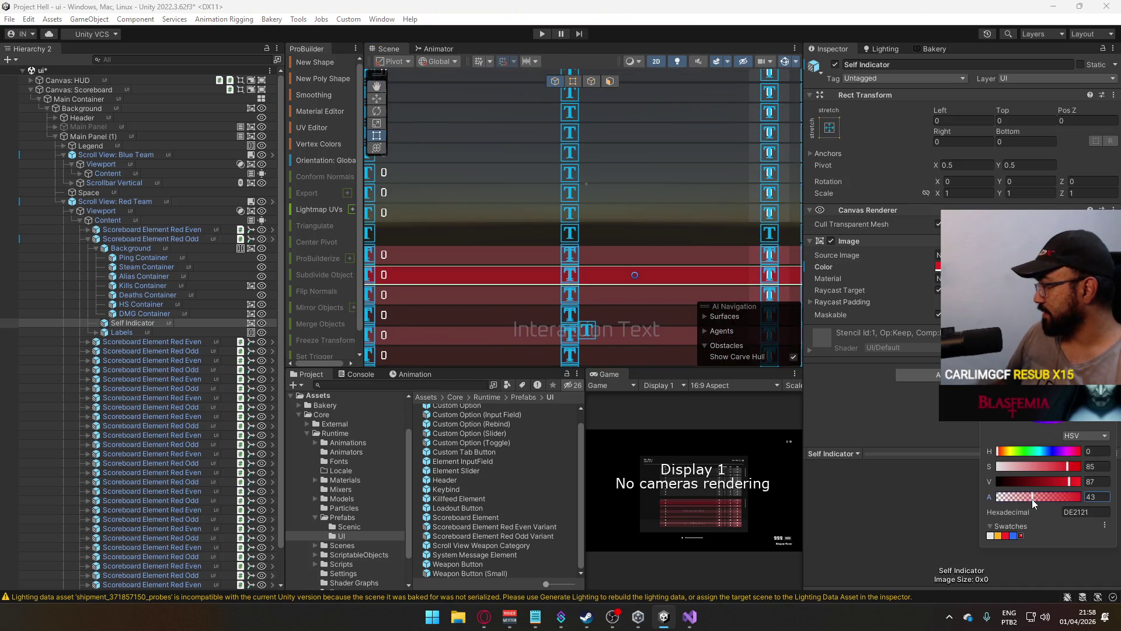
pyautogui.moveTo(1028, 498); pyautogui.dragTo(1064, 483)
pyautogui.click(1070, 481)
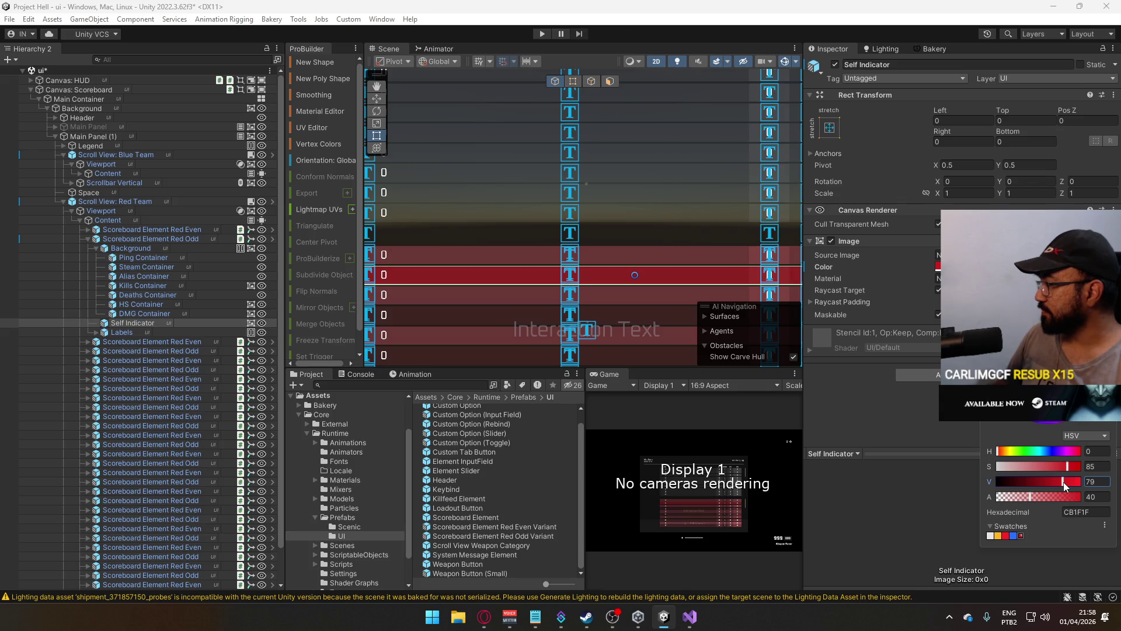
pyautogui.click(1085, 476)
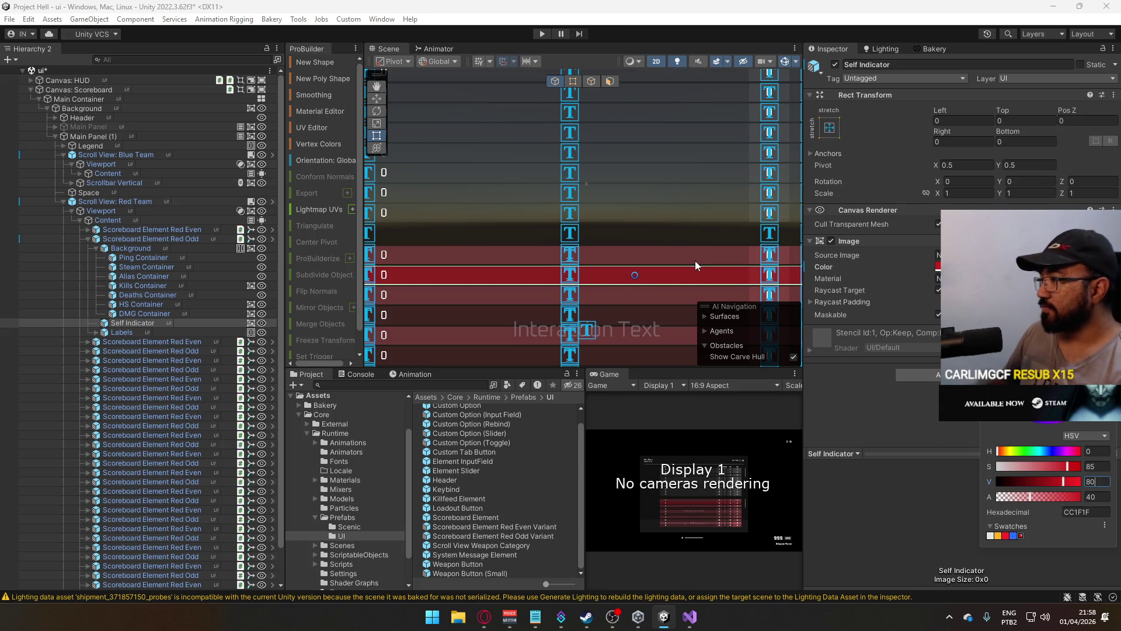
pyautogui.scroll(-3, 695, 265)
pyautogui.scroll(3, 546, 231)
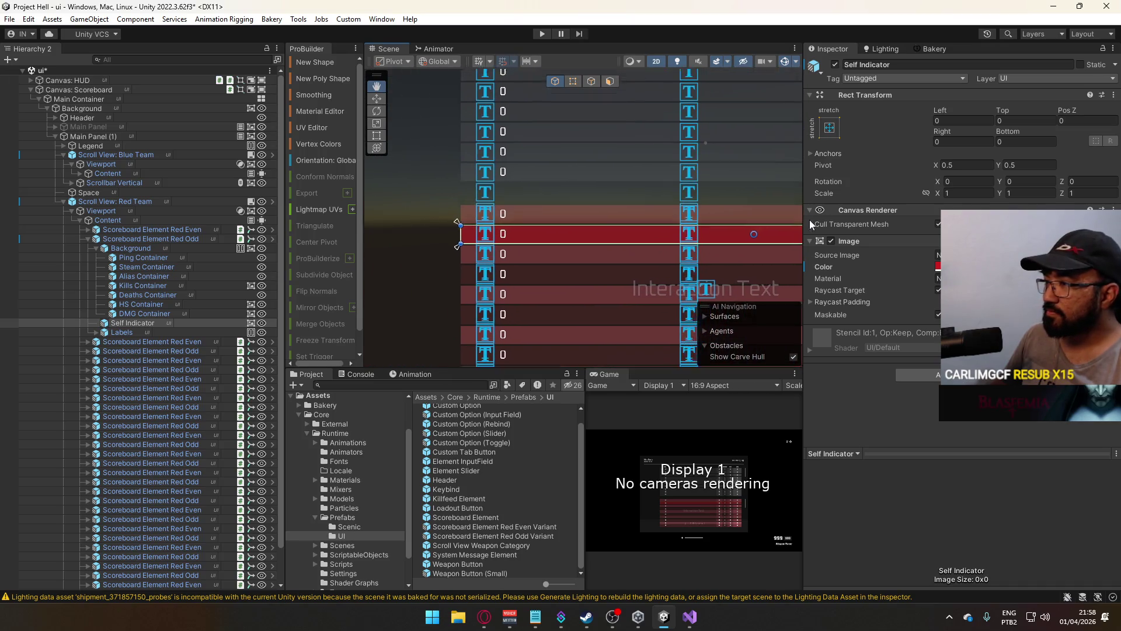
# Step: Switch to the Rect tool and select Scroll View: Red Team
pyautogui.moveTo(727, 223); pyautogui.dragTo(711, 243)
pyautogui.press('t')
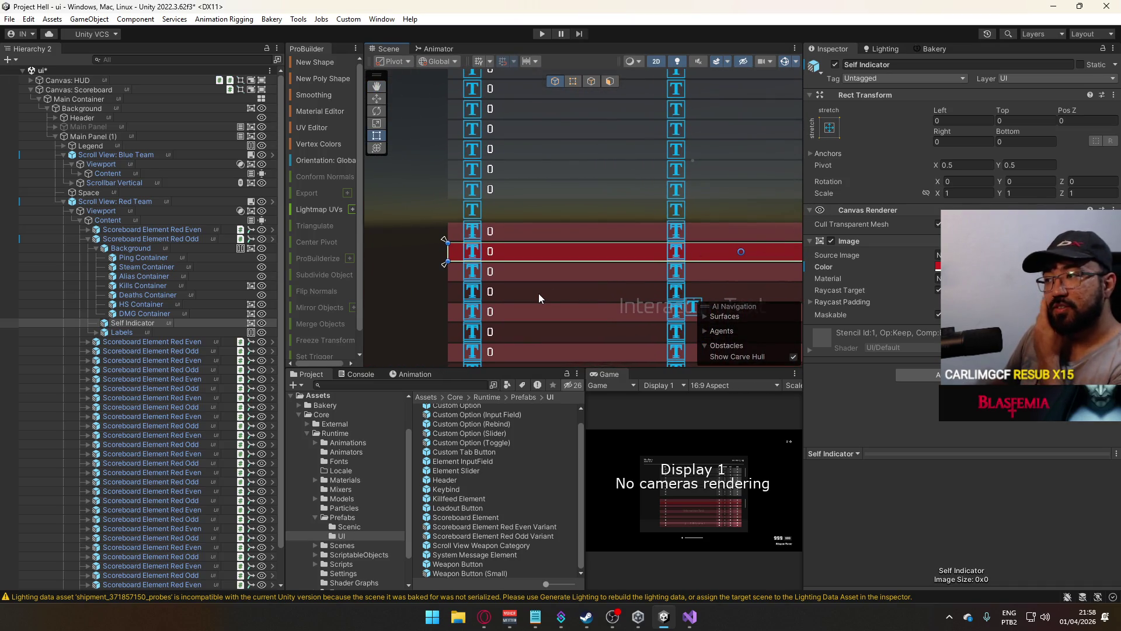
pyautogui.scroll(-2, 511, 193)
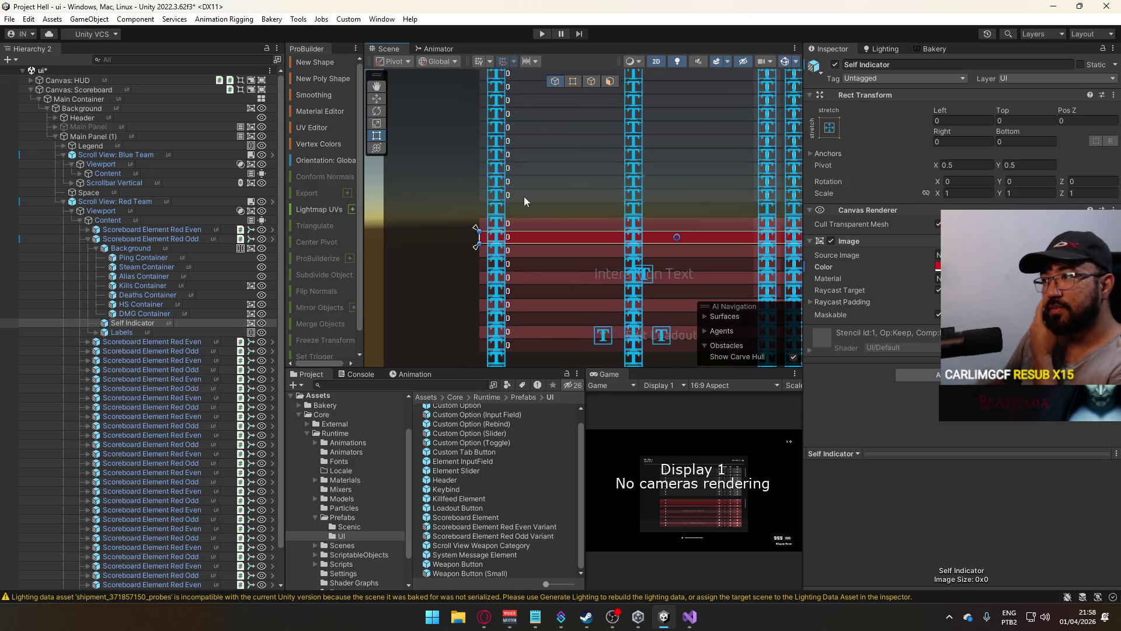
pyautogui.moveTo(530, 209); pyautogui.dragTo(563, 262)
pyautogui.click(138, 202)
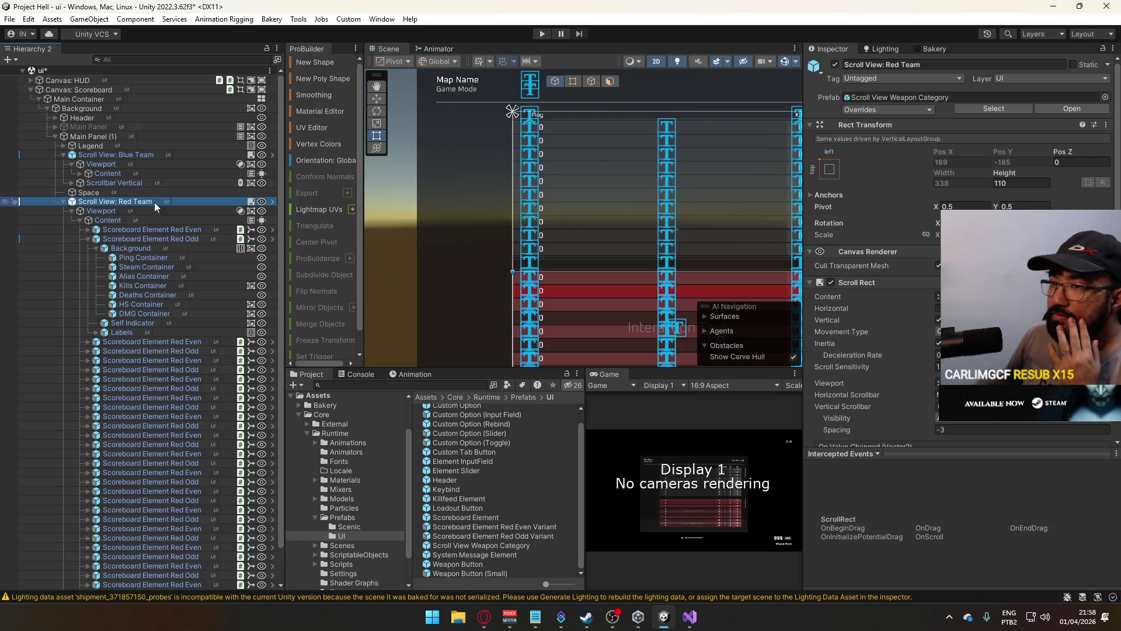
# Step: Set the red team Content's Vertical Layout Group left padding to 20
pyautogui.click(121, 218)
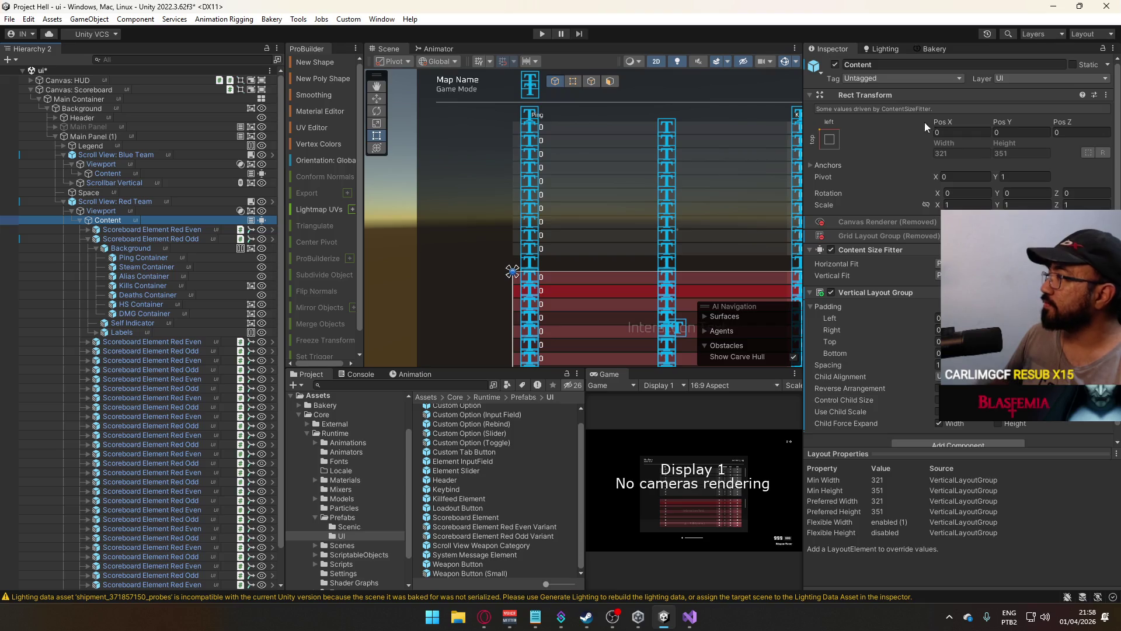
pyautogui.moveTo(893, 317); pyautogui.dragTo(910, 317)
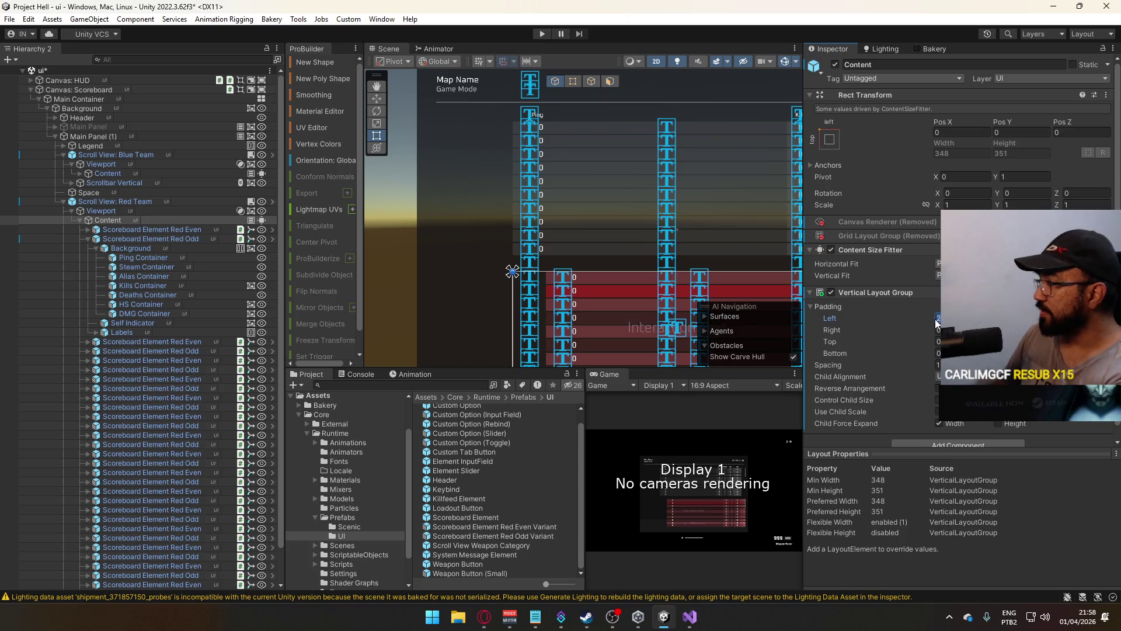
pyautogui.write('20')
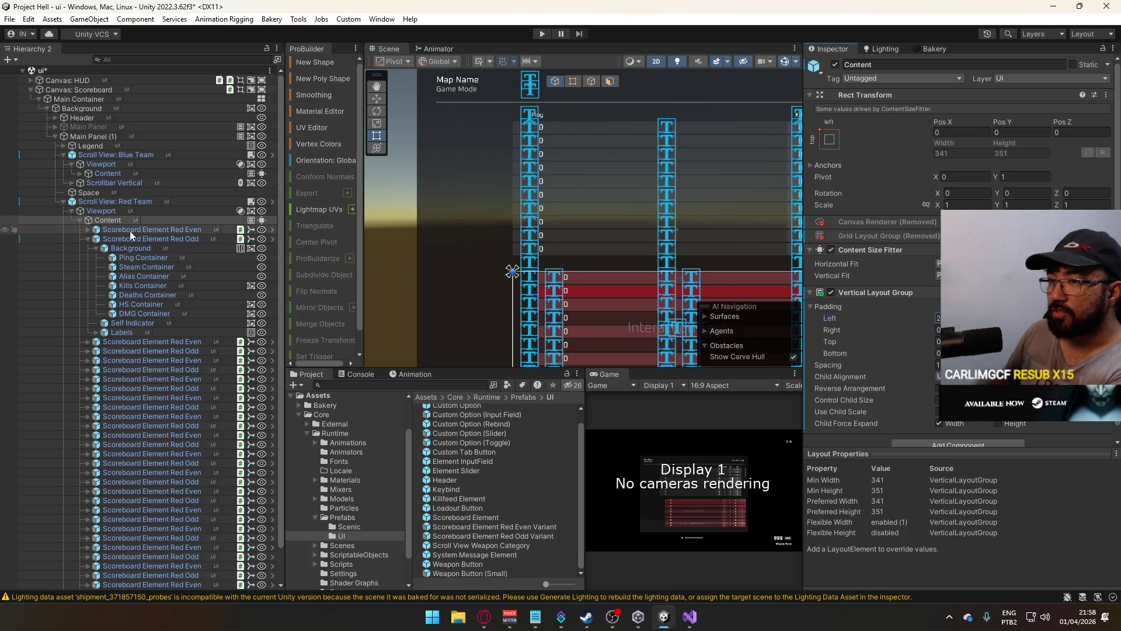
pyautogui.click(79, 219)
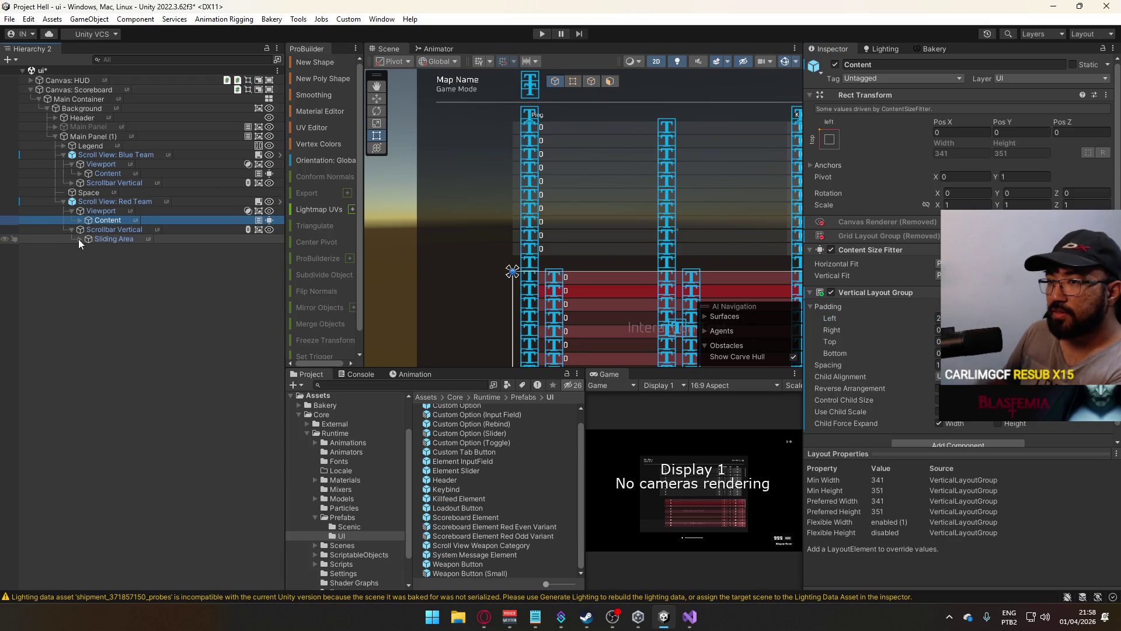
pyautogui.click(71, 230)
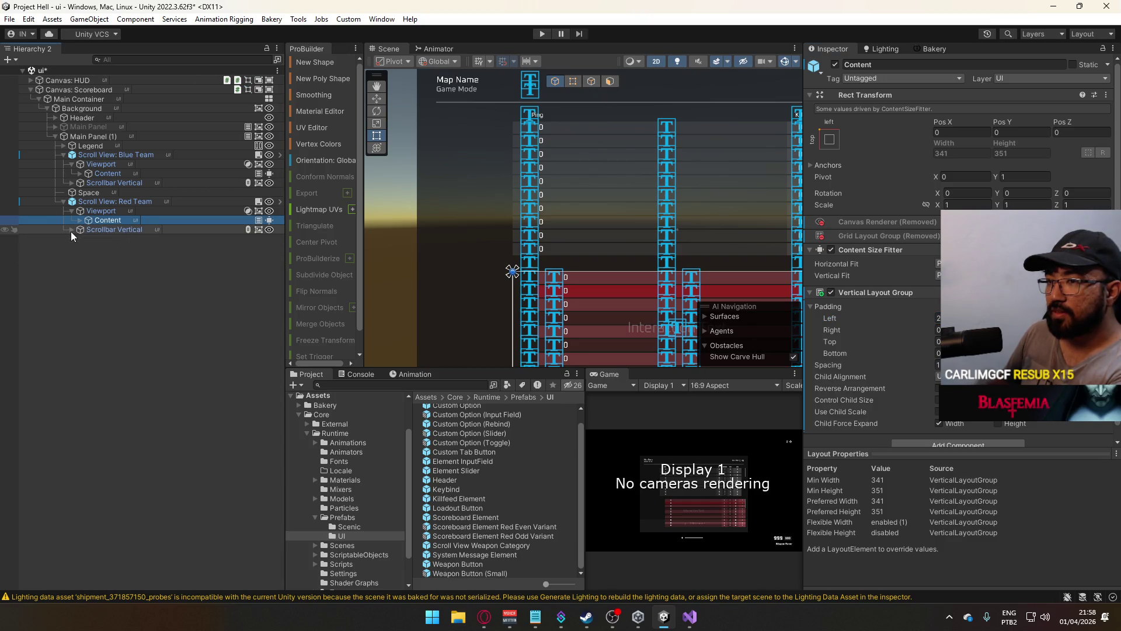
pyautogui.click(125, 201)
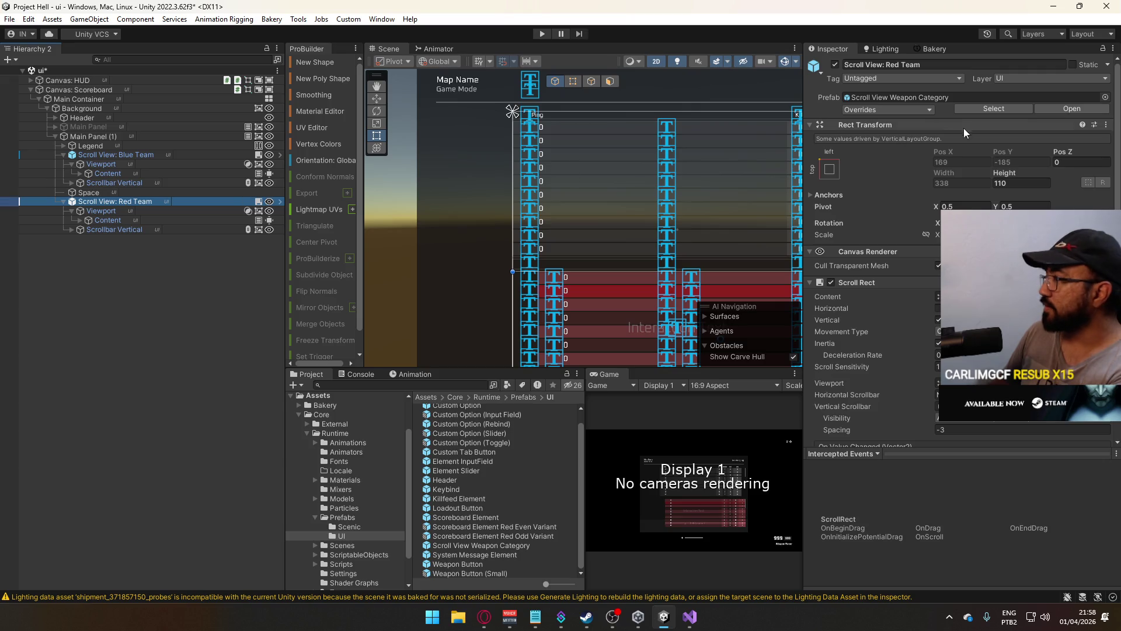
# Step: Move Main Panel (1)'s Rect Transform Left offset from 78 to 58
pyautogui.click(106, 136)
pyautogui.click(939, 122)
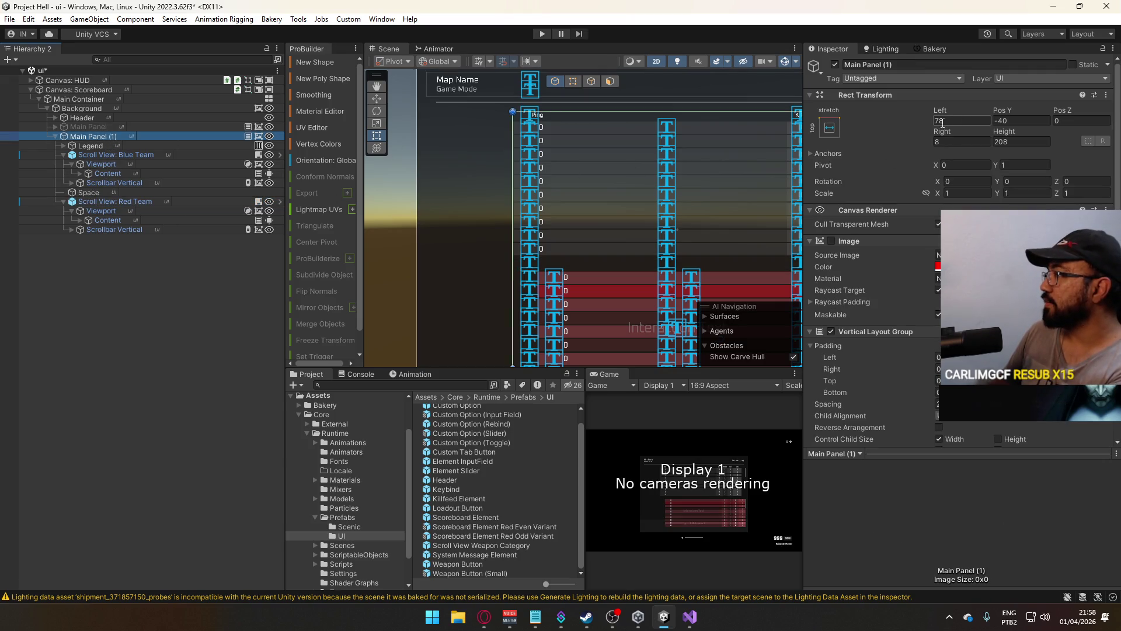
pyautogui.write('58')
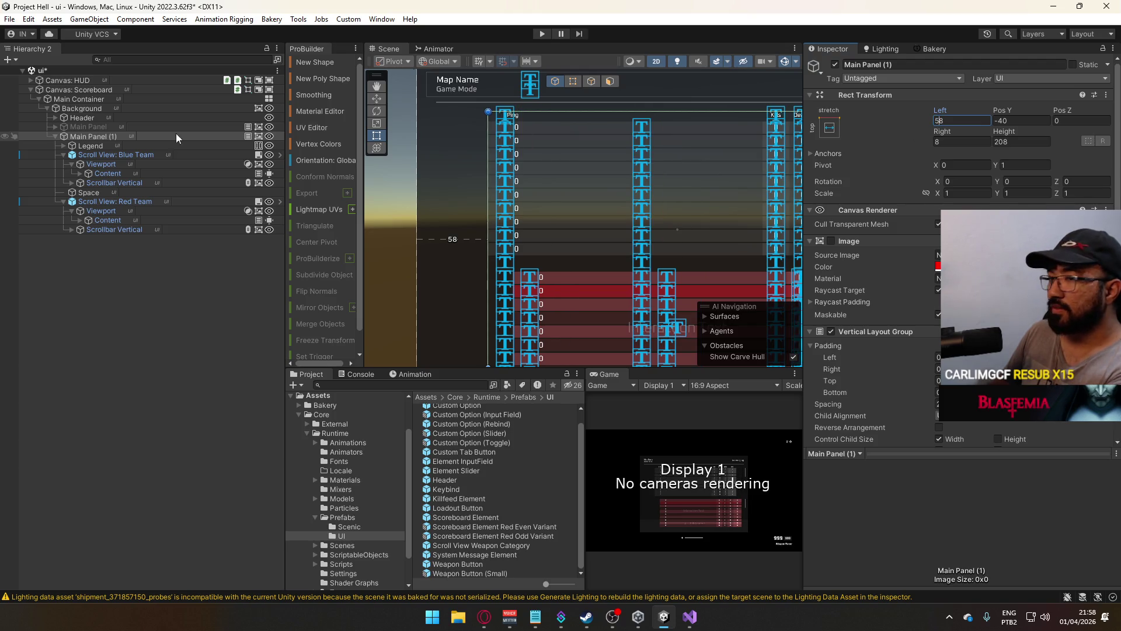
# Step: Give the blue team Content a left padding of 20 and frame the scoreboard
pyautogui.click(113, 178)
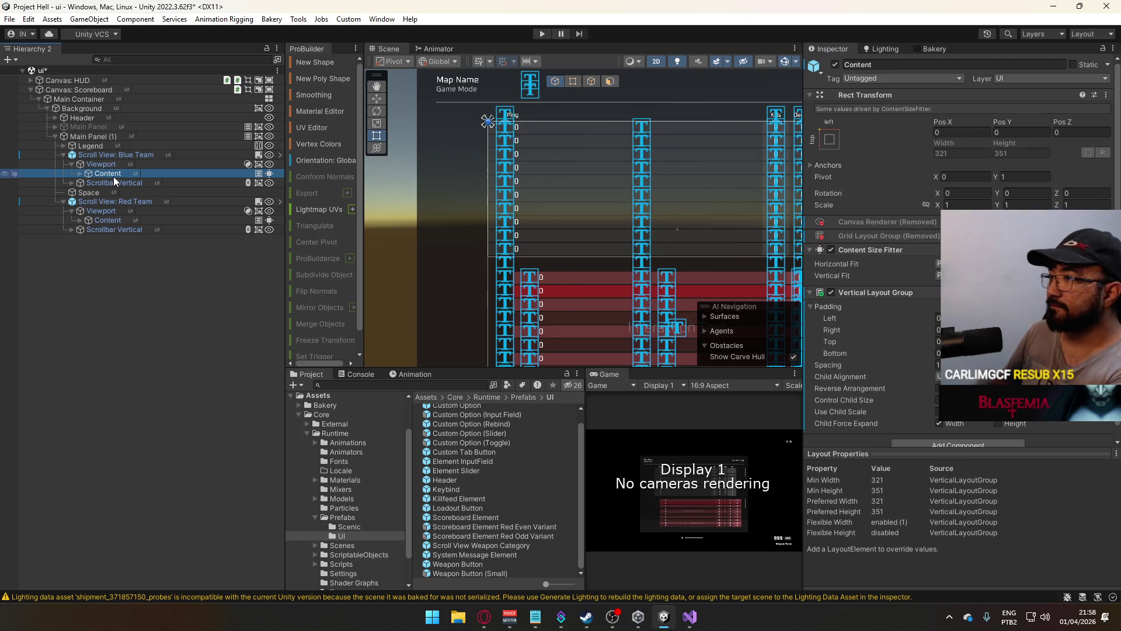
pyautogui.click(72, 183)
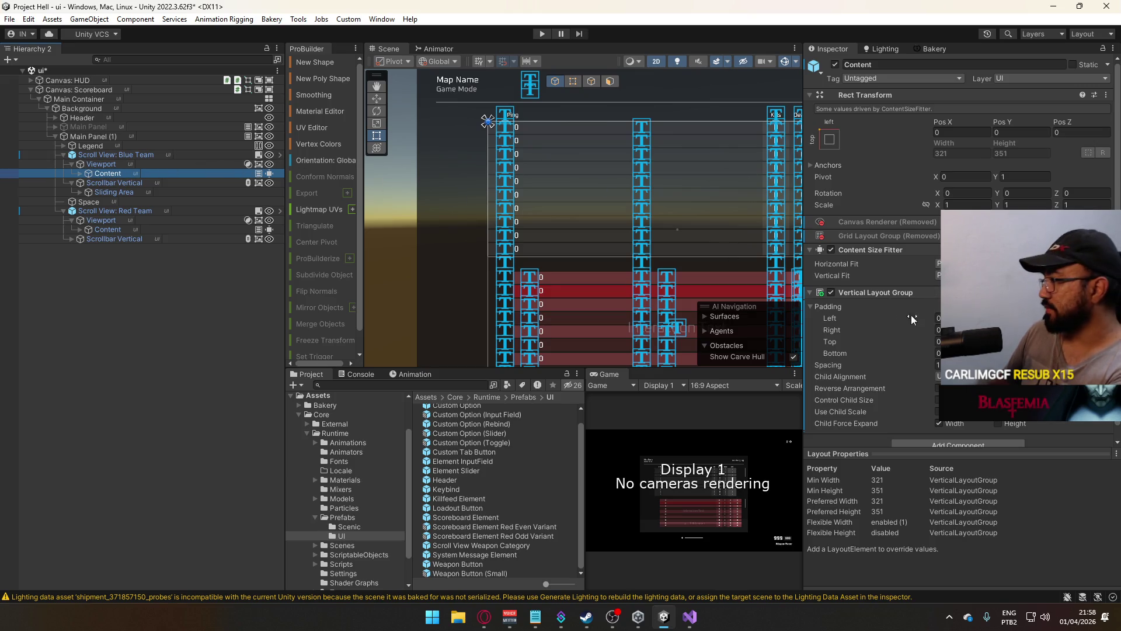
pyautogui.click(943, 317)
pyautogui.write('20')
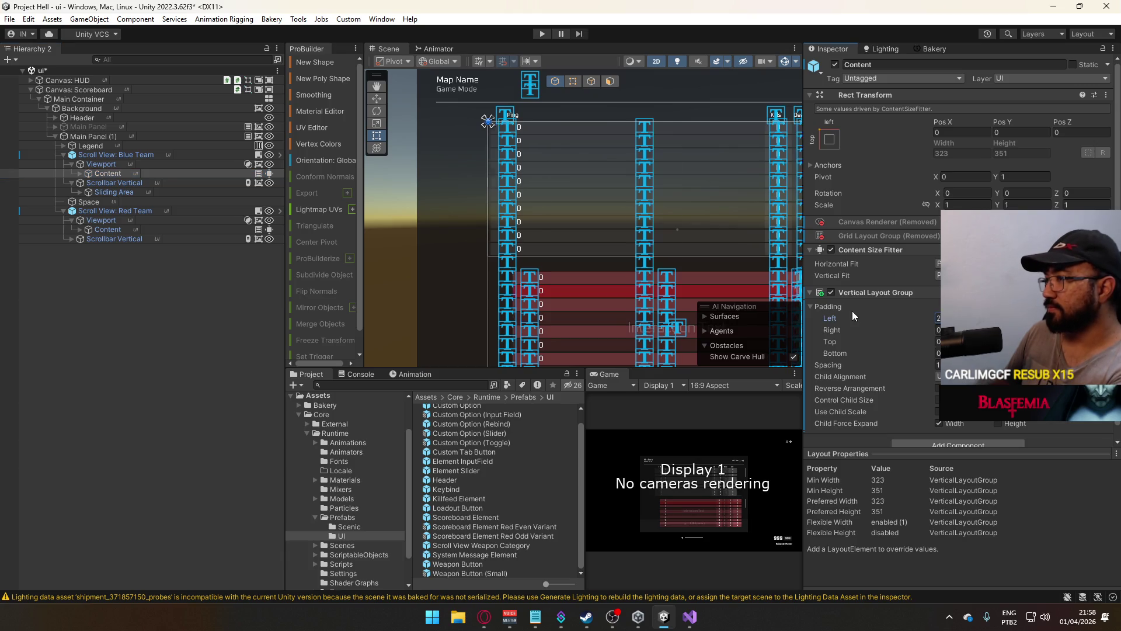
pyautogui.moveTo(368, 202)
pyautogui.mouseDown()
pyautogui.moveTo(582, 202)
pyautogui.moveTo(557, 190)
pyautogui.moveTo(526, 117)
pyautogui.moveTo(533, 138)
pyautogui.moveTo(616, 185)
pyautogui.moveTo(603, 235)
pyautogui.mouseUp()
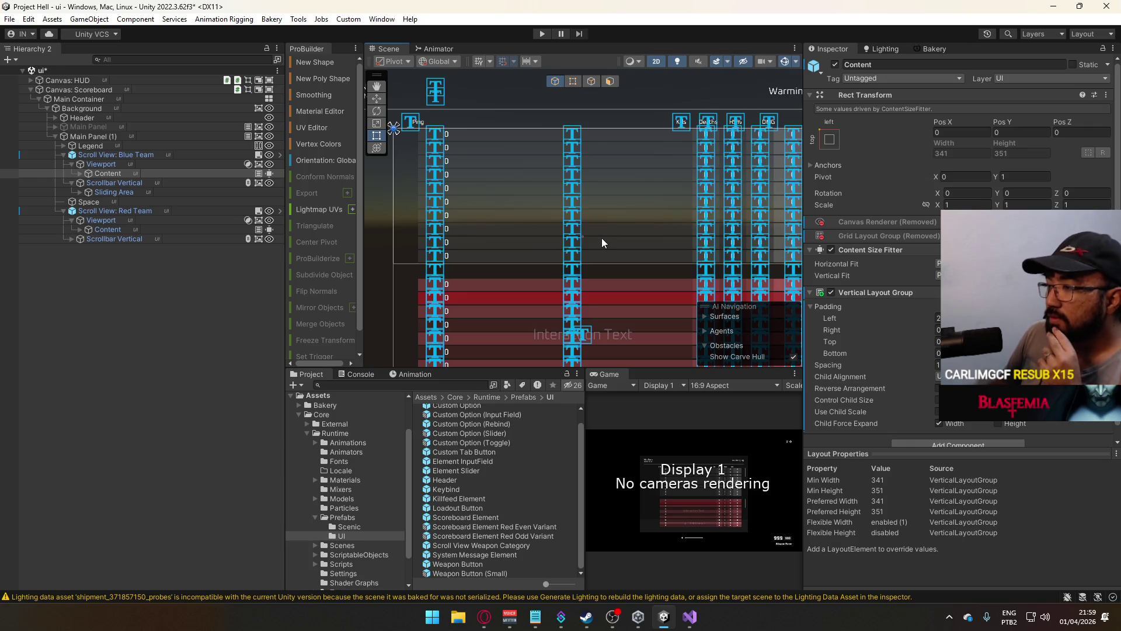
pyautogui.press('f')
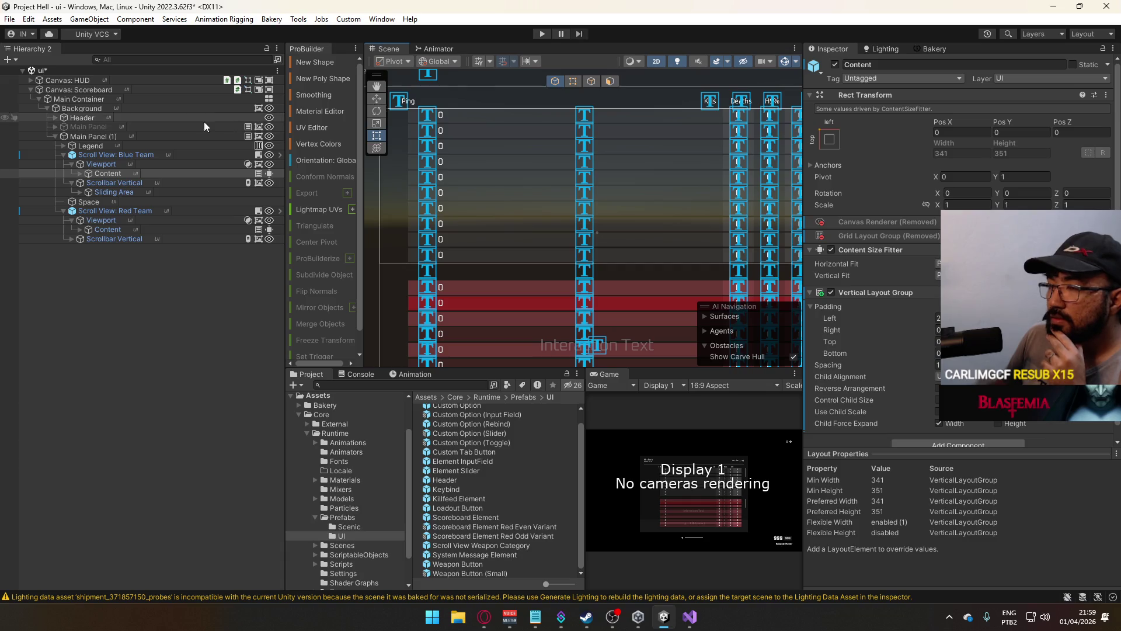
# Step: Expand Red Team's Content and Scoreboard Element Red Odd, then select its Self Indicator for editing
pyautogui.click(126, 222)
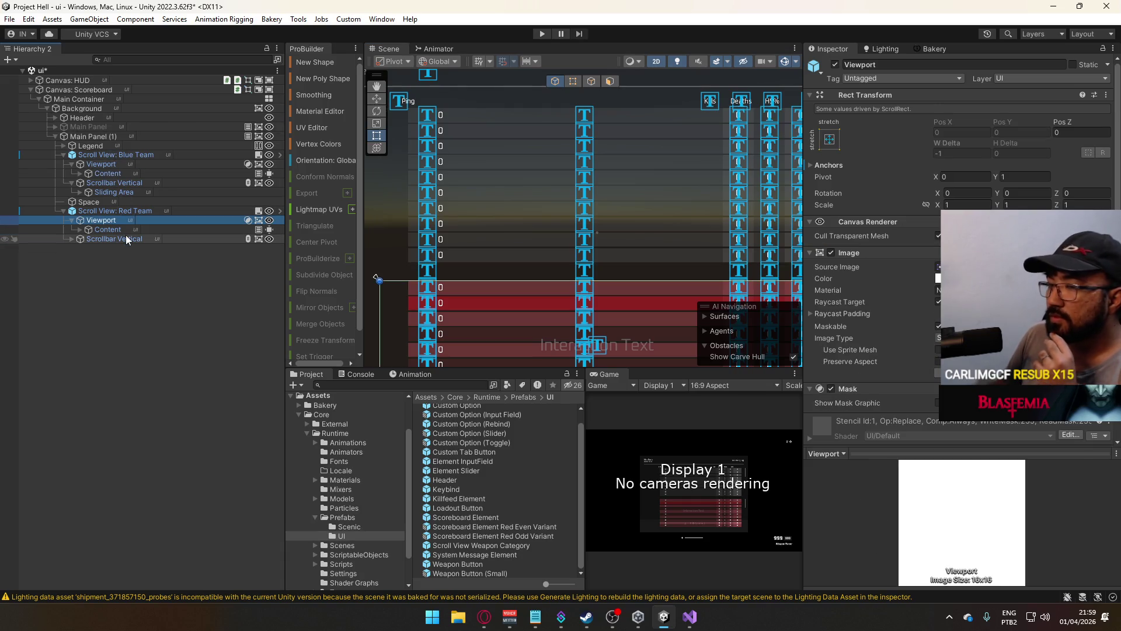
pyautogui.click(79, 230)
pyautogui.click(88, 248)
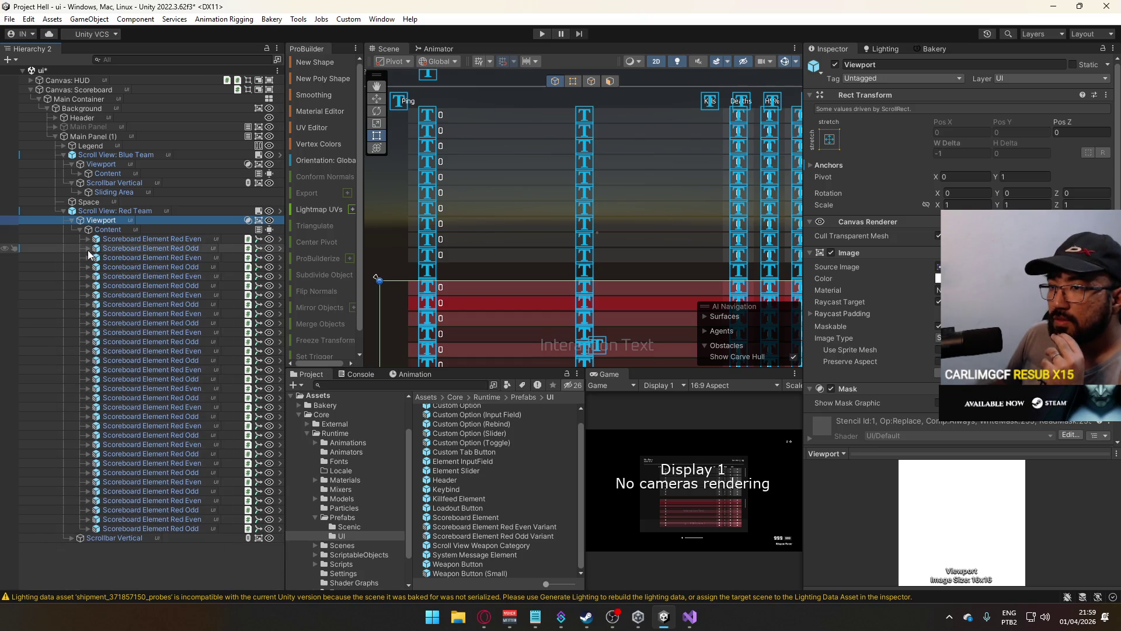
pyautogui.click(137, 332)
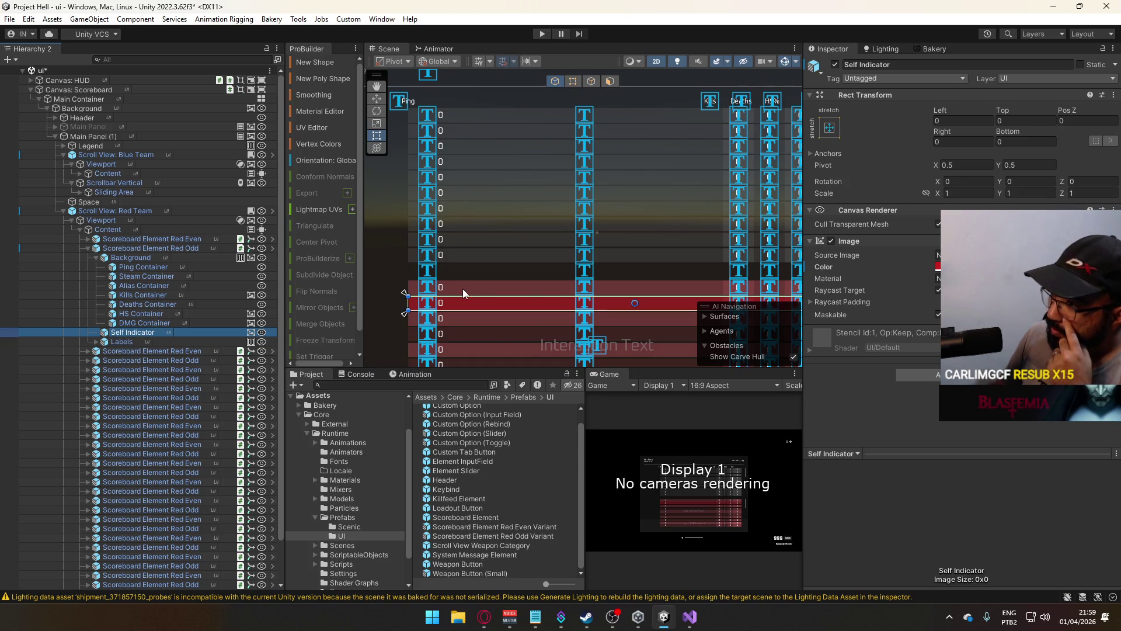
pyautogui.moveTo(631, 275); pyautogui.dragTo(654, 211)
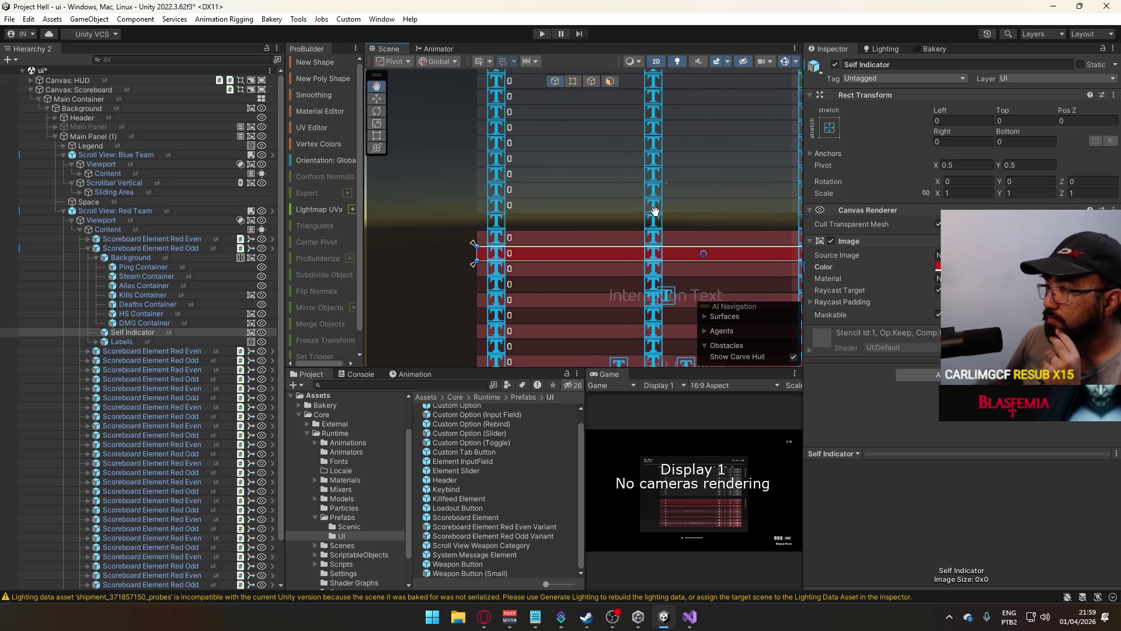
pyautogui.rightClick(120, 334)
# Step: Add a UI Image under Self Indicator and trial a middle-right anchor, then undo it
pyautogui.moveTo(185, 395)
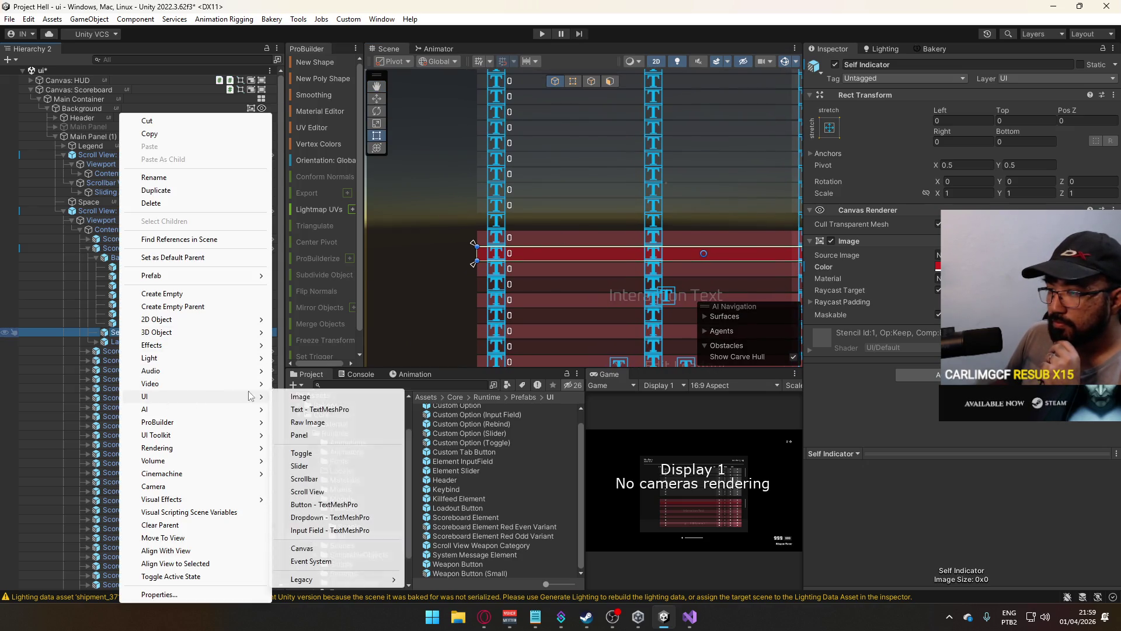
pyautogui.click(299, 397)
pyautogui.moveTo(723, 270)
pyautogui.mouseDown()
pyautogui.moveTo(430, 265)
pyautogui.moveTo(489, 257)
pyautogui.mouseUp()
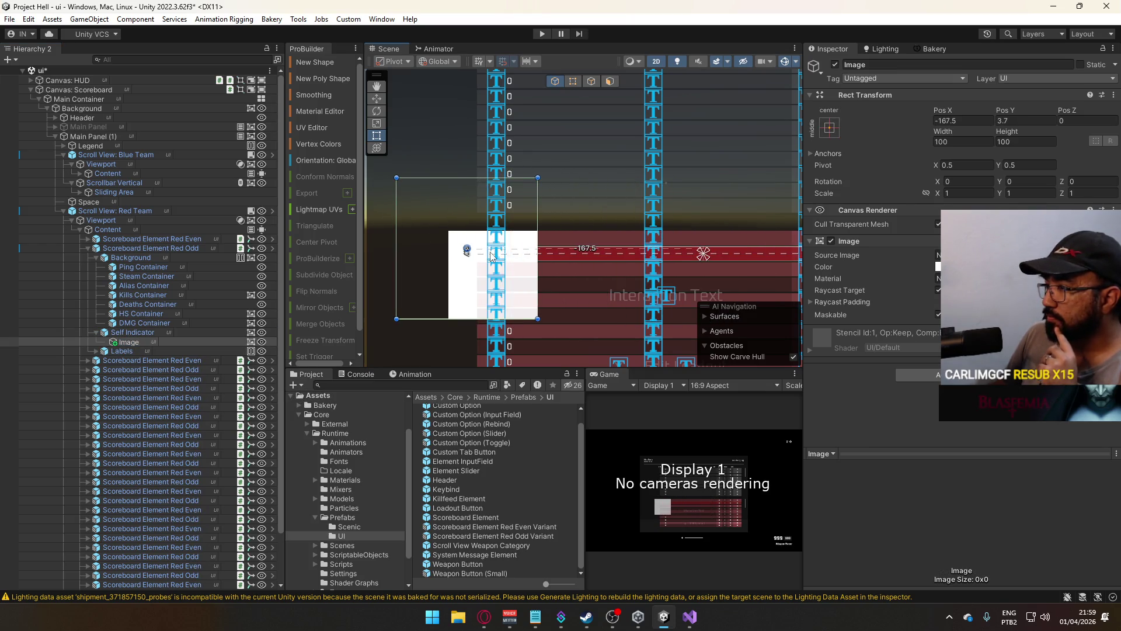
pyautogui.click(830, 127)
pyautogui.click(921, 244)
pyautogui.click(969, 120)
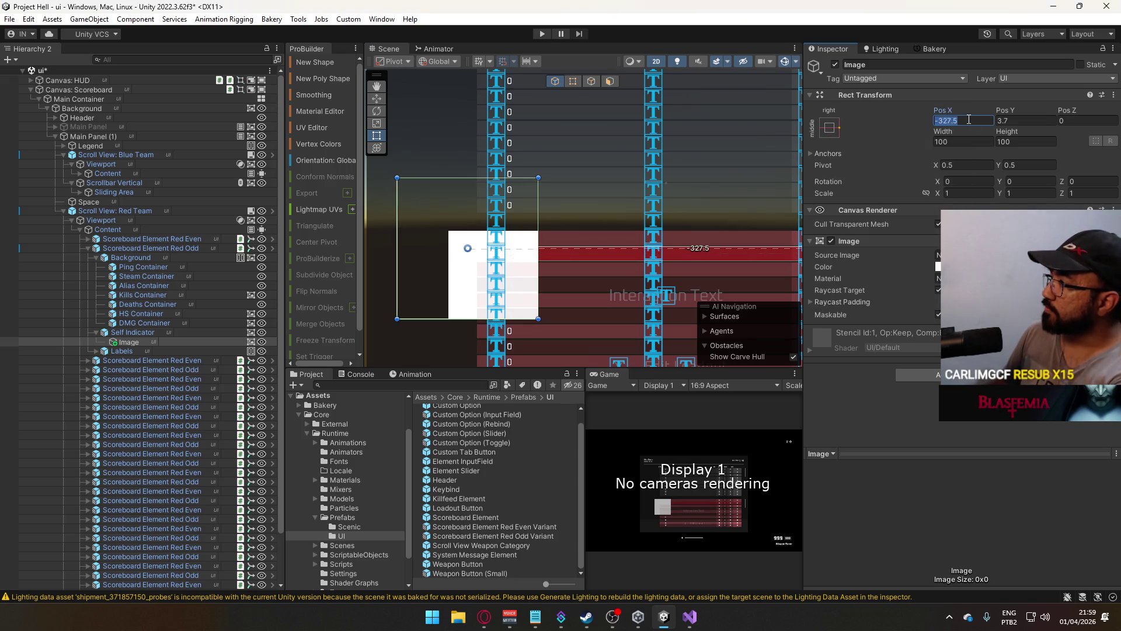
pyautogui.write('0')
pyautogui.press('Return')
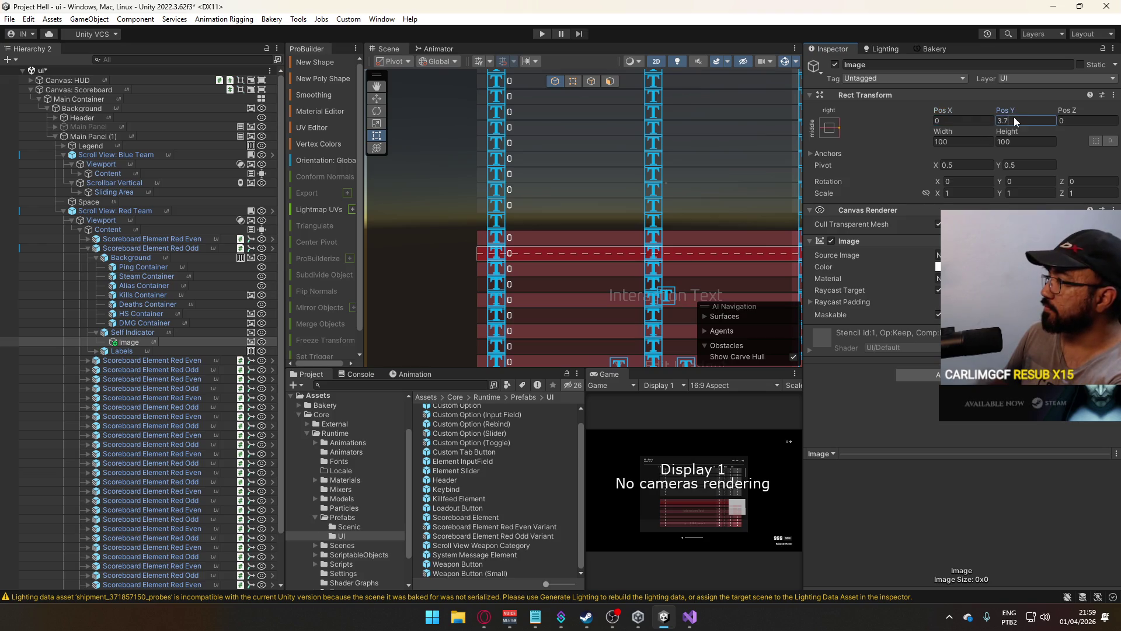
pyautogui.hscroll(2, 793, 203)
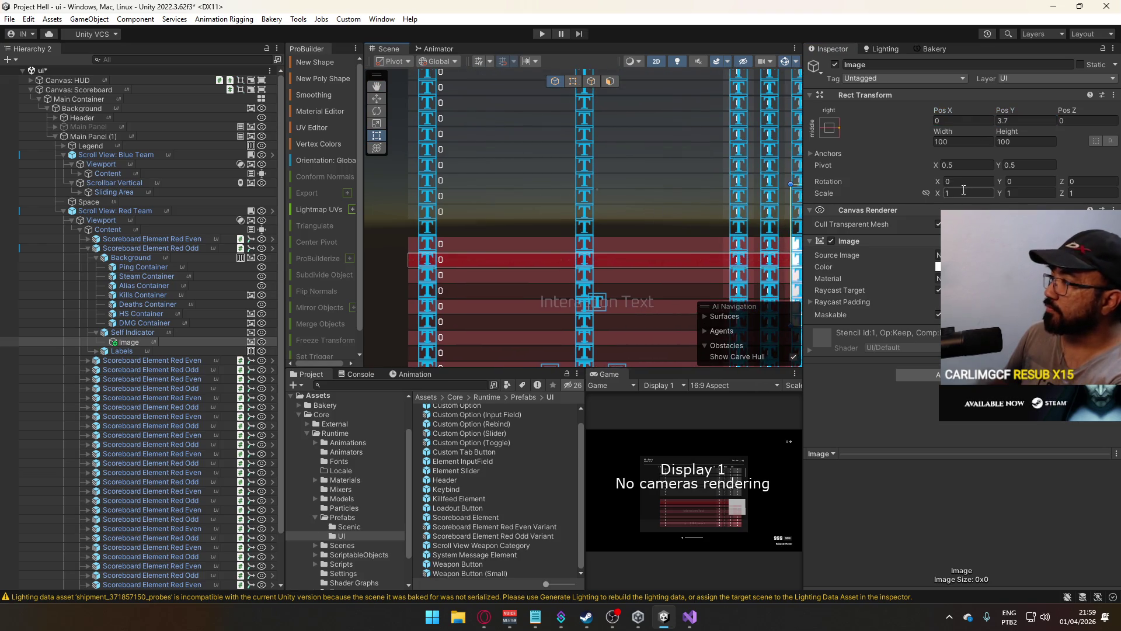
pyautogui.click(964, 164)
pyautogui.write('1')
pyautogui.click(1016, 120)
pyautogui.write('00')
pyautogui.moveTo(695, 219)
pyautogui.mouseDown()
pyautogui.moveTo(711, 174)
pyautogui.moveTo(744, 182)
pyautogui.mouseUp()
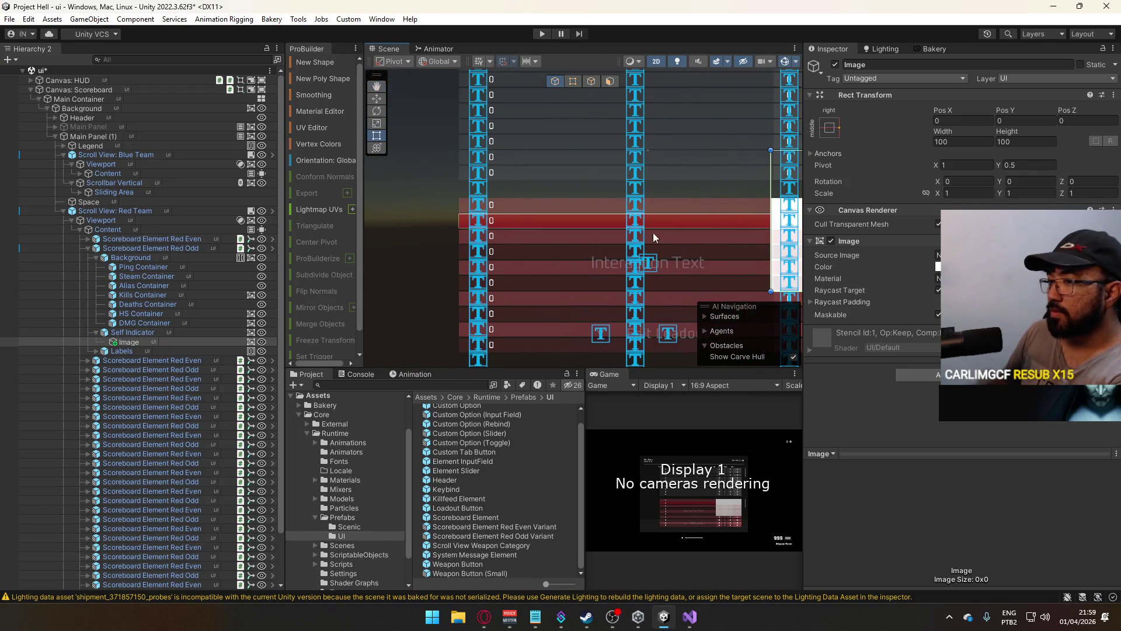
pyautogui.moveTo(939, 111); pyautogui.dragTo(942, 154)
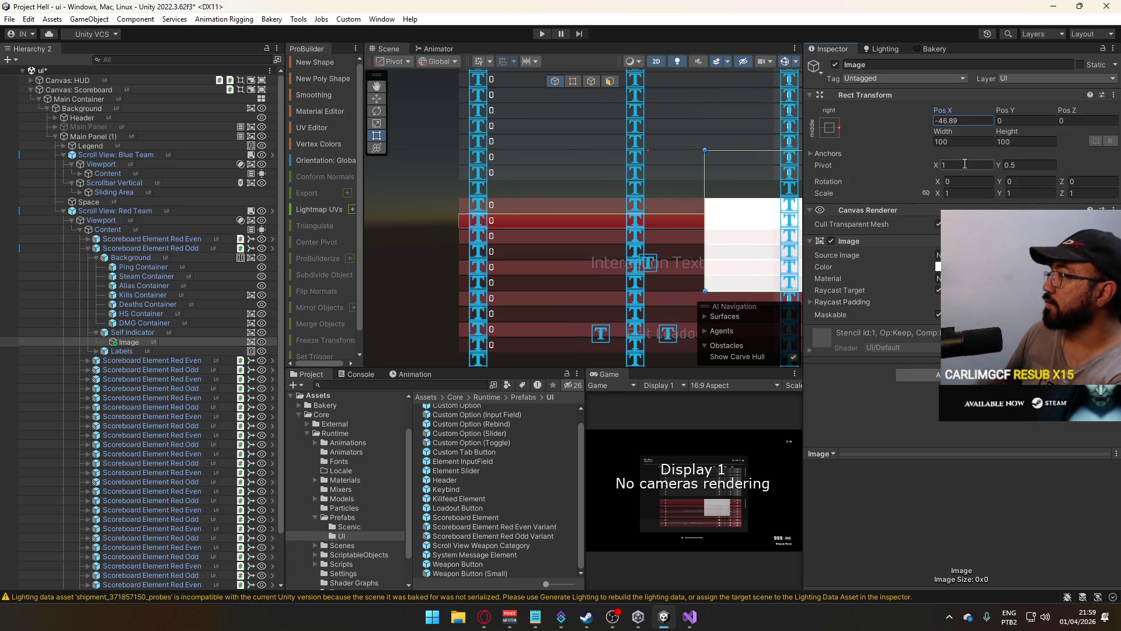
pyautogui.hotkey('ctrl', 'z')
pyautogui.hotkey('ctrl', 'z')
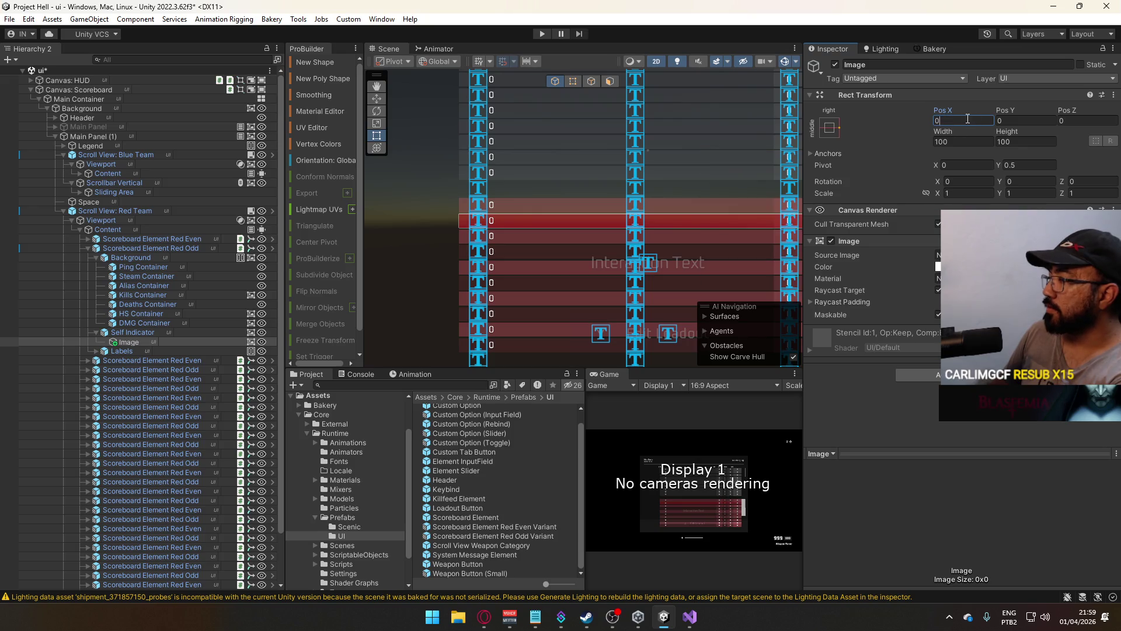
# Step: Anchor the Image middle-left with pivot X 1, width 20 and height 10
pyautogui.click(831, 127)
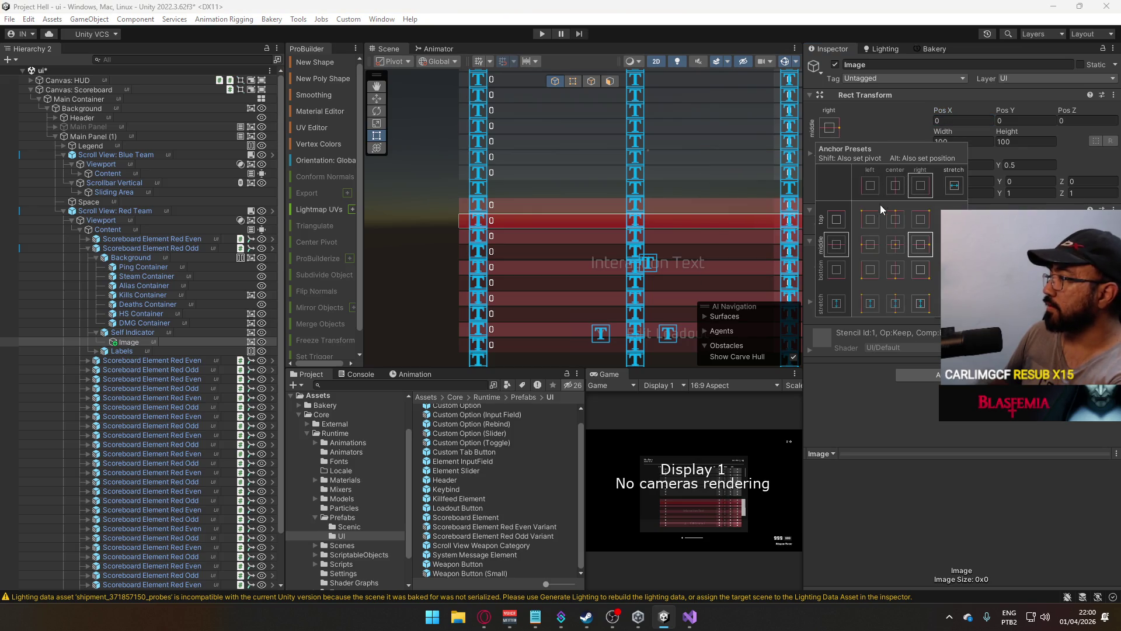
pyautogui.keyDown('alt'); pyautogui.click(871, 244); pyautogui.keyUp('alt')
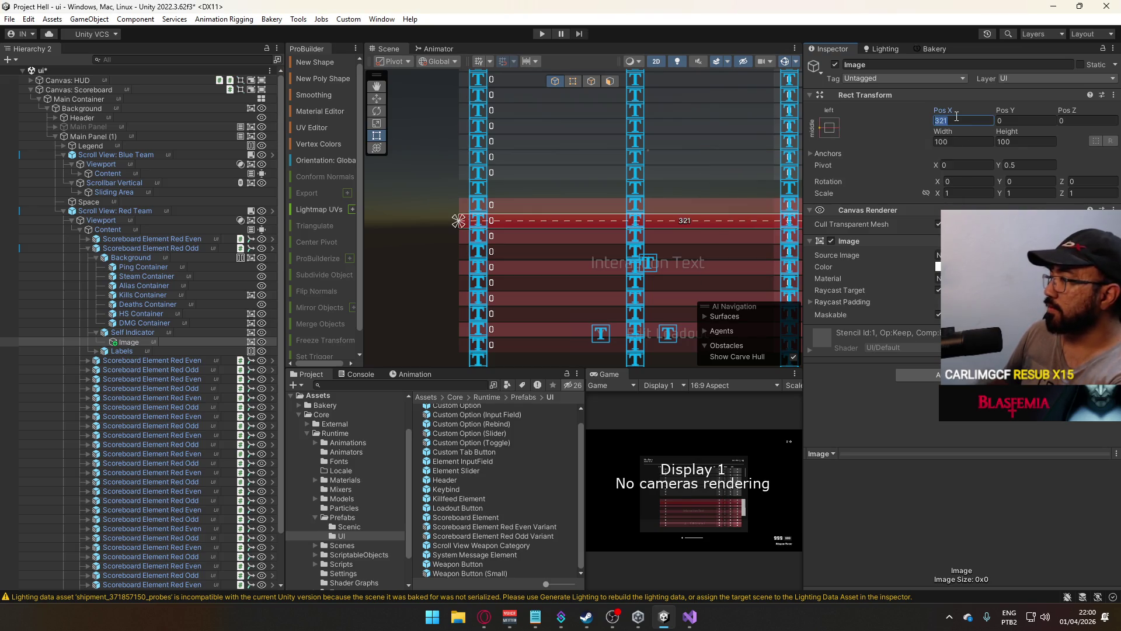
pyautogui.click(961, 166)
pyautogui.write('1')
pyautogui.click(955, 121)
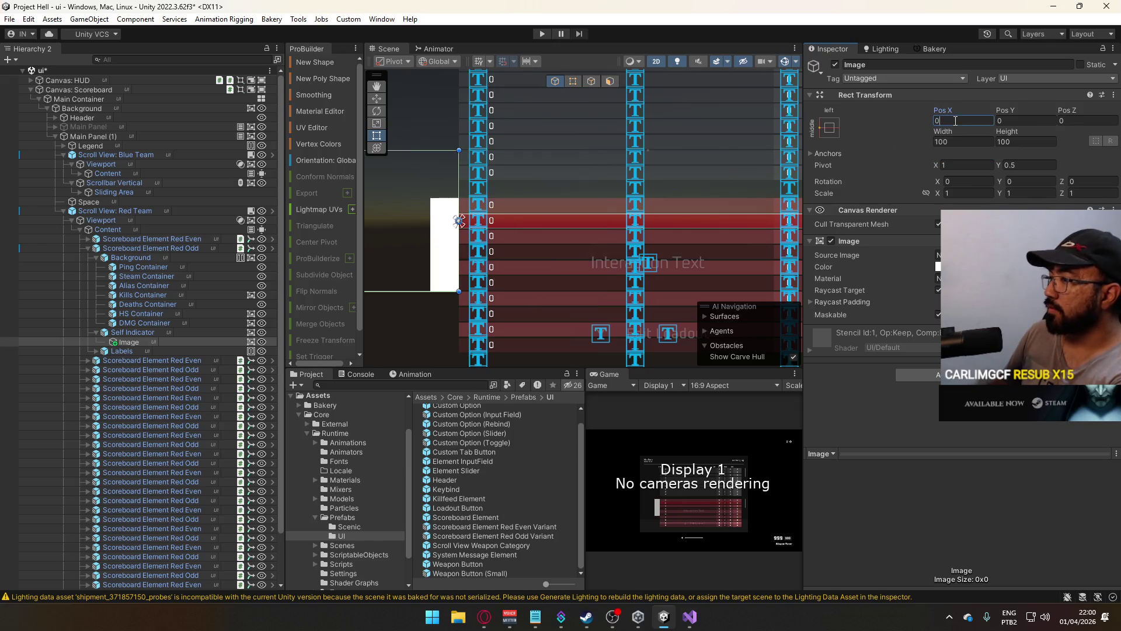
pyautogui.click(946, 142)
pyautogui.write('20')
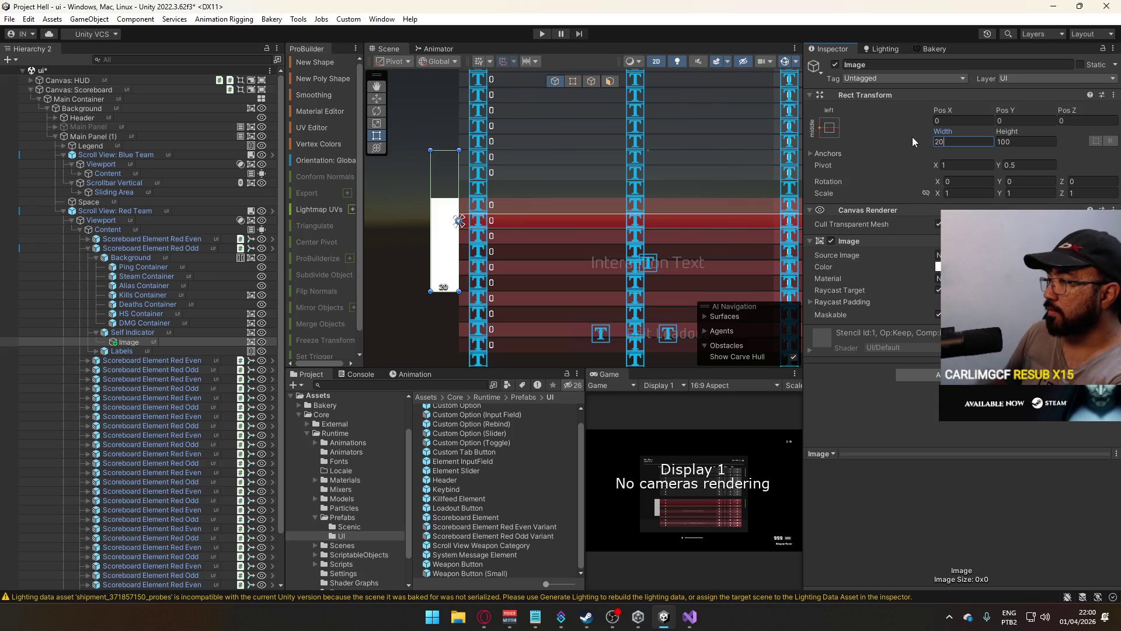
pyautogui.click(1009, 142)
pyautogui.write('10')
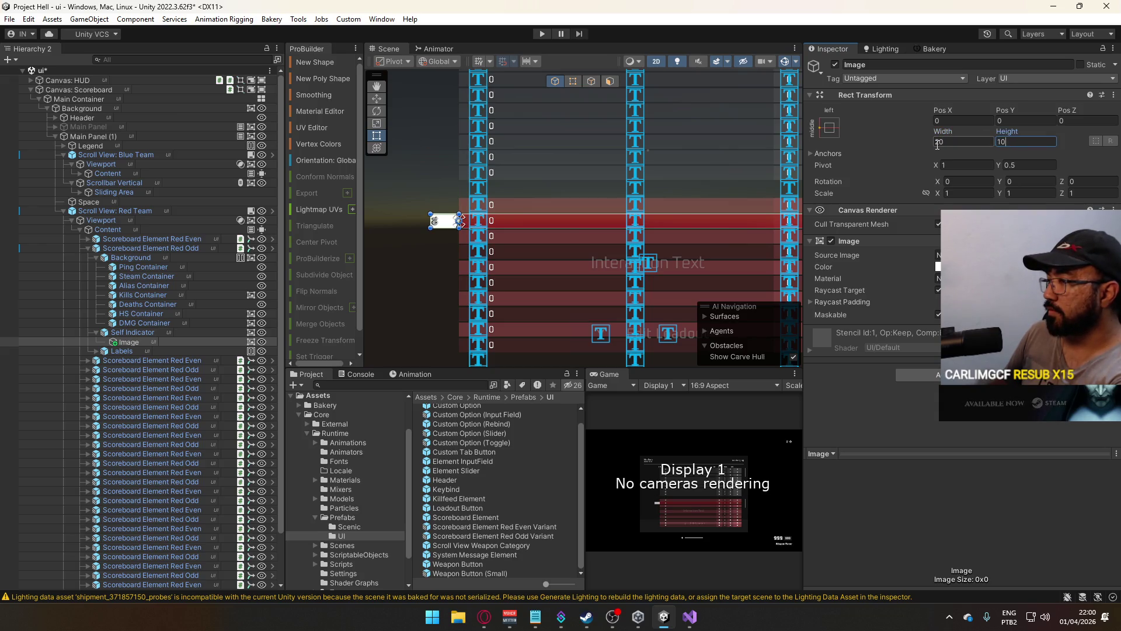
pyautogui.scroll(4, 479, 245)
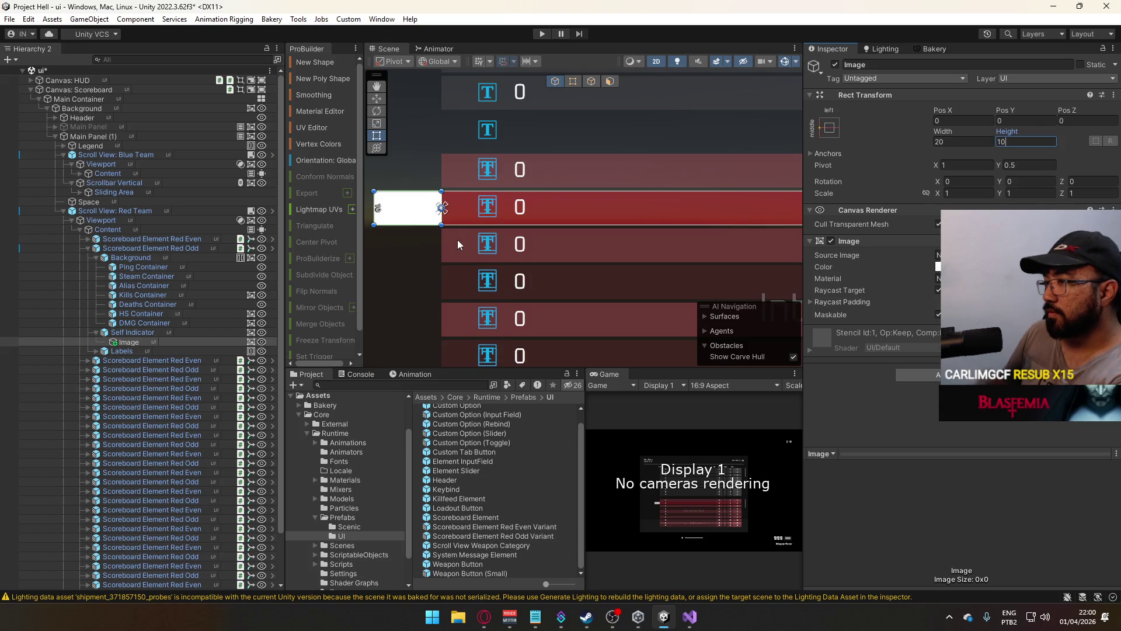
pyautogui.scroll(2, 458, 240)
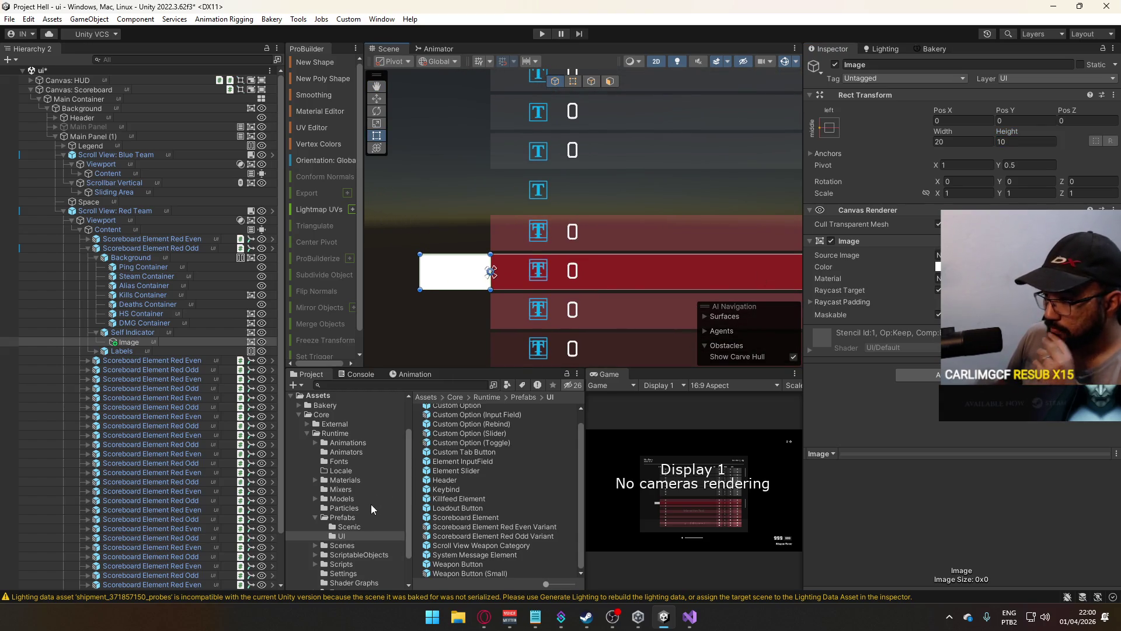
# Step: Open the Runtime > Textures folder in the Project panel and select the Triangle sprite
pyautogui.scroll(-3, 362, 514)
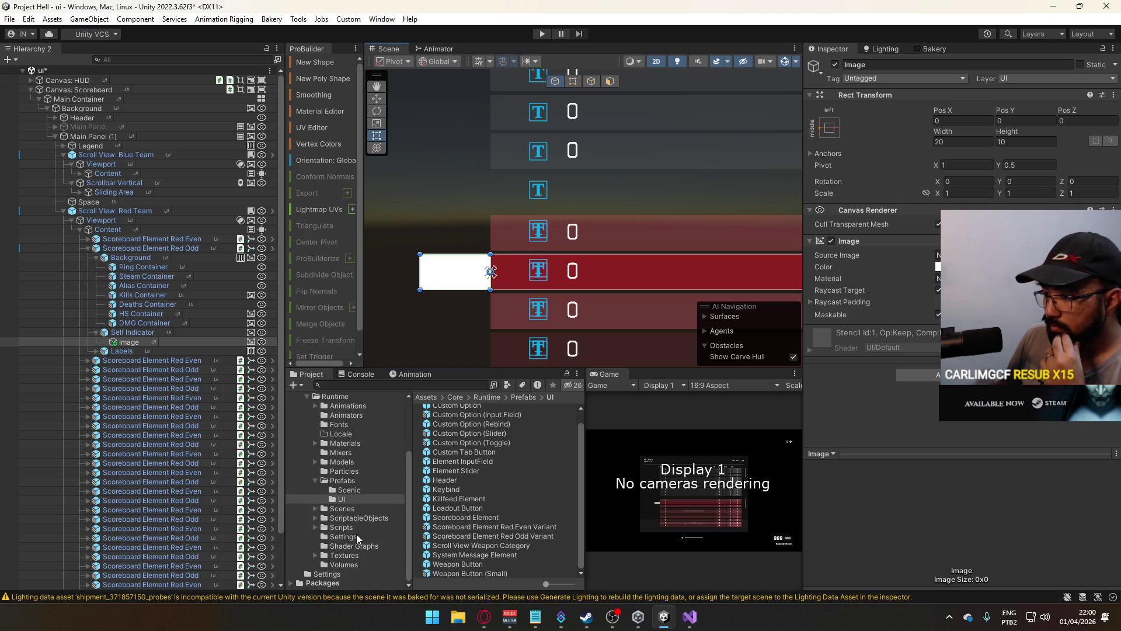
pyautogui.click(351, 558)
pyautogui.scroll(-5, 482, 495)
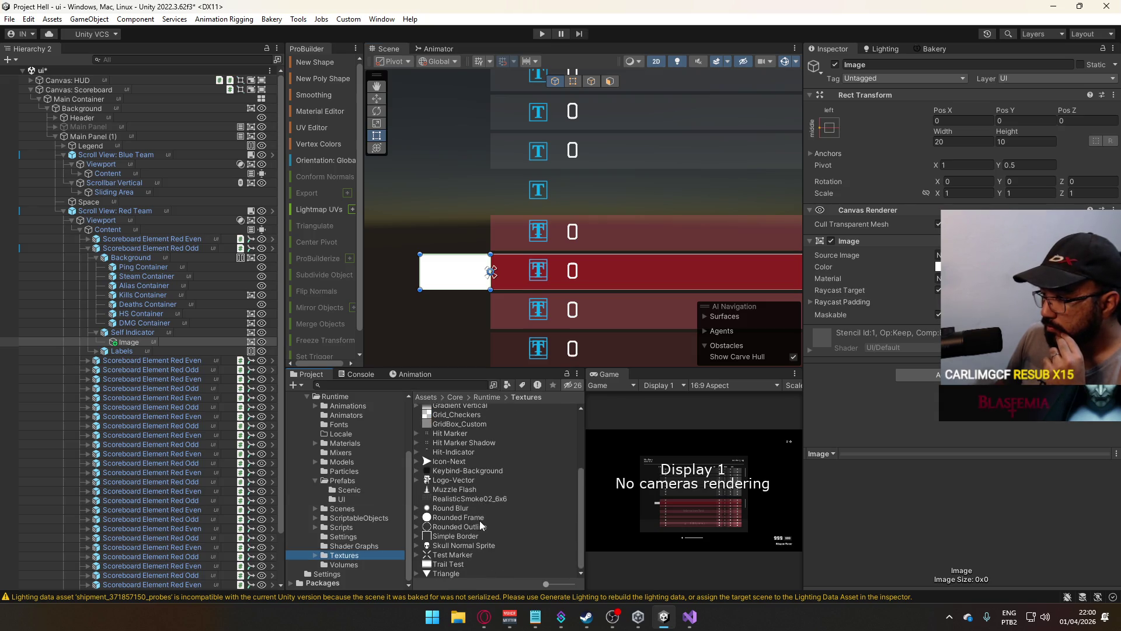
pyautogui.scroll(4, 484, 528)
pyautogui.scroll(-4, 473, 533)
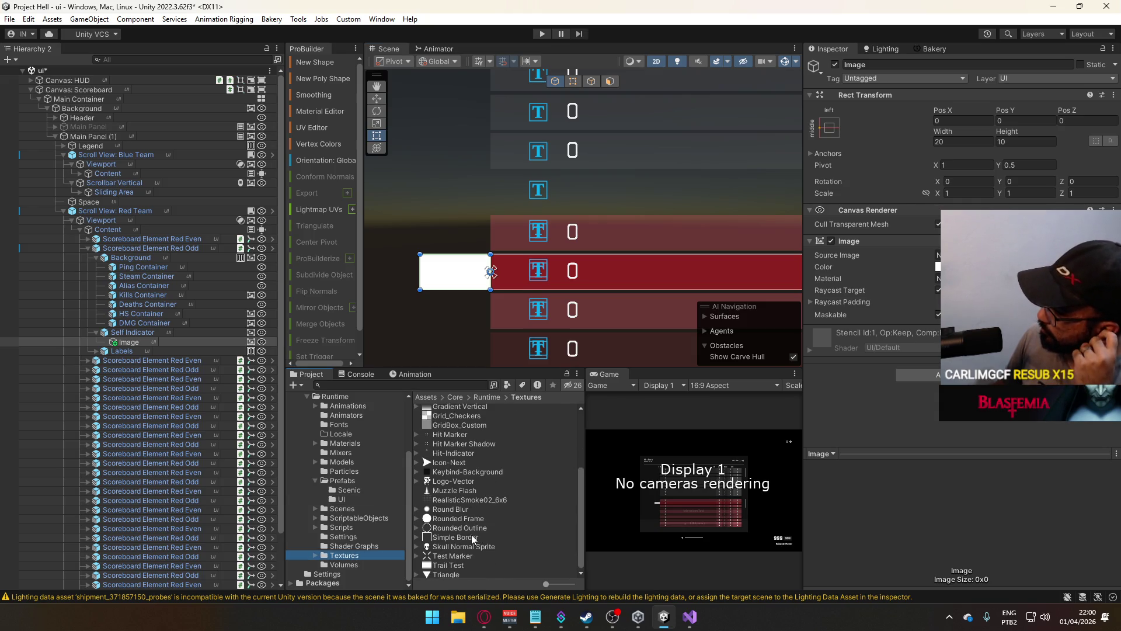
pyautogui.click(454, 574)
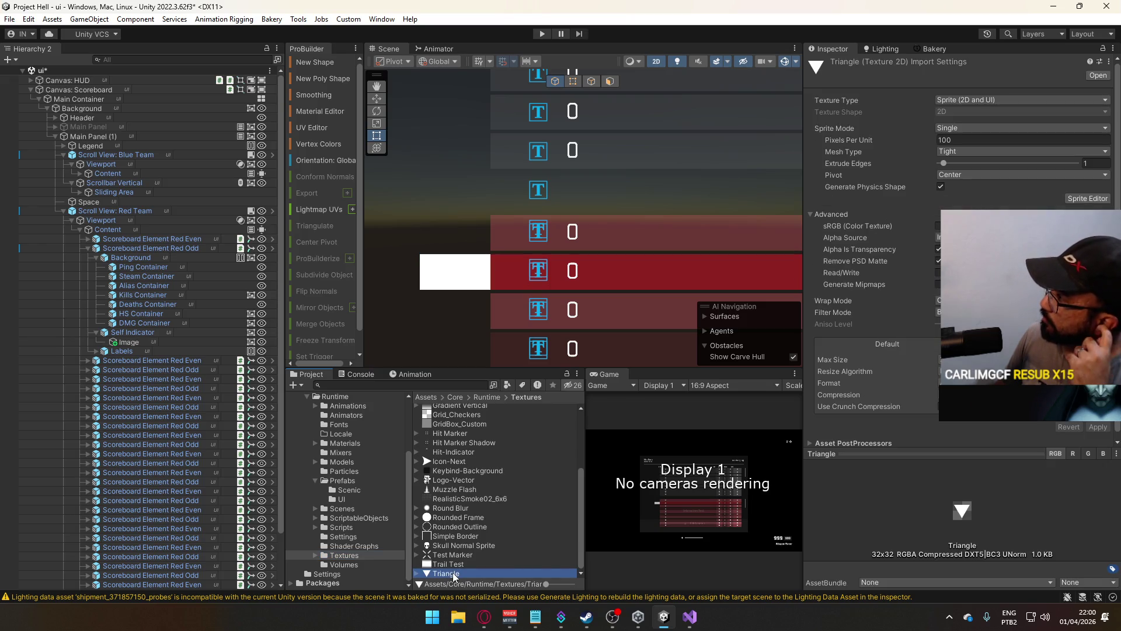
# Step: Reveal Triangle.psd in Explorer, open it in Photoshop CS6 as en_US, and close Explorer
pyautogui.rightClick(453, 574)
pyautogui.click(580, 237)
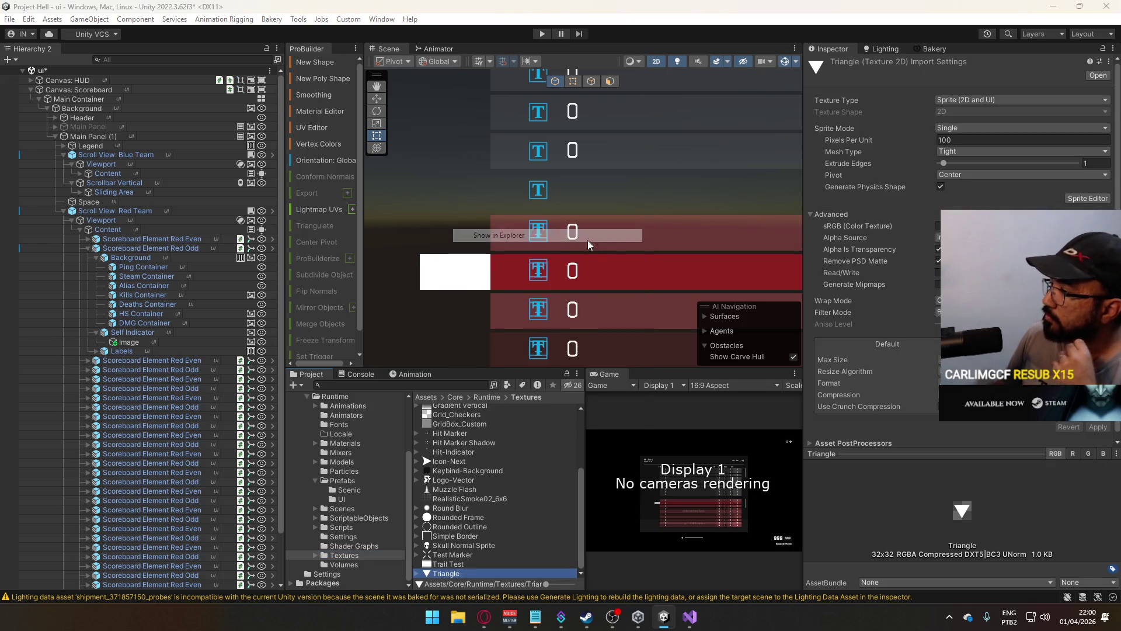
pyautogui.doubleClick(380, 471)
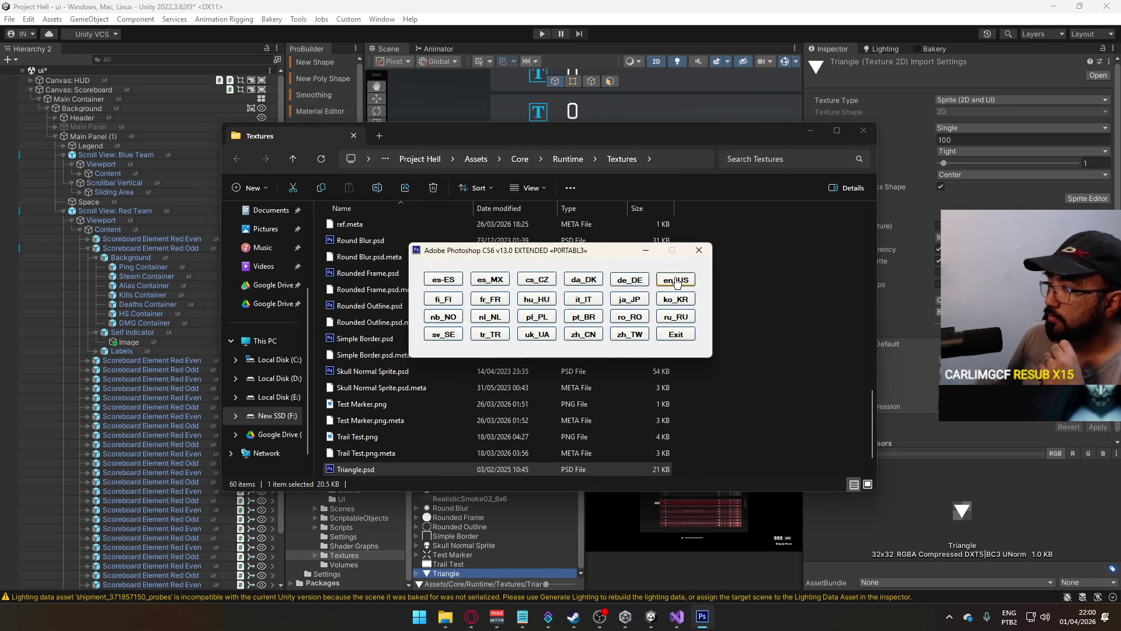
pyautogui.click(676, 280)
pyautogui.click(863, 130)
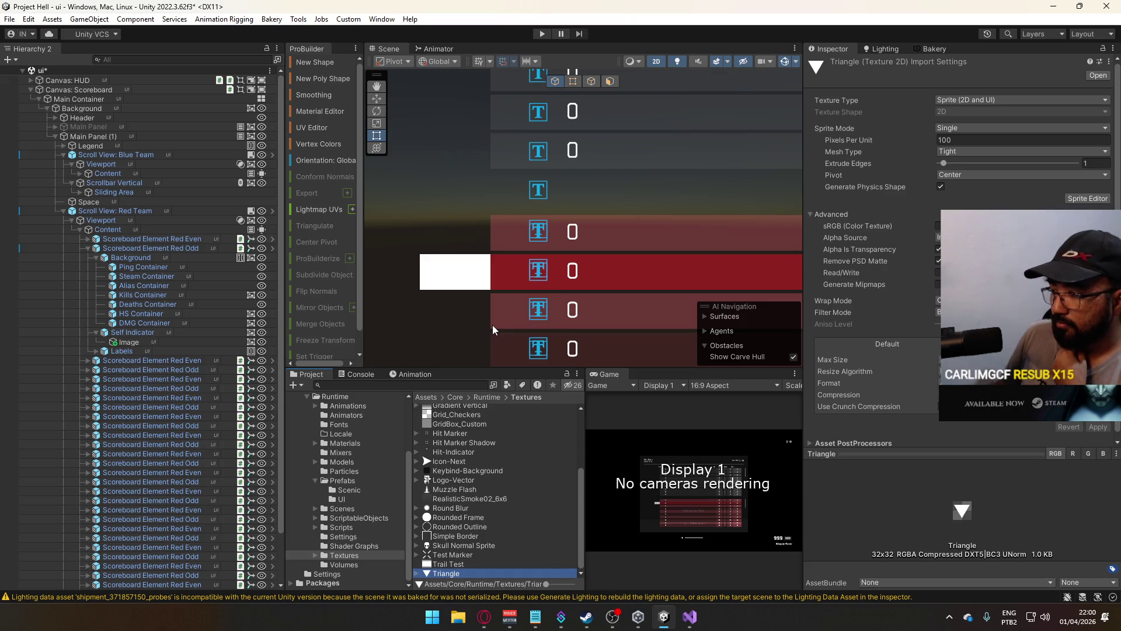
# Step: Set the Self Indicator's Source Image to the Gradient Vertical sprite, found by searching 'grad'
pyautogui.click(151, 332)
pyautogui.click(1111, 256)
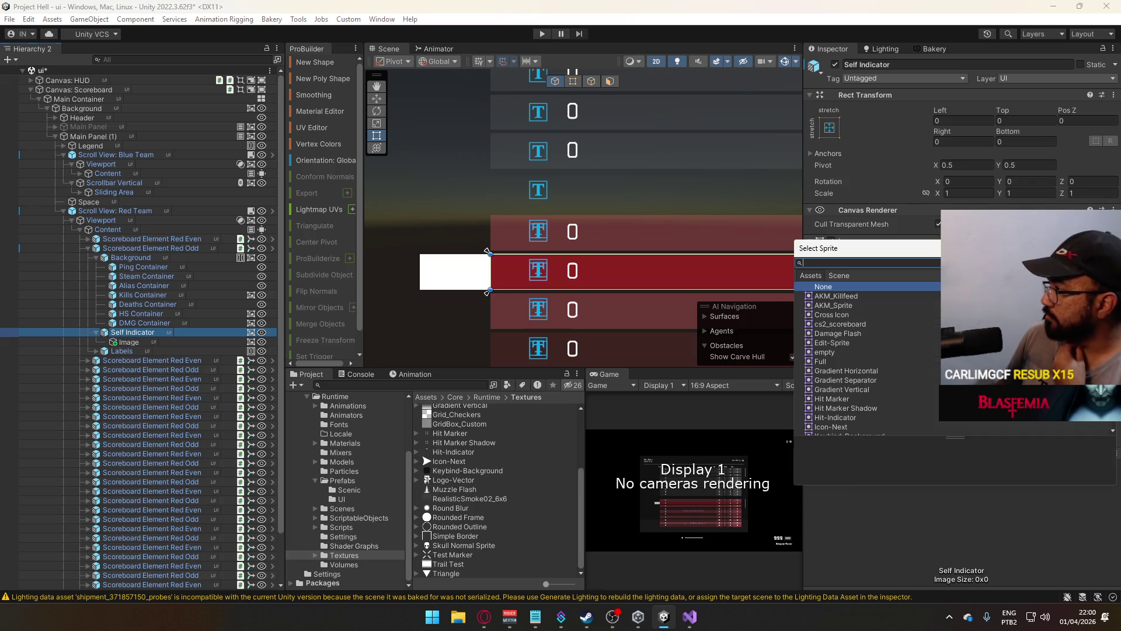
pyautogui.write('grad')
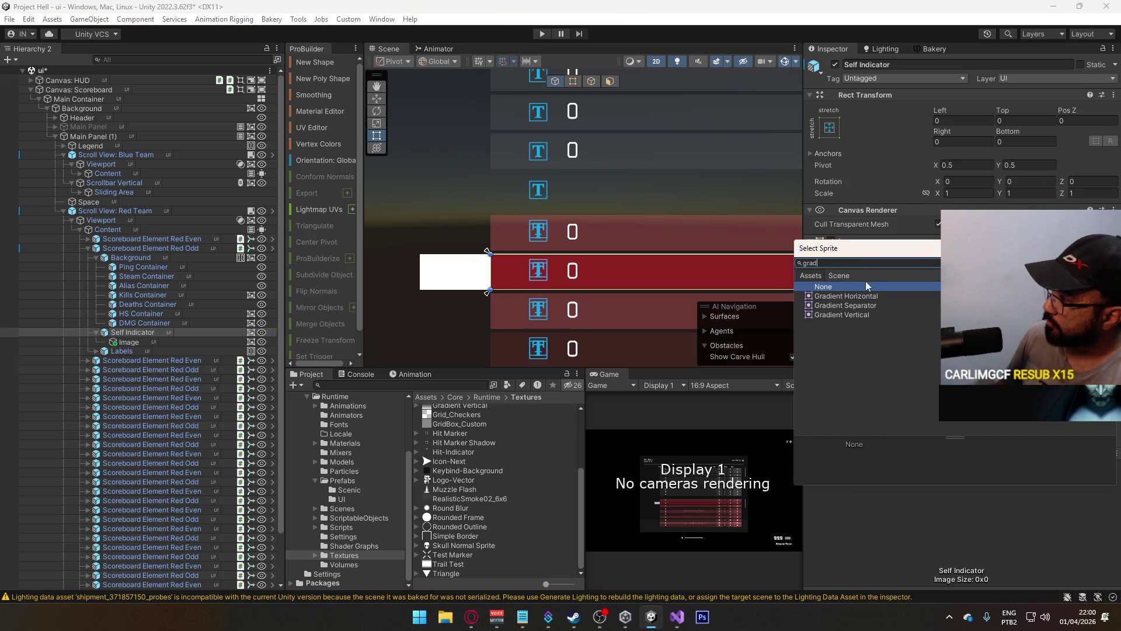
pyautogui.click(856, 314)
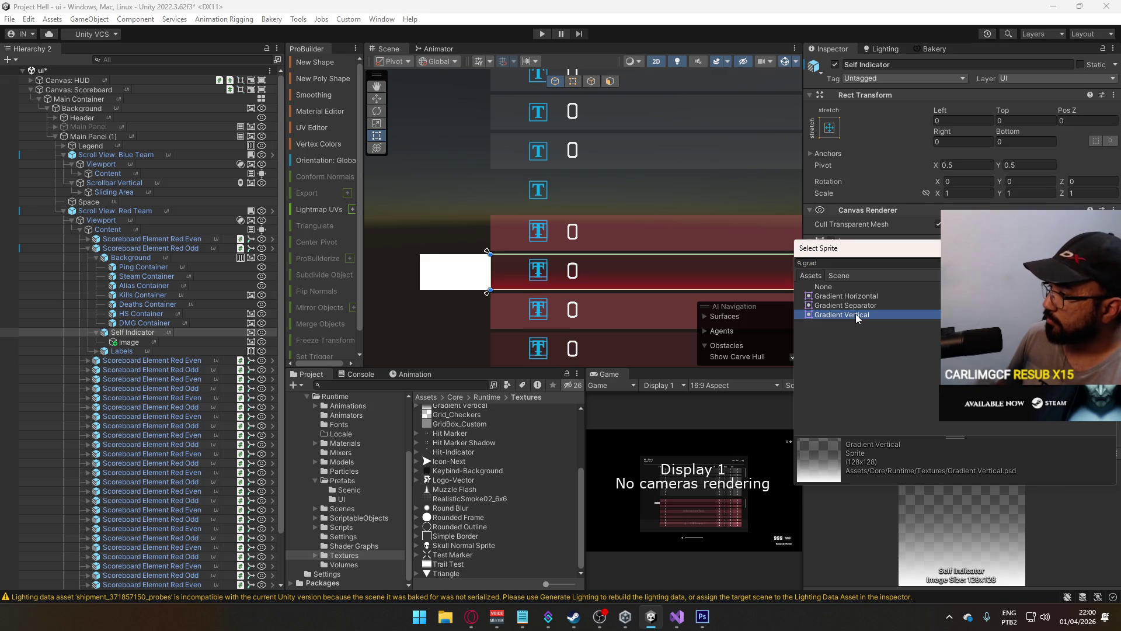
pyautogui.click(867, 296)
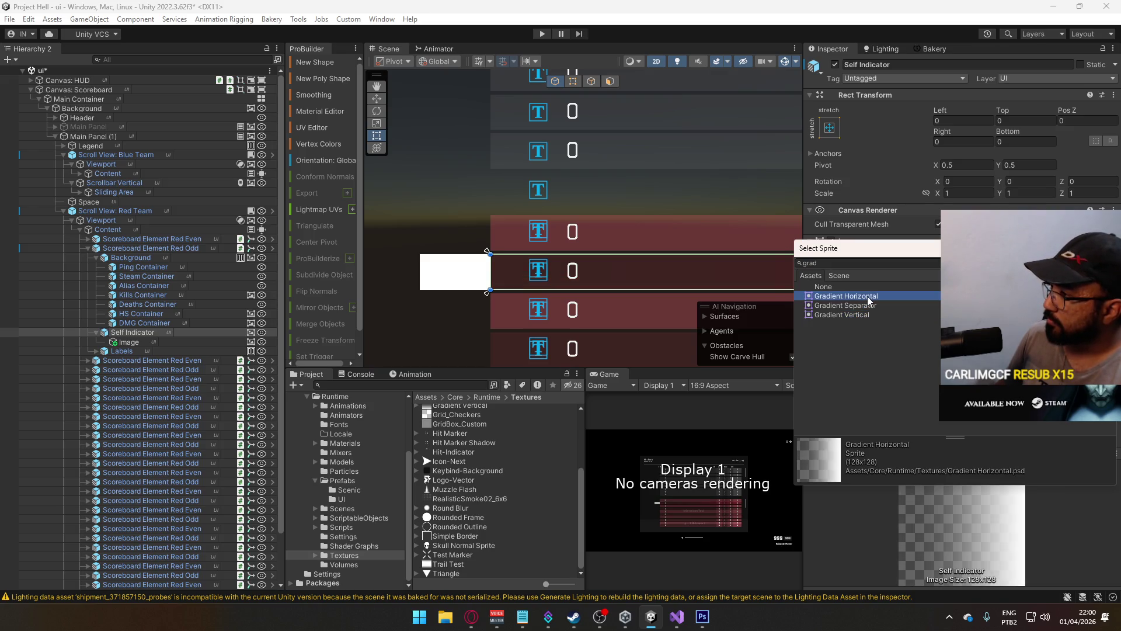
pyautogui.click(857, 315)
pyautogui.doubleClick(856, 314)
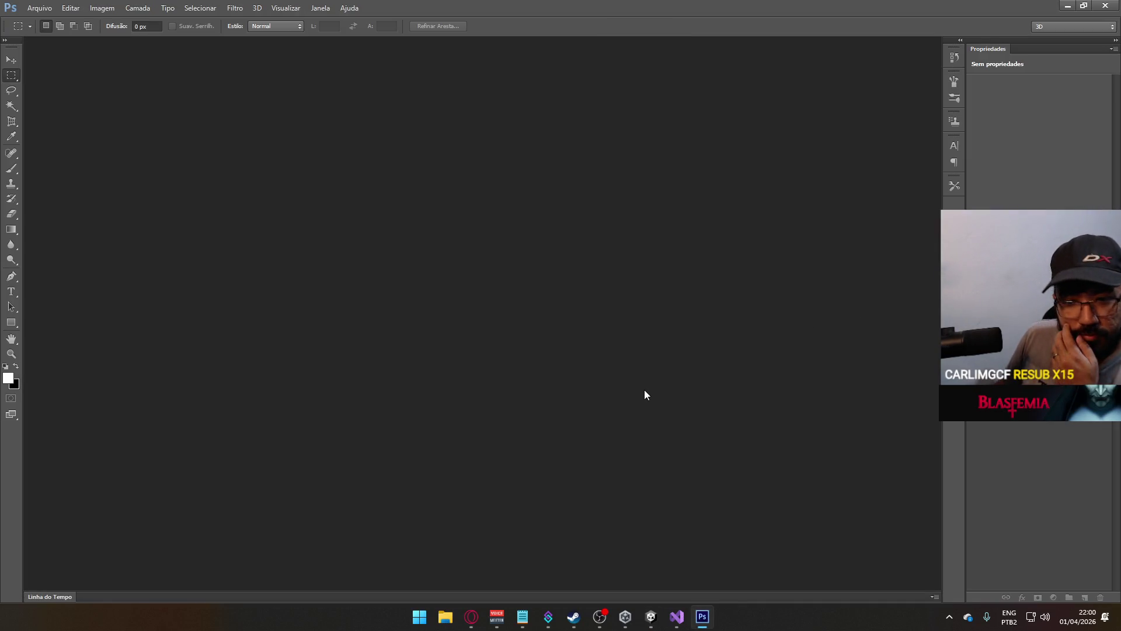
# Step: Point Photoshop's Open dialog at the Unity project's Textures folder path copied from Explorer
pyautogui.click(40, 8)
pyautogui.click(80, 34)
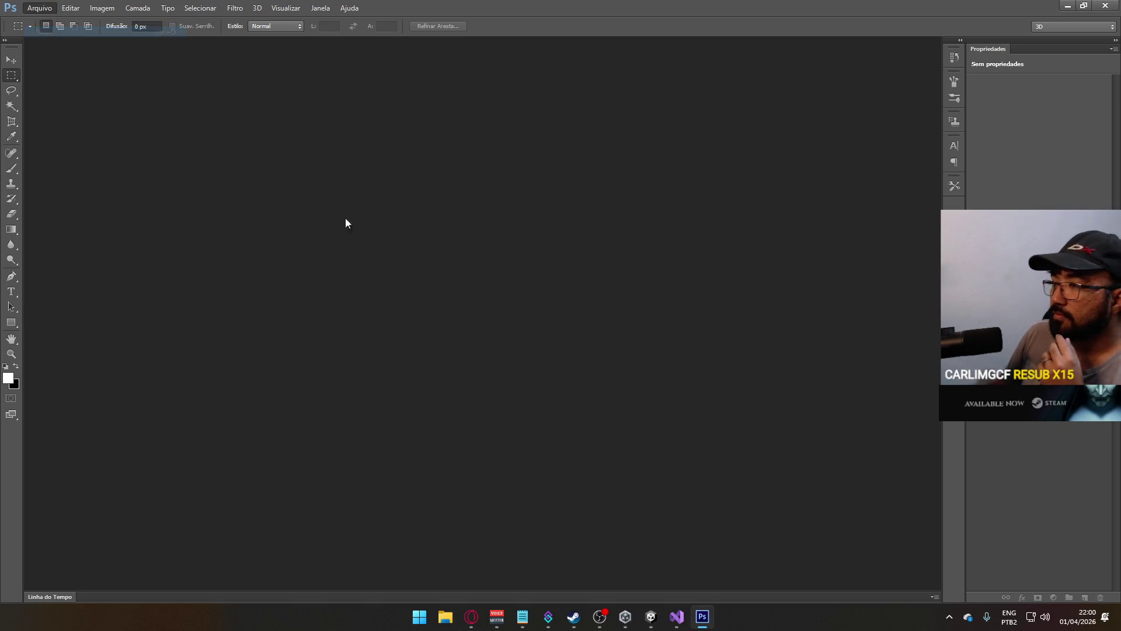
pyautogui.click(650, 616)
pyautogui.rightClick(464, 508)
pyautogui.click(522, 165)
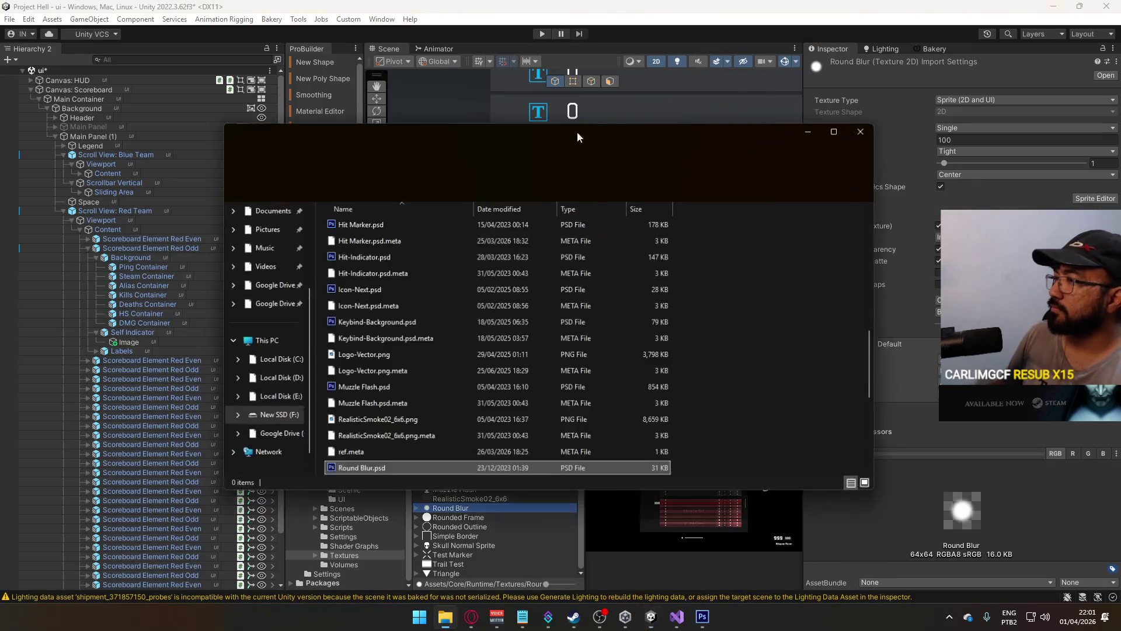
pyautogui.click(670, 157)
pyautogui.click(864, 129)
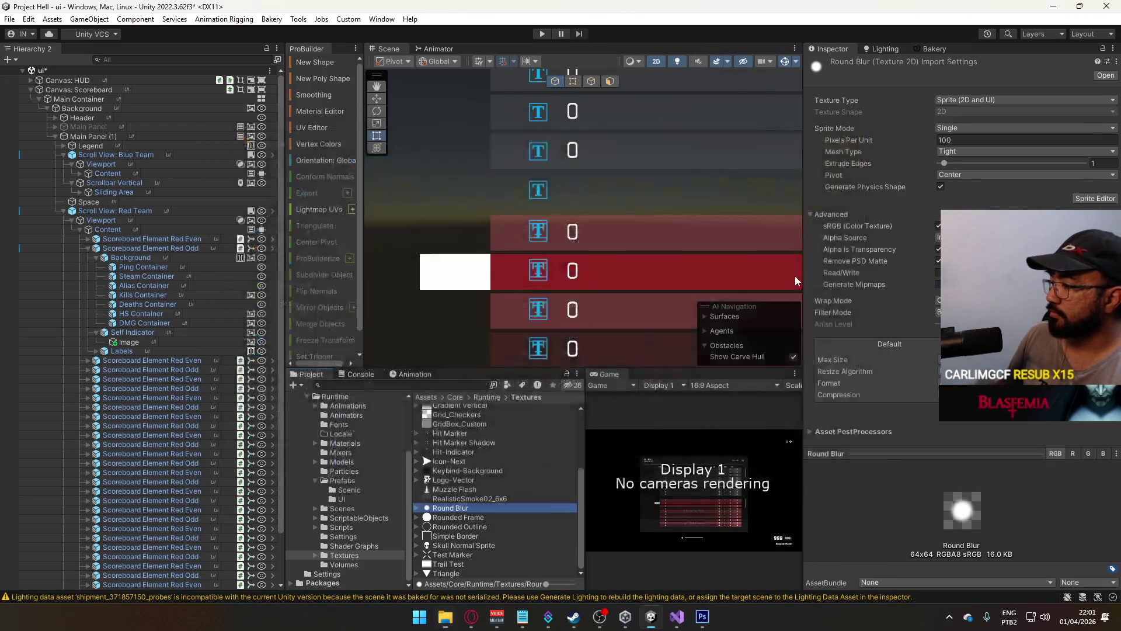
pyautogui.hotkey('alt', 'Tab')
pyautogui.write('F:\\Unity\\Project Hell\\Assets\\Core\\Runtime\\Textures')
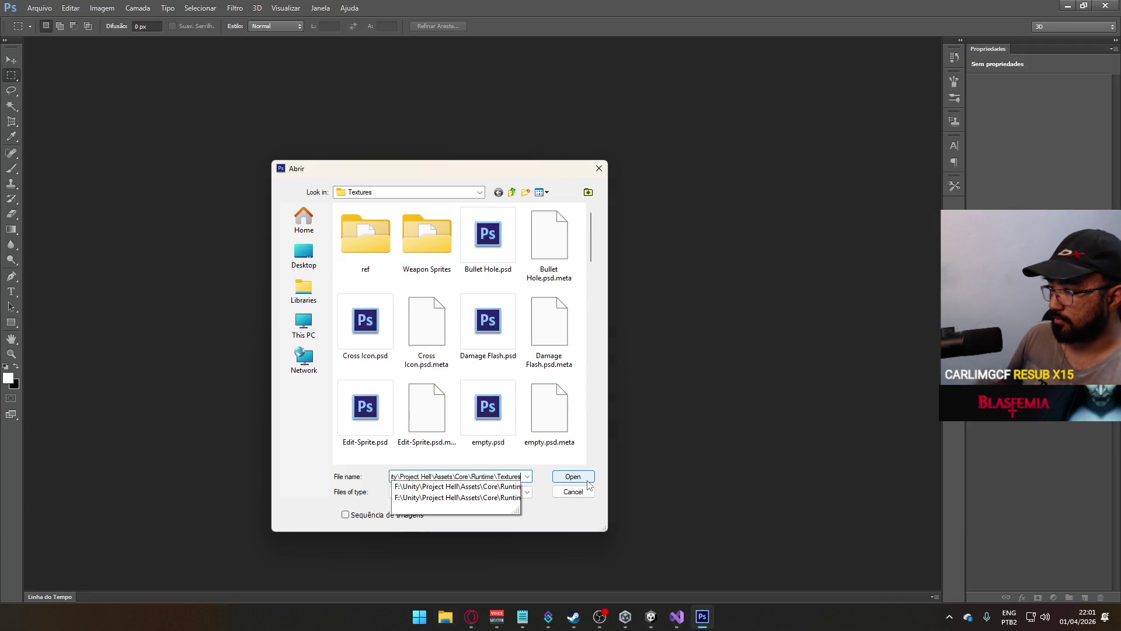
# Step: Open Triangle.psd, zoom in to 700%, and add a new empty layer
pyautogui.click(496, 371)
pyautogui.write('tr')
pyautogui.doubleClick(426, 432)
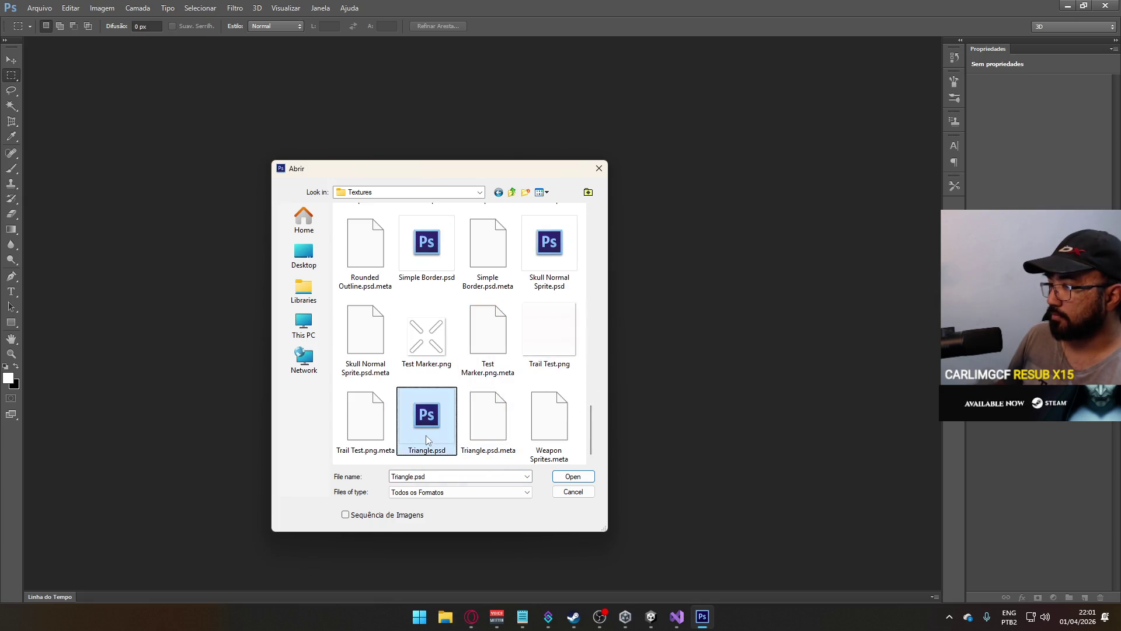
pyautogui.moveTo(481, 334); pyautogui.dragTo(479, 334)
pyautogui.click(1088, 596)
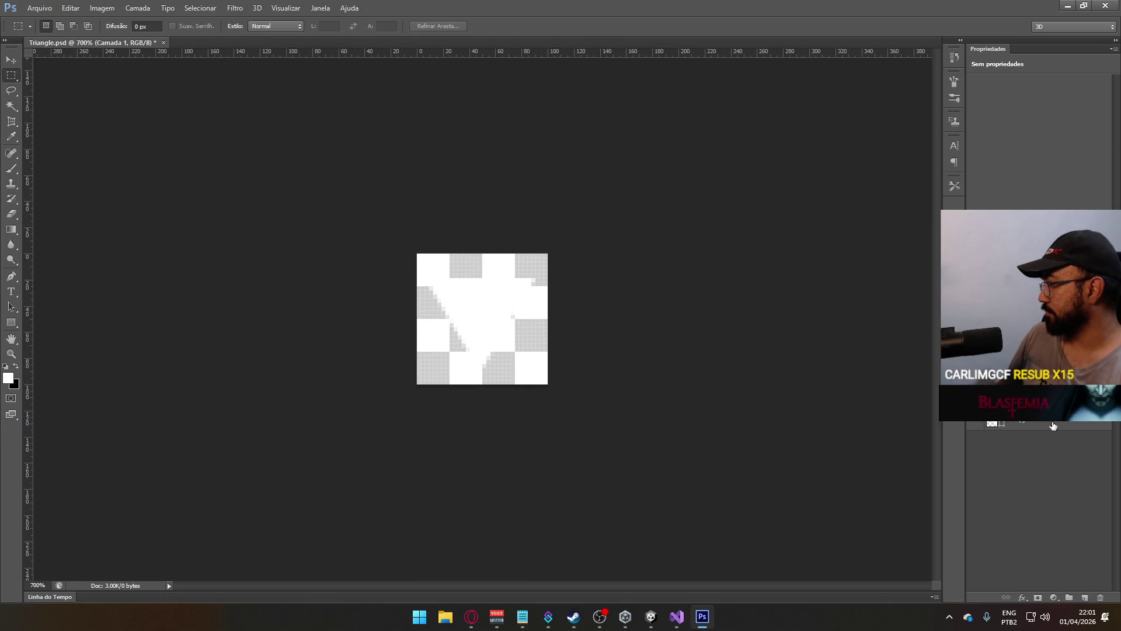
# Step: Fill the area around the triangle with black using the Paint Bucket
pyautogui.press('g')
pyautogui.press('d')
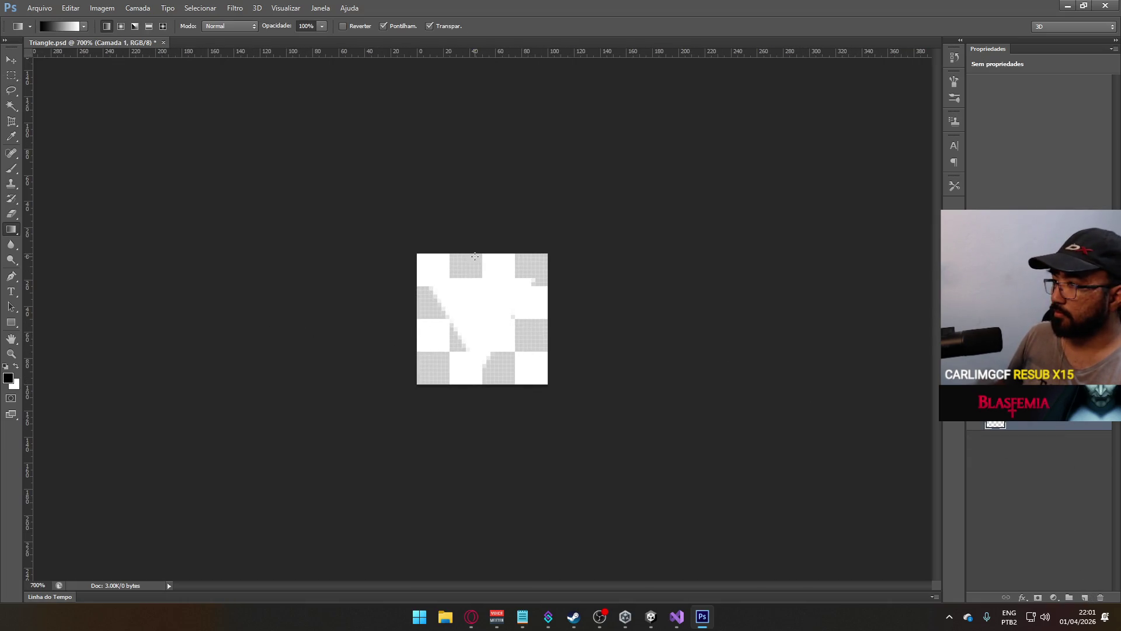
pyautogui.rightClick(14, 231)
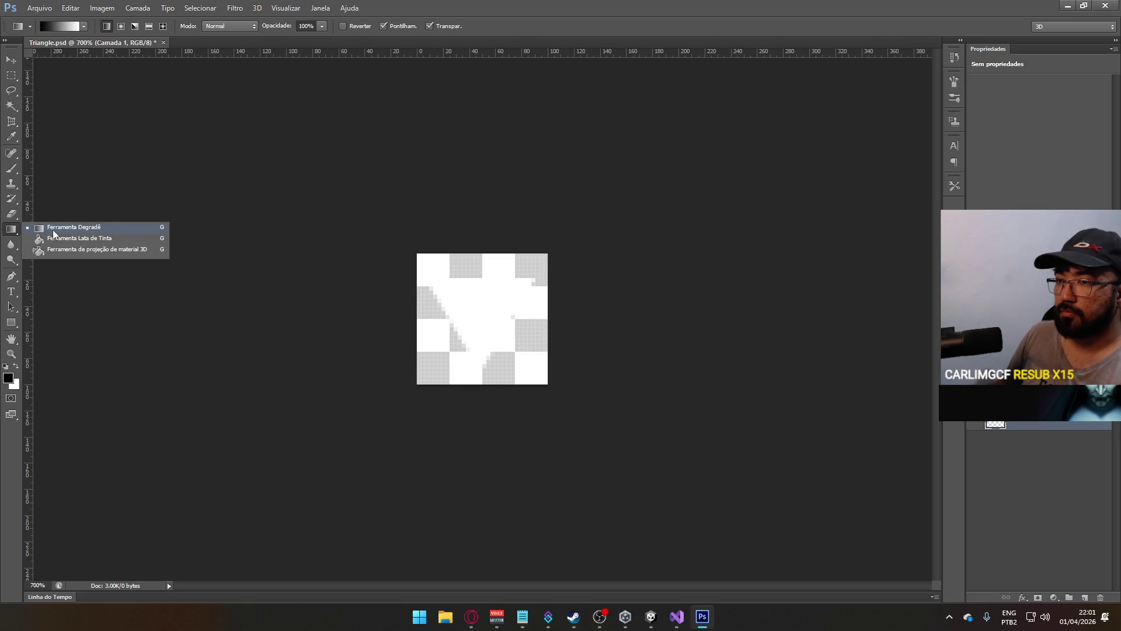
pyautogui.click(65, 239)
pyautogui.click(483, 260)
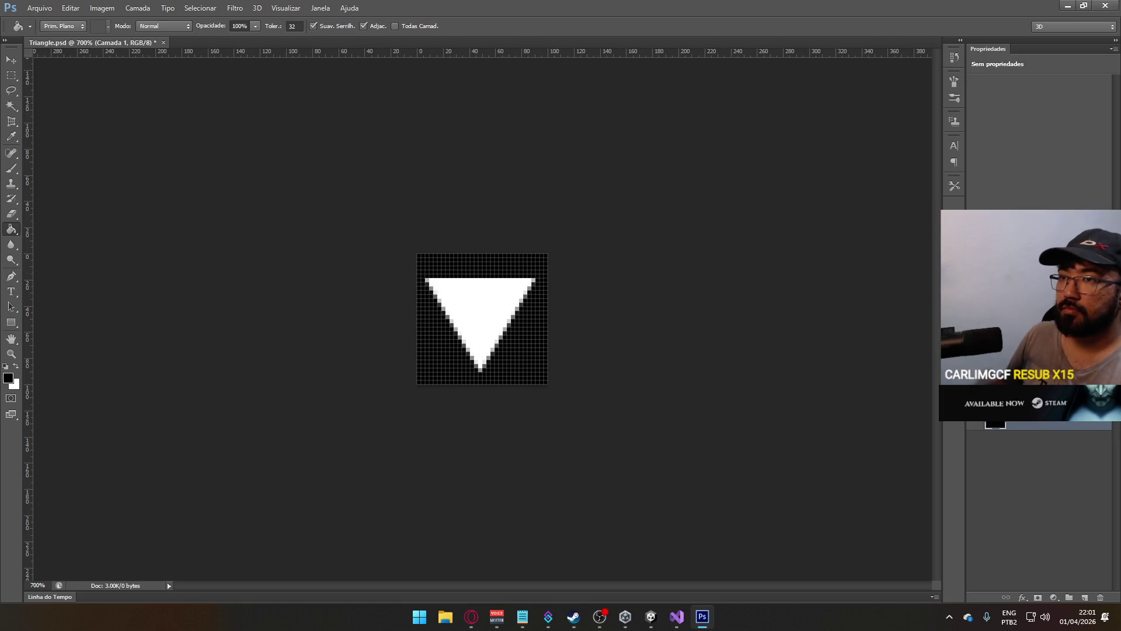
# Step: Rotate the Polygon 1 triangle with Free Transform so it points right
pyautogui.press('v')
pyautogui.click(1079, 374)
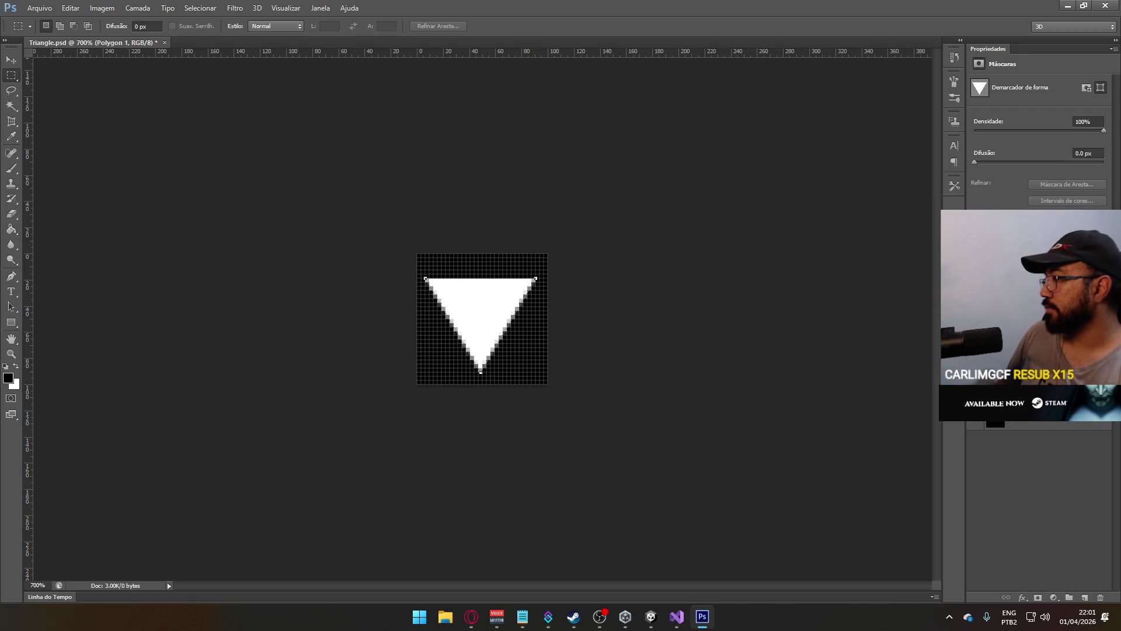
pyautogui.hotkey('ctrl', 't')
pyautogui.moveTo(576, 348); pyautogui.dragTo(513, 221)
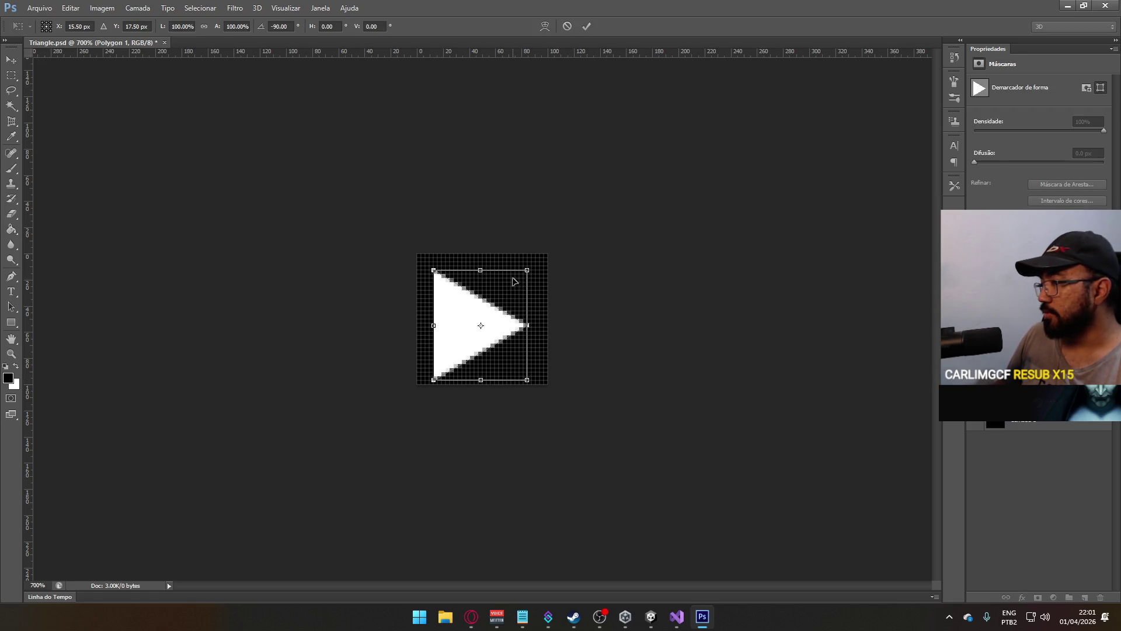
# Step: At 800% zoom, pull a guide to the triangle's middle and shift it one pixel up-right
pyautogui.hotkey('ctrl', '+')
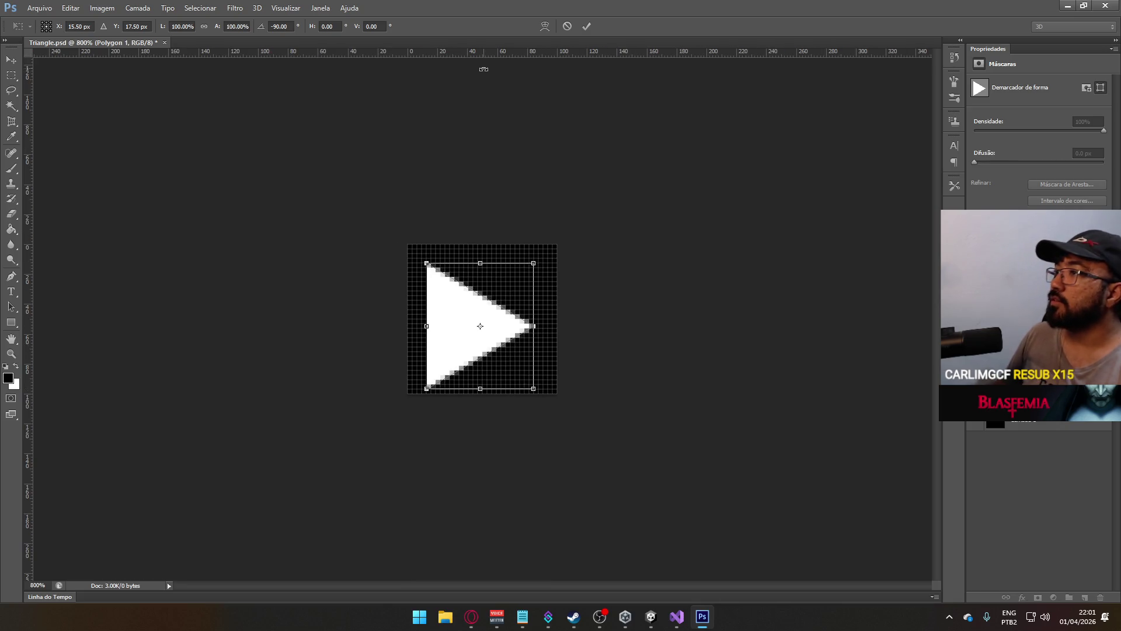
pyautogui.moveTo(479, 53)
pyautogui.mouseDown()
pyautogui.moveTo(486, 332)
pyautogui.moveTo(509, 314)
pyautogui.moveTo(465, 317)
pyautogui.moveTo(482, 319)
pyautogui.mouseUp()
pyautogui.hotkey('ctrl', '+')
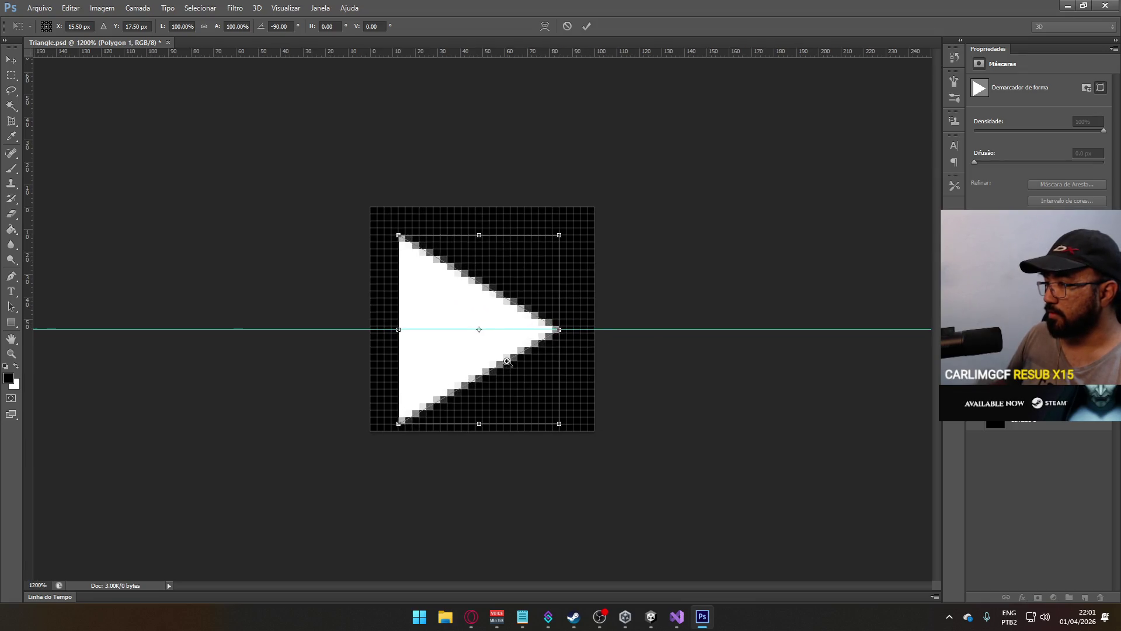
pyautogui.hotkey('ctrl', '+')
pyautogui.hotkey('ctrl', ';')
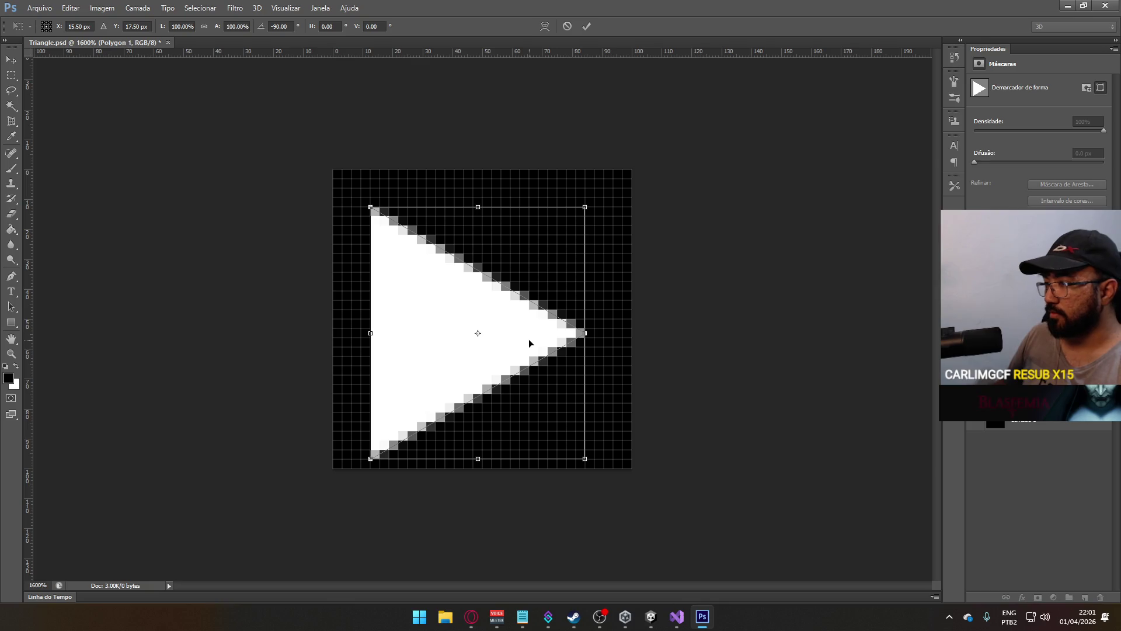
pyautogui.moveTo(526, 339); pyautogui.dragTo(532, 328)
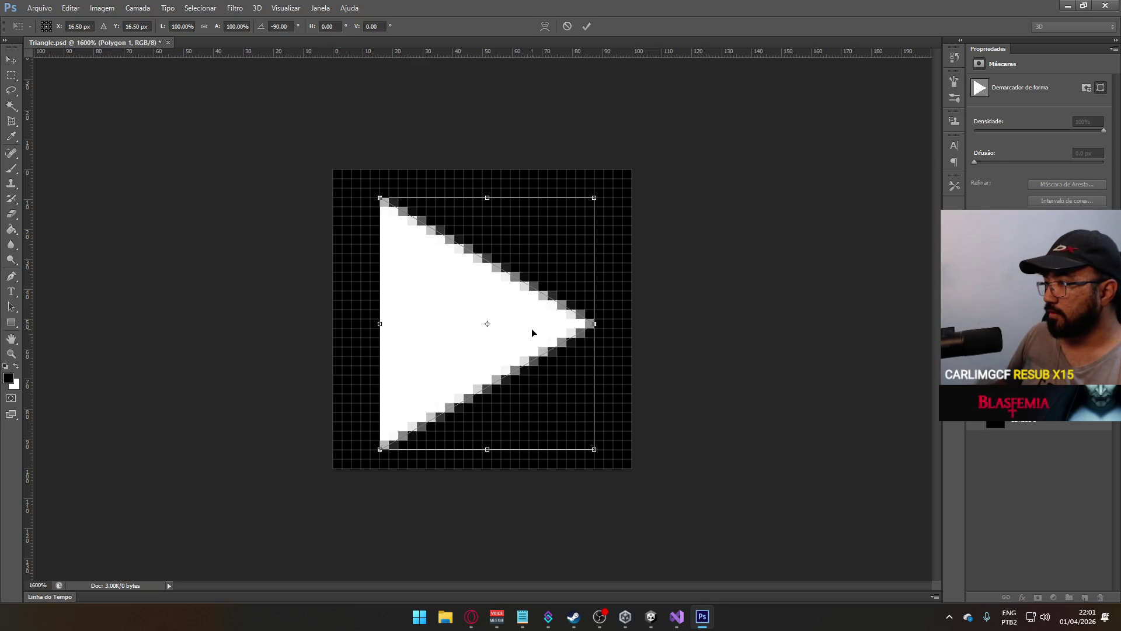
pyautogui.press('Return')
pyautogui.press('m')
# Step: Add a horizontal guide at 50% canvas height and nudge the triangle's tip onto it
pyautogui.moveTo(493, 47)
pyautogui.mouseDown()
pyautogui.moveTo(593, 323)
pyautogui.moveTo(496, 131)
pyautogui.moveTo(485, 44)
pyautogui.moveTo(513, 338)
pyautogui.moveTo(531, 319)
pyautogui.mouseUp()
pyautogui.hotkey('ctrl', 't')
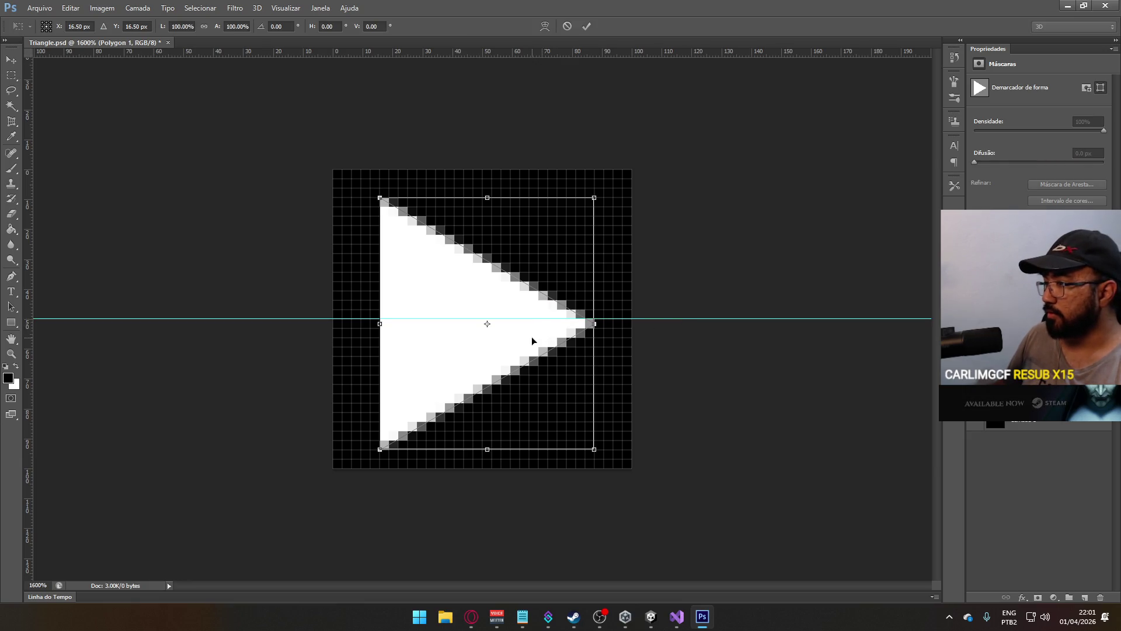
pyautogui.press('Up')
pyautogui.press('Up')
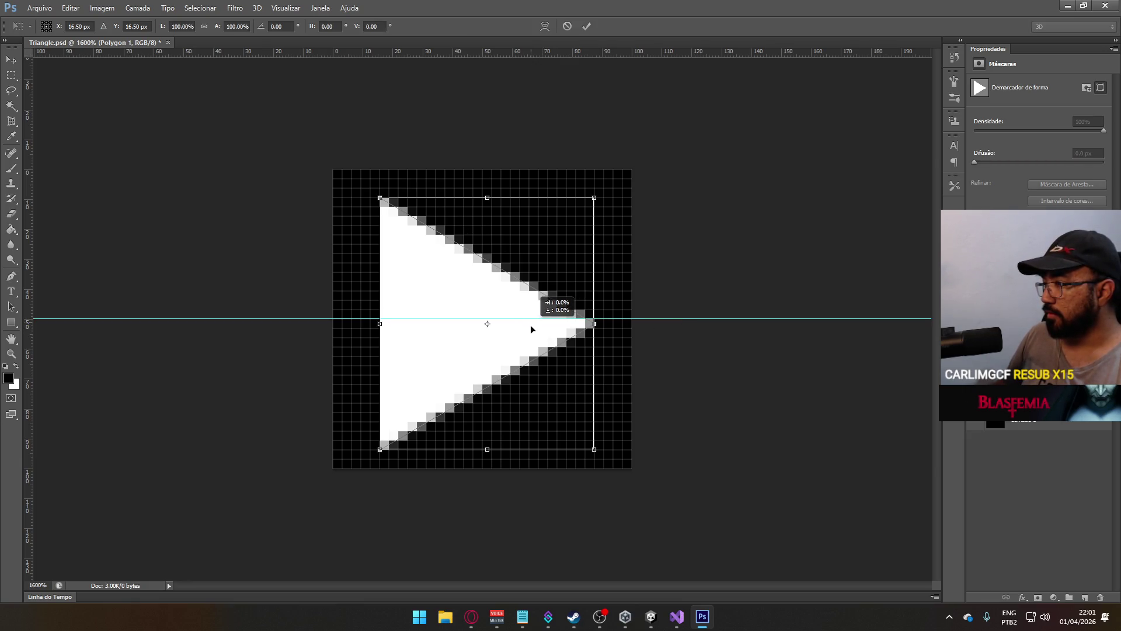
pyautogui.press('Right')
pyautogui.press('Left')
pyautogui.press('Down')
pyautogui.press('Down')
pyautogui.scroll(1, 603, 369)
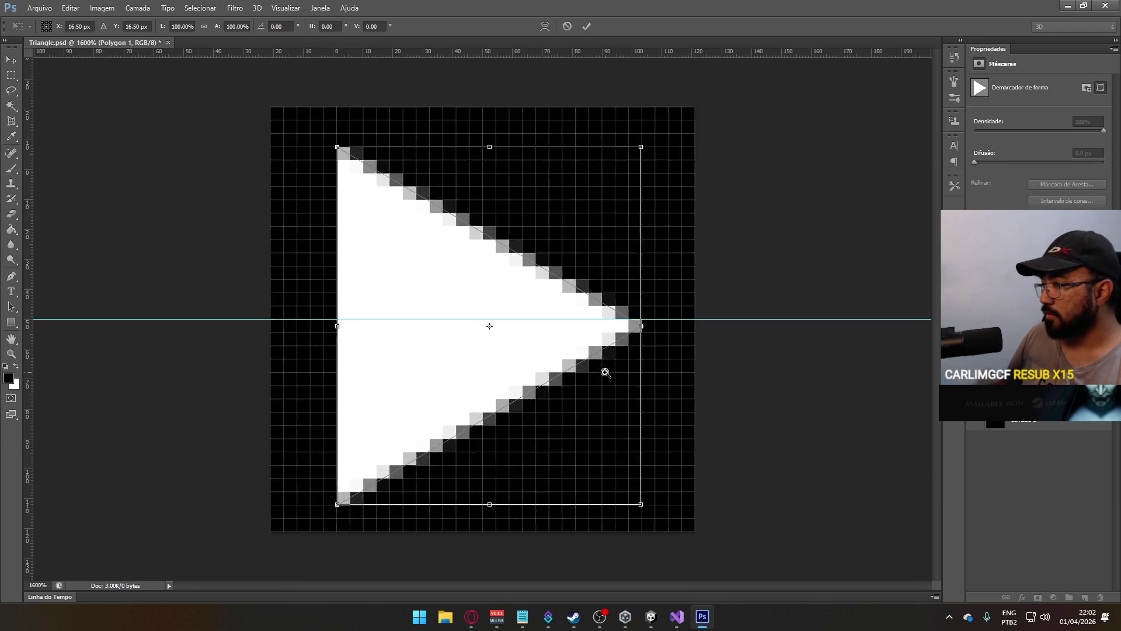
pyautogui.press('Up')
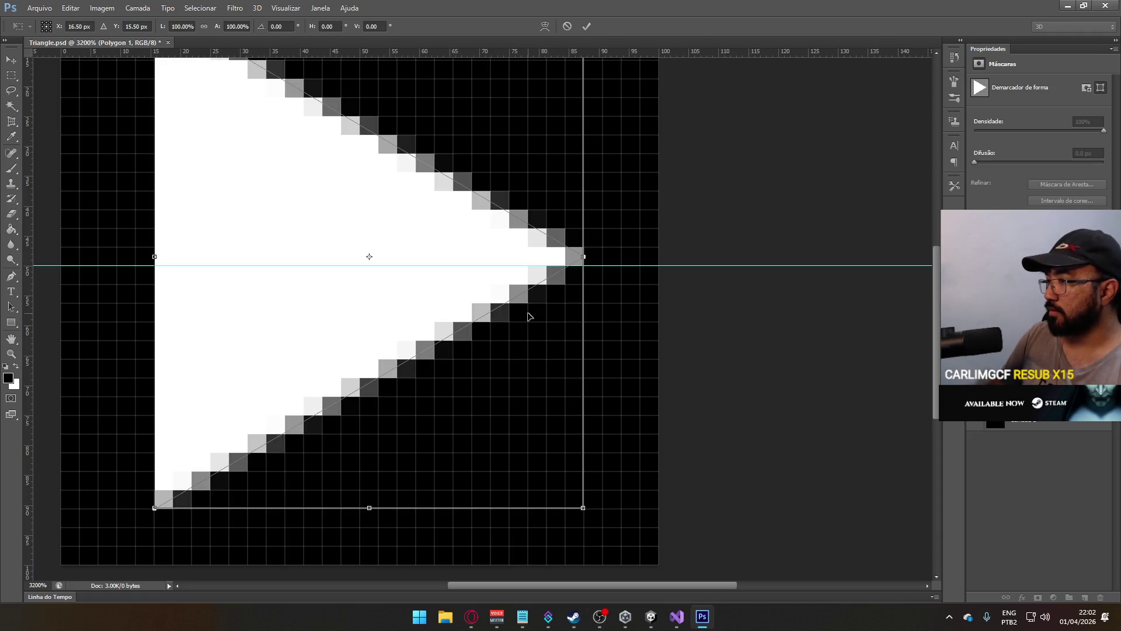
pyautogui.press('Down')
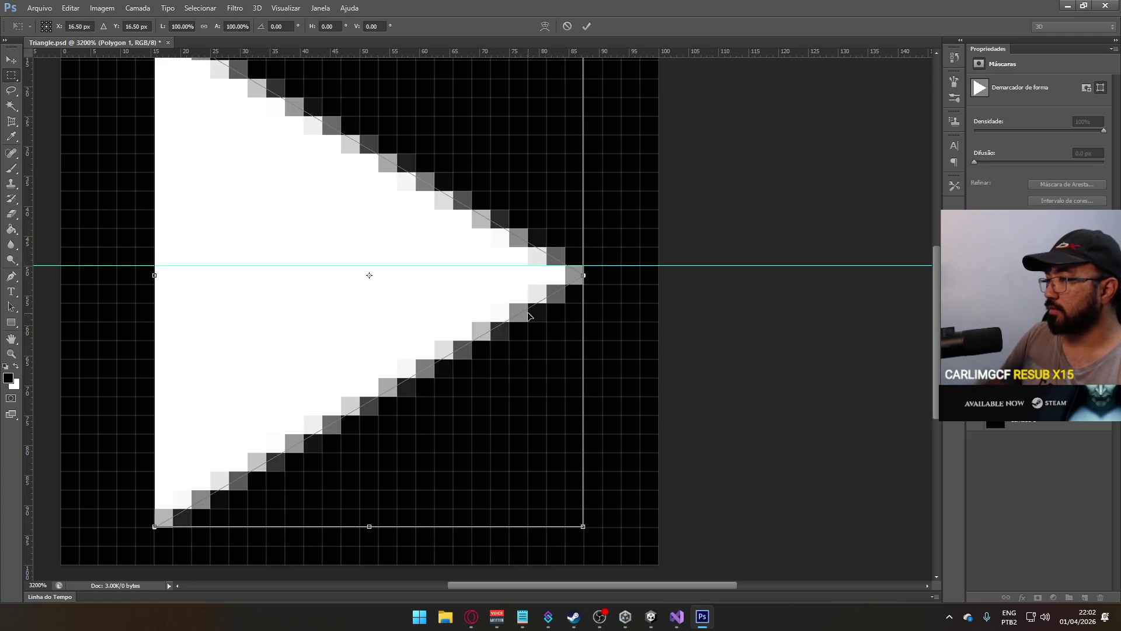
pyautogui.press('Return')
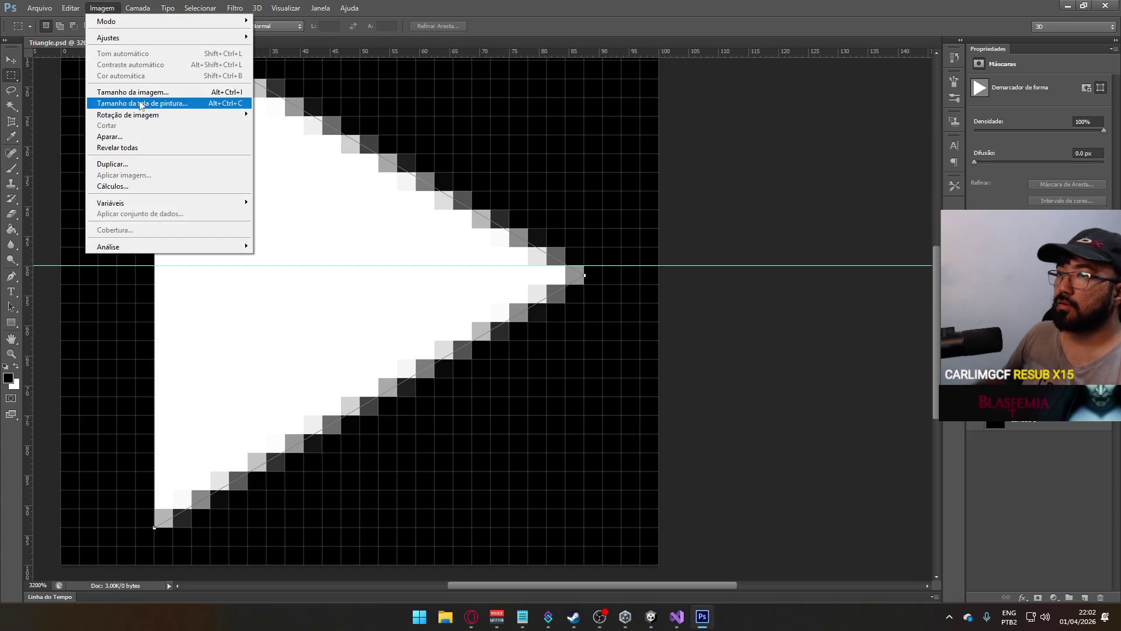
# Step: Check Canvas Size in percent and leave the canvas unchanged at 100%
pyautogui.click(140, 104)
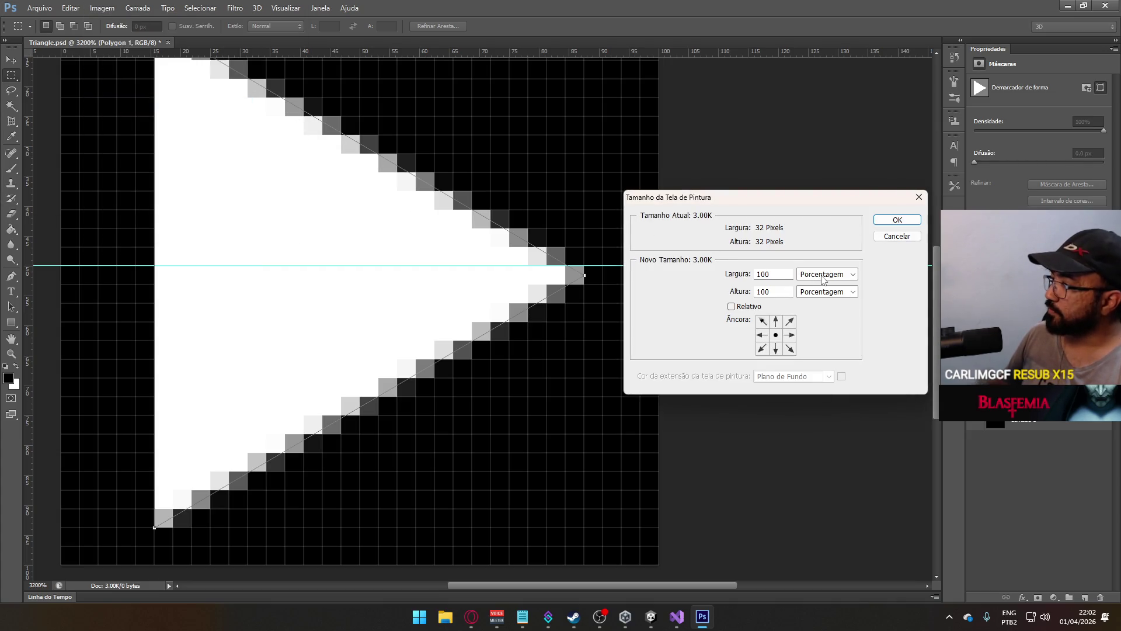
pyautogui.click(823, 279)
pyautogui.click(825, 287)
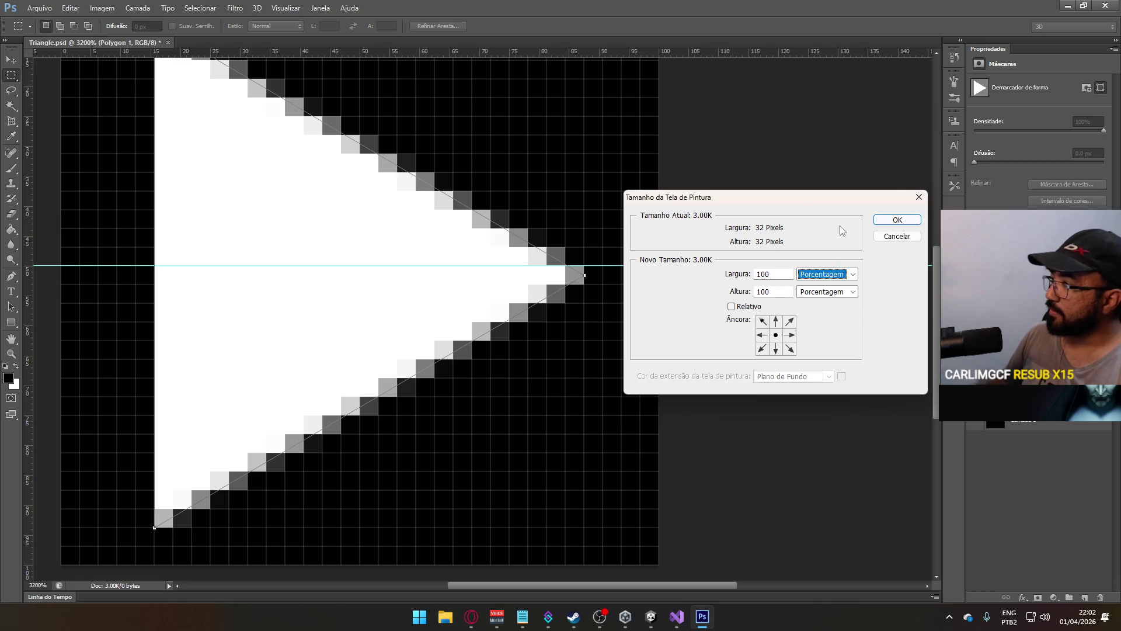
pyautogui.click(897, 219)
pyautogui.scroll(-2, 409, 280)
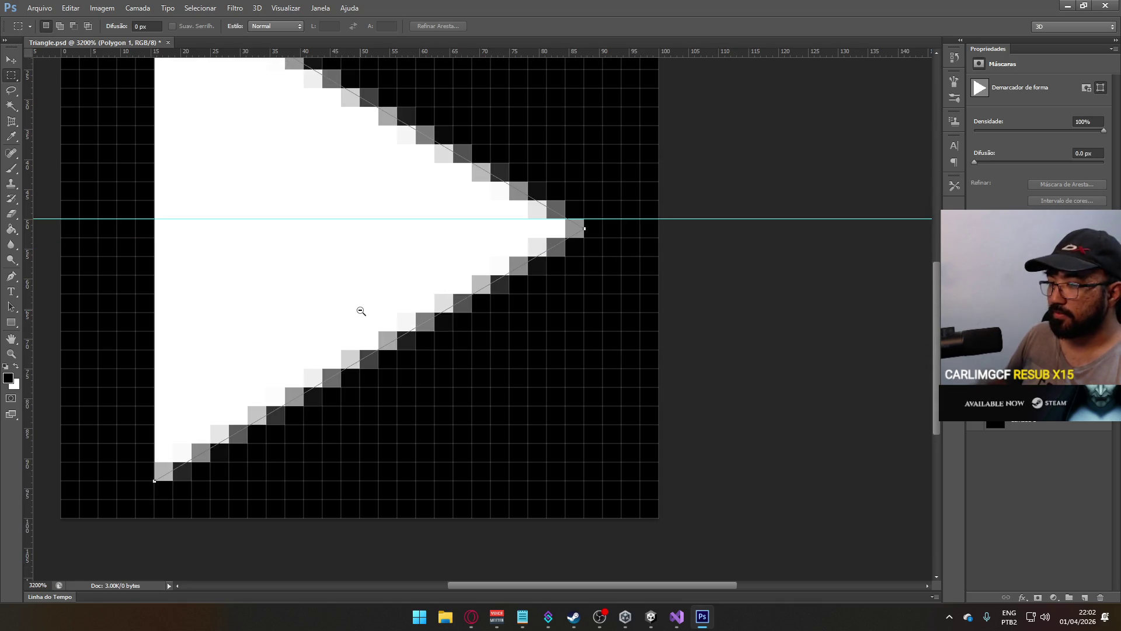
pyautogui.keyDown('alt'); pyautogui.click(361, 311); pyautogui.keyUp('alt')
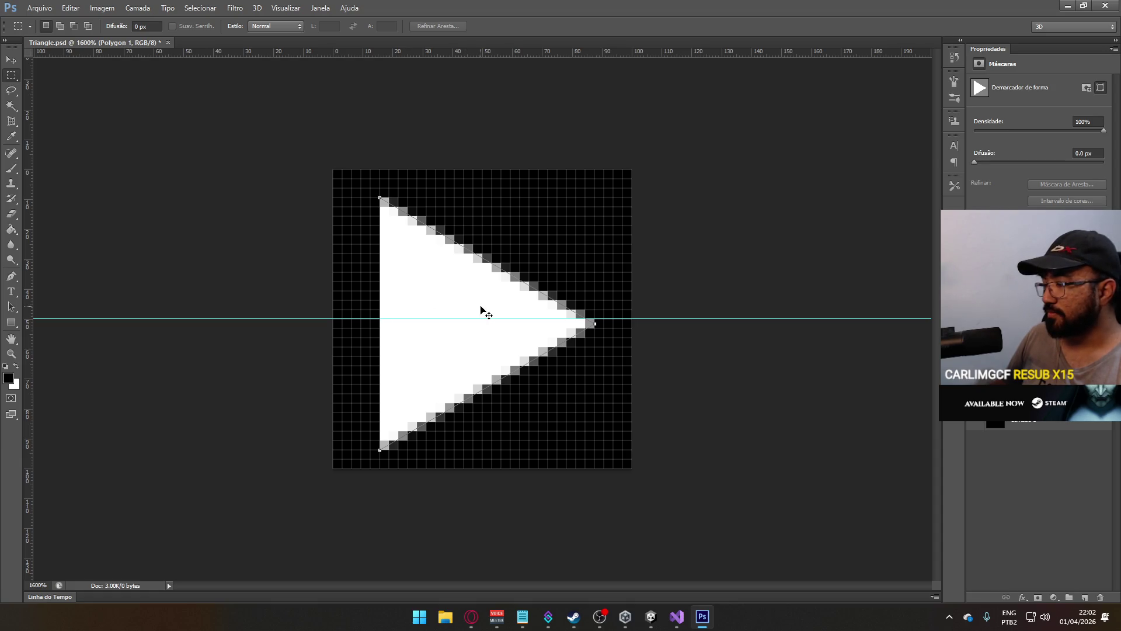
# Step: Nudge the triangle two pixels to the right and commit the transform
pyautogui.hotkey('ctrl', 't')
pyautogui.press('Right')
pyautogui.press('Right')
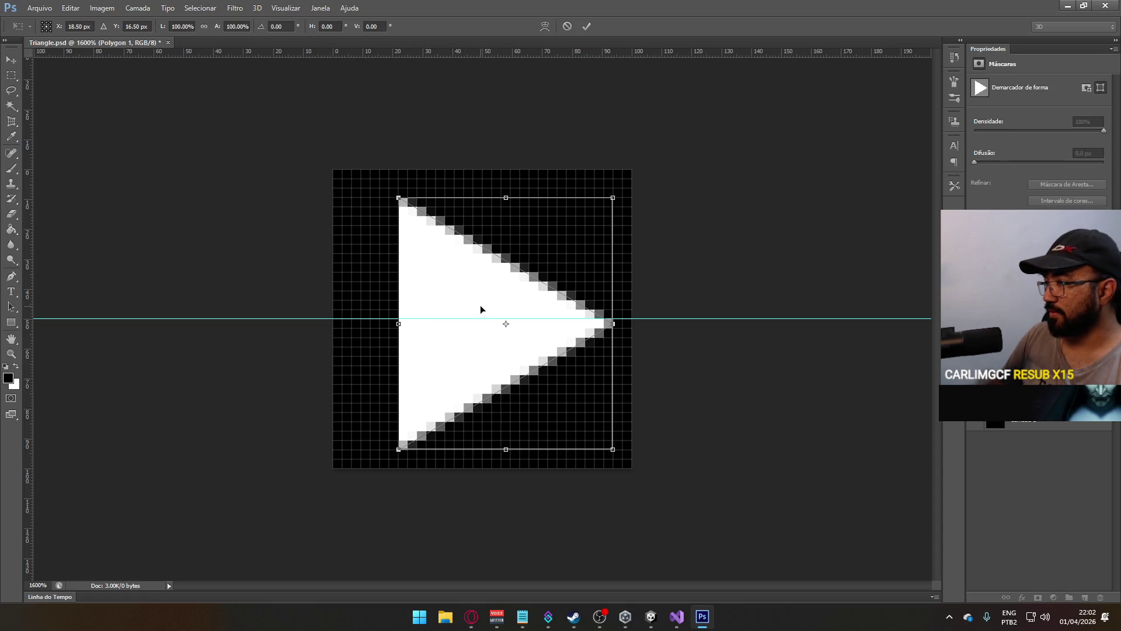
pyautogui.press('Return')
pyautogui.press('m')
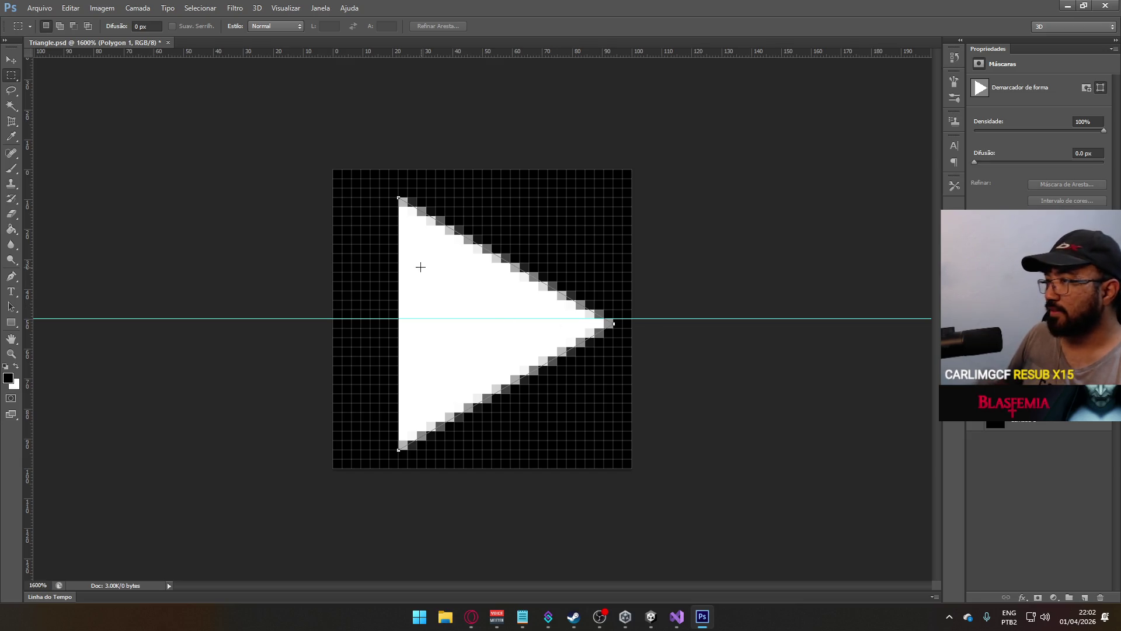
# Step: Dismiss a program error and delete the extra empty layer Camada 2
pyautogui.click(12, 323)
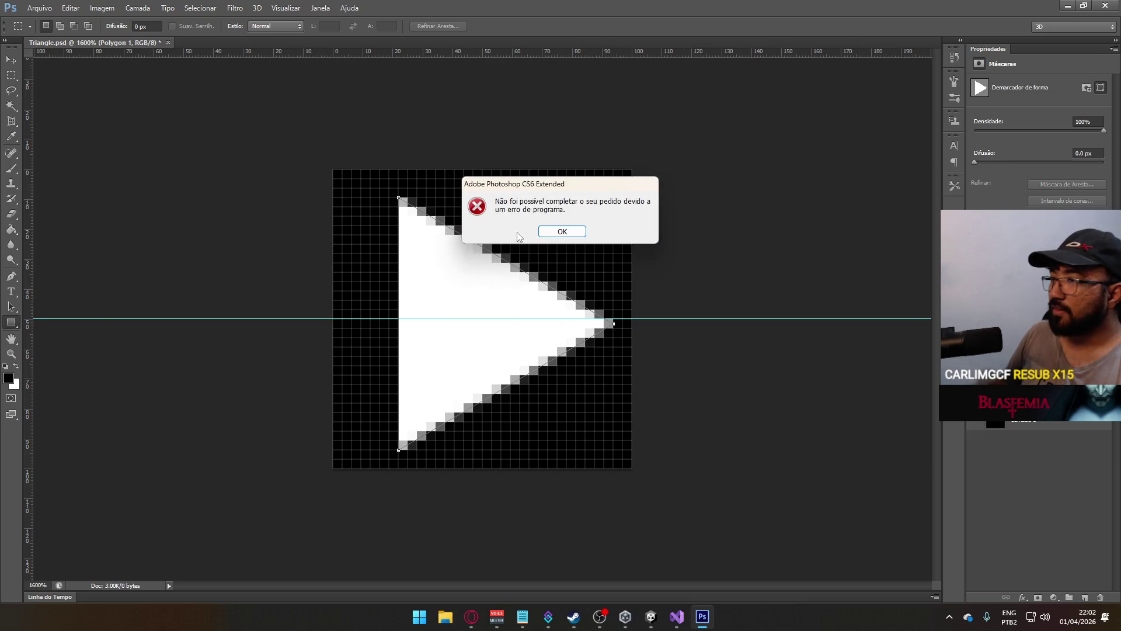
pyautogui.click(567, 236)
pyautogui.click(1084, 598)
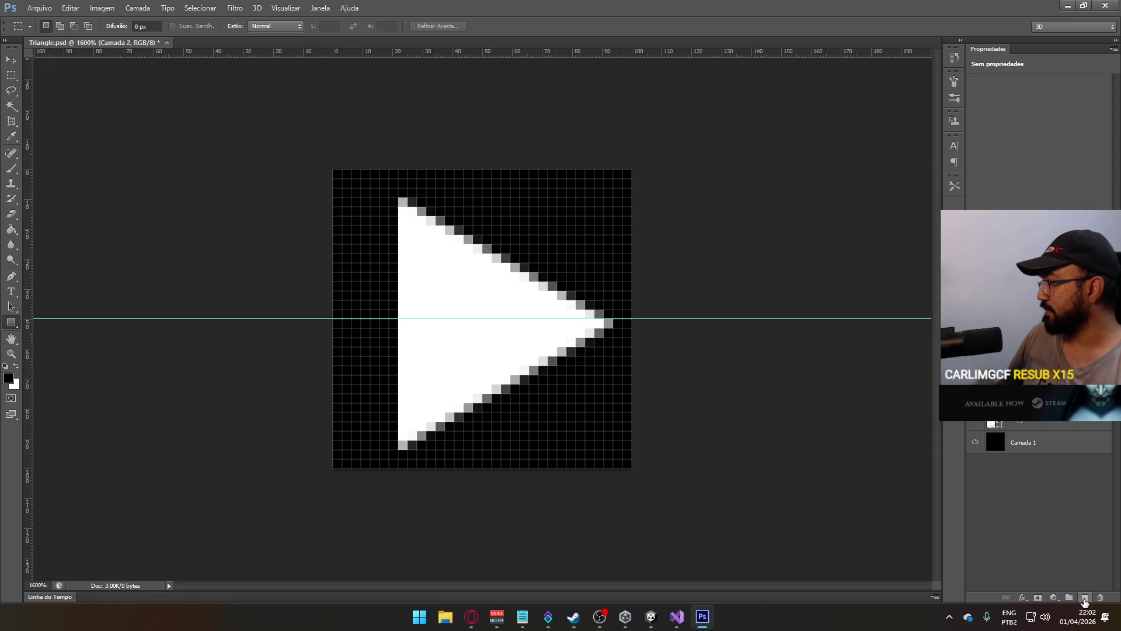
pyautogui.click(1100, 597)
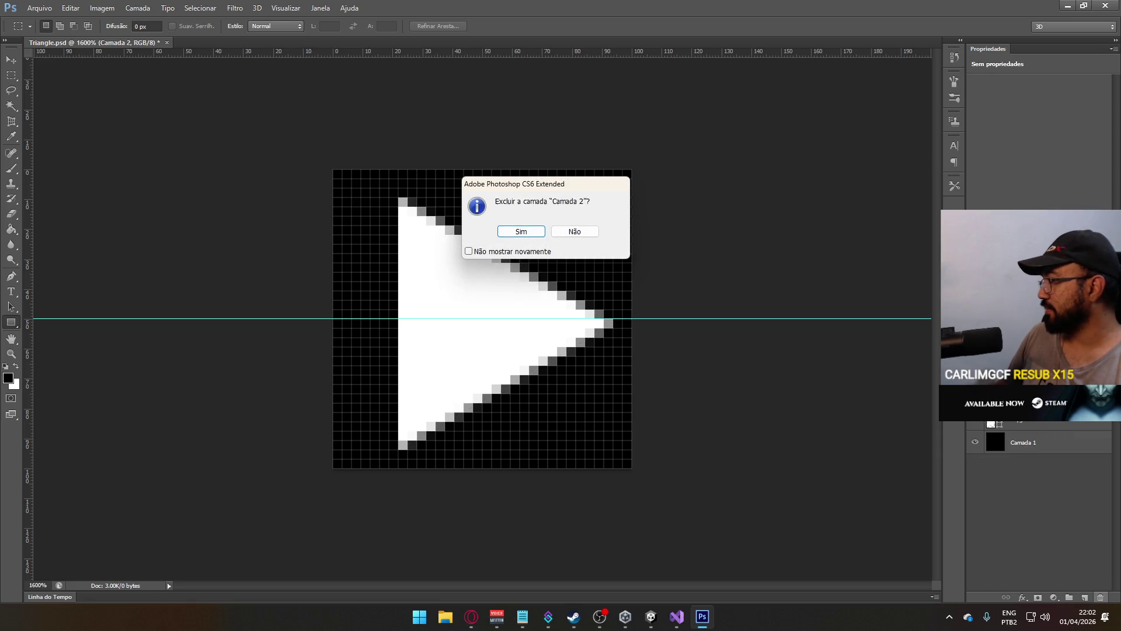
pyautogui.click(521, 231)
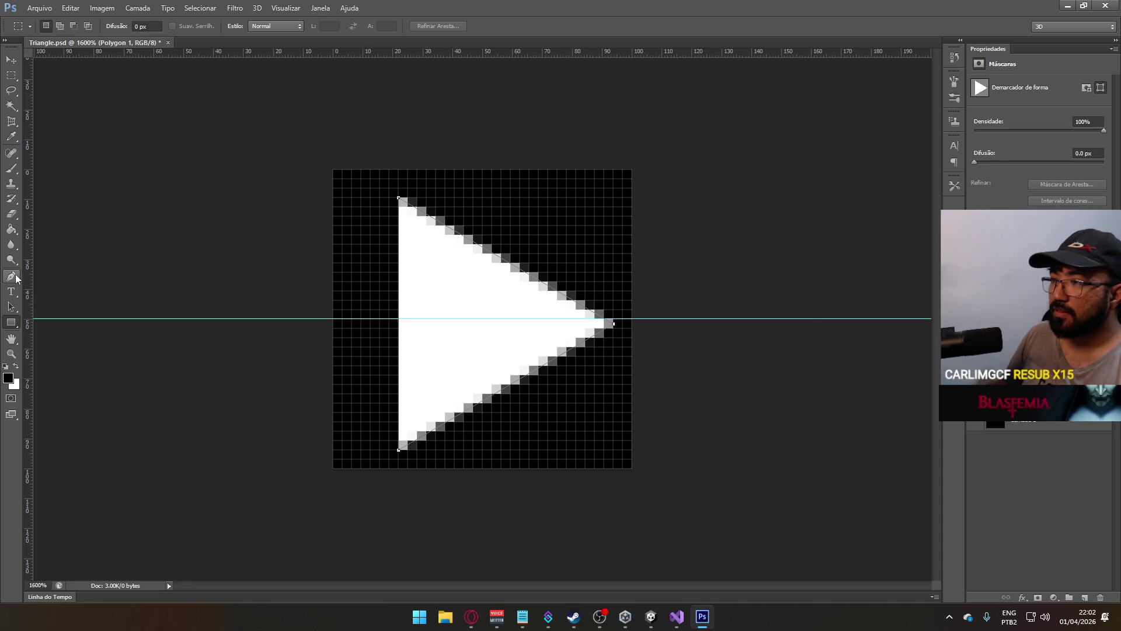
# Step: Add a top-left anchor to the triangle's path, closing it into a white block on the left
pyautogui.click(11, 306)
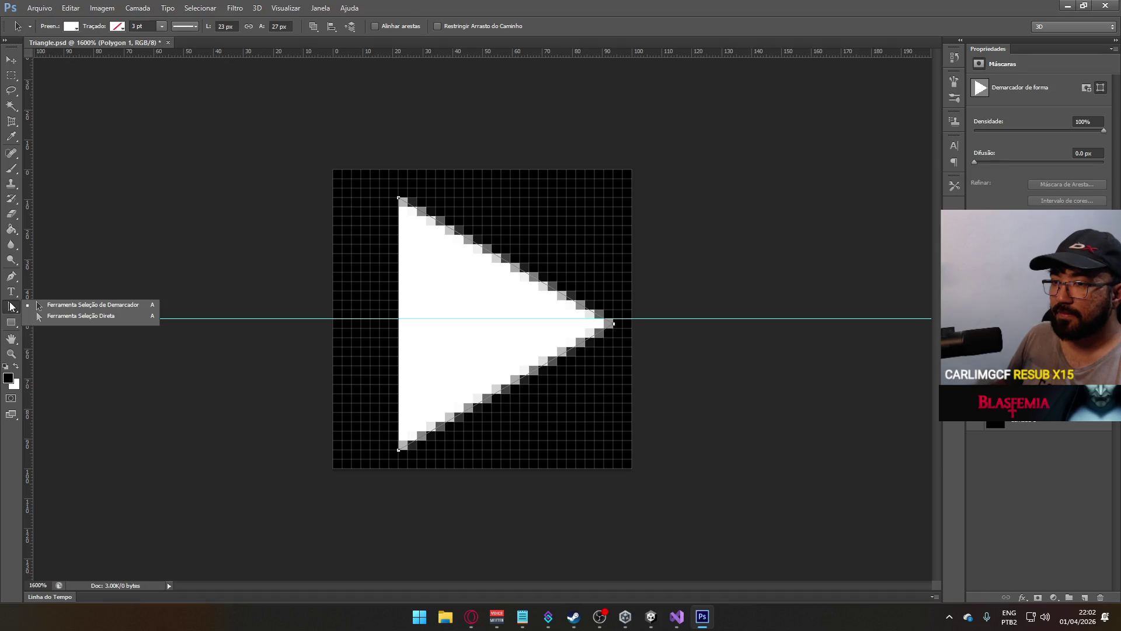
pyautogui.press('p')
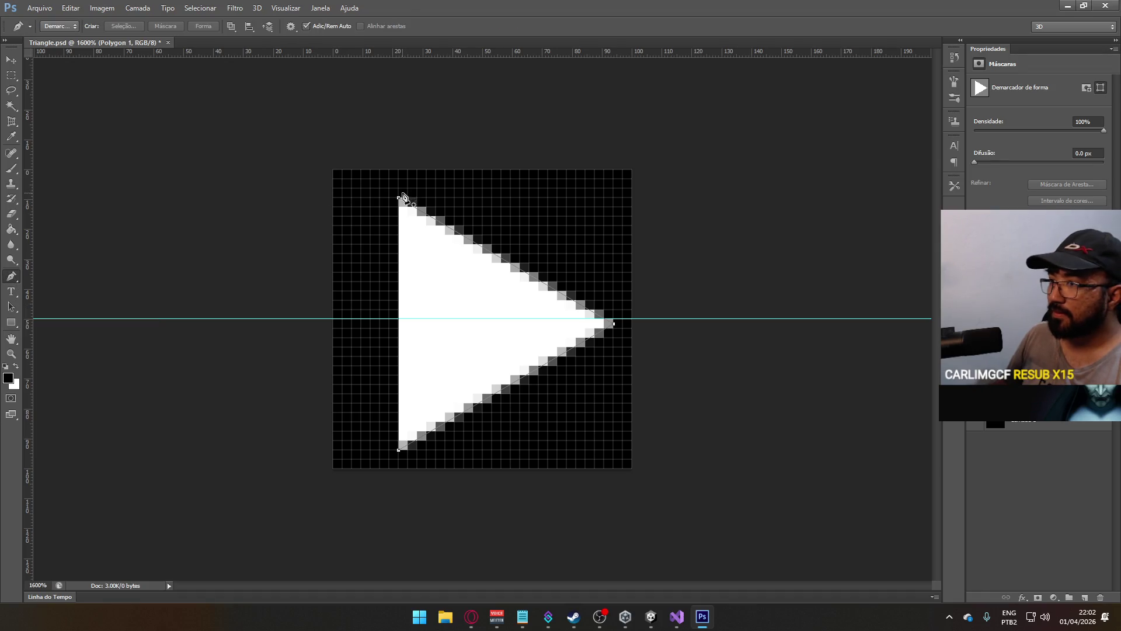
pyautogui.click(399, 198)
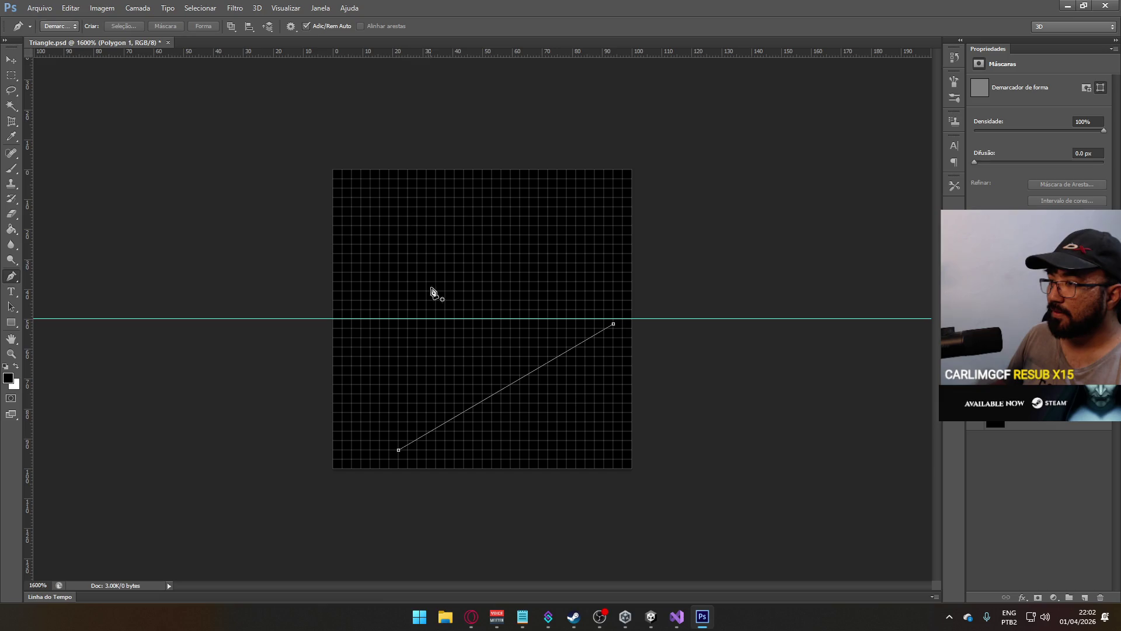
pyautogui.hotkey('ctrl', 'z')
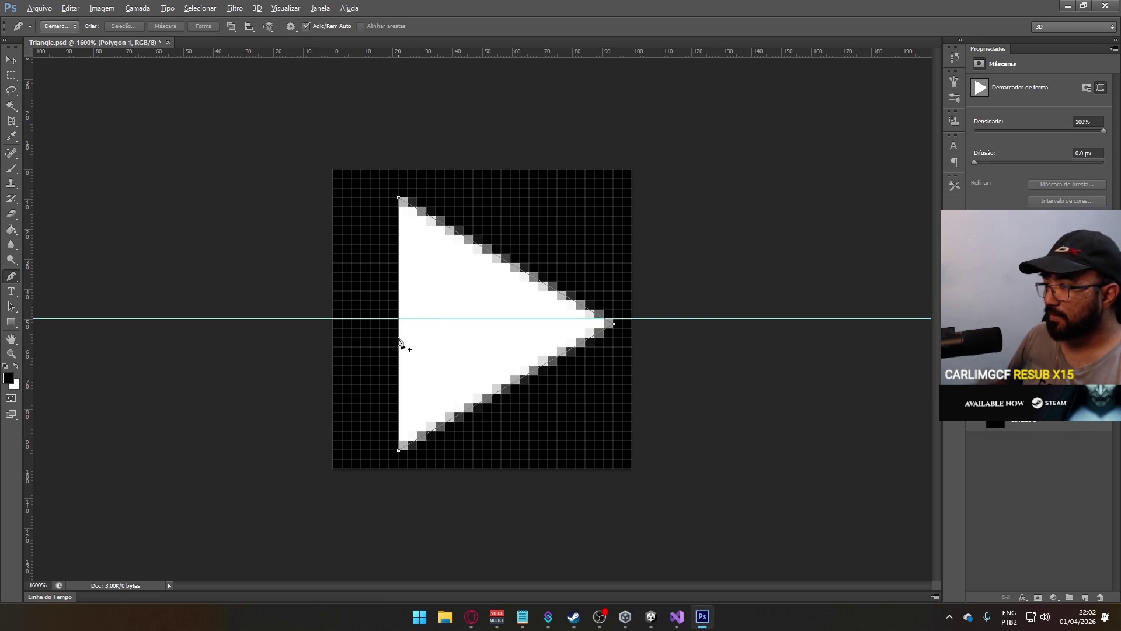
pyautogui.press('alt')
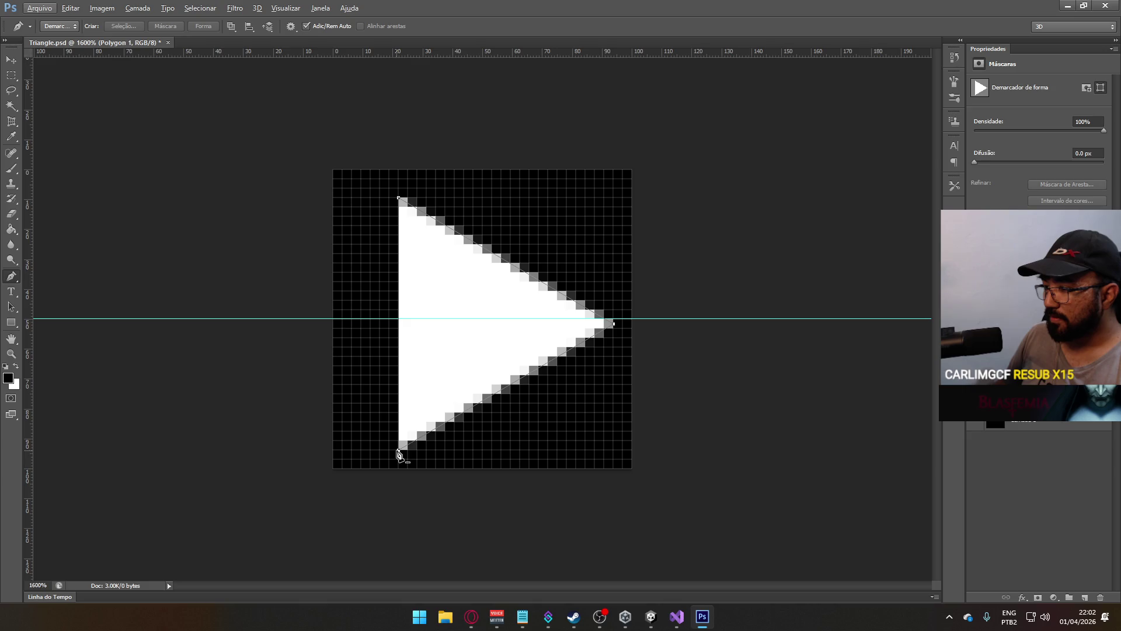
pyautogui.press('alt')
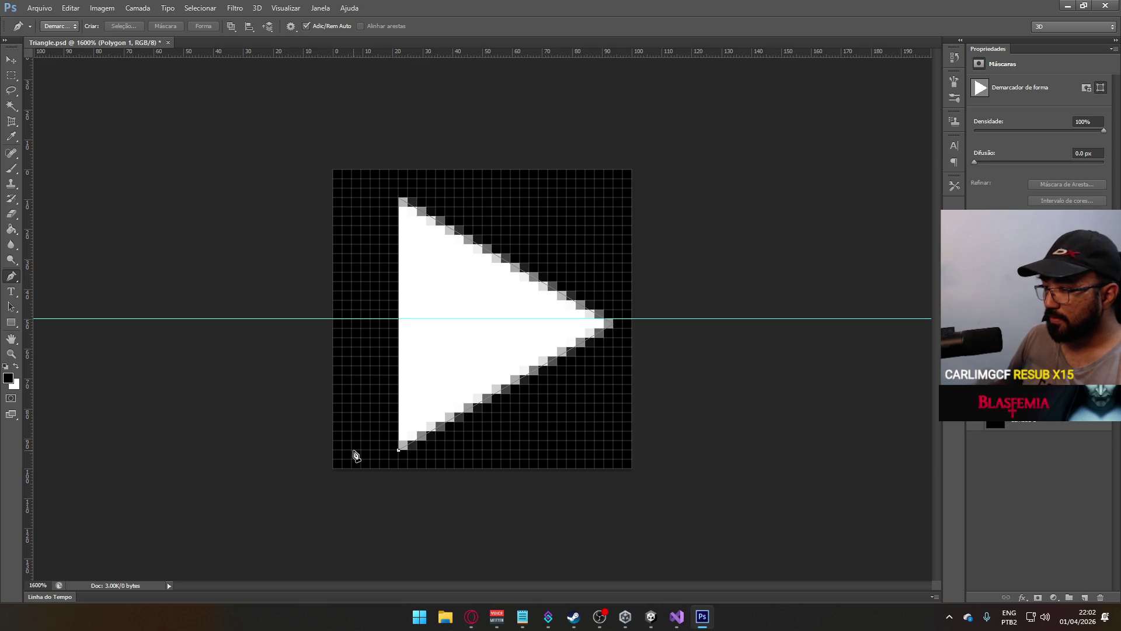
pyautogui.click(351, 198)
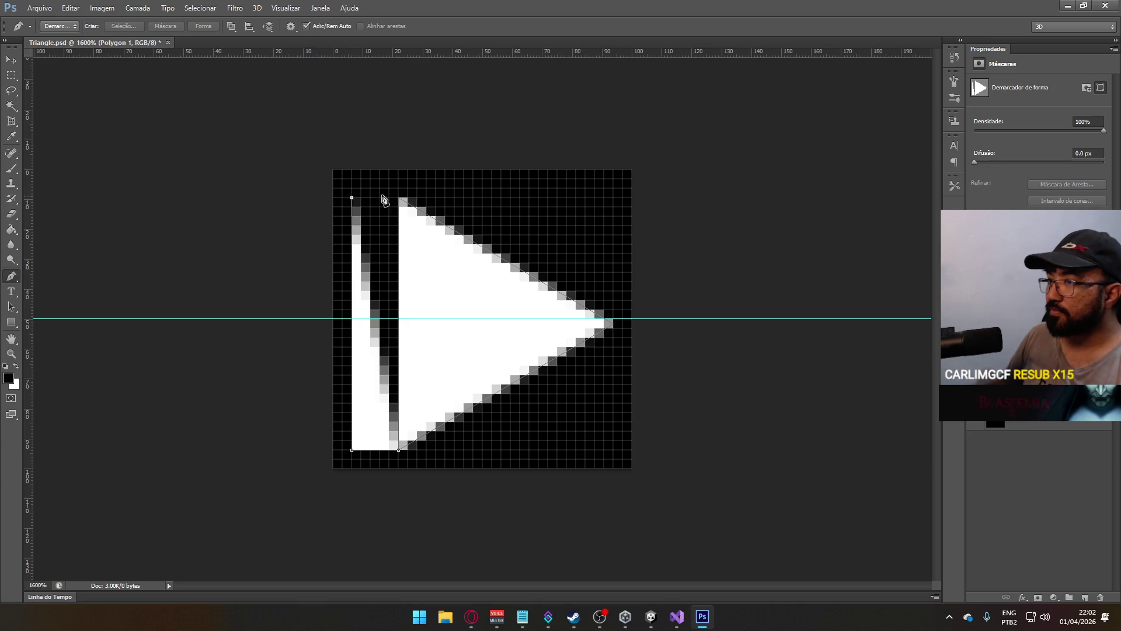
pyautogui.click(401, 201)
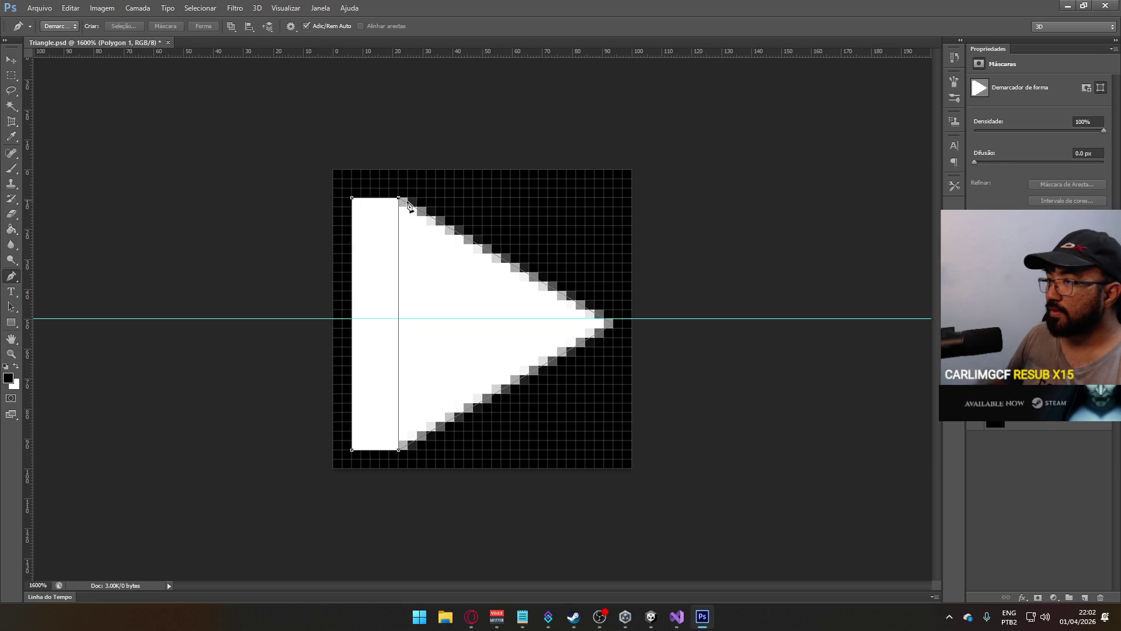
pyautogui.click(11, 76)
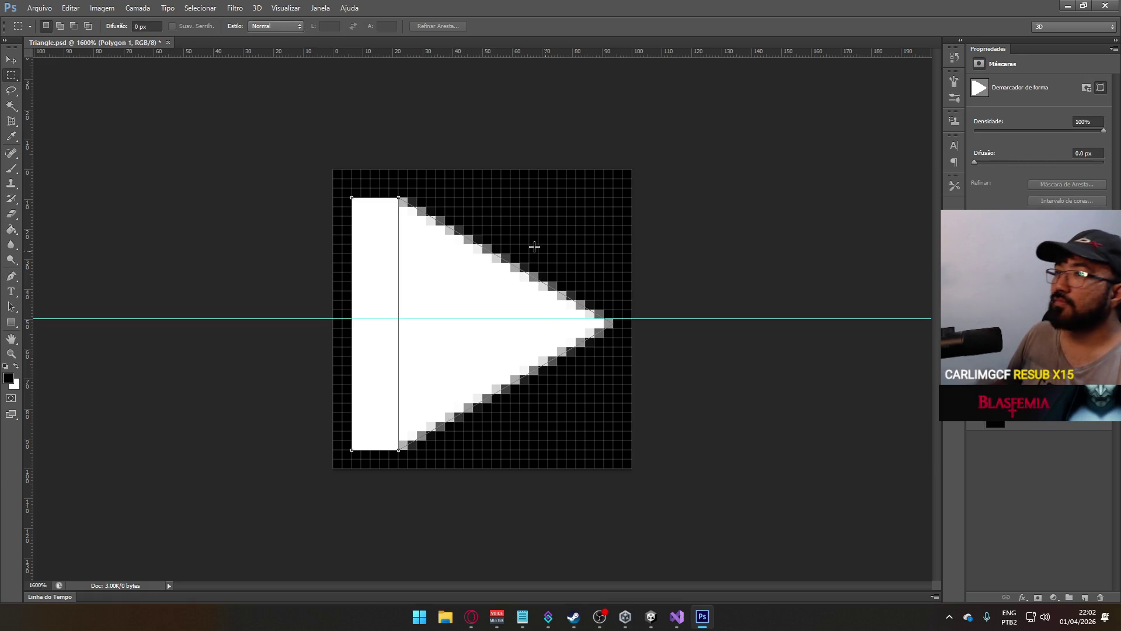
pyautogui.click(39, 7)
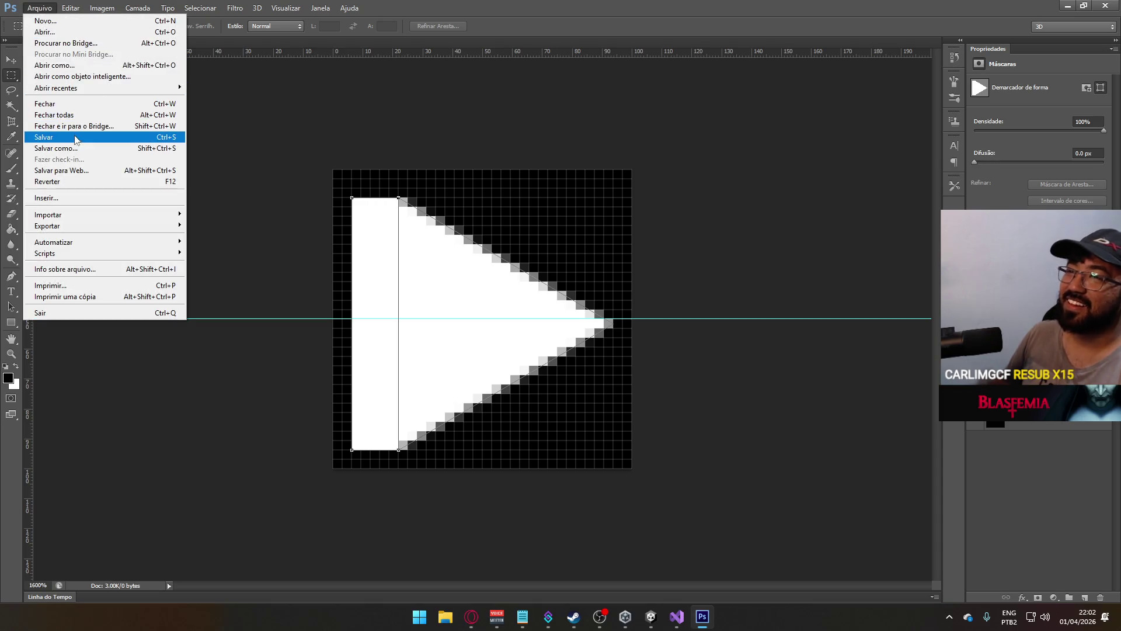
# Step: Save the arrow as You Border.psd with default format options and close Photoshop
pyautogui.click(58, 146)
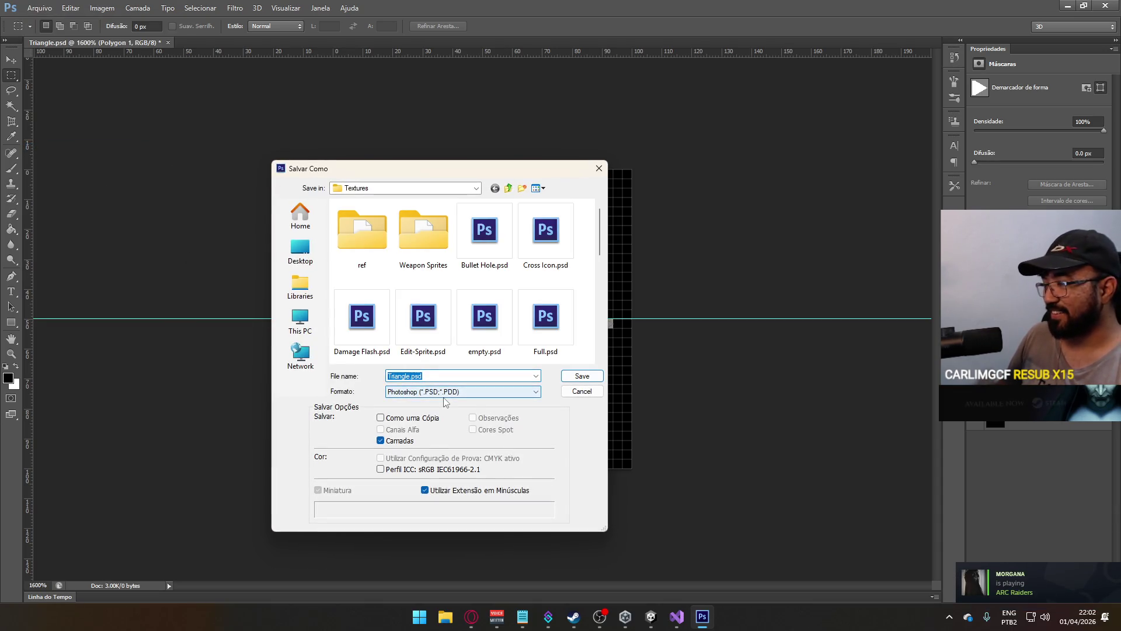
pyautogui.write('You Borde')
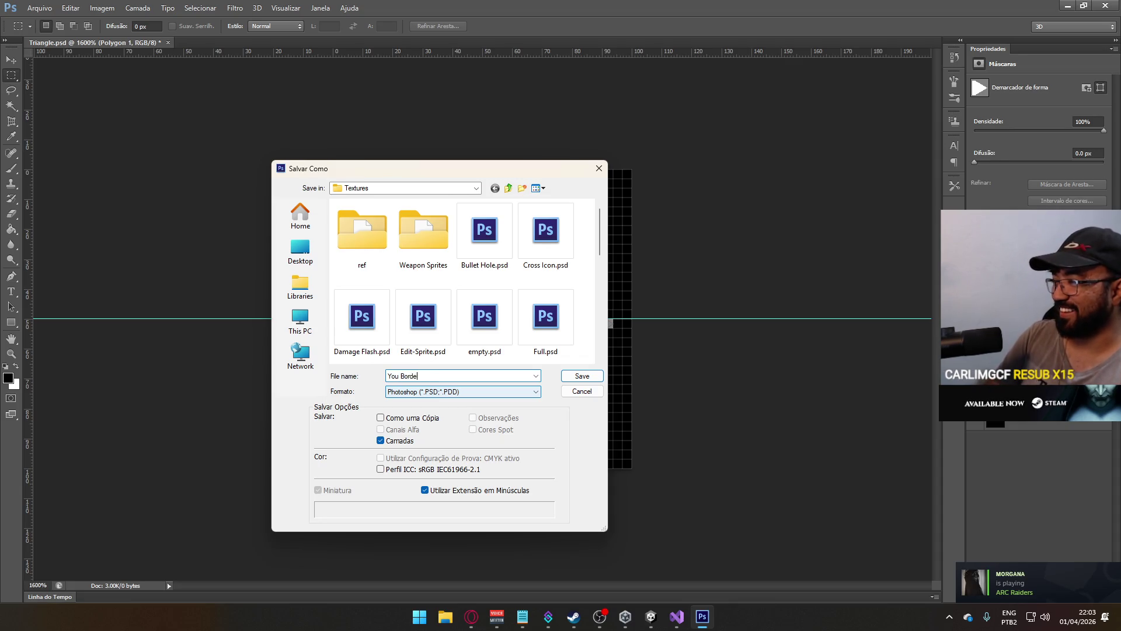
pyautogui.press('Return')
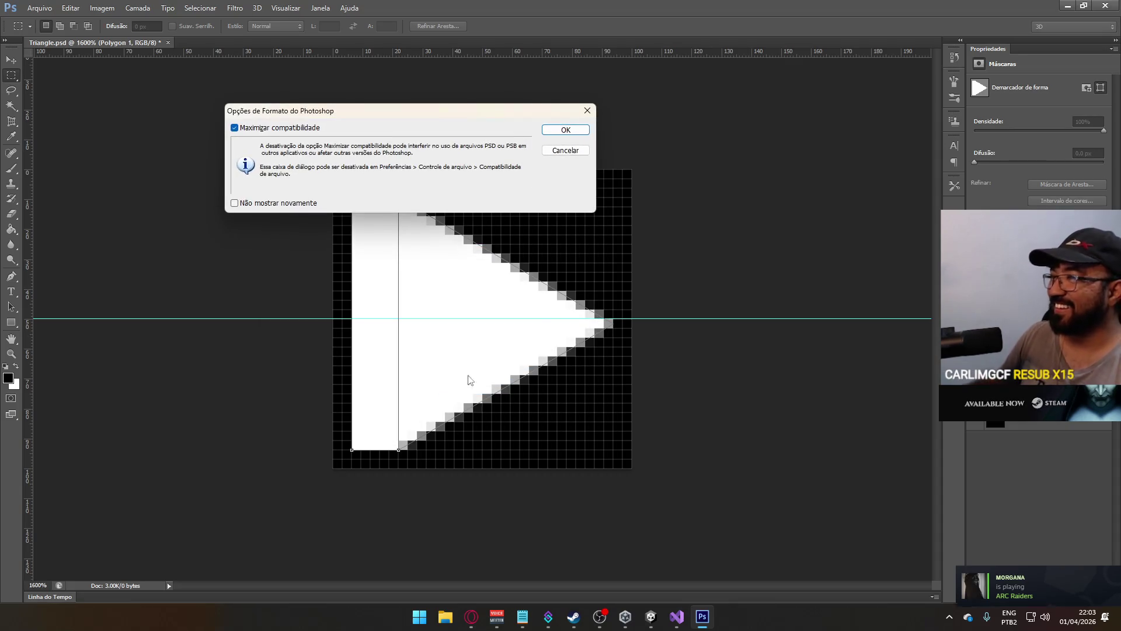
pyautogui.click(559, 129)
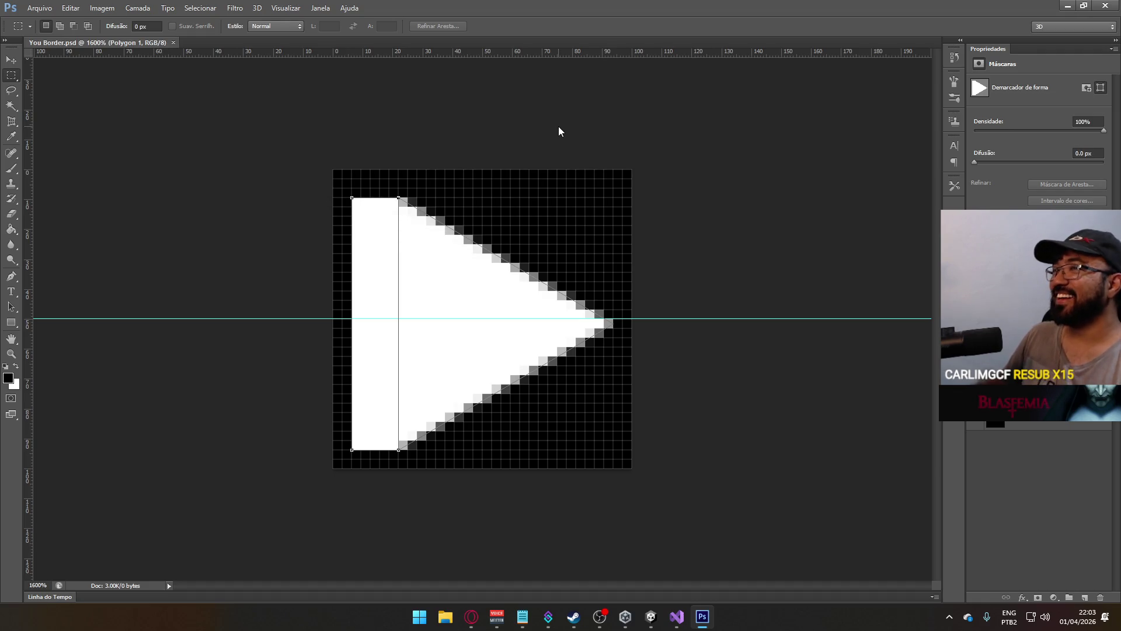
pyautogui.click(1114, 7)
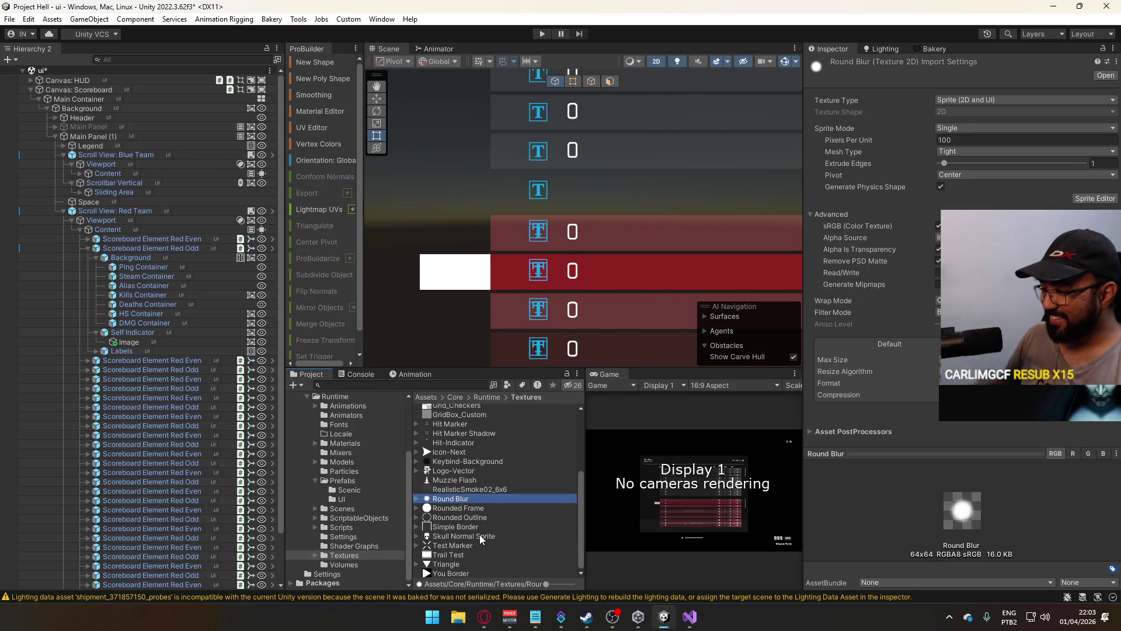
# Step: Give You Border alpha From Gray Scale, Remove PSD Matte, and Compression None, then apply
pyautogui.click(464, 573)
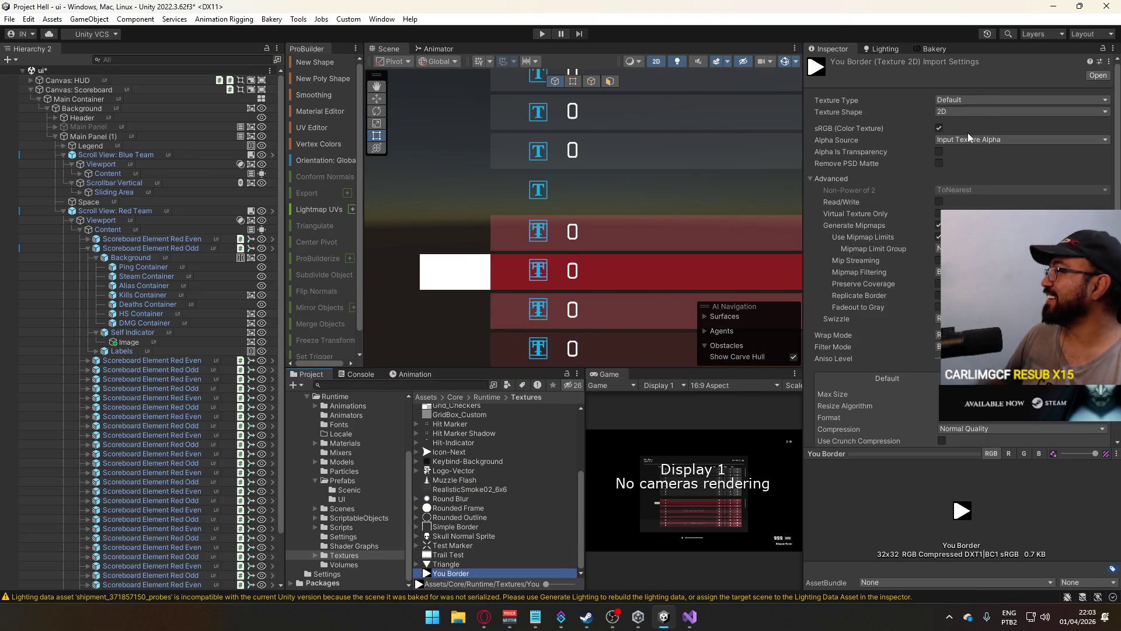
pyautogui.click(944, 141)
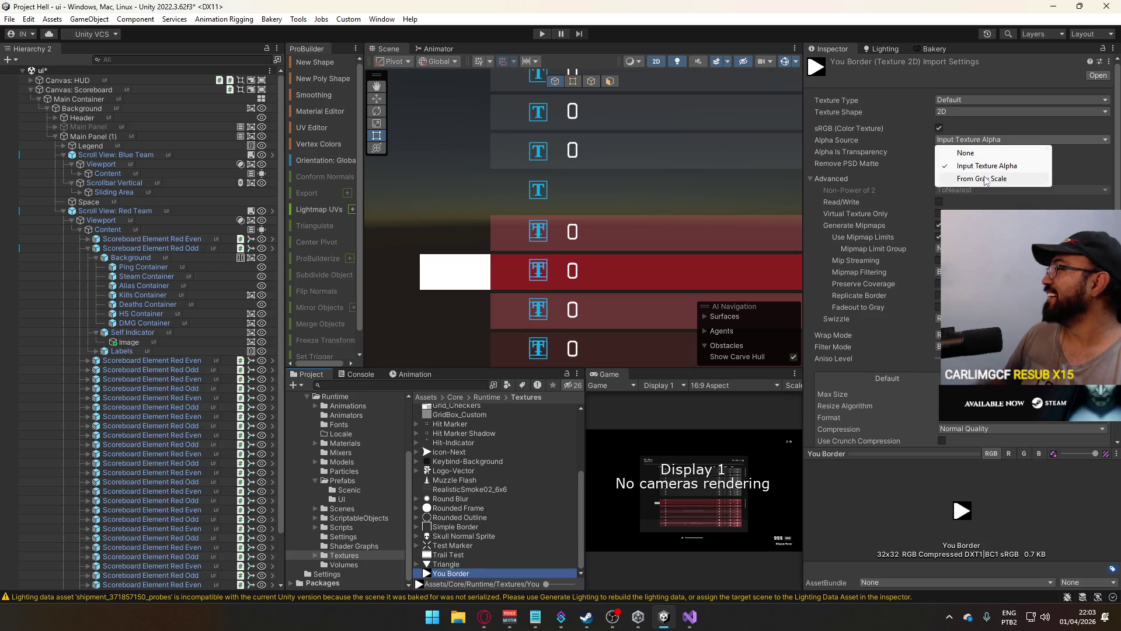
pyautogui.click(963, 178)
pyautogui.click(938, 163)
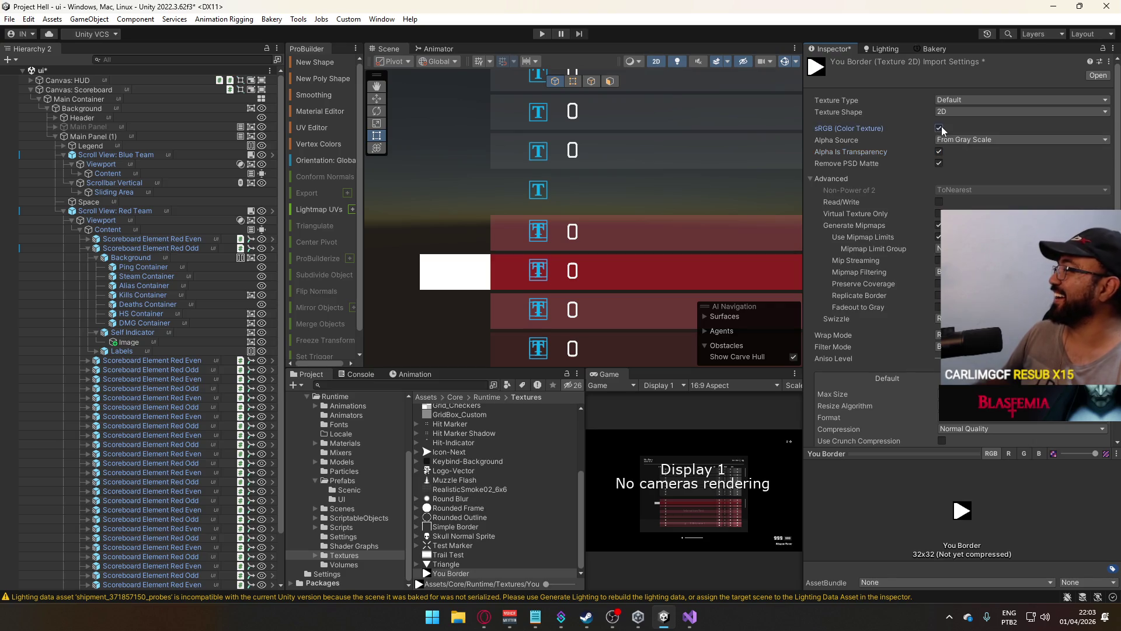
pyautogui.scroll(-1, 957, 251)
pyautogui.click(1021, 400)
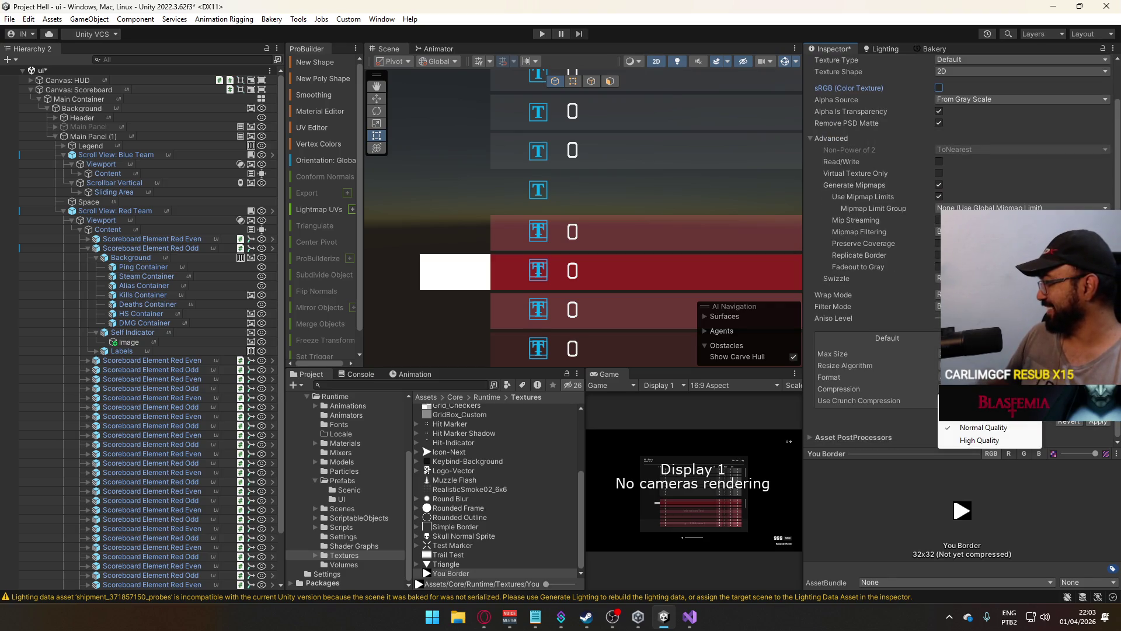
pyautogui.click(981, 439)
pyautogui.click(1101, 423)
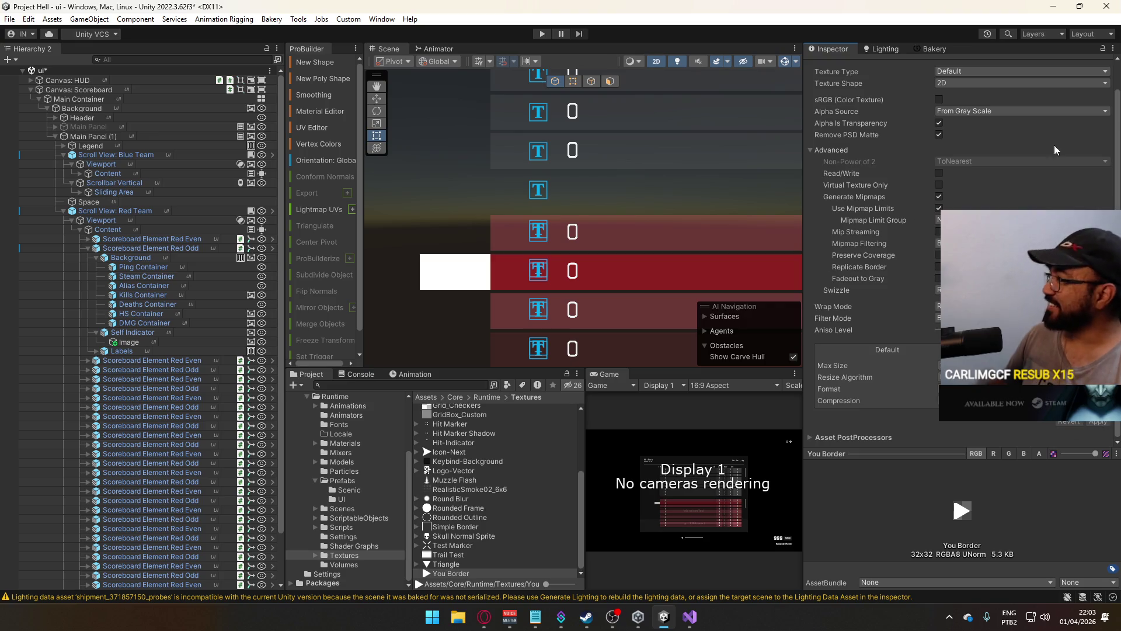
# Step: Change the texture type to Sprite (2D and UI), apply it, and open the Sprite Editor
pyautogui.scroll(1, 1054, 161)
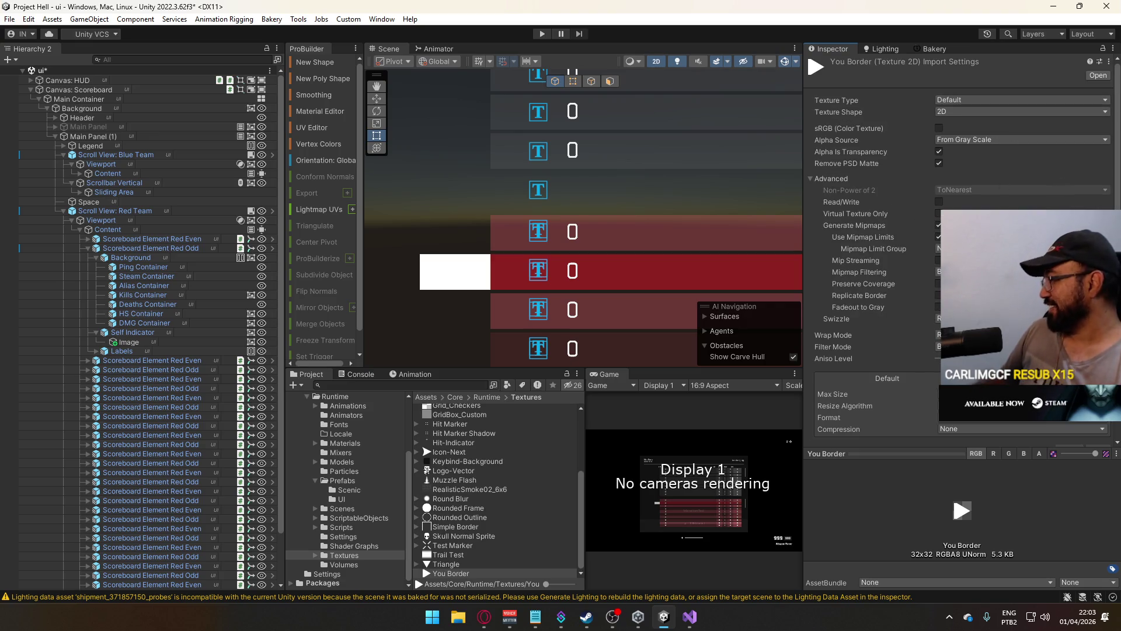
pyautogui.click(952, 102)
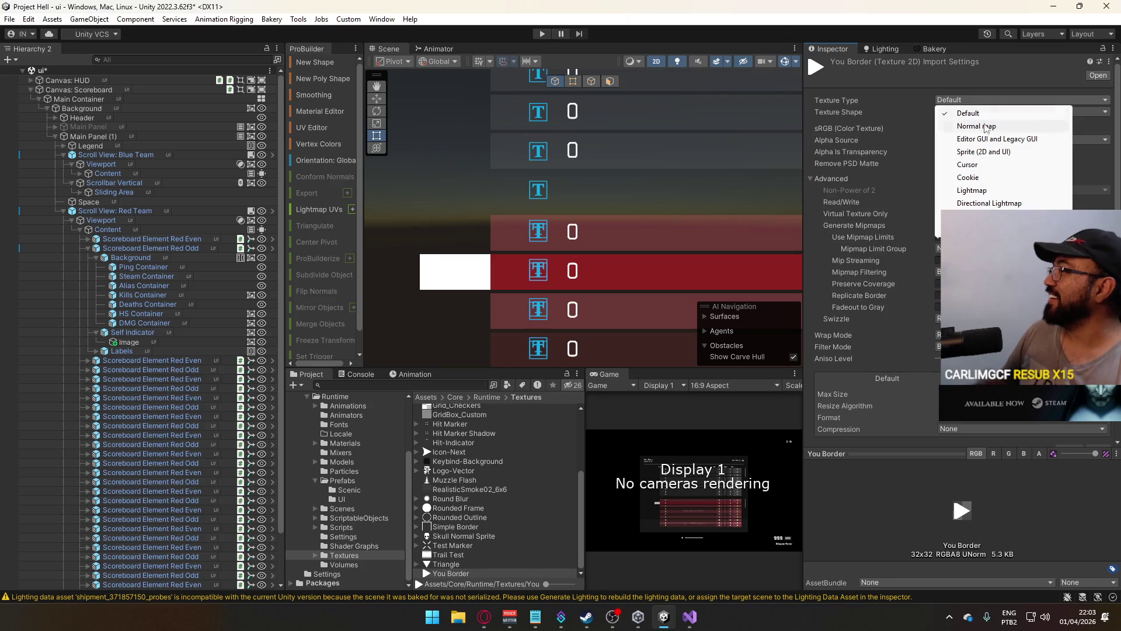
pyautogui.click(1008, 153)
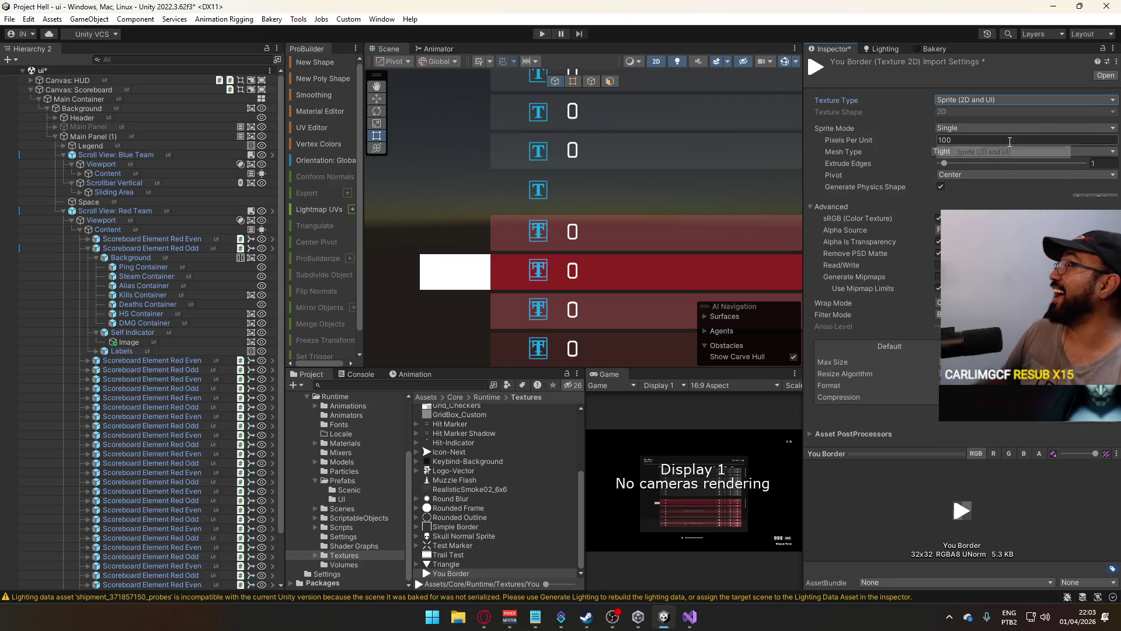
pyautogui.click(1095, 199)
pyautogui.click(588, 329)
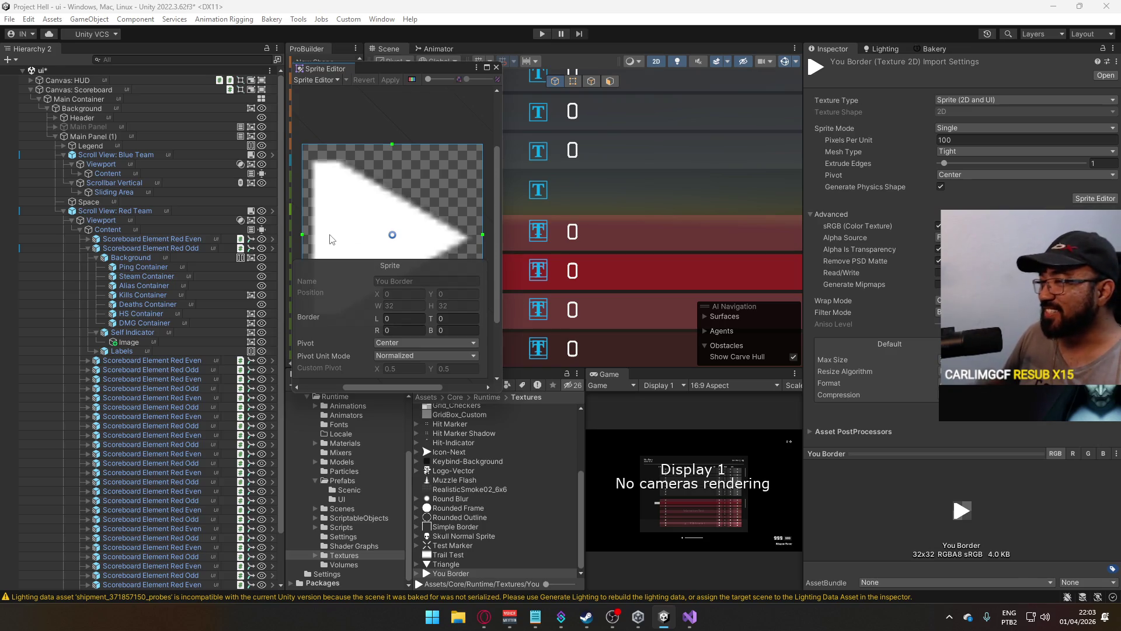
# Step: Set the You Border sprite's Border L to 6, apply it, and close the Sprite Editor
pyautogui.moveTo(381, 318)
pyautogui.mouseDown()
pyautogui.moveTo(402, 325)
pyautogui.moveTo(388, 325)
pyautogui.mouseUp()
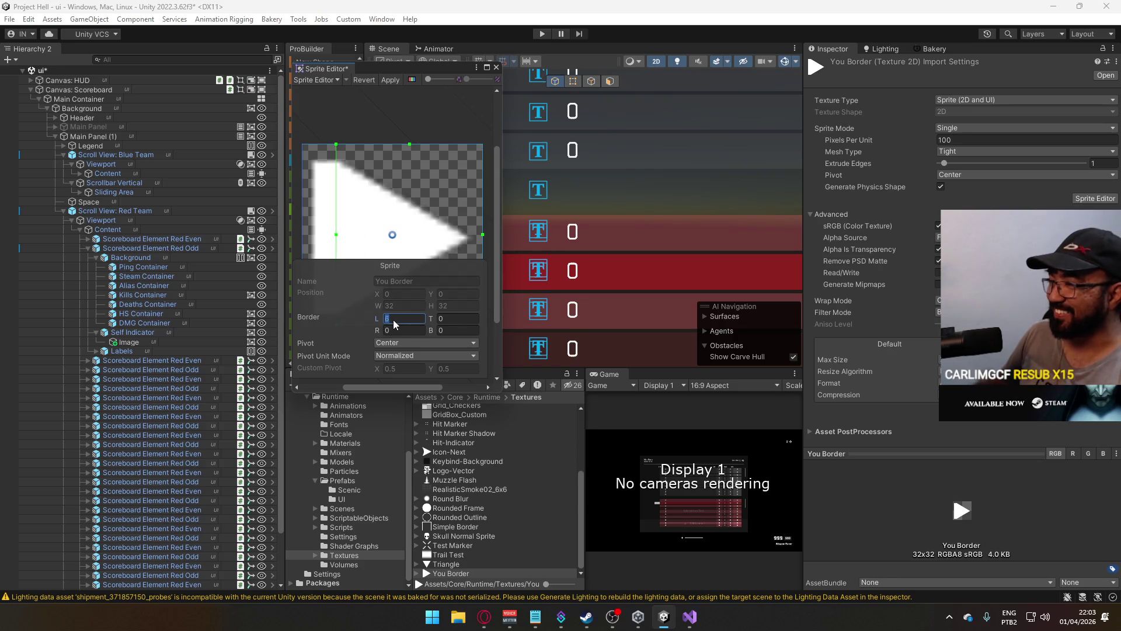
pyautogui.write('8')
pyautogui.doubleClick(391, 319)
pyautogui.write('4')
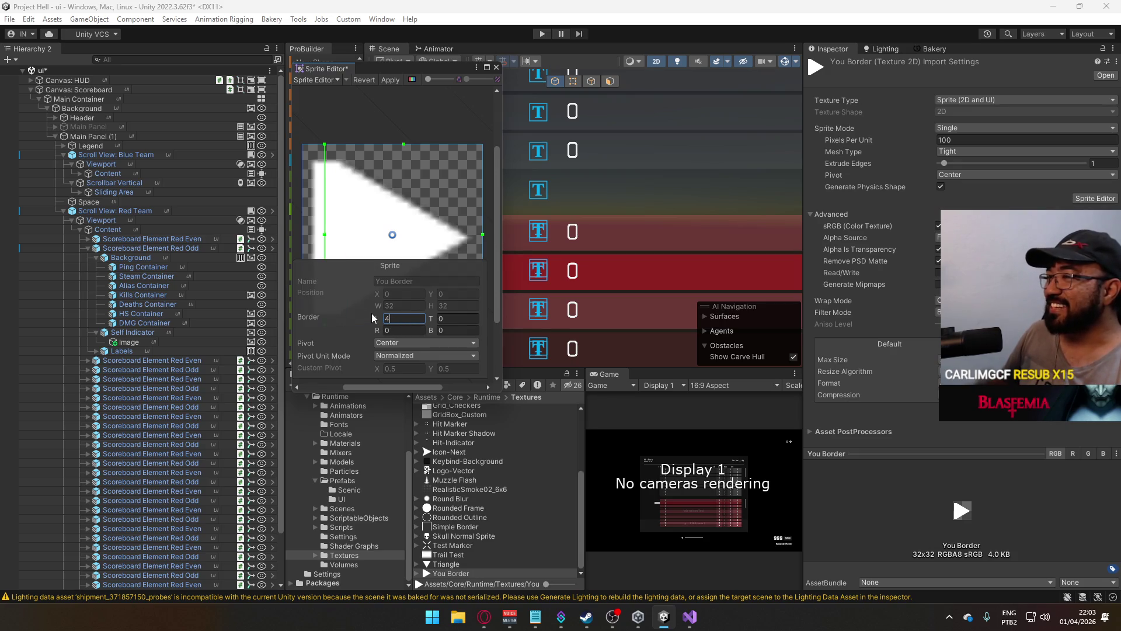
pyautogui.doubleClick(390, 319)
pyautogui.write('6')
pyautogui.moveTo(407, 292)
pyautogui.mouseDown()
pyautogui.moveTo(427, 170)
pyautogui.moveTo(444, 175)
pyautogui.moveTo(422, 181)
pyautogui.moveTo(435, 208)
pyautogui.mouseUp()
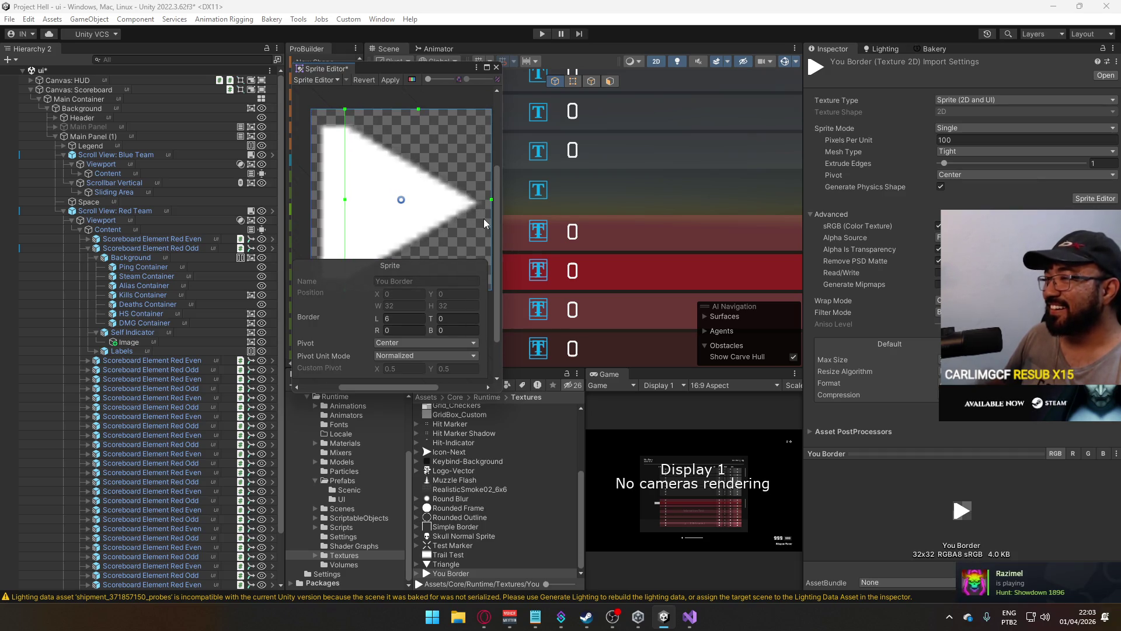
pyautogui.click(390, 79)
pyautogui.click(497, 67)
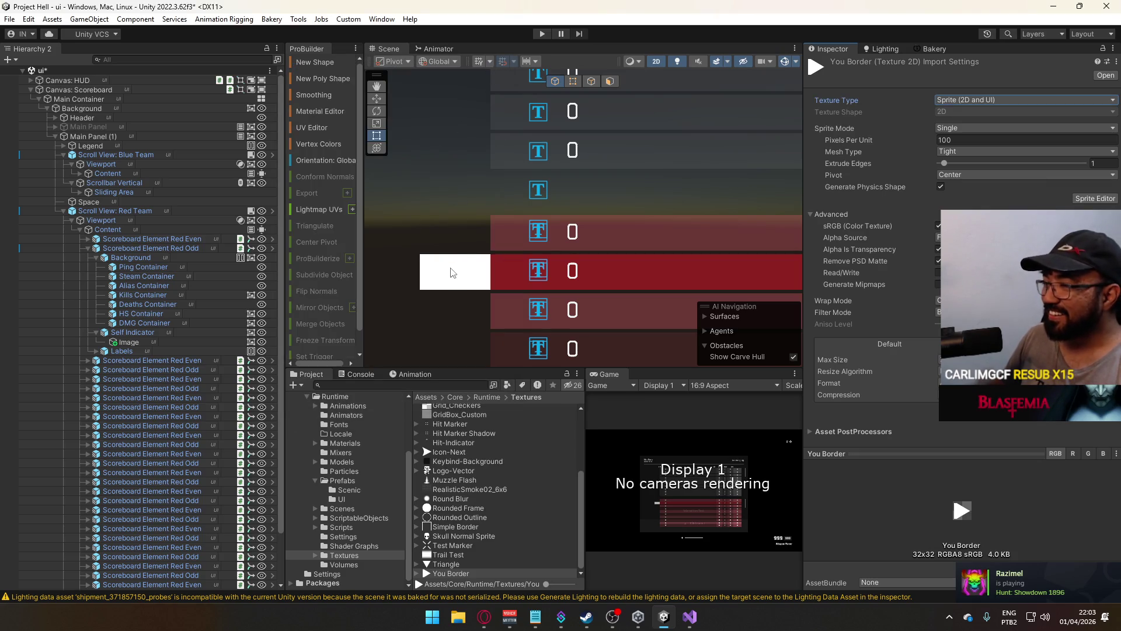
pyautogui.click(488, 271)
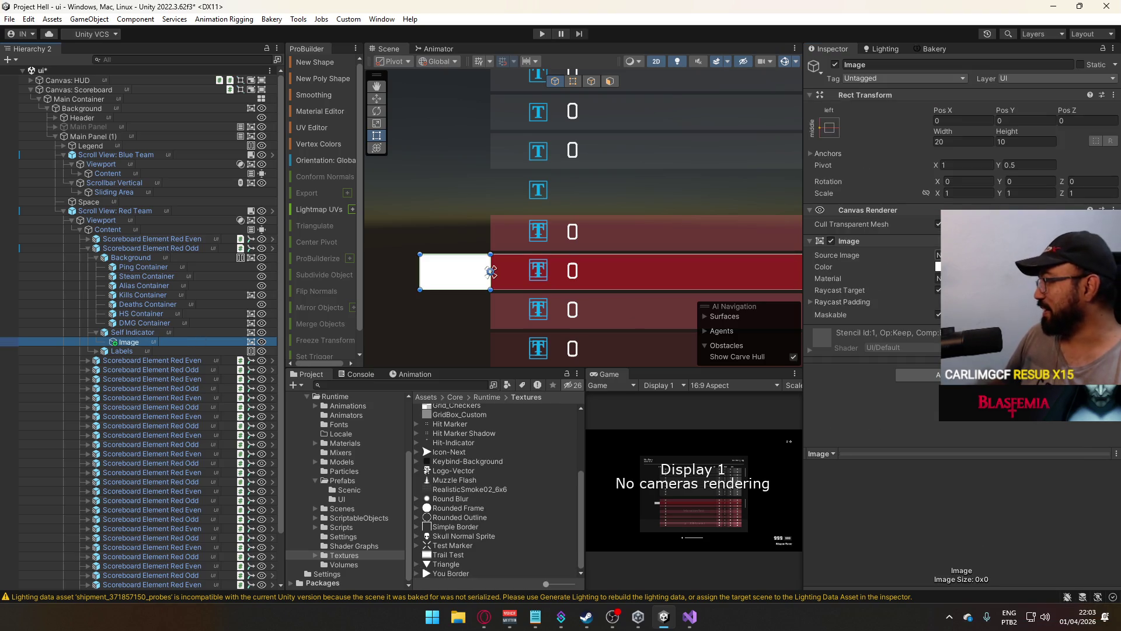
# Step: Assign You Border as the Self Indicator Image's Source Image, then select that texture in Project
pyautogui.click(1110, 255)
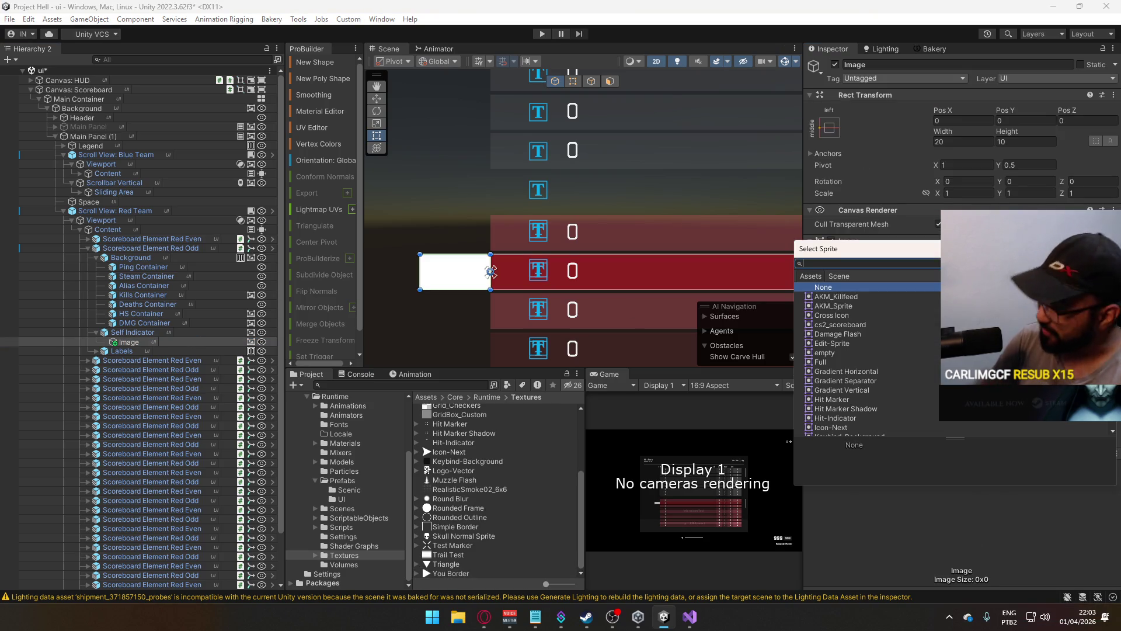
pyautogui.write('you')
pyautogui.doubleClick(895, 298)
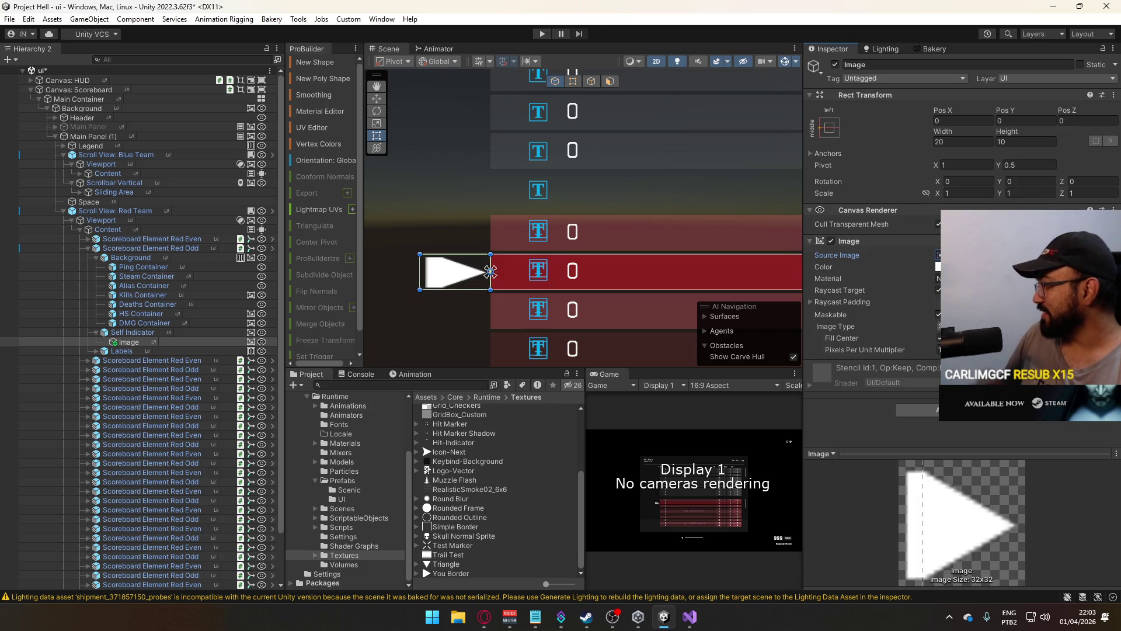
pyautogui.moveTo(883, 350); pyautogui.dragTo(889, 350)
pyautogui.hotkey('ctrl', 'z')
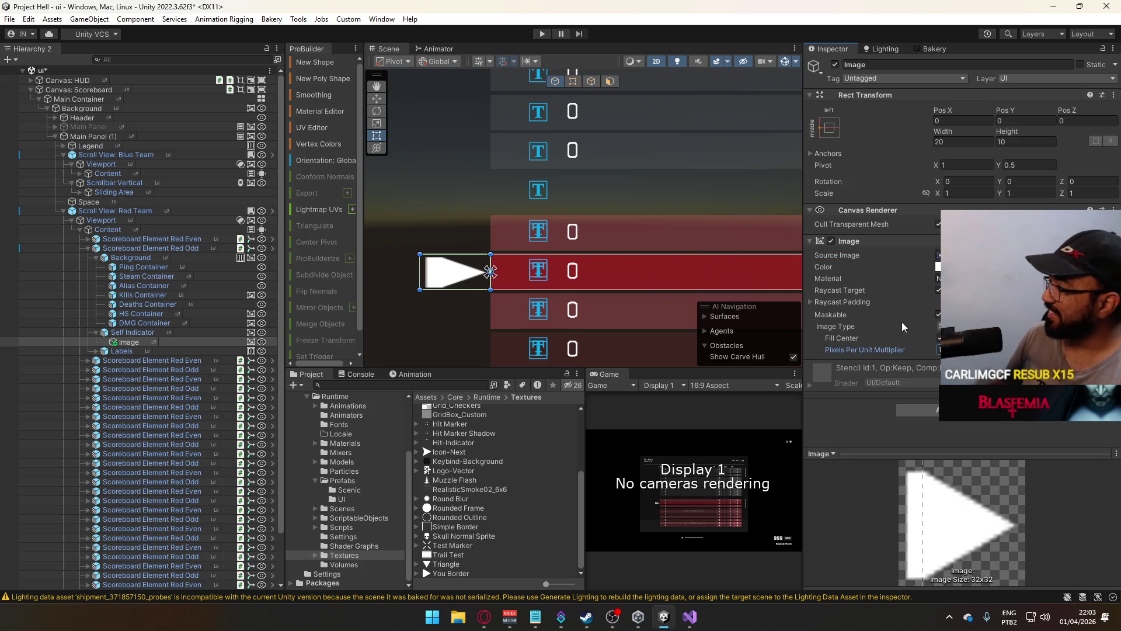
pyautogui.moveTo(885, 348); pyautogui.dragTo(905, 342)
pyautogui.hotkey('ctrl', 'z')
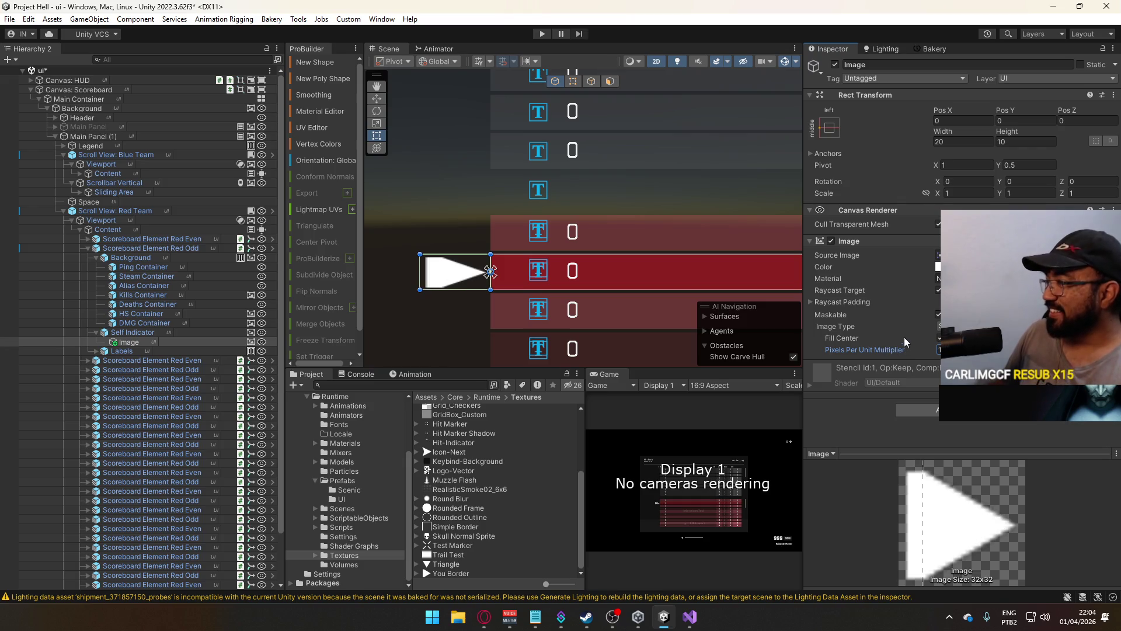
pyautogui.click(938, 255)
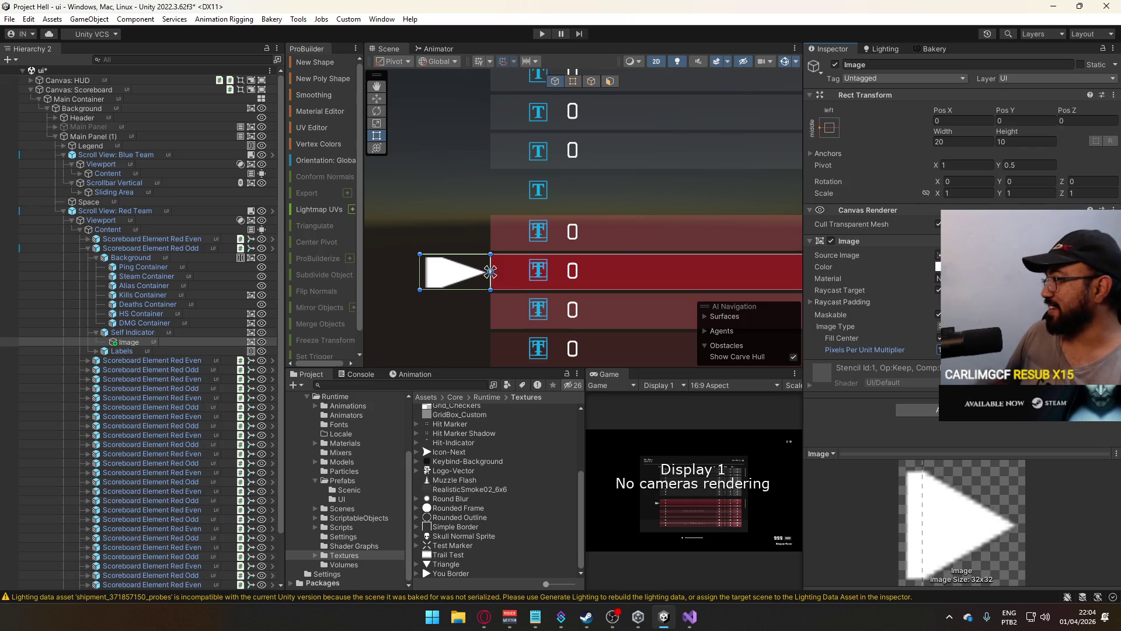
pyautogui.click(451, 563)
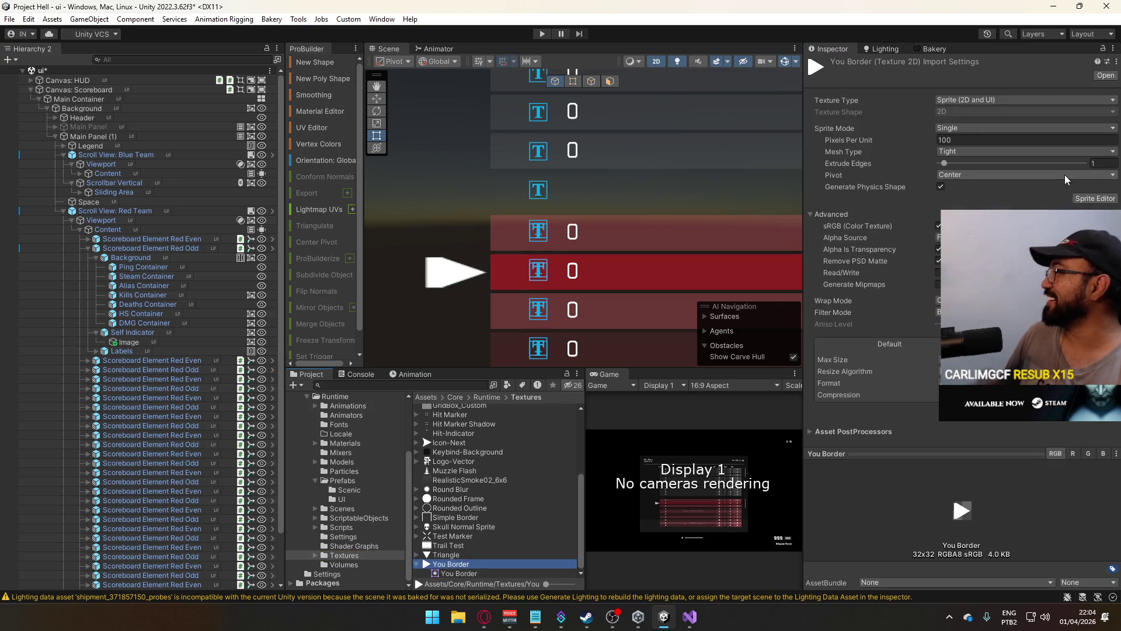
# Step: Set the You Border sprite's Border R to 26, apply it, and reselect the arrow Image
pyautogui.click(1095, 198)
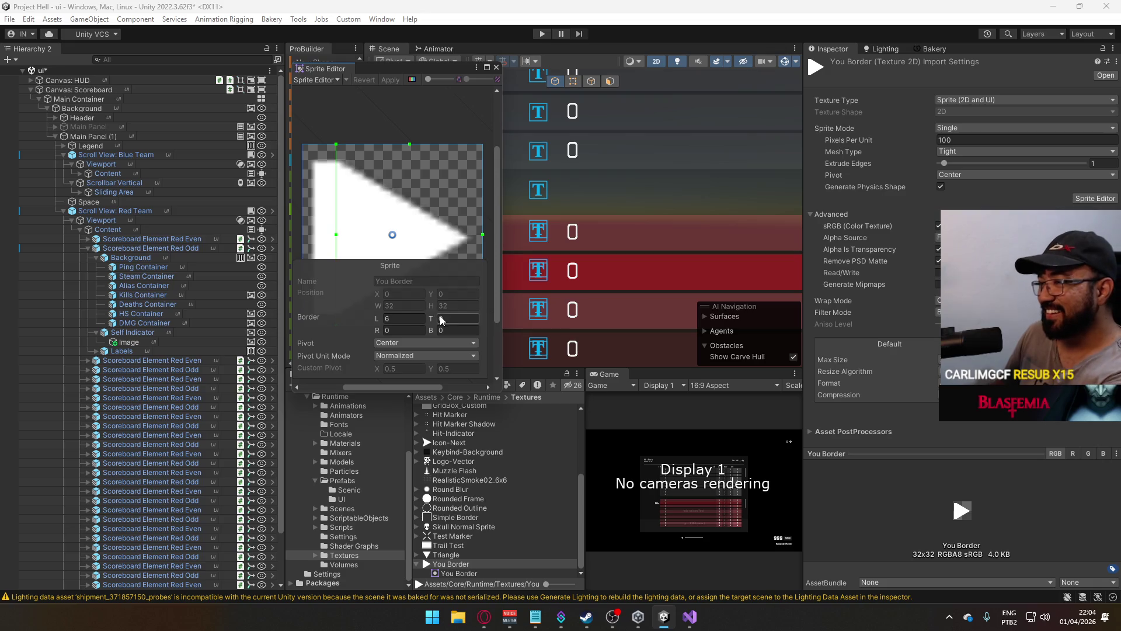
pyautogui.click(389, 330)
pyautogui.write('20')
pyautogui.press('BackSpace')
pyautogui.write('6')
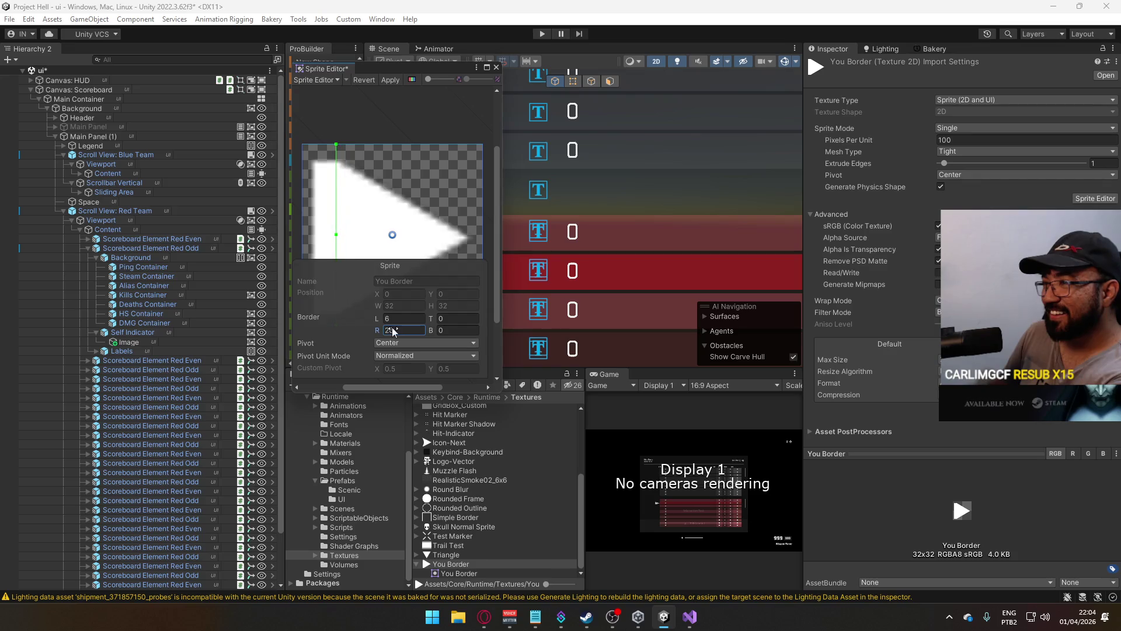
pyautogui.click(391, 80)
pyautogui.click(497, 69)
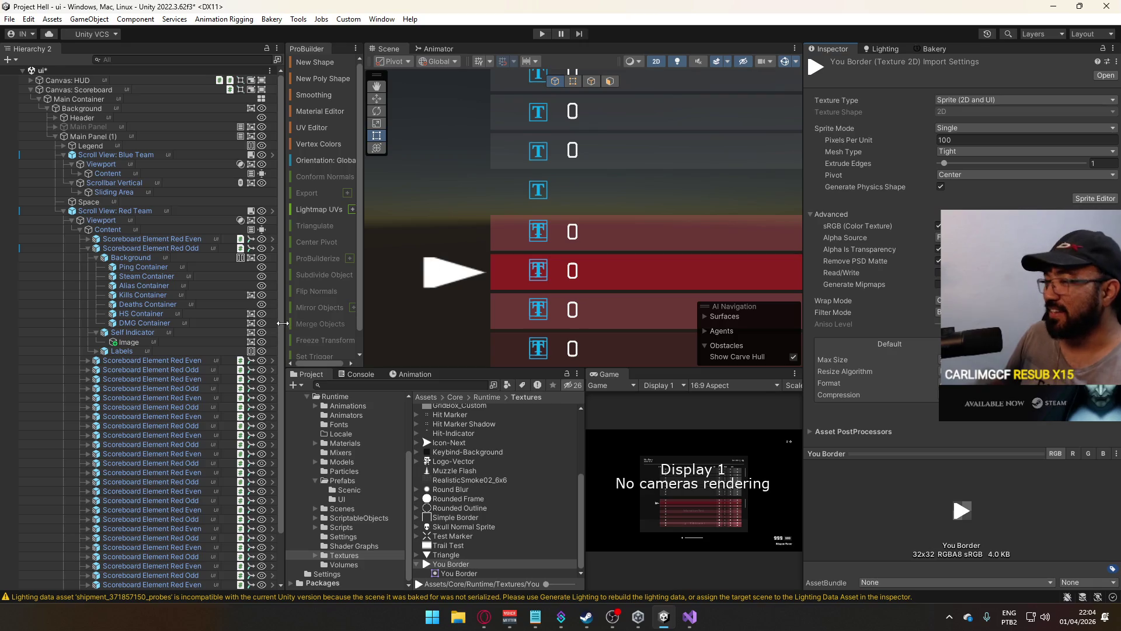
pyautogui.click(129, 342)
pyautogui.click(939, 347)
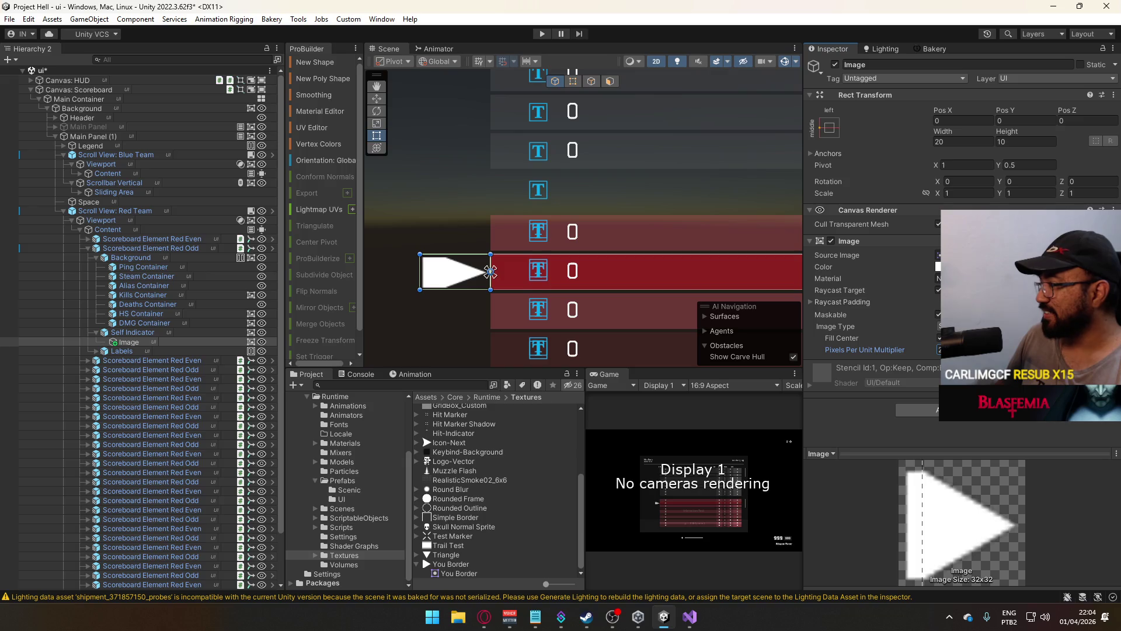
# Step: Set the arrow Image's Pixels Per Unit Multiplier to 4, then raise it to about 8
pyautogui.write('4')
pyautogui.scroll(5, 510, 288)
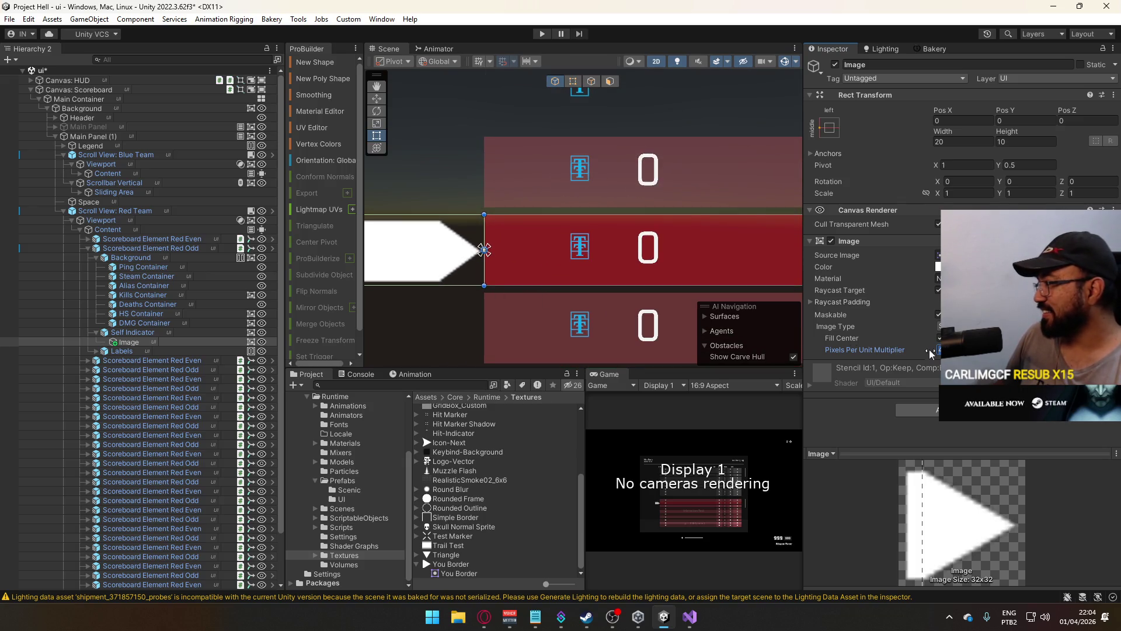
pyautogui.moveTo(925, 350); pyautogui.dragTo(911, 351)
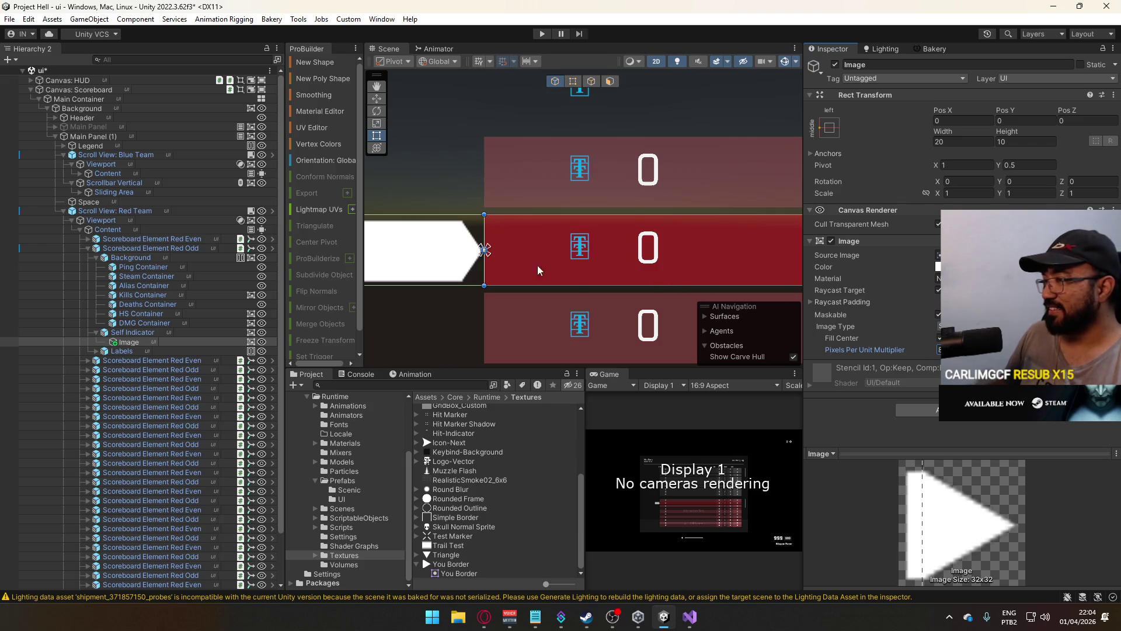
pyautogui.scroll(-3, 525, 265)
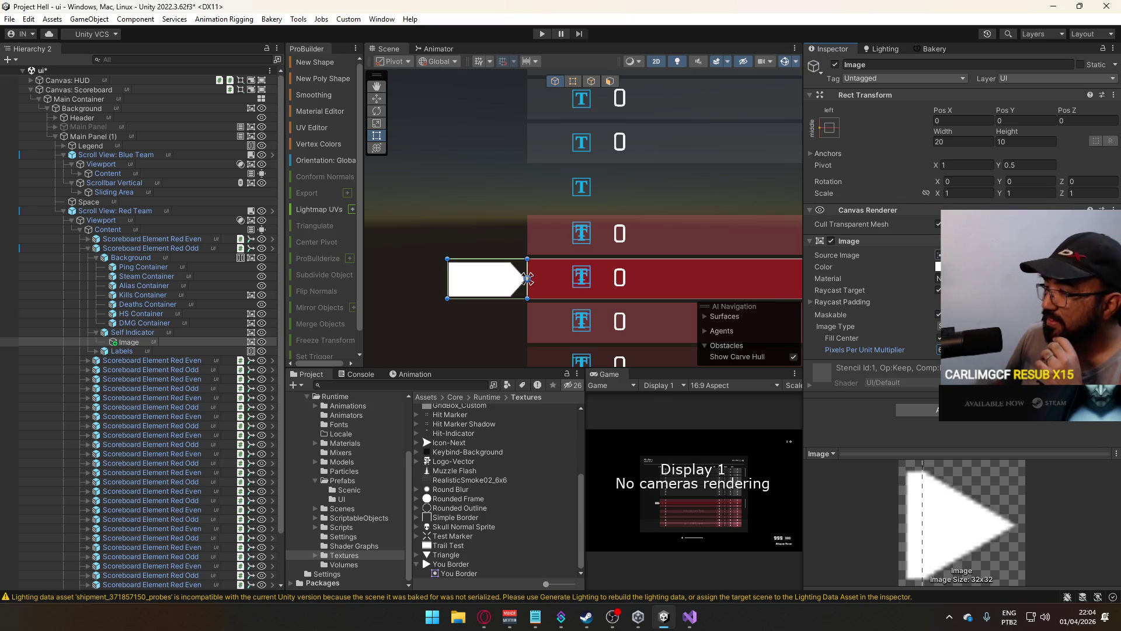
# Step: Set the You Border texture to Point filtering and check the arrow in a maximized Game view
pyautogui.click(963, 254)
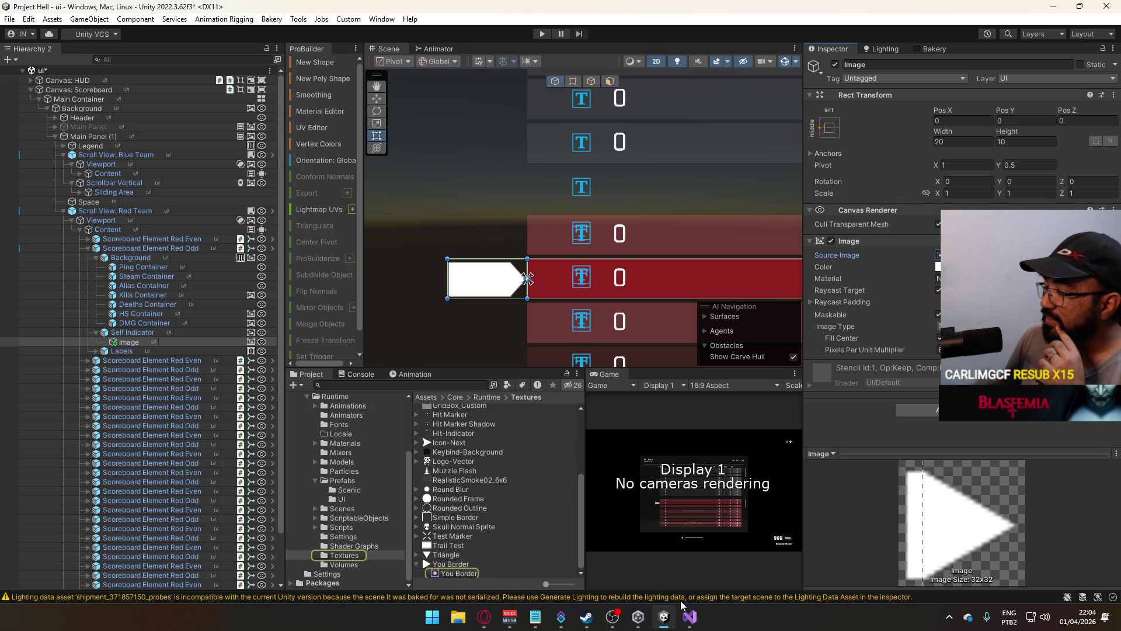
pyautogui.scroll(8, 489, 280)
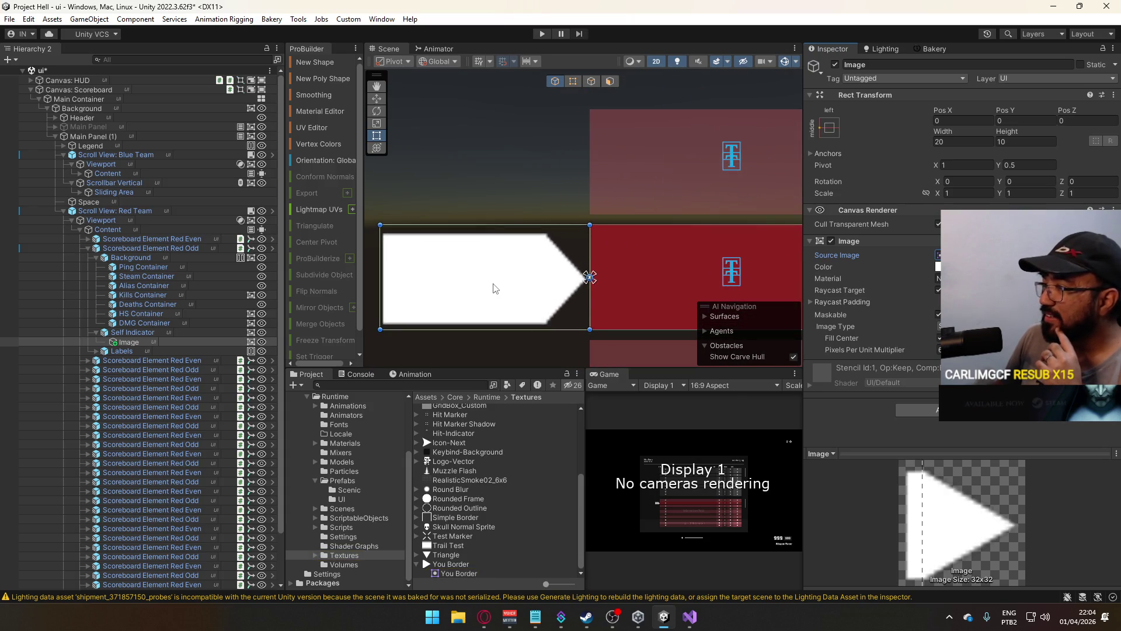
pyautogui.click(475, 561)
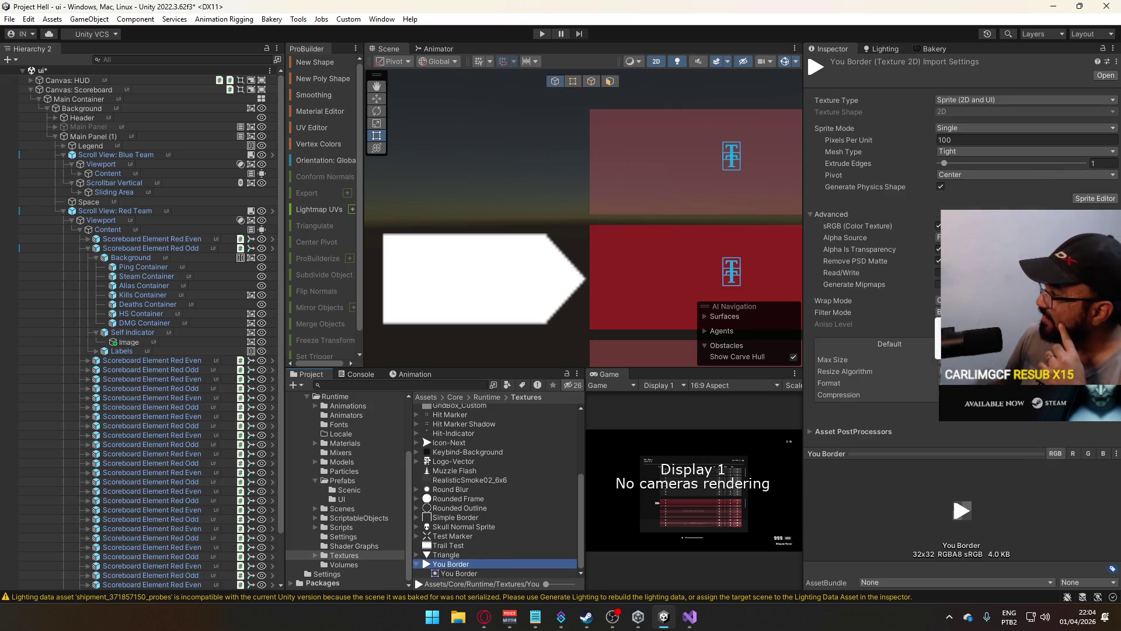
pyautogui.click(993, 322)
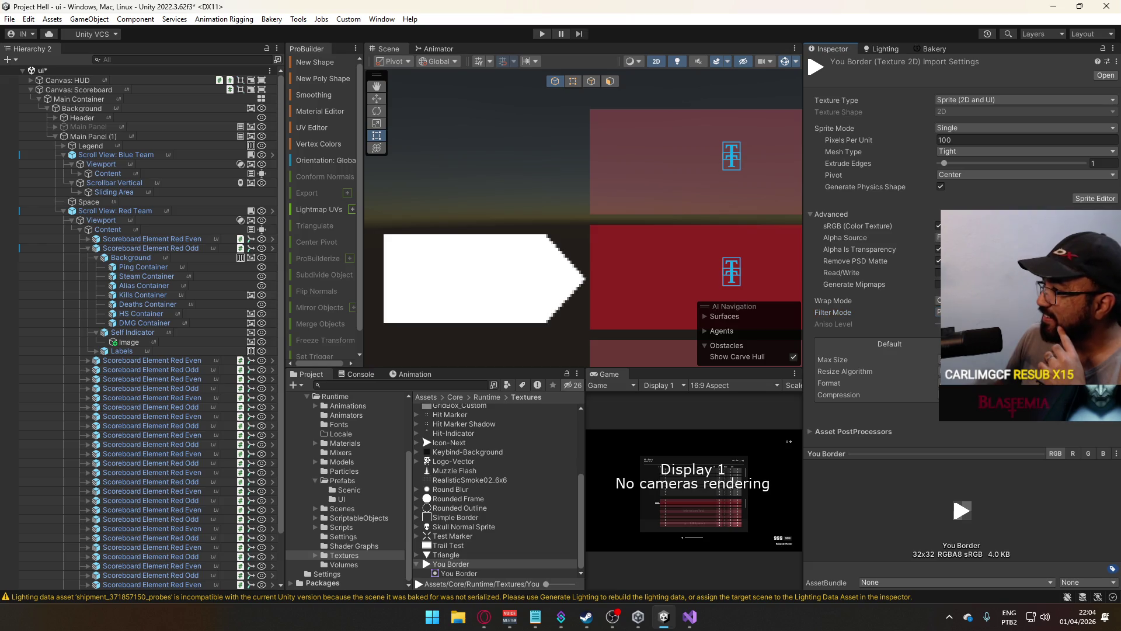
pyautogui.rightClick(606, 374)
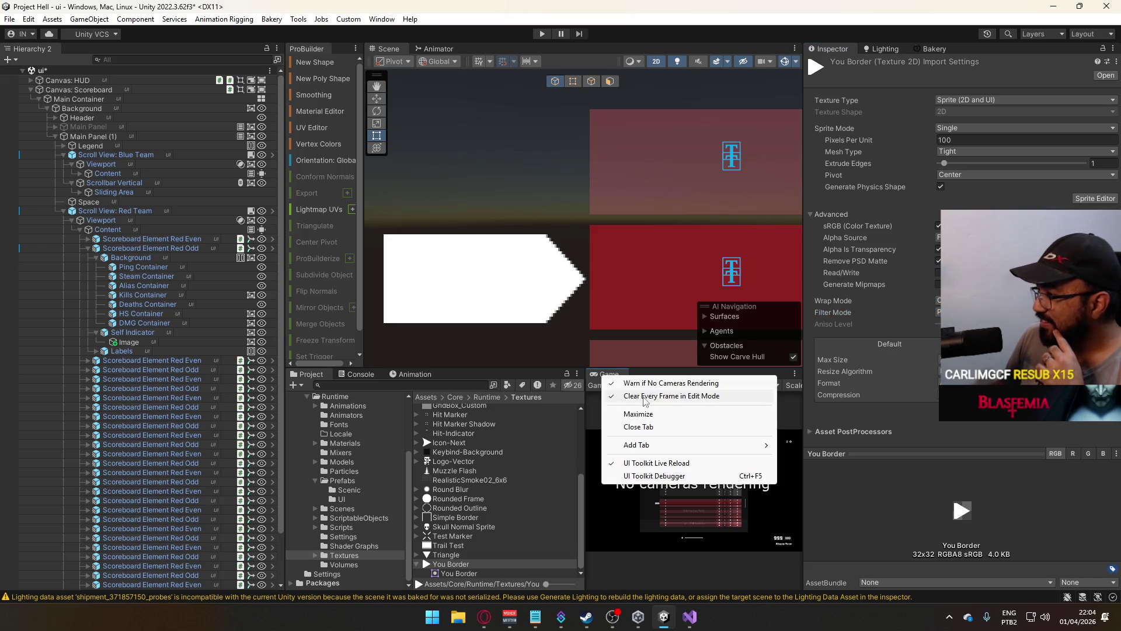
pyautogui.click(644, 415)
pyautogui.rightClick(534, 53)
pyautogui.click(584, 84)
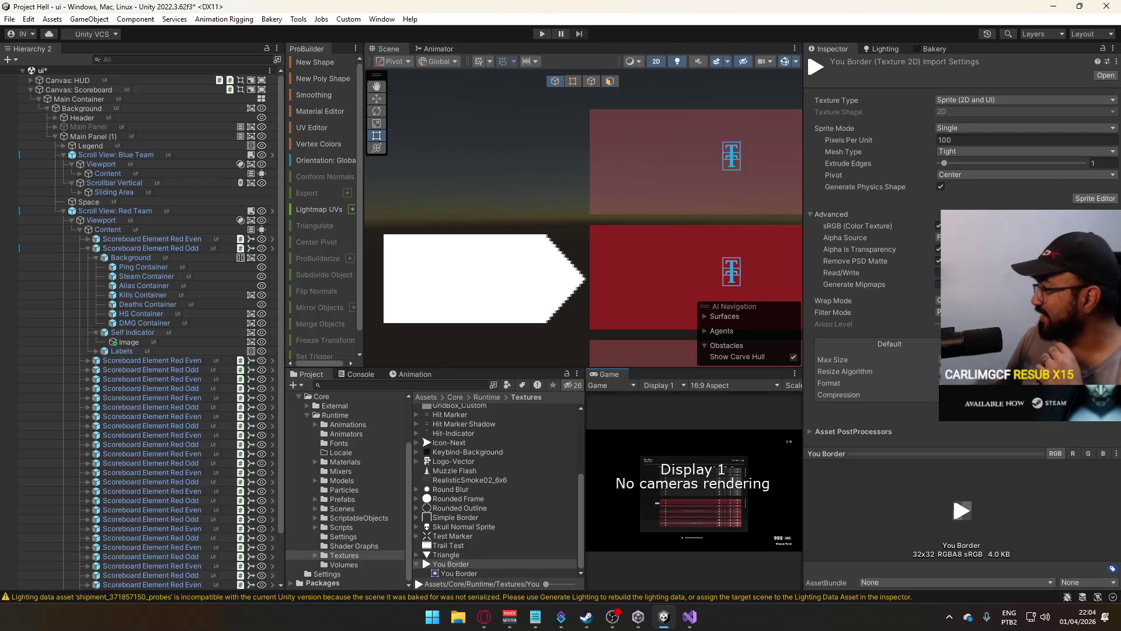
# Step: Switch You Border's filtering to Trilinear, then Bilinear, and reselect the Self Indicator Image
pyautogui.click(969, 339)
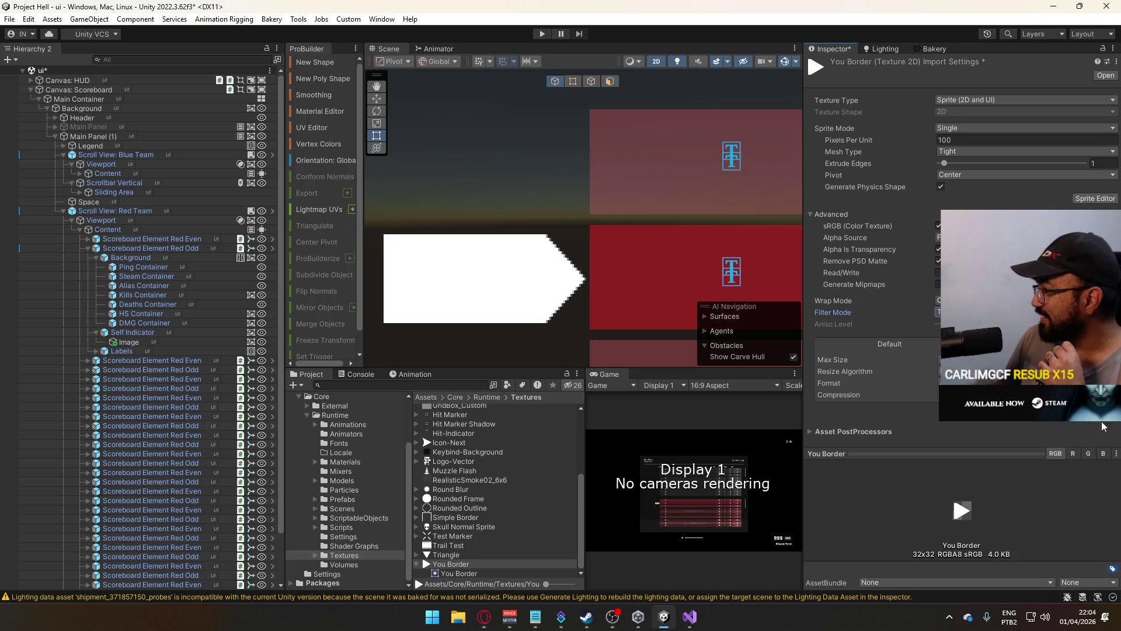
pyautogui.click(969, 312)
pyautogui.click(969, 330)
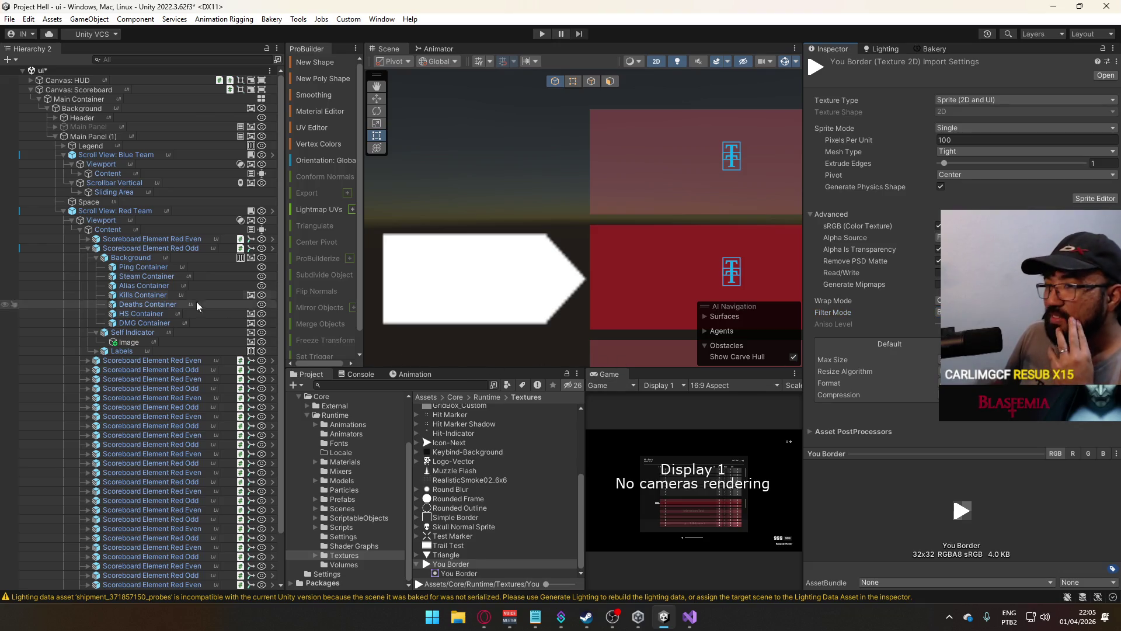
pyautogui.click(130, 342)
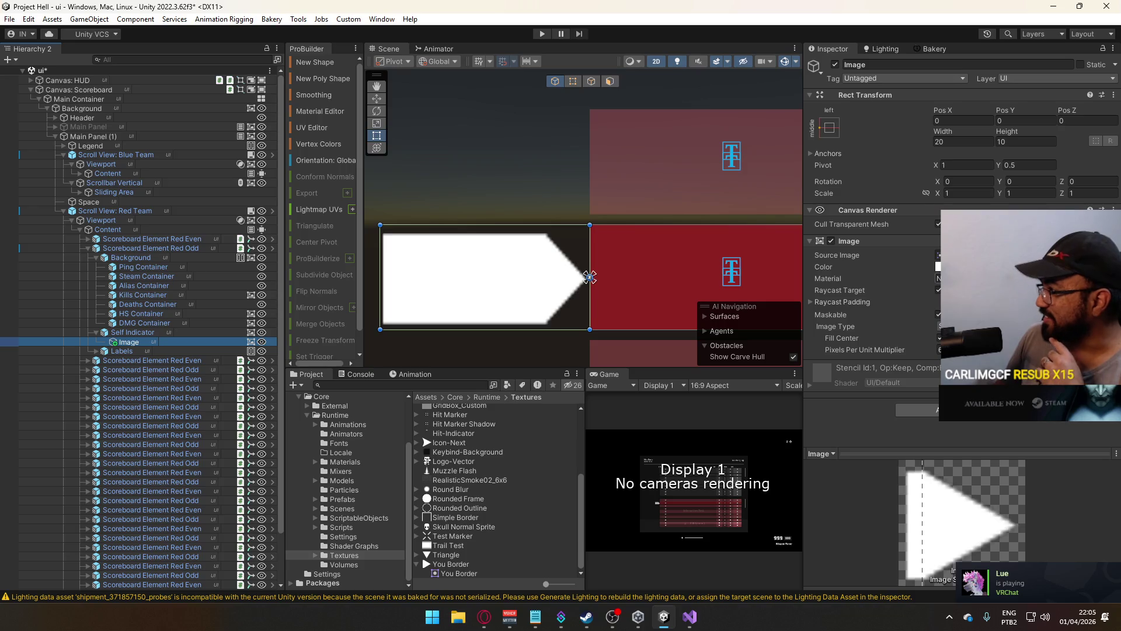
# Step: Tint the Self Indicator arrow bright yellow, HSV 53/100/100 (FFE300)
pyautogui.click(938, 266)
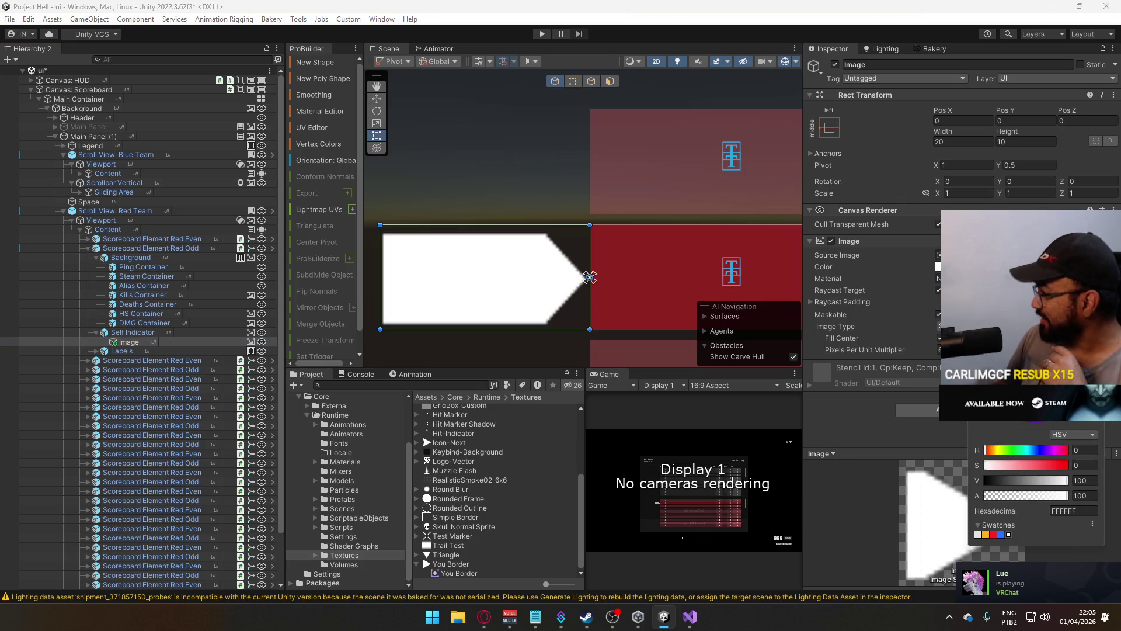
pyautogui.click(992, 450)
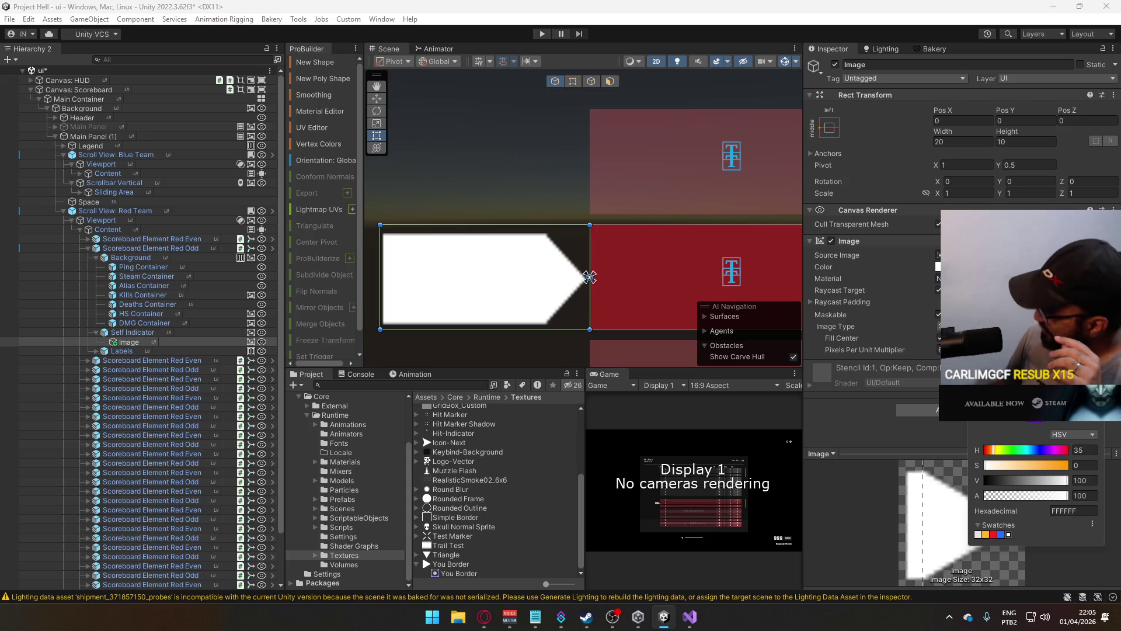
pyautogui.moveTo(1051, 465); pyautogui.dragTo(1097, 465)
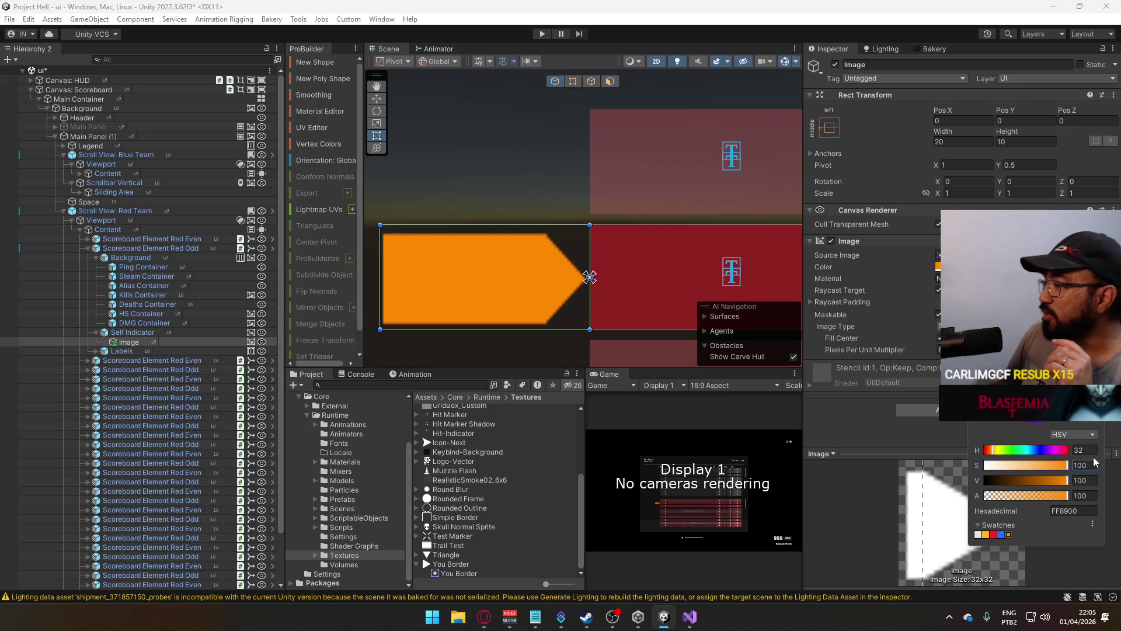
pyautogui.moveTo(992, 449); pyautogui.dragTo(996, 450)
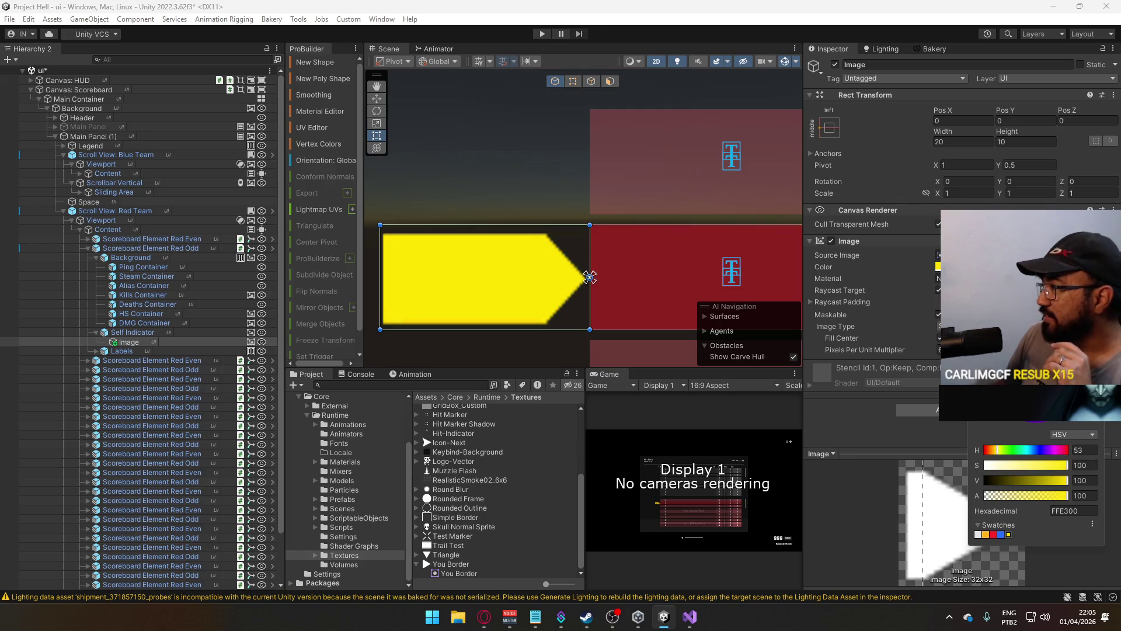
pyautogui.scroll(5, 428, 296)
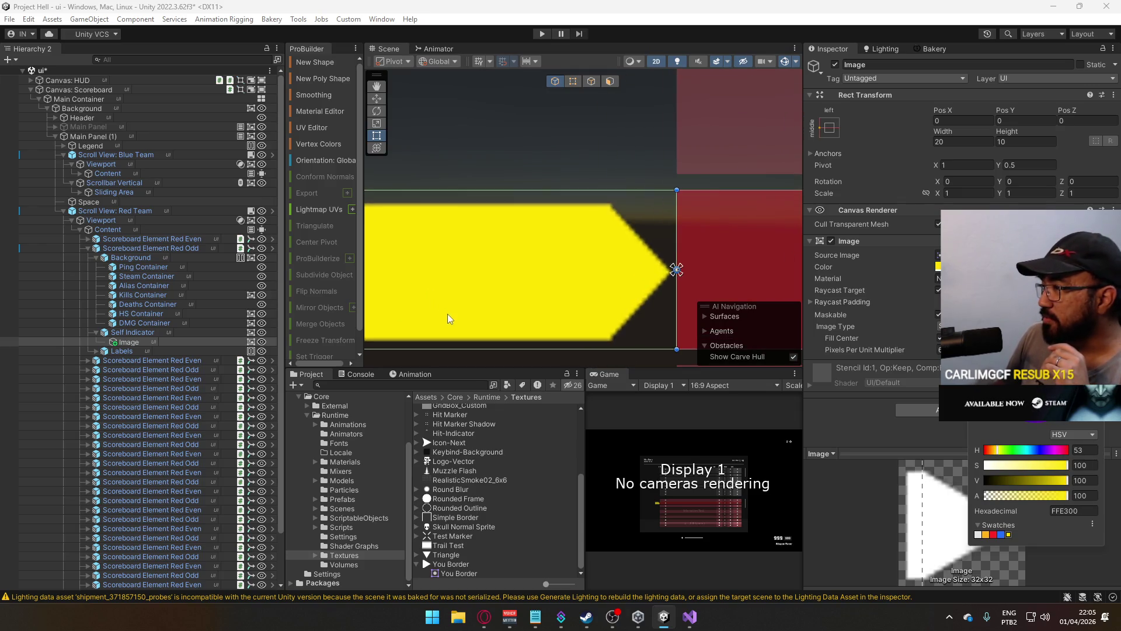
# Step: Preview the arrow in a maximized Game view, check the browser scoreboard references, then restore the layout
pyautogui.rightClick(614, 374)
pyautogui.click(662, 405)
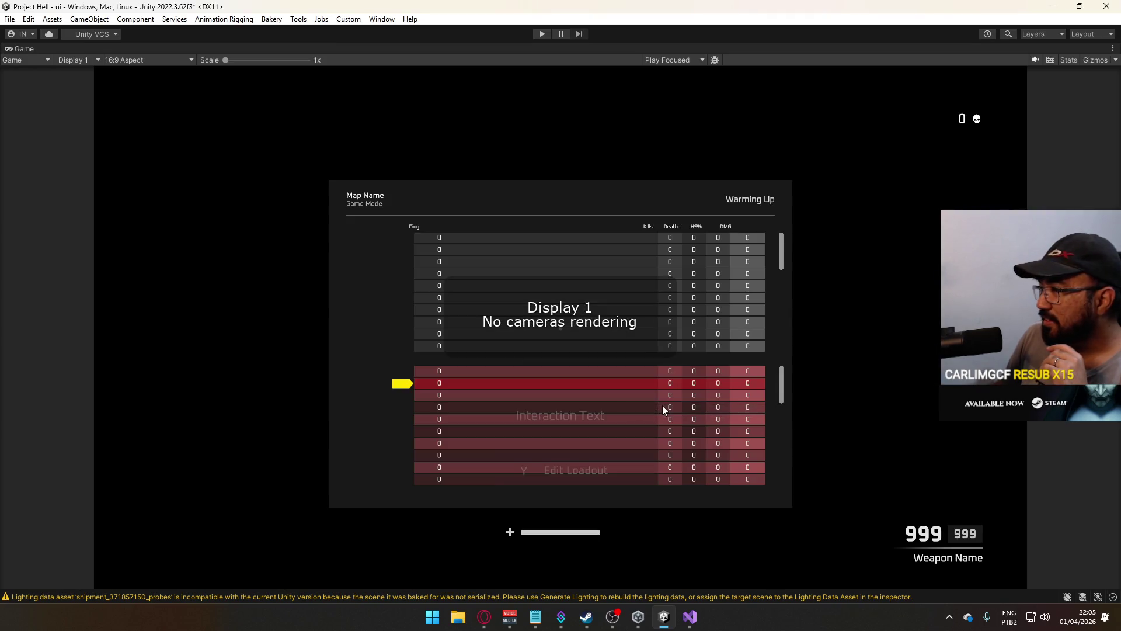
pyautogui.click(484, 616)
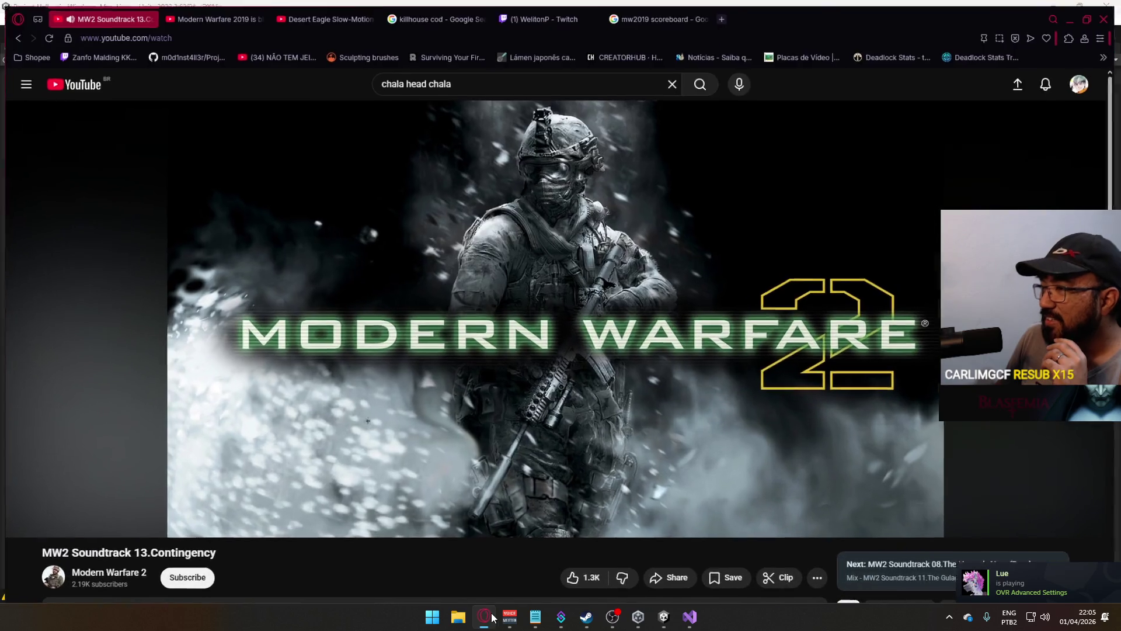
pyautogui.click(461, 17)
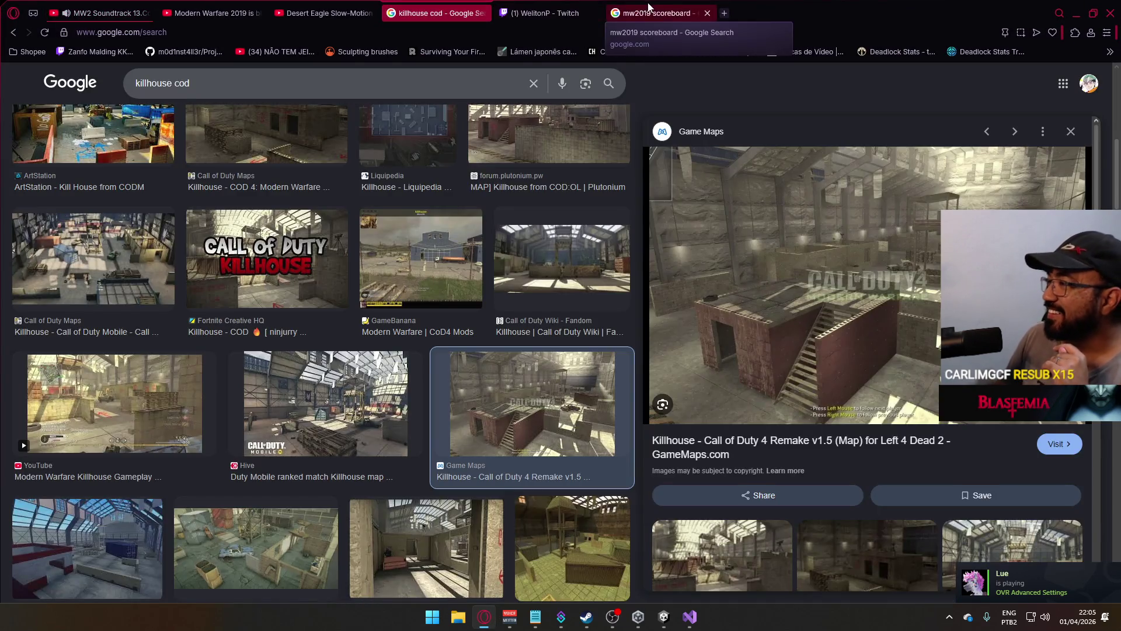
pyautogui.click(650, 7)
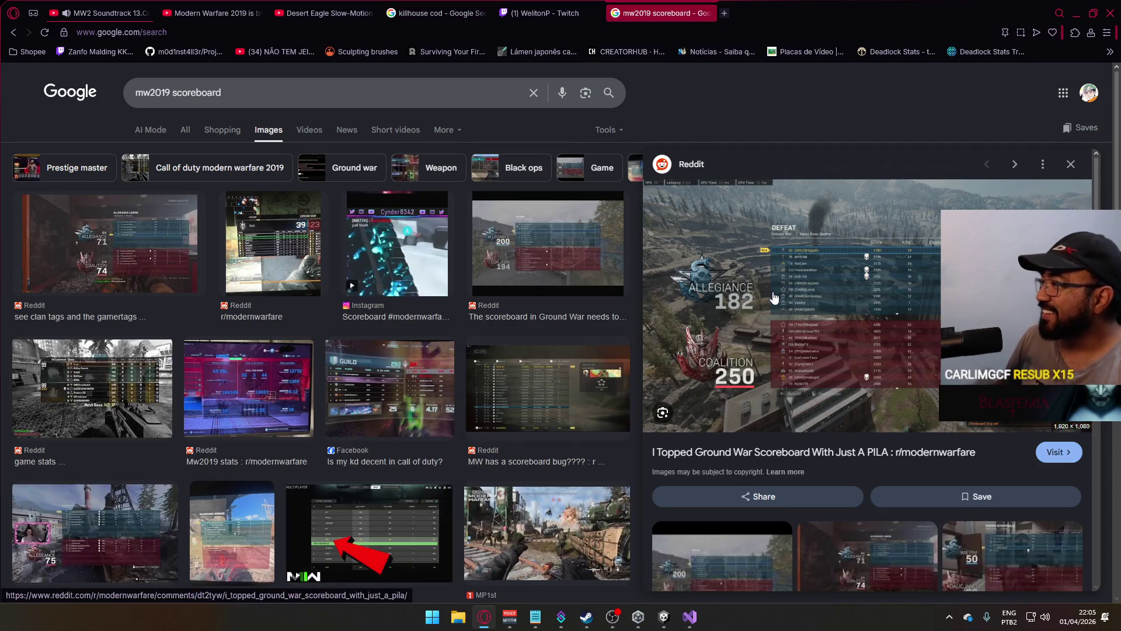
pyautogui.hotkey('alt', 'Tab')
pyautogui.rightClick(599, 55)
pyautogui.click(619, 82)
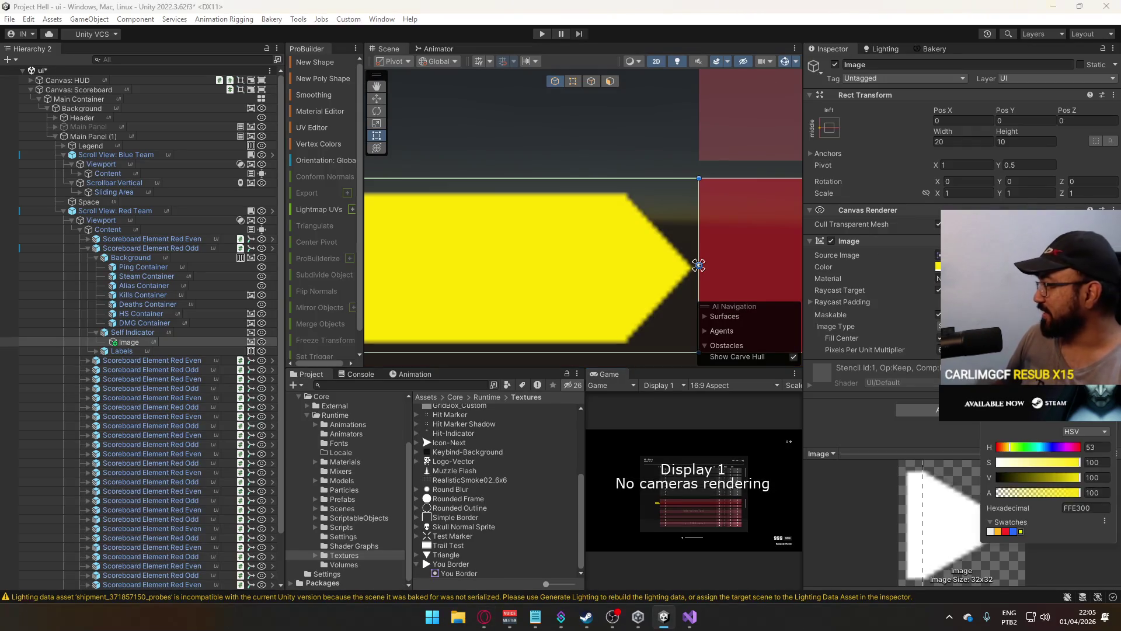
# Step: Shift the arrow colour from yellow toward a paler orange, trying a saved swatch
pyautogui.click(1072, 465)
pyautogui.click(1073, 479)
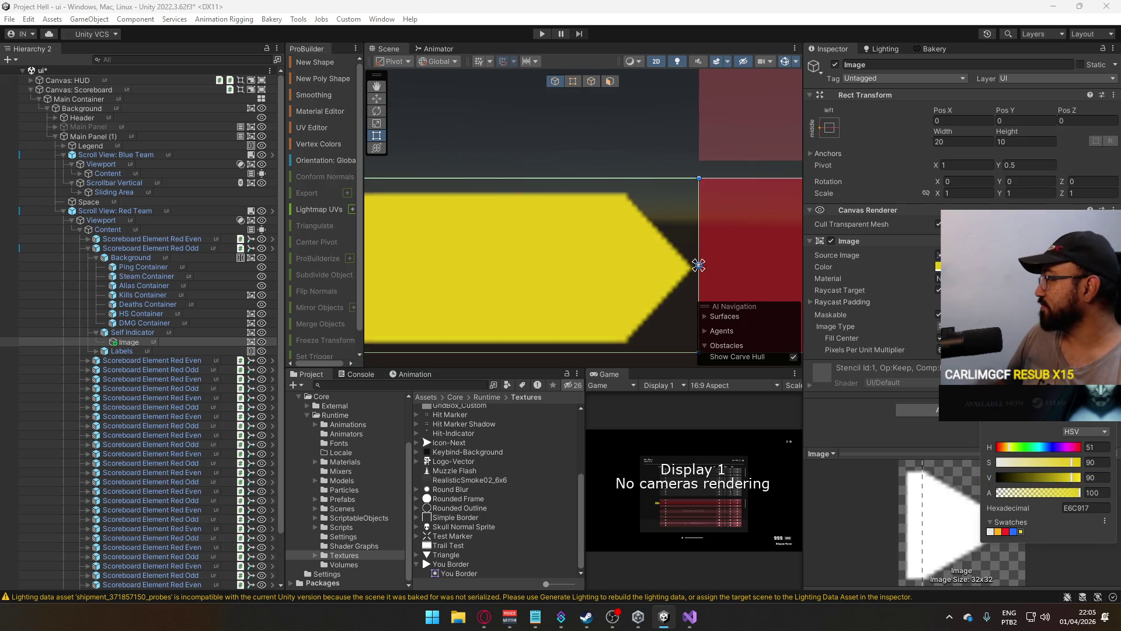
pyautogui.click(1007, 447)
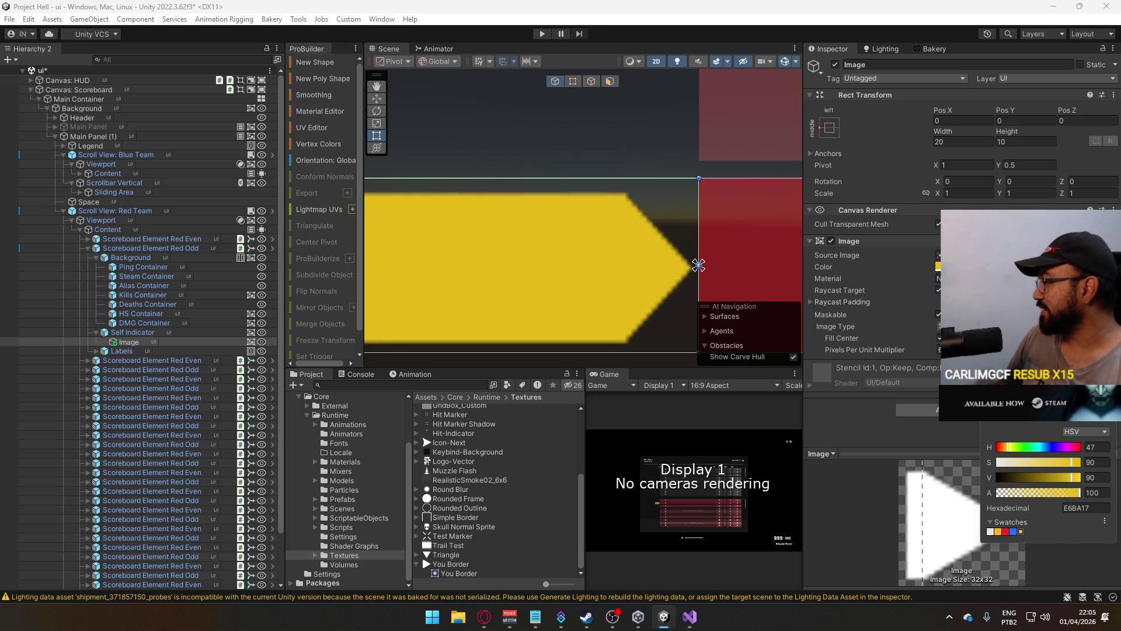
pyautogui.click(1006, 447)
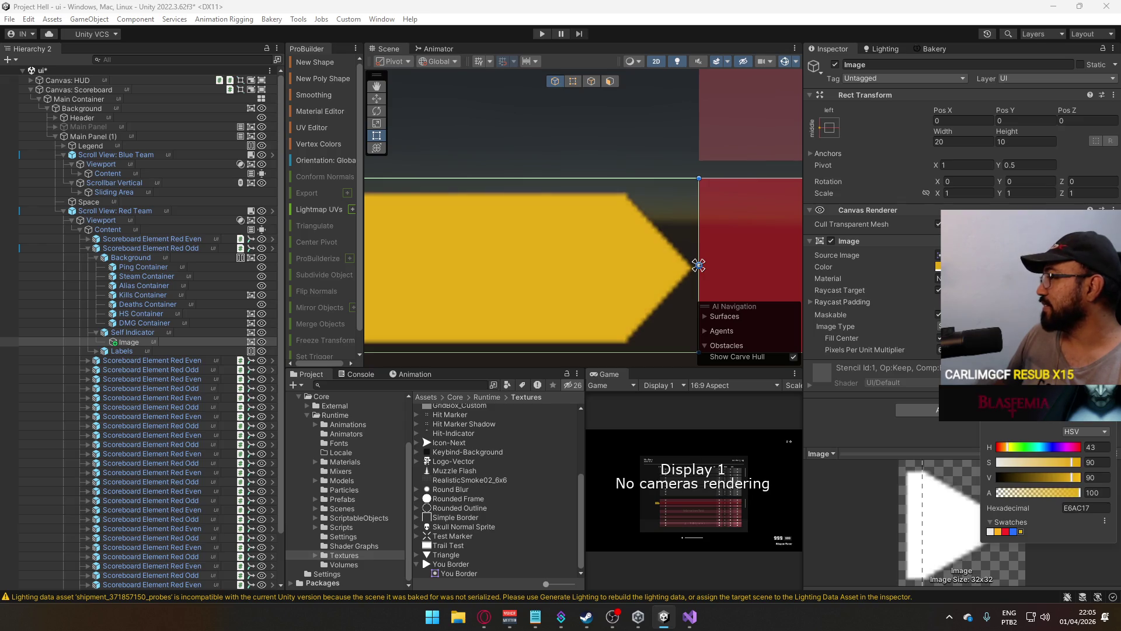
pyautogui.click(1007, 447)
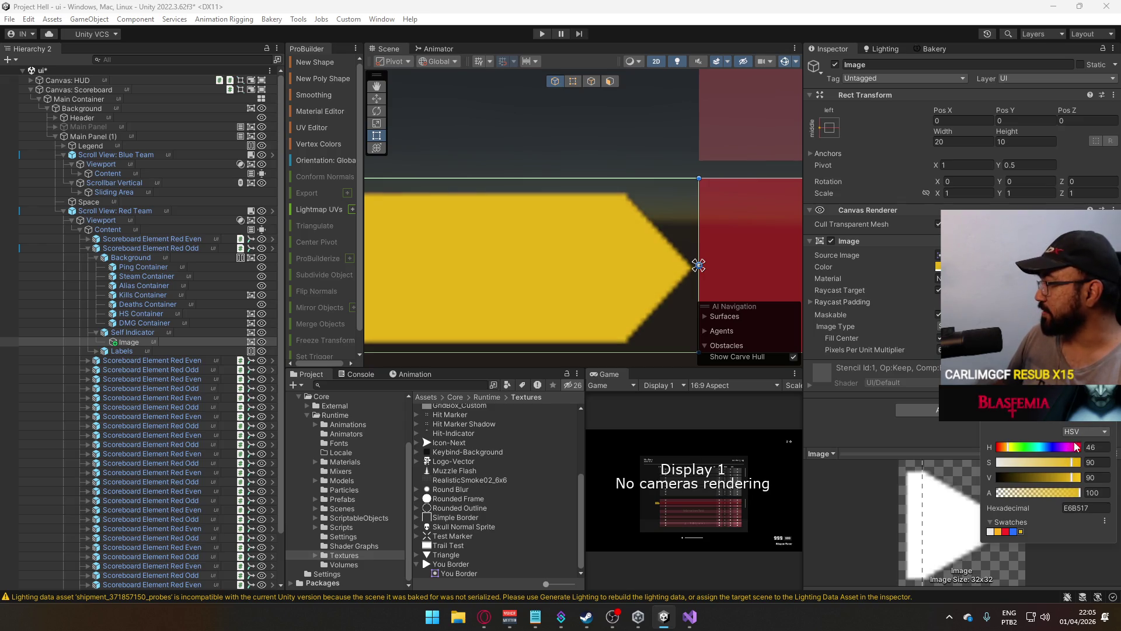
pyautogui.click(1006, 447)
pyautogui.moveTo(1067, 466); pyautogui.dragTo(1054, 464)
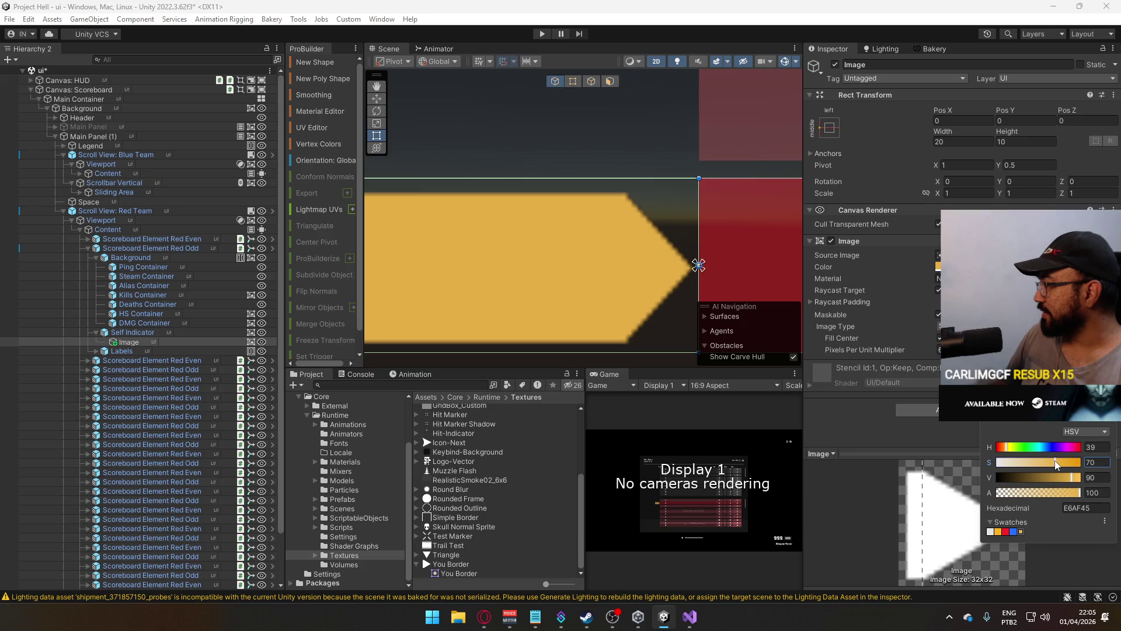
pyautogui.click(998, 532)
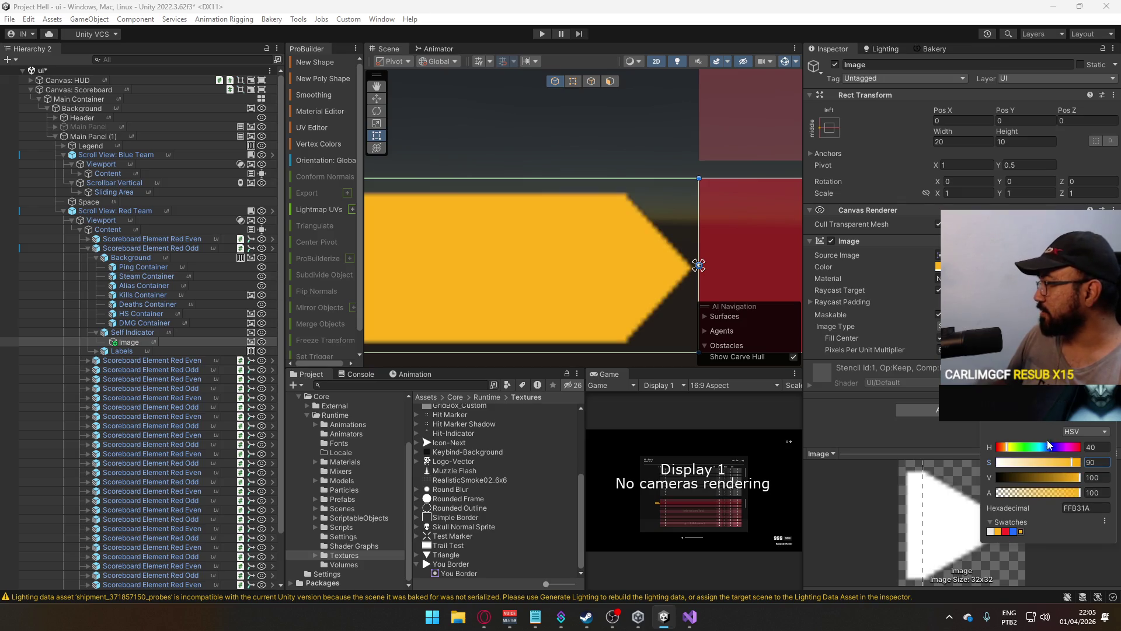
pyautogui.moveTo(1072, 468); pyautogui.dragTo(1061, 469)
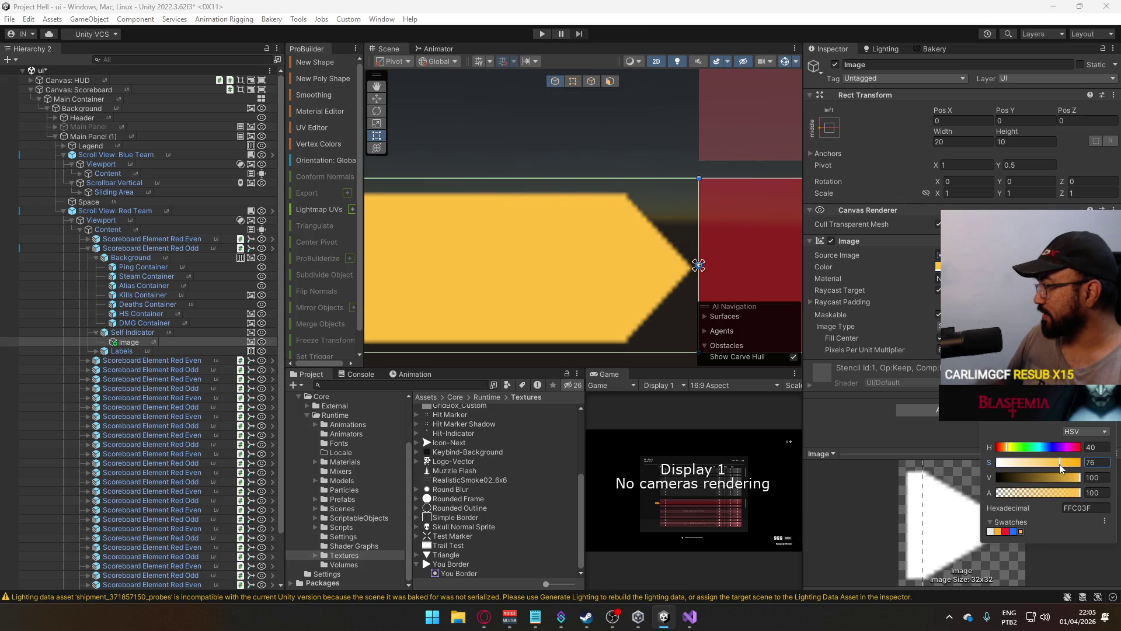
# Step: Finish the arrow colour as amber E6AC39, with brightness 90 and alpha 80
pyautogui.click(1089, 462)
pyautogui.click(1089, 477)
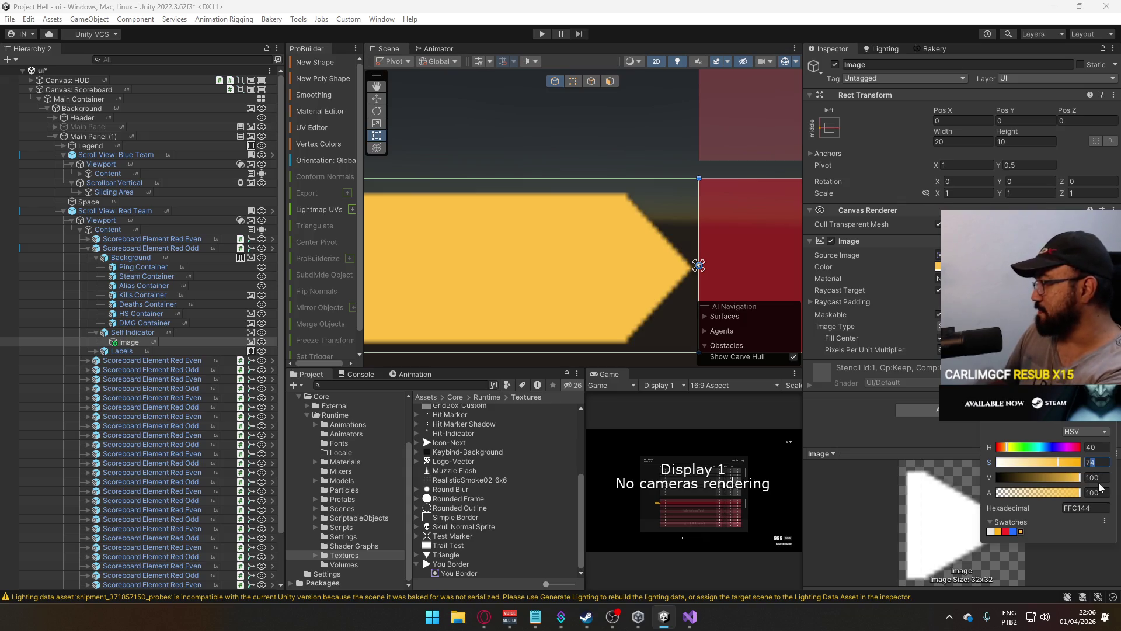
pyautogui.write('90')
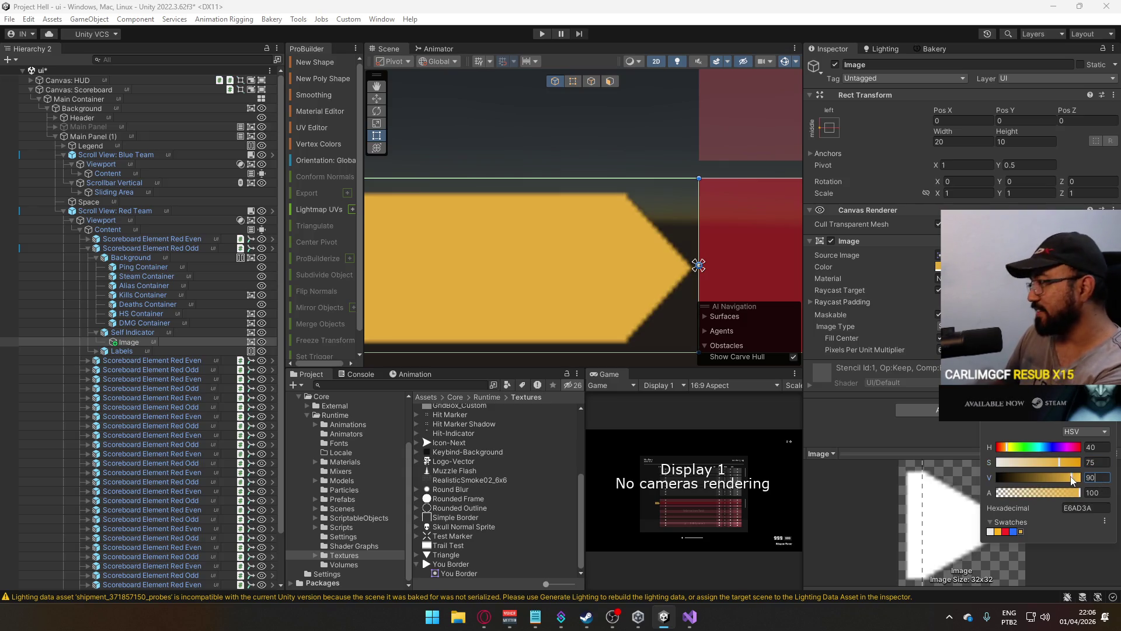
pyautogui.scroll(-2, 612, 270)
pyautogui.scroll(-3, 613, 272)
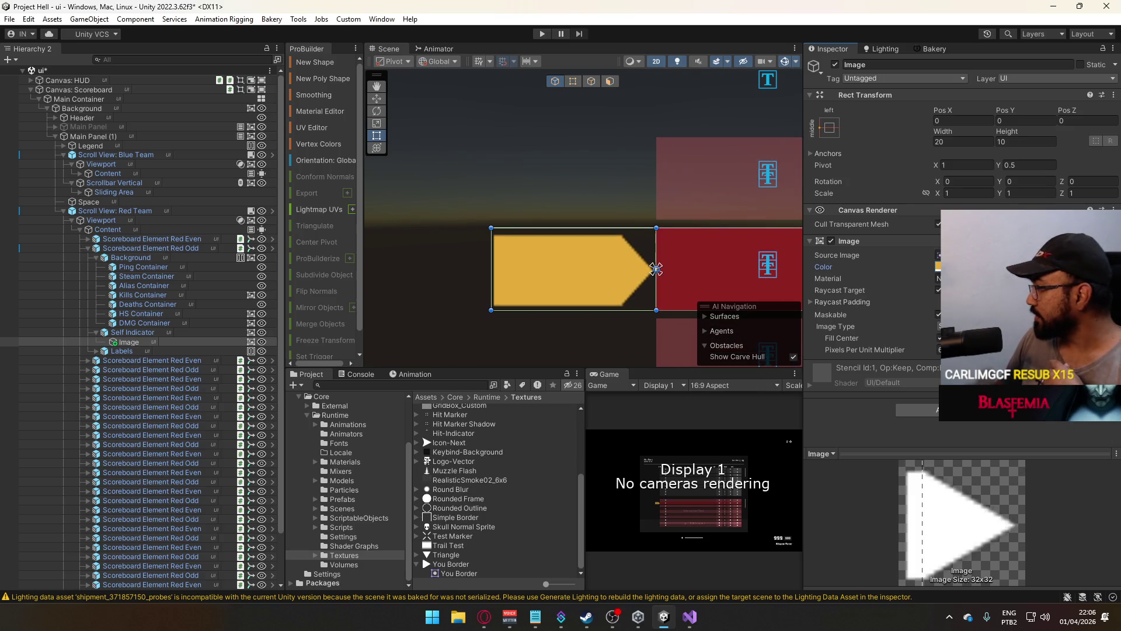
pyautogui.click(964, 267)
pyautogui.moveTo(1065, 495)
pyautogui.mouseDown()
pyautogui.moveTo(1026, 499)
pyautogui.moveTo(1064, 498)
pyautogui.mouseUp()
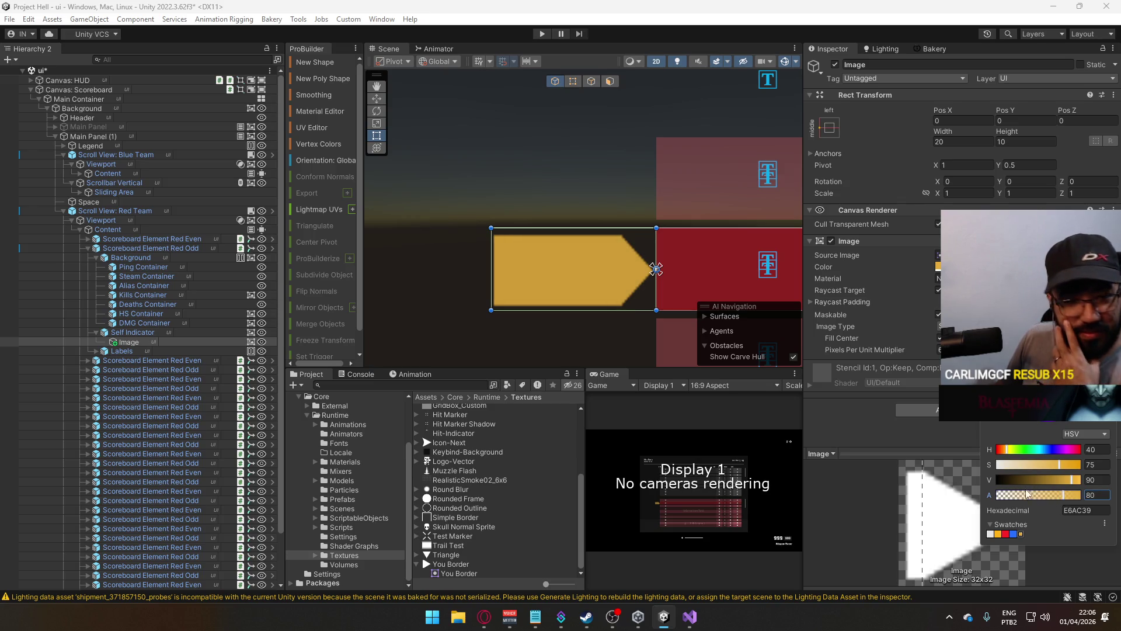
# Step: Set the arrow image's Rect Transform Pos X to -1
pyautogui.click(949, 120)
pyautogui.write('2')
pyautogui.press('BackSpace')
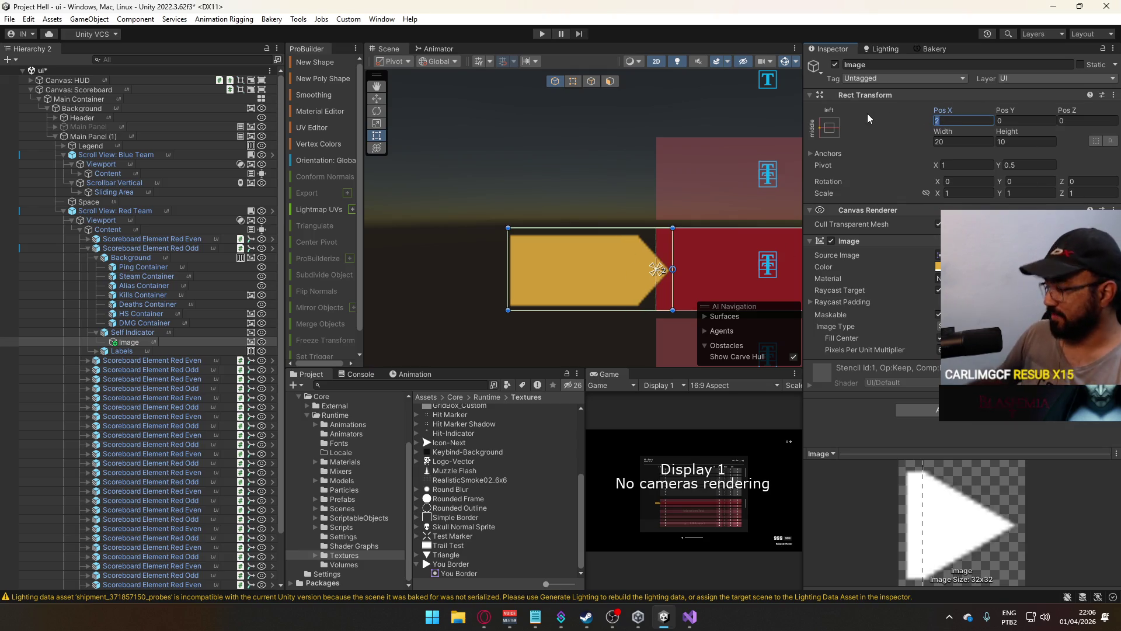
pyautogui.write('-1')
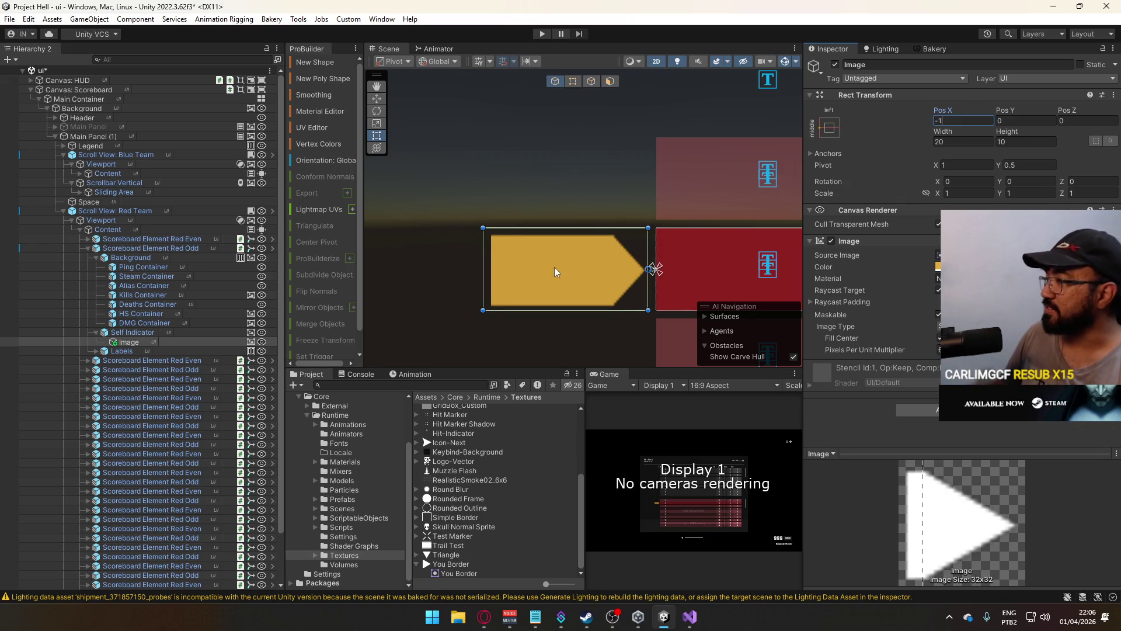
pyautogui.scroll(1, 548, 270)
pyautogui.rightClick(124, 342)
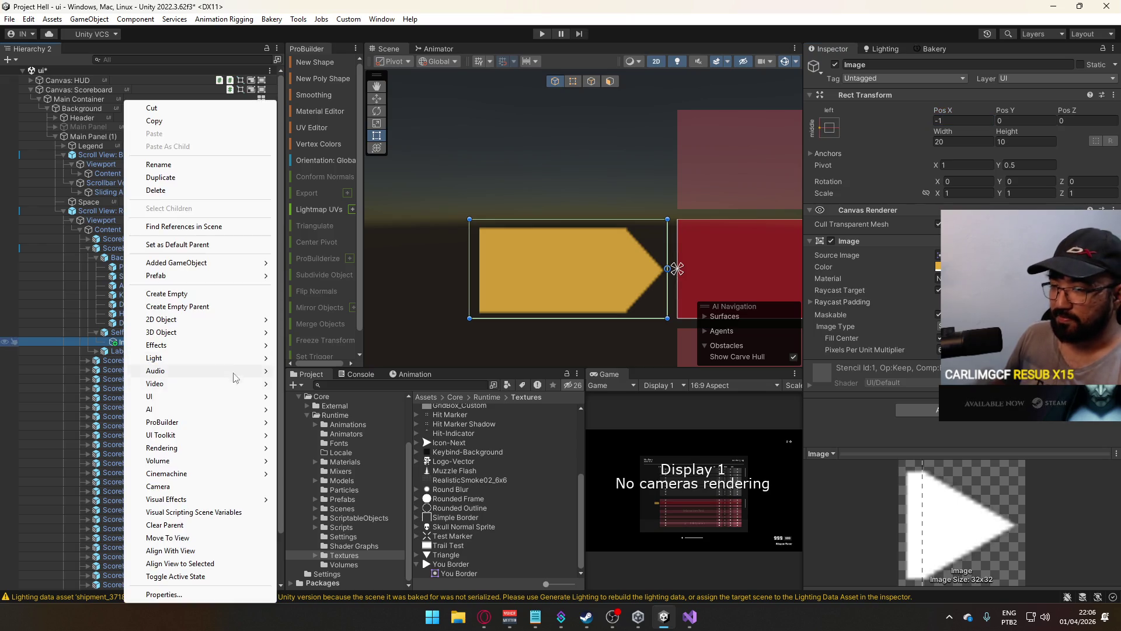
# Step: Add a TextMeshPro text inside the arrow image reading YOU in Oxanium-Light
pyautogui.moveTo(234, 396)
pyautogui.click(310, 408)
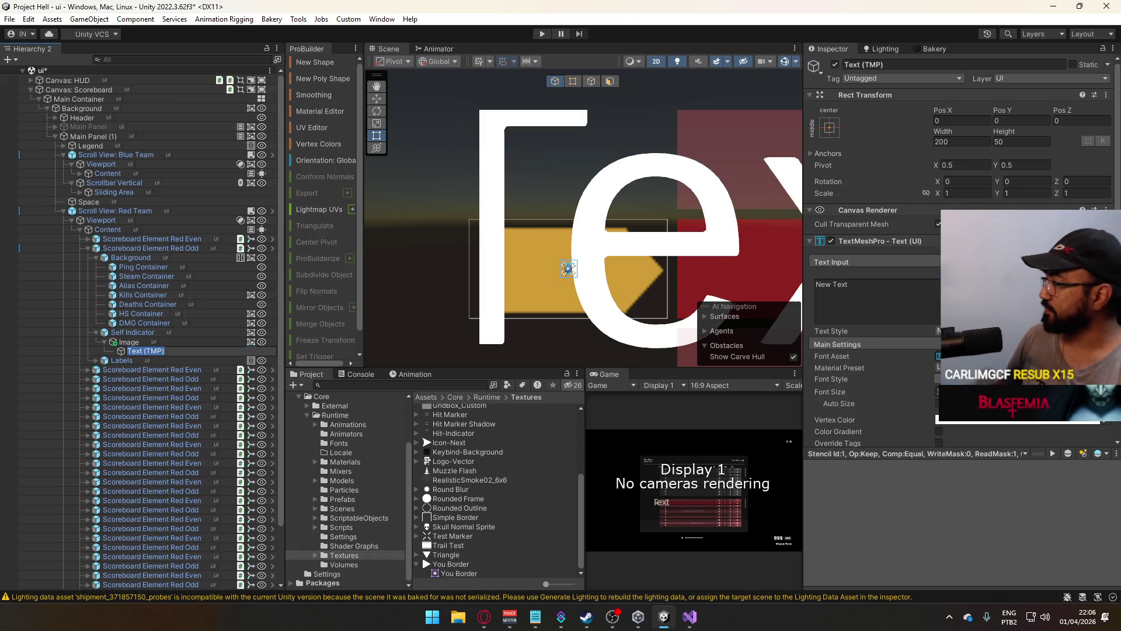
pyautogui.click(938, 356)
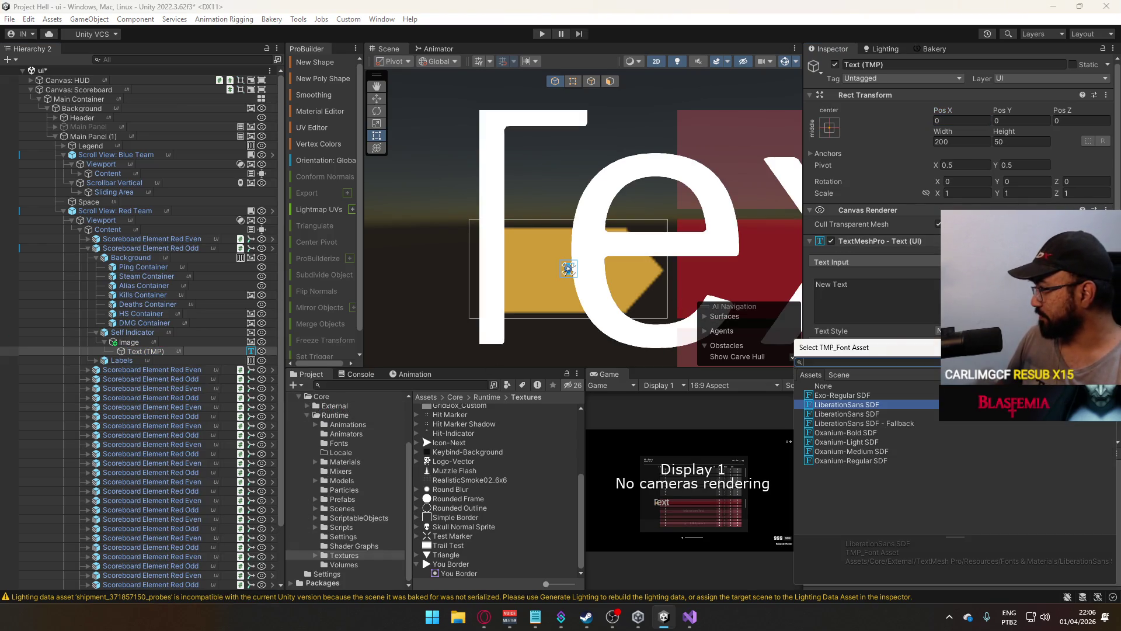
pyautogui.doubleClick(862, 442)
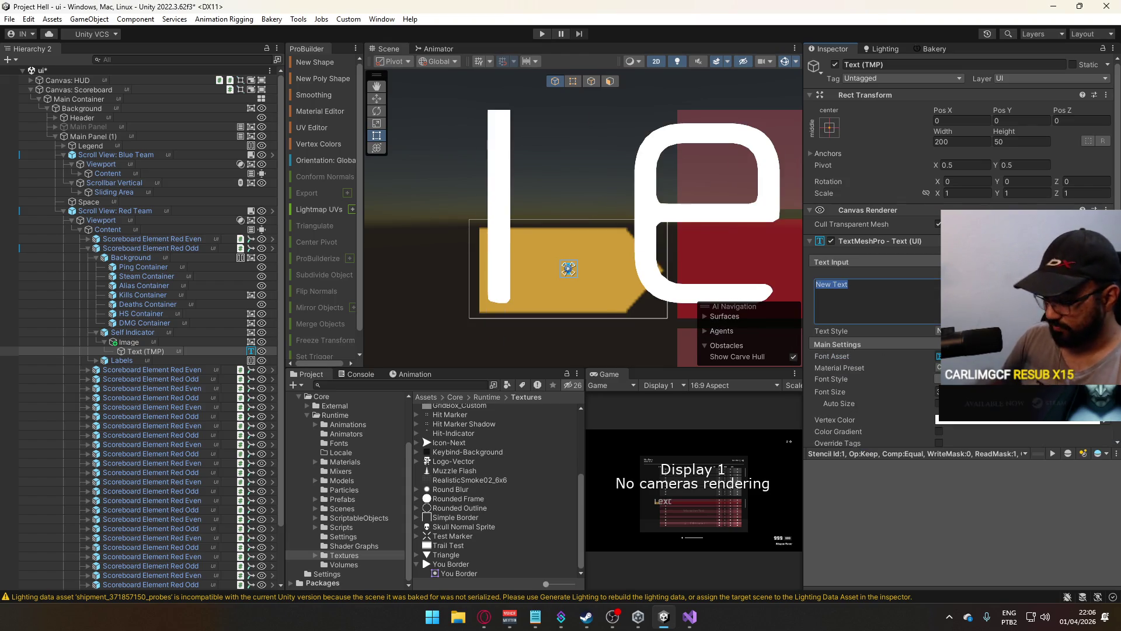
pyautogui.write('YOU')
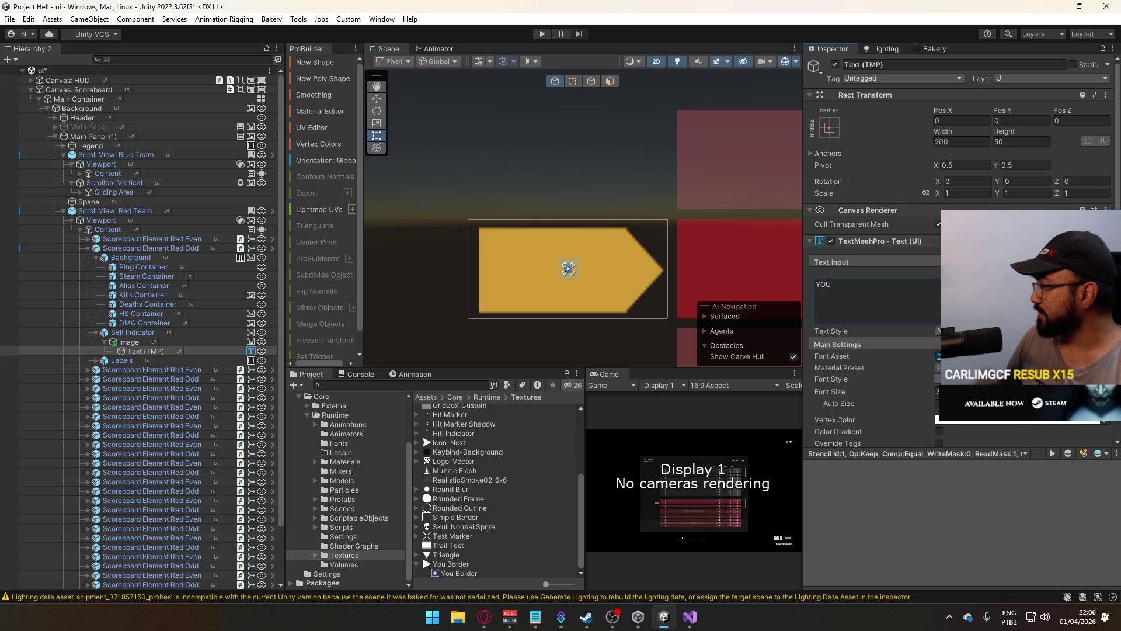
# Step: Stretch the YOU text to fill the arrow, centre it both ways and enlarge its font
pyautogui.click(832, 129)
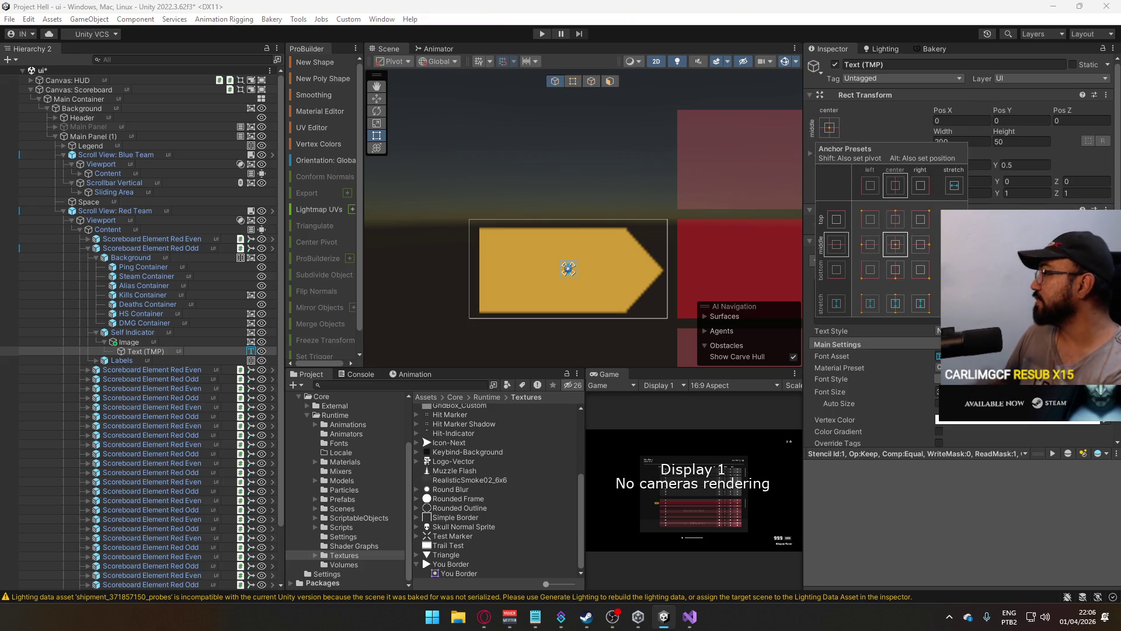
pyautogui.click(954, 303)
pyautogui.click(1015, 120)
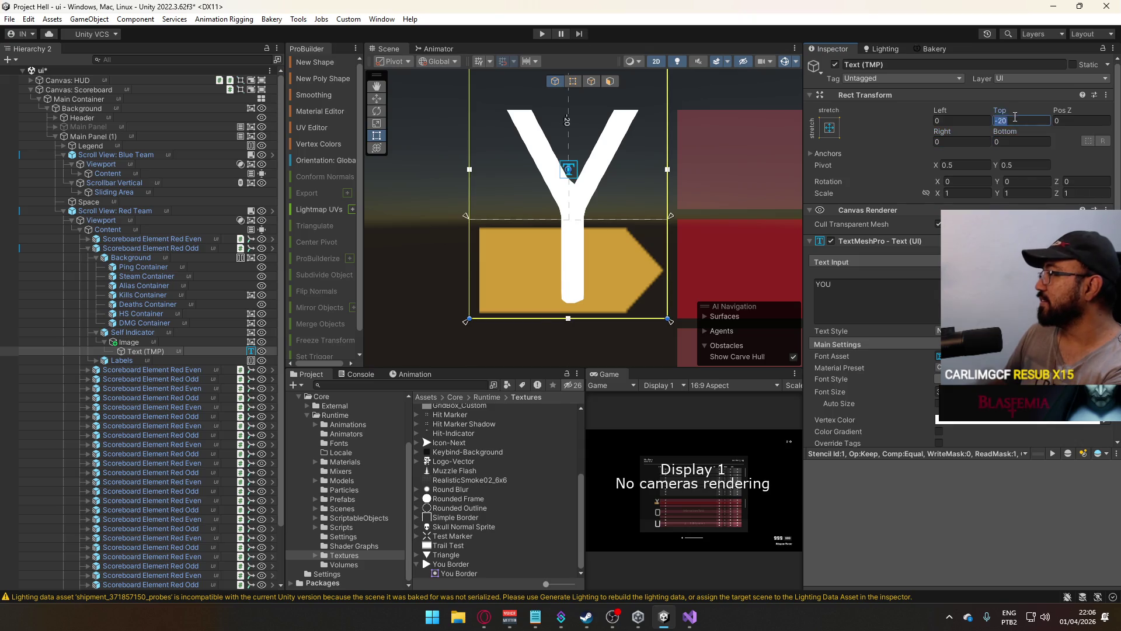
pyautogui.write('04')
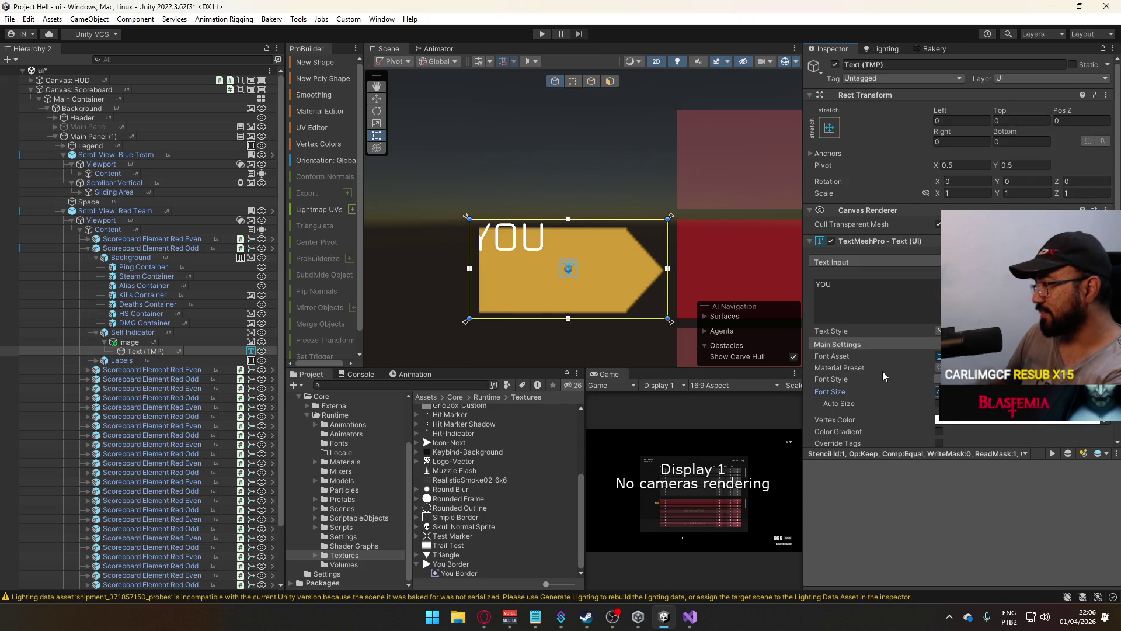
pyautogui.scroll(-3, 957, 245)
pyautogui.click(953, 393)
pyautogui.click(953, 404)
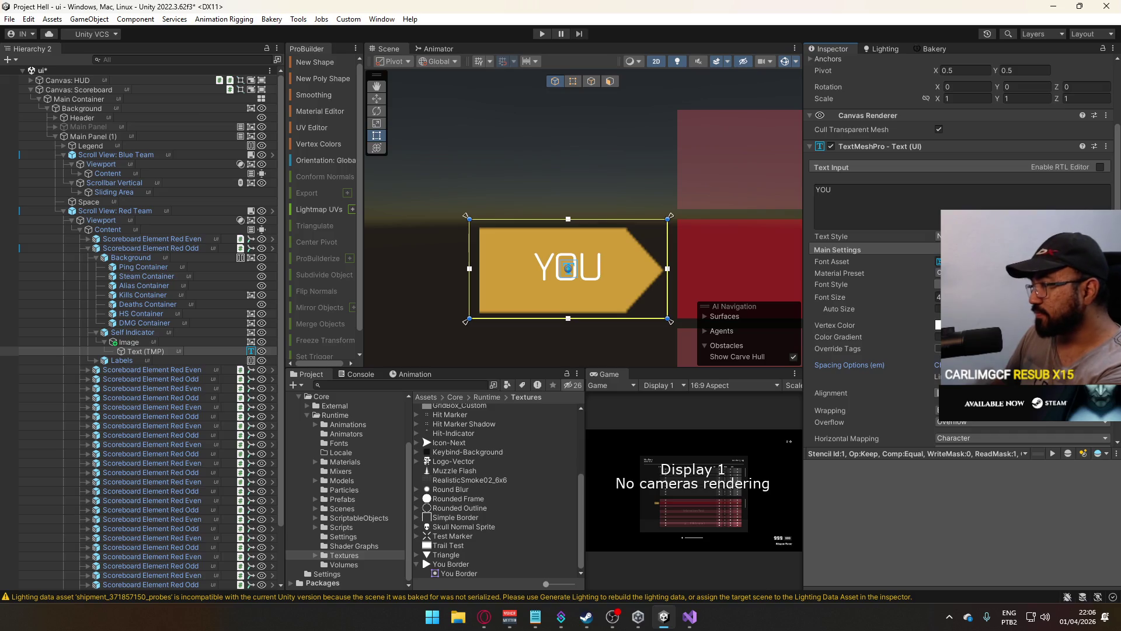
pyautogui.moveTo(925, 303); pyautogui.dragTo(954, 302)
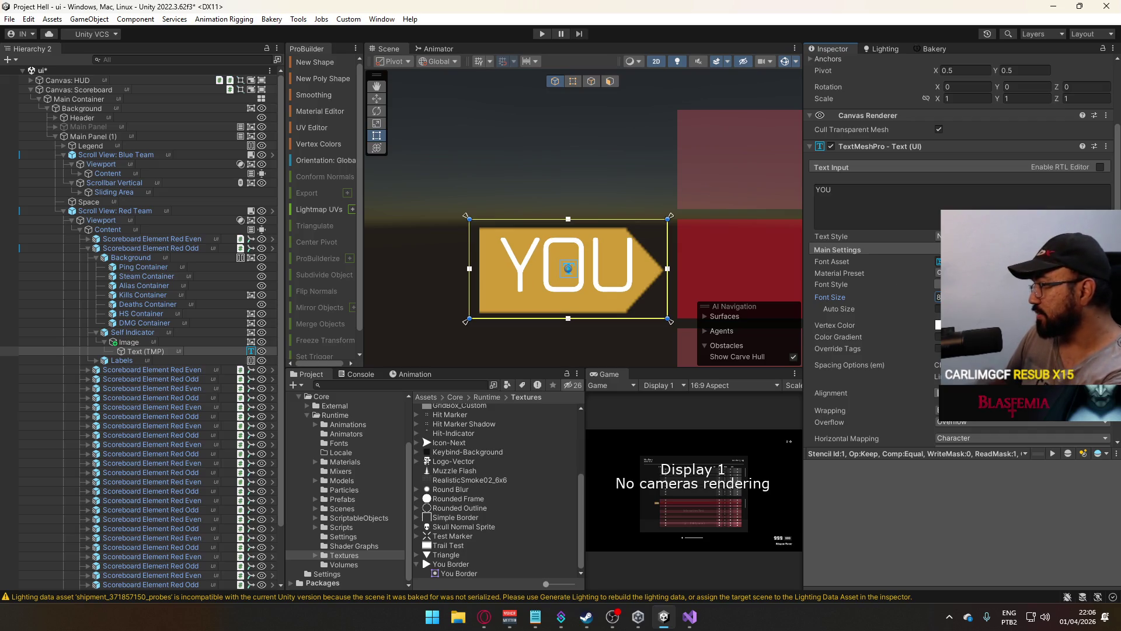
# Step: Switch the YOU text's font to Oxanium-Medium
pyautogui.click(1105, 261)
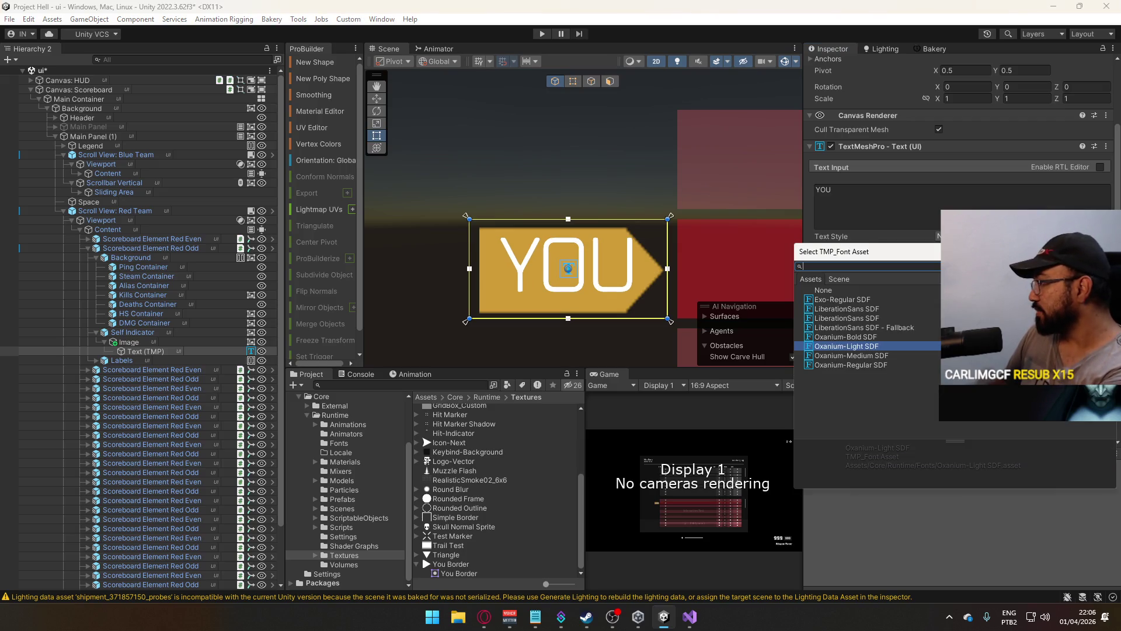
pyautogui.click(873, 356)
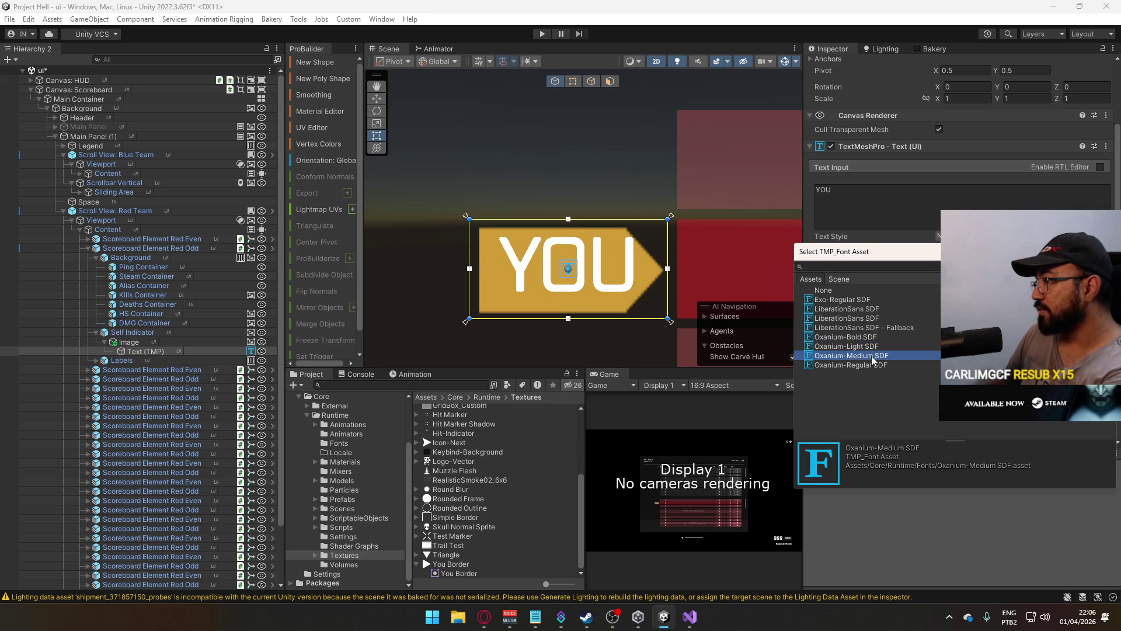
pyautogui.doubleClick(866, 360)
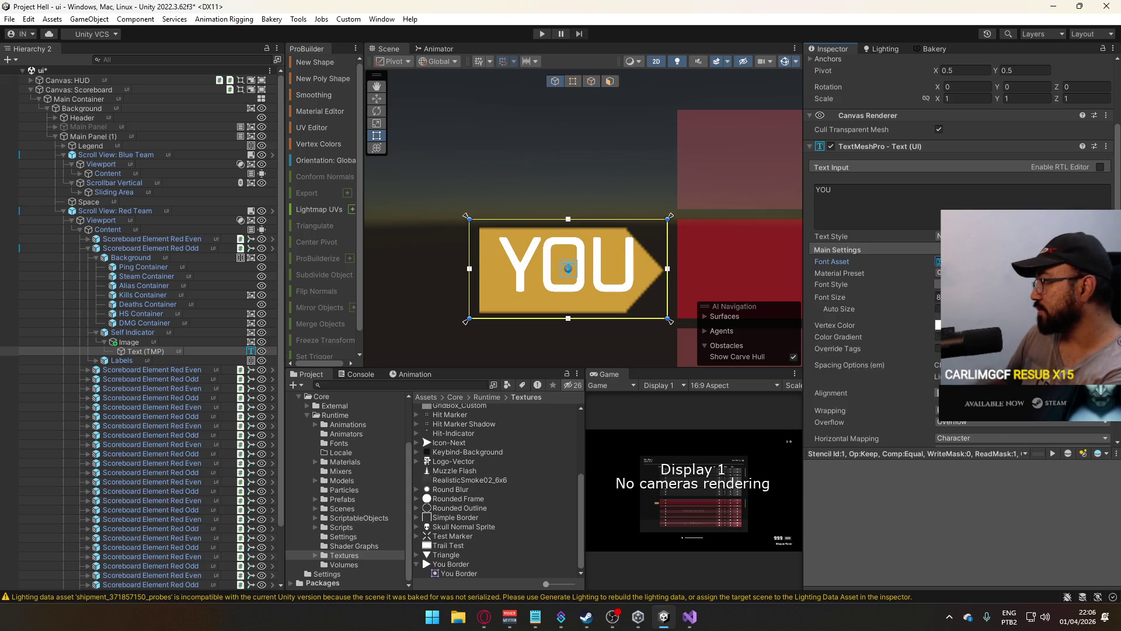
# Step: Make the YOU text's vertex colour near-black
pyautogui.click(937, 325)
pyautogui.moveTo(1028, 435)
pyautogui.mouseDown()
pyautogui.moveTo(1010, 420)
pyautogui.moveTo(1007, 437)
pyautogui.mouseUp()
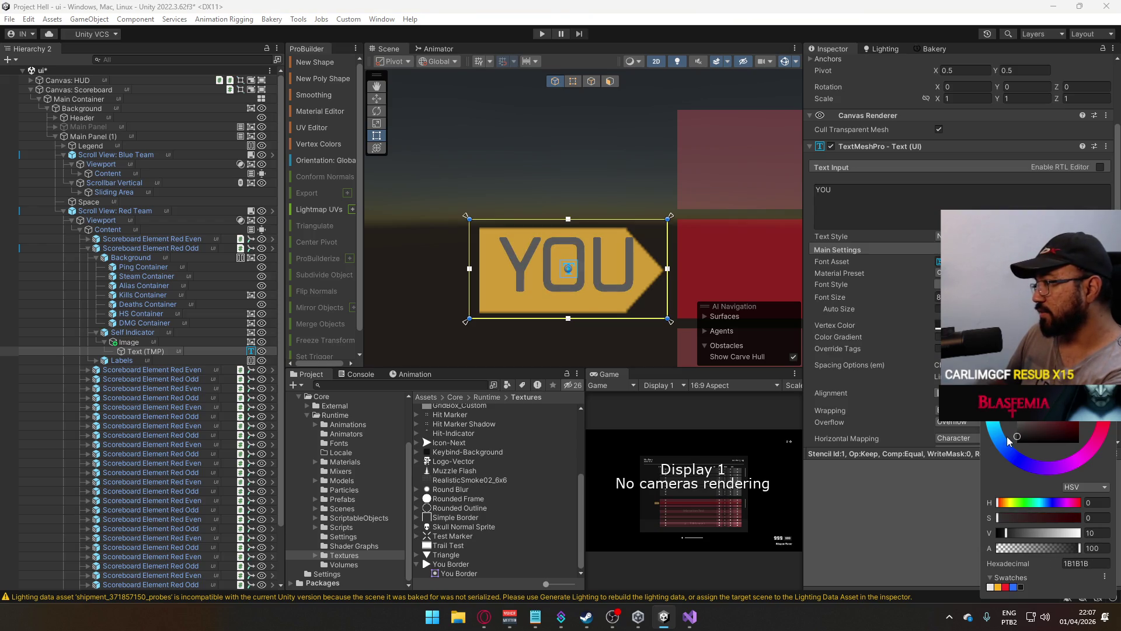
pyautogui.click(645, 244)
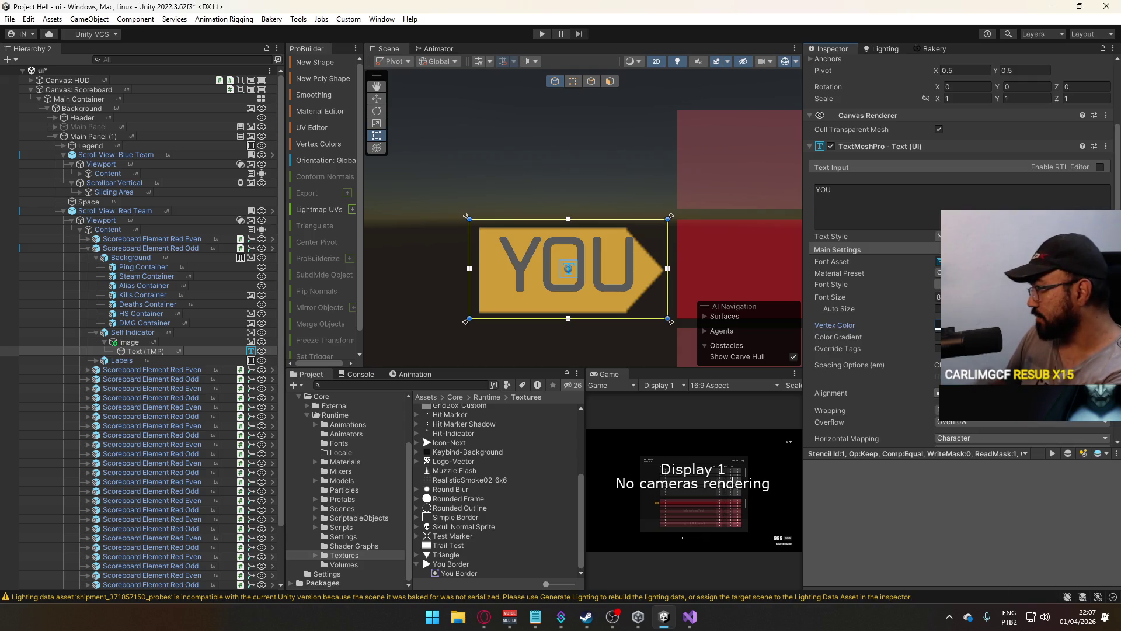
pyautogui.scroll(-3, 609, 256)
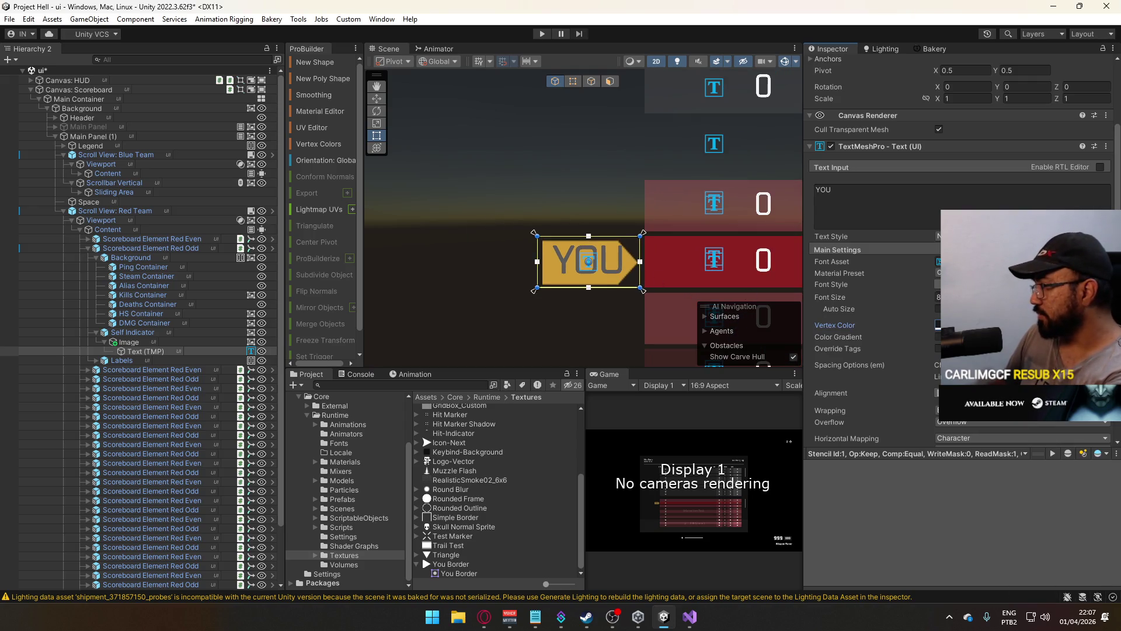
pyautogui.click(937, 324)
pyautogui.moveTo(1021, 439); pyautogui.dragTo(995, 440)
pyautogui.click(1097, 532)
pyautogui.write('4')
pyautogui.press('BackSpace')
pyautogui.write('2')
# Step: Set the YOU text's Right offset to 3 and Top to 1, and shrink its font slightly
pyautogui.moveTo(608, 261); pyautogui.dragTo(521, 273)
pyautogui.scroll(4, 550, 274)
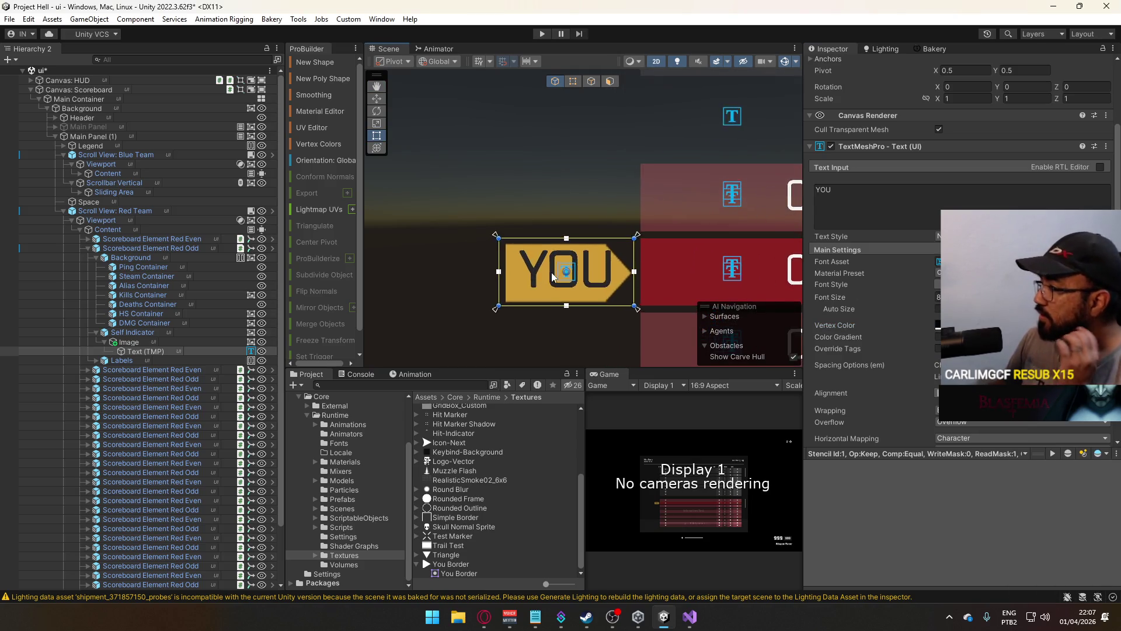
pyautogui.scroll(3, 956, 165)
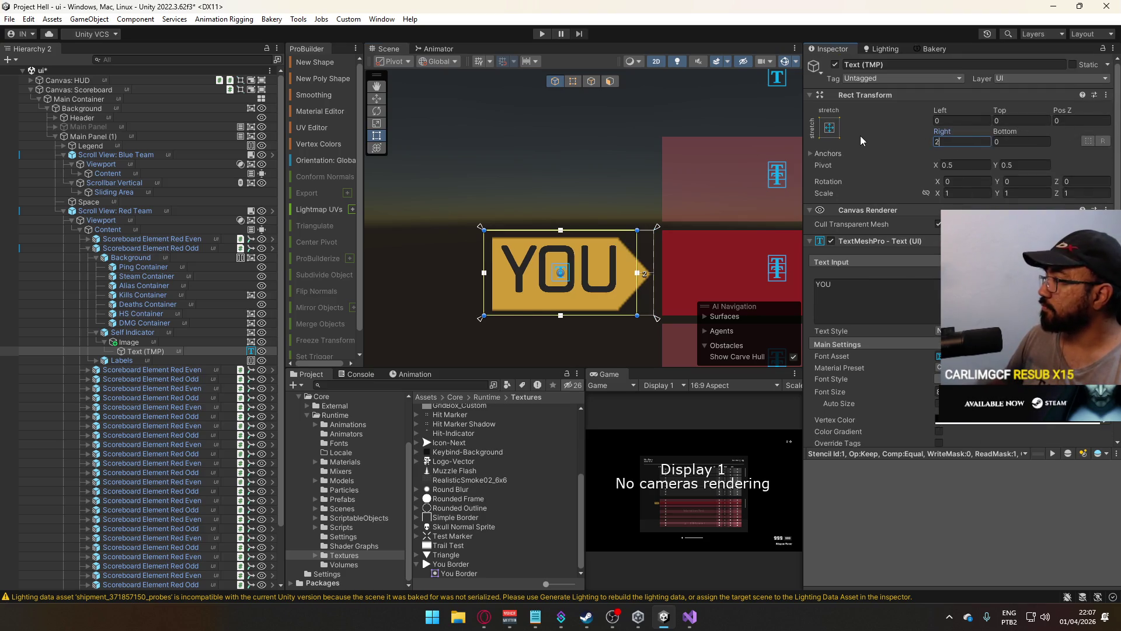
pyautogui.write('3')
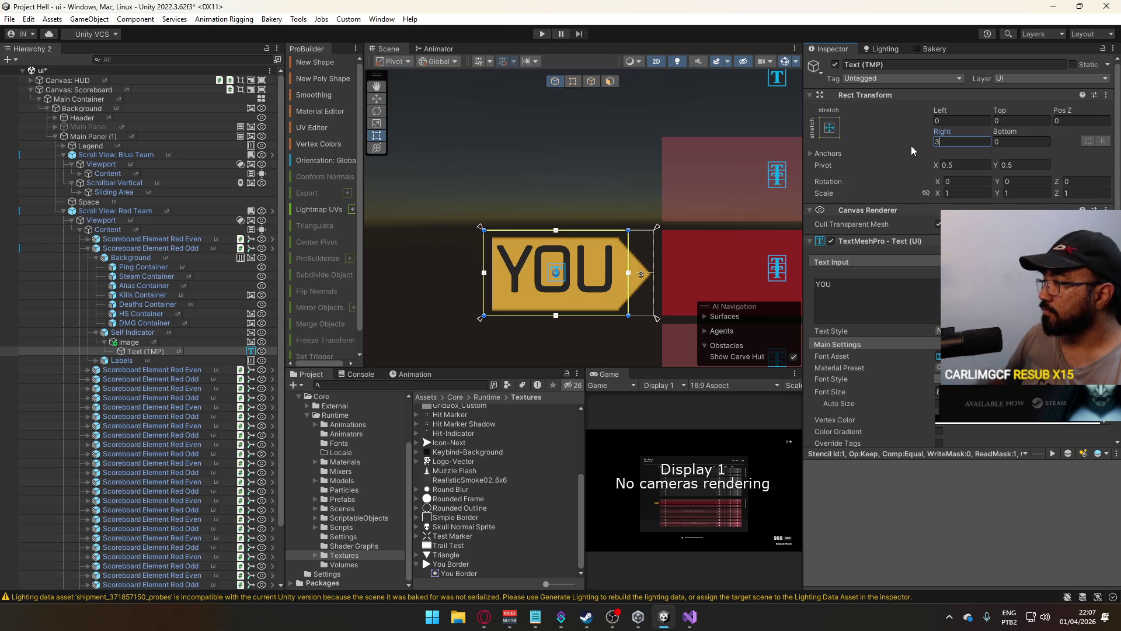
pyautogui.press('Tab')
pyautogui.write('1')
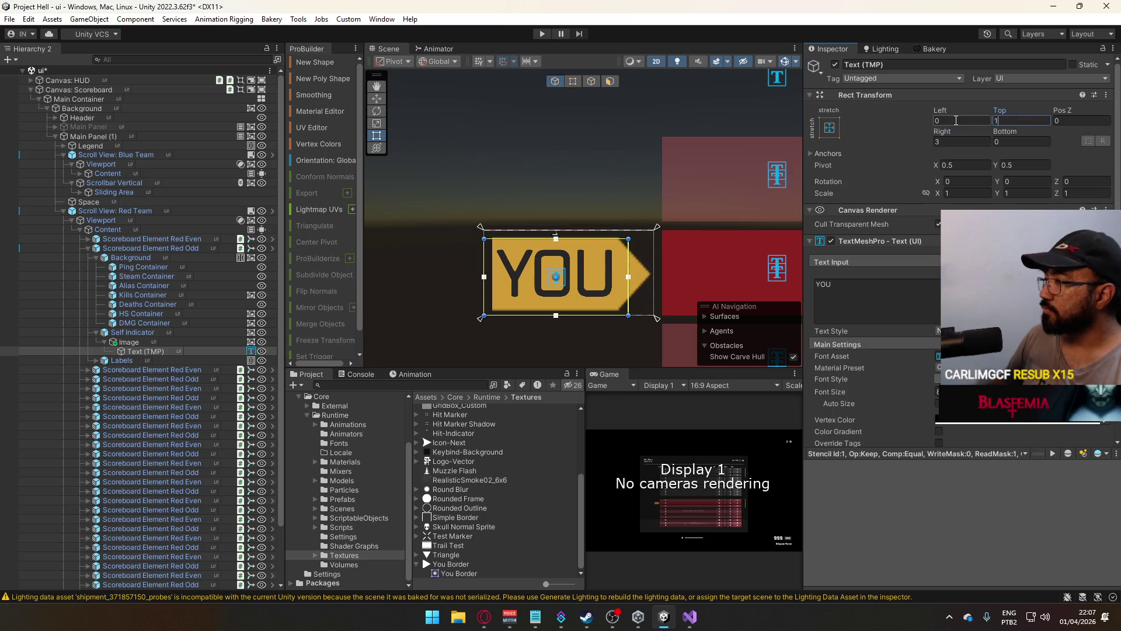
pyautogui.click(927, 393)
pyautogui.moveTo(927, 395); pyautogui.dragTo(909, 396)
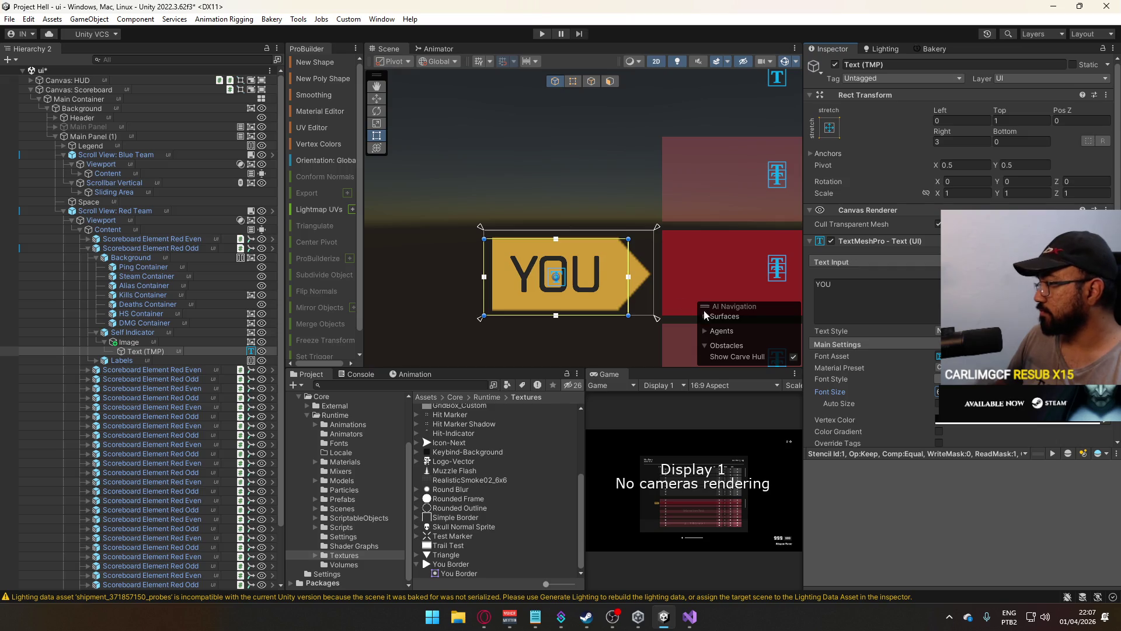
pyautogui.scroll(-3, 600, 258)
pyautogui.rightClick(612, 383)
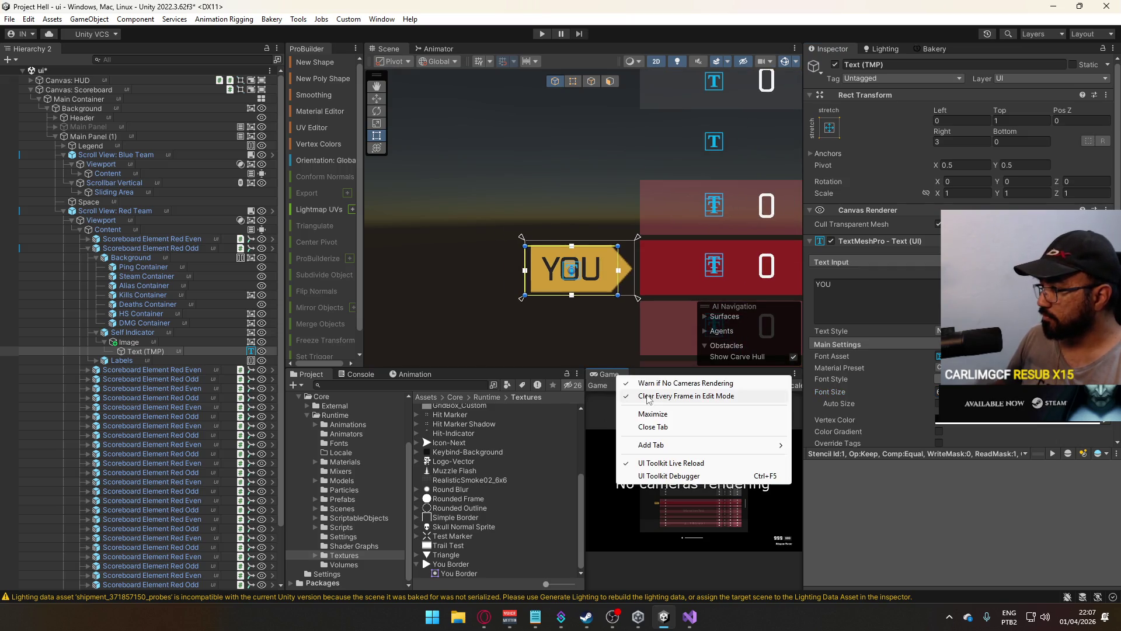
# Step: Preview the scoreboard in the maximized Game view, then restore the normal layout
pyautogui.click(654, 411)
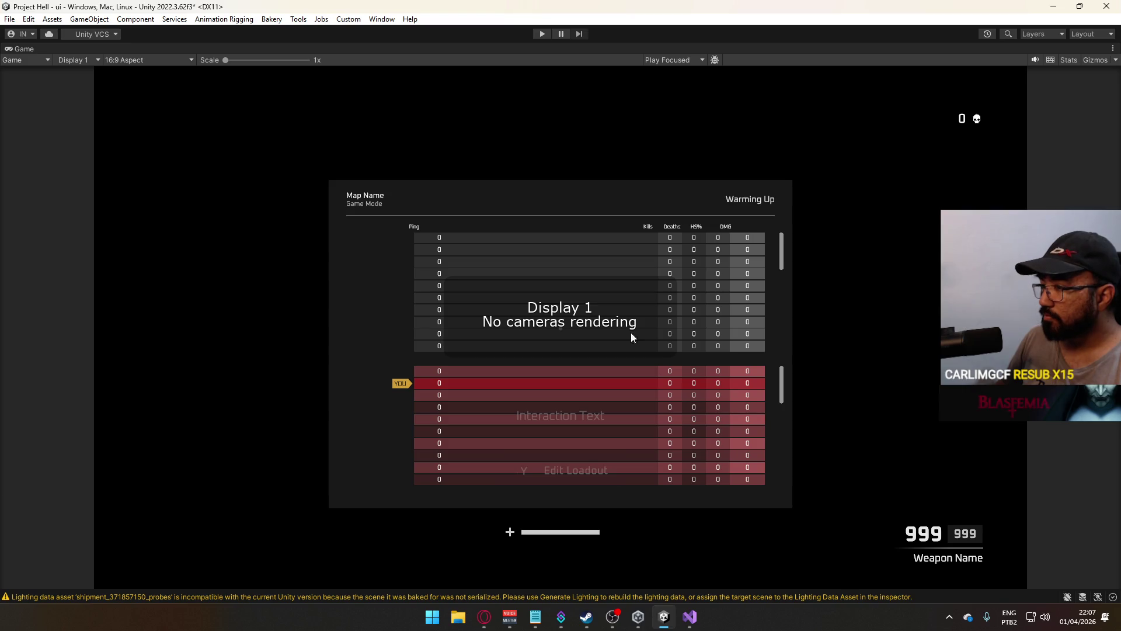
pyautogui.rightClick(553, 50)
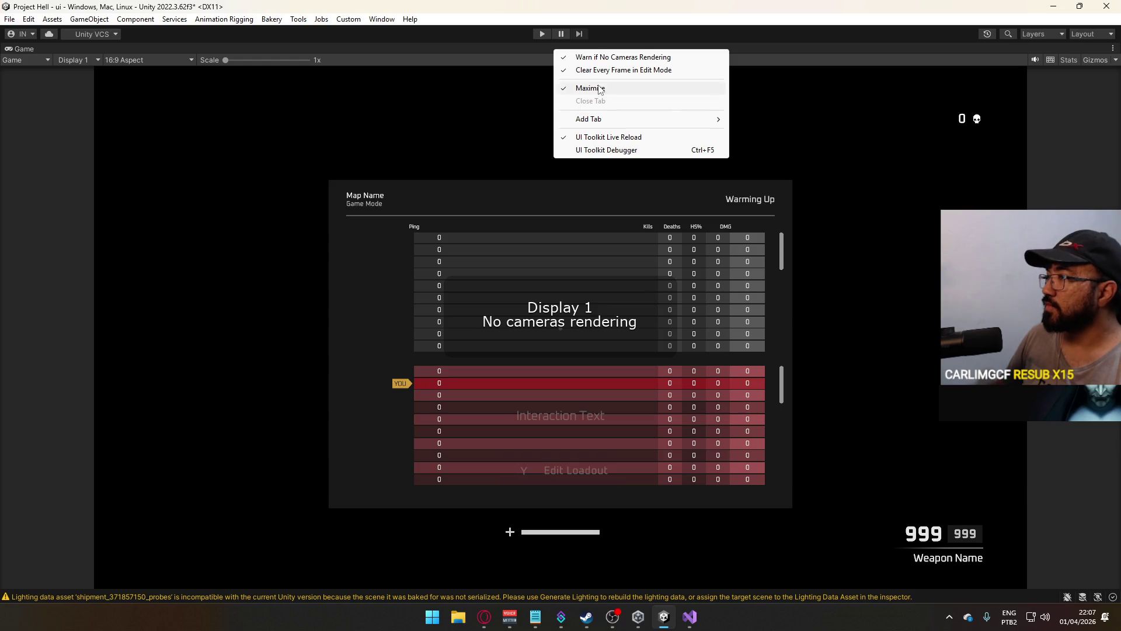
pyautogui.click(590, 87)
# Step: Set the Red Team Content's Vertical Layout Group left padding to 0
pyautogui.click(144, 342)
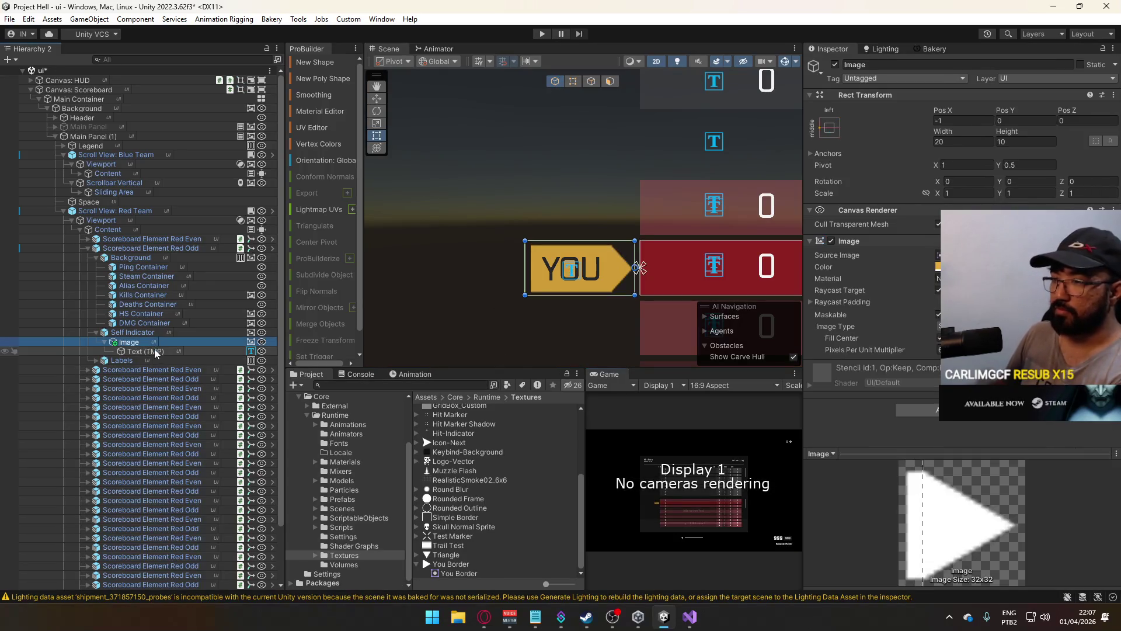
pyautogui.keyDown('ctrl'); pyautogui.click(159, 352); pyautogui.keyUp('ctrl')
pyautogui.click(154, 333)
pyautogui.press('Left')
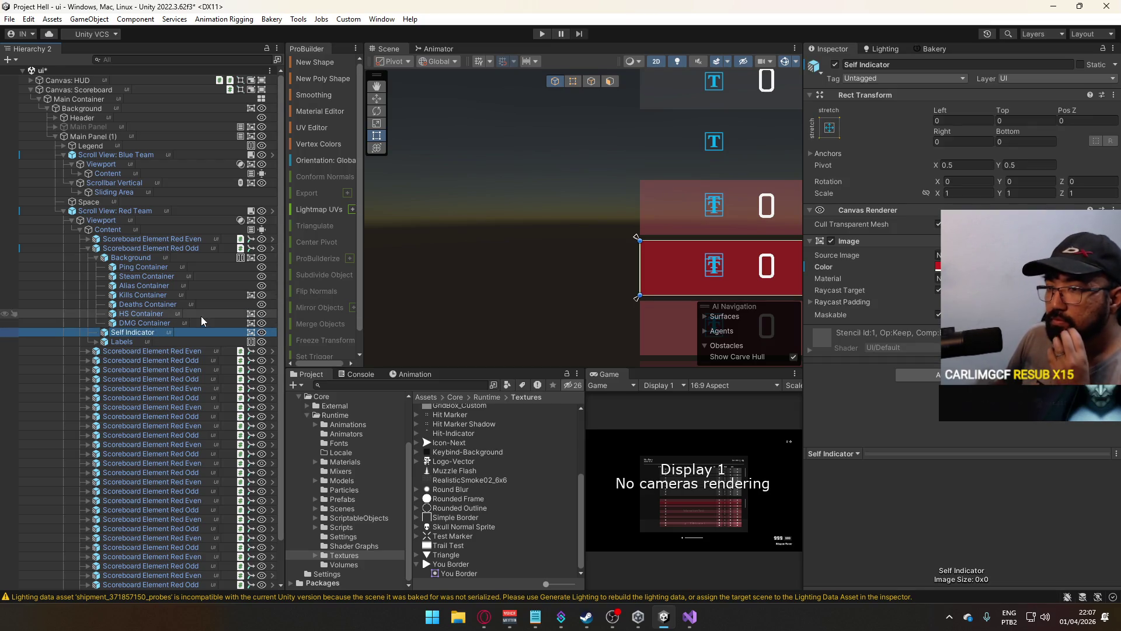
pyautogui.click(117, 212)
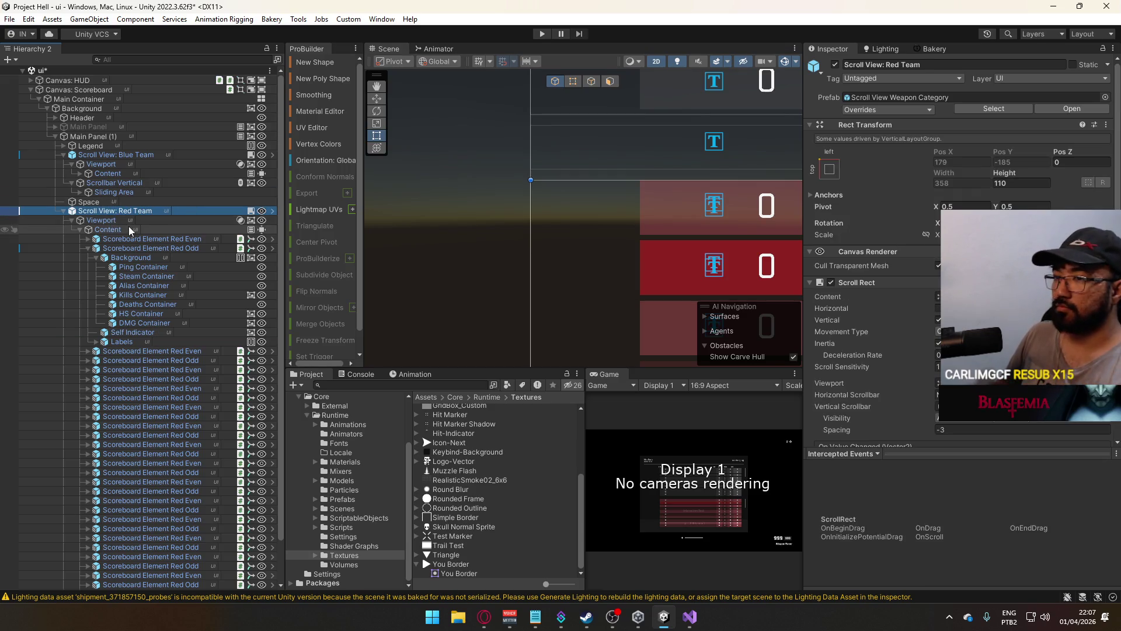
pyautogui.press('Down')
pyautogui.press('Down')
pyautogui.press('Down')
pyautogui.click(126, 229)
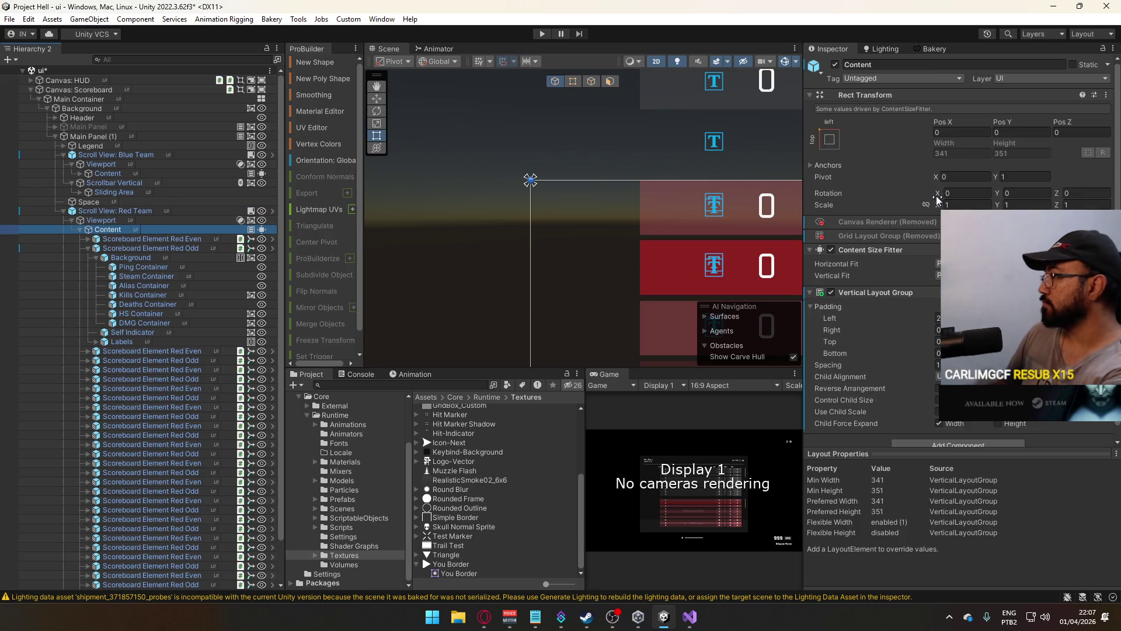
pyautogui.click(964, 318)
pyautogui.write('0')
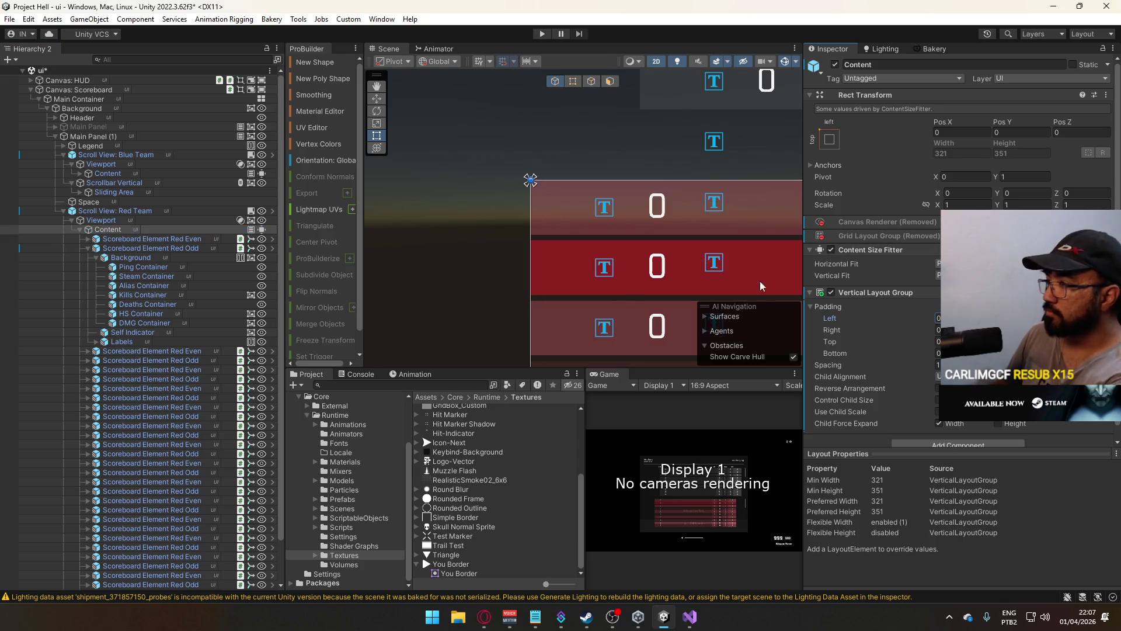
# Step: Compare the Blue Team Content and Legend widths and layout settings
pyautogui.click(114, 174)
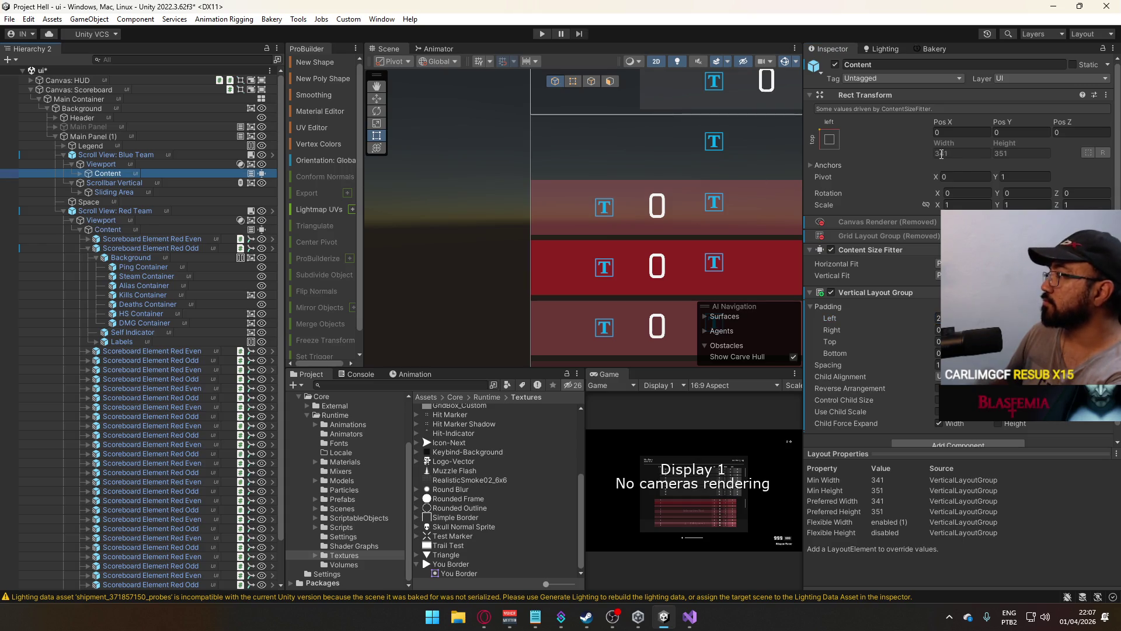
pyautogui.click(117, 146)
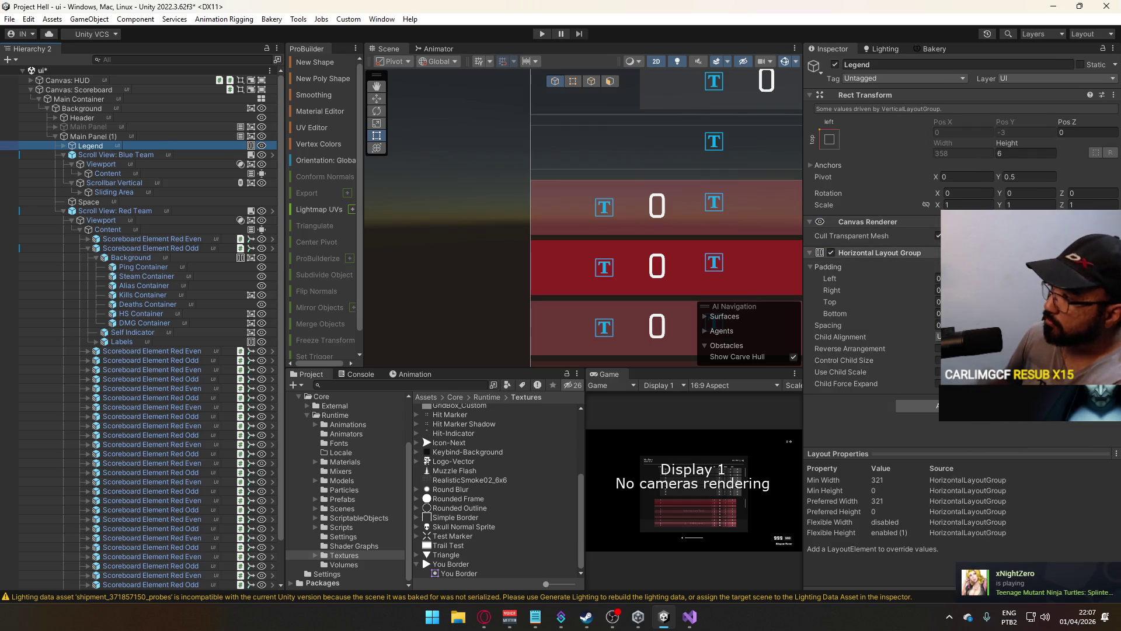
pyautogui.scroll(-3, 572, 242)
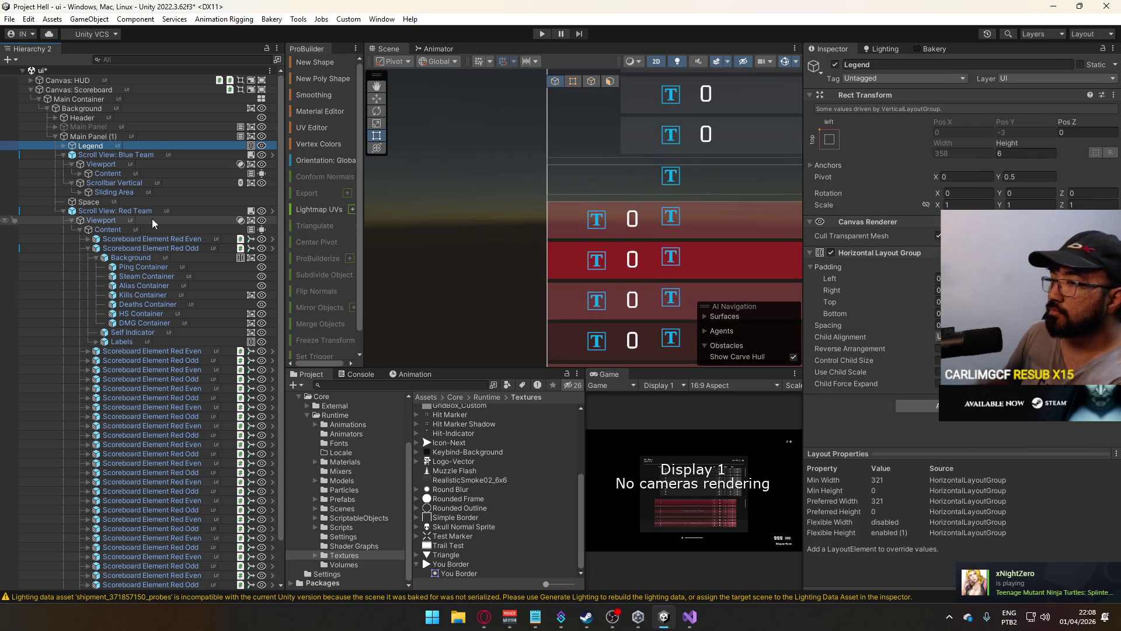
pyautogui.click(103, 173)
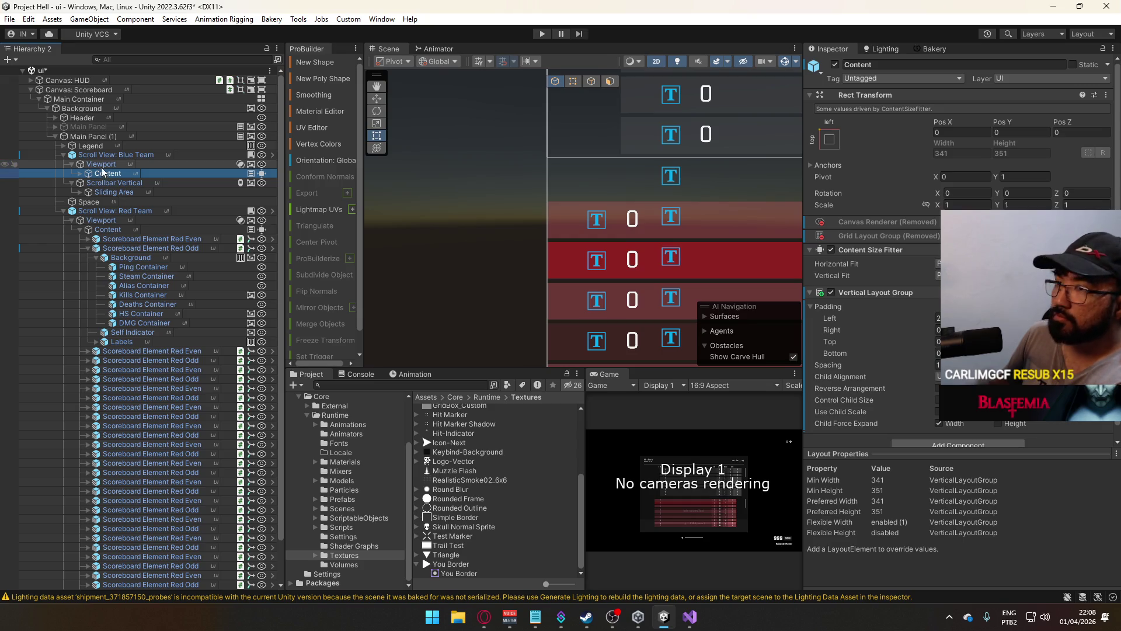
pyautogui.click(102, 145)
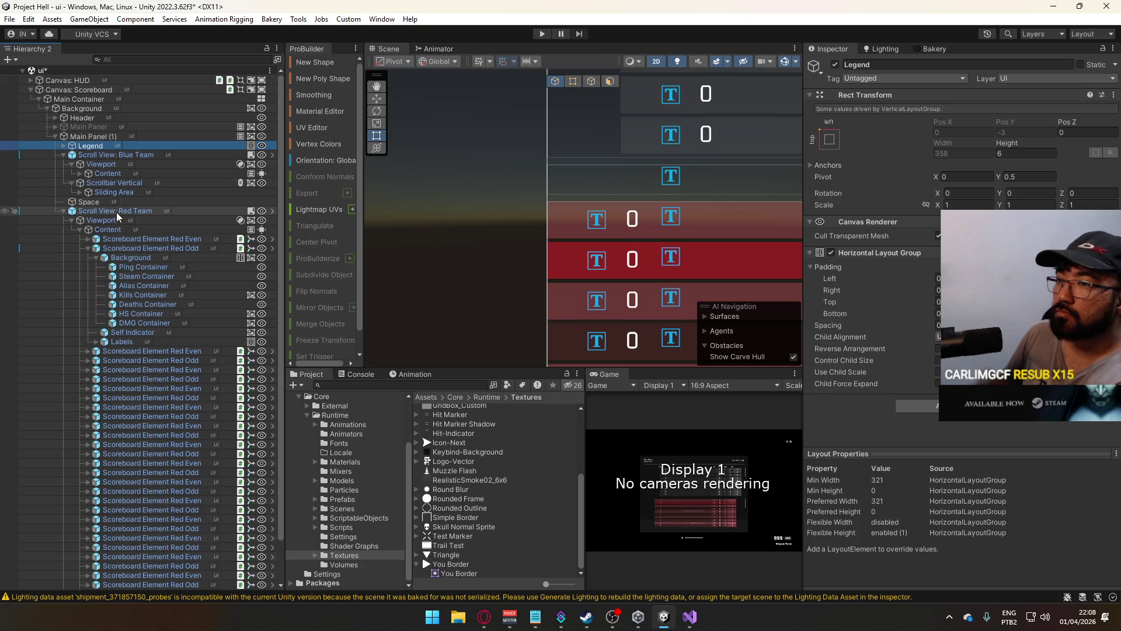
pyautogui.click(111, 173)
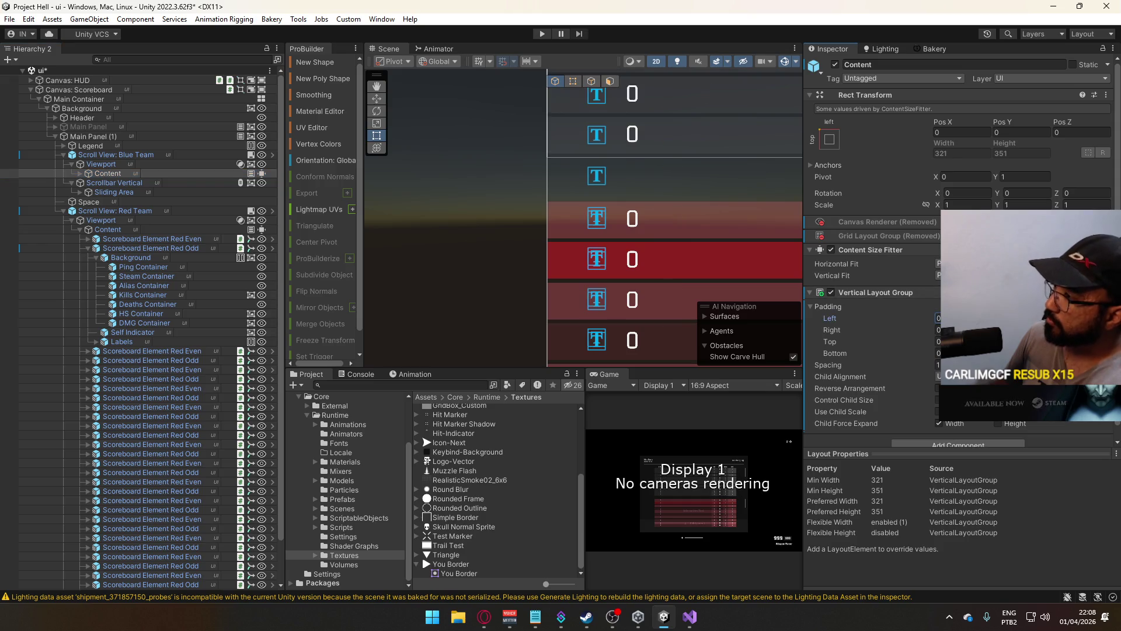
pyautogui.scroll(-5, 651, 232)
pyautogui.moveTo(651, 232)
pyautogui.mouseDown()
pyautogui.moveTo(528, 271)
pyautogui.moveTo(497, 313)
pyautogui.mouseUp()
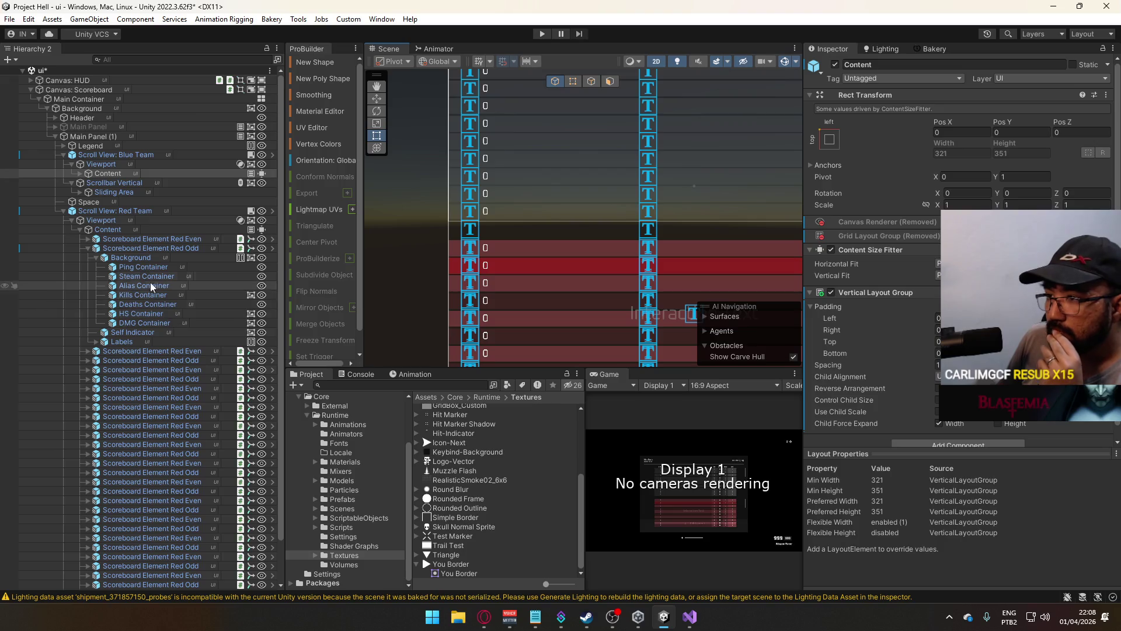
# Step: Open the Self Red On animation clip for Scoreboard Element Red Odd
pyautogui.click(171, 249)
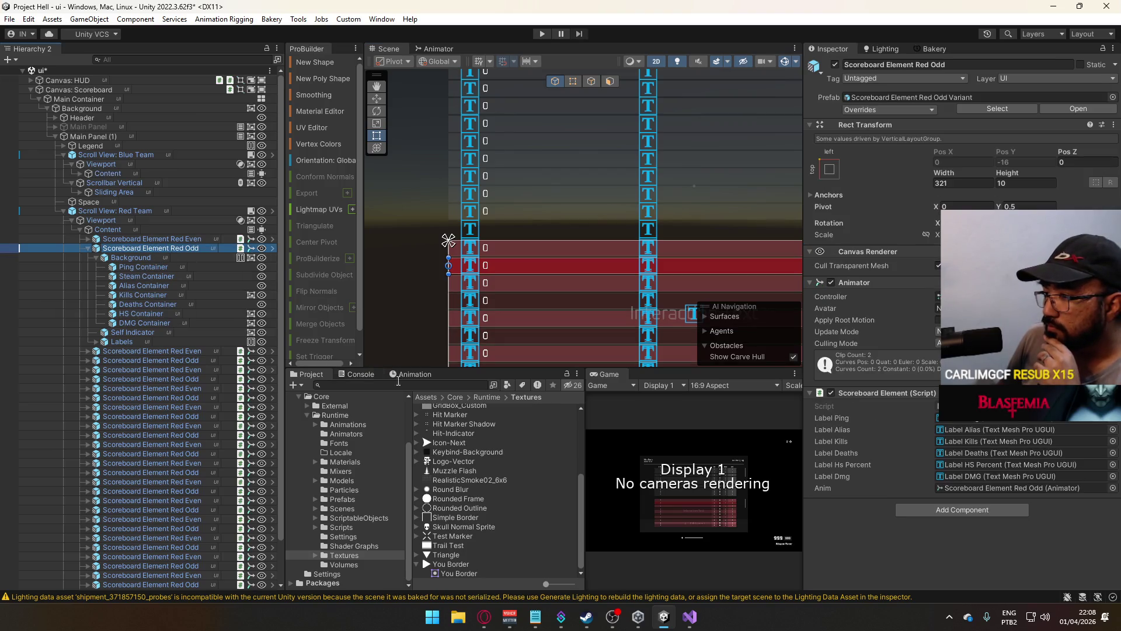
pyautogui.click(417, 378)
pyautogui.click(340, 398)
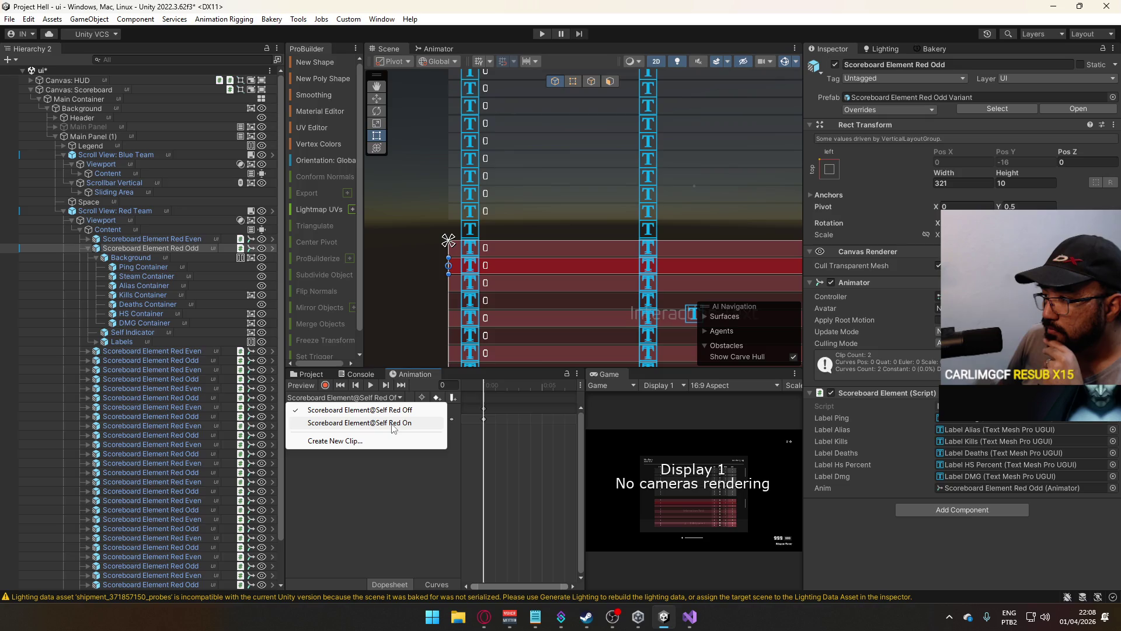
pyautogui.click(392, 423)
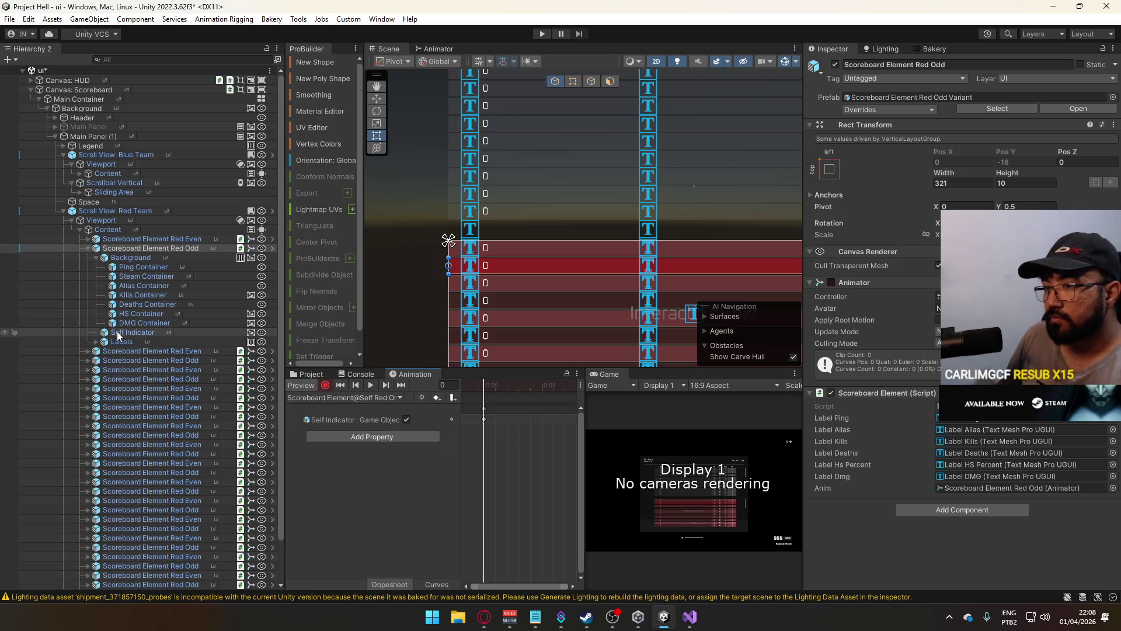
# Step: Select the Red Odd row's six Label objects, Ping through DMG
pyautogui.click(97, 258)
pyautogui.click(97, 276)
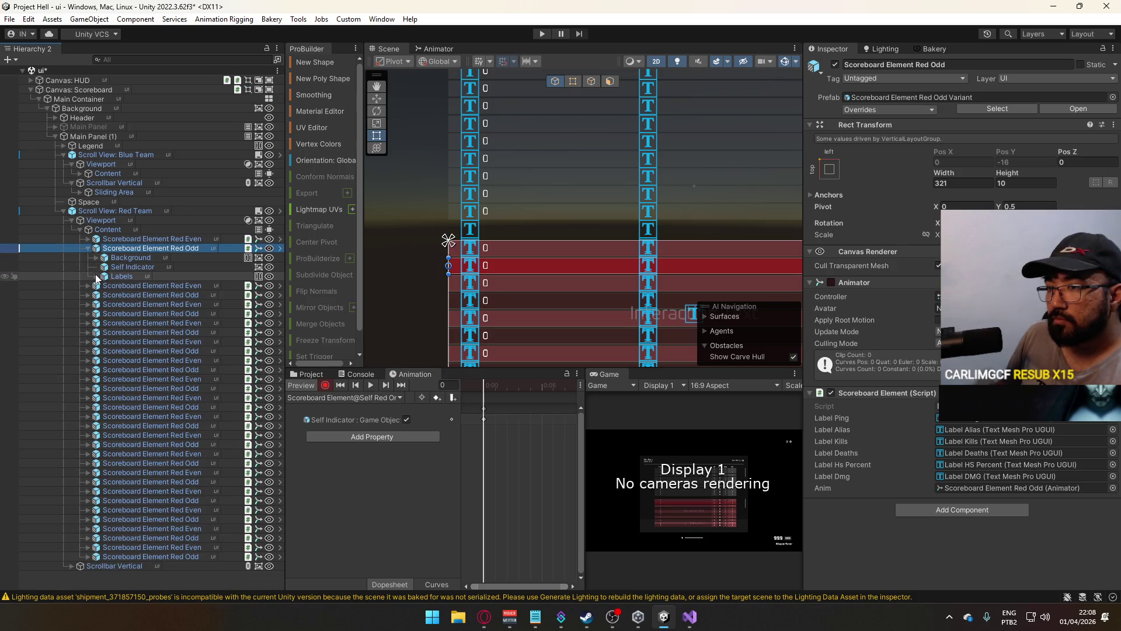
pyautogui.click(130, 343)
pyautogui.keyDown('shift'); pyautogui.click(140, 286); pyautogui.keyUp('shift')
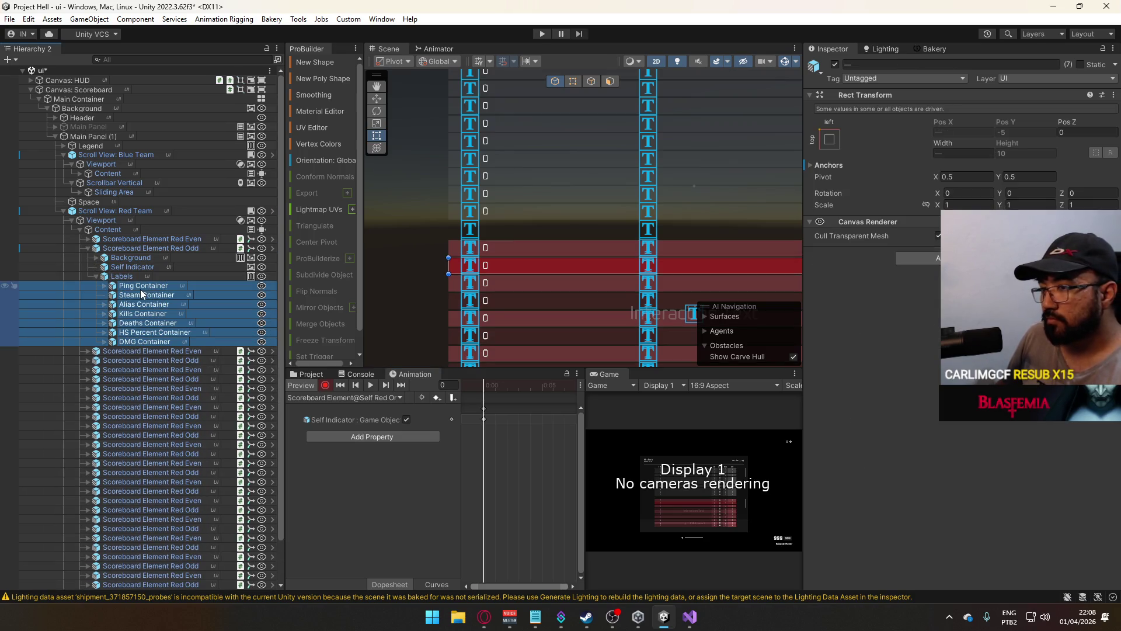
pyautogui.press('Right')
pyautogui.press('Right')
pyautogui.keyDown('ctrl'); pyautogui.click(155, 322); pyautogui.keyUp('ctrl')
pyautogui.keyDown('ctrl'); pyautogui.click(146, 342); pyautogui.keyUp('ctrl')
pyautogui.keyDown('ctrl'); pyautogui.click(158, 360); pyautogui.keyUp('ctrl')
pyautogui.keyDown('ctrl'); pyautogui.click(163, 379); pyautogui.keyUp('ctrl')
pyautogui.keyDown('ctrl'); pyautogui.click(160, 397); pyautogui.keyUp('ctrl')
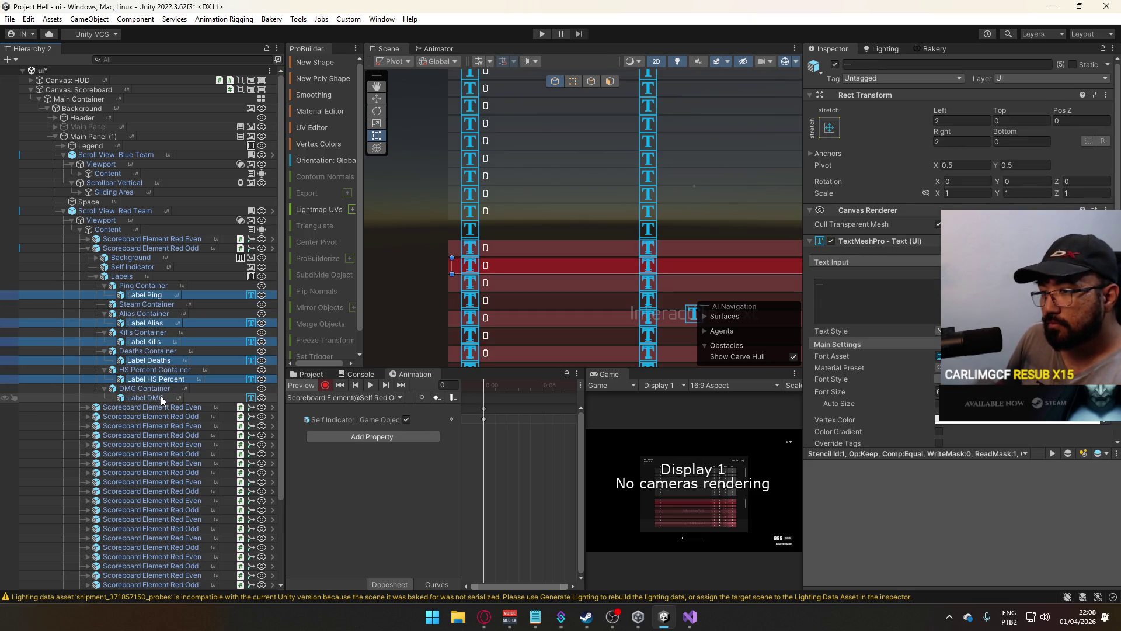
# Step: Set the selected labels' vertex colour to gold FFBC33
pyautogui.click(1007, 421)
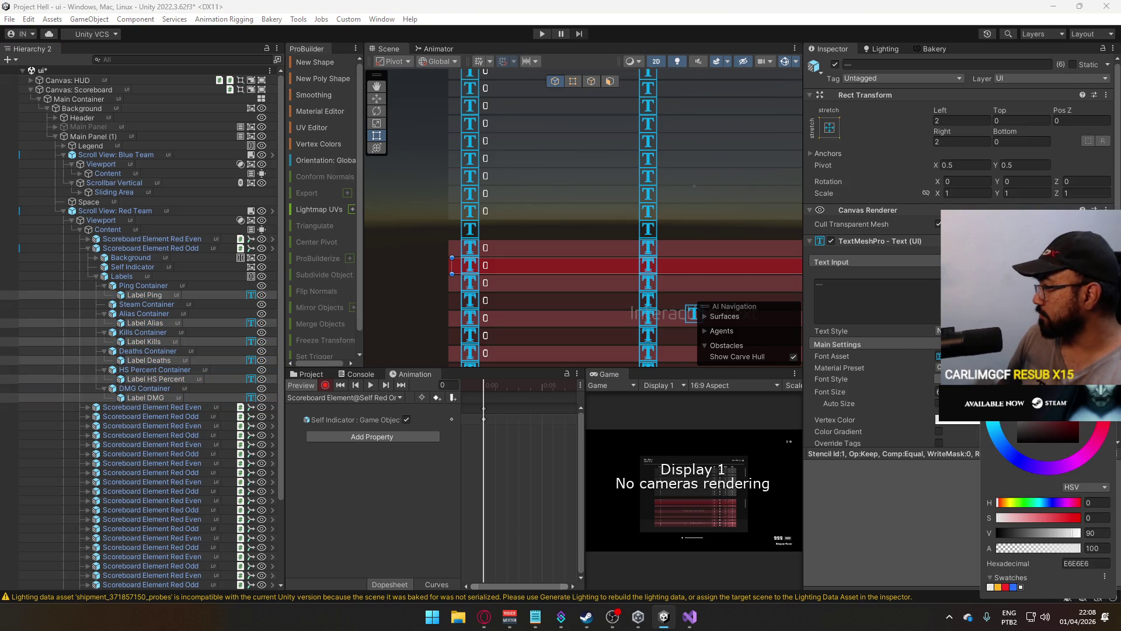
pyautogui.click(1001, 587)
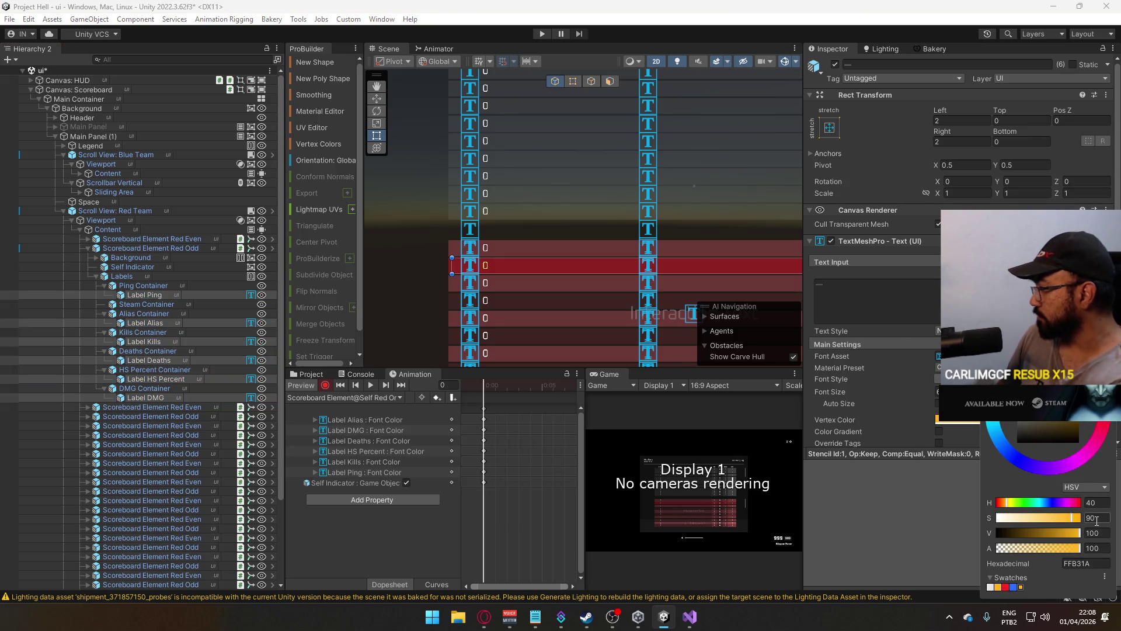
pyautogui.write('80')
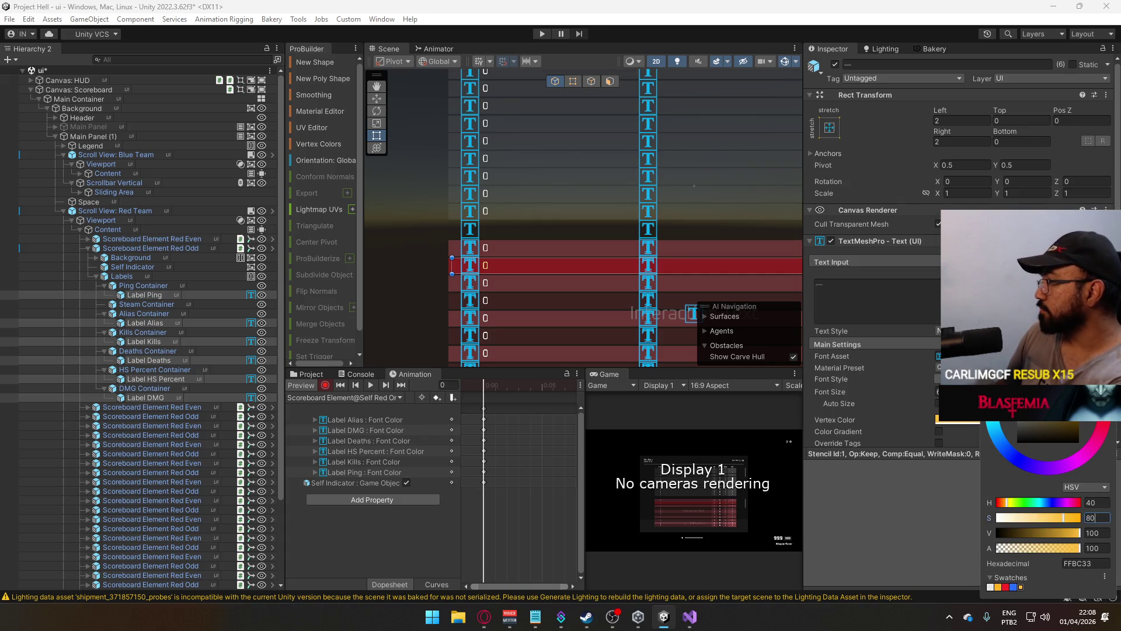
pyautogui.scroll(2, 524, 278)
pyautogui.doubleClick(170, 247)
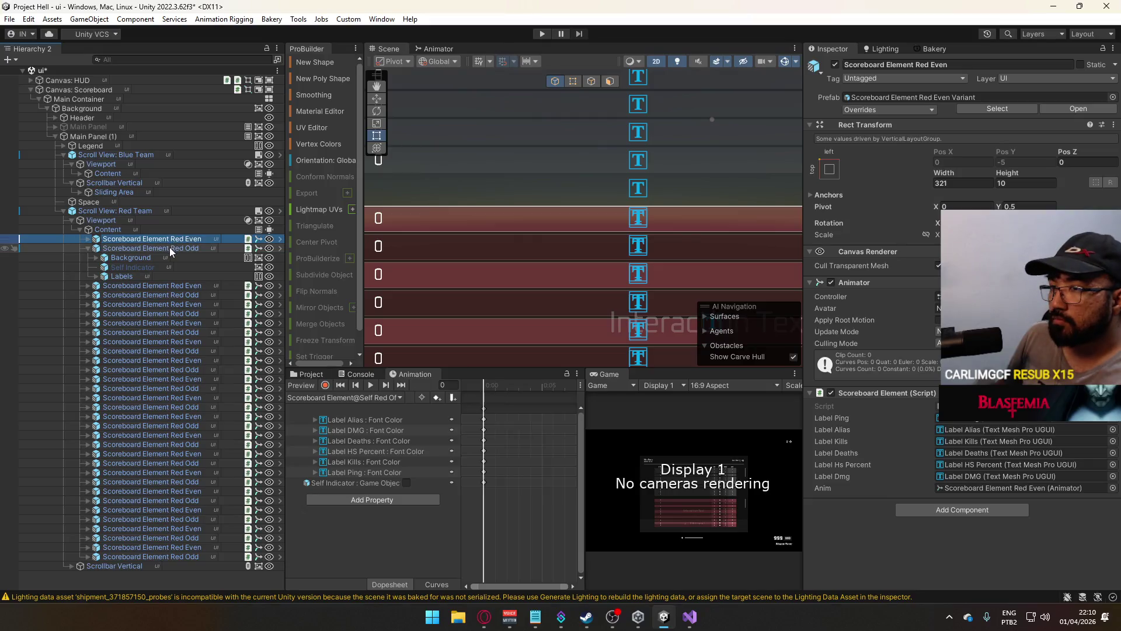
# Step: Colour the Red Even row's Self Indicator image red and toggle its visibility to check it
pyautogui.click(134, 268)
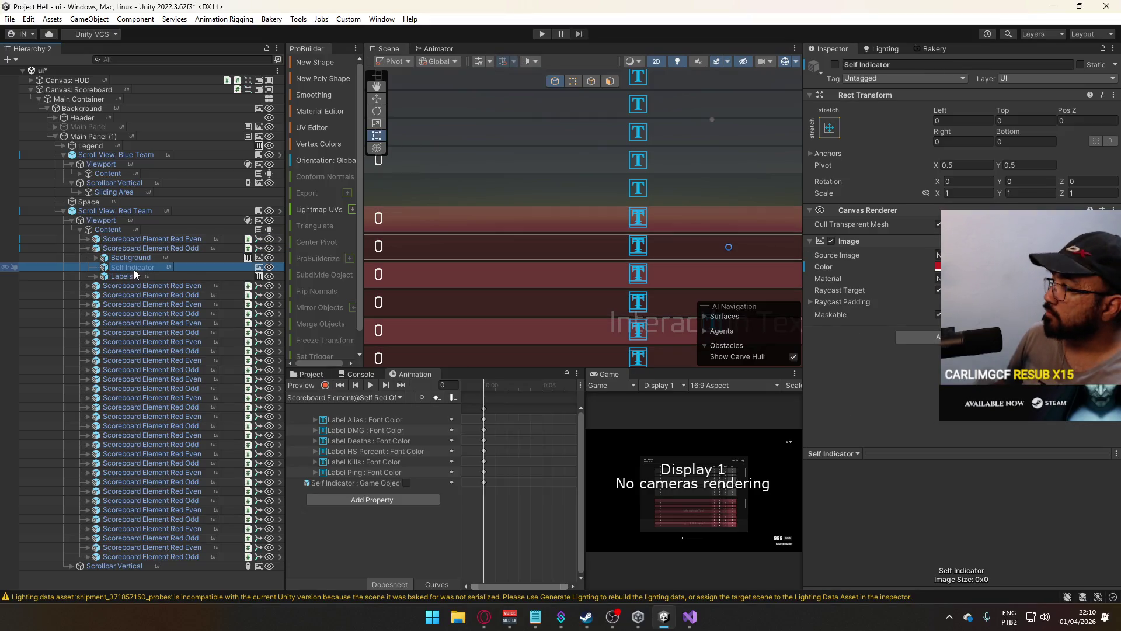
pyautogui.click(97, 257)
pyautogui.scroll(-1, 111, 257)
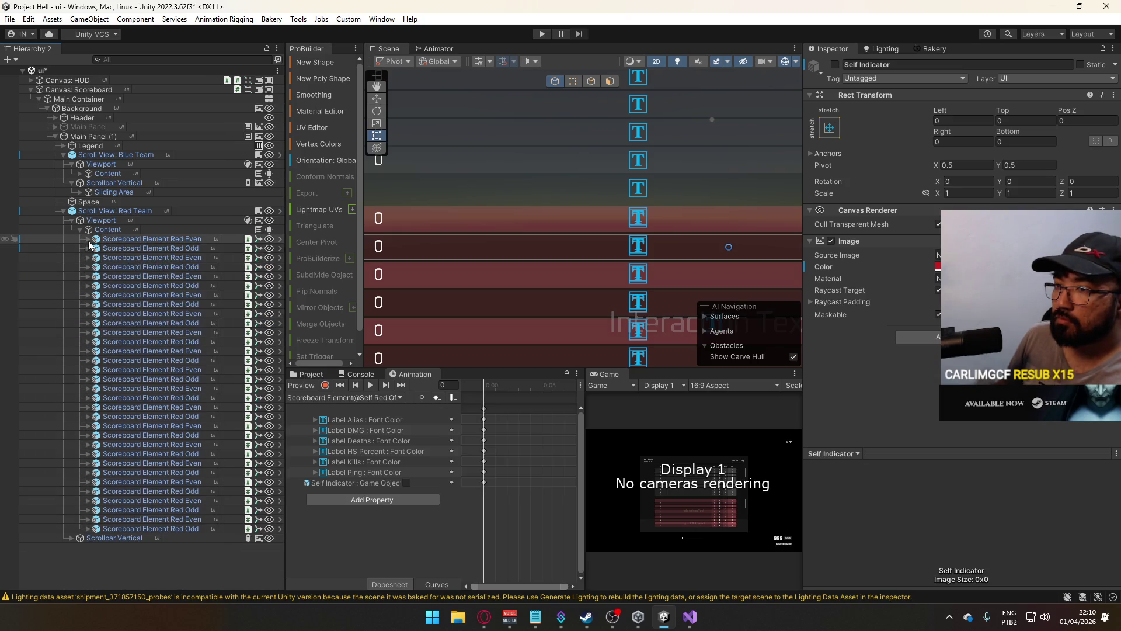
pyautogui.click(133, 323)
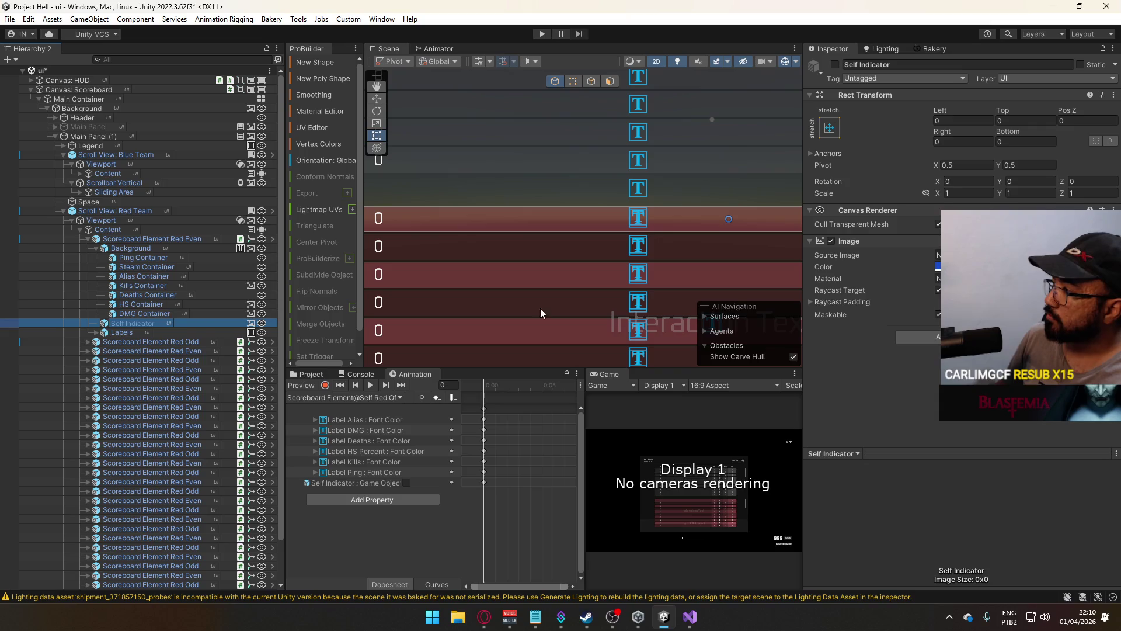
pyautogui.click(992, 266)
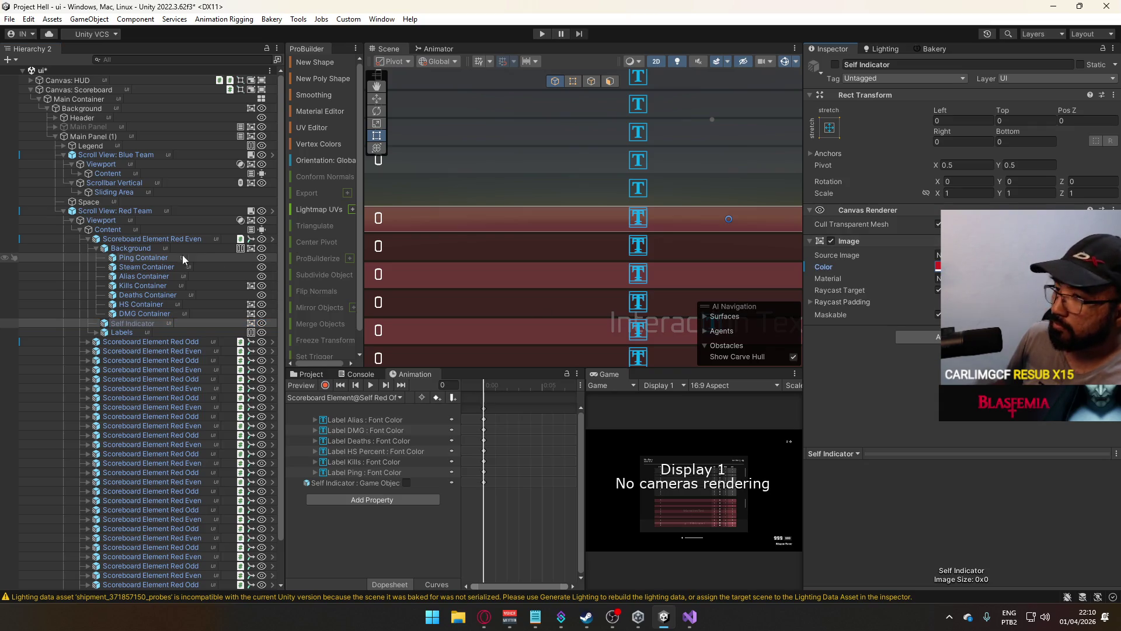
pyautogui.click(835, 64)
pyautogui.click(836, 65)
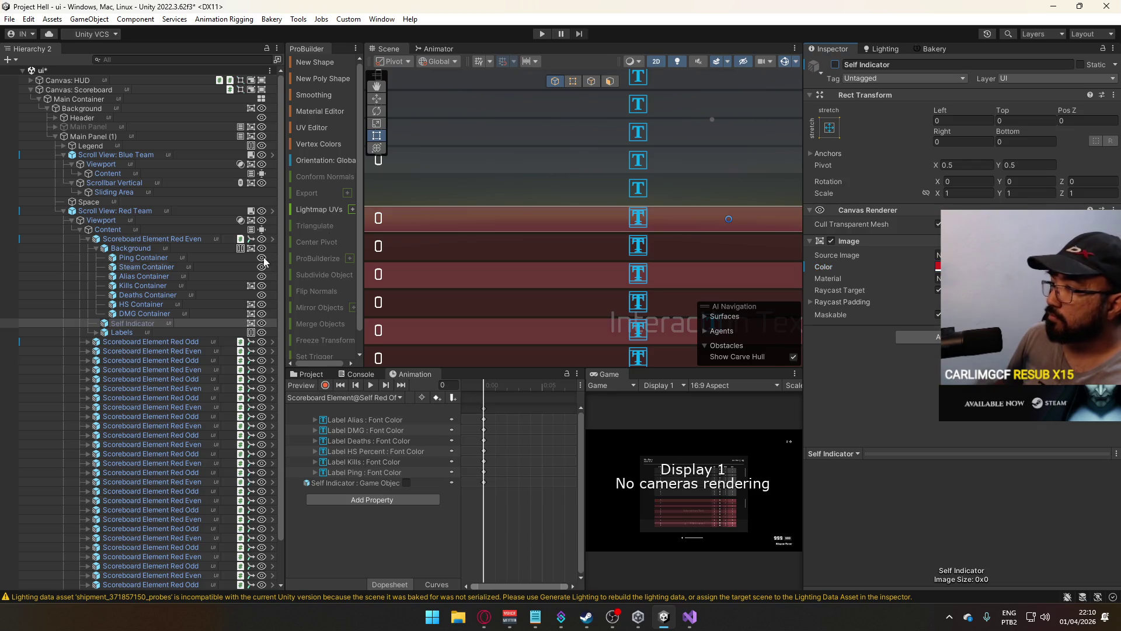
# Step: Apply the Self Indicator image override to the Red Even variant, then review Label Ping's override
pyautogui.click(151, 250)
pyautogui.click(152, 239)
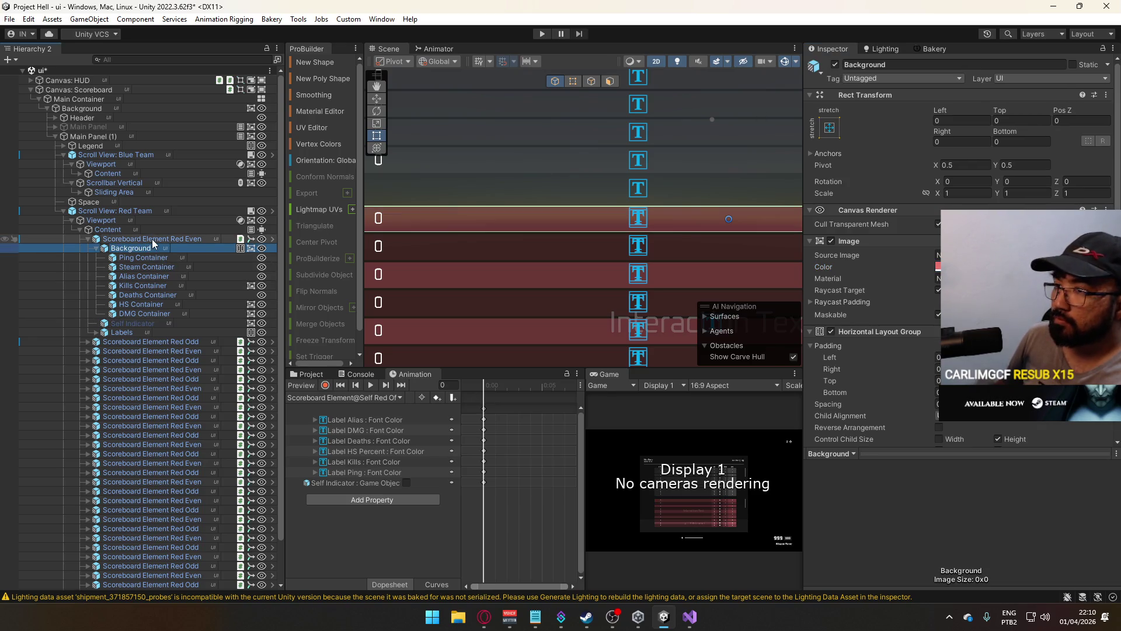
pyautogui.click(929, 111)
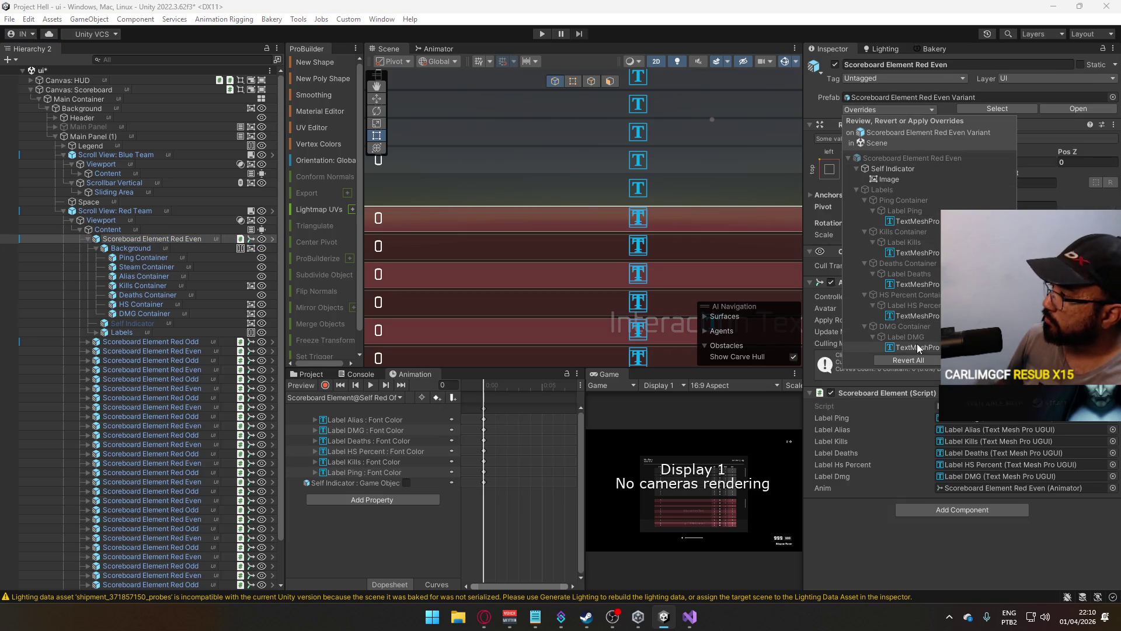
pyautogui.click(900, 181)
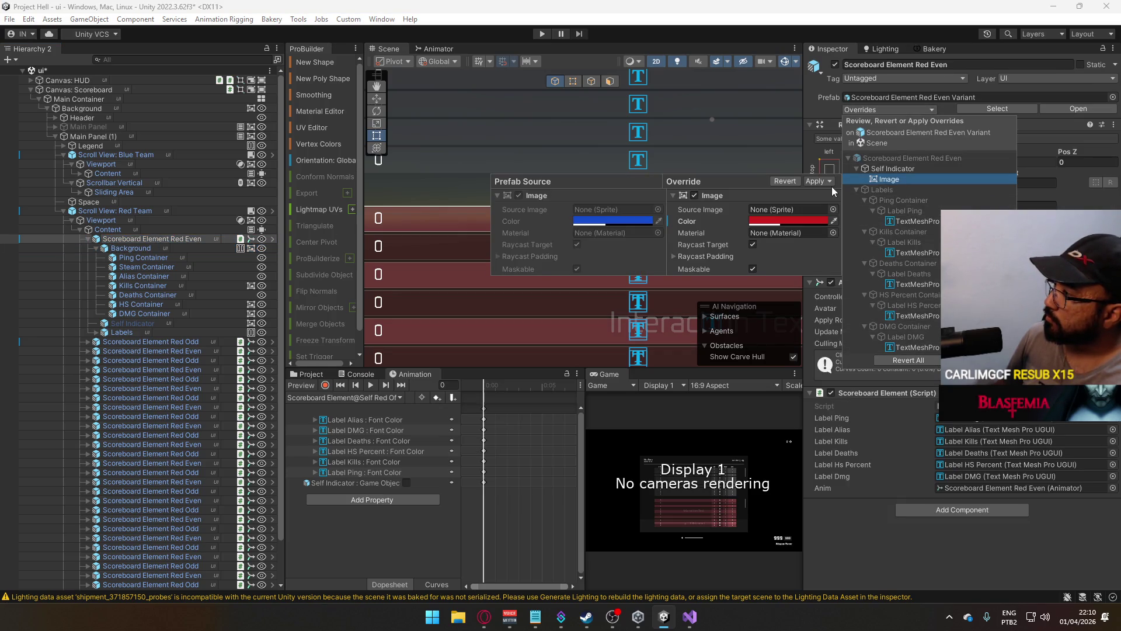
pyautogui.click(828, 182)
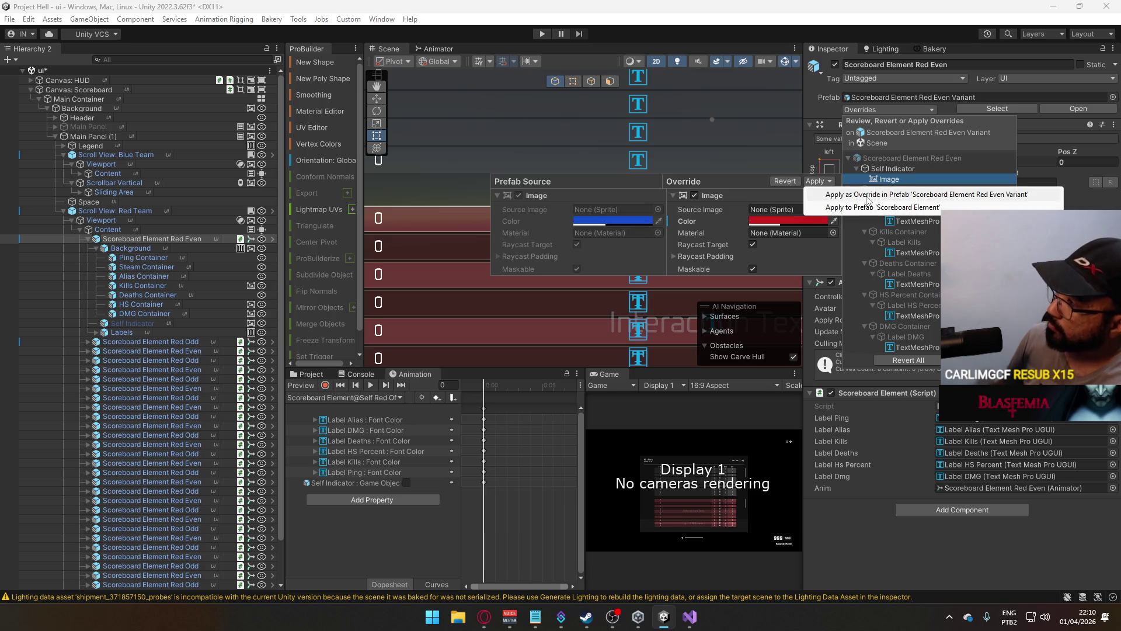
pyautogui.click(866, 196)
pyautogui.click(902, 210)
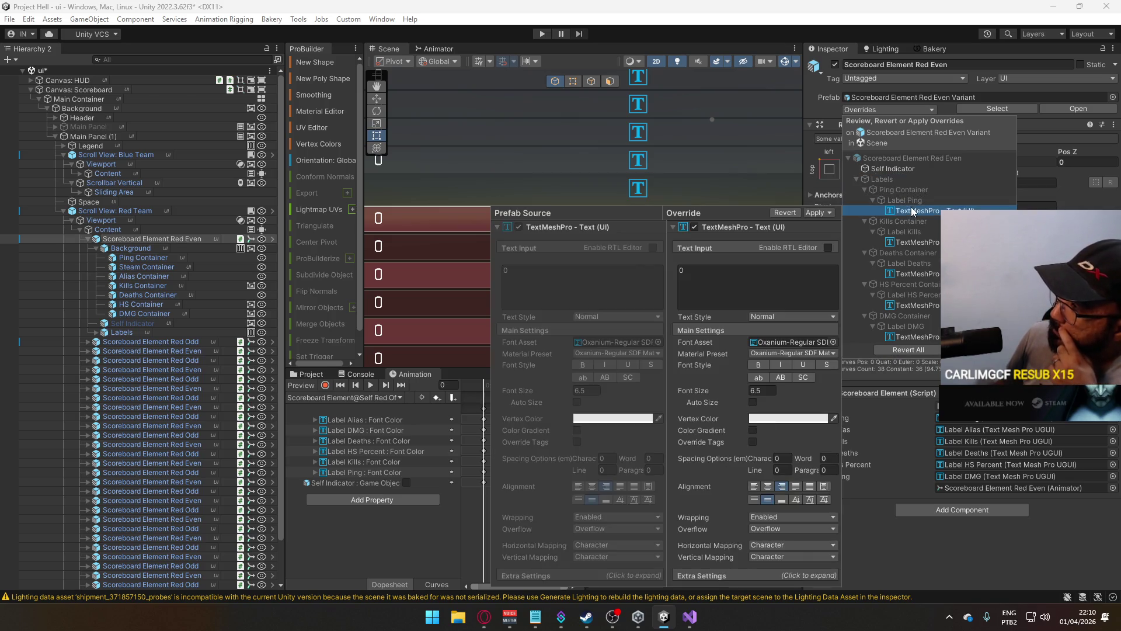
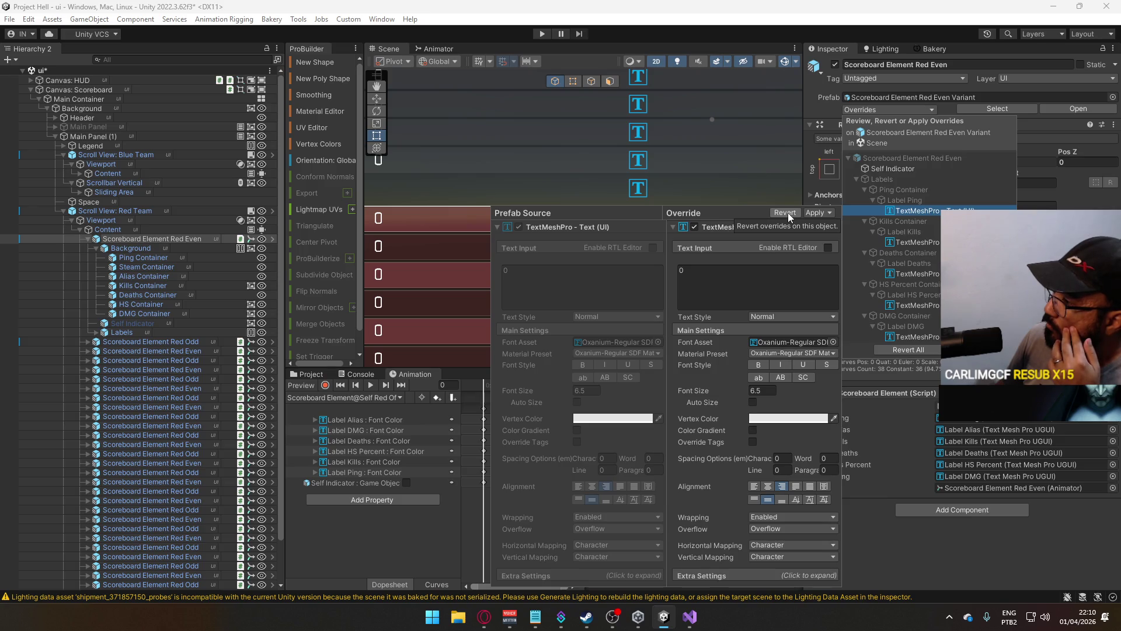
# Step: Revert the Ping, Kills, Deaths, HS Percent and DMG label text overrides on Red Even
pyautogui.click(788, 212)
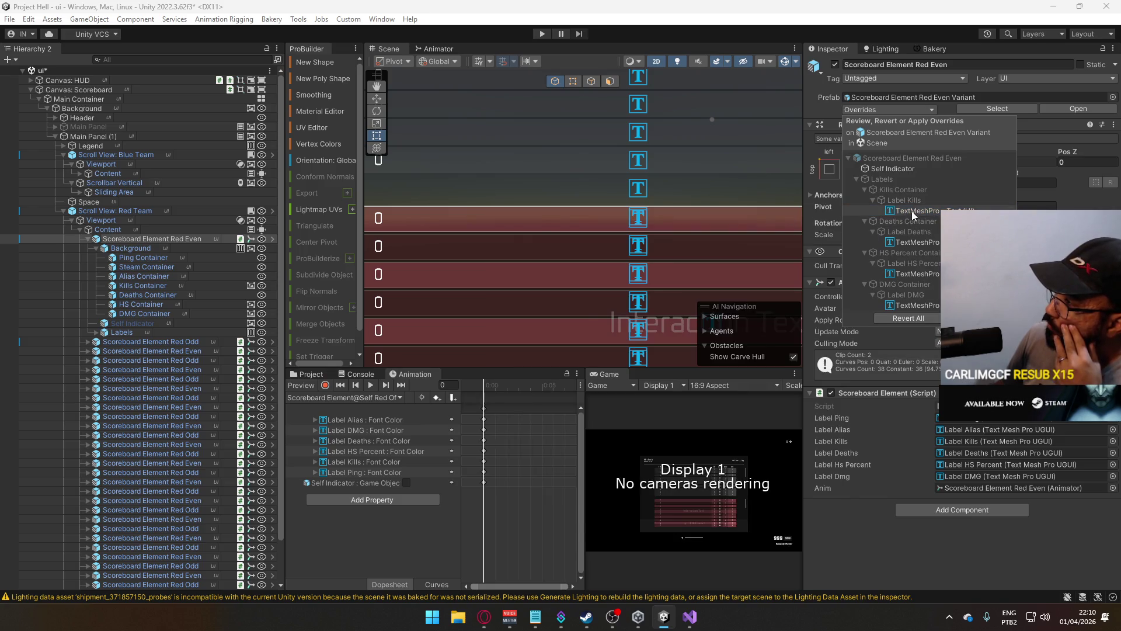
pyautogui.click(796, 212)
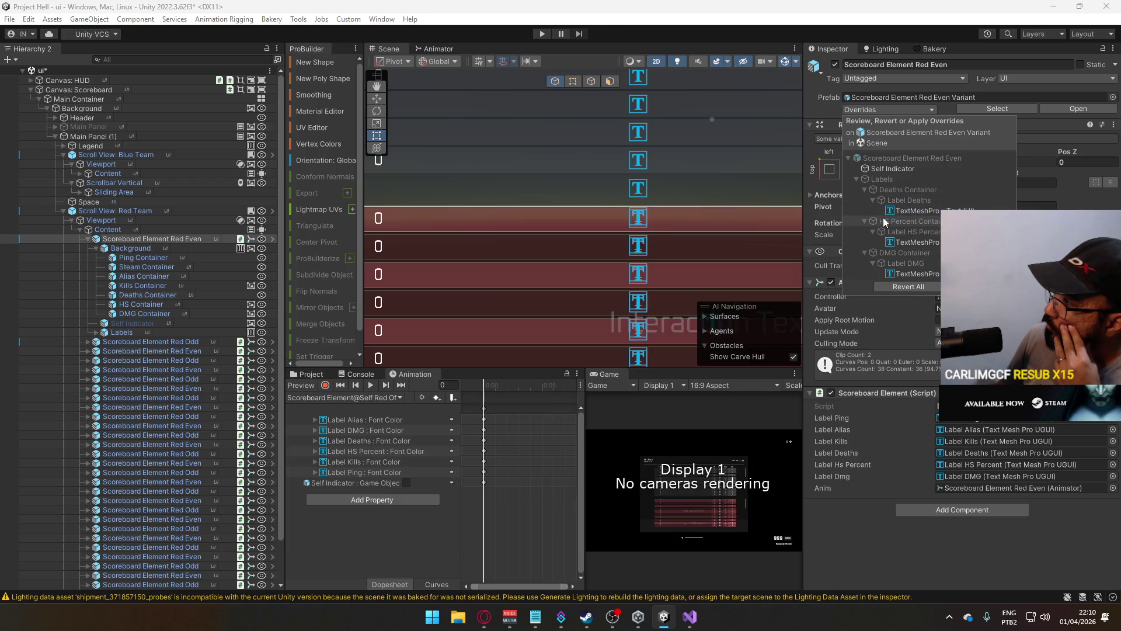
pyautogui.click(782, 213)
pyautogui.click(904, 215)
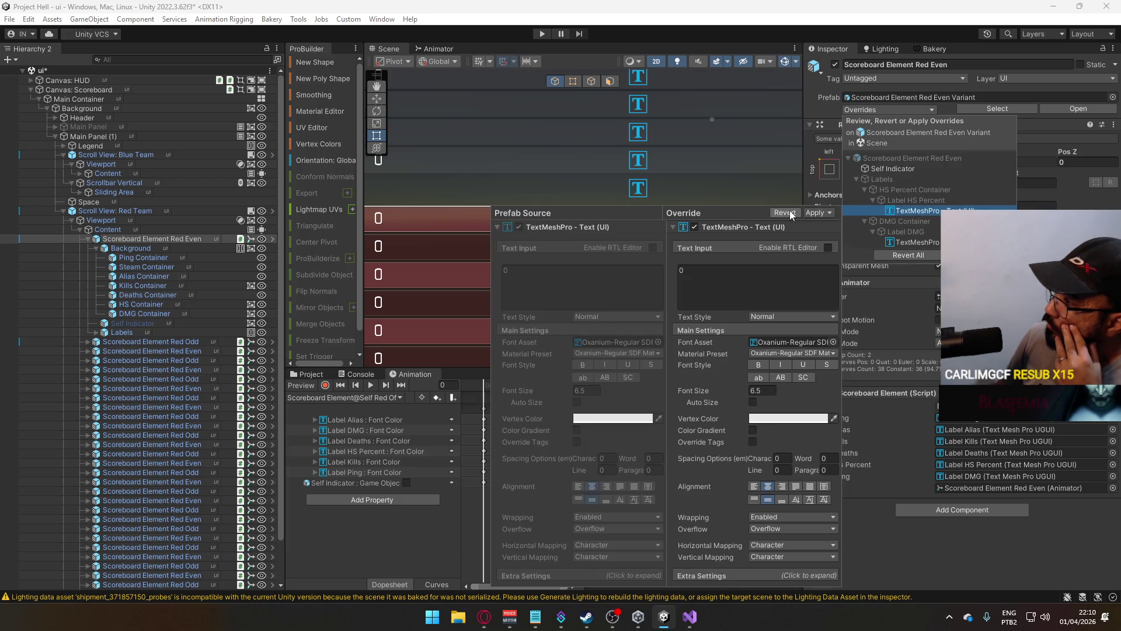
pyautogui.click(788, 212)
pyautogui.click(896, 215)
pyautogui.click(776, 214)
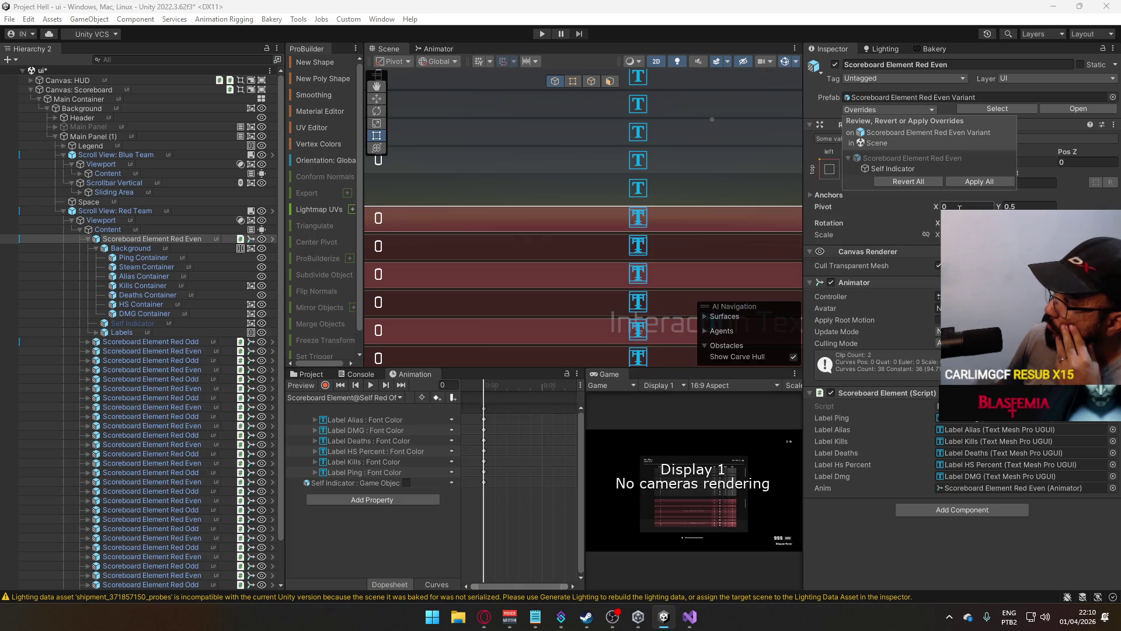
pyautogui.click(93, 241)
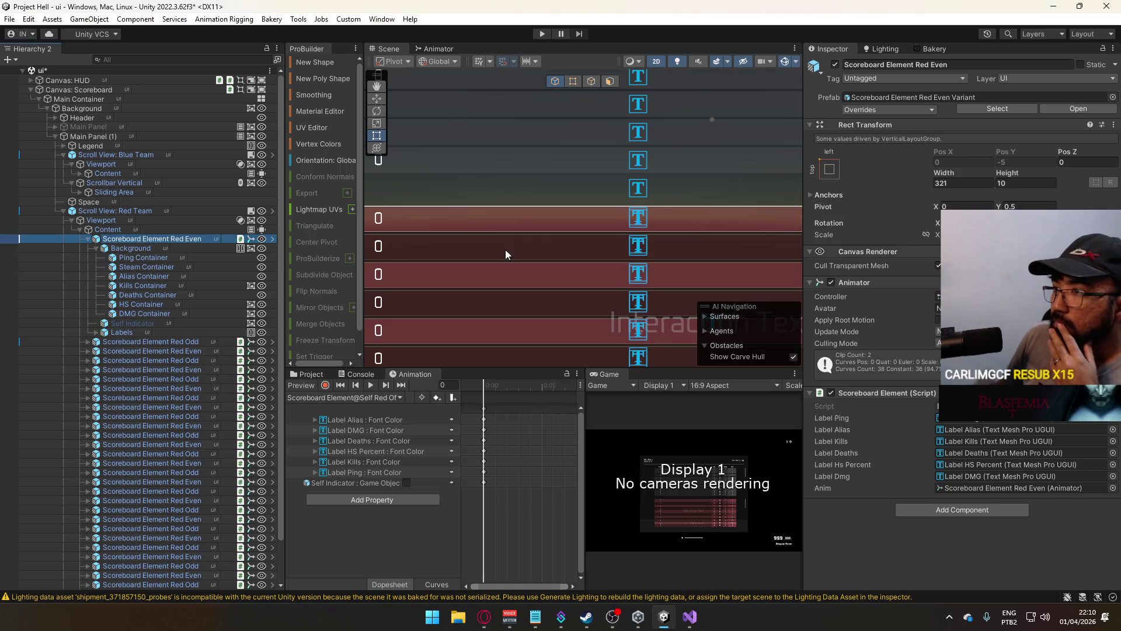
# Step: Collapse the Red Even element and save the scene
pyautogui.scroll(-5, 587, 281)
pyautogui.moveTo(572, 253); pyautogui.dragTo(519, 294)
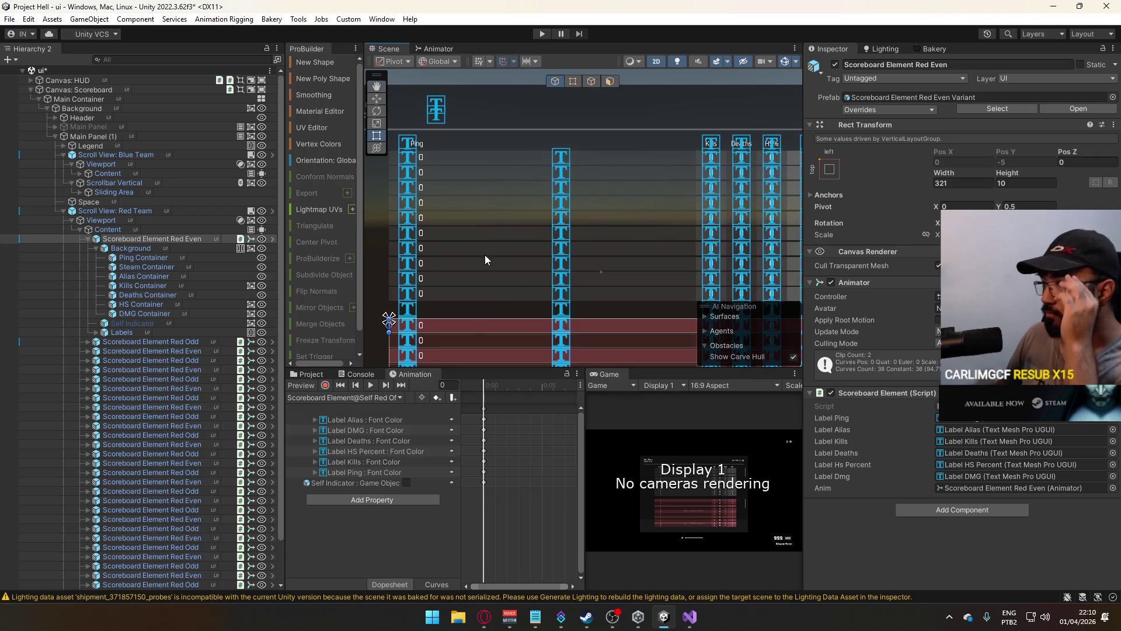
pyautogui.click(173, 342)
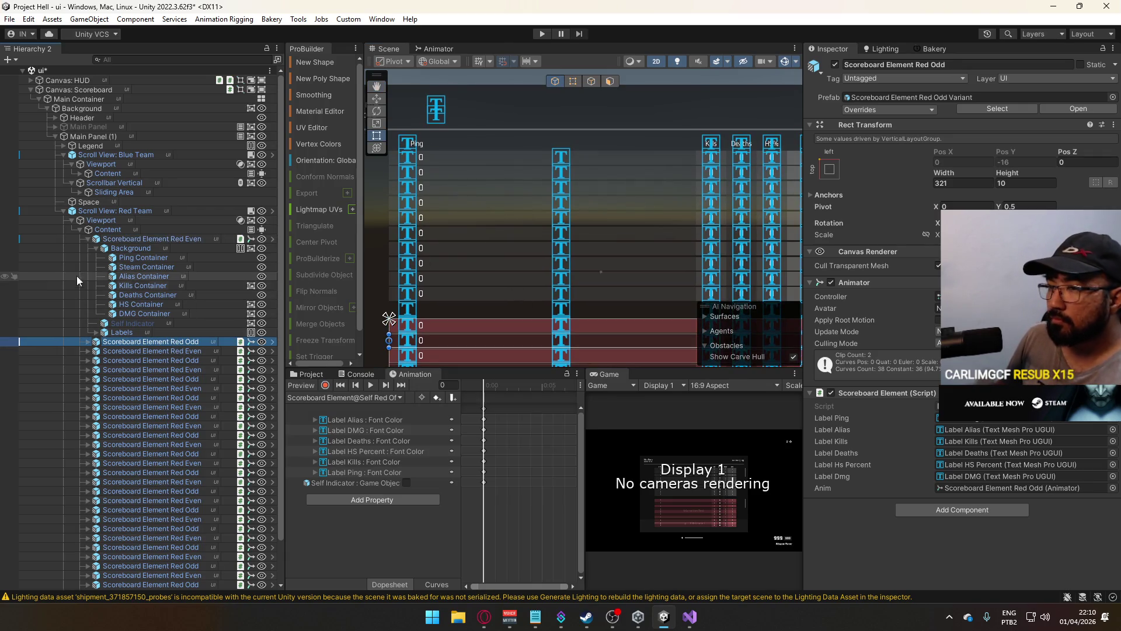
pyautogui.click(88, 239)
pyautogui.hotkey('ctrl', 's')
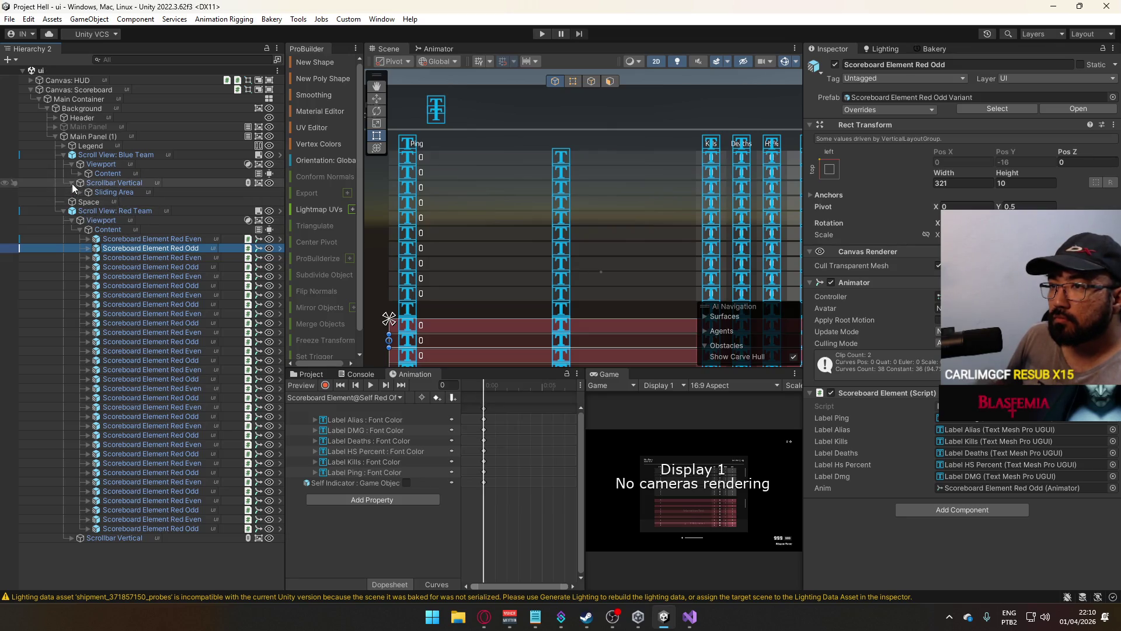
# Step: Delete Blue Team's Scoreboard Element (2) through Scoreboard Element (31)
pyautogui.click(71, 183)
pyautogui.click(80, 173)
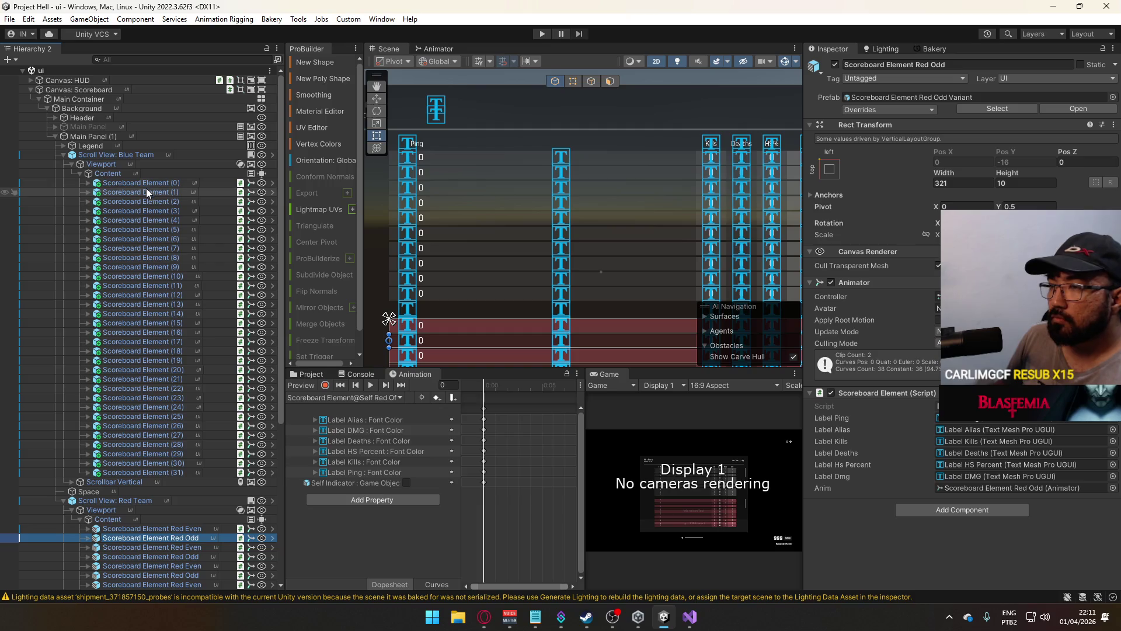
pyautogui.click(144, 199)
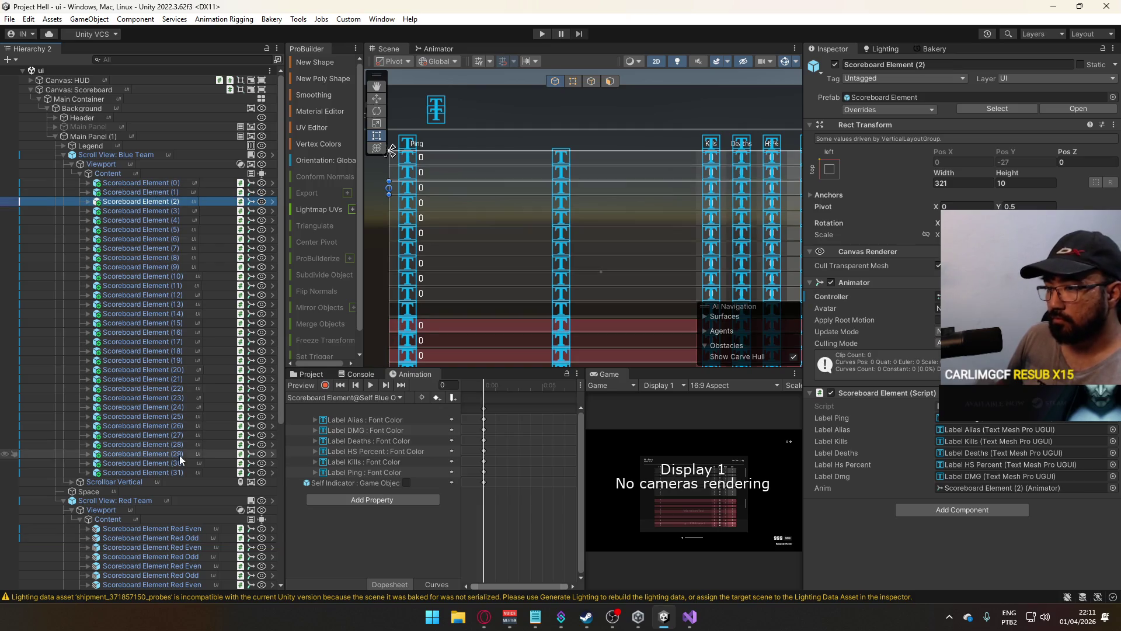
pyautogui.keyDown('shift'); pyautogui.click(174, 470); pyautogui.keyUp('shift')
pyautogui.press('Delete')
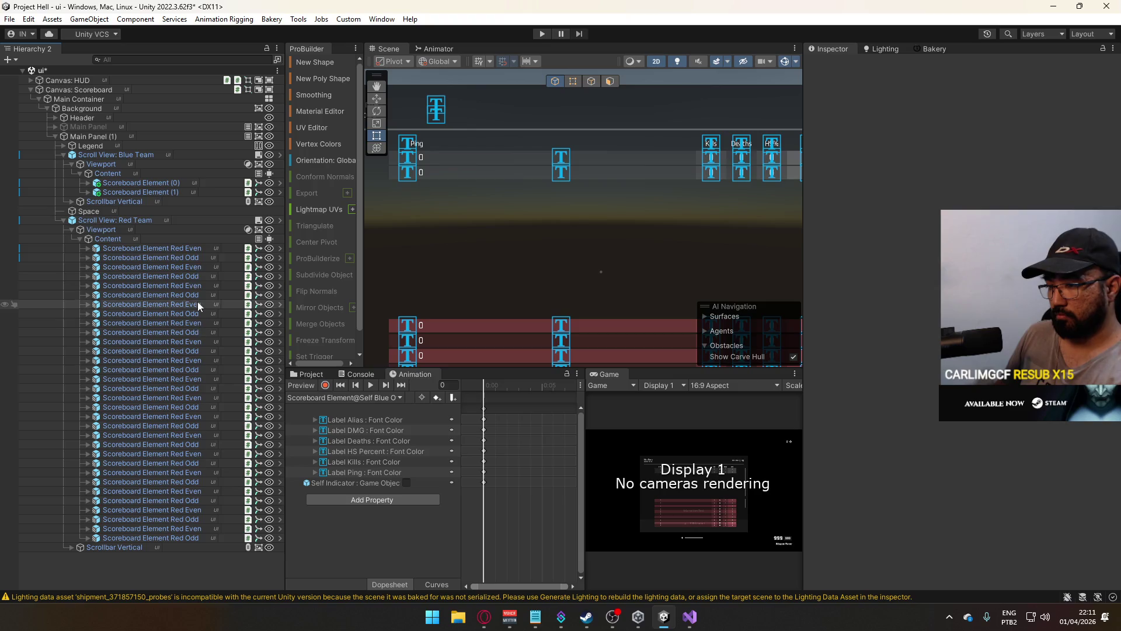
# Step: Rename elements (0) and (1) to Scoreboard Element Blue Even and Scoreboard Element Blue Odd
pyautogui.click(169, 183)
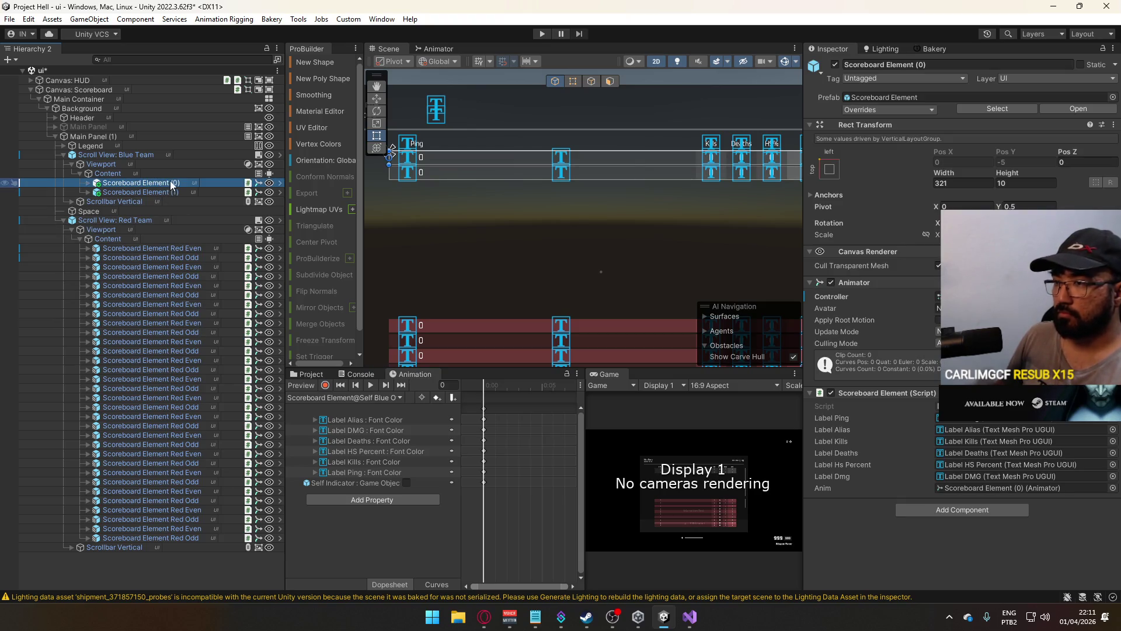
pyautogui.press('F2')
pyautogui.hotkey('ctrl', 'shift', 'Left')
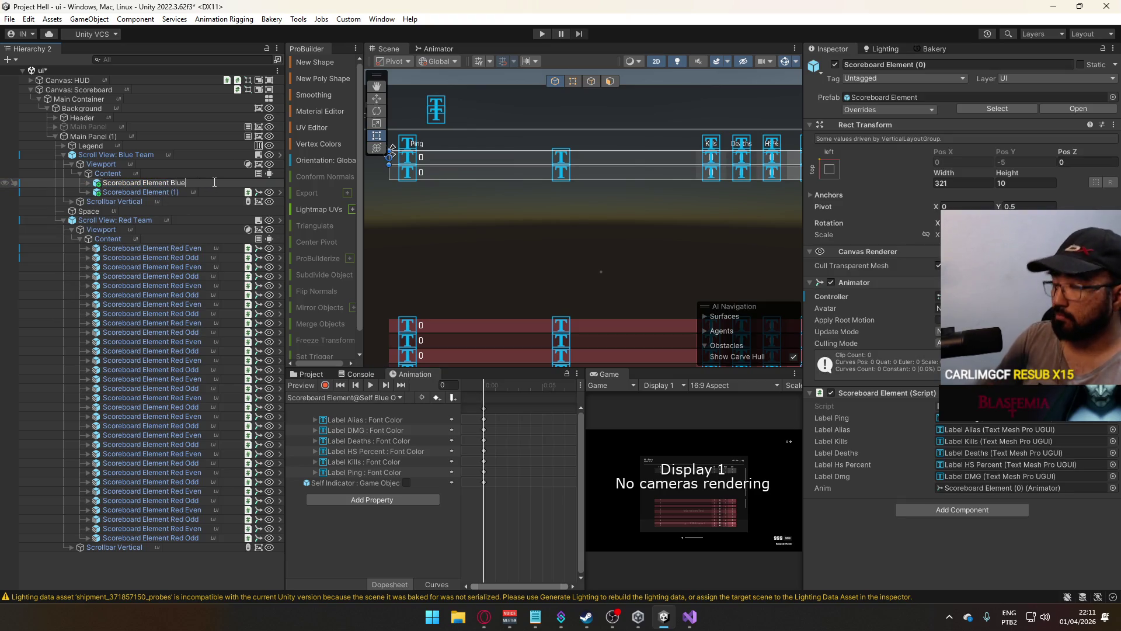
pyautogui.write('n')
pyautogui.press('Return')
pyautogui.click(166, 192)
pyautogui.press('F2')
pyautogui.hotkey('ctrl', 'shift', 'Left')
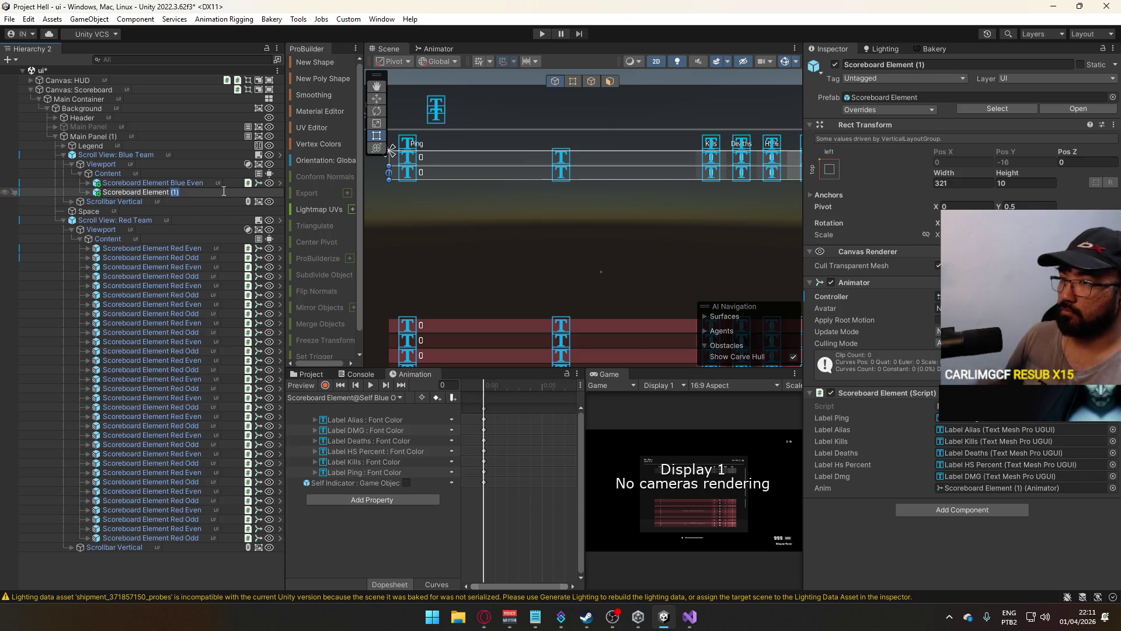
pyautogui.write('lue Odd')
pyautogui.press('Return')
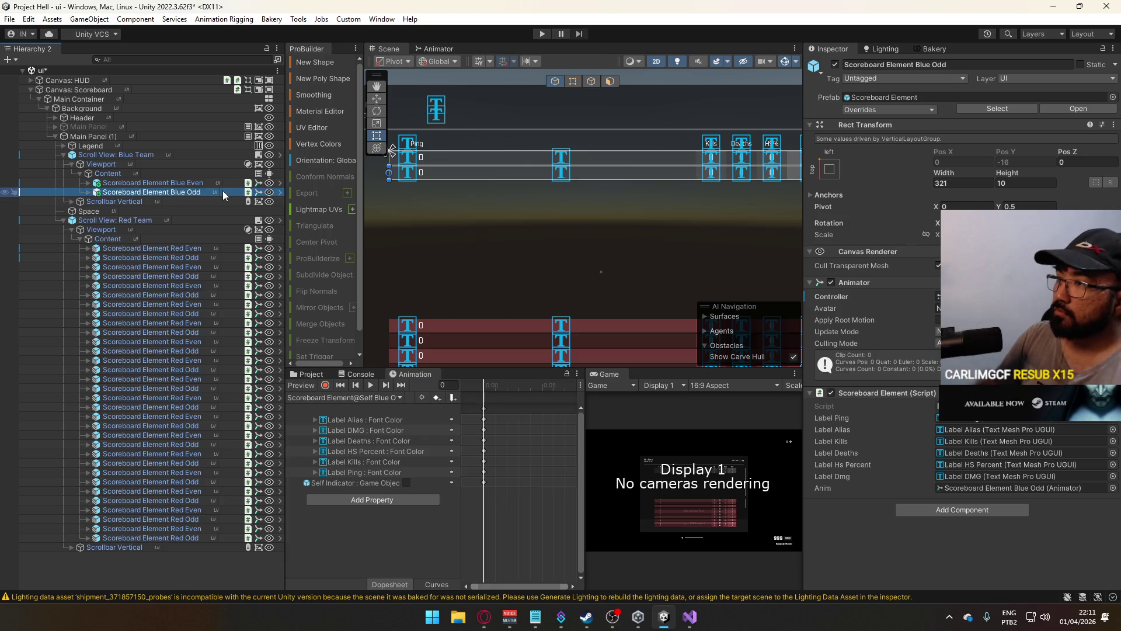
pyautogui.click(87, 192)
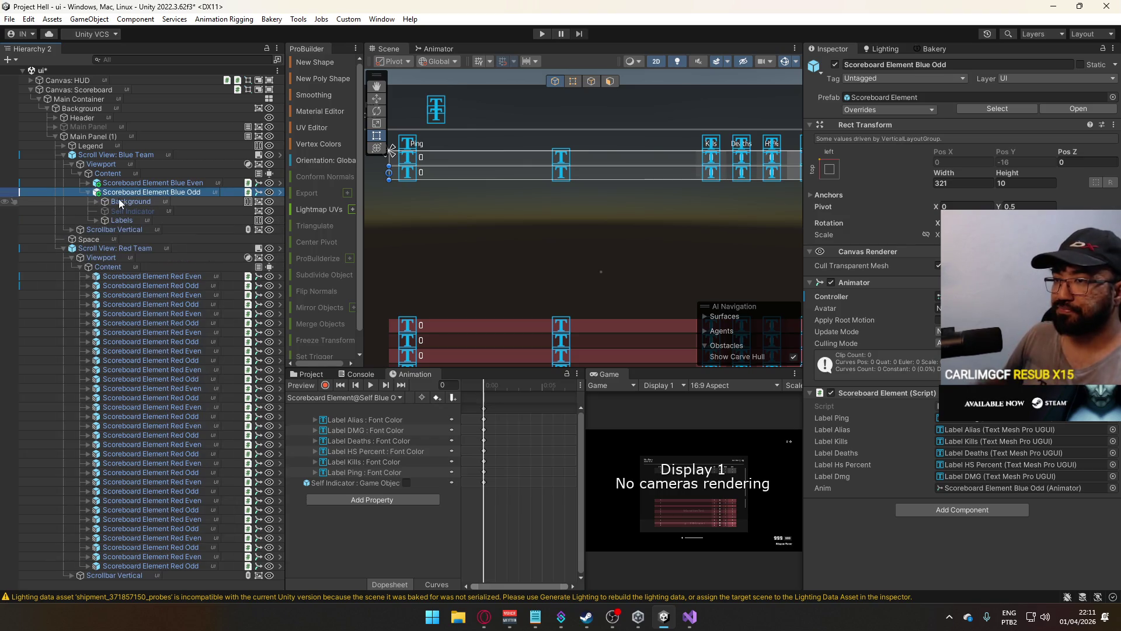
pyautogui.keyDown('alt'); pyautogui.click(87, 182); pyautogui.keyUp('alt')
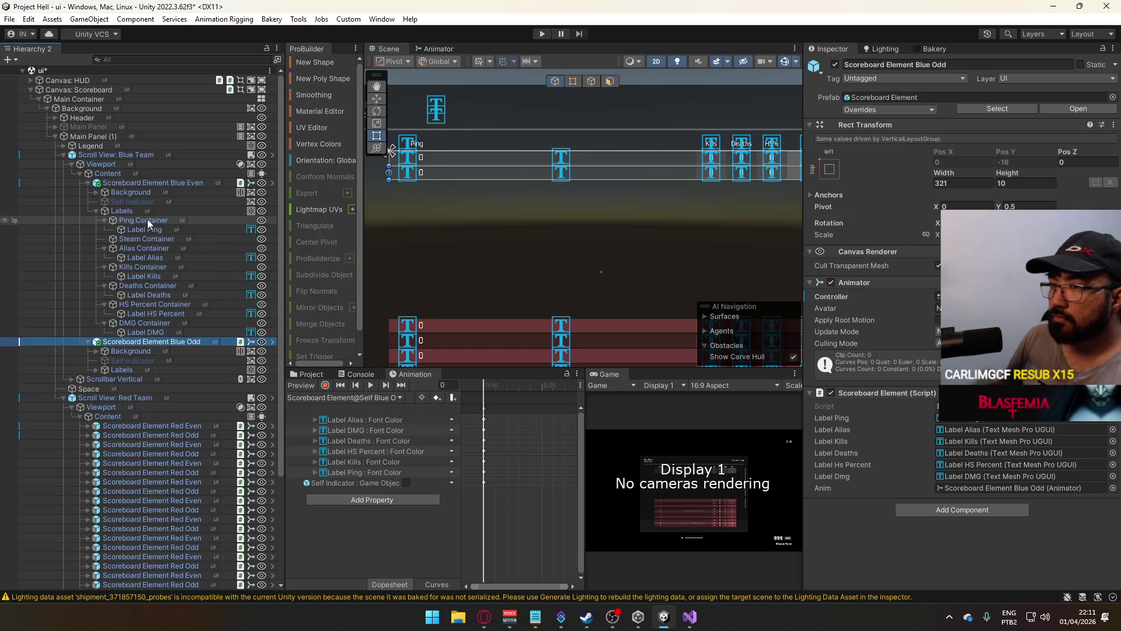
# Step: Set the Blue Even Background image colour to blue 749BE6 by changing hue to 220
pyautogui.click(129, 192)
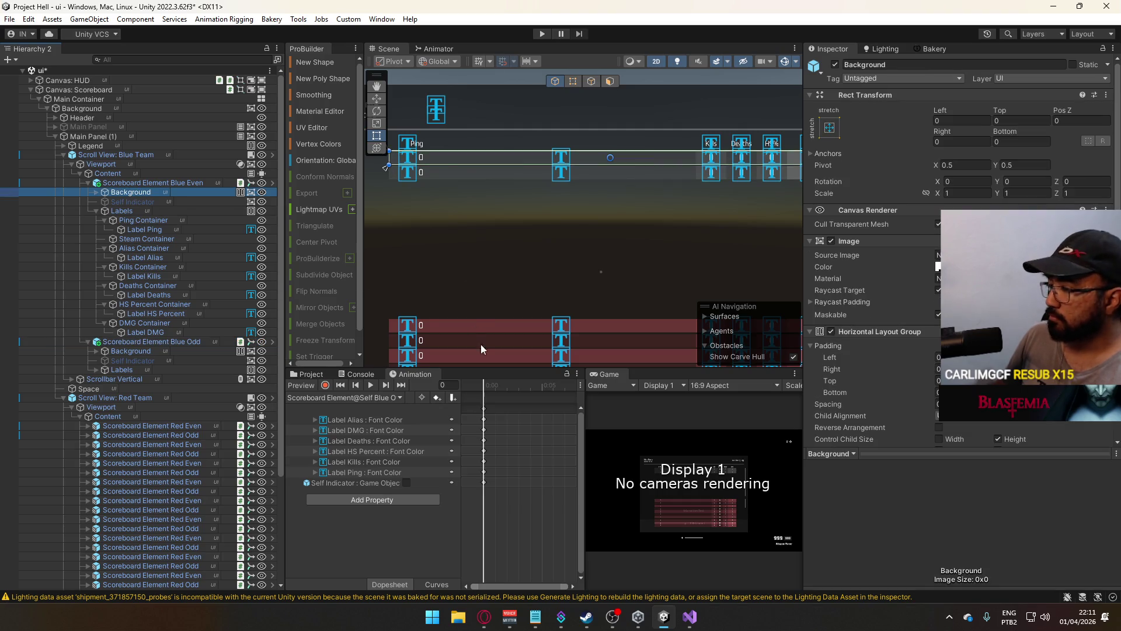
pyautogui.keyDown('alt'); pyautogui.click(88, 425); pyautogui.keyUp('alt')
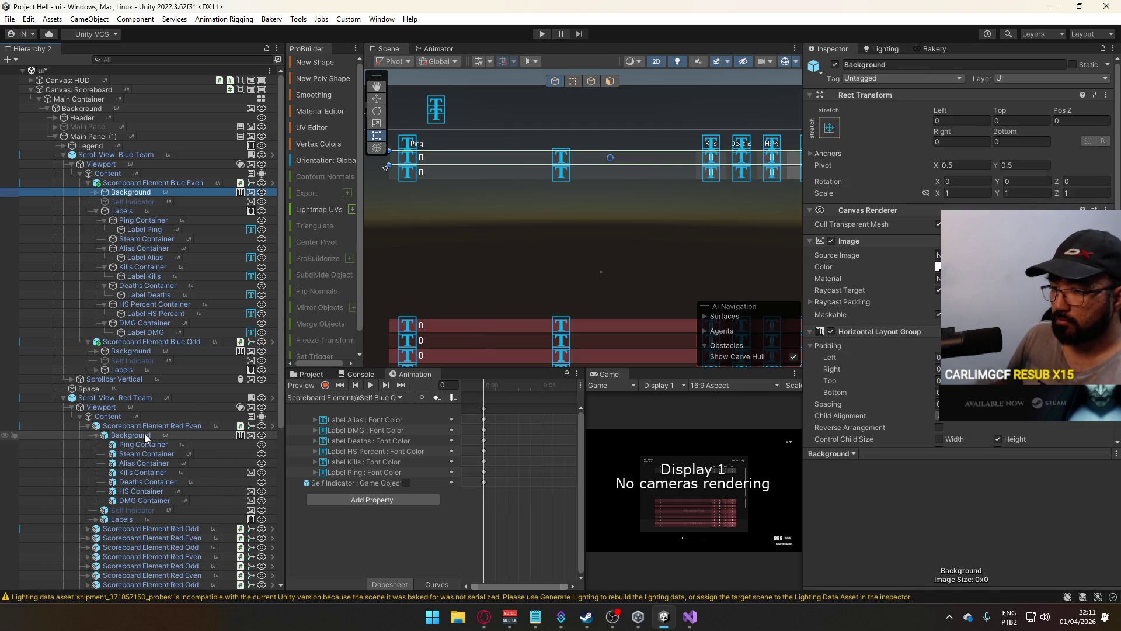
pyautogui.click(145, 434)
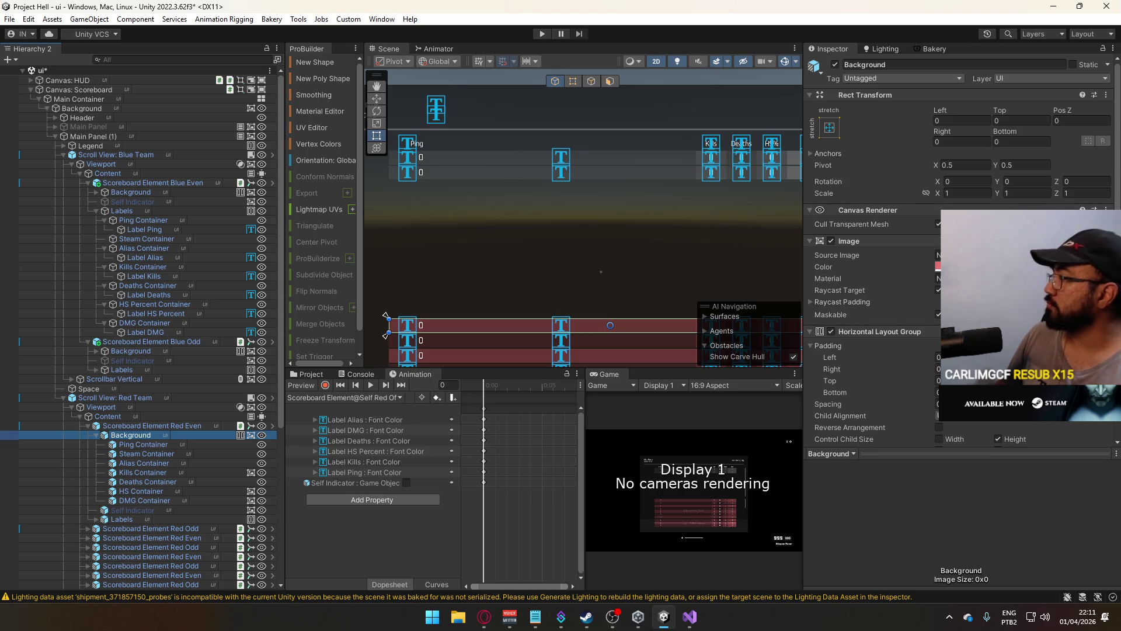
pyautogui.click(151, 191)
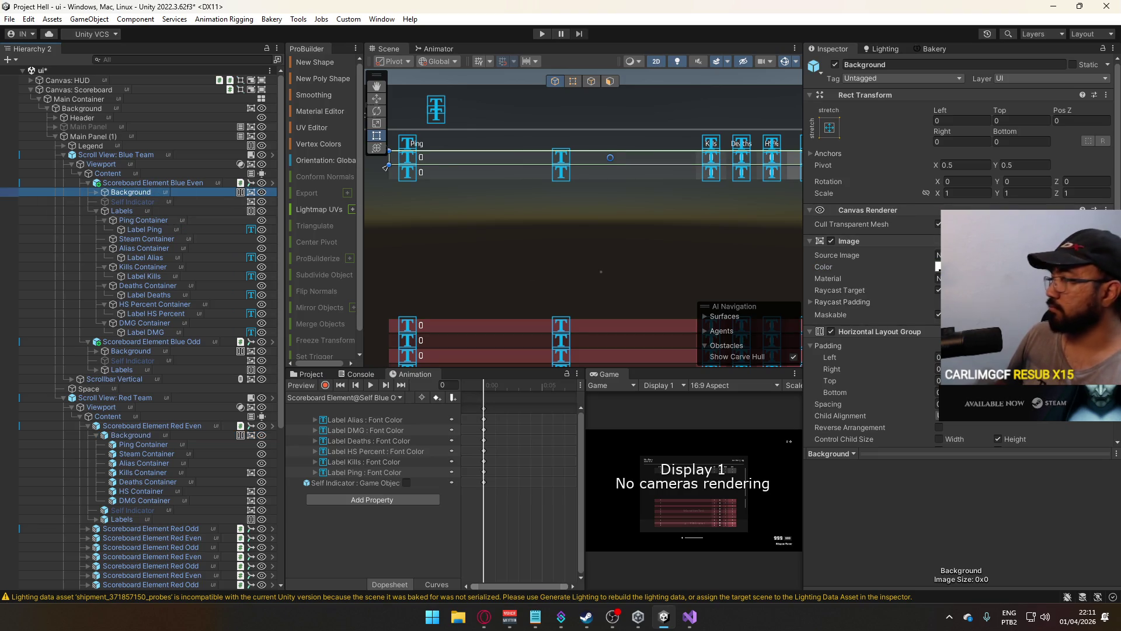
pyautogui.click(993, 267)
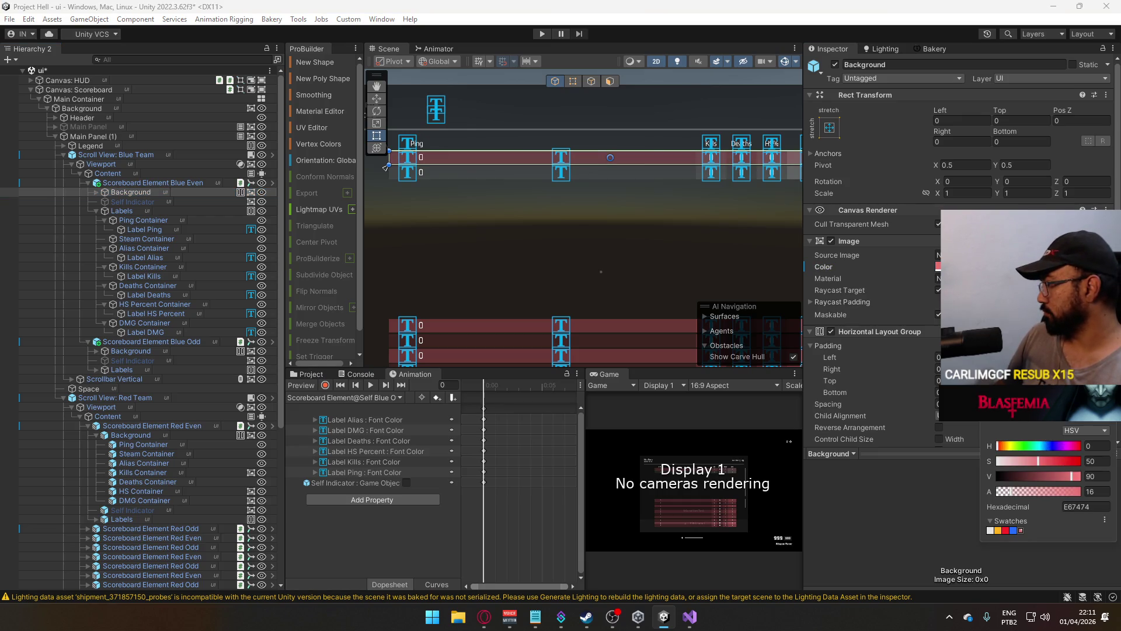
pyautogui.click(1015, 530)
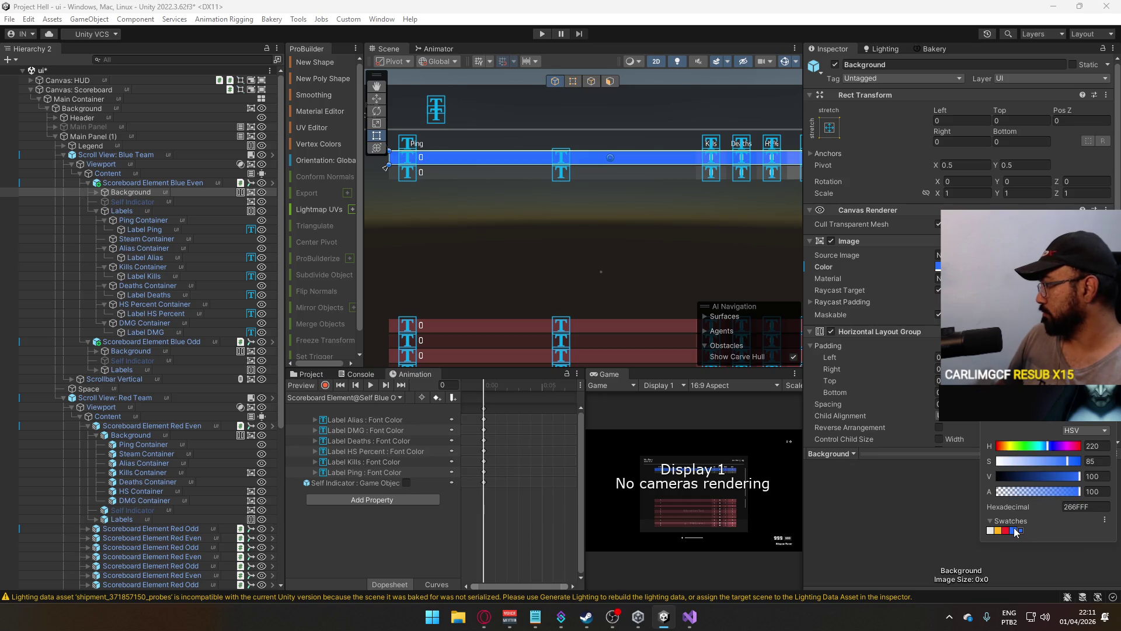
pyautogui.hotkey('ctrl', 'z')
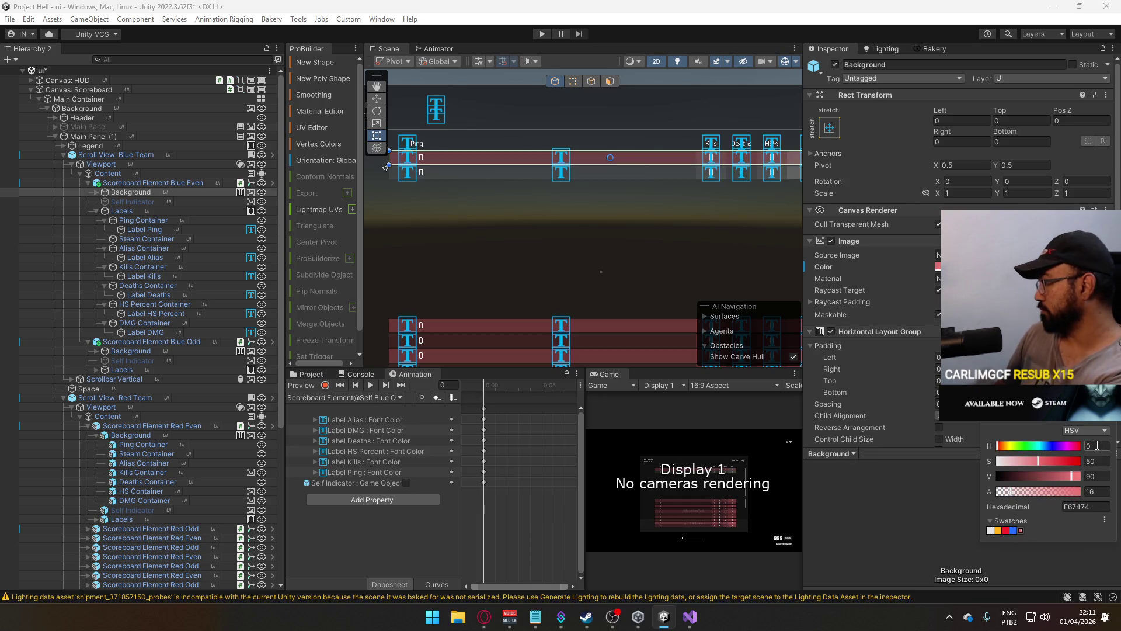
pyautogui.click(1095, 445)
pyautogui.write('220')
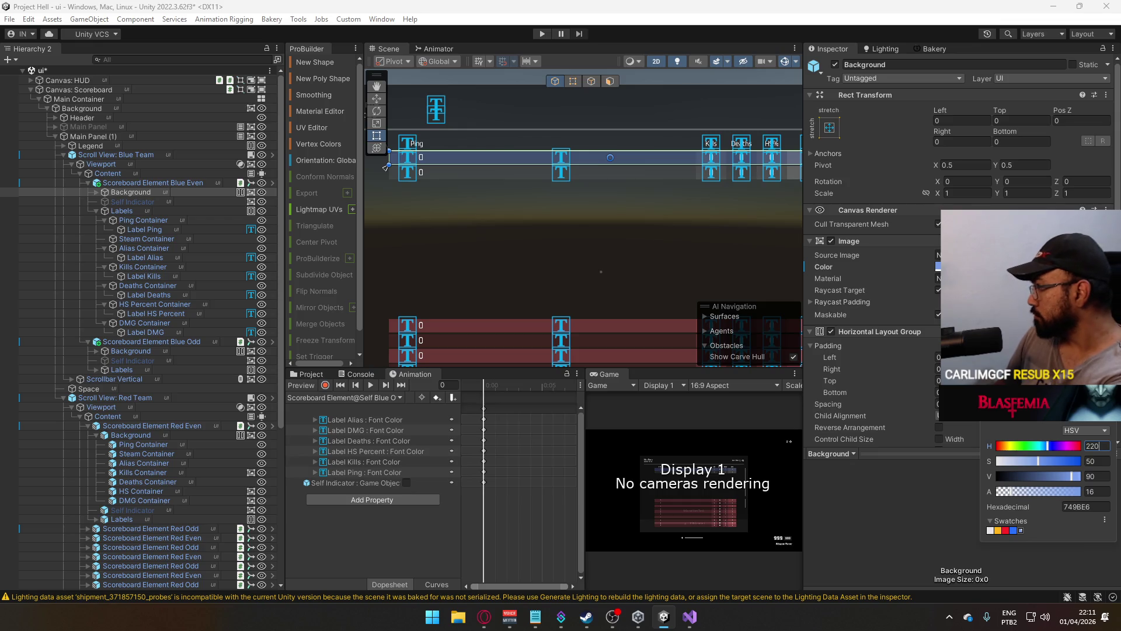
pyautogui.press('Return')
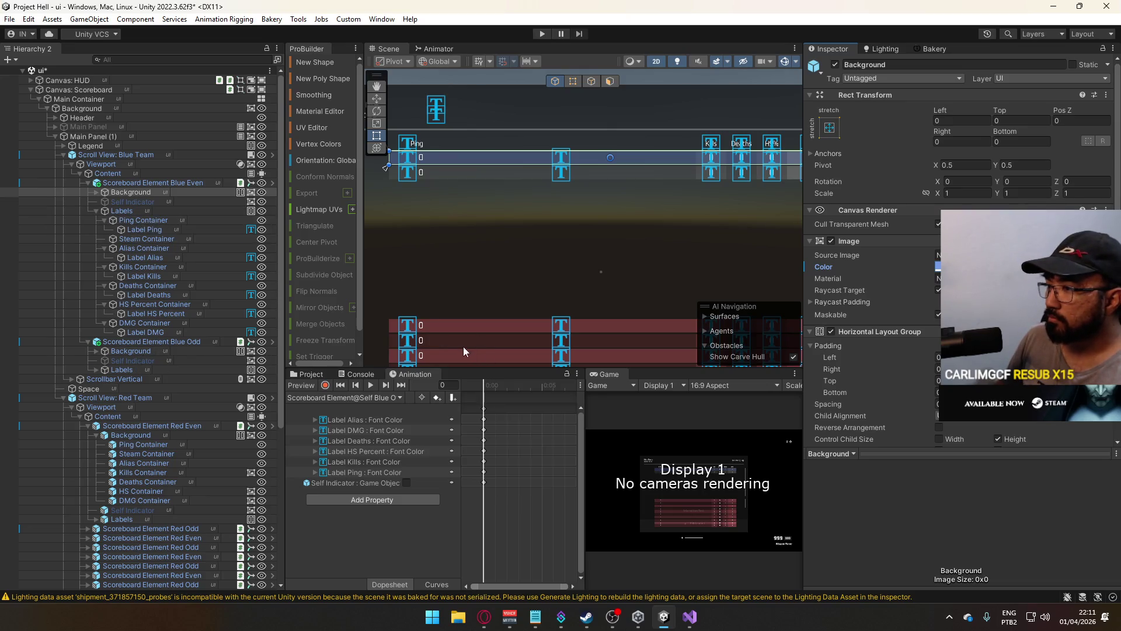
pyautogui.click(435, 340)
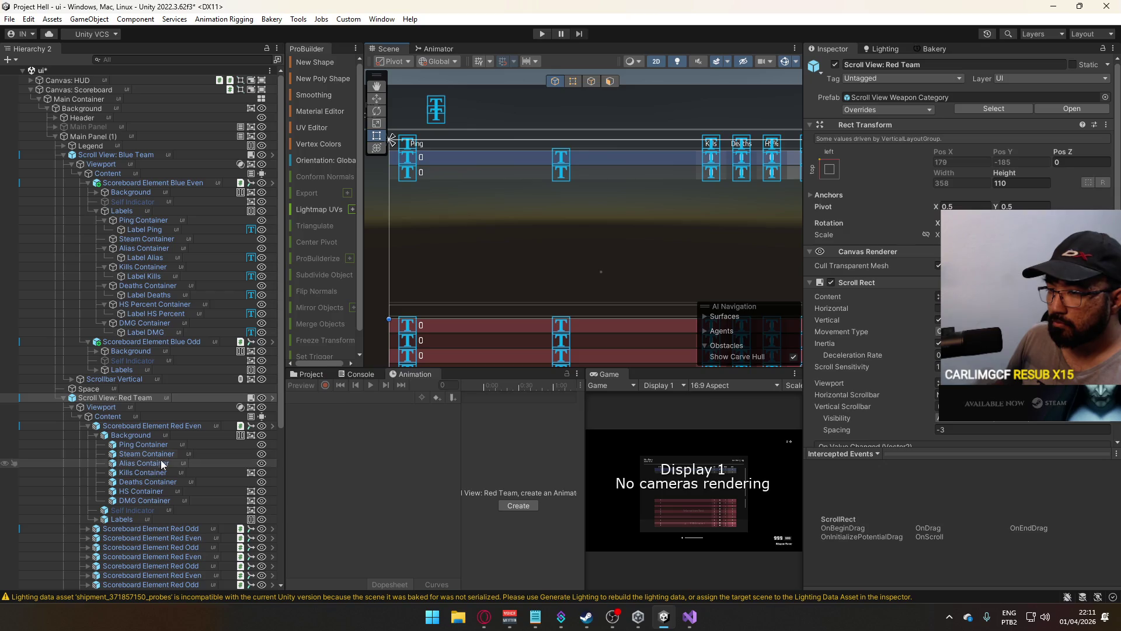
# Step: Check the Red Odd background's colour values for reuse on the blue row
pyautogui.click(89, 538)
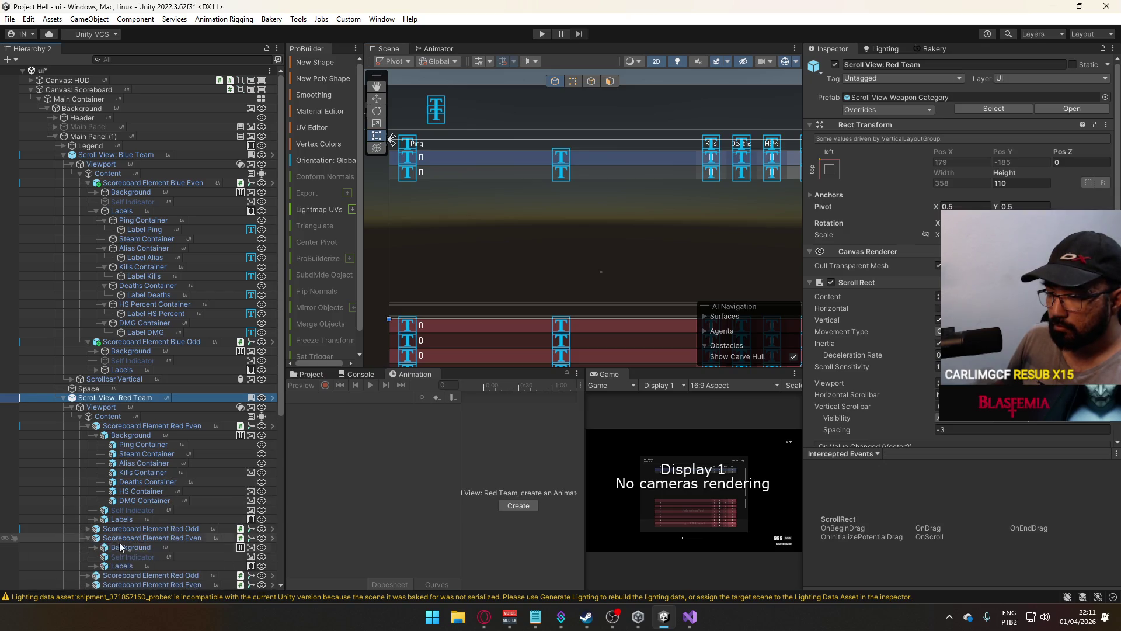
pyautogui.click(136, 545)
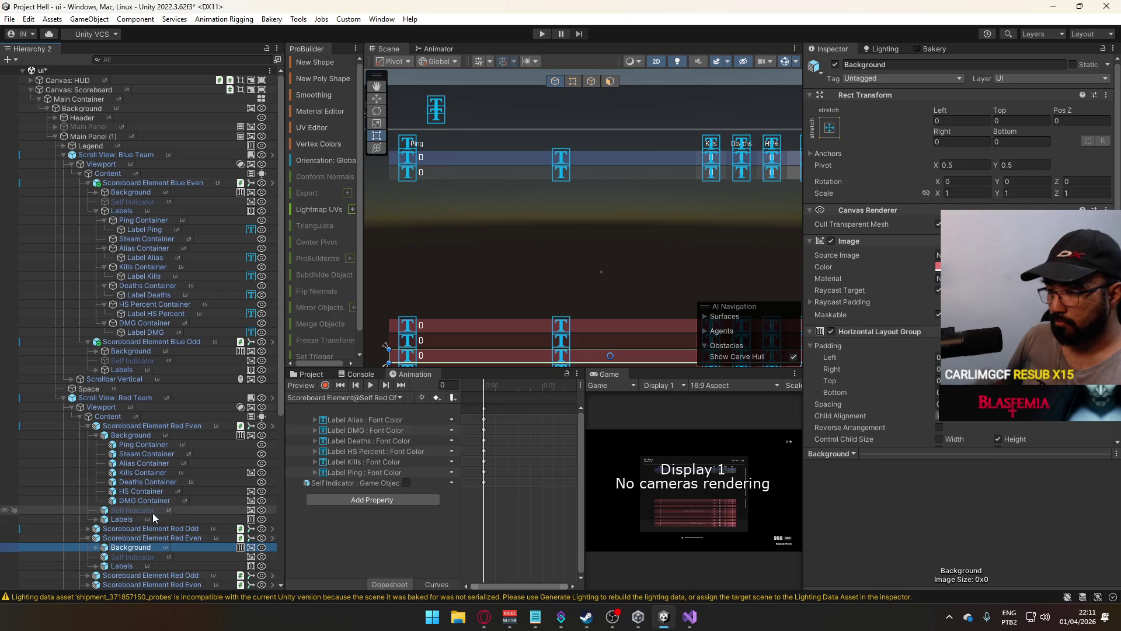
pyautogui.click(88, 529)
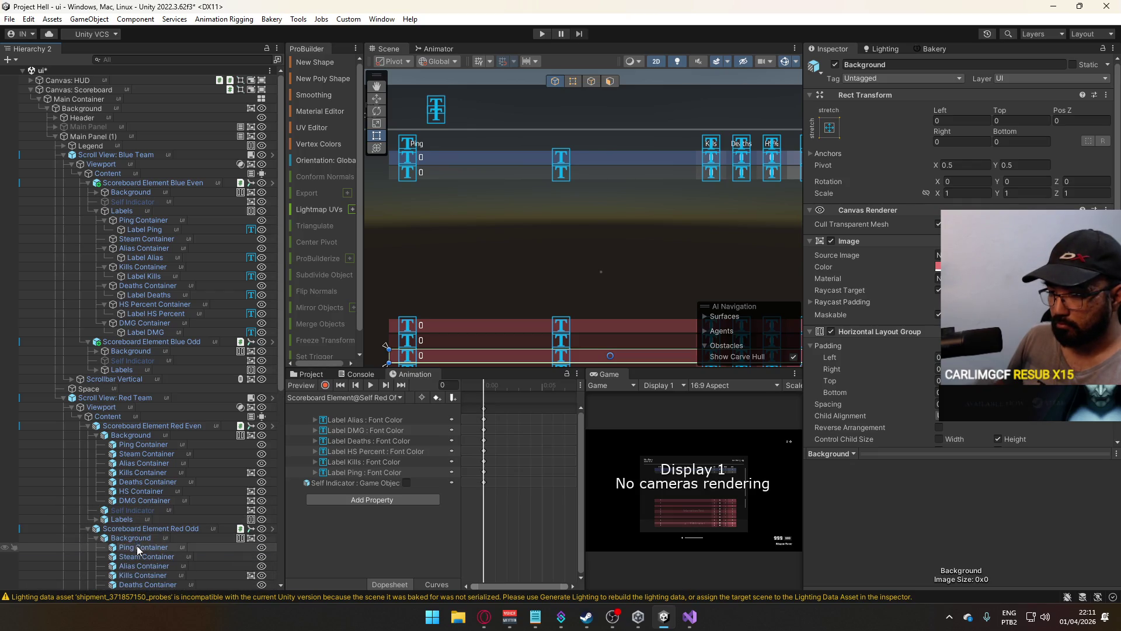
pyautogui.click(131, 538)
pyautogui.click(1022, 266)
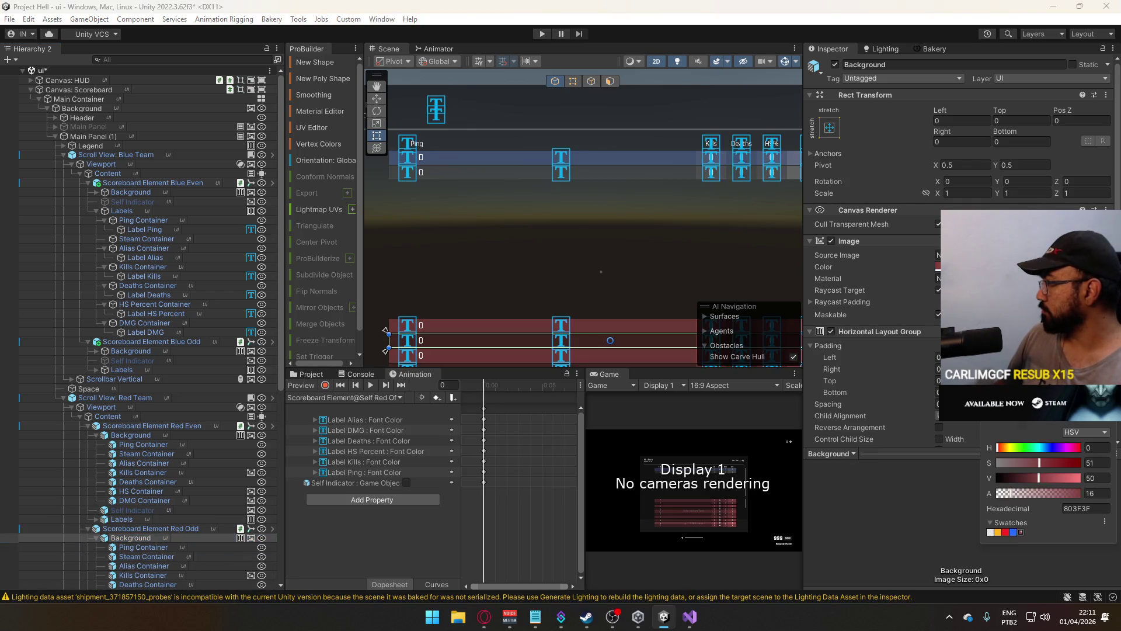
pyautogui.press('Escape')
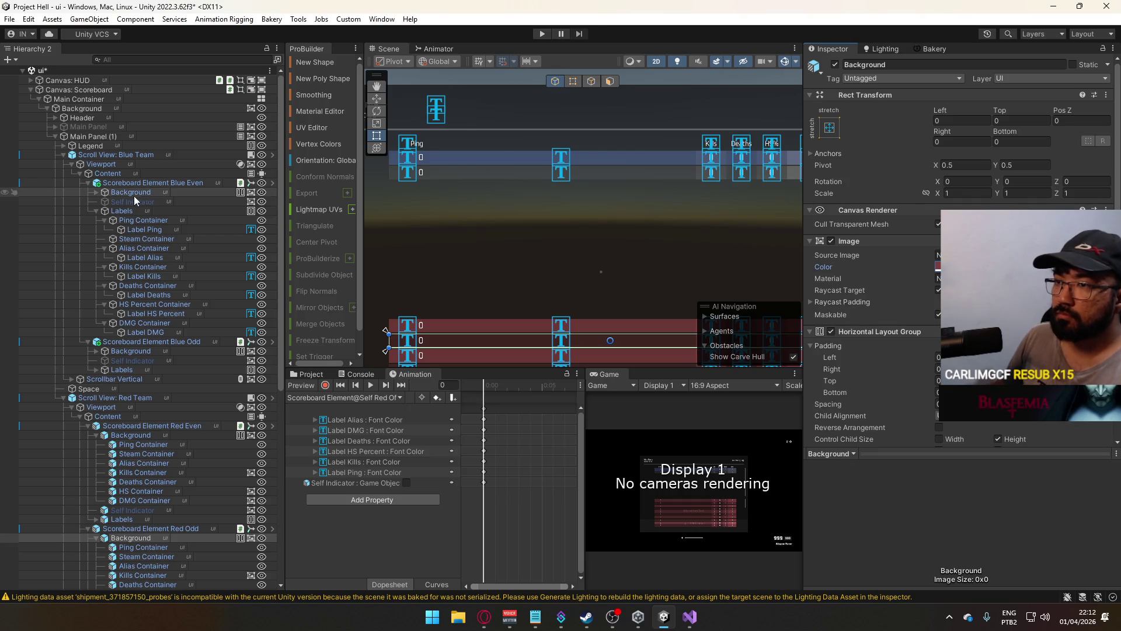
# Step: Paste the red row colour onto Blue Odd's Background and set hue 220, giving 3F5580
pyautogui.click(121, 352)
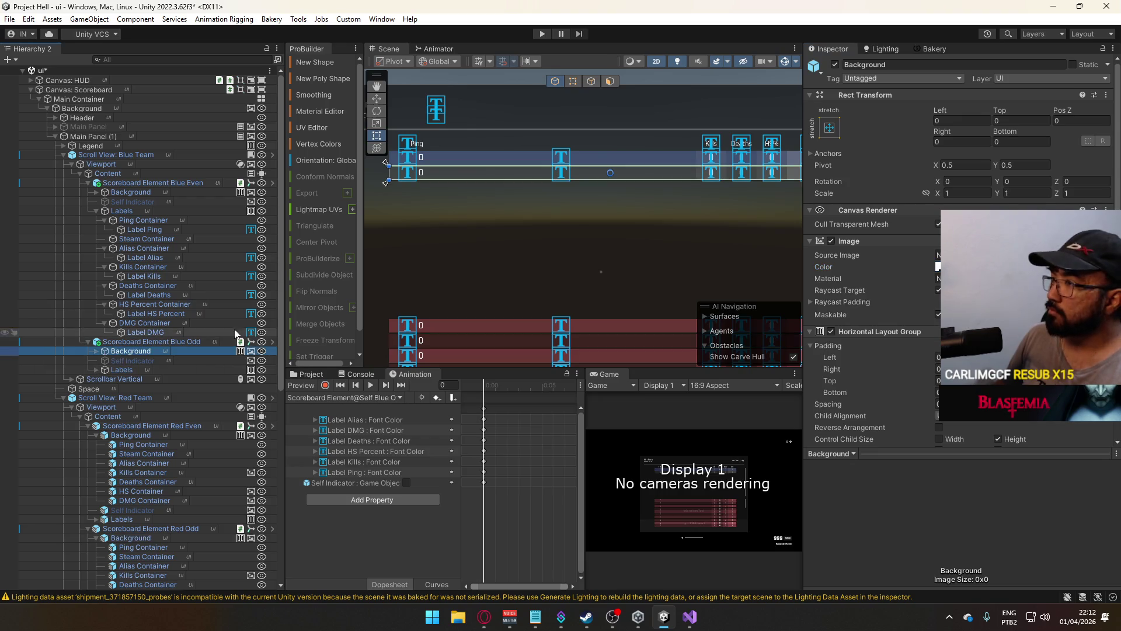
pyautogui.click(1022, 266)
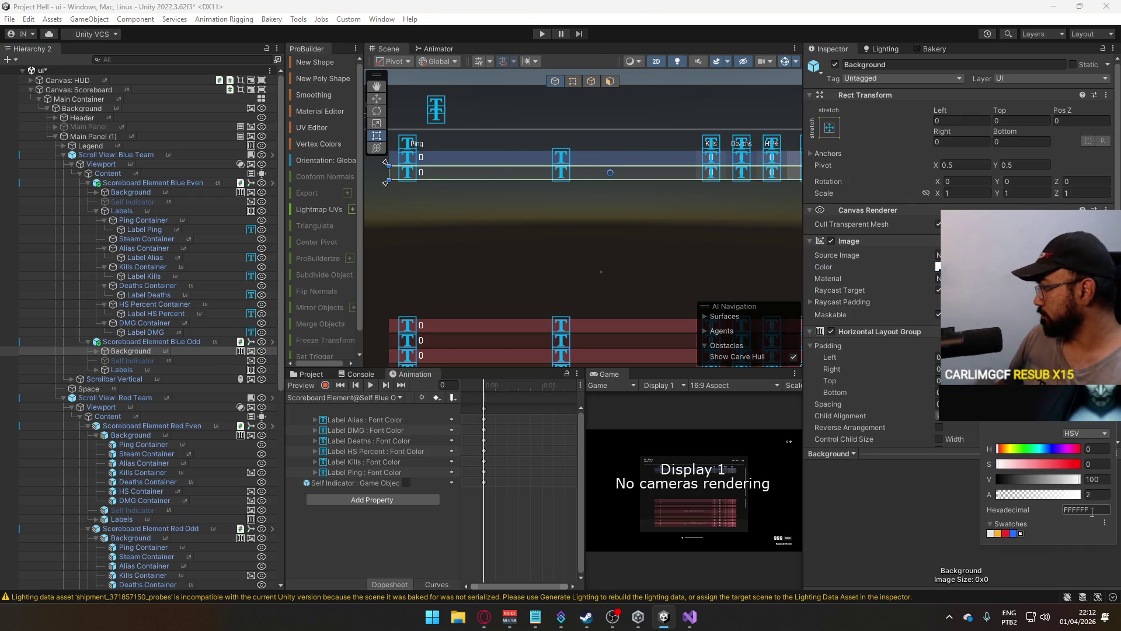
pyautogui.press('Escape')
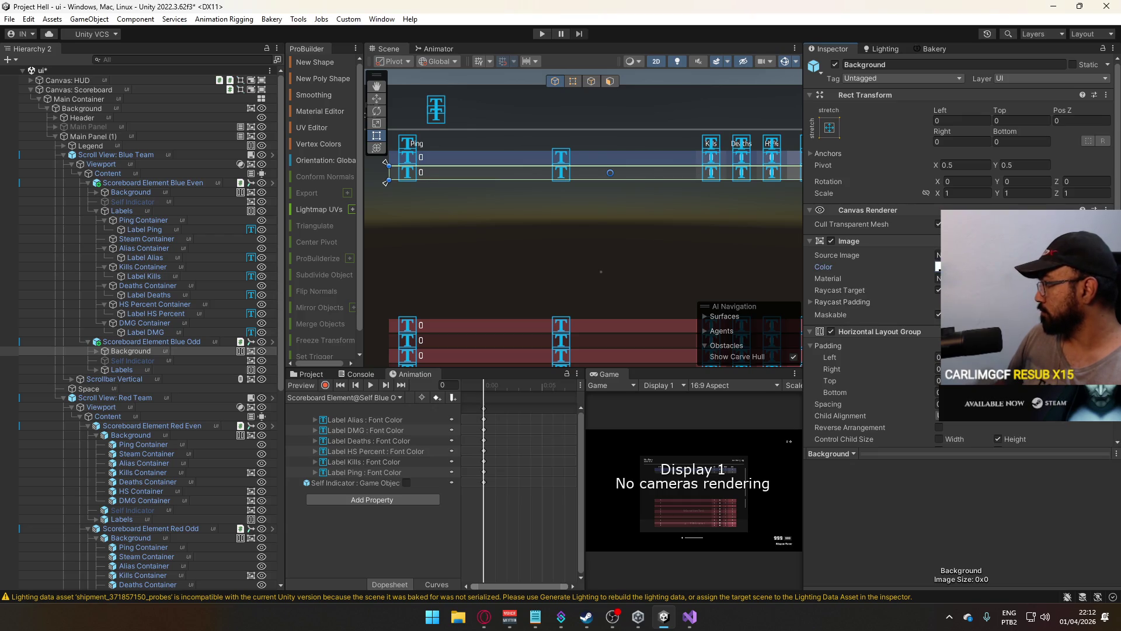
pyautogui.hotkey('ctrl', 'v')
pyautogui.press('Return')
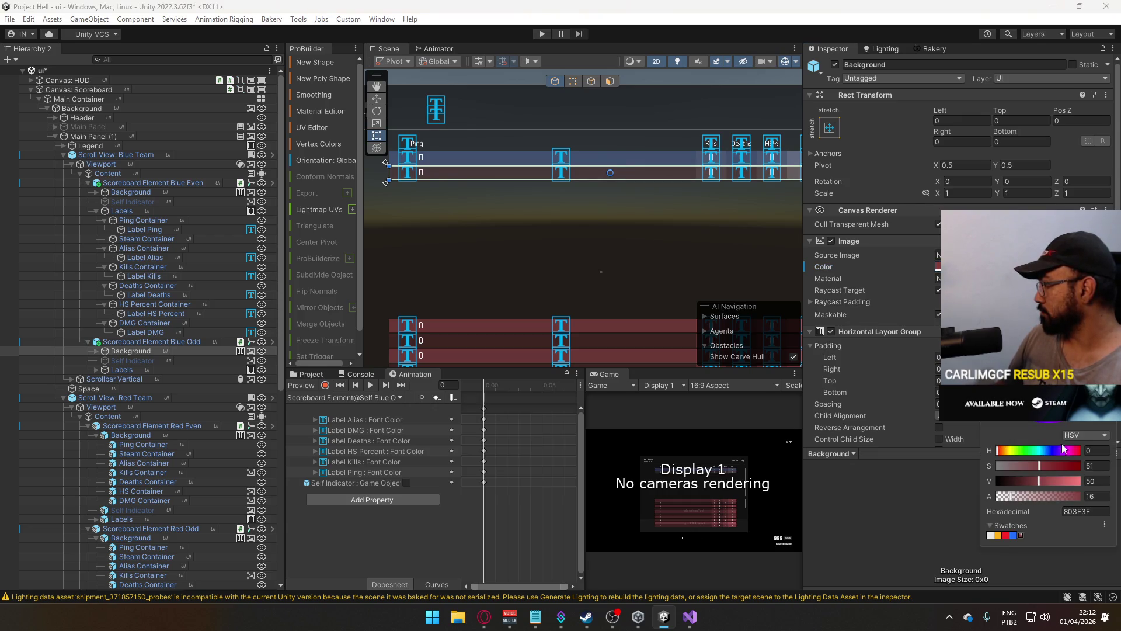
pyautogui.click(1096, 450)
pyautogui.write('220')
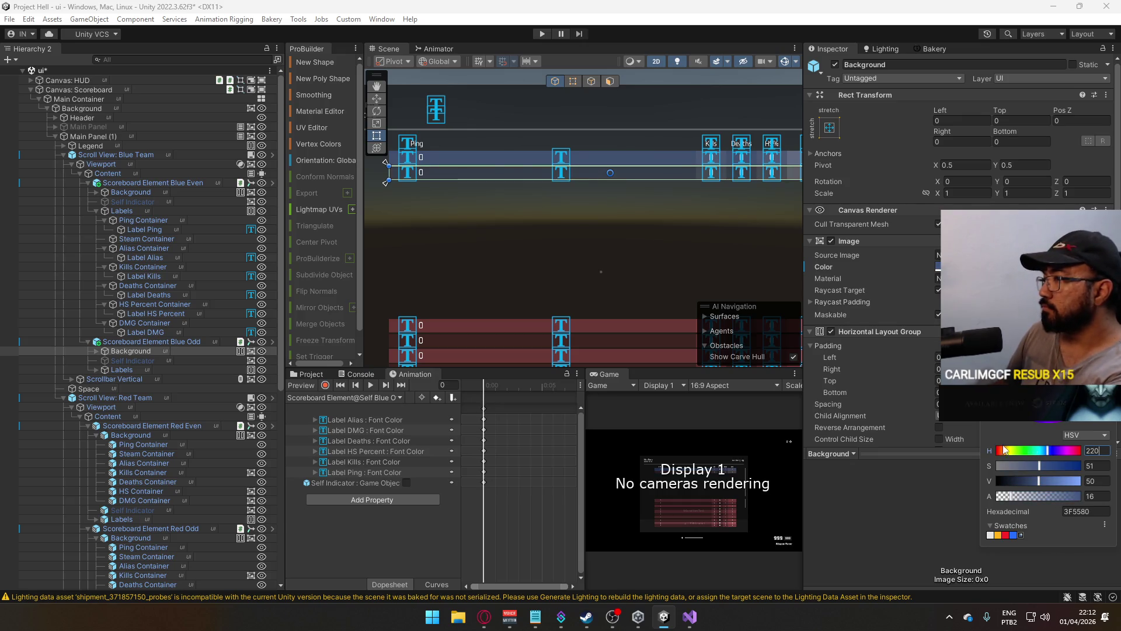
pyautogui.click(123, 351)
pyautogui.click(123, 341)
pyautogui.moveTo(498, 245)
pyautogui.mouseDown()
pyautogui.moveTo(525, 158)
pyautogui.moveTo(584, 95)
pyautogui.mouseUp()
pyautogui.press('f')
pyautogui.press('t')
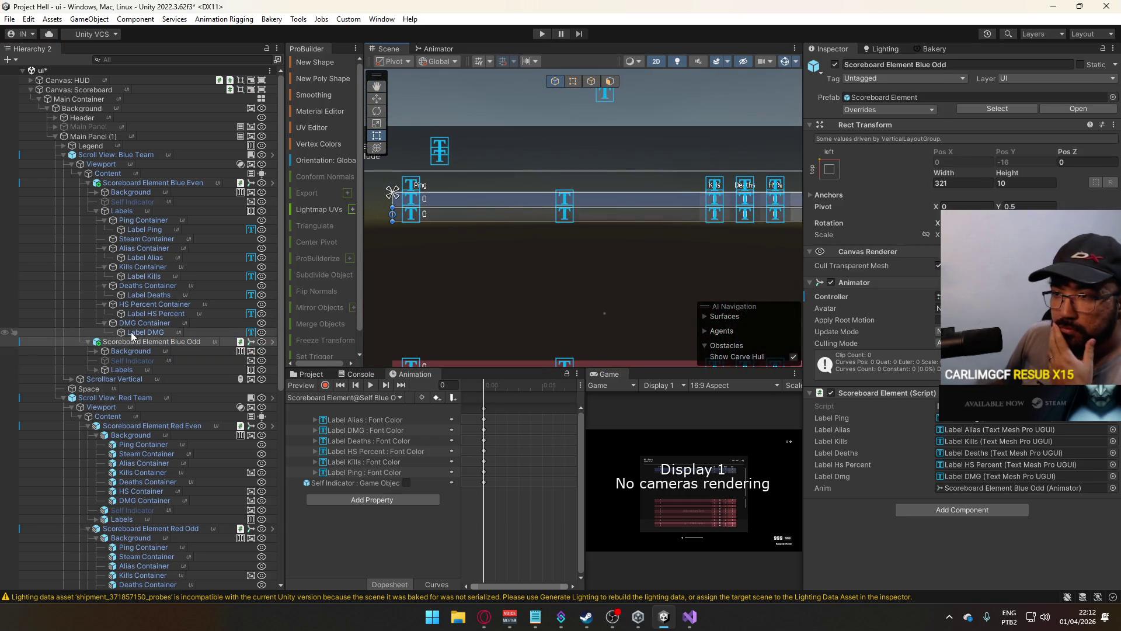
# Step: Preview Blue Odd's Self Indicator by toggling it on and off
pyautogui.click(120, 359)
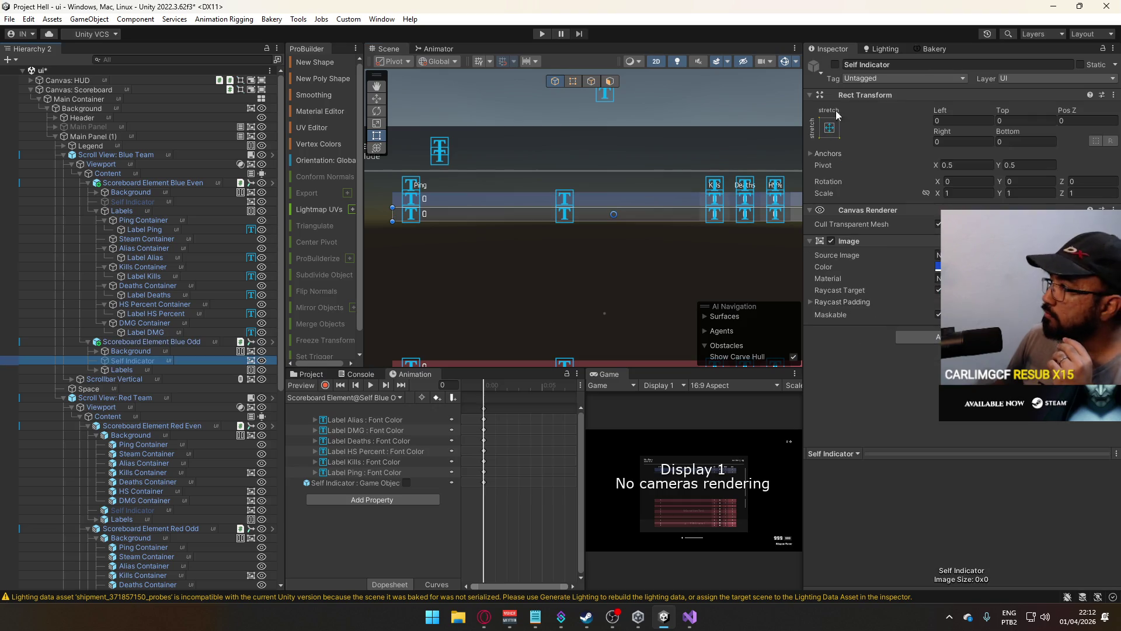
pyautogui.click(835, 65)
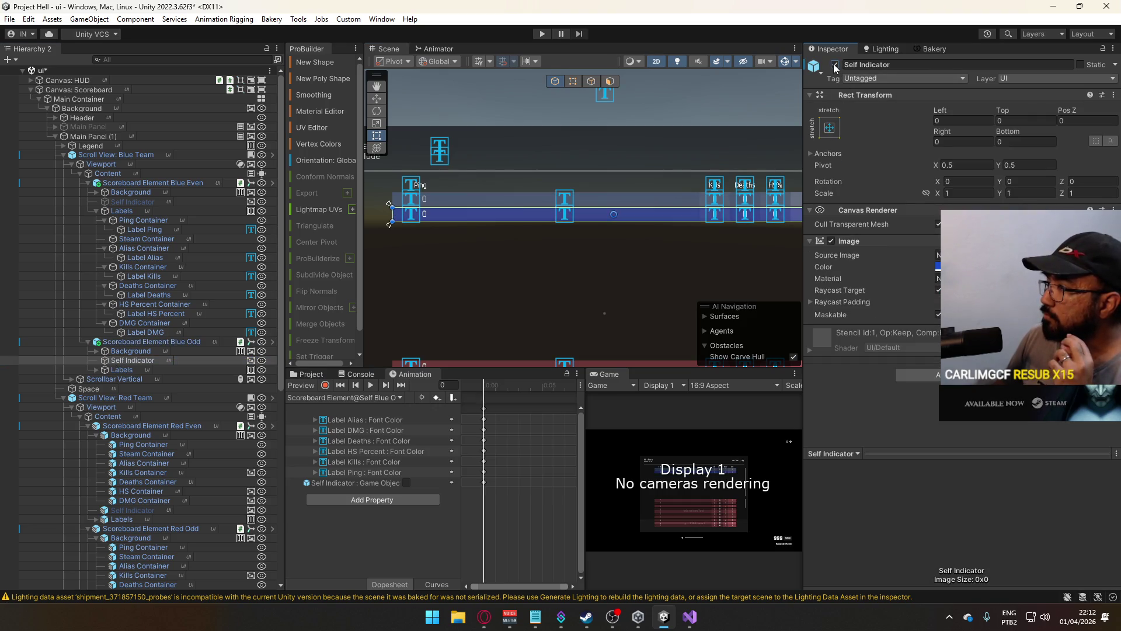
pyautogui.click(835, 65)
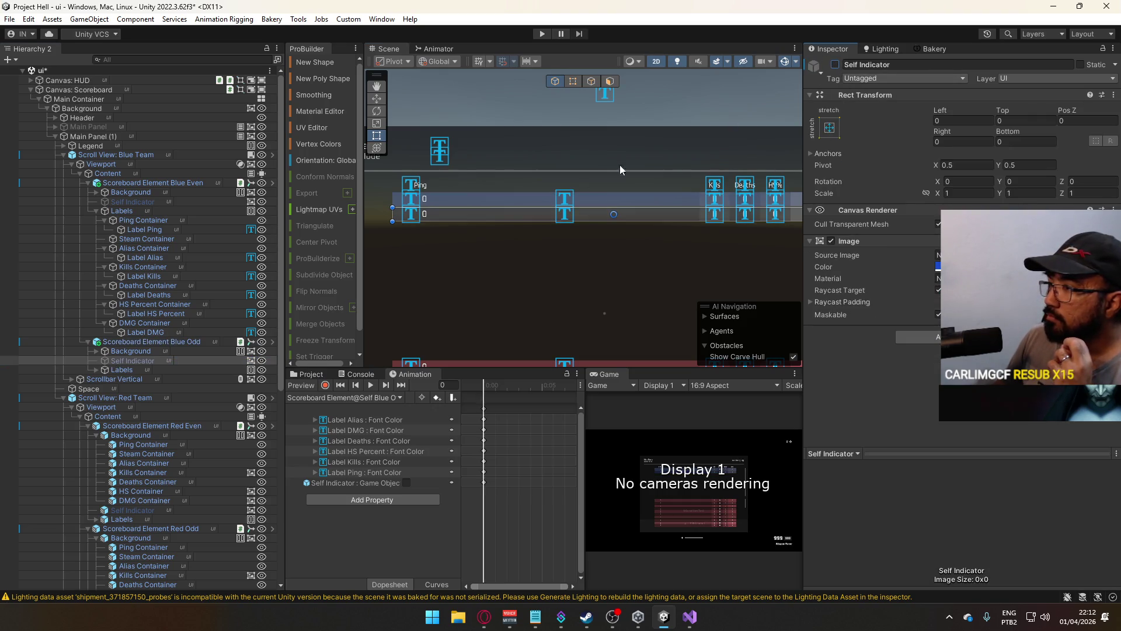
pyautogui.click(98, 210)
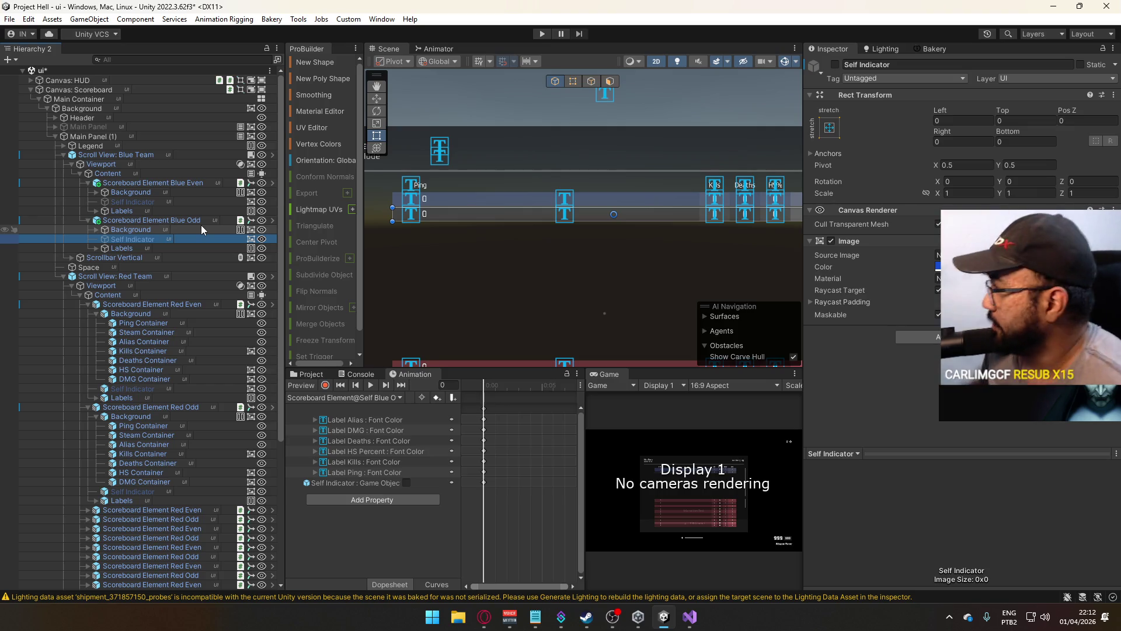
pyautogui.click(180, 220)
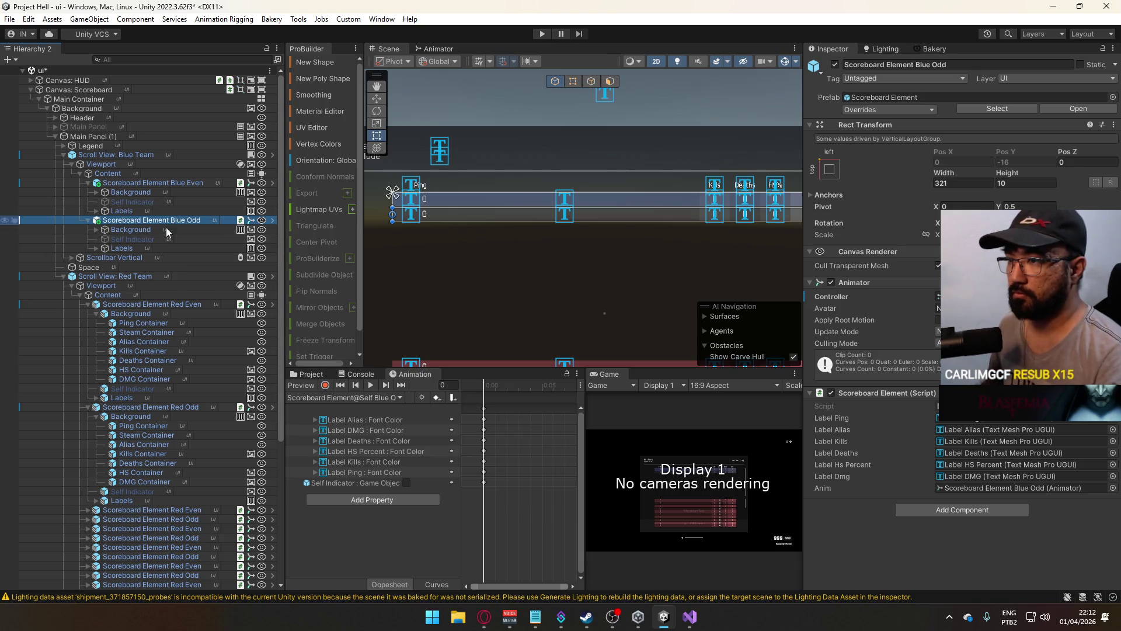
# Step: Drag Blue Odd and Blue Even into Prefabs/UI, creating a Prefab Variant of each
pyautogui.click(315, 370)
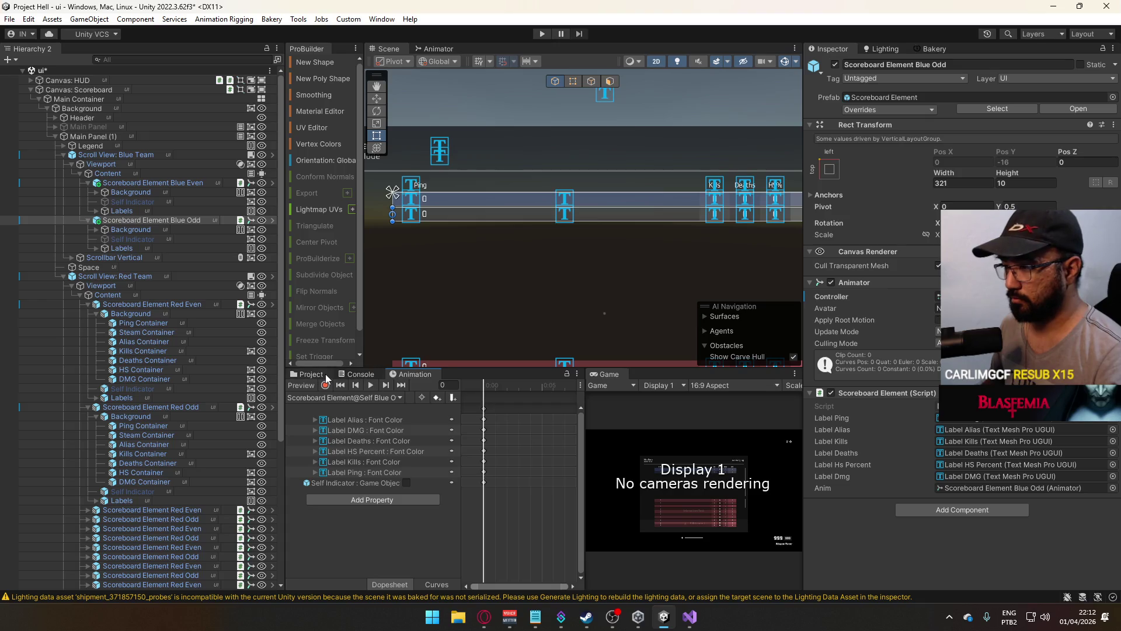
pyautogui.click(325, 374)
pyautogui.click(366, 499)
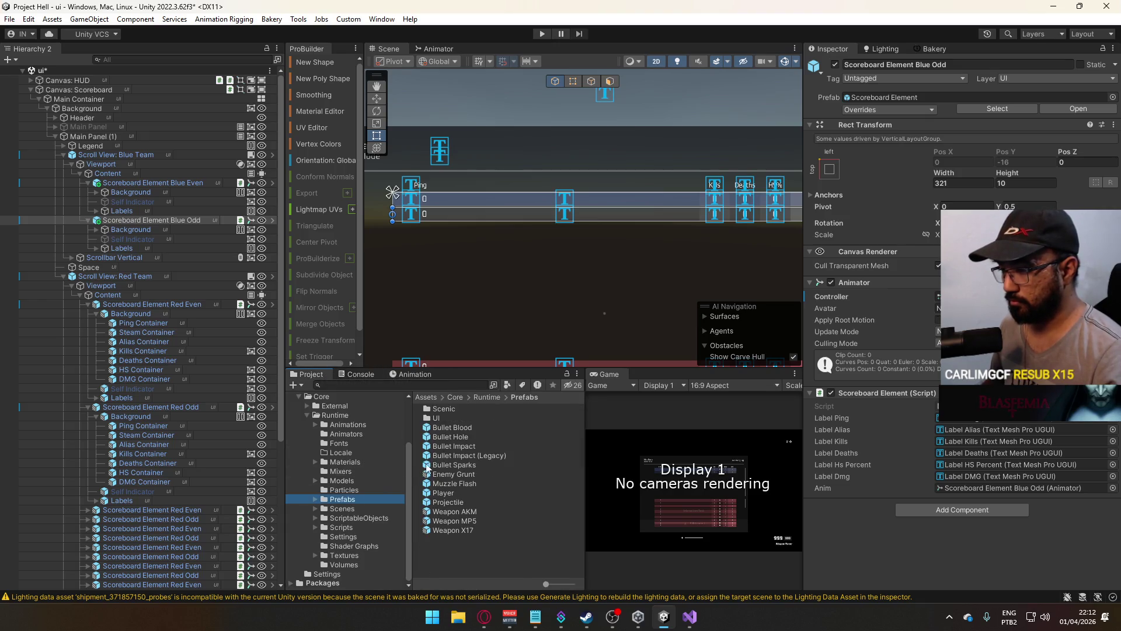
pyautogui.doubleClick(435, 418)
pyautogui.scroll(-2, 497, 491)
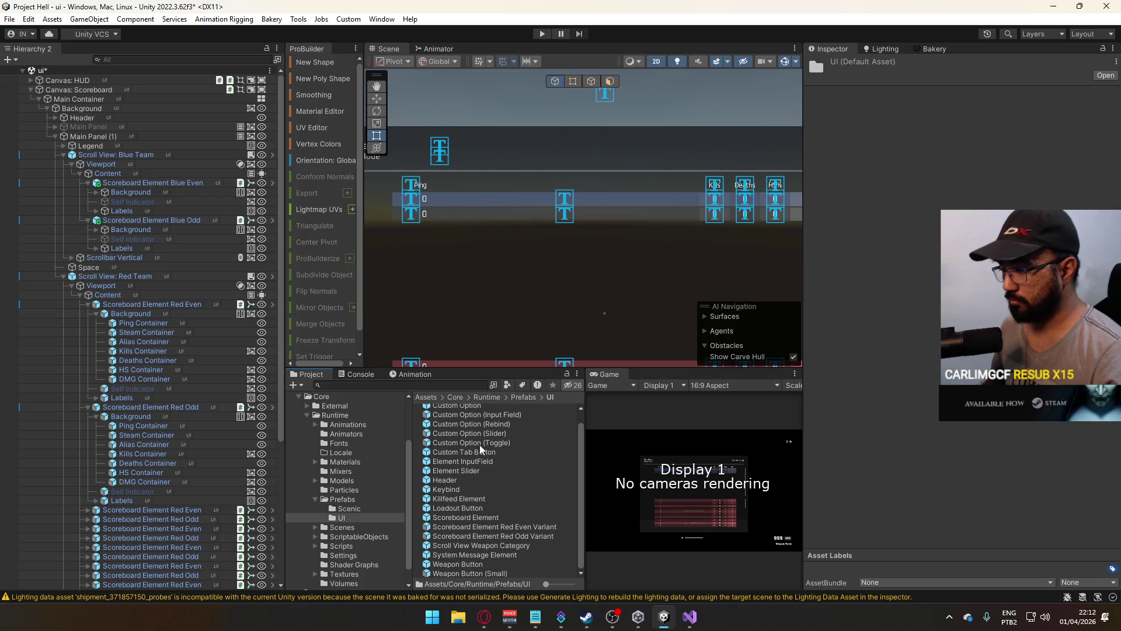
pyautogui.moveTo(150, 224)
pyautogui.mouseDown()
pyautogui.moveTo(325, 421)
pyautogui.moveTo(351, 538)
pyautogui.moveTo(499, 486)
pyautogui.mouseUp()
pyautogui.click(595, 329)
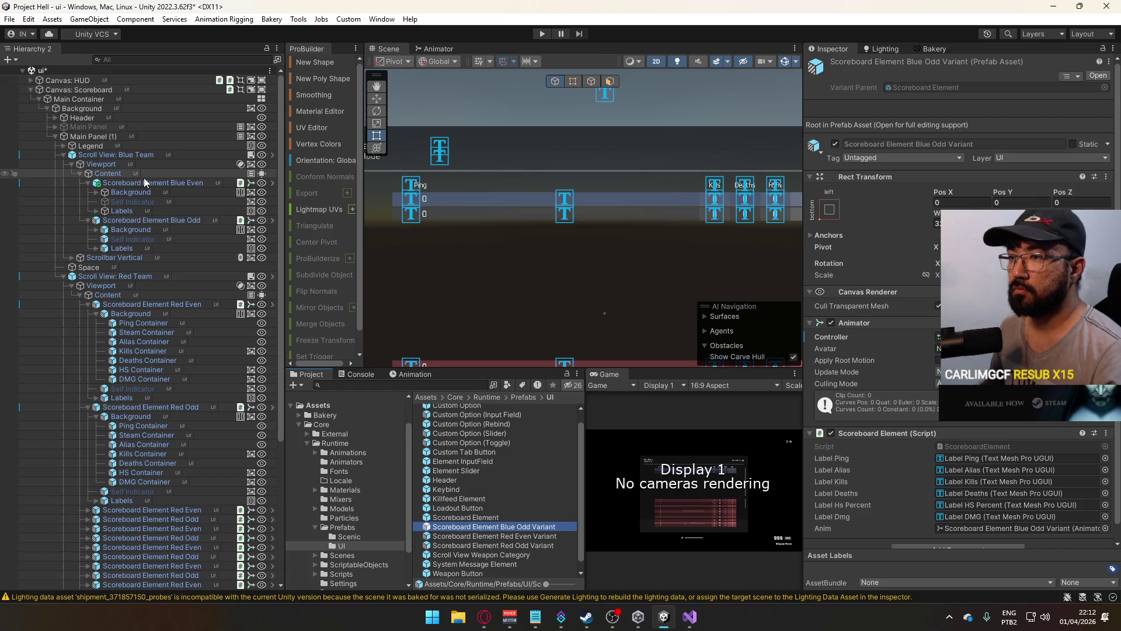
pyautogui.moveTo(379, 487)
pyautogui.mouseDown()
pyautogui.moveTo(355, 573)
pyautogui.moveTo(506, 461)
pyautogui.mouseUp()
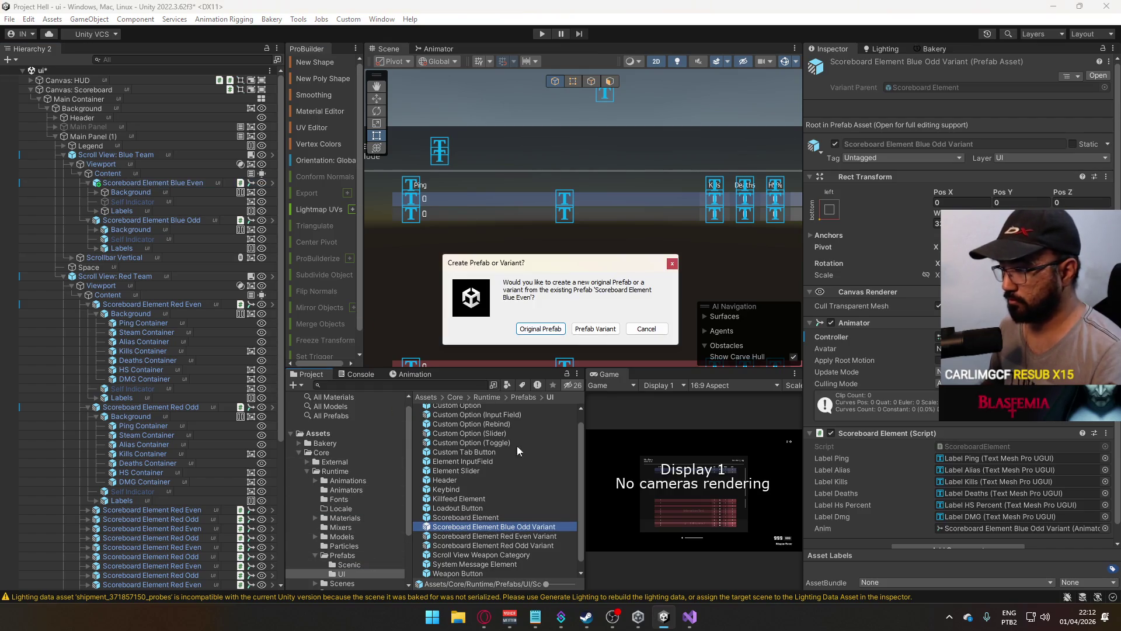
pyautogui.click(595, 328)
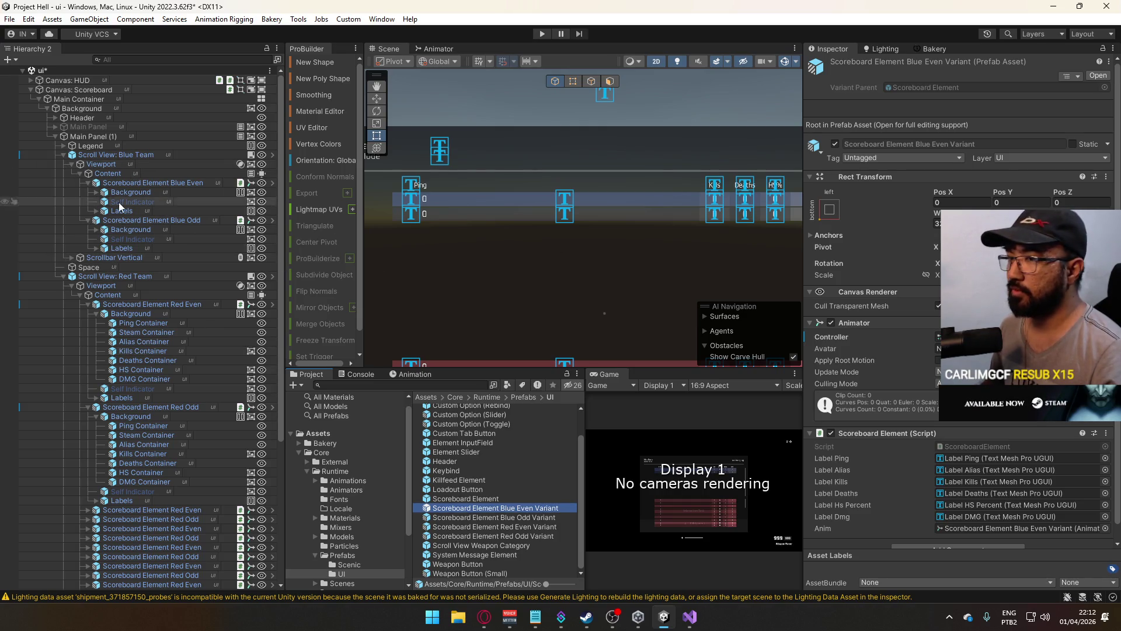
pyautogui.click(87, 220)
pyautogui.click(88, 183)
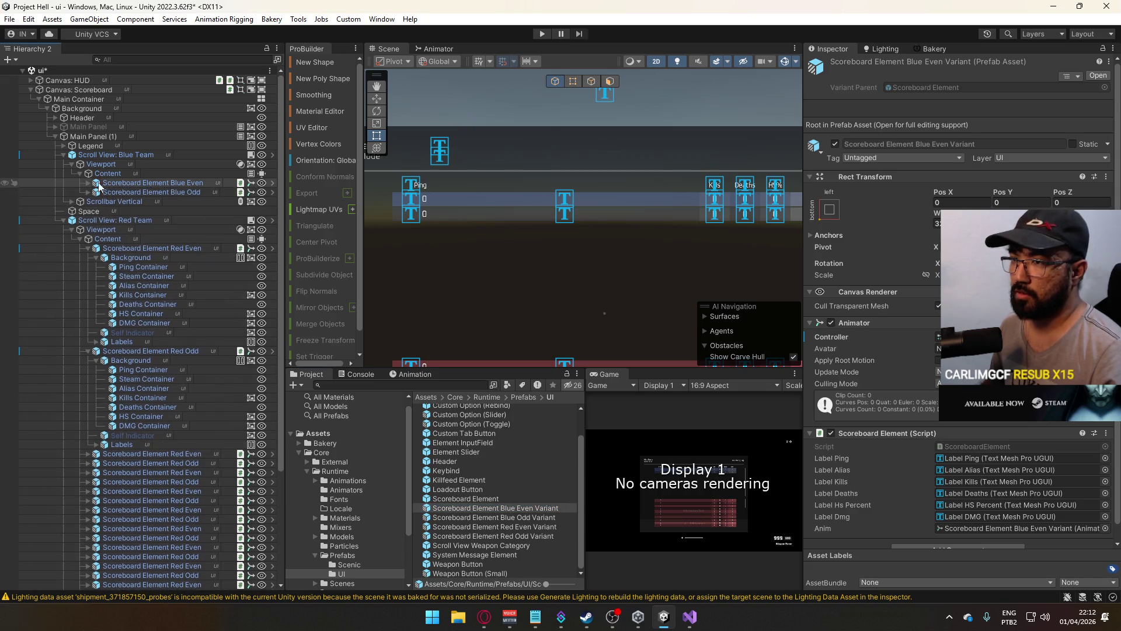
# Step: Open Blue Even's Self Blue Off clip and inspect the Label Alias font colour track
pyautogui.click(163, 183)
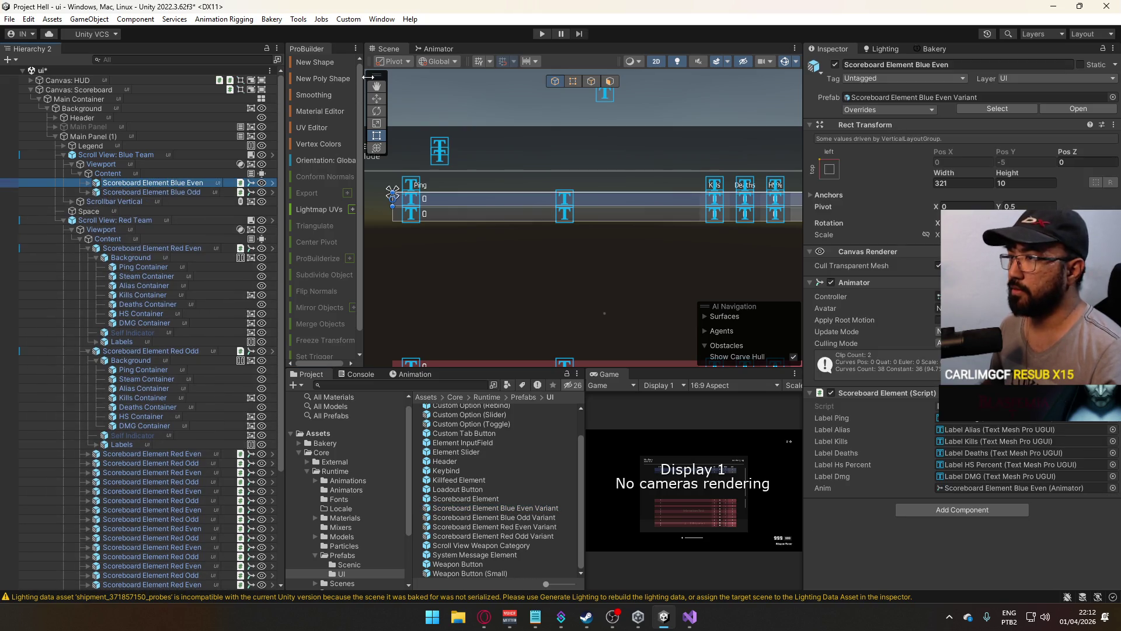
pyautogui.click(390, 375)
pyautogui.click(348, 398)
pyautogui.click(388, 416)
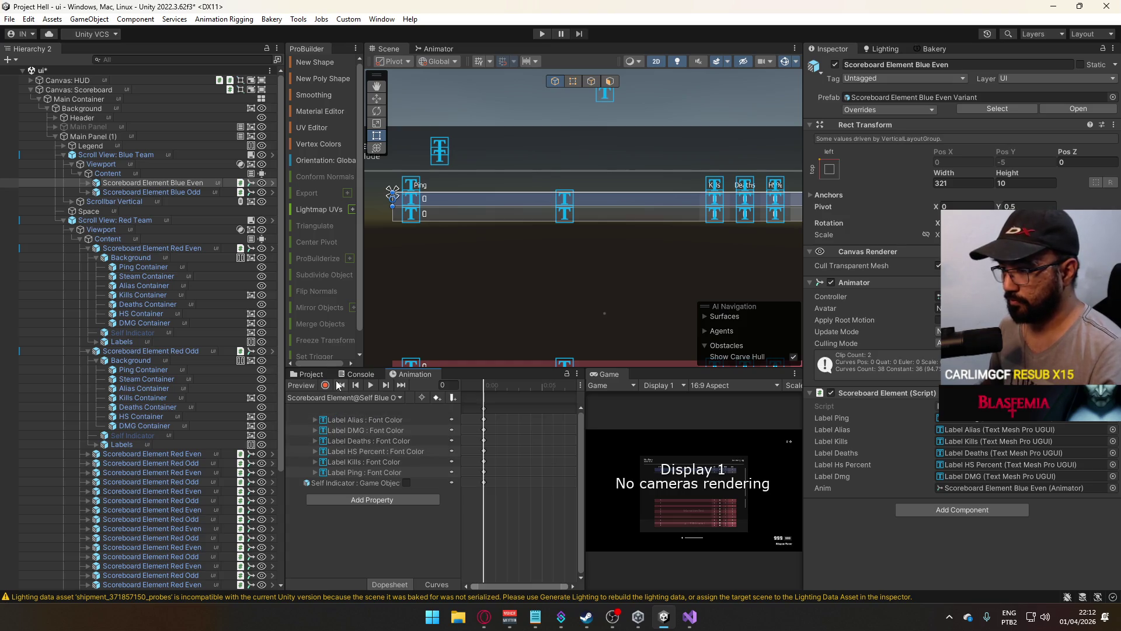
pyautogui.click(303, 386)
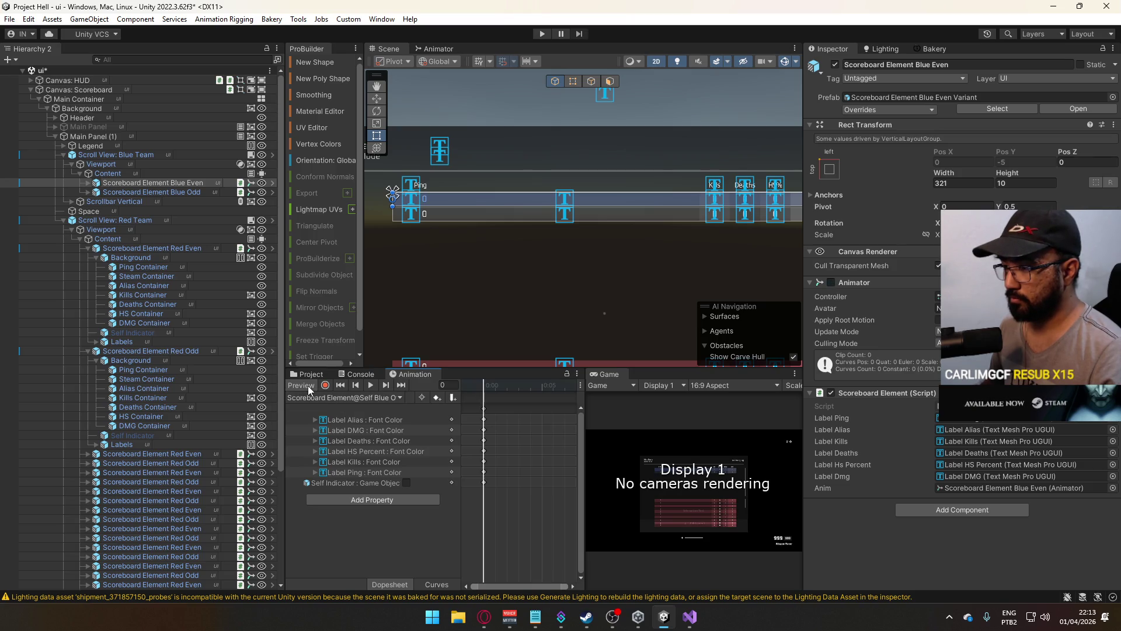
pyautogui.click(373, 420)
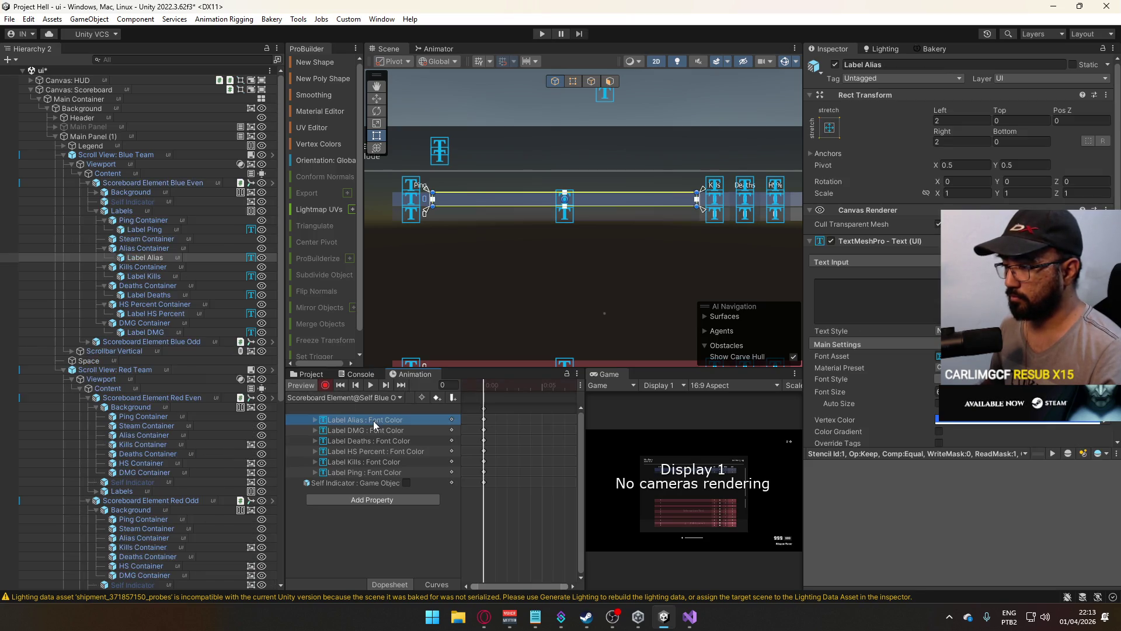
pyautogui.click(958, 420)
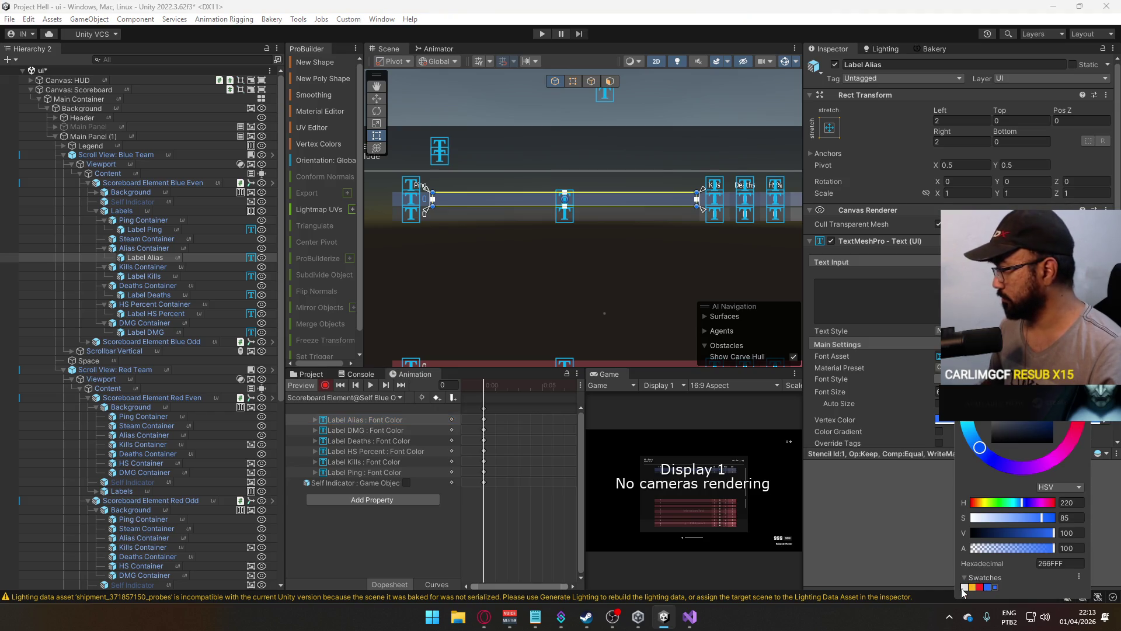
pyautogui.press('Escape')
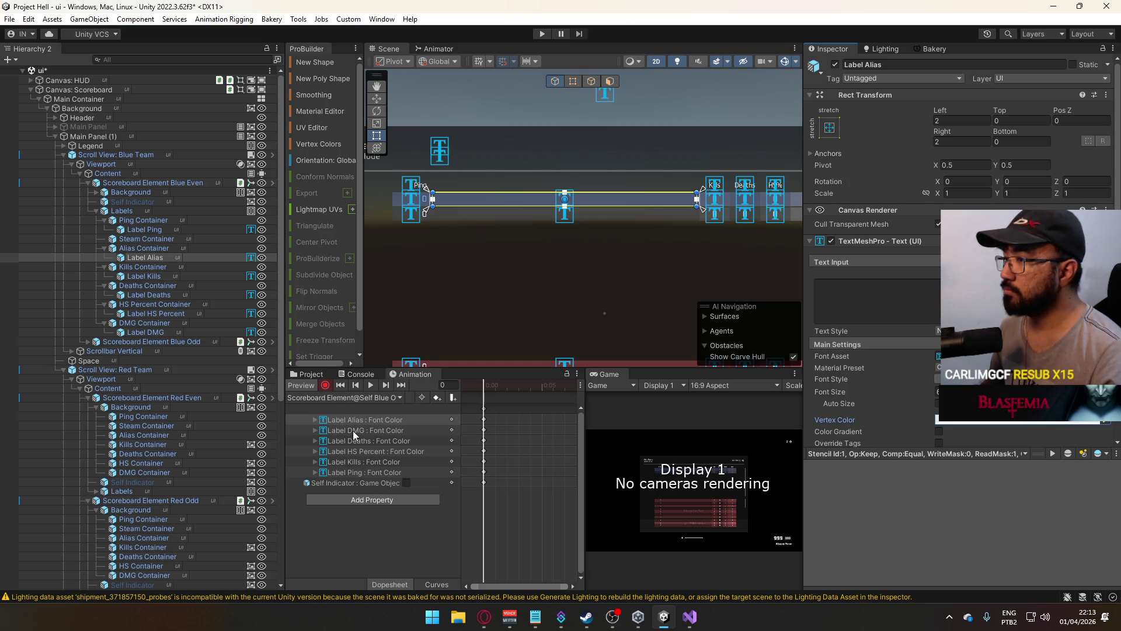
pyautogui.click(376, 397)
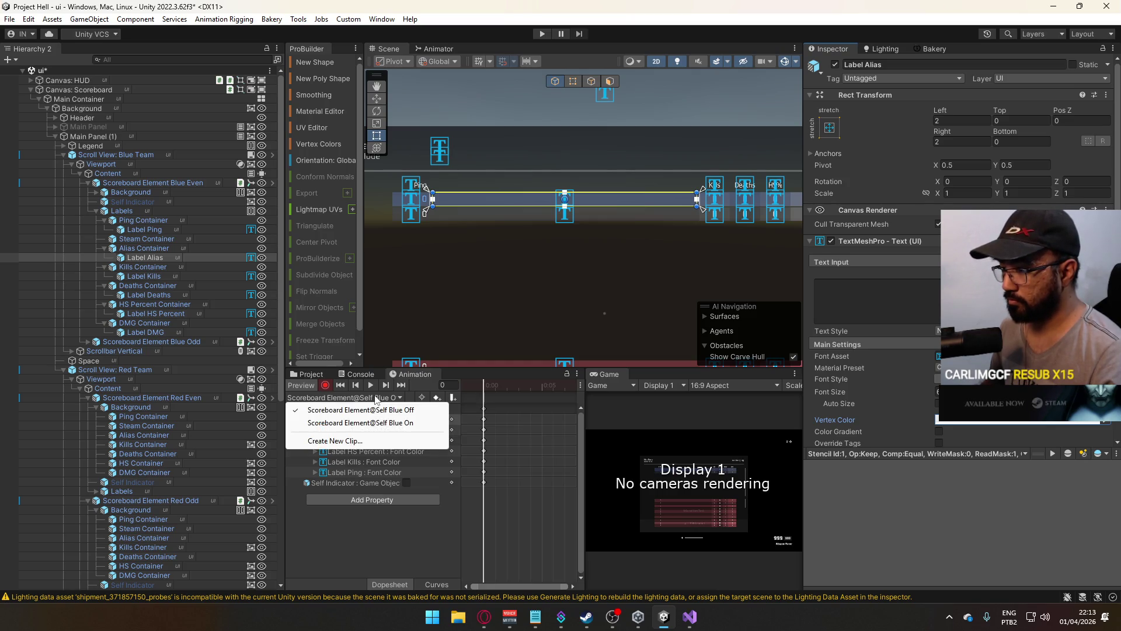
# Step: In Self Blue Off, key the label font colour tracks to light grey E6E6E6
pyautogui.click(369, 410)
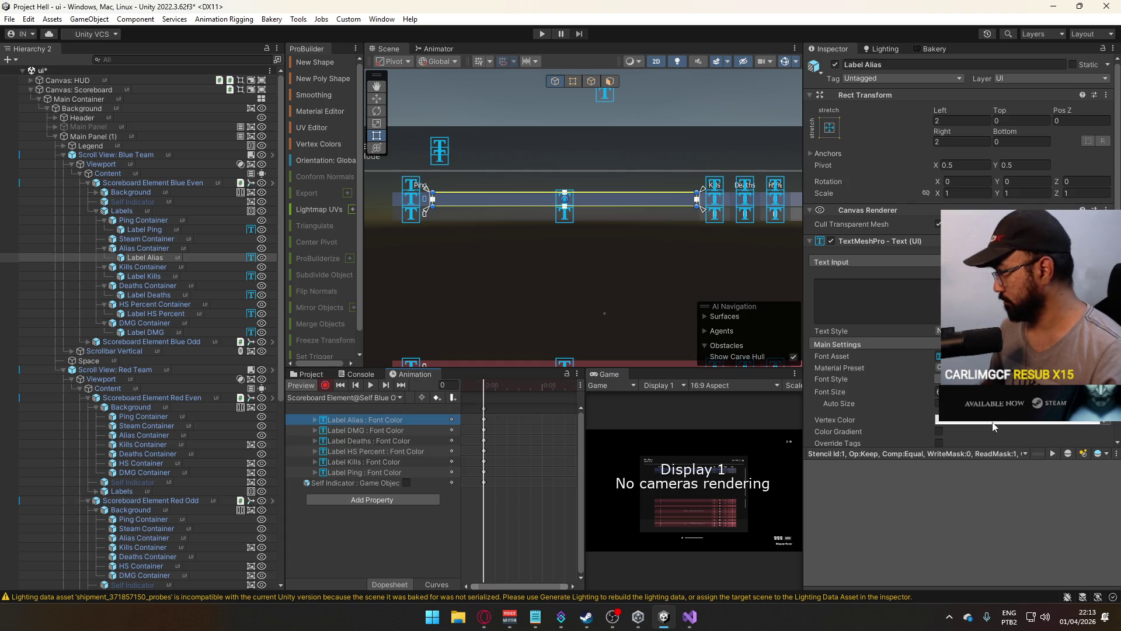
pyautogui.click(963, 420)
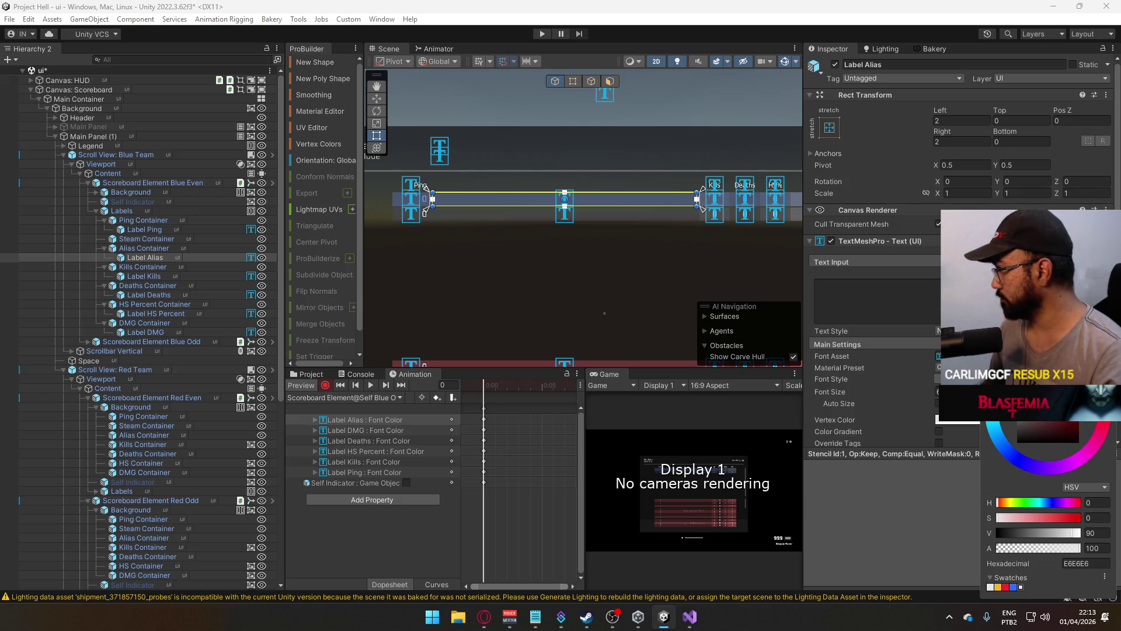
pyautogui.click(399, 430)
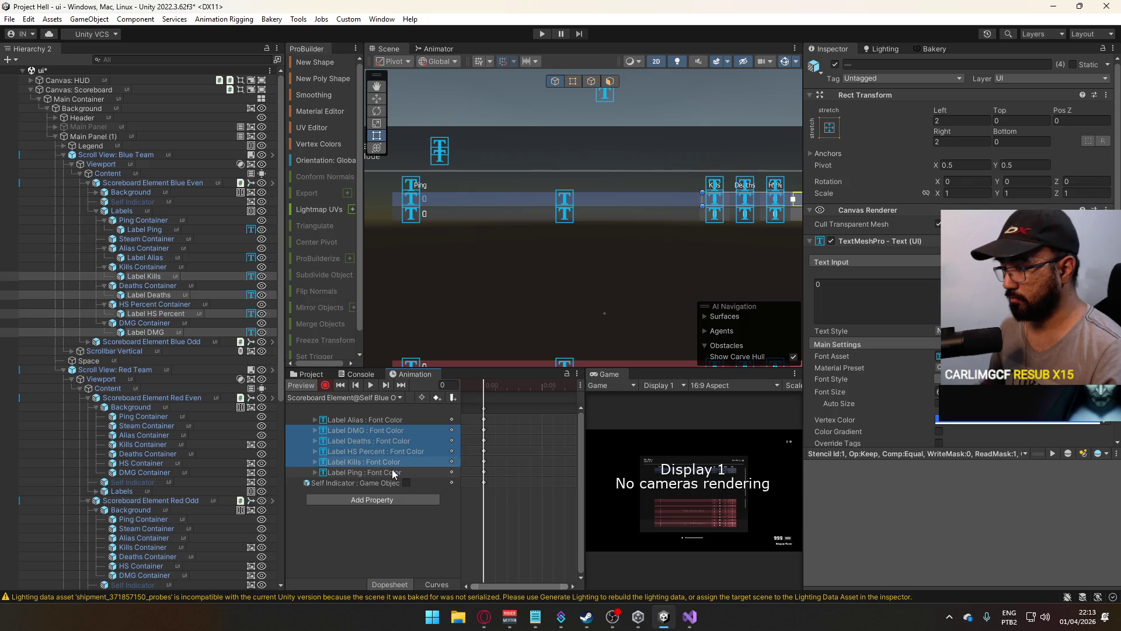
pyautogui.keyDown('shift'); pyautogui.click(364, 462); pyautogui.keyUp('shift')
pyautogui.keyDown('shift'); pyautogui.click(364, 472); pyautogui.keyUp('shift')
pyautogui.click(958, 419)
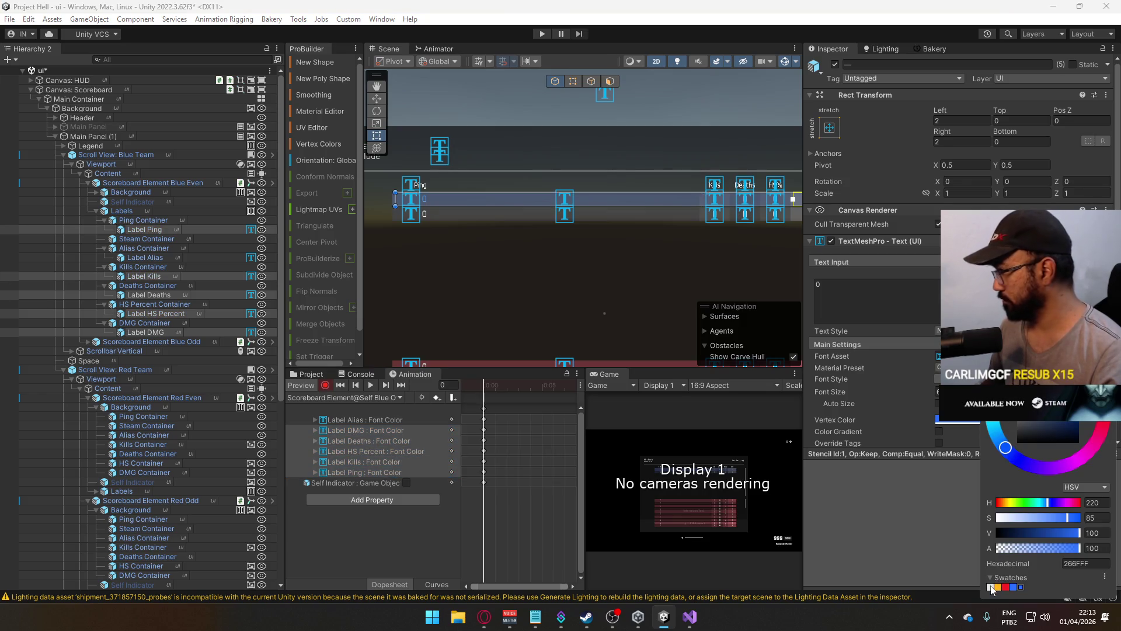
pyautogui.click(990, 586)
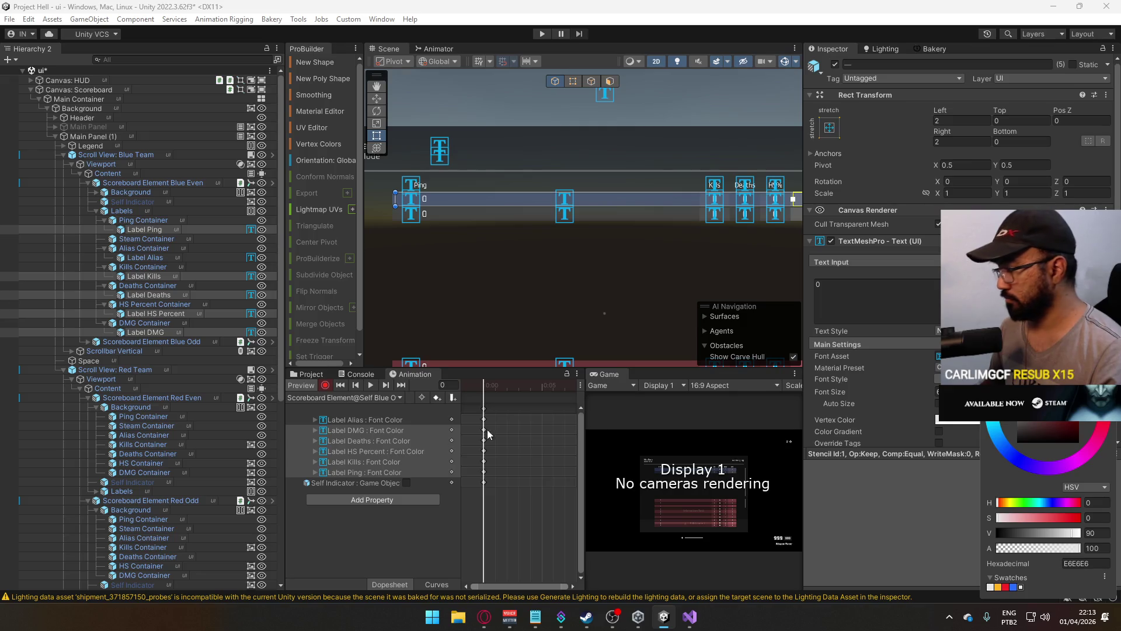
pyautogui.click(359, 431)
pyautogui.click(367, 440)
pyautogui.click(374, 450)
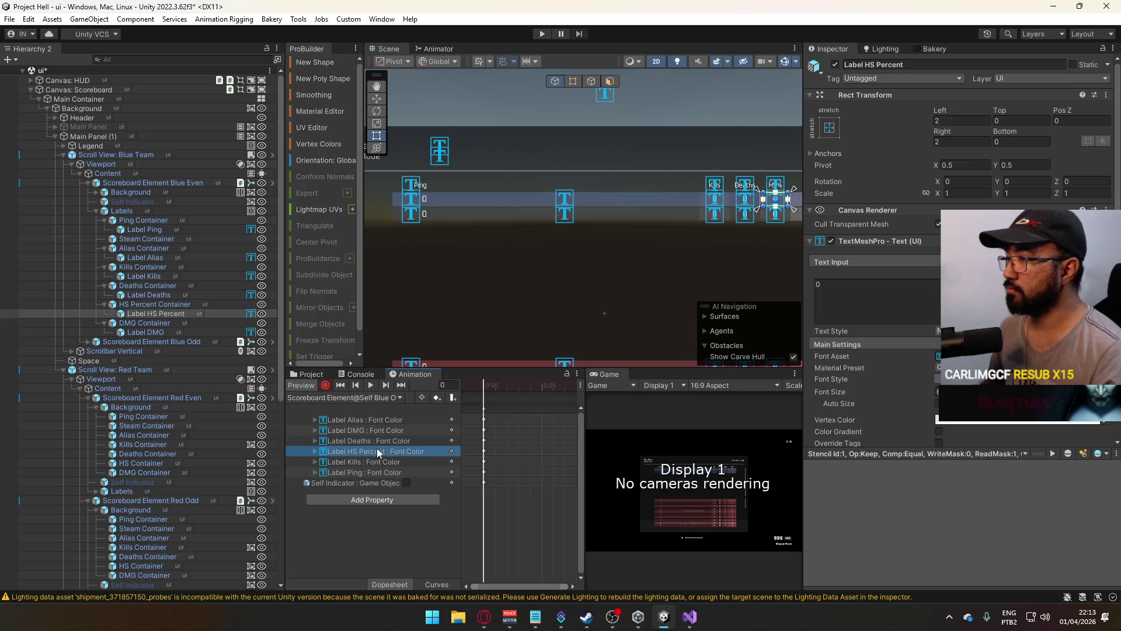
pyautogui.press('Down')
pyautogui.press('Down')
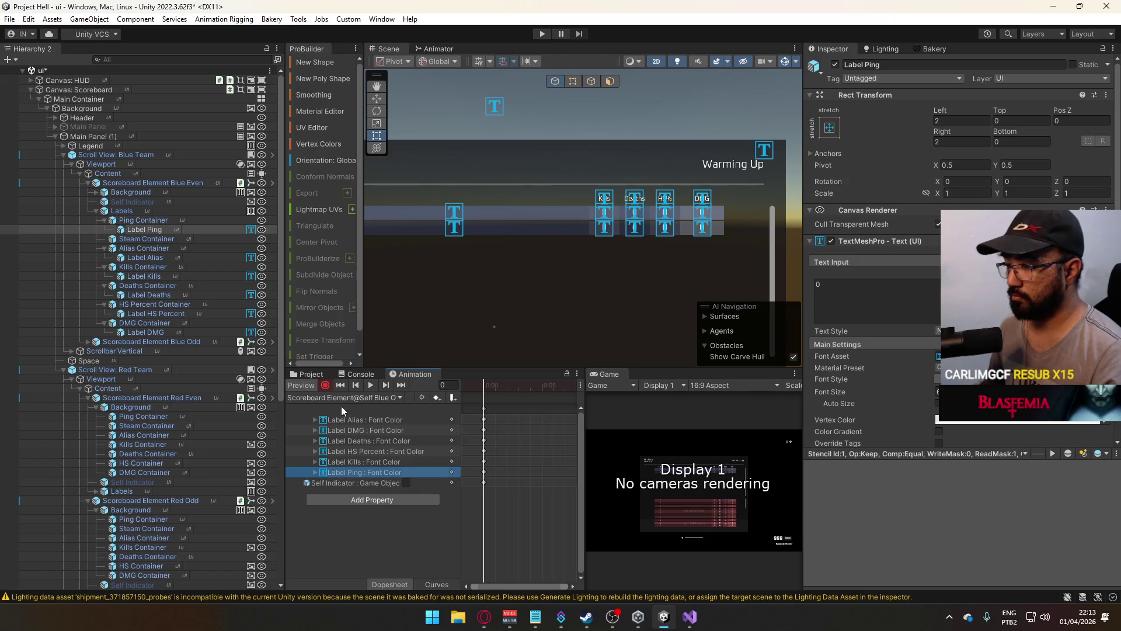
# Step: Switch to Self Blue On and record all six label font colours as orange FFB31A
pyautogui.click(344, 397)
pyautogui.click(357, 419)
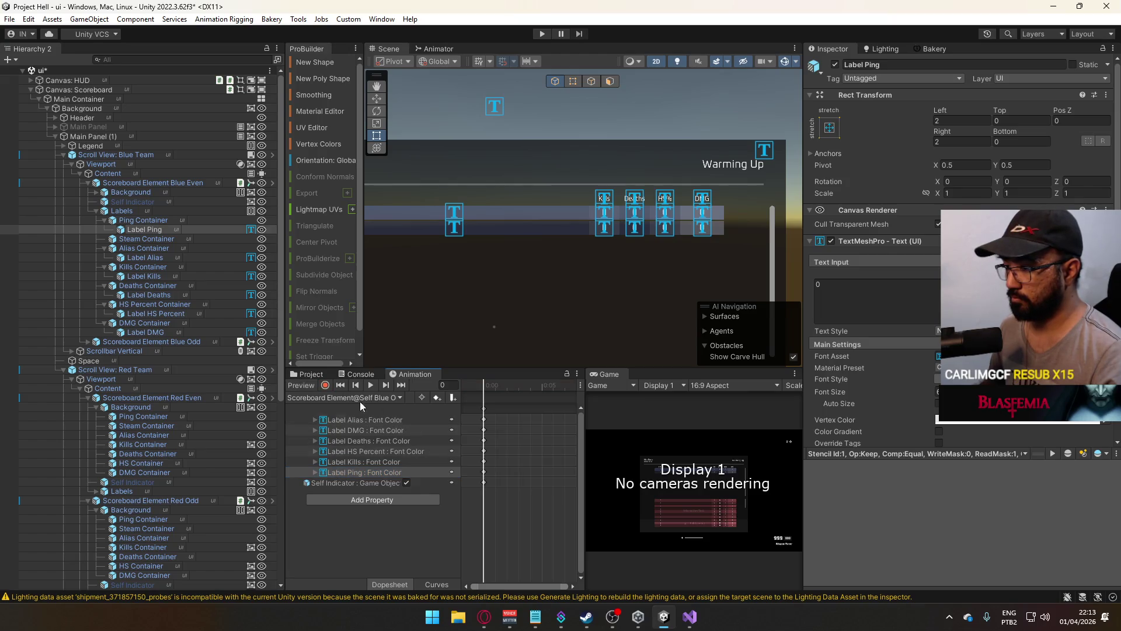
pyautogui.click(325, 385)
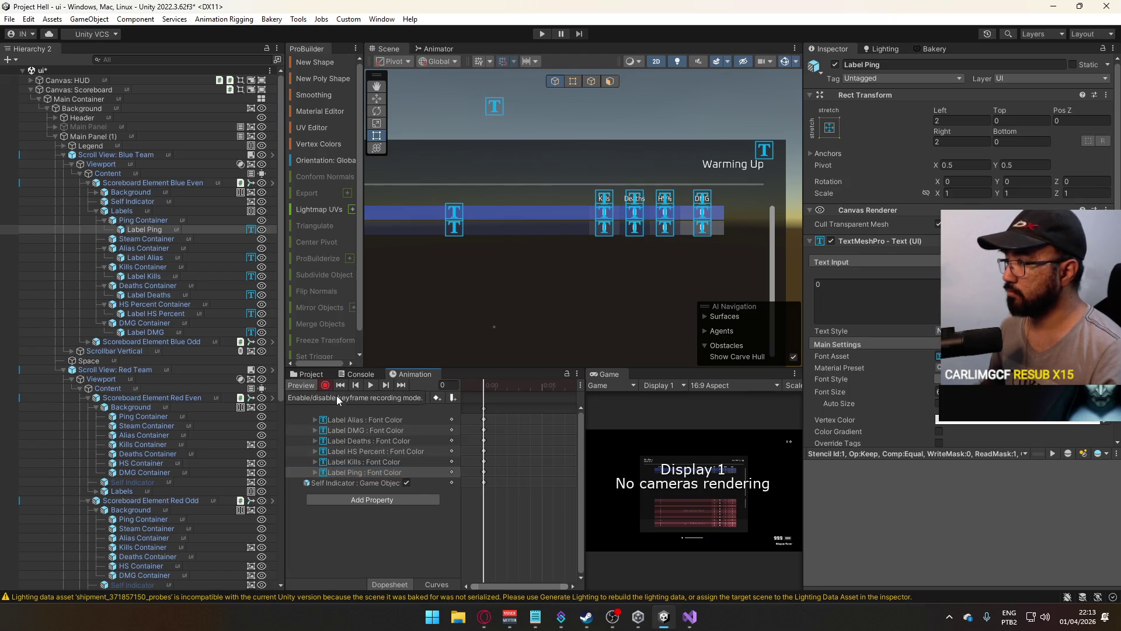
pyautogui.click(372, 422)
pyautogui.keyDown('shift'); pyautogui.click(376, 470); pyautogui.keyUp('shift')
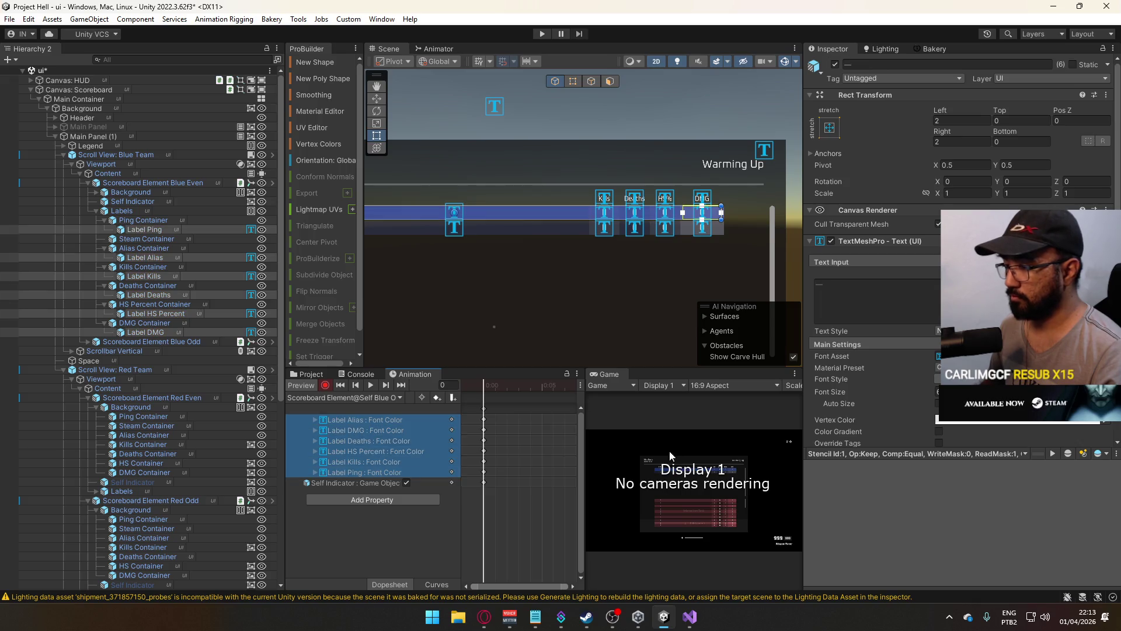
pyautogui.click(979, 420)
pyautogui.click(995, 586)
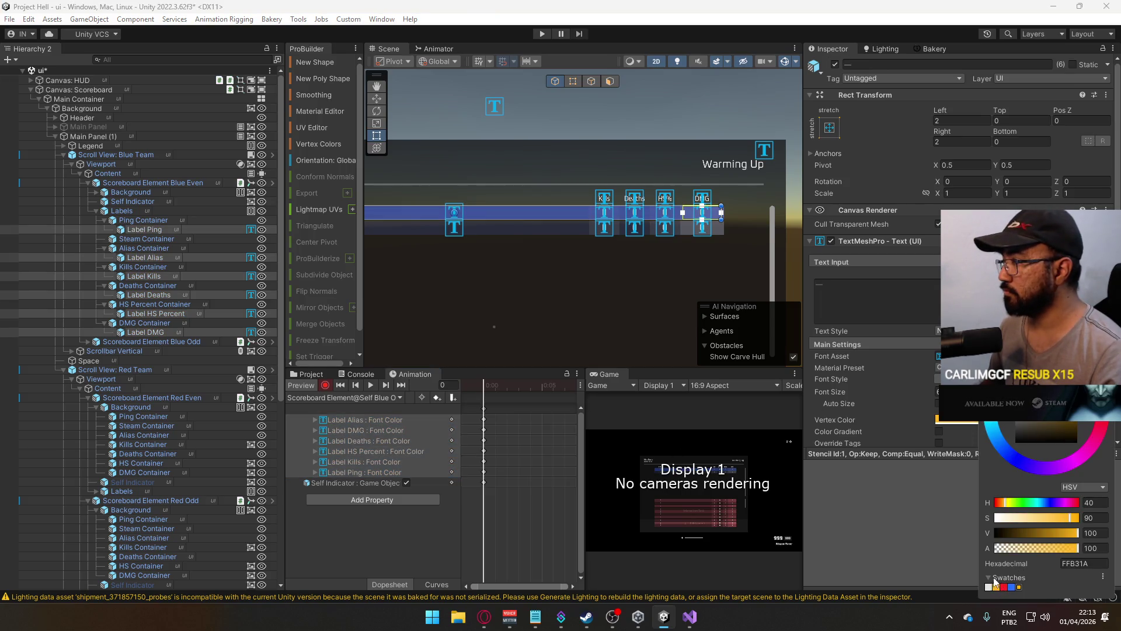
pyautogui.press('f')
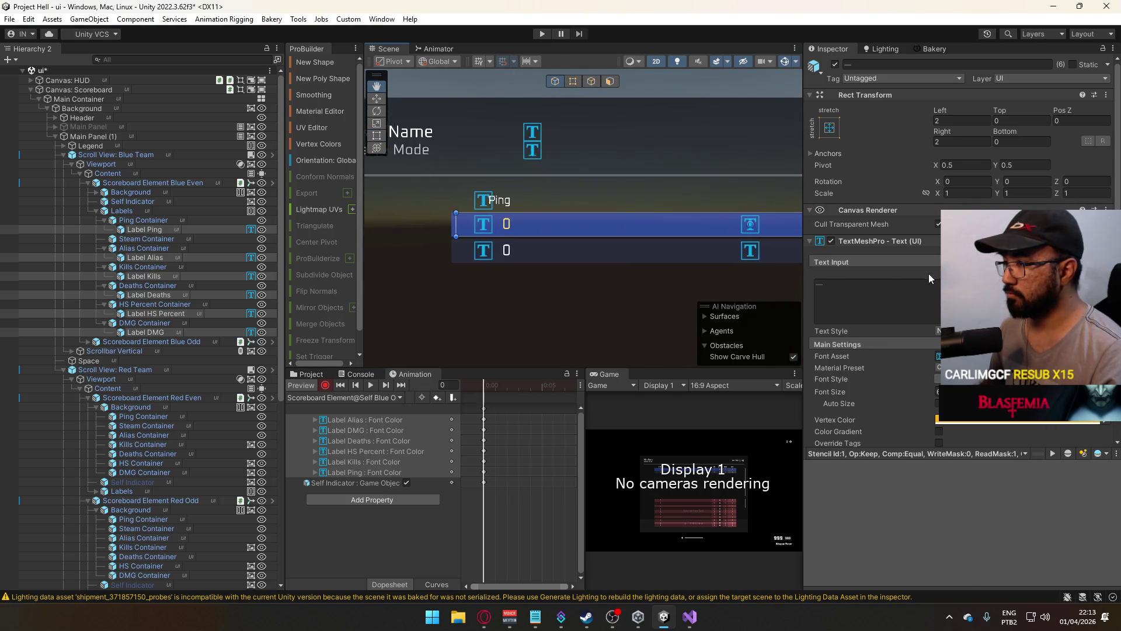
pyautogui.click(363, 420)
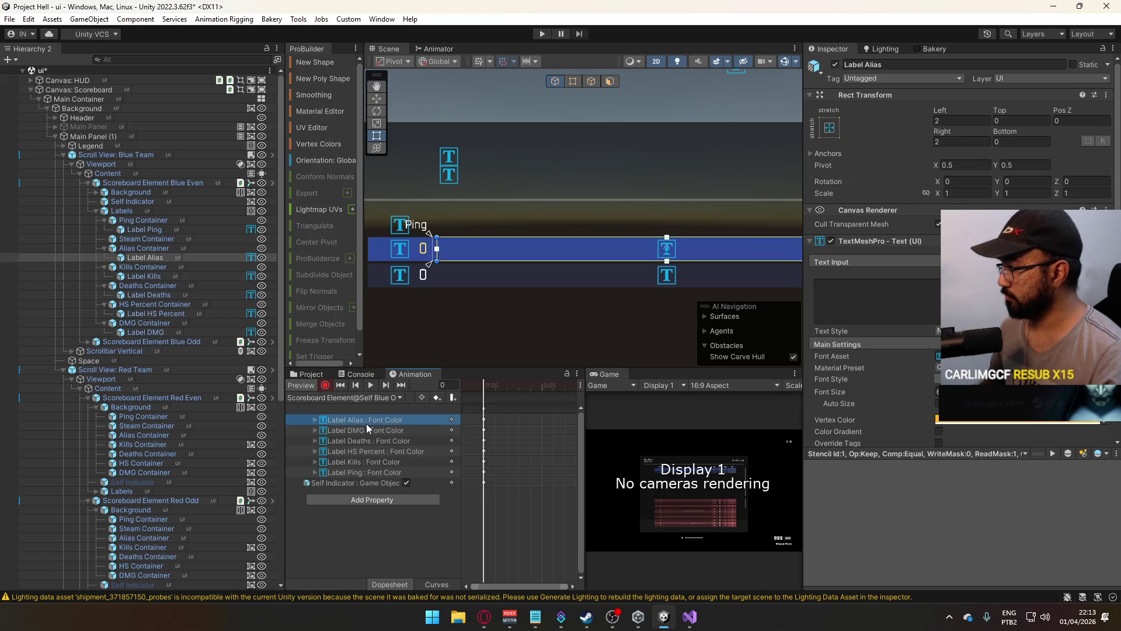
pyautogui.click(366, 430)
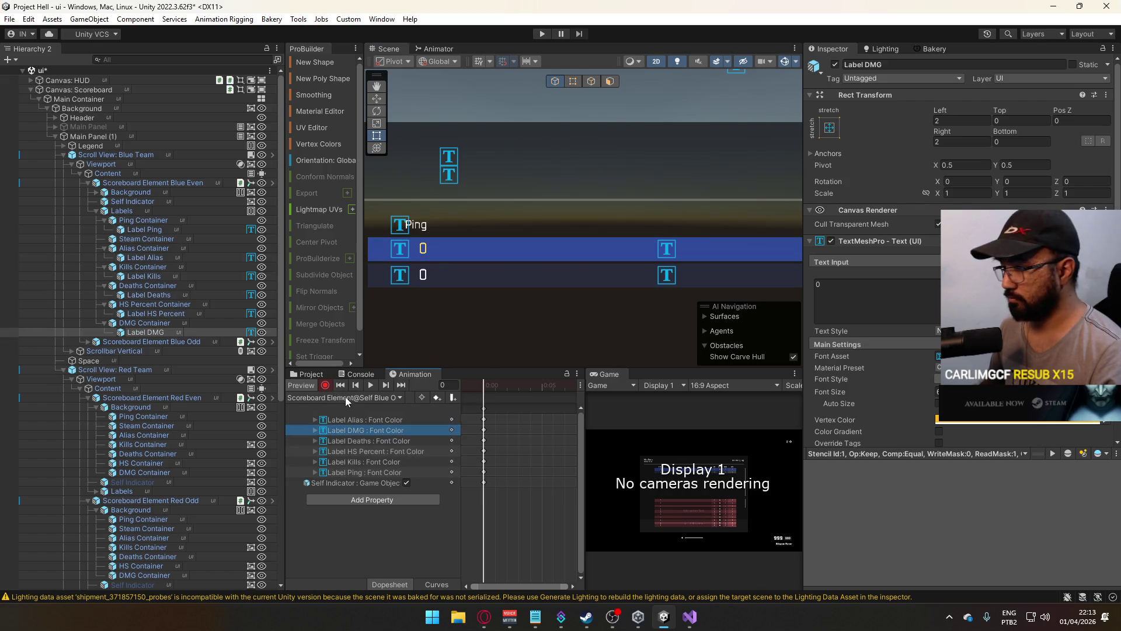
pyautogui.click(307, 384)
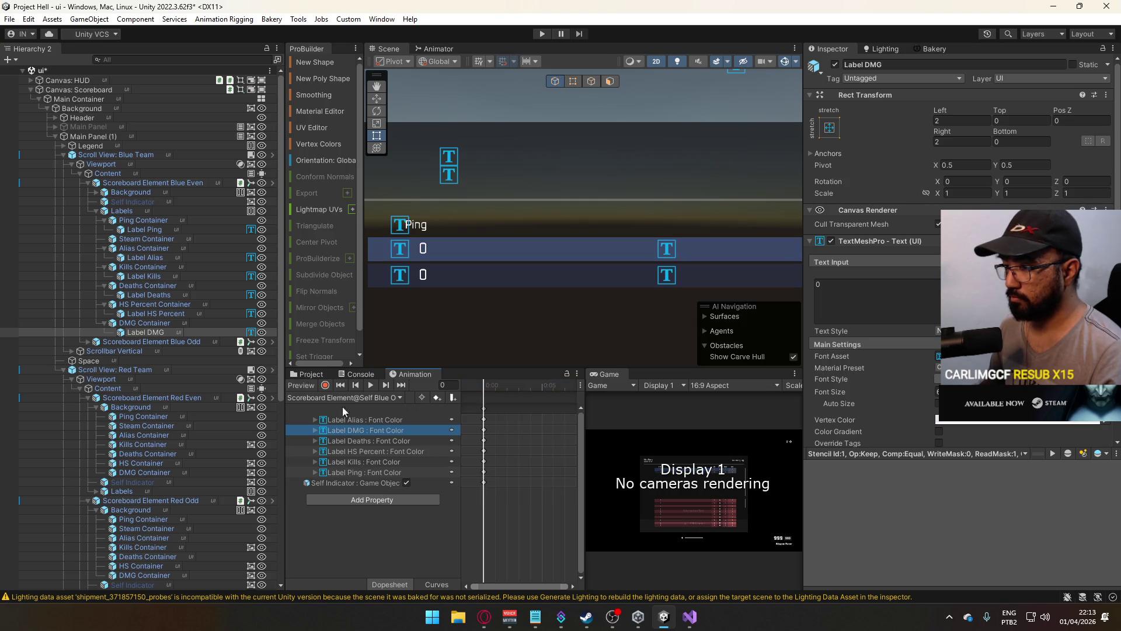
# Step: Make the Self Indicator object active in the Self Blue On clip
pyautogui.scroll(-5, 507, 322)
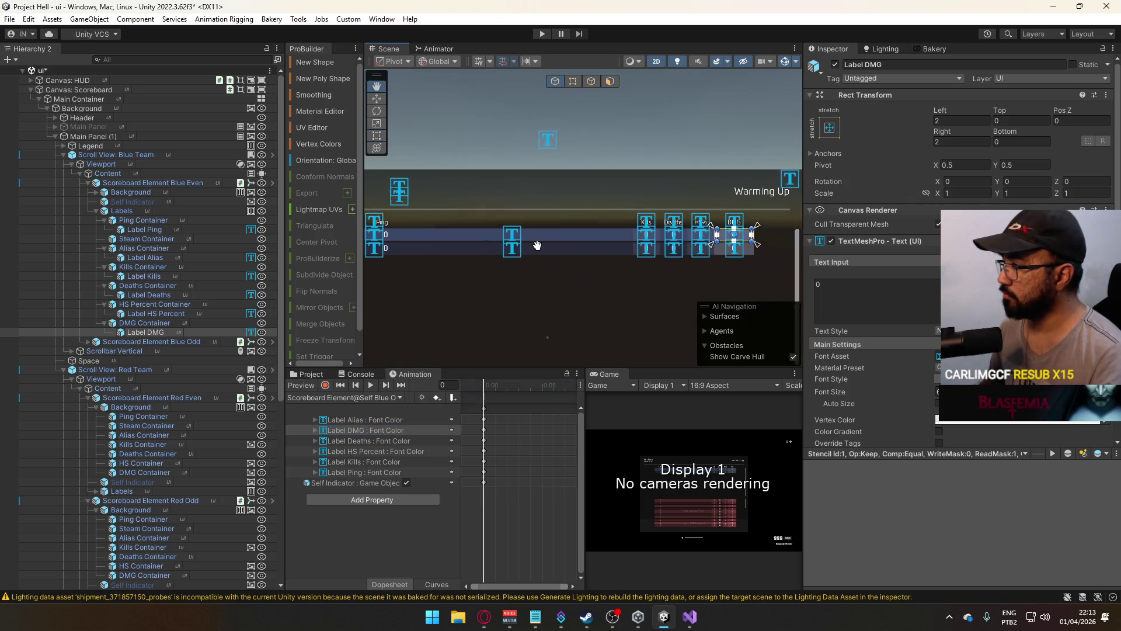
pyautogui.moveTo(542, 248); pyautogui.dragTo(656, 243)
pyautogui.click(401, 536)
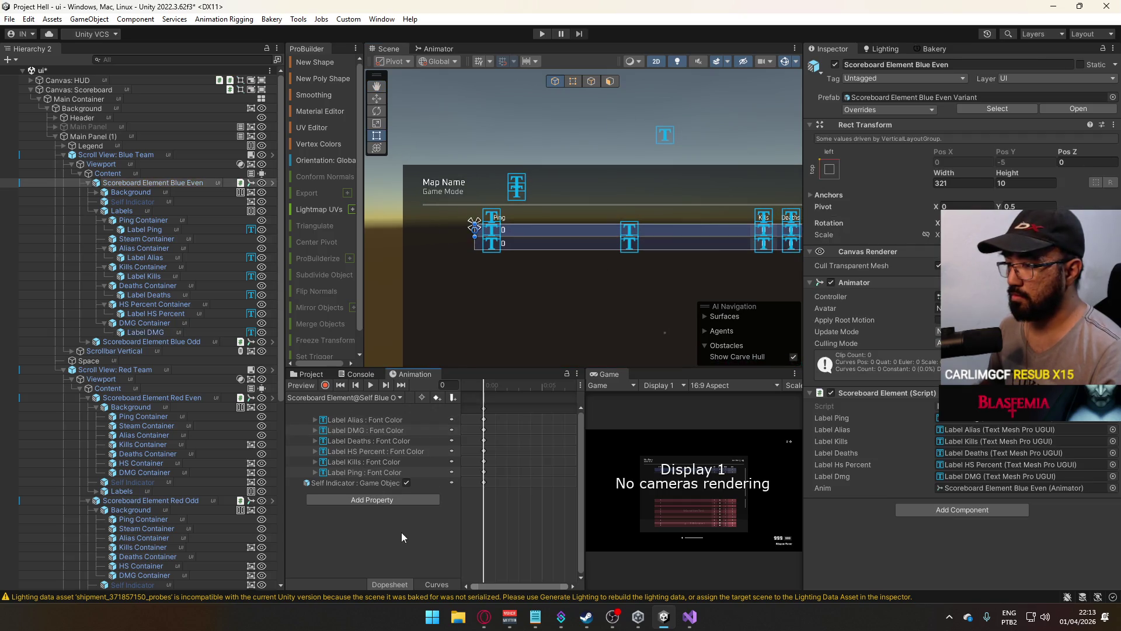
pyautogui.click(350, 398)
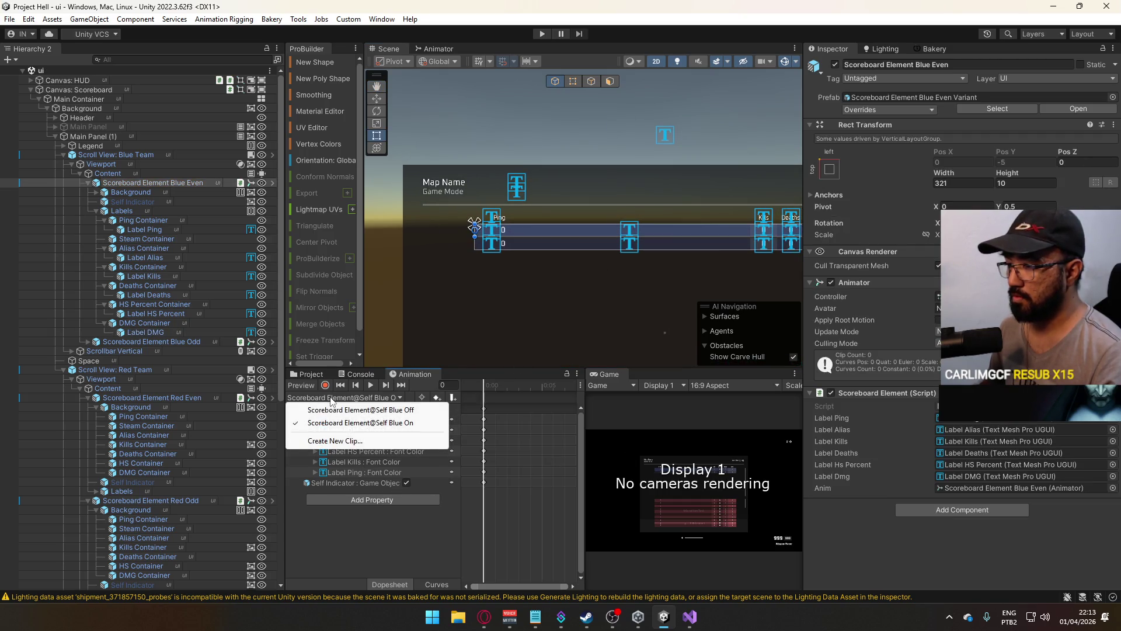
pyautogui.click(138, 197)
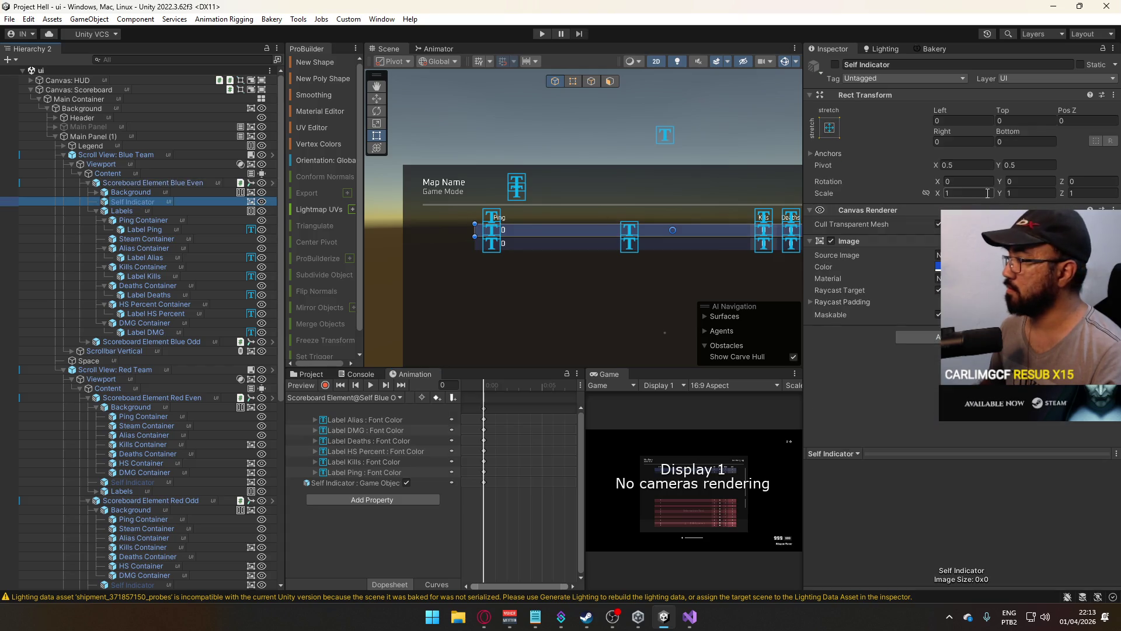
pyautogui.click(836, 66)
pyautogui.click(836, 65)
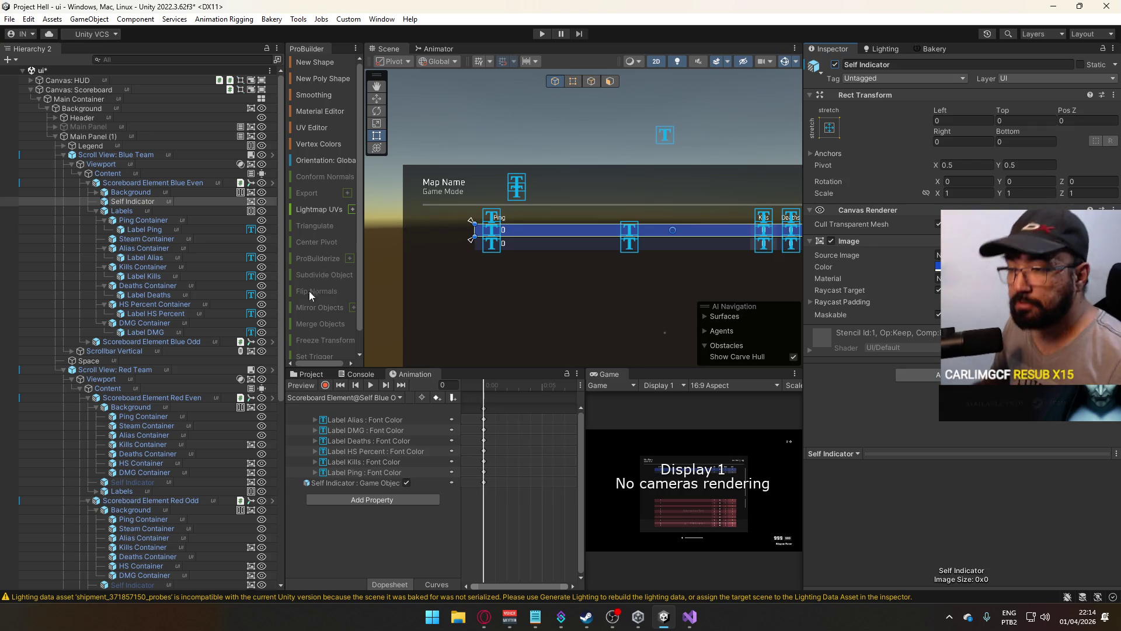
pyautogui.rightClick(140, 201)
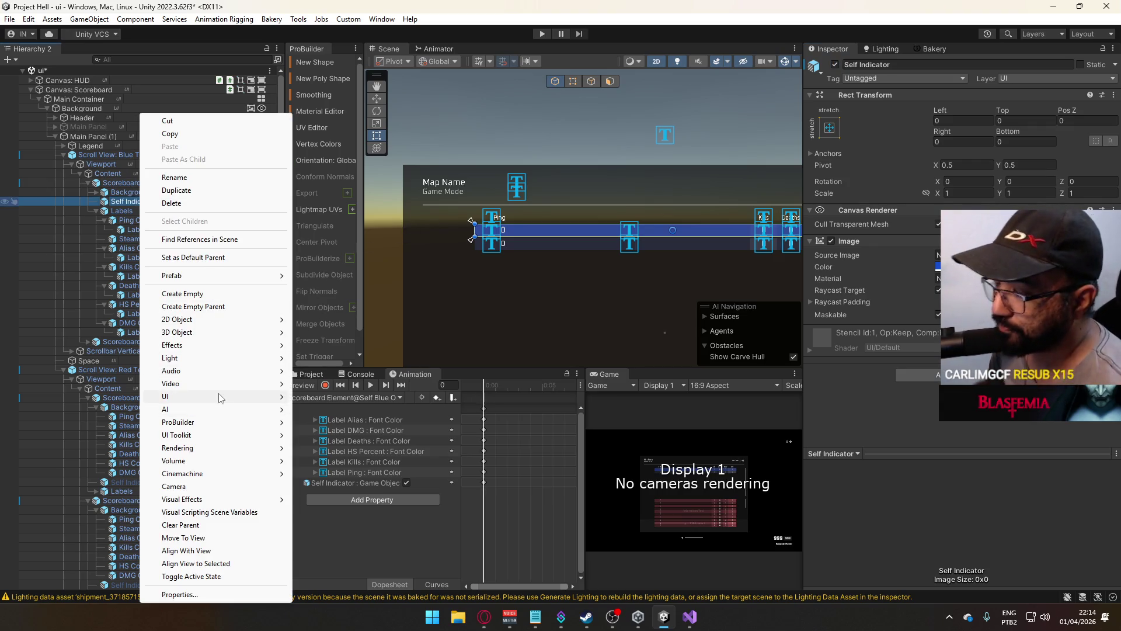
# Step: Add a child Image under Self Indicator, stretch it to fill its parent with top 0, and give it a border sprite
pyautogui.moveTo(222, 396)
pyautogui.click(321, 398)
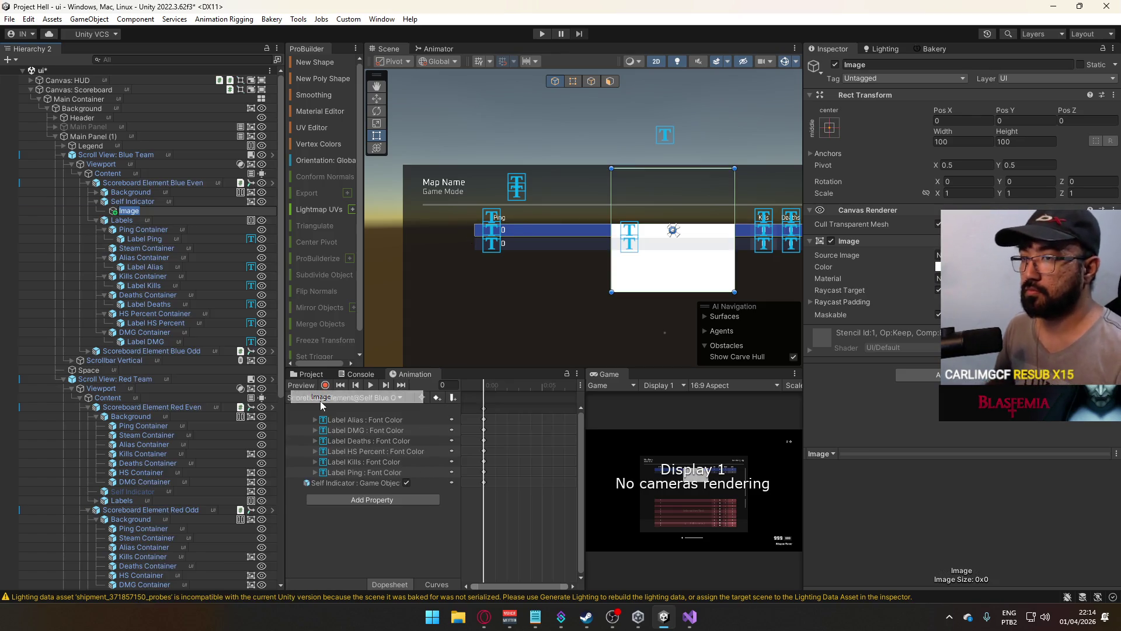
pyautogui.click(830, 128)
pyautogui.click(954, 303)
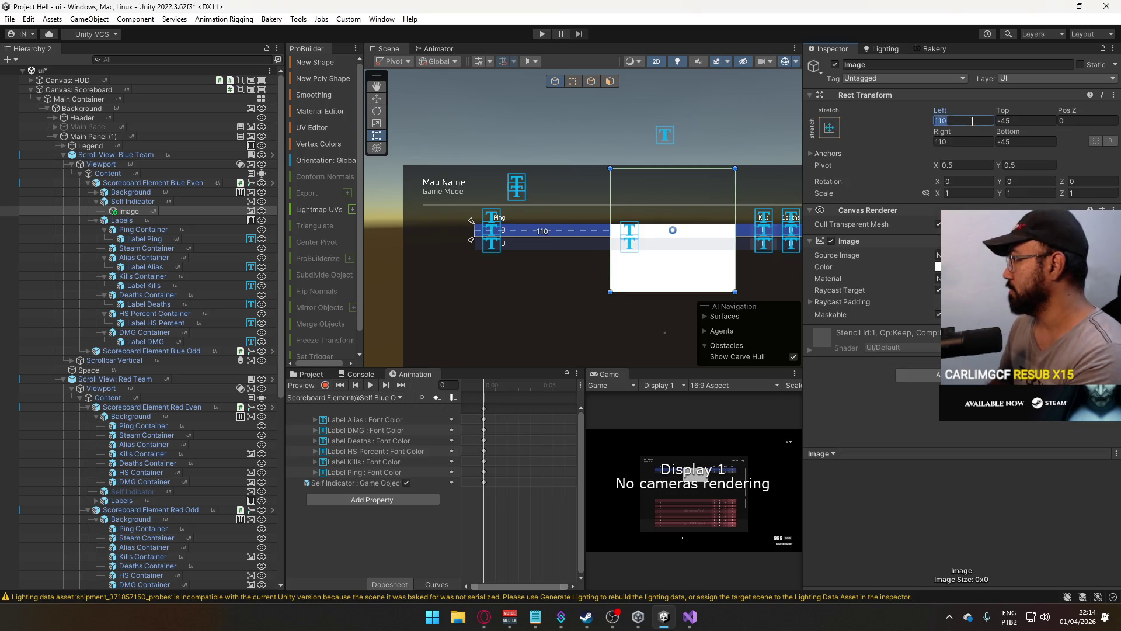
pyautogui.moveTo(1013, 131); pyautogui.dragTo(1029, 131)
pyautogui.click(1016, 120)
pyautogui.write('0')
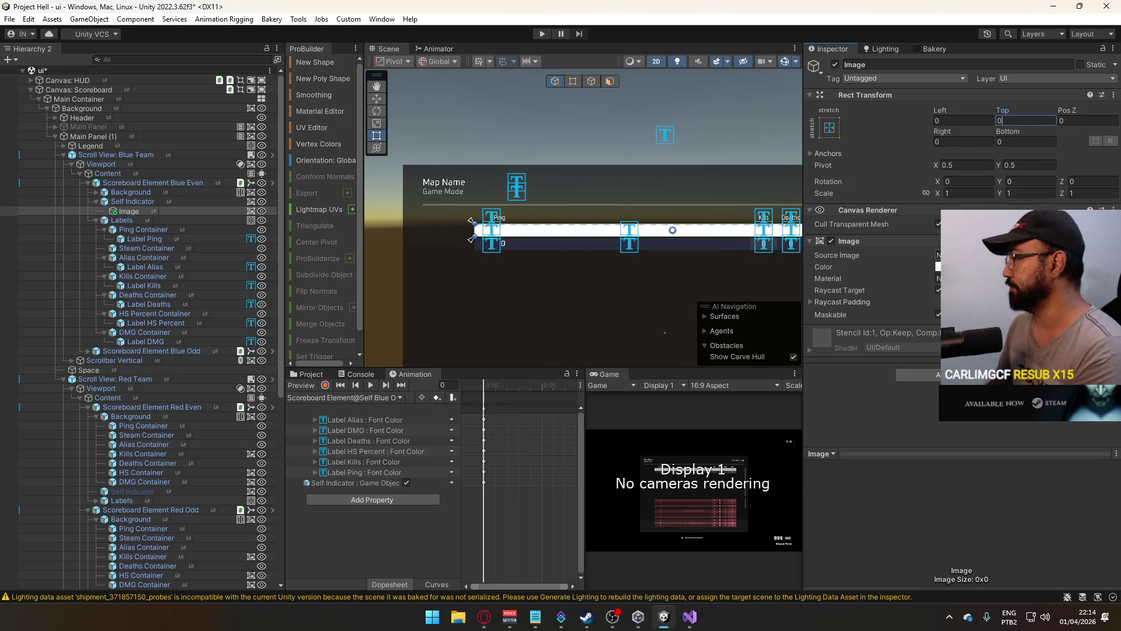
pyautogui.click(1110, 255)
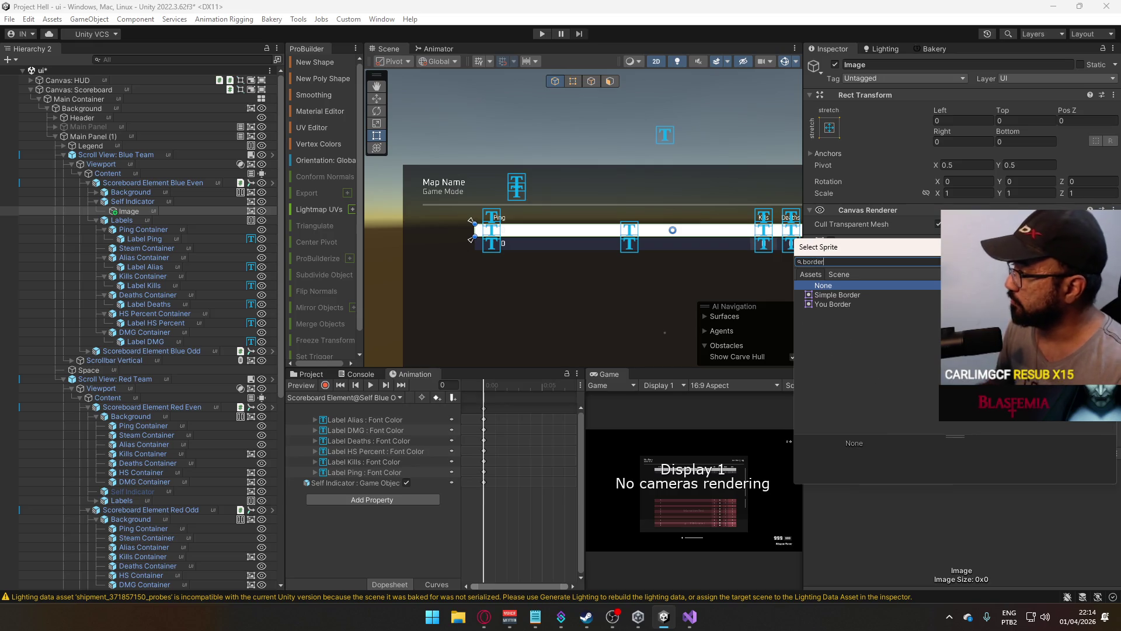
pyautogui.doubleClick(898, 296)
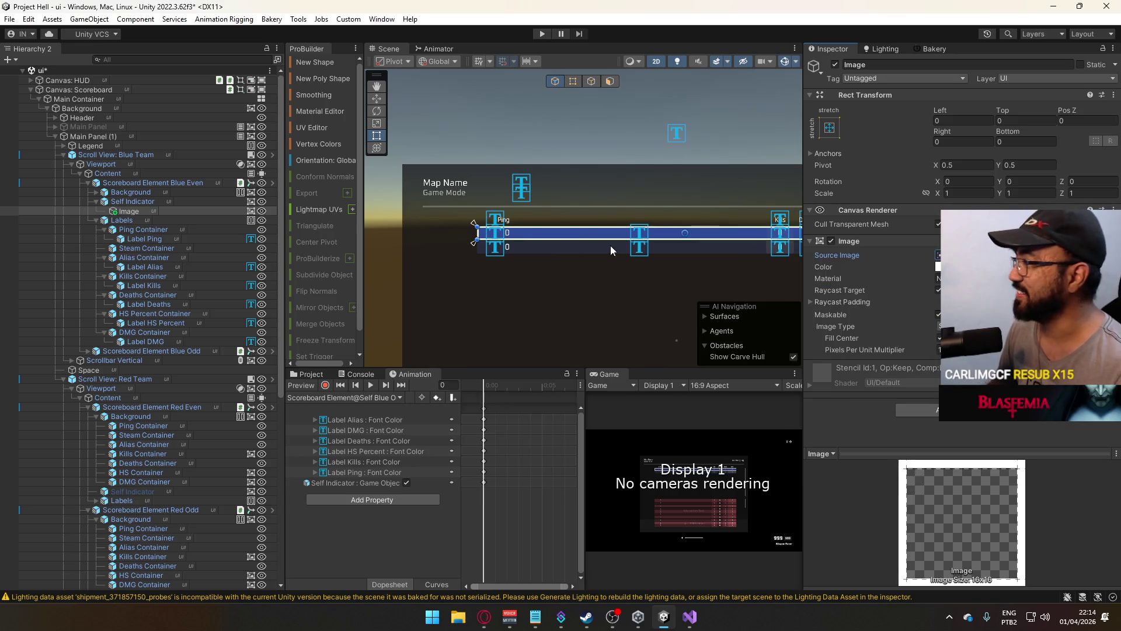
# Step: Tint the image blue with saturation 50 and opacity 80
pyautogui.scroll(4, 502, 245)
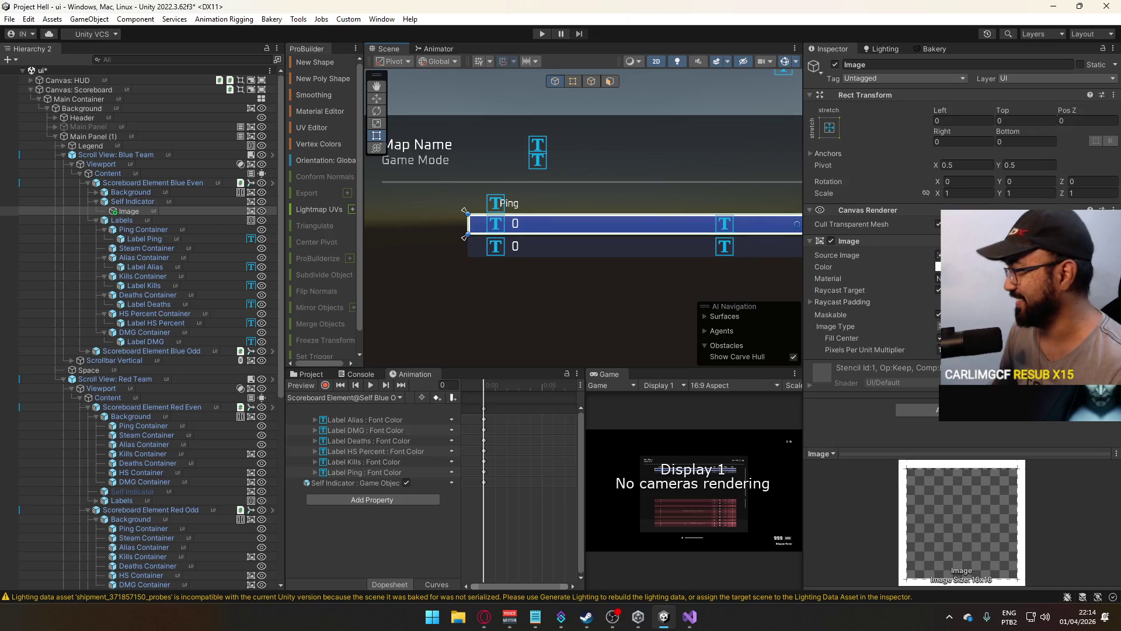
pyautogui.scroll(3, 530, 244)
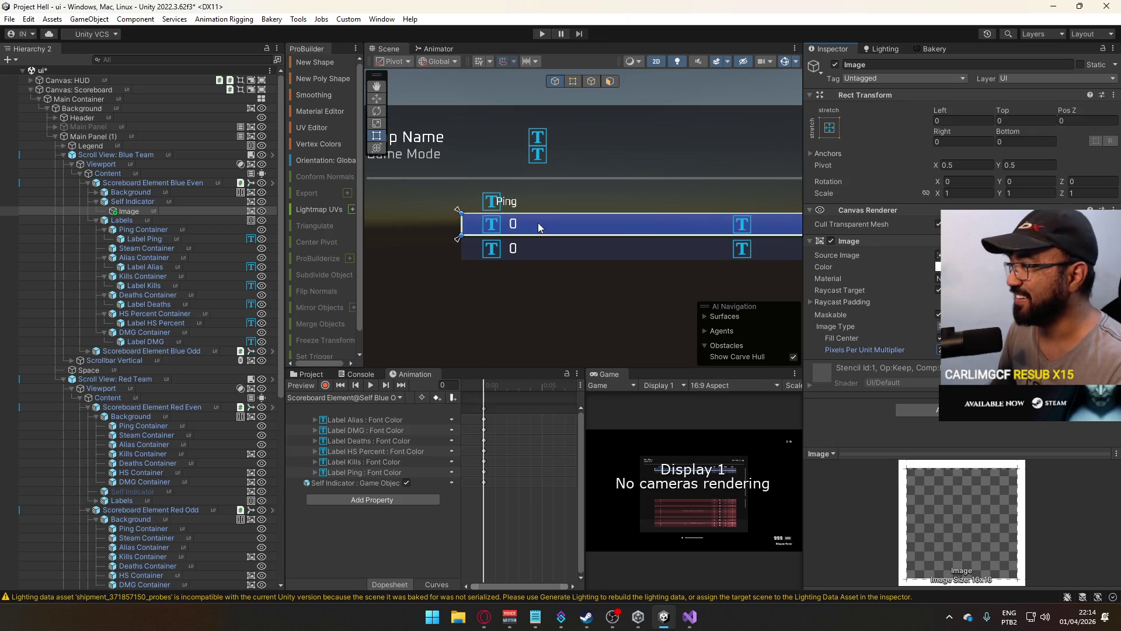
pyautogui.scroll(2, 530, 244)
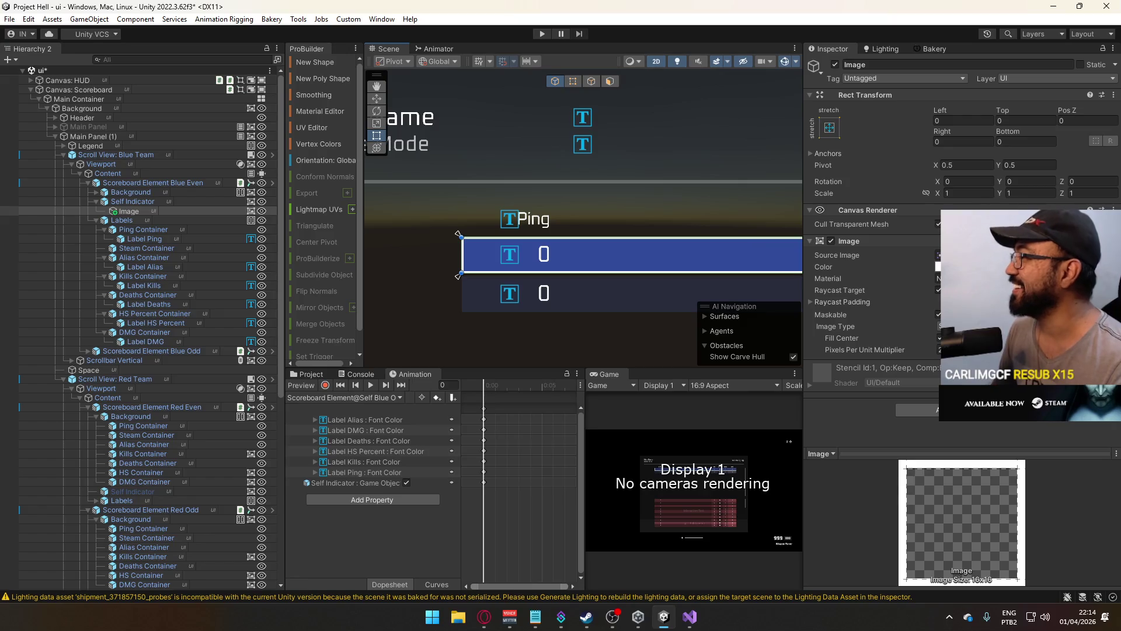
pyautogui.click(992, 266)
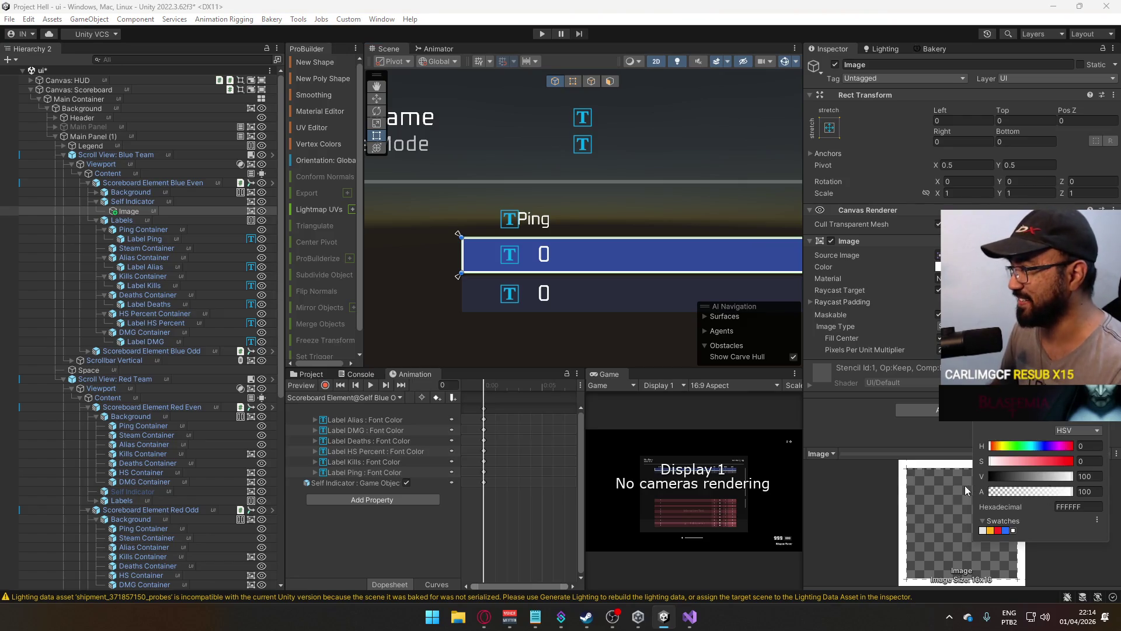
pyautogui.moveTo(1021, 495)
pyautogui.mouseDown()
pyautogui.moveTo(1001, 494)
pyautogui.moveTo(1039, 496)
pyautogui.mouseUp()
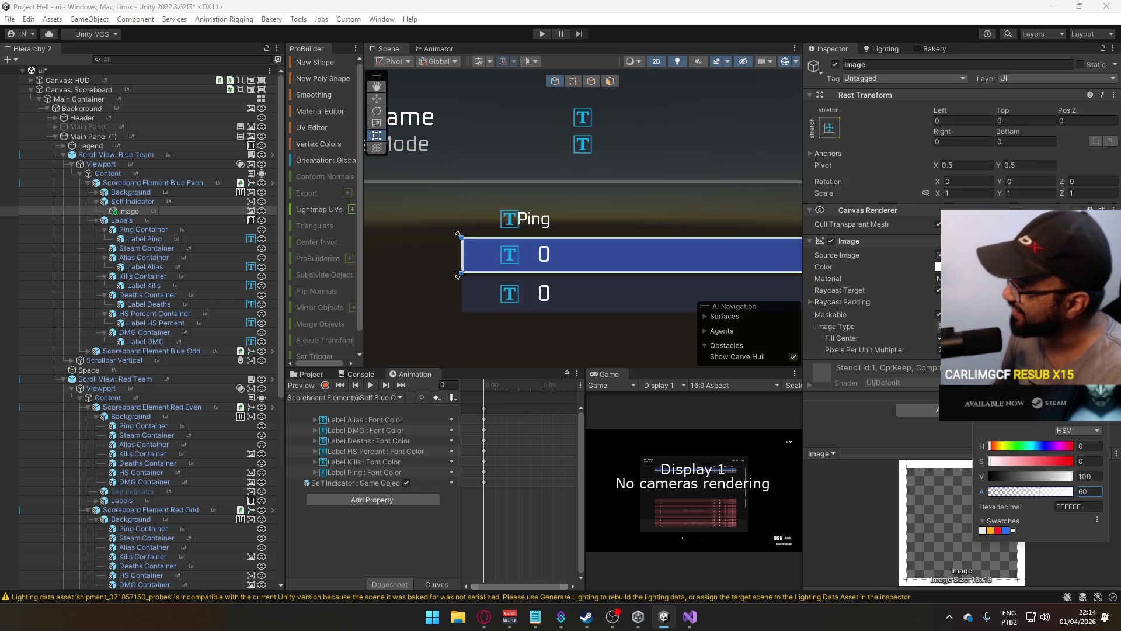
pyautogui.click(1037, 446)
pyautogui.moveTo(1037, 461)
pyautogui.mouseDown()
pyautogui.moveTo(1072, 461)
pyautogui.moveTo(1026, 460)
pyautogui.mouseUp()
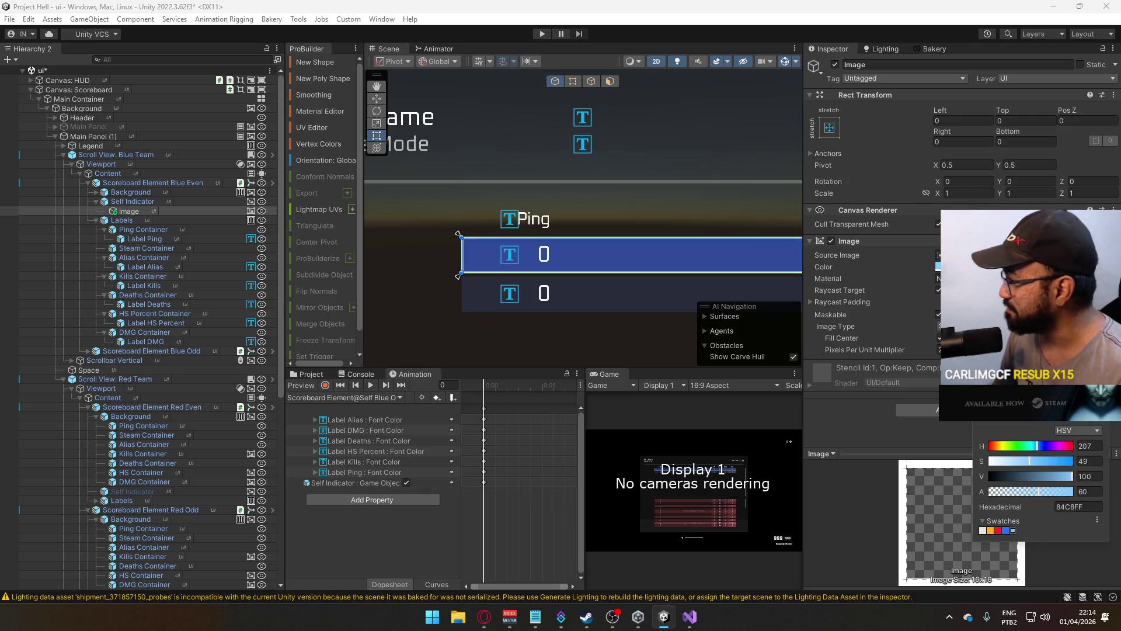
pyautogui.click(1086, 460)
pyautogui.write('50')
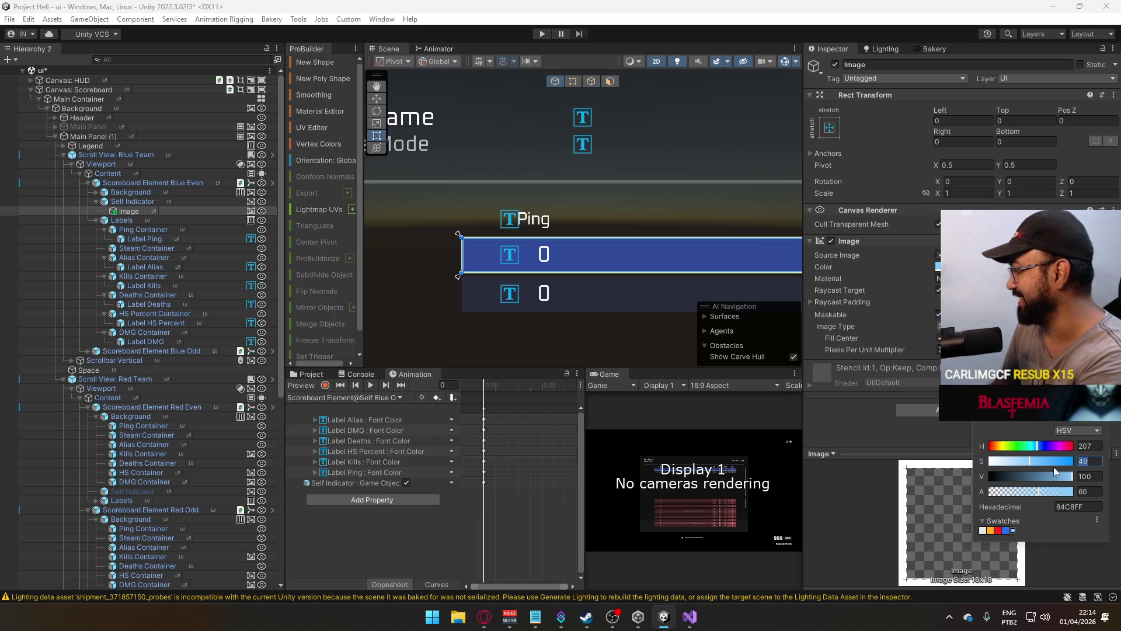
pyautogui.click(1078, 491)
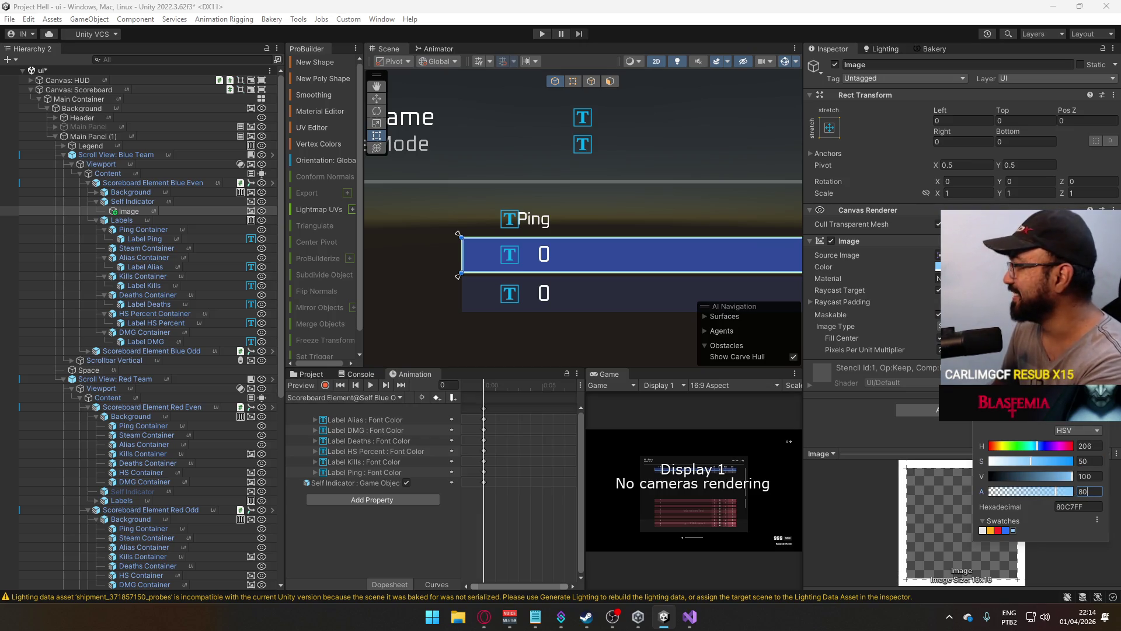
pyautogui.click(591, 219)
# Step: Desaturate the highlight to white and check it in the maximized Game view
pyautogui.scroll(-3, 657, 240)
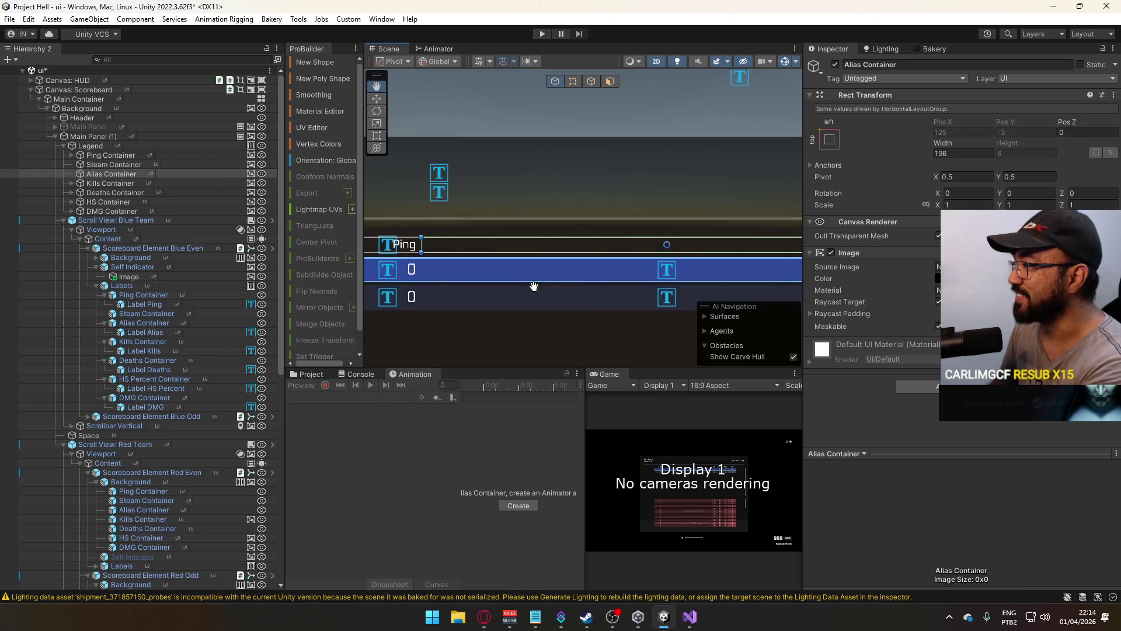
pyautogui.moveTo(384, 282)
pyautogui.mouseDown()
pyautogui.moveTo(293, 268)
pyautogui.moveTo(506, 220)
pyautogui.moveTo(597, 272)
pyautogui.mouseUp()
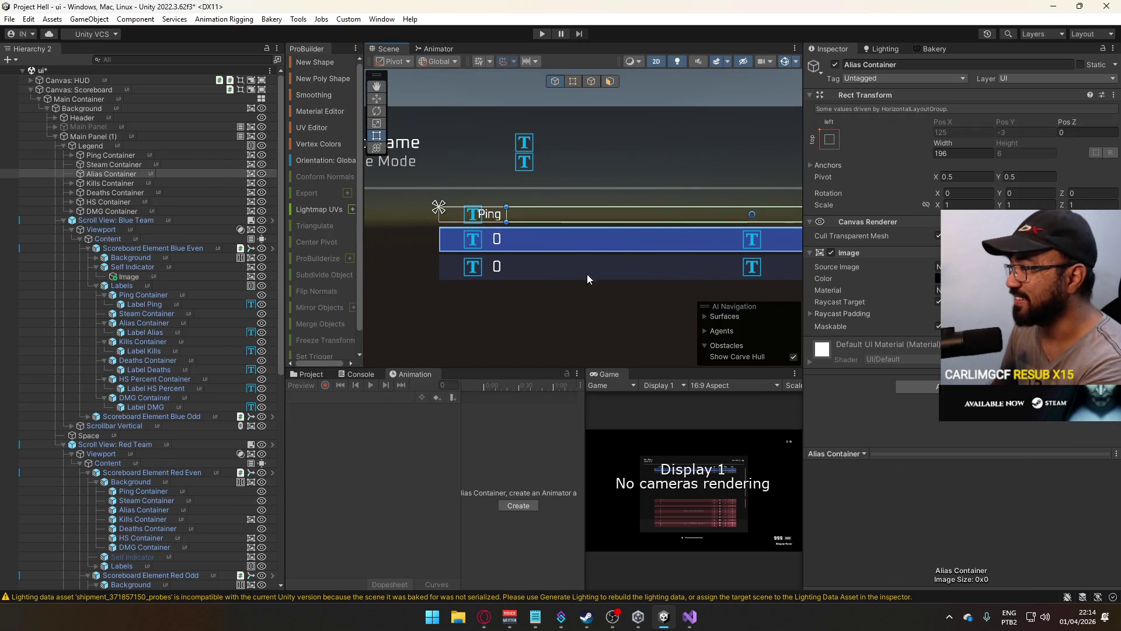
pyautogui.click(447, 237)
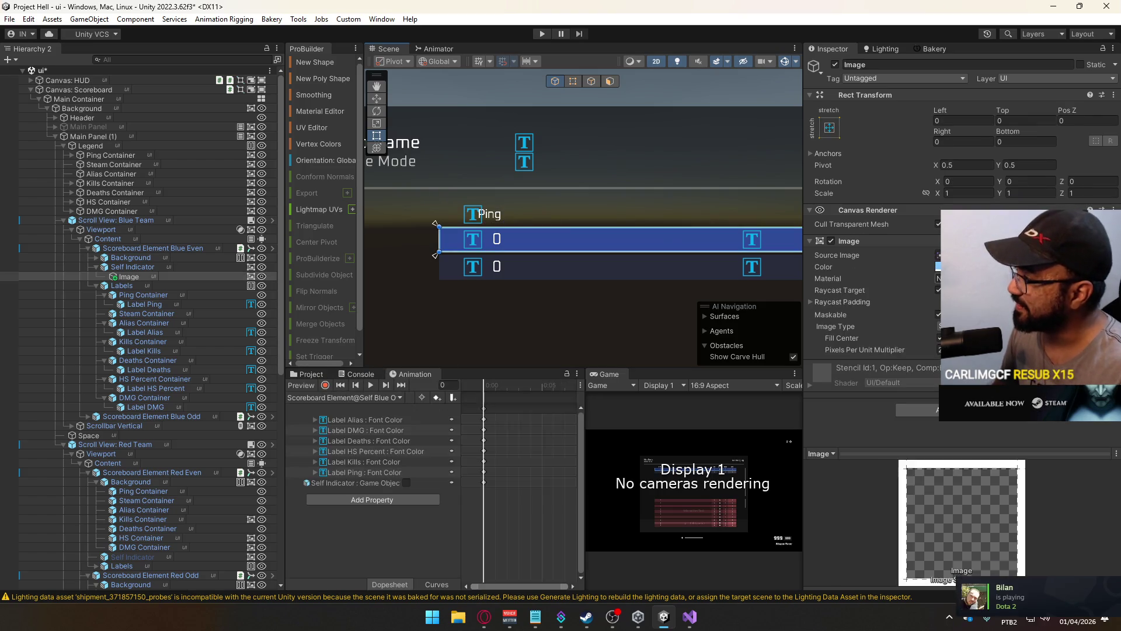
pyautogui.click(938, 266)
pyautogui.moveTo(1034, 465); pyautogui.dragTo(994, 466)
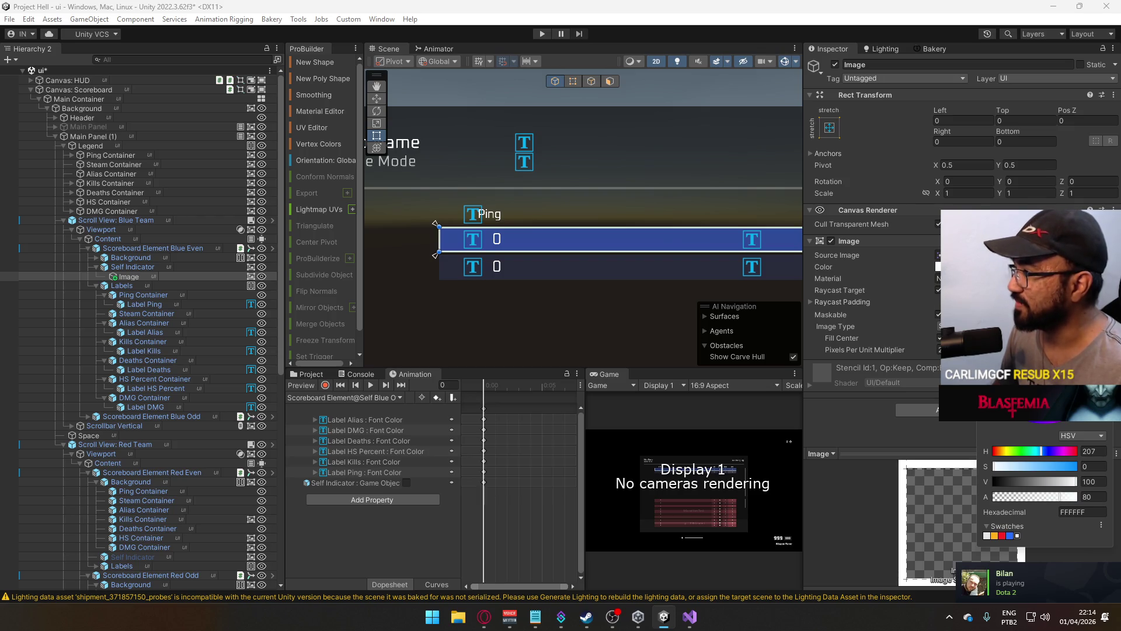
pyautogui.rightClick(626, 377)
pyautogui.click(642, 408)
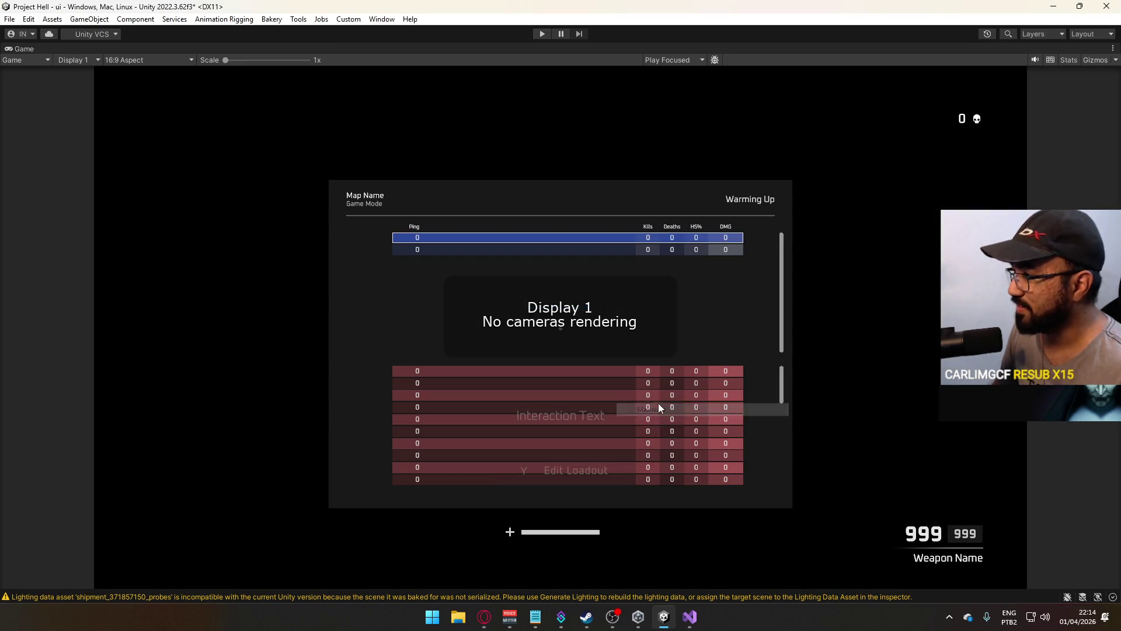
pyautogui.rightClick(534, 51)
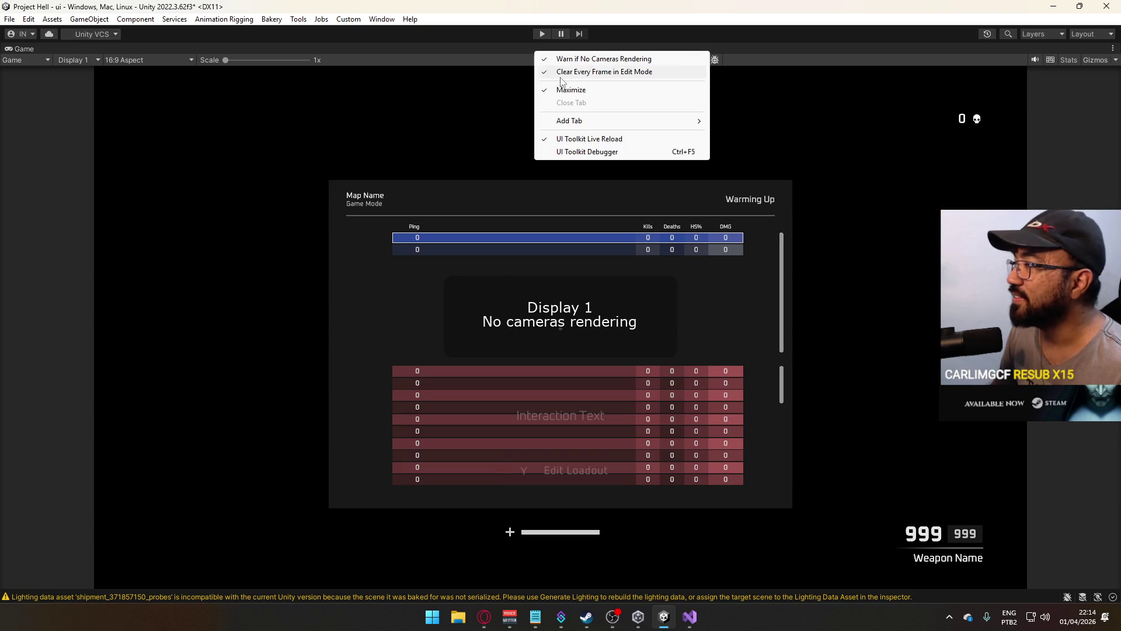
pyautogui.click(569, 89)
# Step: Pick a blue highlight colour, adjust its brightness, and preview it full-size
pyautogui.click(938, 267)
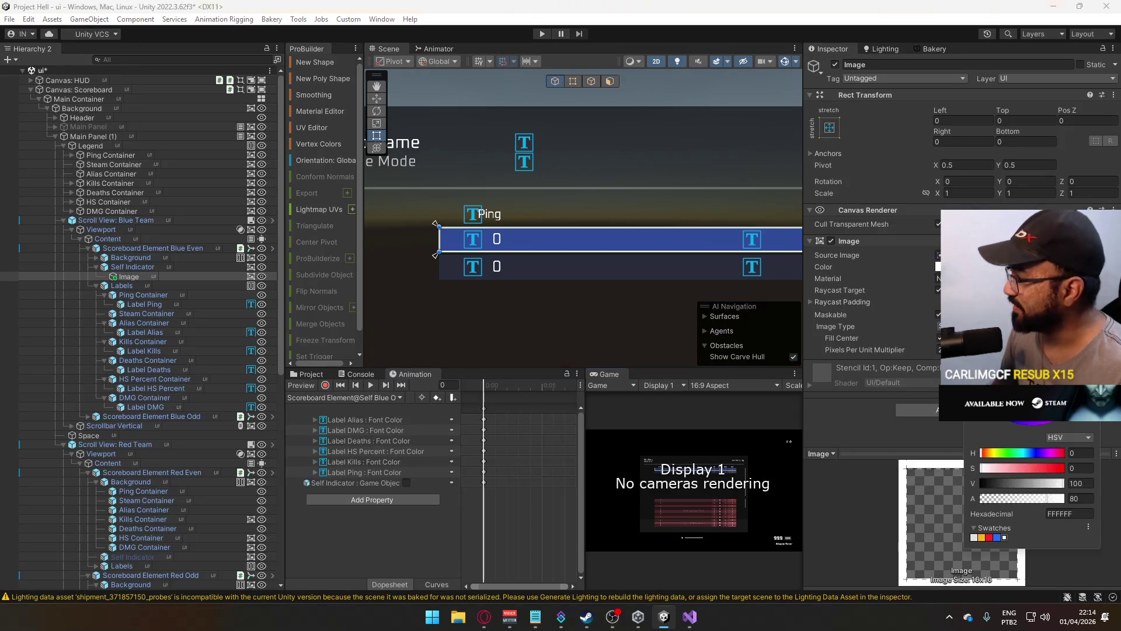
pyautogui.click(997, 537)
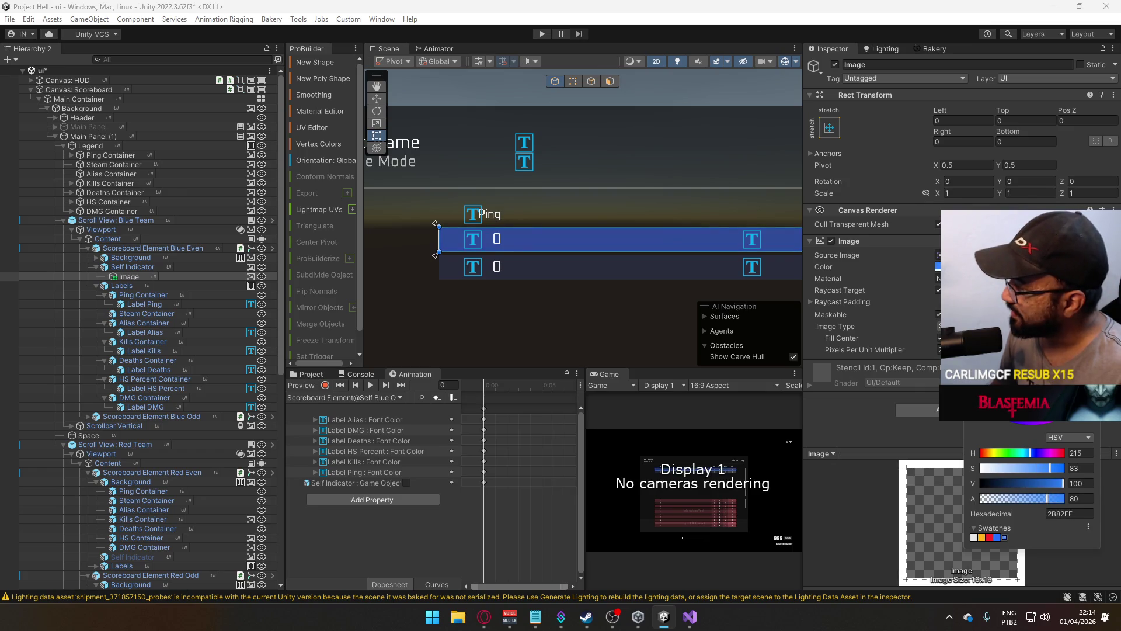
pyautogui.moveTo(1052, 484)
pyautogui.mouseDown()
pyautogui.moveTo(1005, 493)
pyautogui.moveTo(1053, 484)
pyautogui.mouseUp()
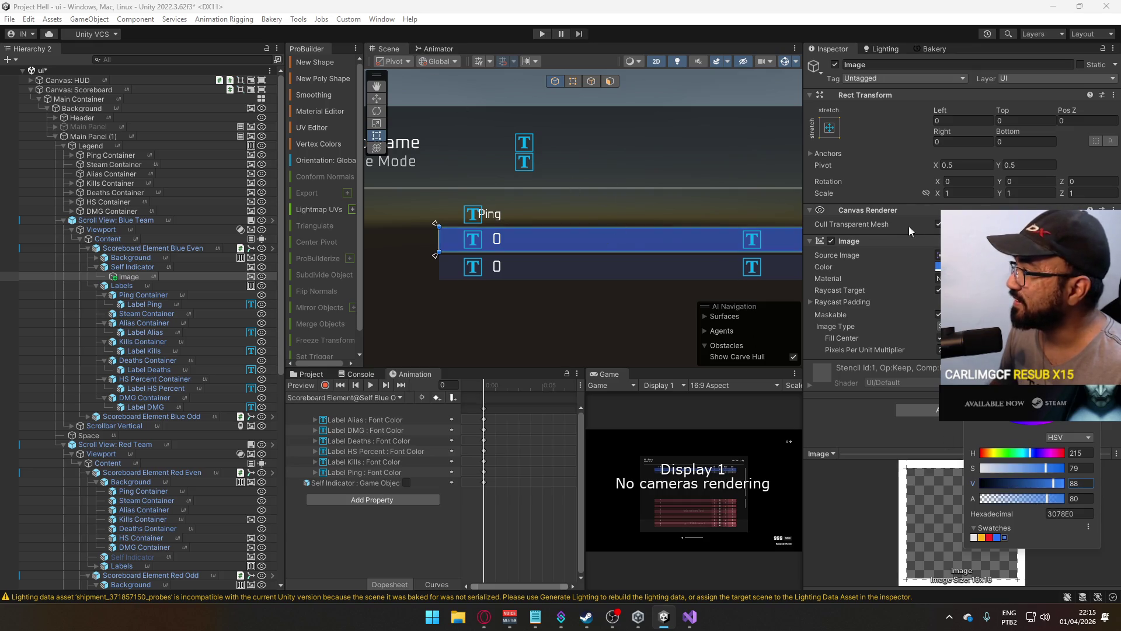
pyautogui.click(604, 377)
pyautogui.rightClick(603, 374)
pyautogui.click(639, 410)
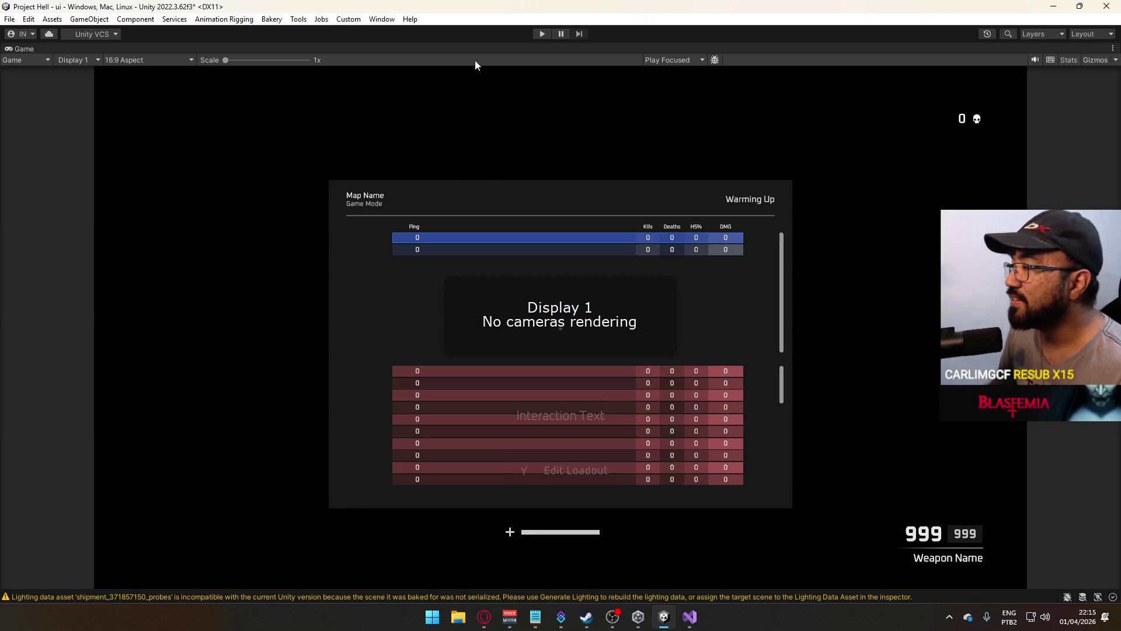
pyautogui.rightClick(495, 48)
pyautogui.click(560, 87)
# Step: Set the image's Pixels Per Unit Multiplier to 1 and preview the result full-size
pyautogui.moveTo(902, 350); pyautogui.dragTo(891, 345)
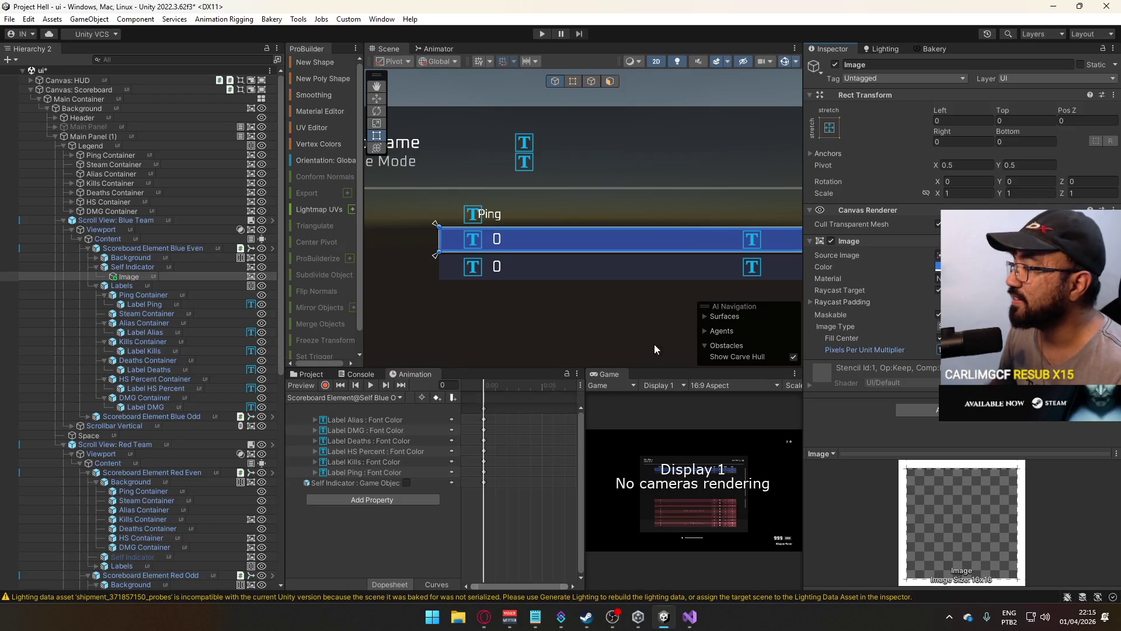
pyautogui.rightClick(606, 374)
pyautogui.click(639, 409)
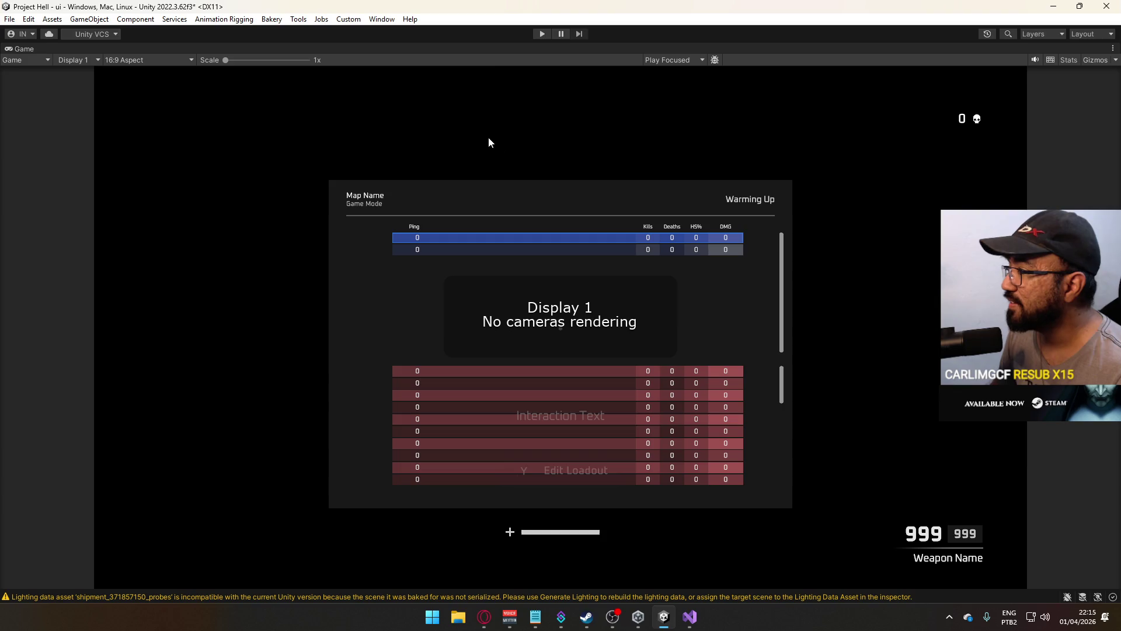
pyautogui.rightClick(331, 47)
pyautogui.click(418, 87)
# Step: Lower the saturation to a paler blue 7CA5E0 and preview it in the maximized Game view
pyautogui.click(938, 349)
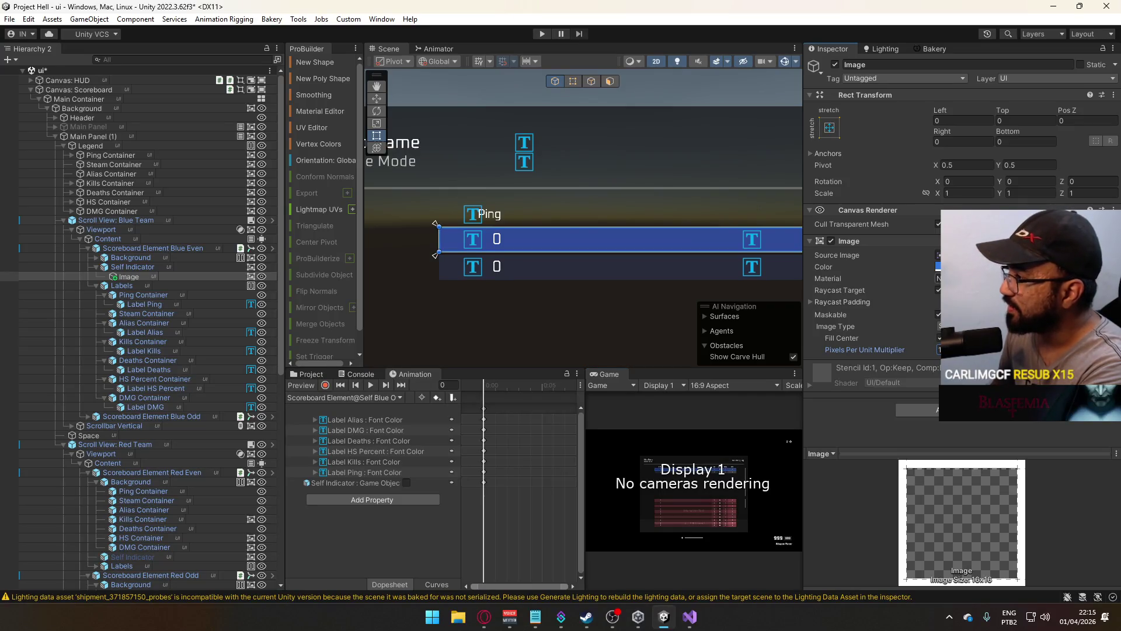
pyautogui.click(964, 266)
pyautogui.moveTo(1038, 462)
pyautogui.mouseDown()
pyautogui.moveTo(1010, 464)
pyautogui.moveTo(1022, 464)
pyautogui.mouseUp()
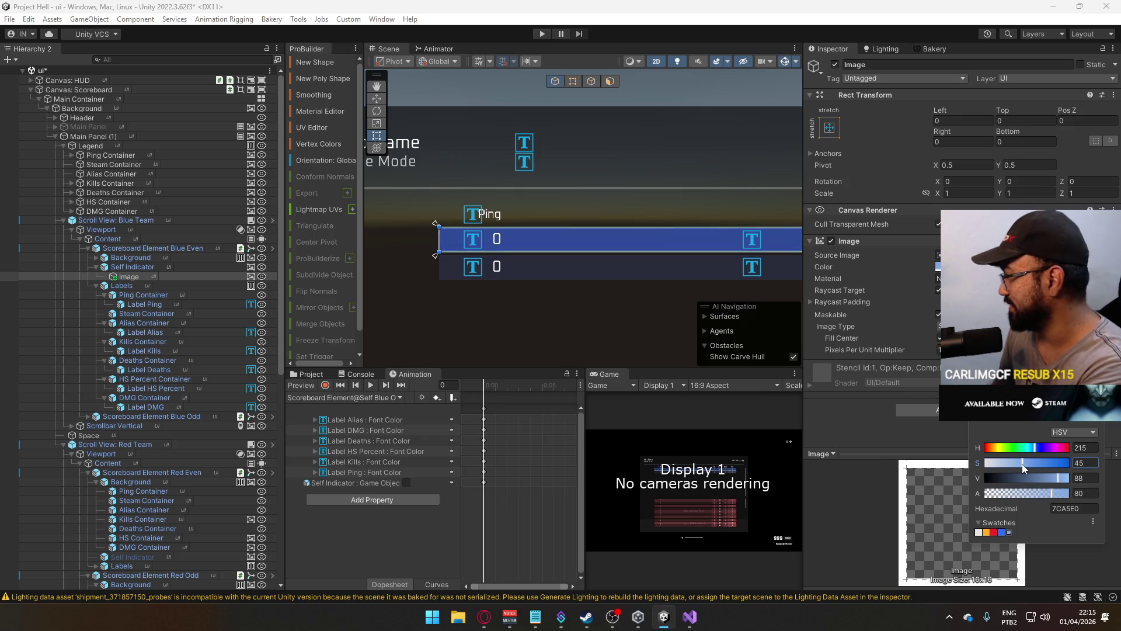
pyautogui.rightClick(622, 372)
pyautogui.click(654, 413)
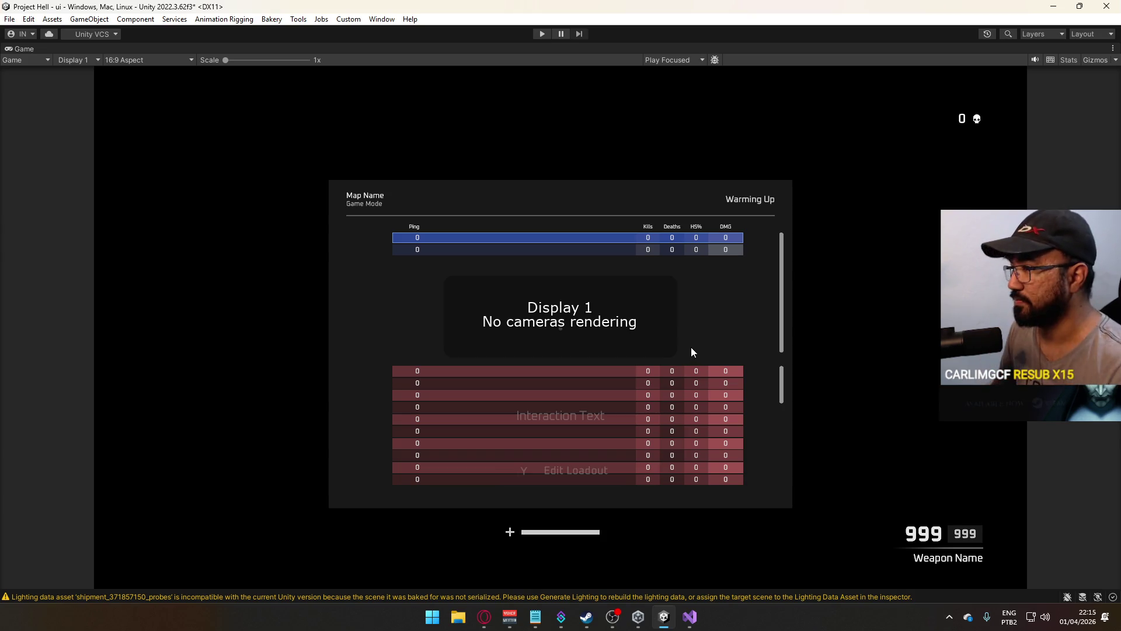
# Step: Switch the highlight to the orange swatch, soften it to FFBC34 with S 80, and preview full-size
pyautogui.rightClick(534, 58)
pyautogui.click(590, 92)
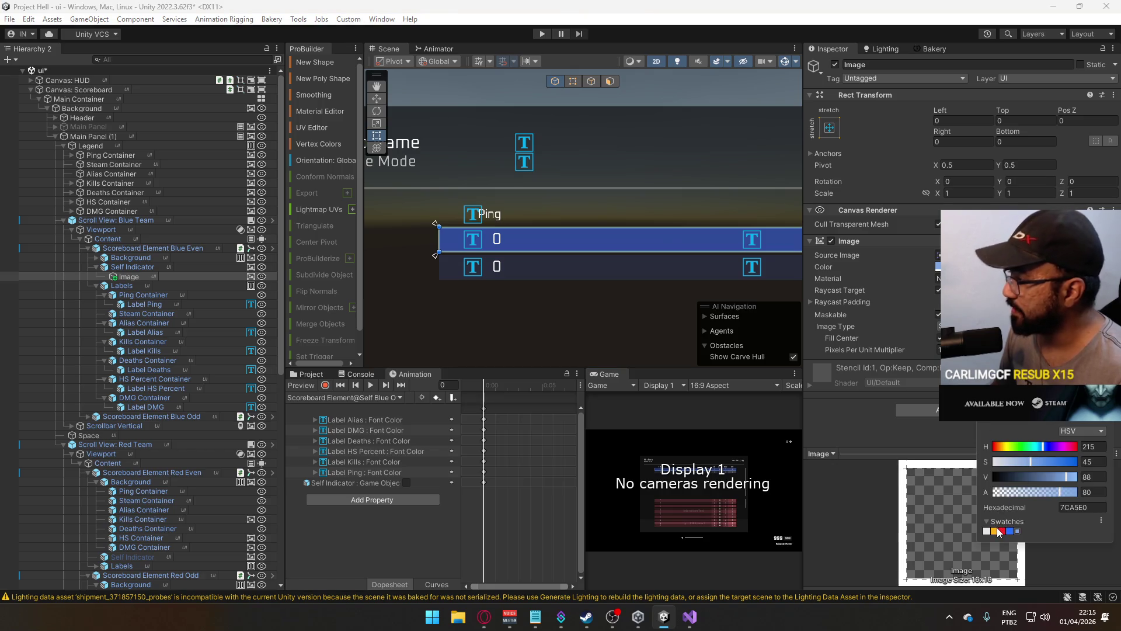
pyautogui.click(994, 531)
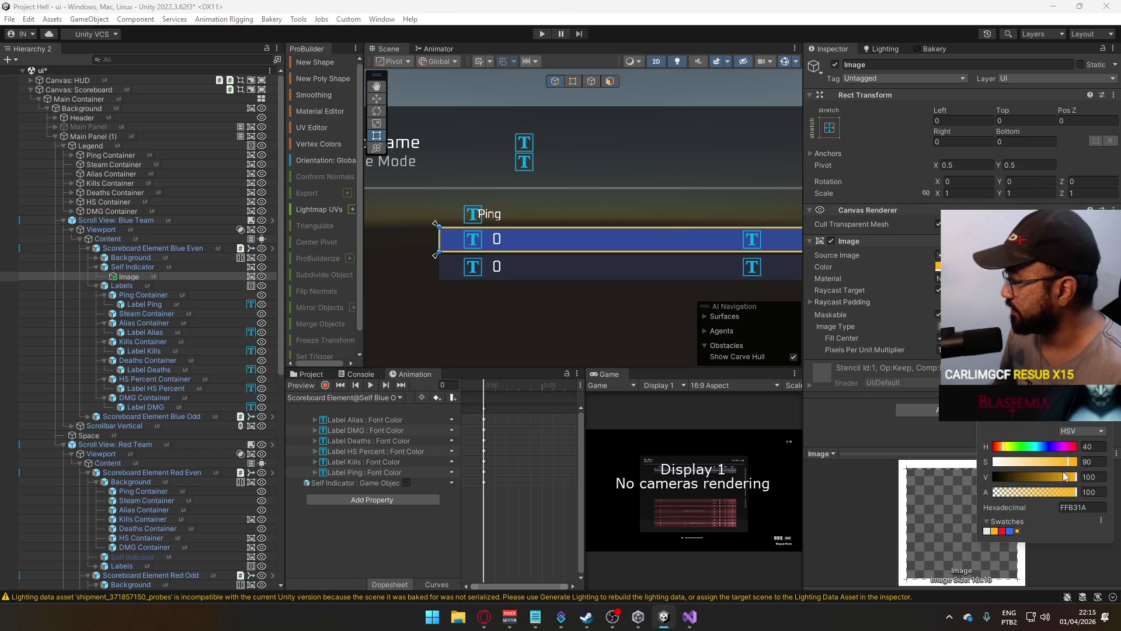
pyautogui.moveTo(1068, 464)
pyautogui.mouseDown()
pyautogui.moveTo(1044, 465)
pyautogui.moveTo(1060, 465)
pyautogui.mouseUp()
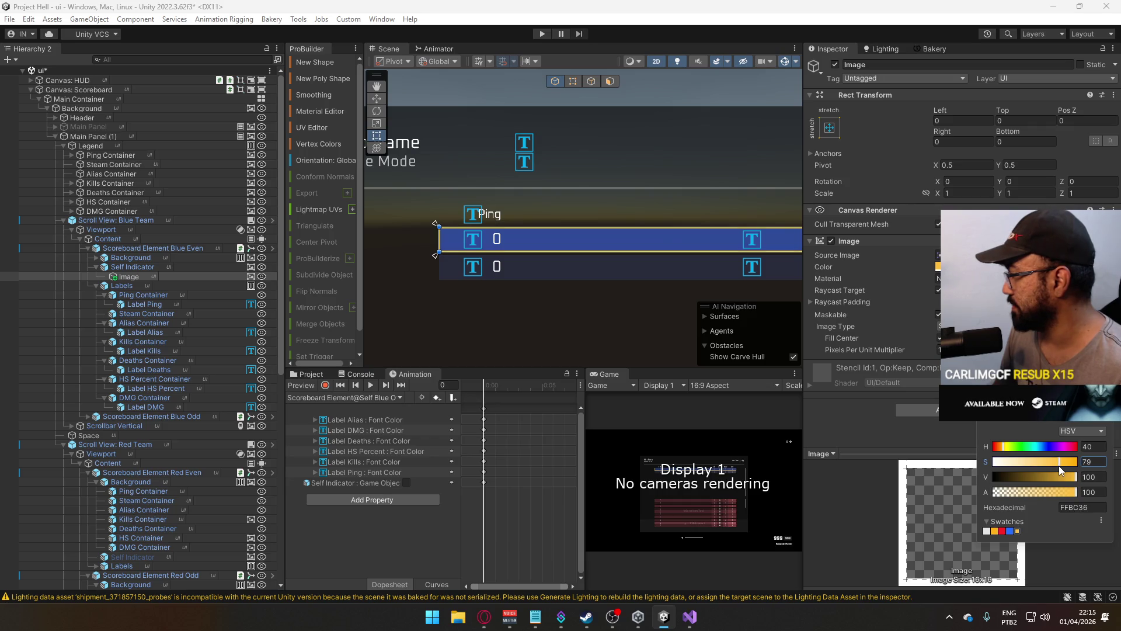
pyautogui.rightClick(633, 375)
pyautogui.click(674, 407)
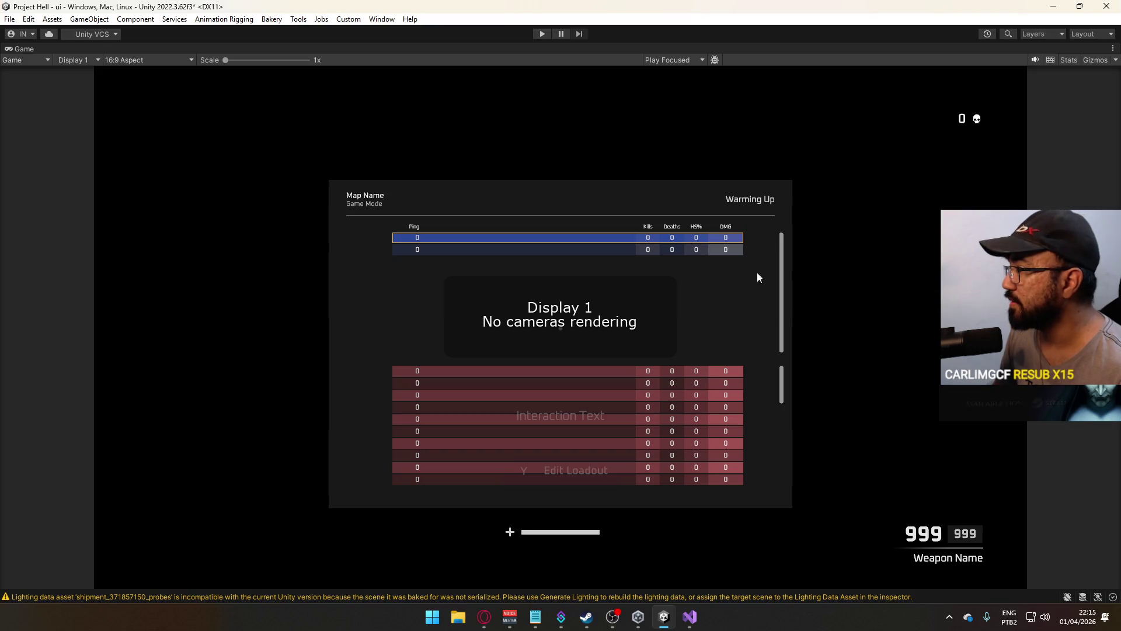
pyautogui.rightClick(494, 52)
# Step: Set the image's top, right and bottom offsets to -1 to match its left
pyautogui.click(513, 86)
pyautogui.write('-1')
pyautogui.press('Tab')
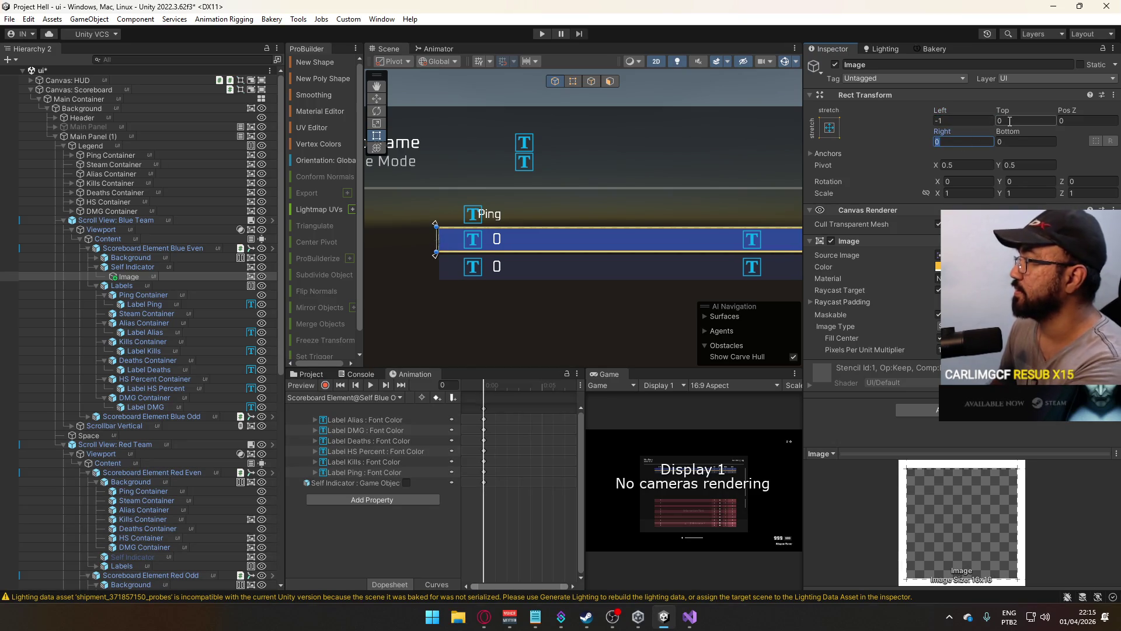
pyautogui.write('-1')
pyautogui.press('Tab')
pyautogui.write('-1')
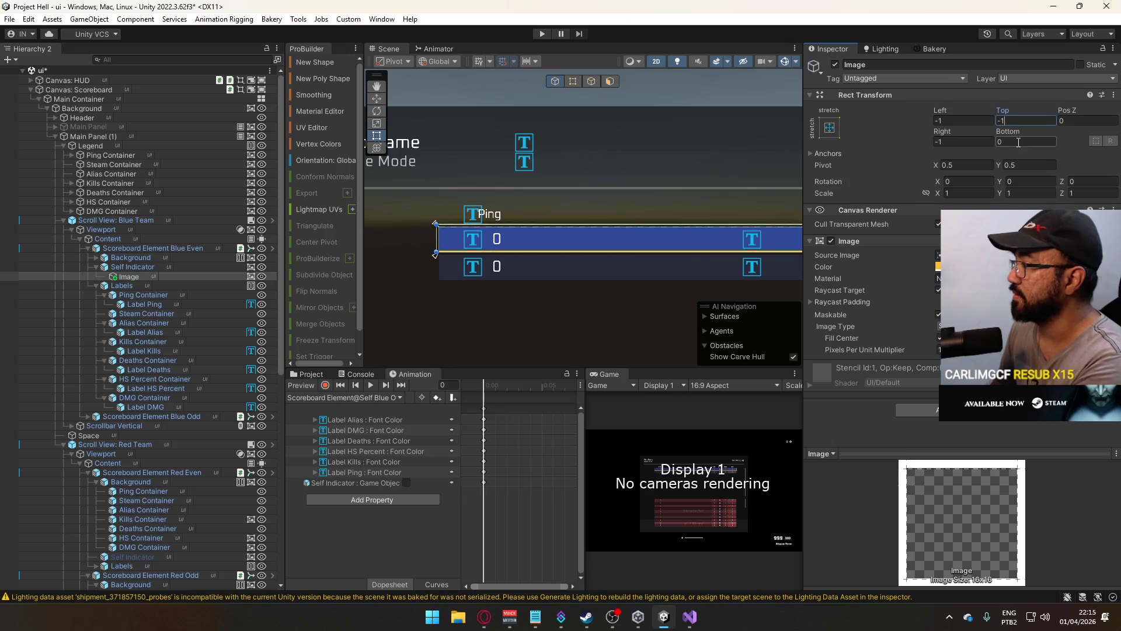
pyautogui.write('1')
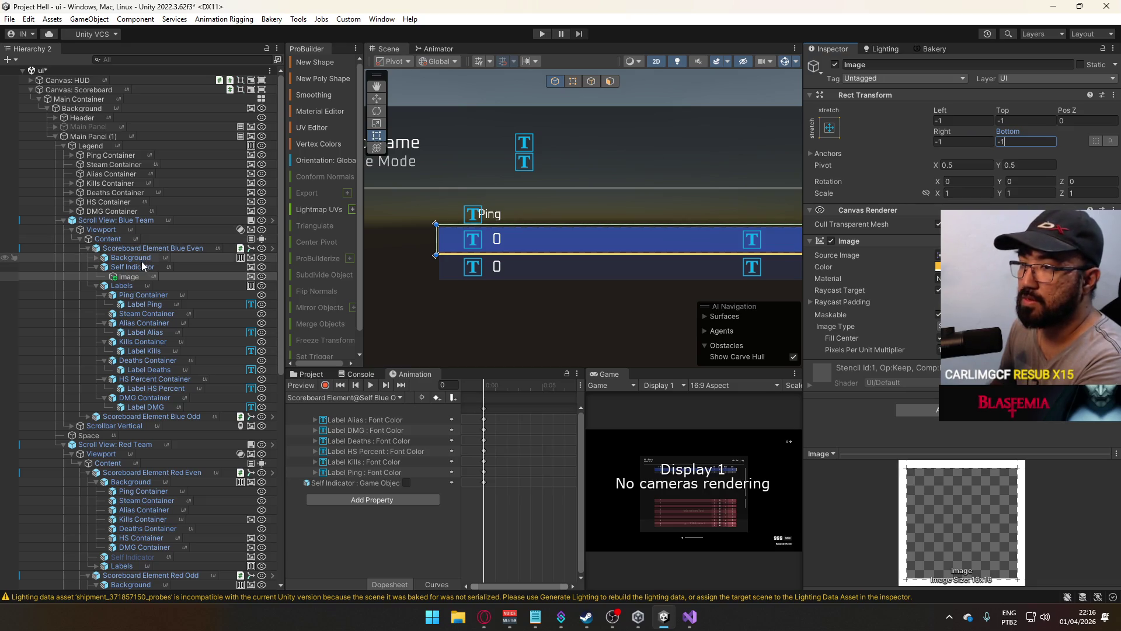
pyautogui.click(181, 237)
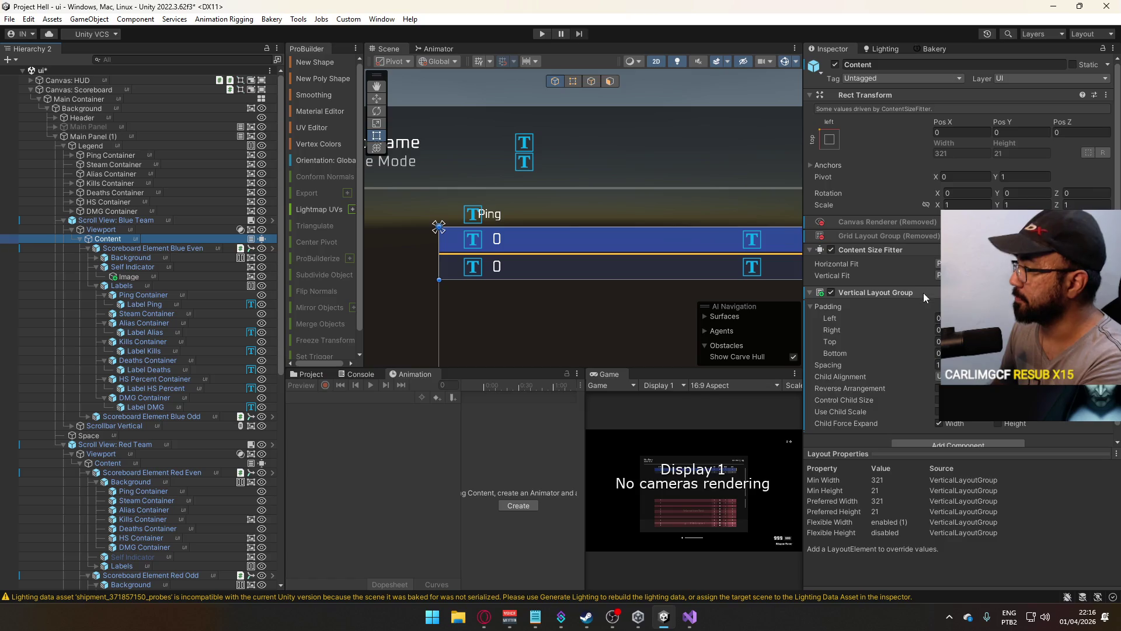
# Step: Try a left padding of 22, then set the Content layout's padding values to 1
pyautogui.moveTo(830, 317); pyautogui.dragTo(841, 318)
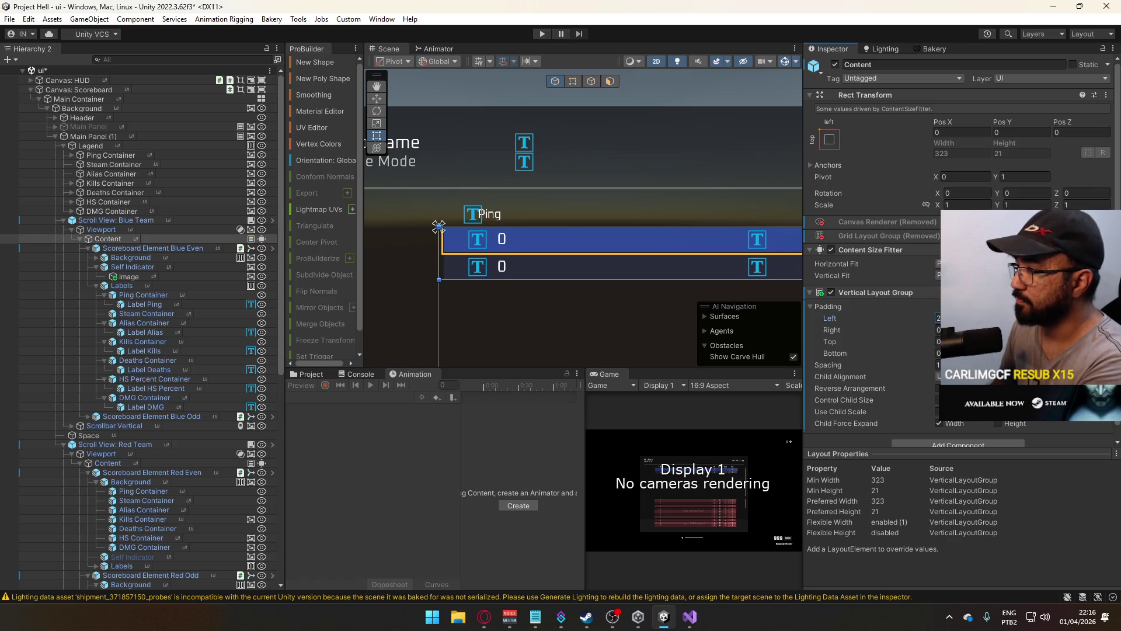
pyautogui.write('2')
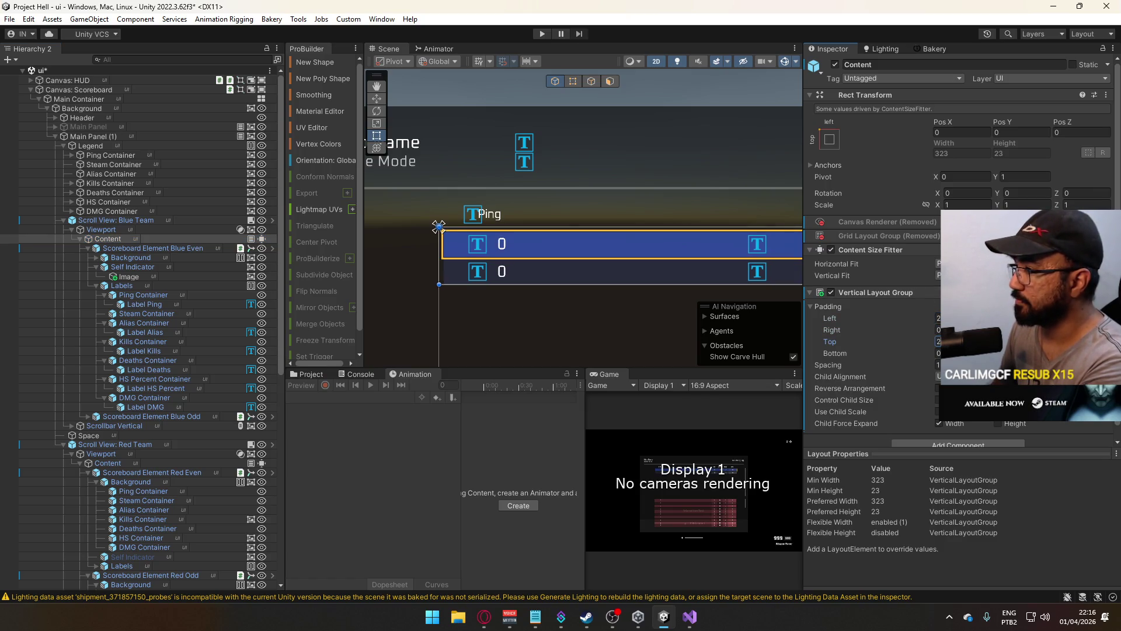
pyautogui.write('2')
pyautogui.scroll(-3, 688, 250)
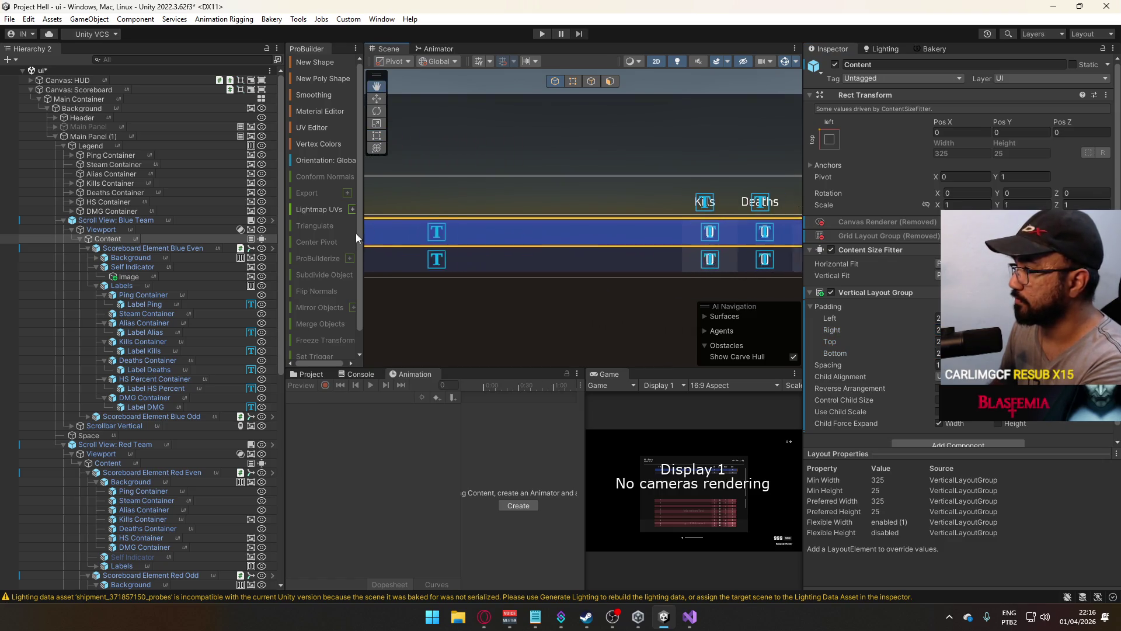
pyautogui.scroll(3, 644, 247)
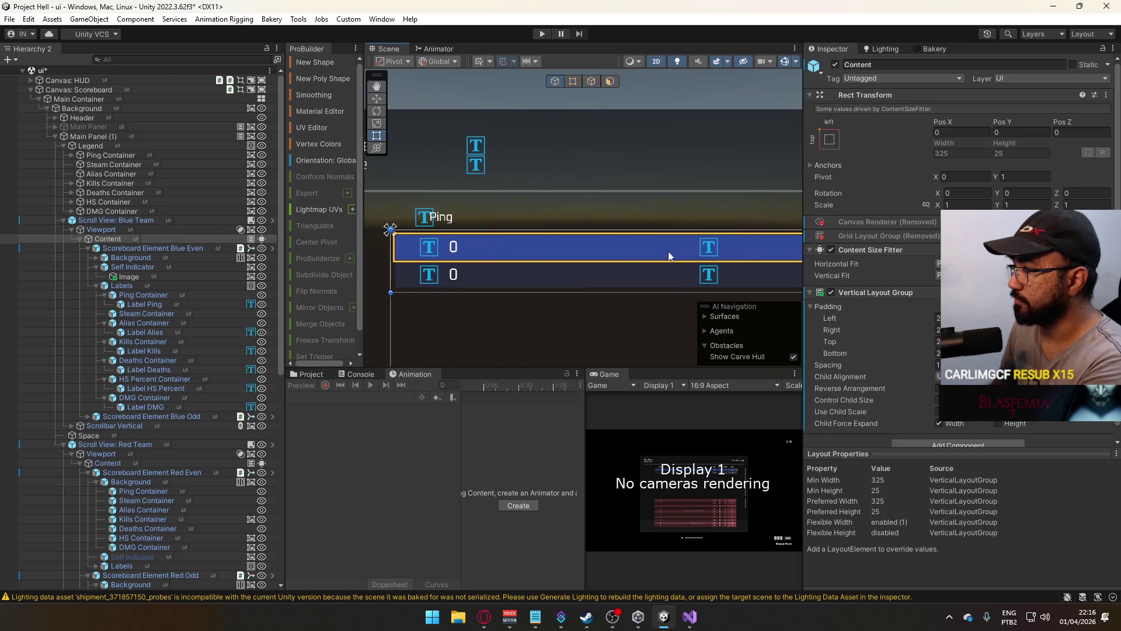
pyautogui.click(963, 318)
pyautogui.write('1')
pyautogui.press('Tab')
pyautogui.write('1')
pyautogui.press('Tab')
pyautogui.write('1')
pyautogui.press('Tab')
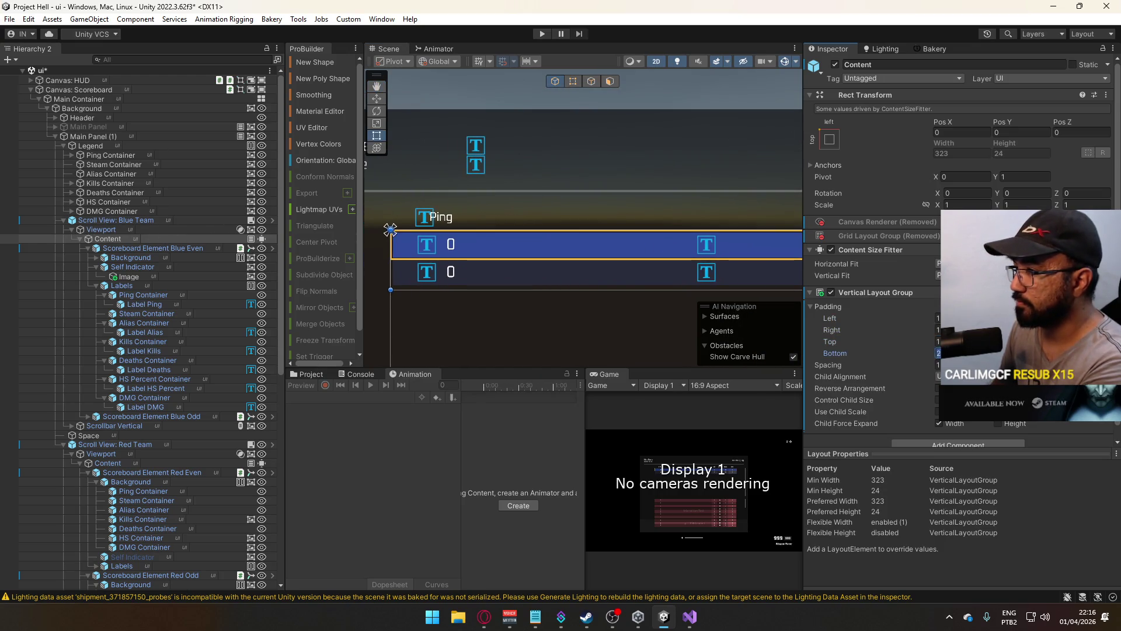
pyautogui.write('1')
pyautogui.press('Tab')
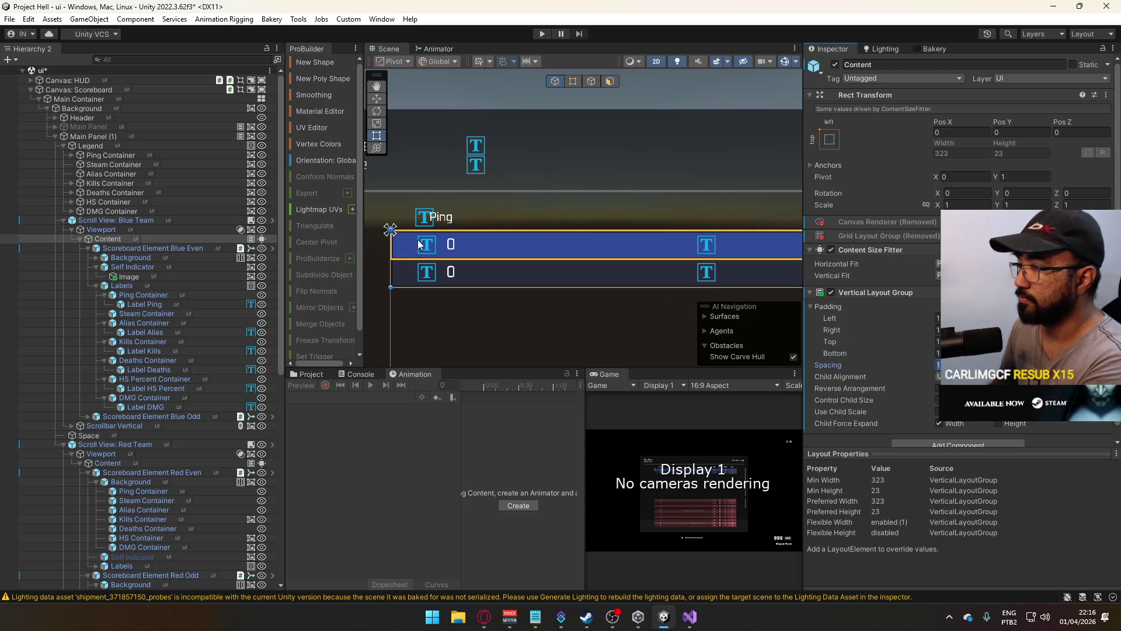
# Step: Change the Vertical Layout Group padding values to 2
pyautogui.scroll(1, 468, 256)
pyautogui.scroll(1, 494, 257)
pyautogui.scroll(1, 501, 258)
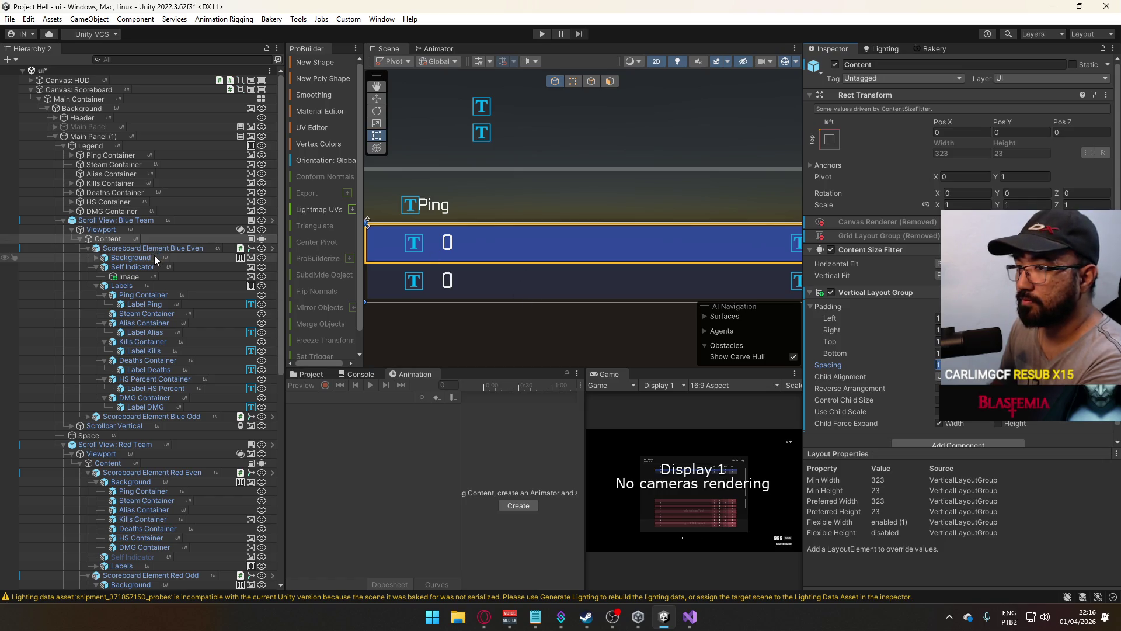
pyautogui.click(928, 318)
pyautogui.write('2')
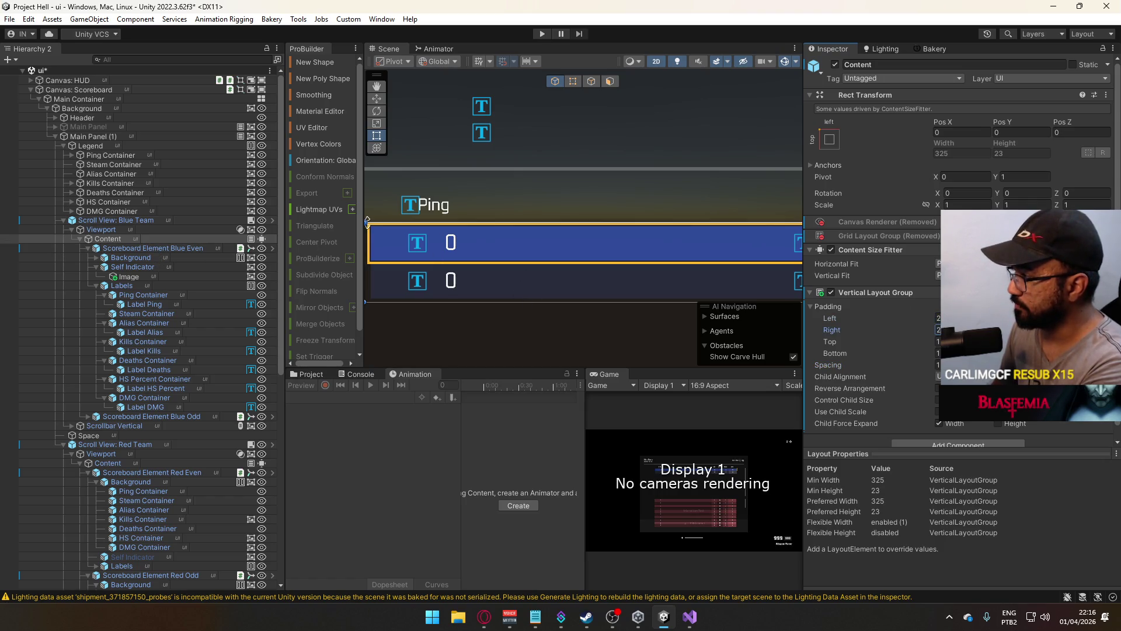
pyautogui.press('Tab')
pyautogui.write('2')
pyautogui.press('Tab')
pyautogui.write('2')
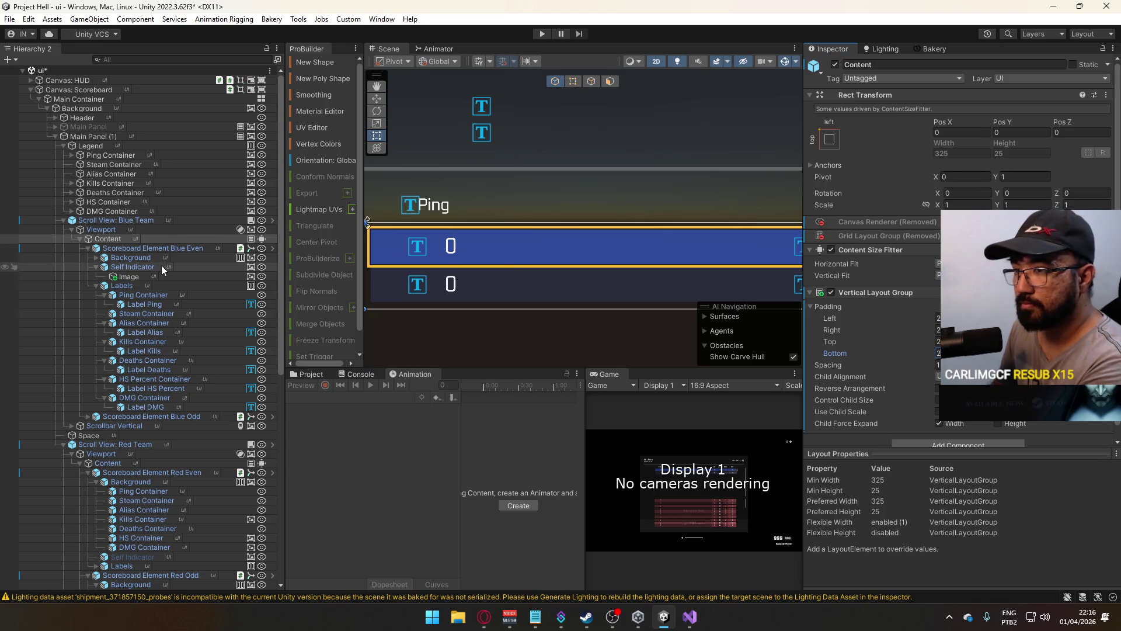
# Step: Set the Self Indicator image's offsets to -2 and check it in the maximized Game view
pyautogui.click(129, 276)
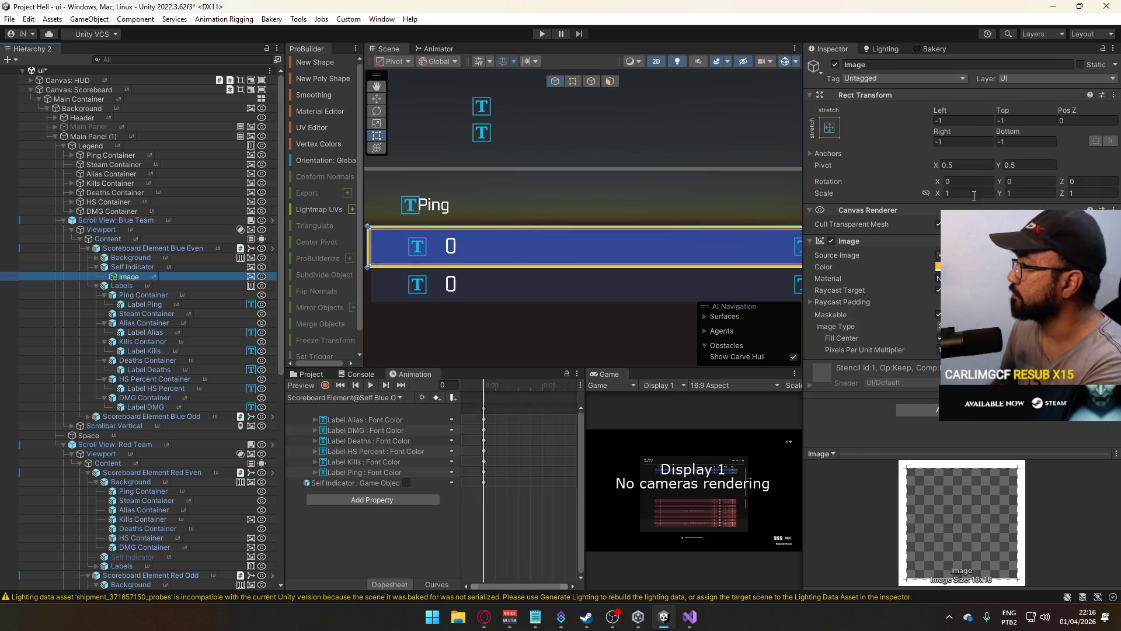
pyautogui.click(940, 120)
pyautogui.write('-2')
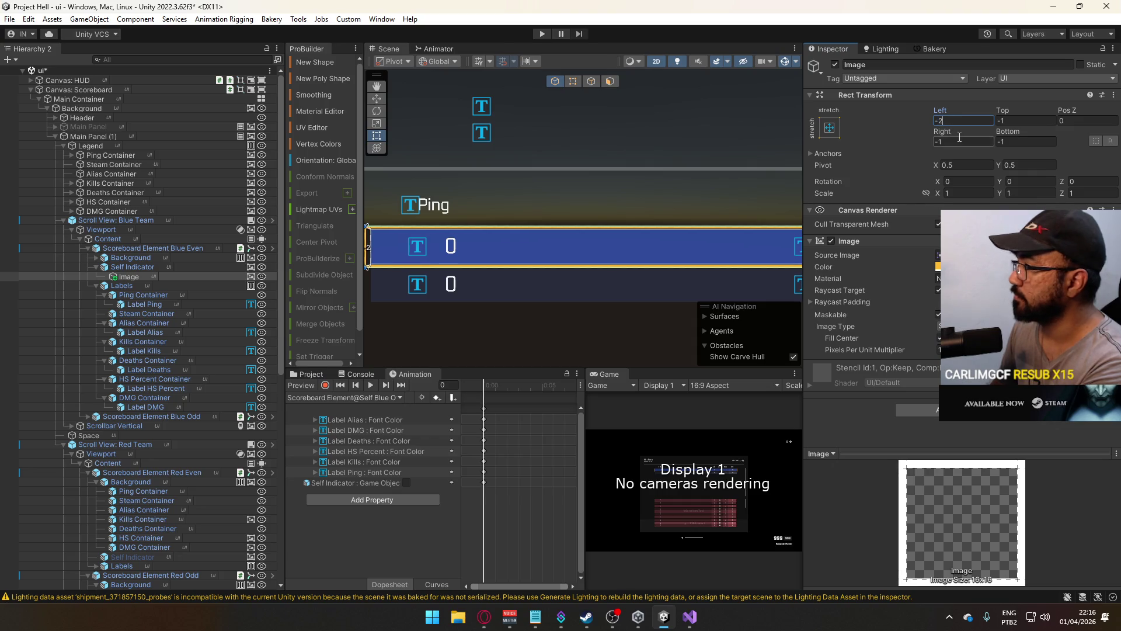
pyautogui.click(943, 142)
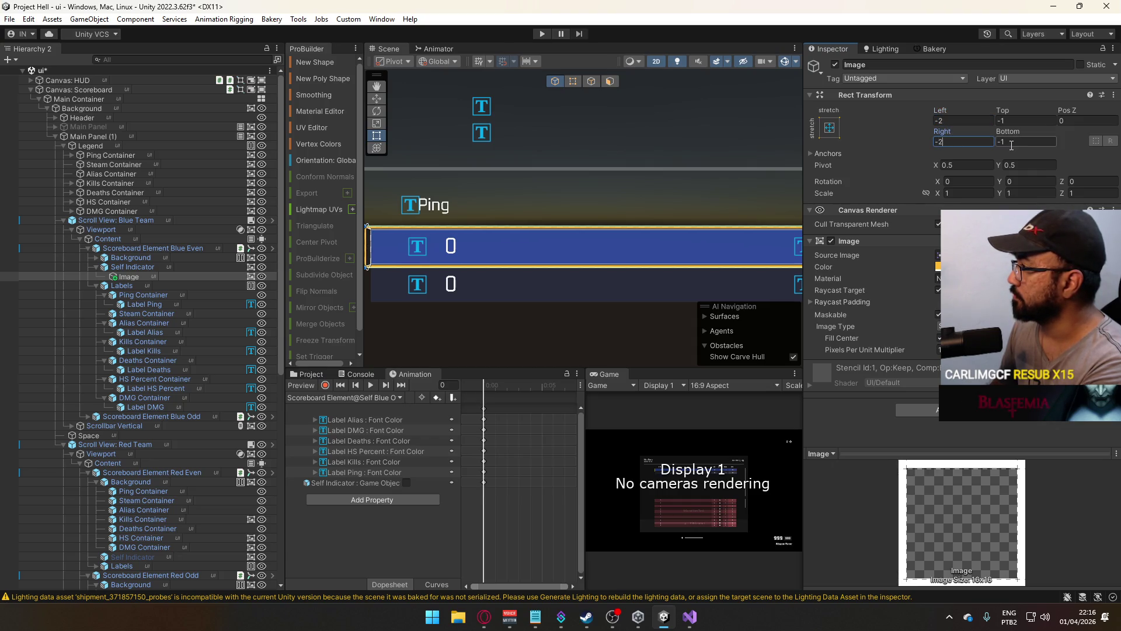
pyautogui.write('-2')
pyautogui.click(1008, 121)
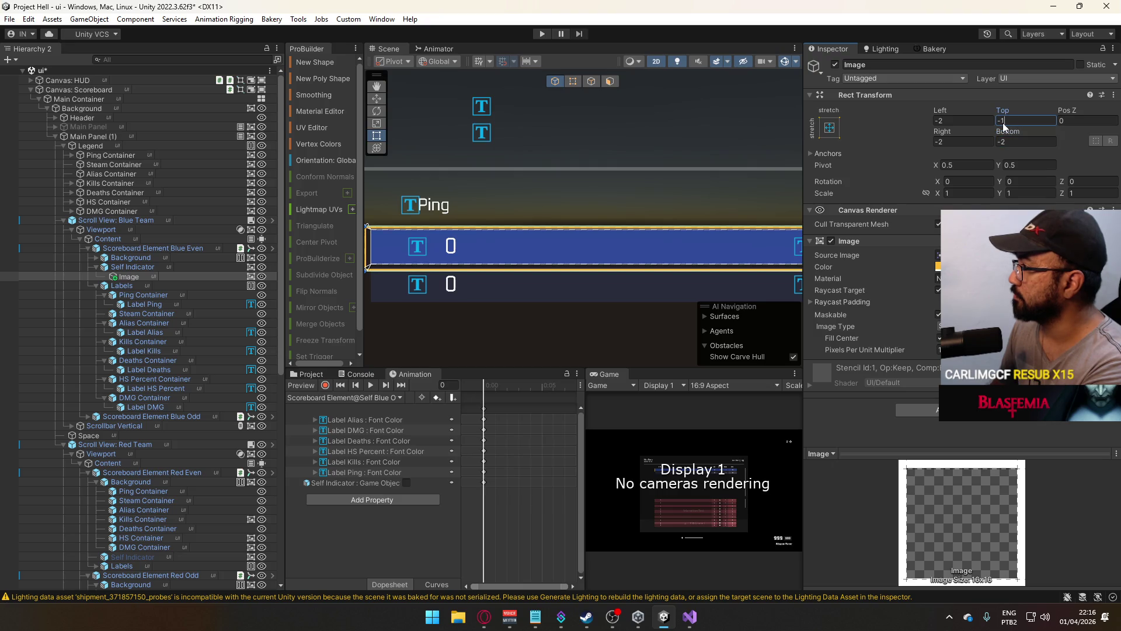
pyautogui.write('-2')
pyautogui.press('Return')
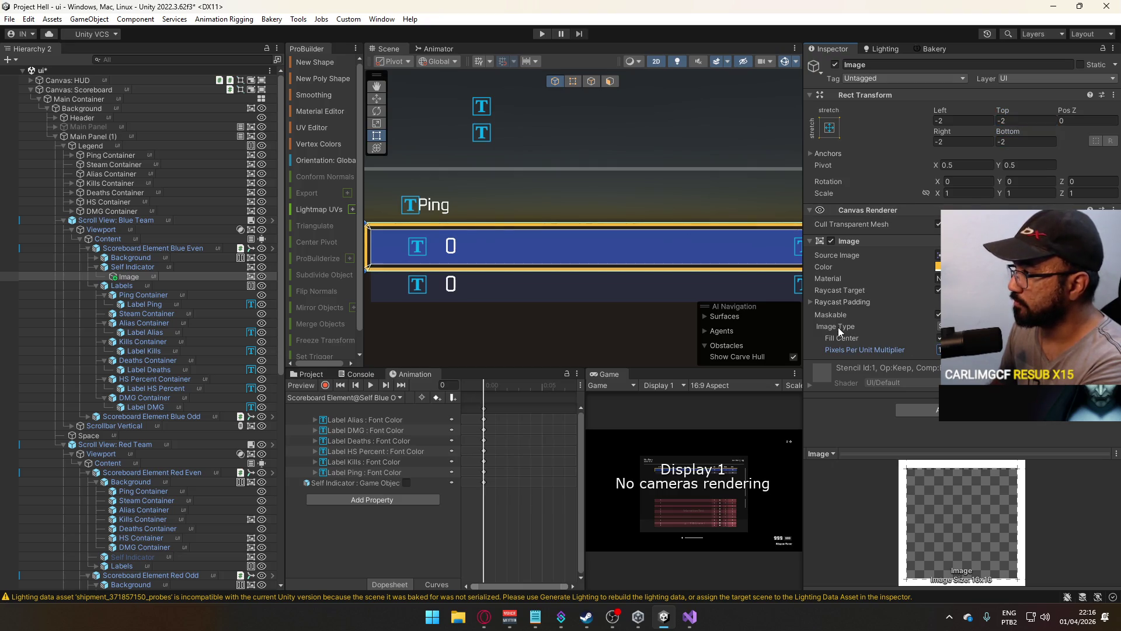
pyautogui.rightClick(607, 374)
pyautogui.click(671, 413)
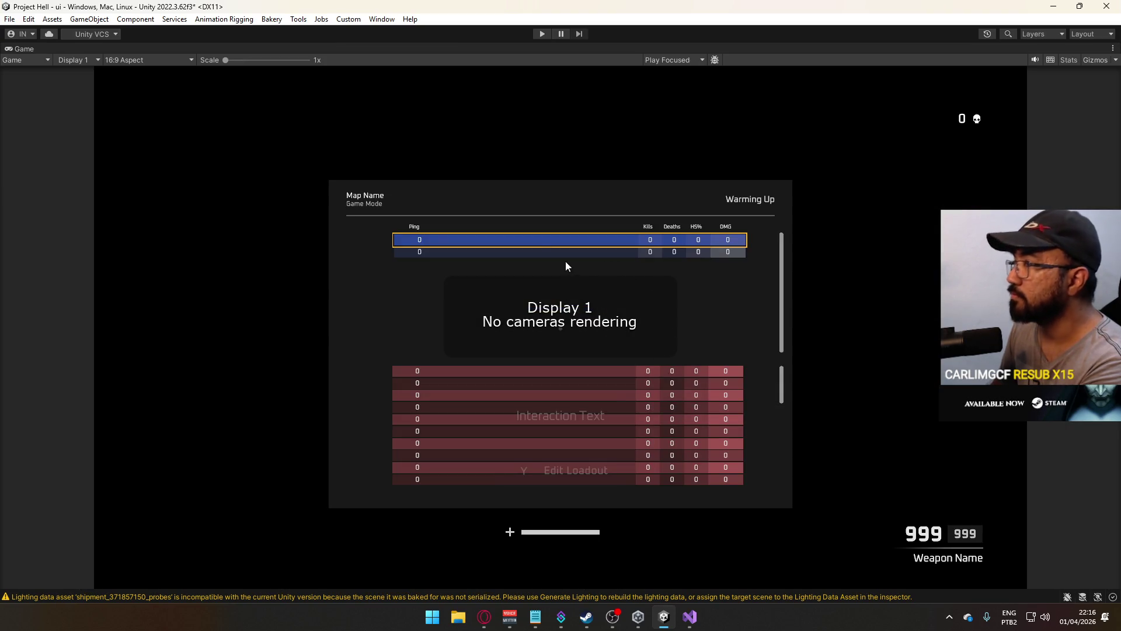
pyautogui.rightClick(477, 52)
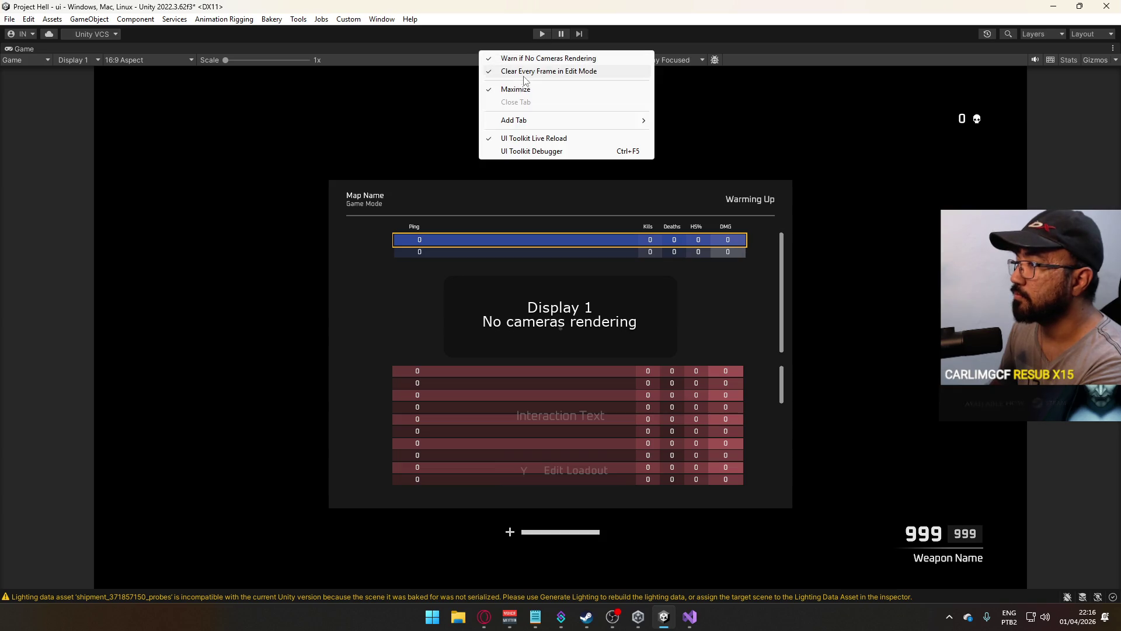
pyautogui.click(507, 87)
# Step: Try a Pixels Per Unit Multiplier of 2, preview it full-size, then undo it
pyautogui.moveTo(870, 350); pyautogui.dragTo(874, 350)
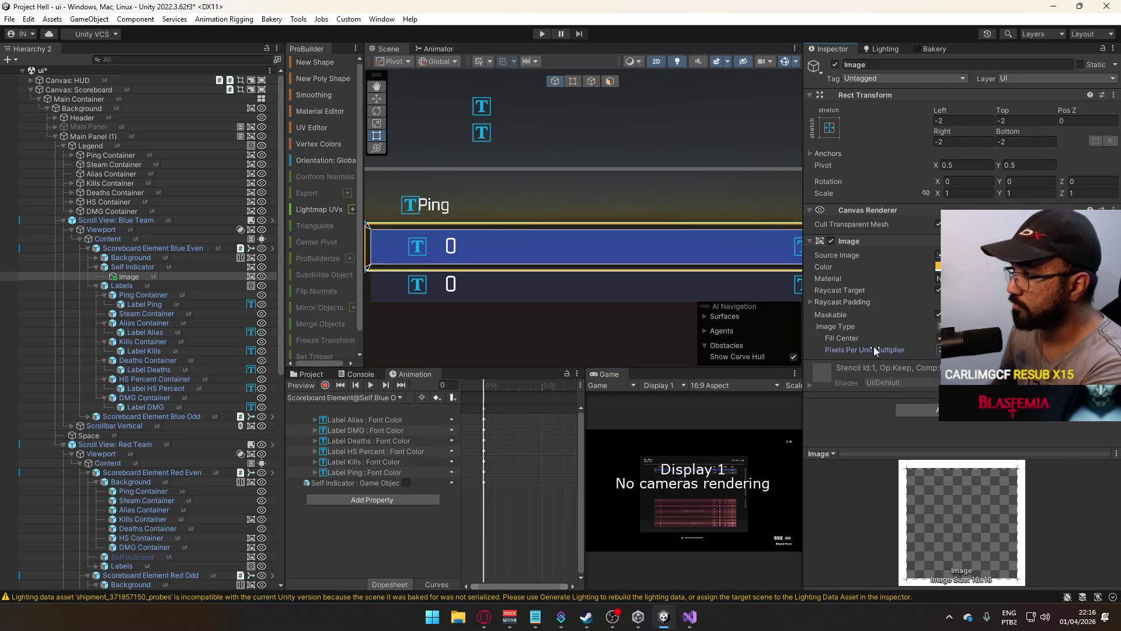
pyautogui.rightClick(609, 373)
pyautogui.click(642, 415)
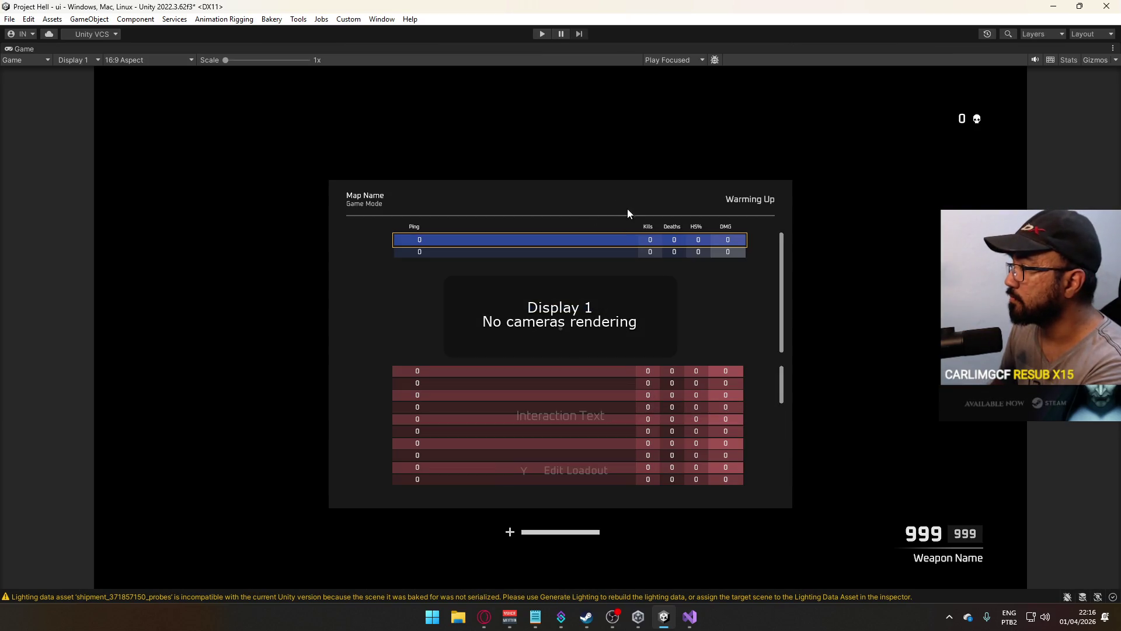
pyautogui.rightClick(429, 46)
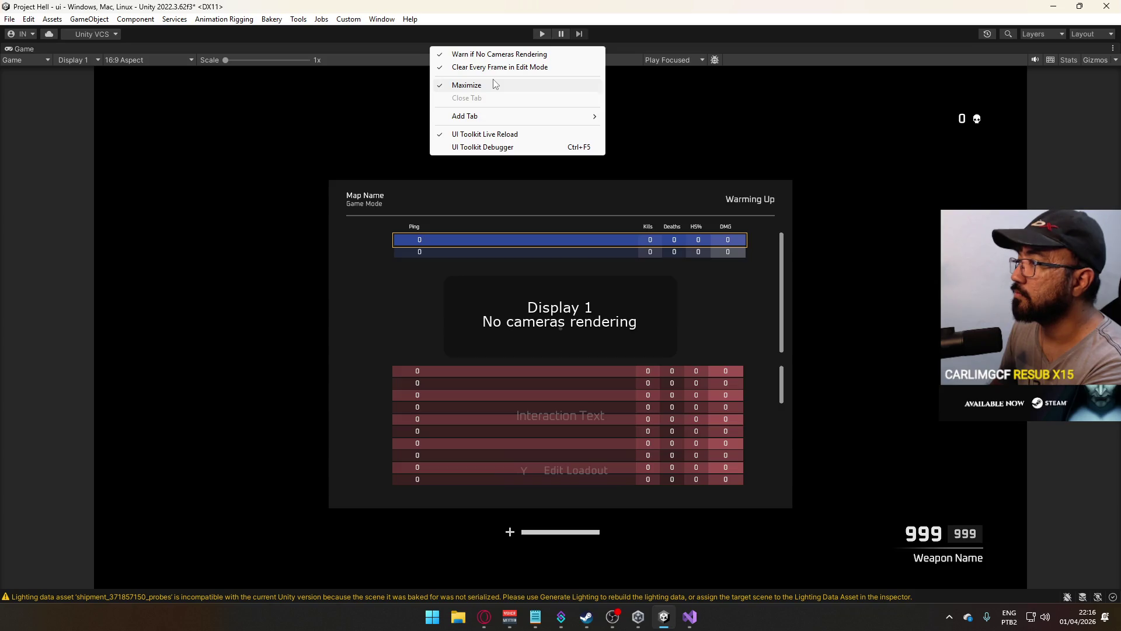
pyautogui.click(461, 87)
pyautogui.hotkey('ctrl', 'z')
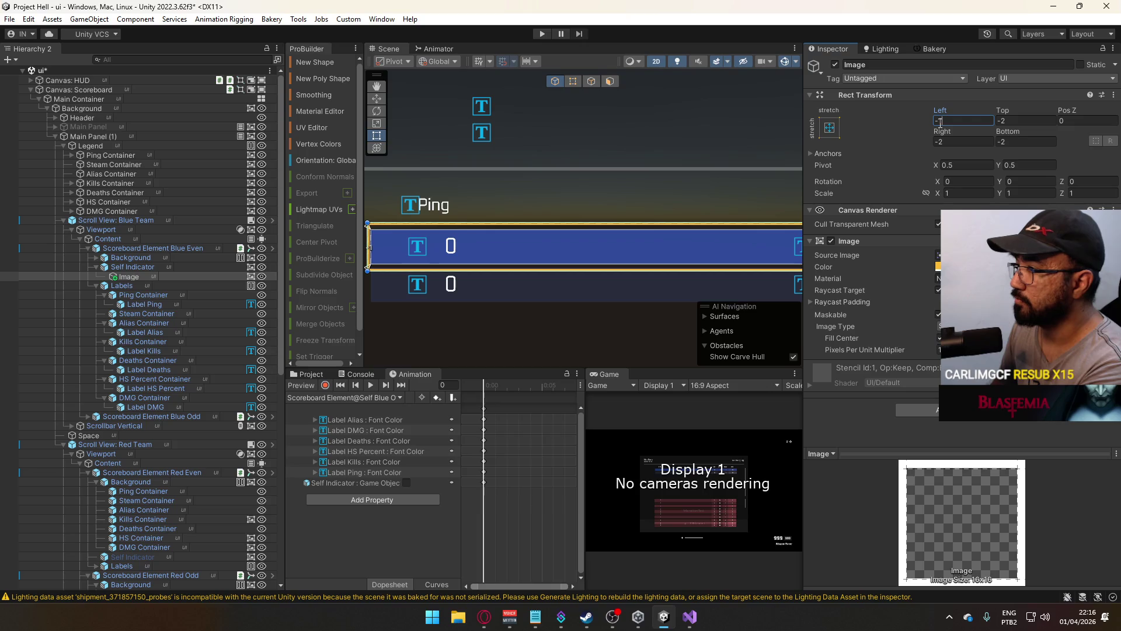
# Step: Set the image's left, right, bottom and top offsets to -0.5
pyautogui.write('0.5')
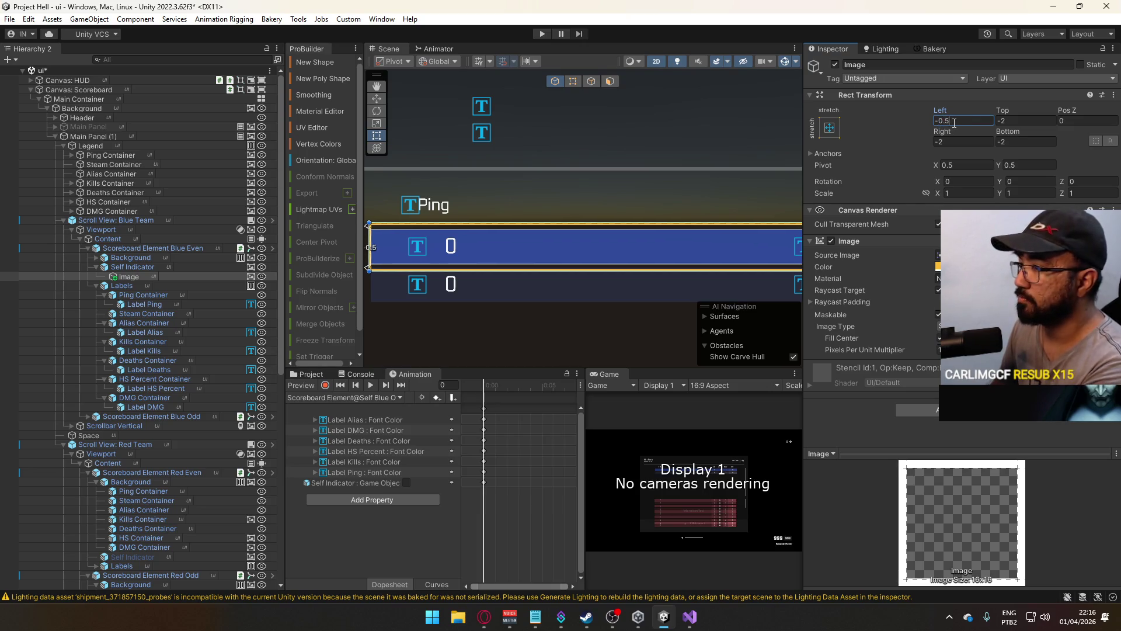
pyautogui.click(964, 141)
pyautogui.write('-0.5')
pyautogui.click(1025, 141)
pyautogui.write('-0.5')
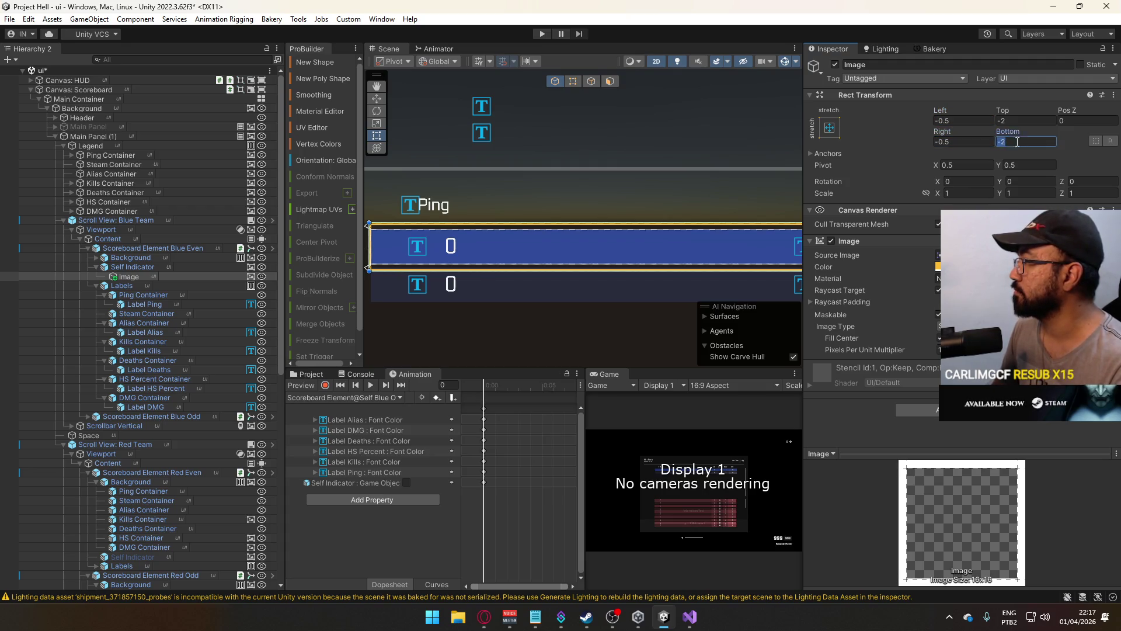
pyautogui.click(1019, 121)
pyautogui.write('-0.5')
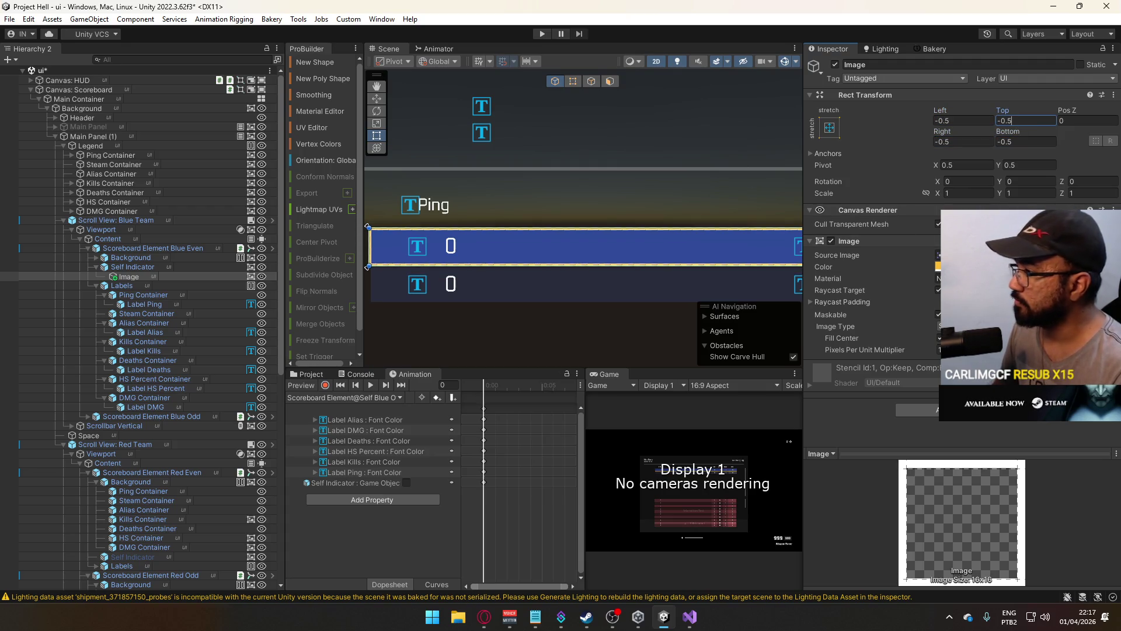
pyautogui.rightClick(610, 374)
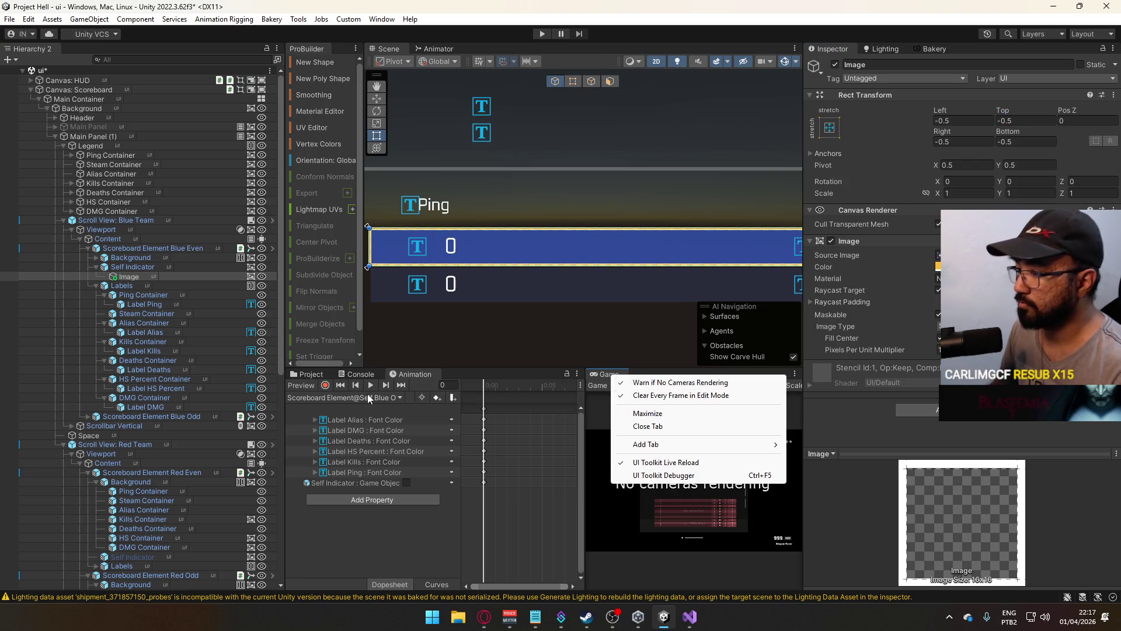
# Step: Preview the Self Blue On animation clip on the row and check it in the maximized Game view
pyautogui.click(368, 397)
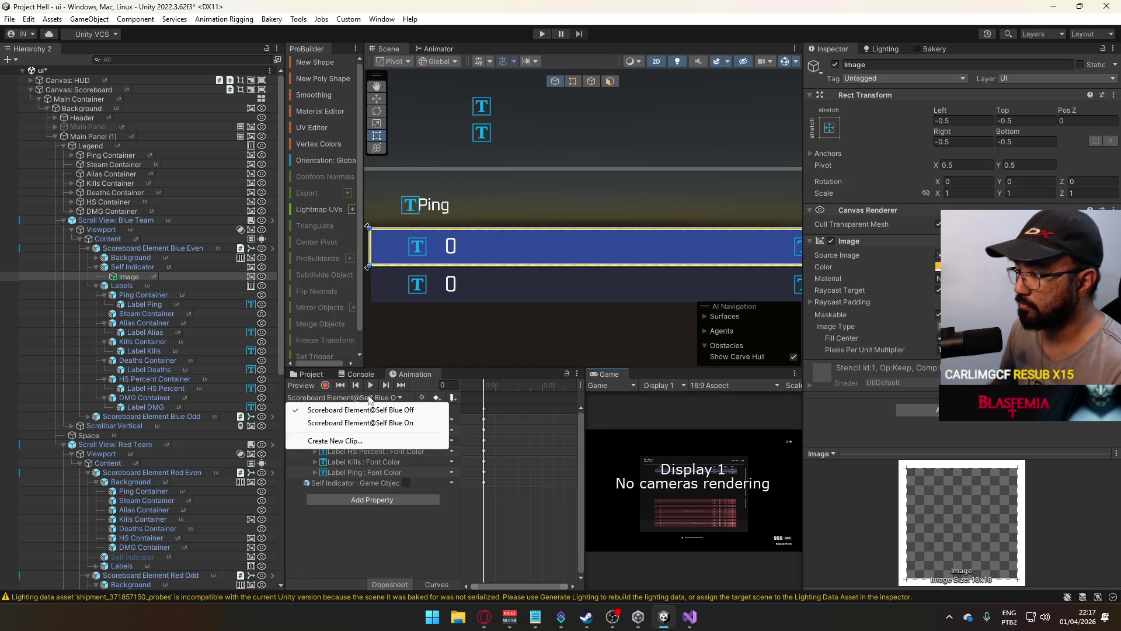
pyautogui.click(124, 278)
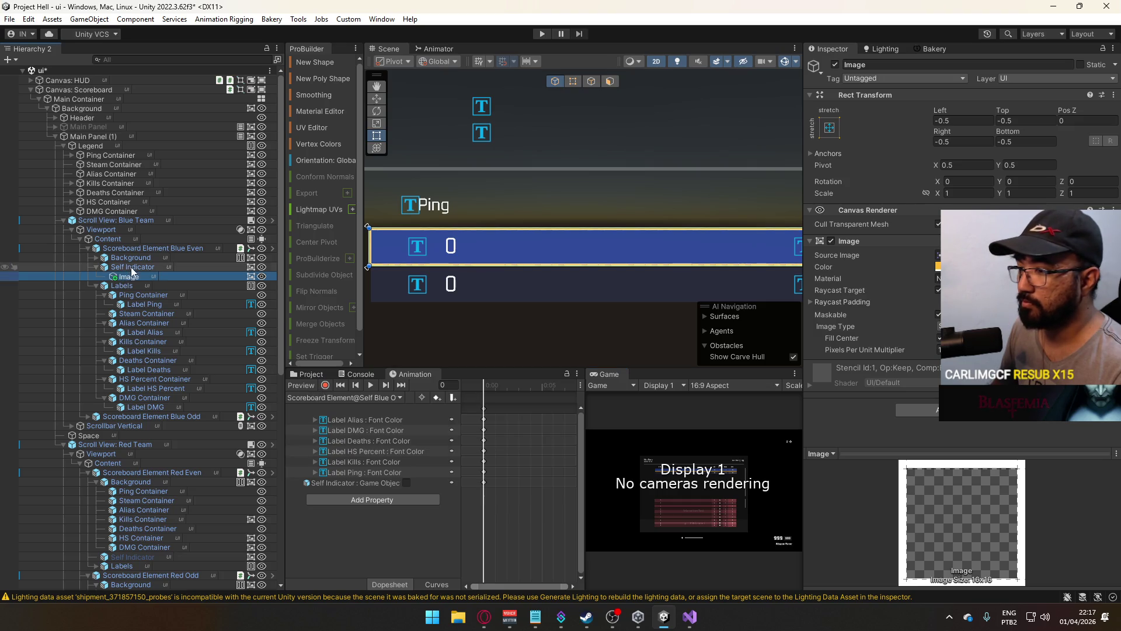
pyautogui.click(332, 397)
pyautogui.click(333, 422)
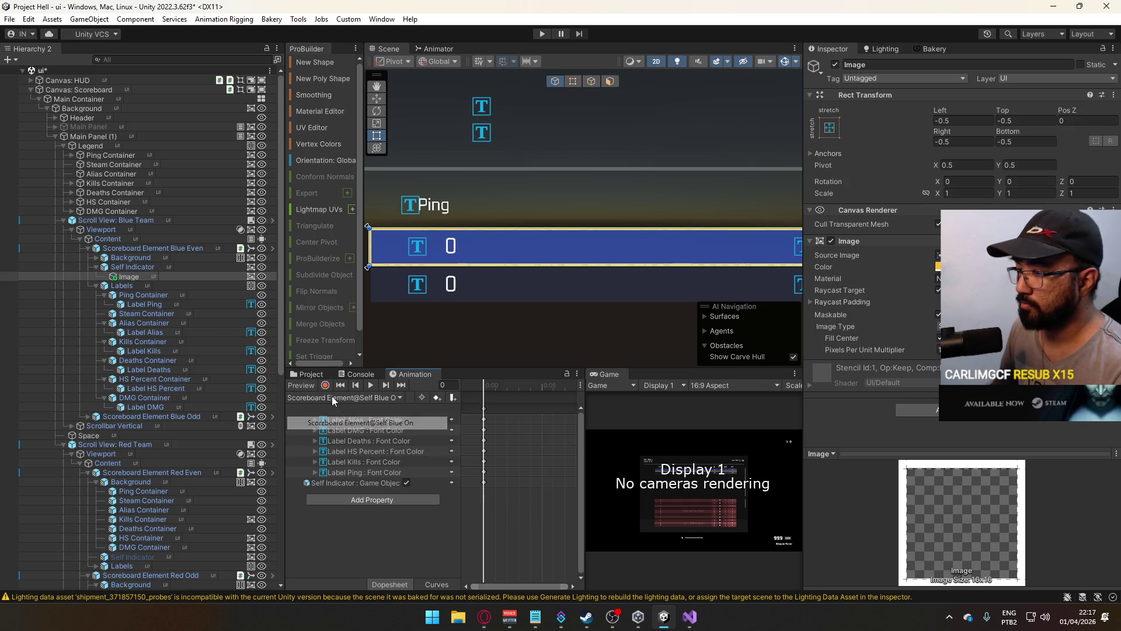
pyautogui.click(304, 387)
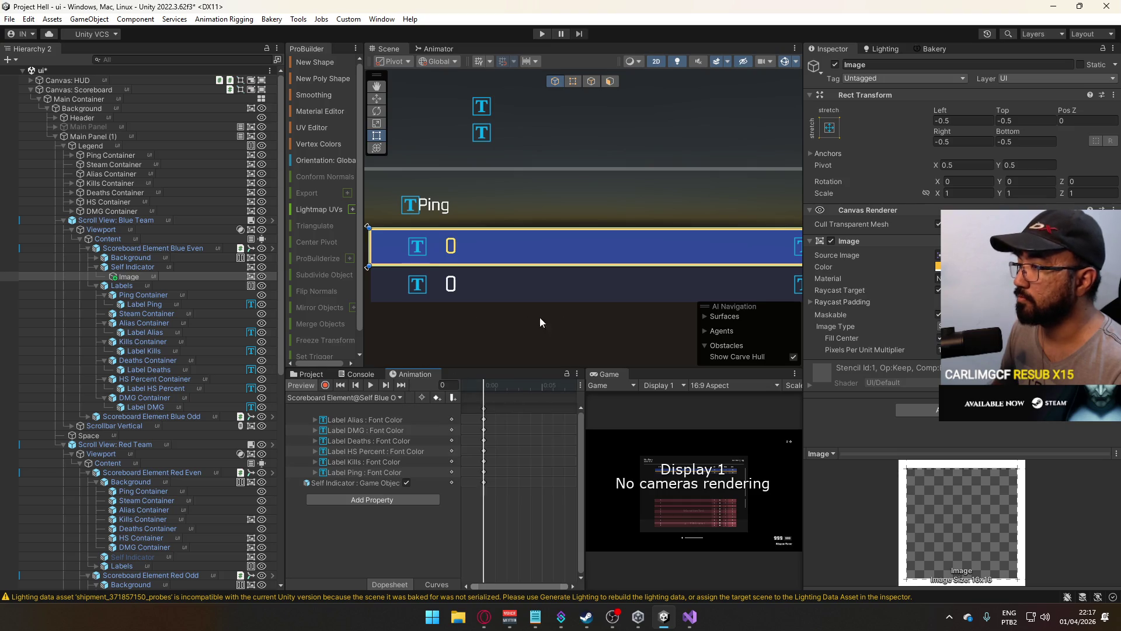
pyautogui.rightClick(607, 374)
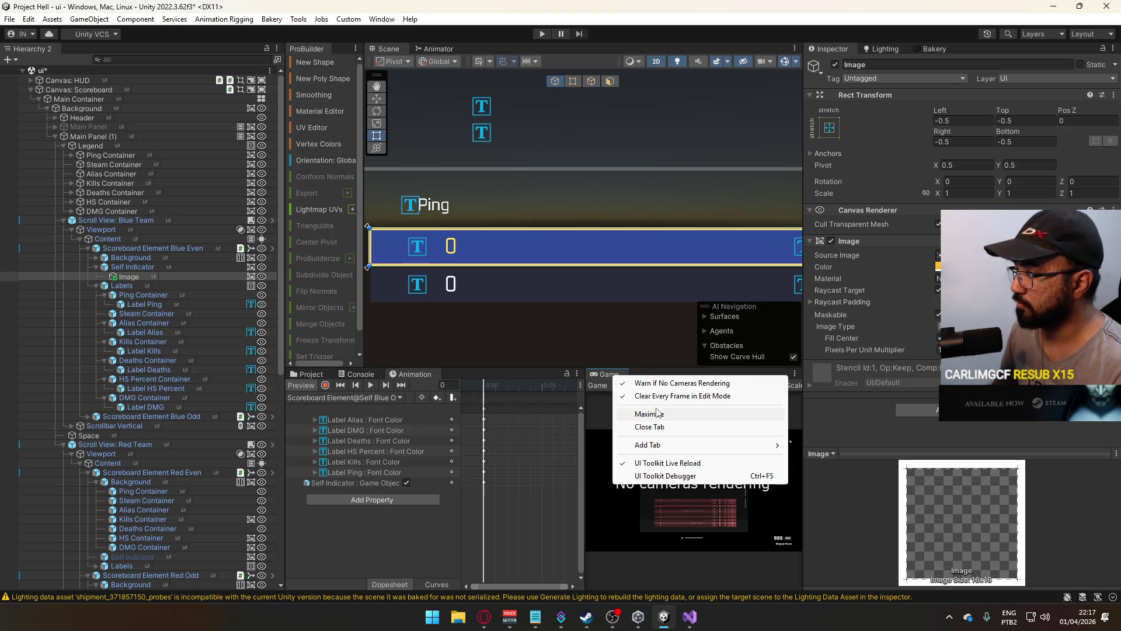
pyautogui.click(643, 413)
pyautogui.rightClick(480, 48)
pyautogui.click(515, 88)
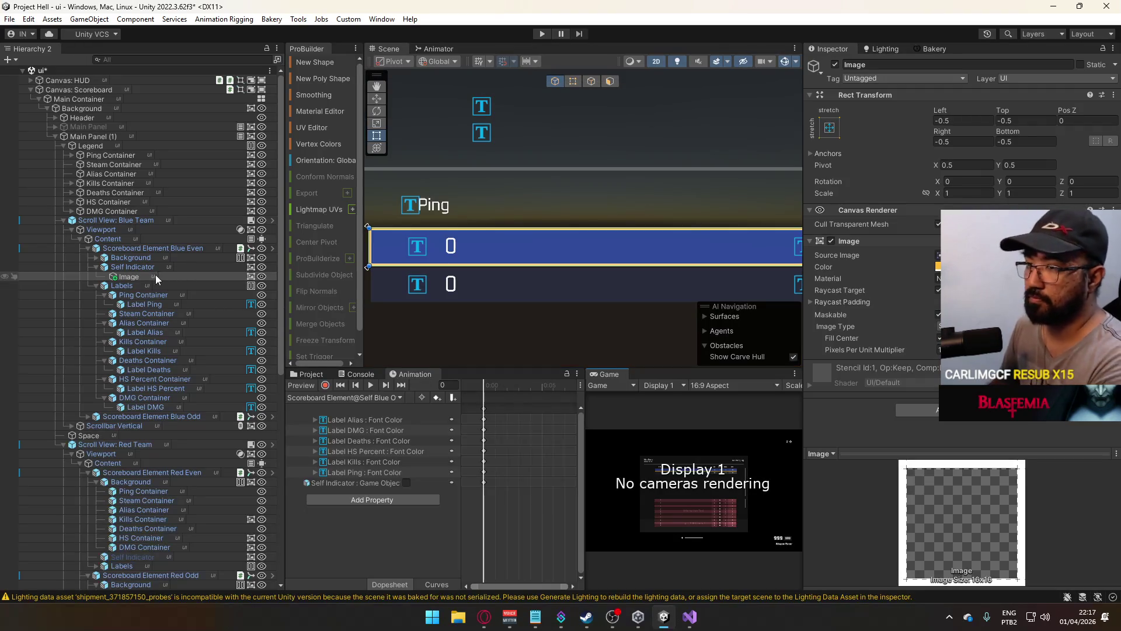
# Step: Delete the Image under Self Indicator, then select the Blue Team scroll view
pyautogui.press('Delete')
pyautogui.click(140, 267)
pyautogui.click(120, 222)
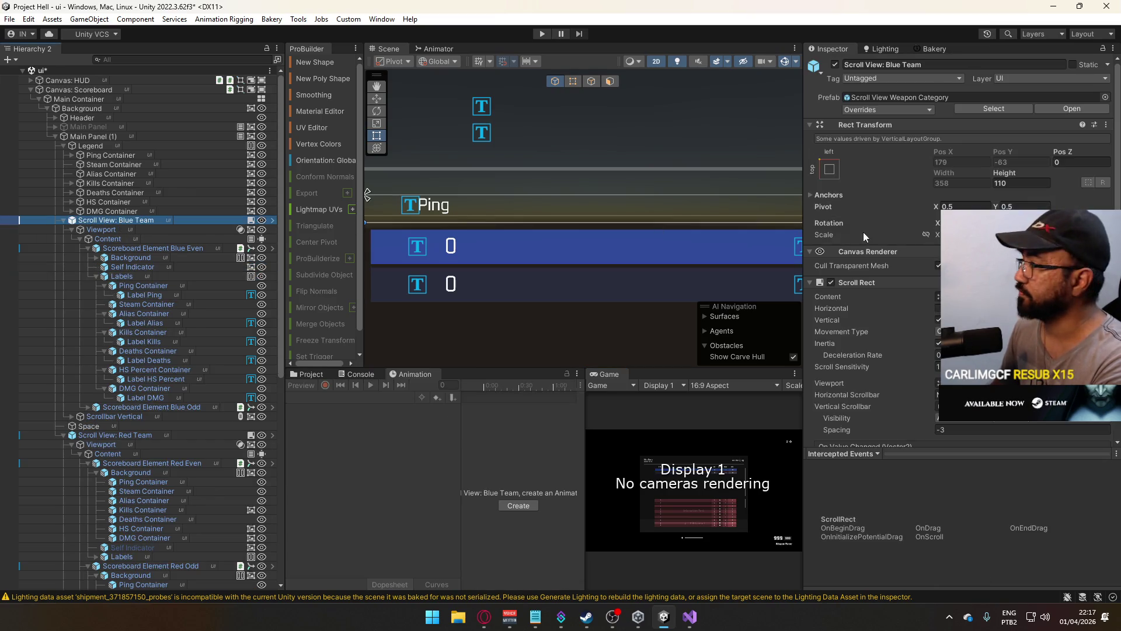
# Step: Set the Blue Team Content's Vertical Layout Group padding to 0 on all sides
pyautogui.click(128, 237)
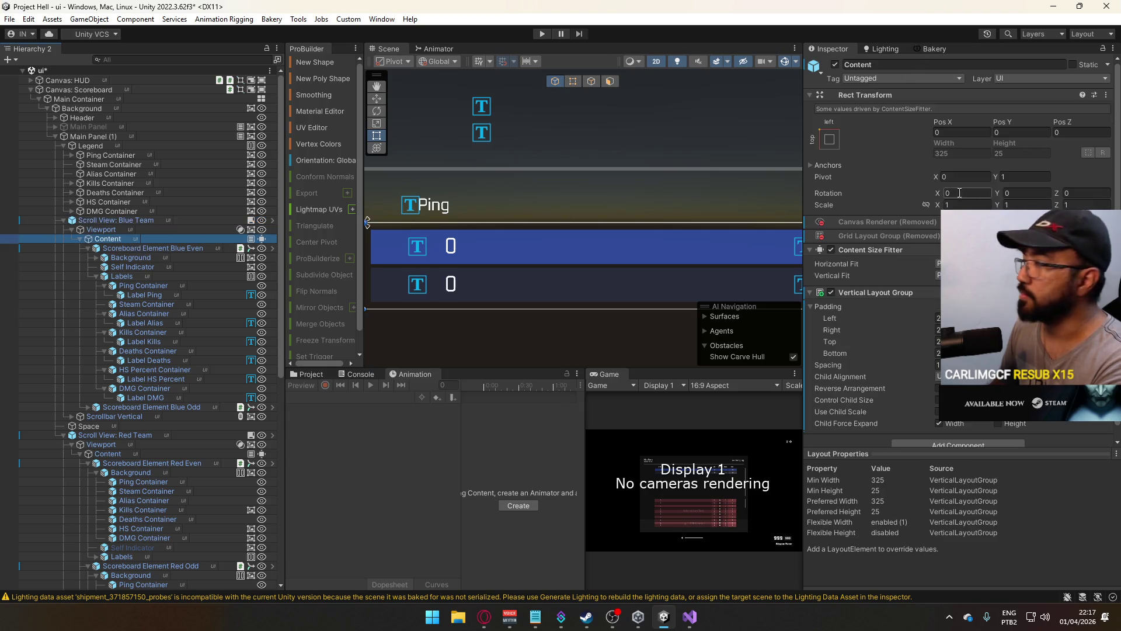
pyautogui.click(958, 318)
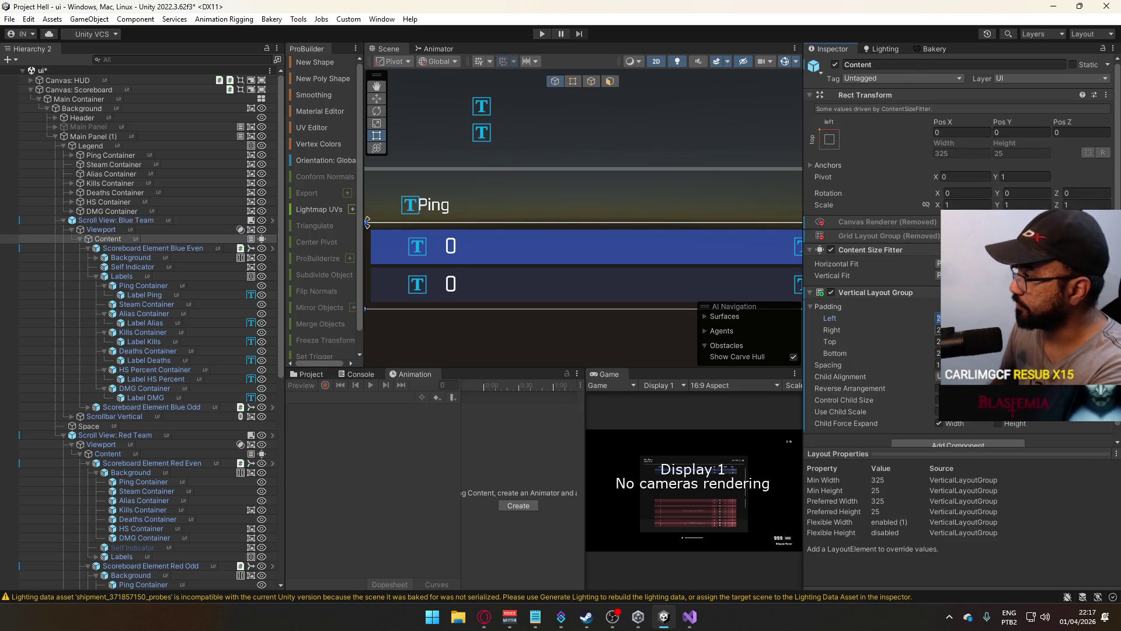
pyautogui.write('0')
pyautogui.press('Tab')
pyautogui.write('0')
pyautogui.write('0')
pyautogui.press('Tab')
pyautogui.write('0')
pyautogui.scroll(-3, 625, 307)
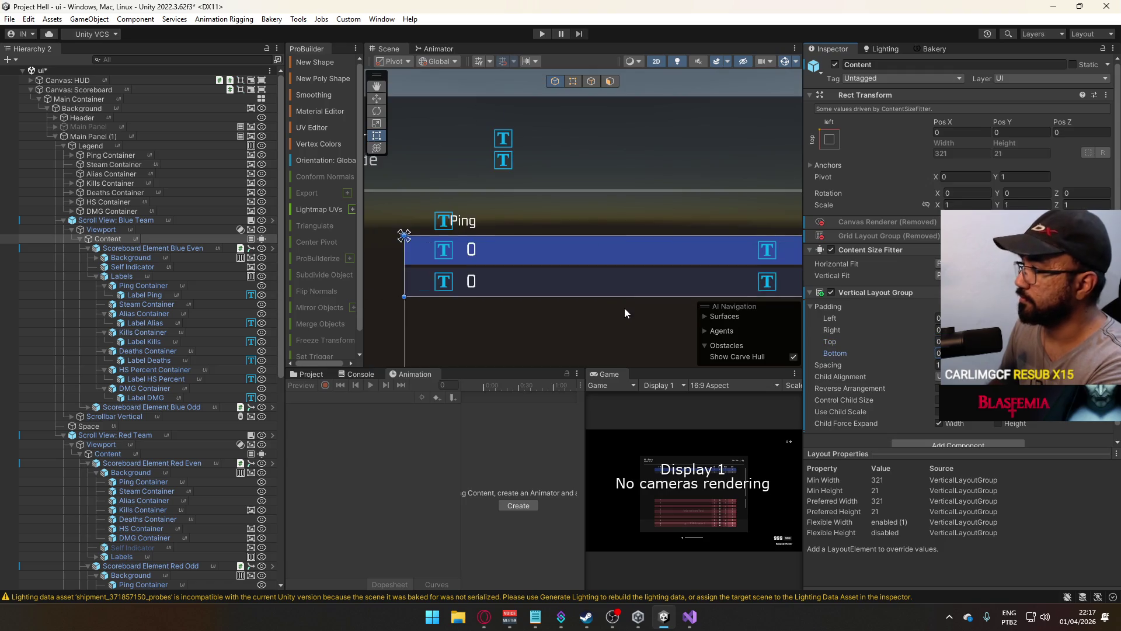
# Step: Collapse the Content and Viewport foldouts of both the Blue and Red Team scroll views
pyautogui.click(80, 239)
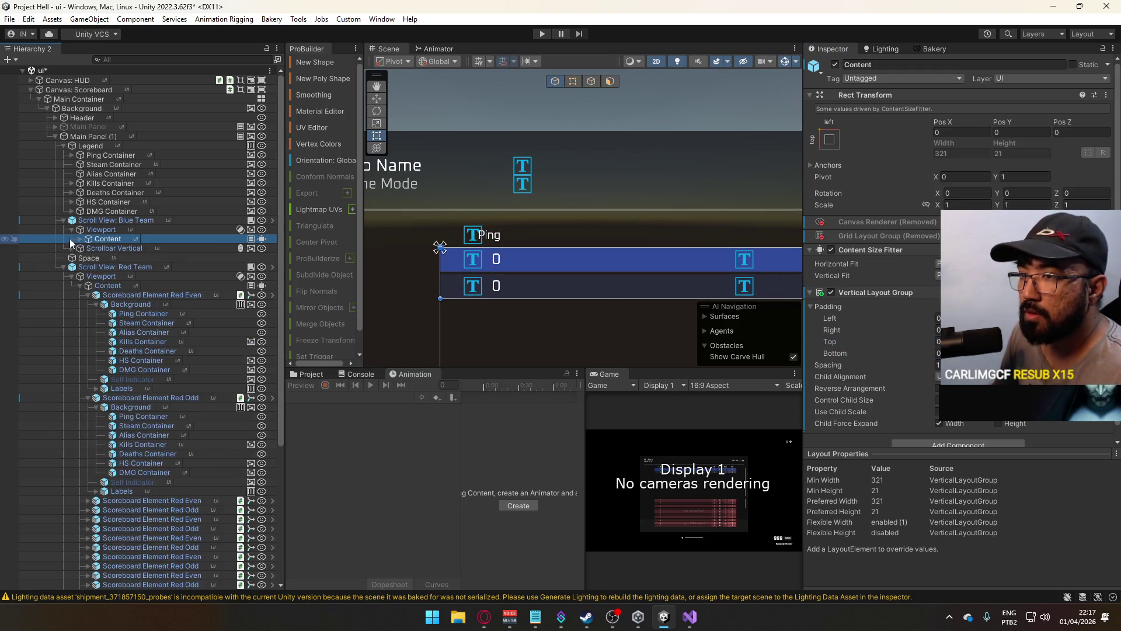
pyautogui.click(72, 230)
pyautogui.click(80, 276)
pyautogui.click(72, 267)
pyautogui.scroll(-3, 608, 277)
pyautogui.scroll(-2, 608, 276)
pyautogui.click(72, 239)
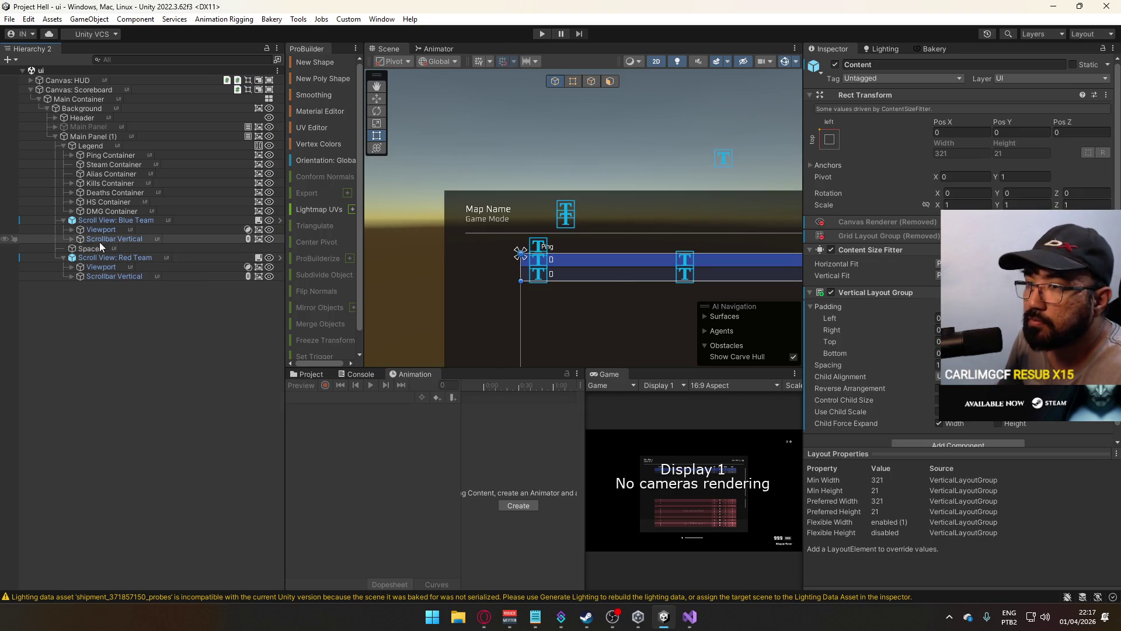
pyautogui.click(71, 238)
# Step: Re-expand both teams' Viewport and Content to list their rows, collapsing each element's children
pyautogui.click(71, 229)
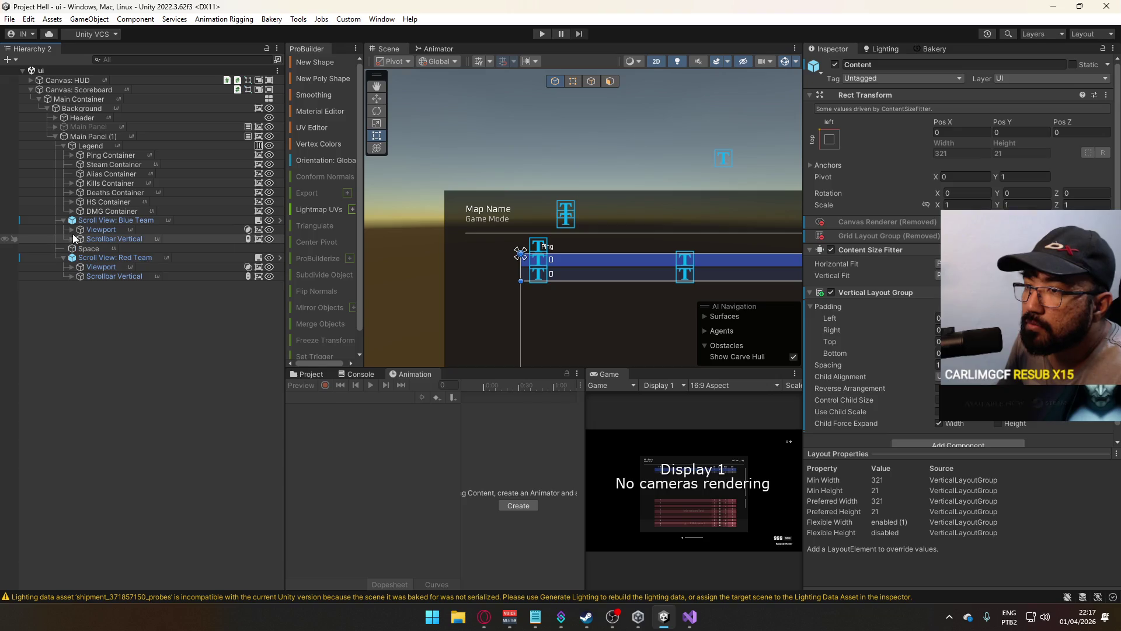
pyautogui.click(79, 241)
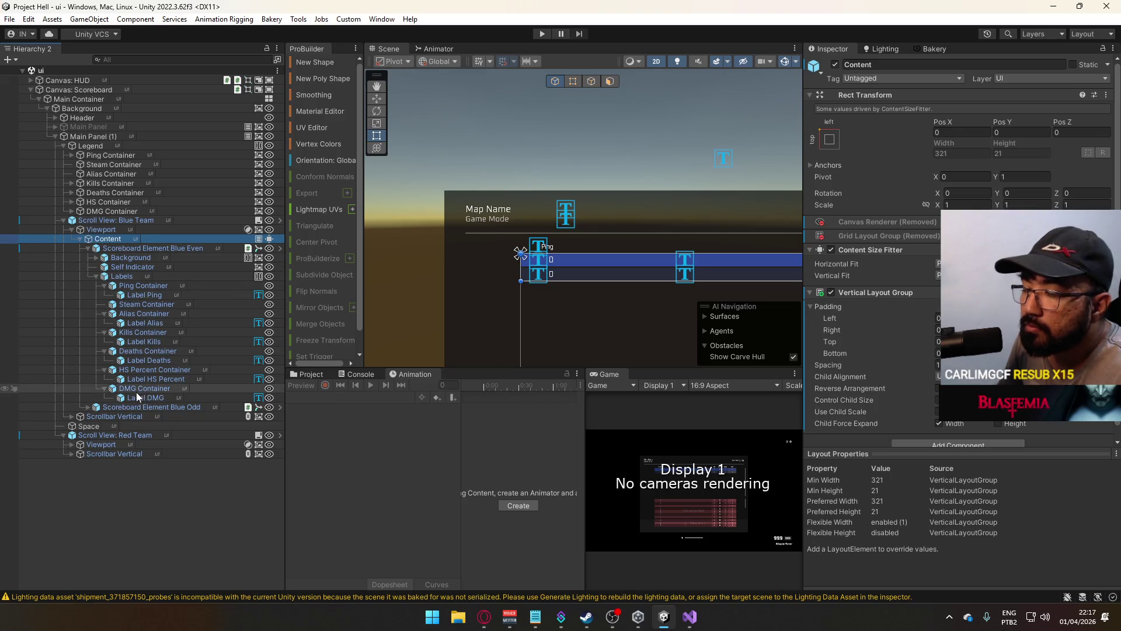
pyautogui.click(97, 277)
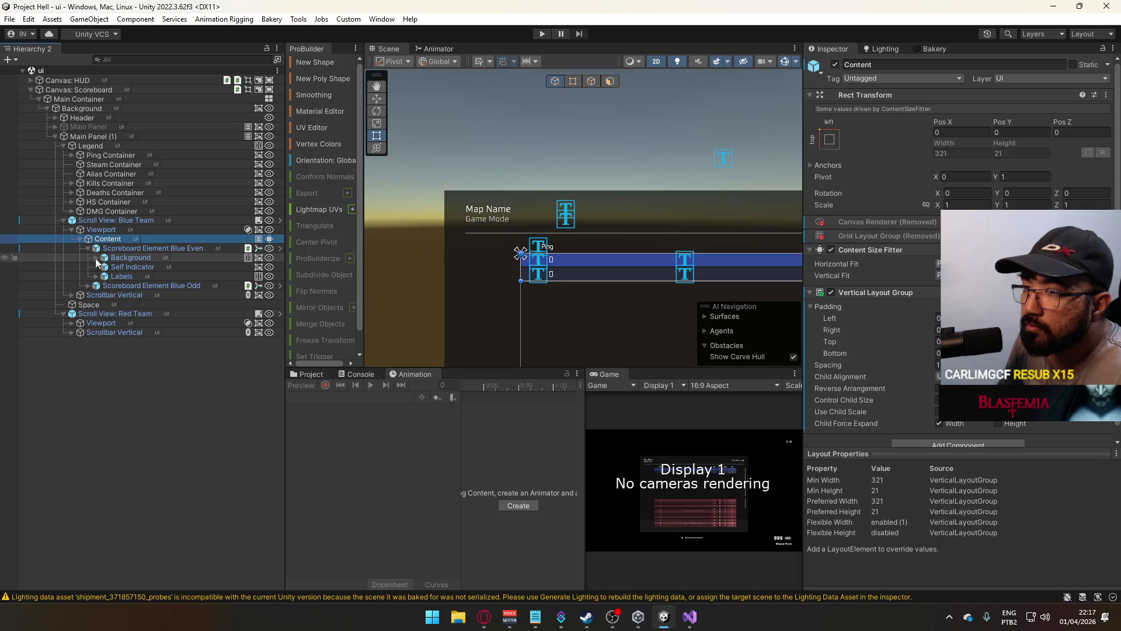
pyautogui.click(88, 248)
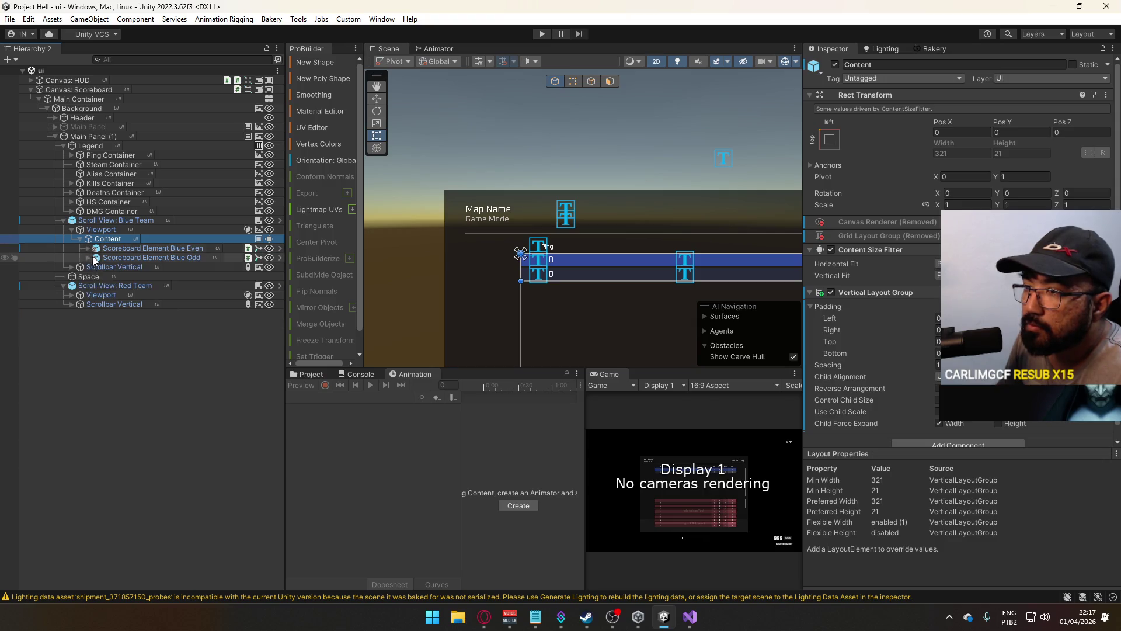
pyautogui.click(72, 296)
pyautogui.click(85, 314)
pyautogui.click(87, 323)
pyautogui.click(134, 313)
pyautogui.scroll(-1, 177, 384)
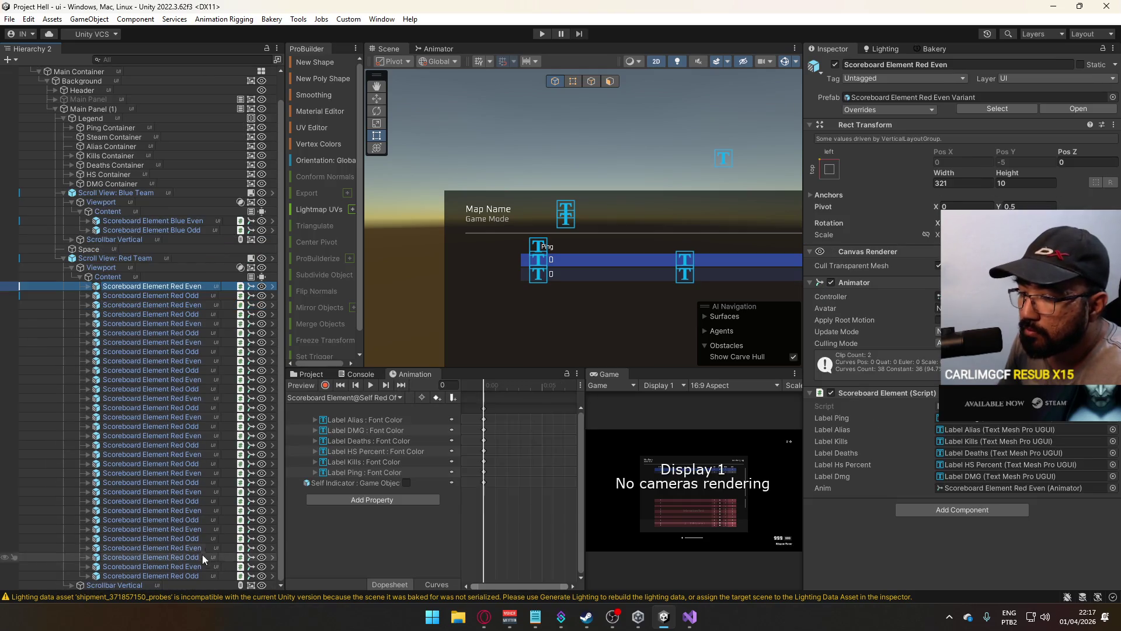
# Step: Duplicate Scoreboard Element Blue Odd until copies numbered (1) through (30) exist
pyautogui.keyDown('shift'); pyautogui.click(191, 575); pyautogui.keyUp('shift')
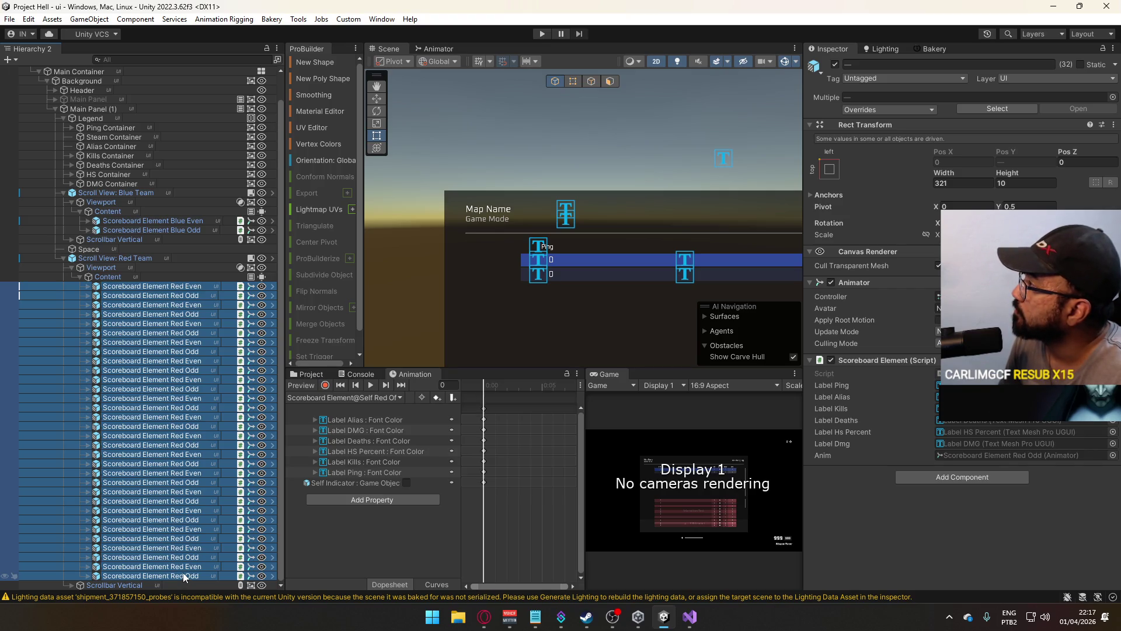
pyautogui.click(152, 230)
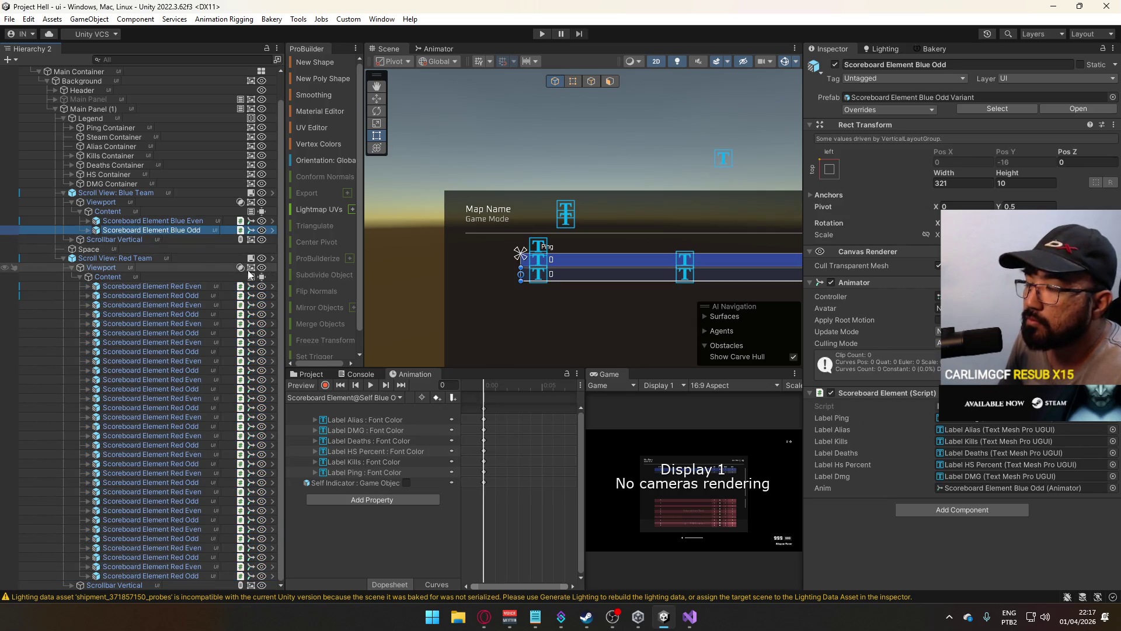
pyautogui.hotkey('ctrl', 'd')
pyautogui.hotkey('ctrl', 'd')
pyautogui.hotkey('ctrl', 'd')
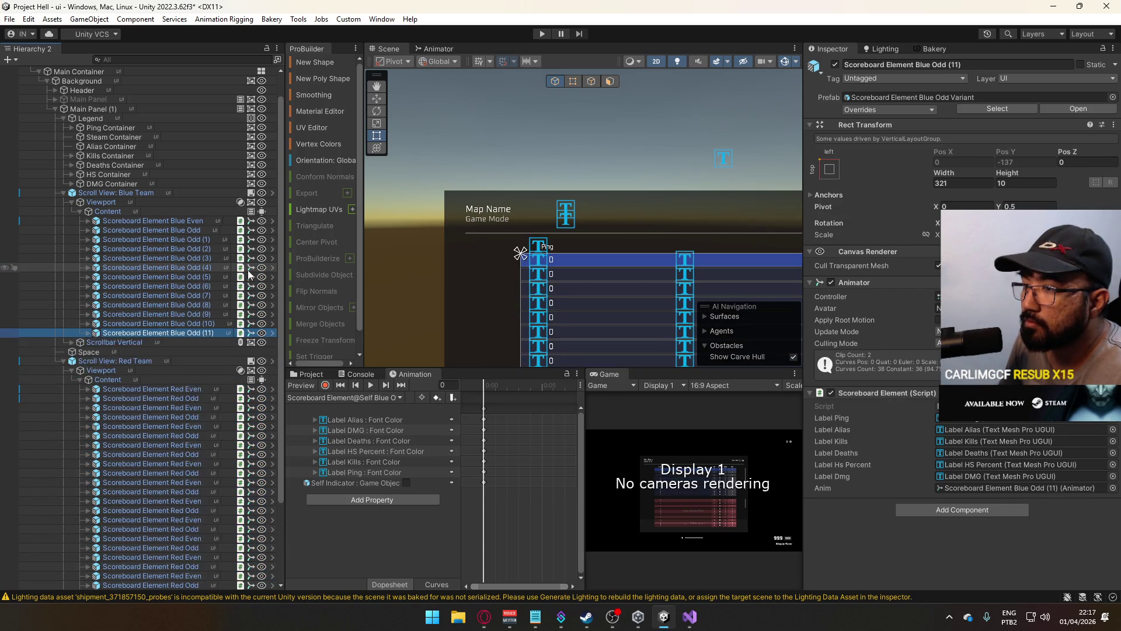
pyautogui.hotkey('ctrl', 'd')
pyautogui.hotkey('ctrl', 'd')
pyautogui.hotkey('ctrl', 'd')
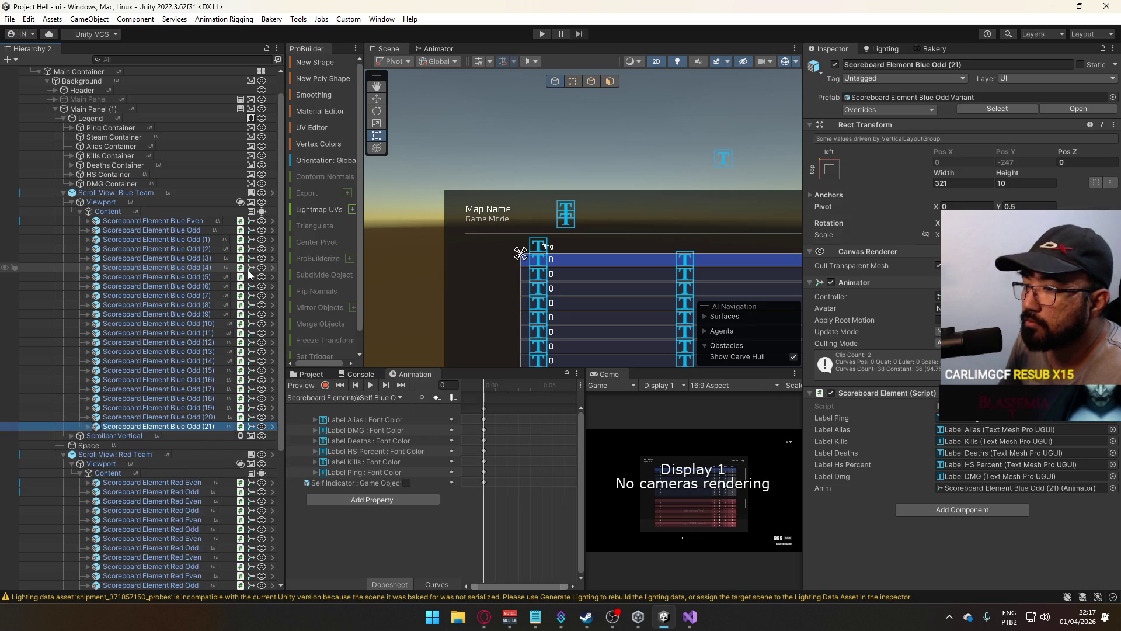
pyautogui.hotkey('ctrl', 'd')
pyautogui.hotkey('ctrl', 'd')
pyautogui.hotkey('ctrl', 'd')
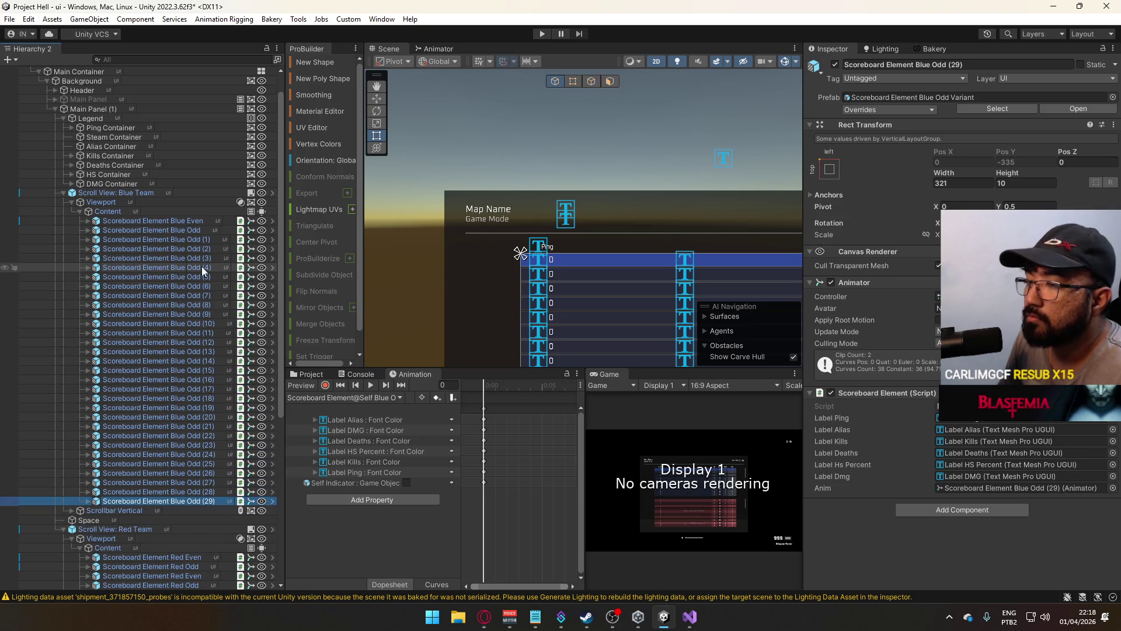
pyautogui.keyDown('shift'); pyautogui.click(172, 222); pyautogui.keyUp('shift')
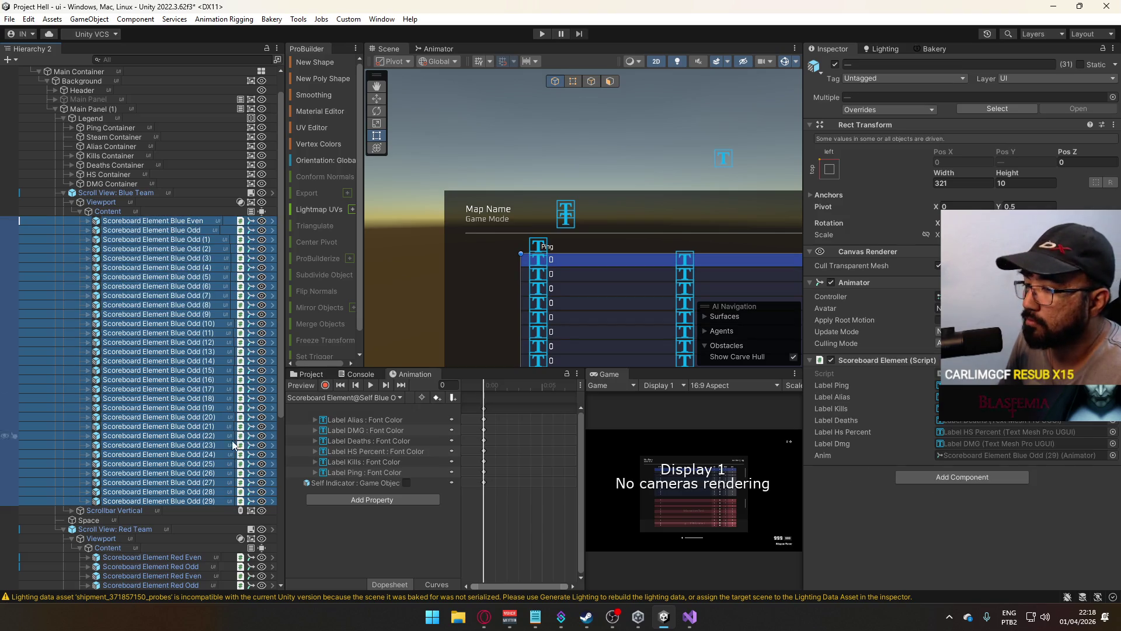
pyautogui.click(209, 504)
pyautogui.hotkey('ctrl', 'd')
pyautogui.click(219, 511)
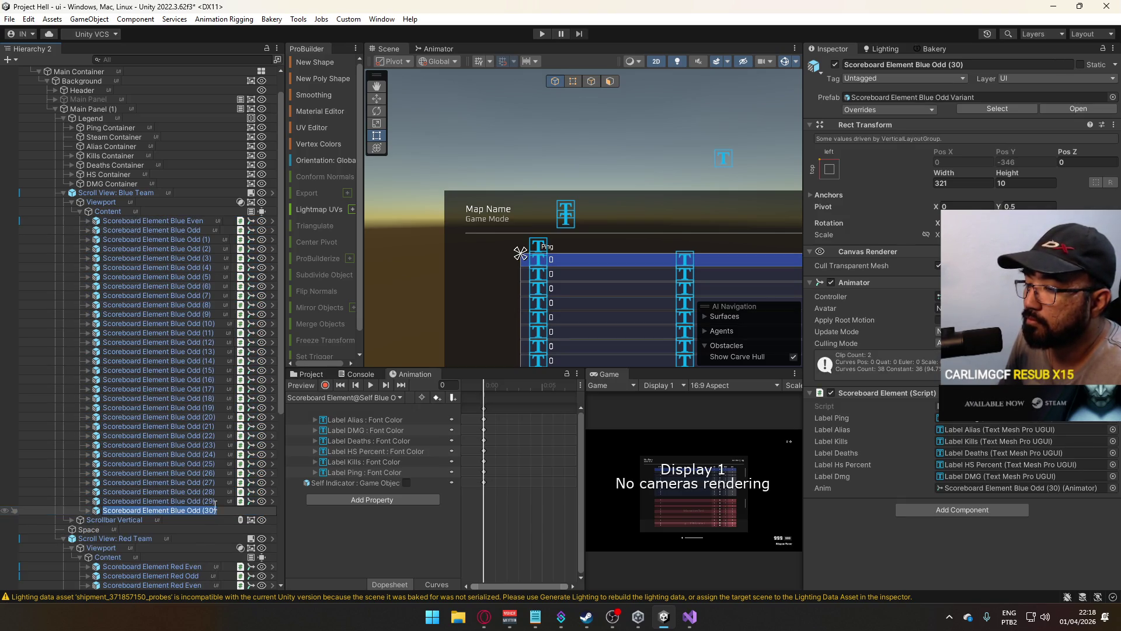
# Step: Select the odd-numbered Blue Odd copies (1), (3), (5) through (29) together
pyautogui.click(207, 240)
pyautogui.keyDown('ctrl'); pyautogui.click(202, 257); pyautogui.keyUp('ctrl')
pyautogui.keyDown('ctrl'); pyautogui.click(198, 276); pyautogui.keyUp('ctrl')
pyautogui.keyDown('ctrl'); pyautogui.click(202, 294); pyautogui.keyUp('ctrl')
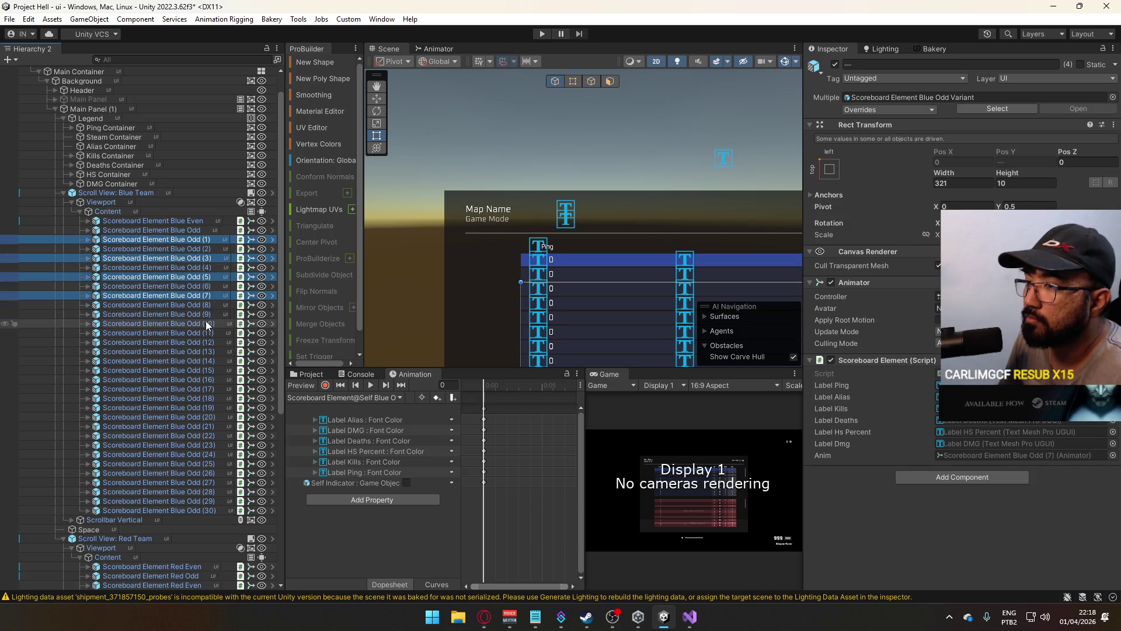
pyautogui.keyDown('ctrl'); pyautogui.click(205, 315); pyautogui.keyUp('ctrl')
pyautogui.keyDown('ctrl'); pyautogui.click(211, 332); pyautogui.keyUp('ctrl')
pyautogui.keyDown('ctrl'); pyautogui.click(215, 352); pyautogui.keyUp('ctrl')
pyautogui.keyDown('ctrl'); pyautogui.click(215, 369); pyautogui.keyUp('ctrl')
pyautogui.keyDown('ctrl'); pyautogui.click(218, 388); pyautogui.keyUp('ctrl')
pyautogui.keyDown('ctrl'); pyautogui.click(215, 407); pyautogui.keyUp('ctrl')
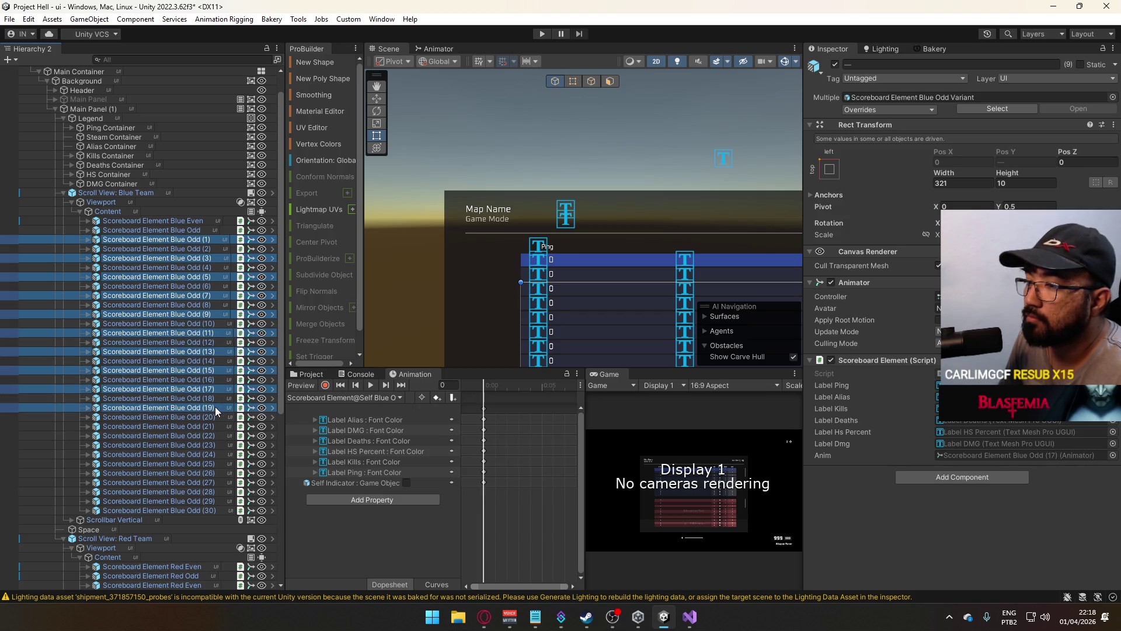
pyautogui.keyDown('ctrl'); pyautogui.click(215, 428); pyautogui.keyUp('ctrl')
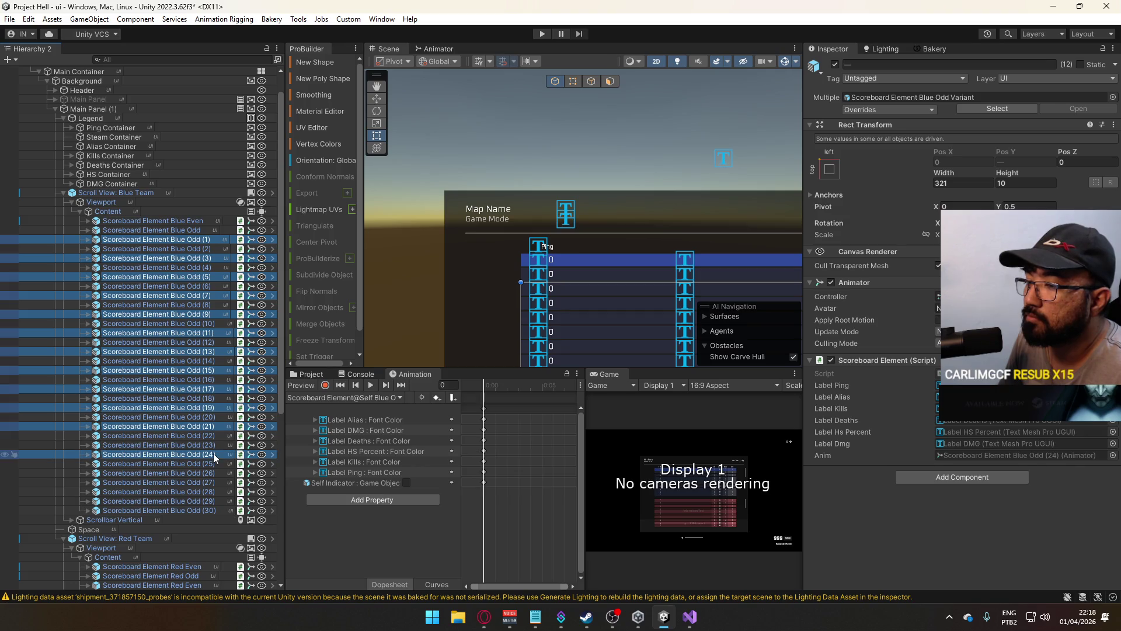
pyautogui.keyDown('ctrl'); pyautogui.click(205, 446); pyautogui.keyUp('ctrl')
pyautogui.keyDown('ctrl'); pyautogui.click(209, 462); pyautogui.keyUp('ctrl')
pyautogui.keyDown('ctrl'); pyautogui.click(207, 483); pyautogui.keyUp('ctrl')
pyautogui.keyDown('ctrl'); pyautogui.click(212, 501); pyautogui.keyUp('ctrl')
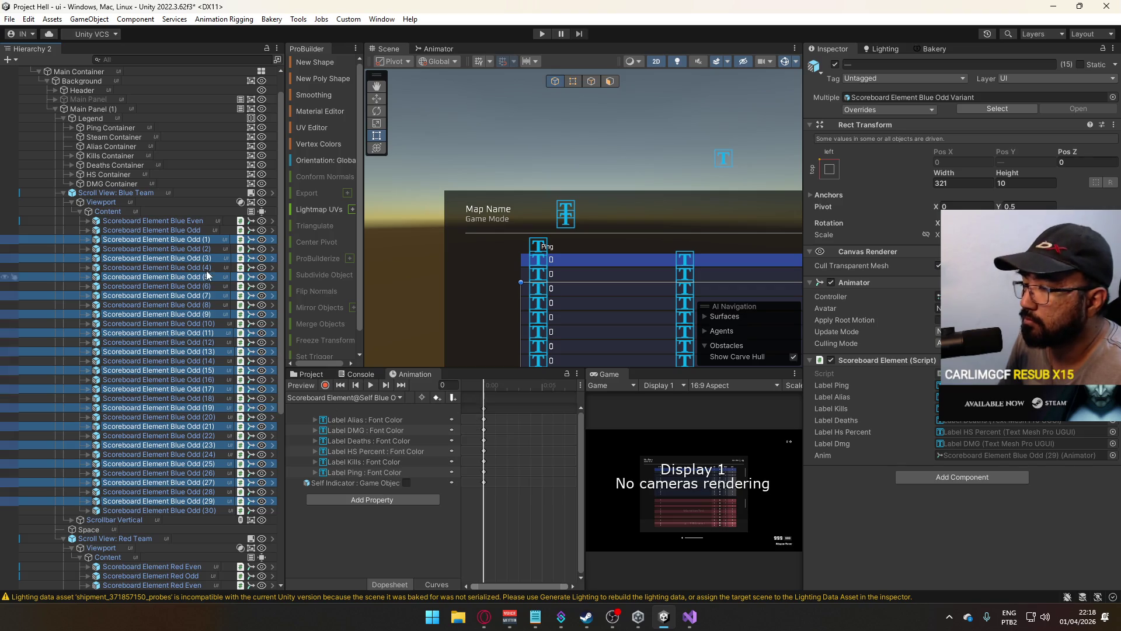
# Step: Replace their prefab with the Blue Even Variant and rename them Scoreboard Element Blue Even
pyautogui.rightClick(204, 240)
pyautogui.moveTo(280, 250)
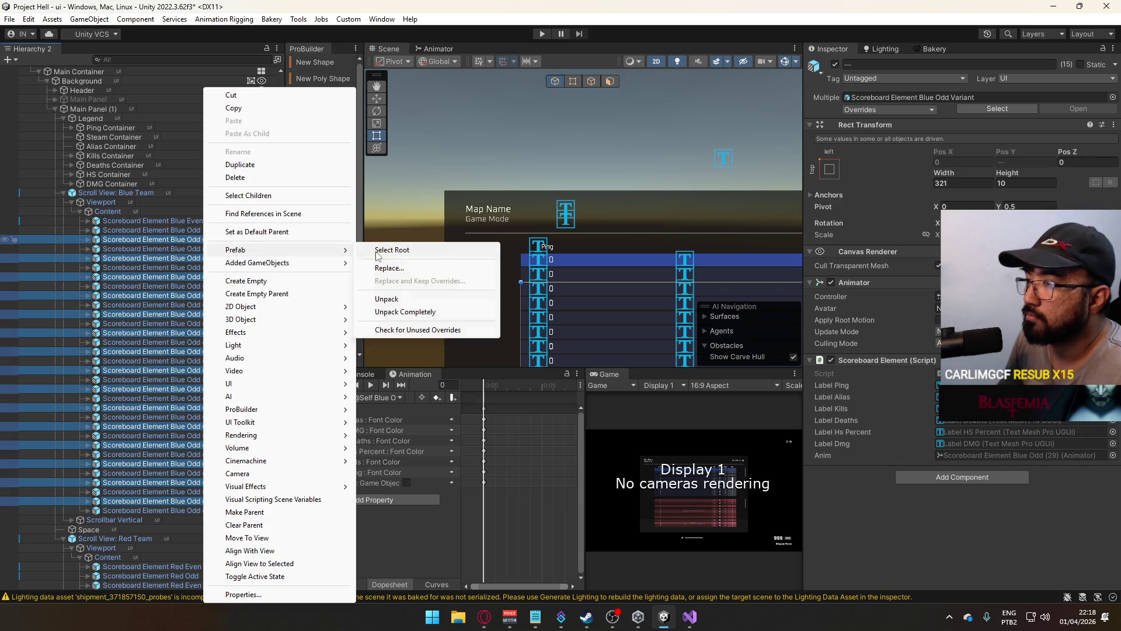
pyautogui.click(432, 272)
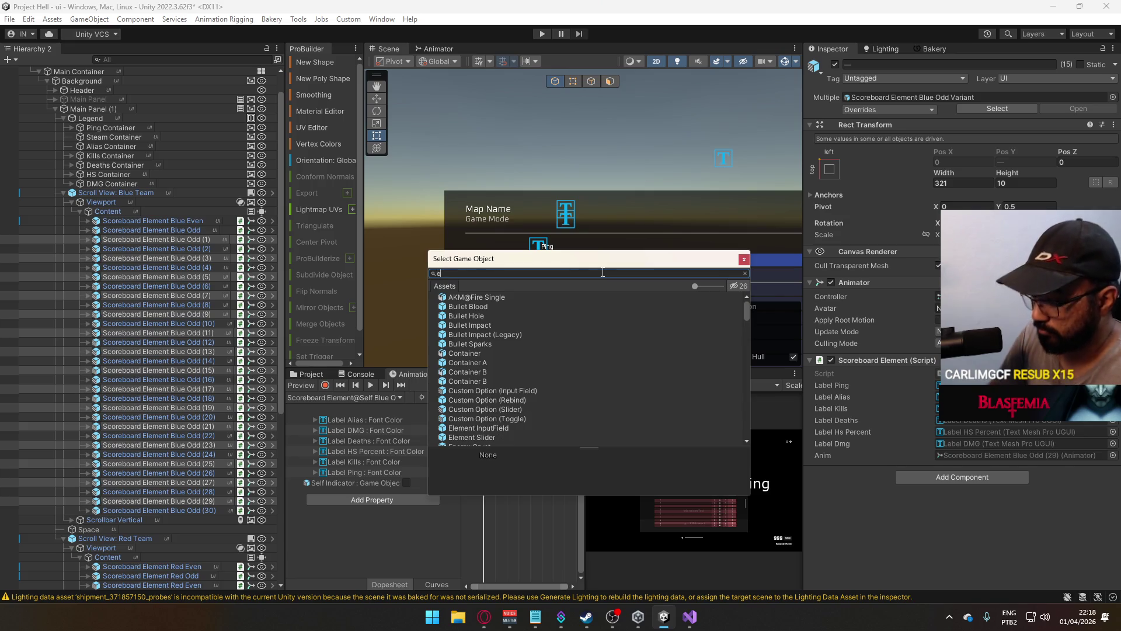
pyautogui.write('ven')
pyautogui.doubleClick(552, 297)
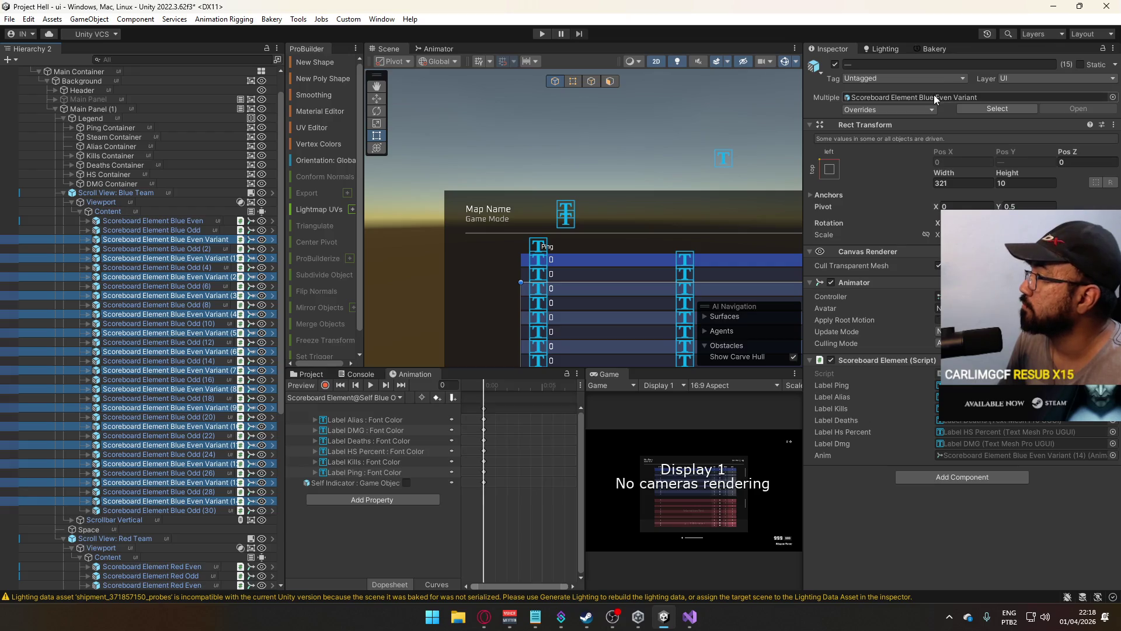
pyautogui.click(931, 65)
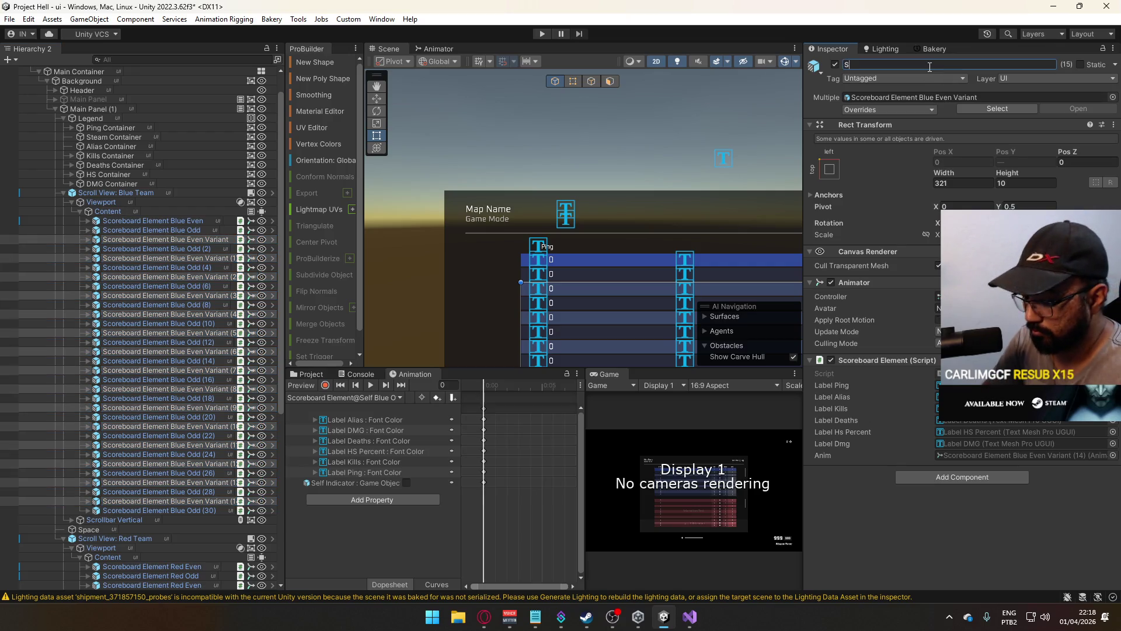
pyautogui.write('coreboard Element Blue Even')
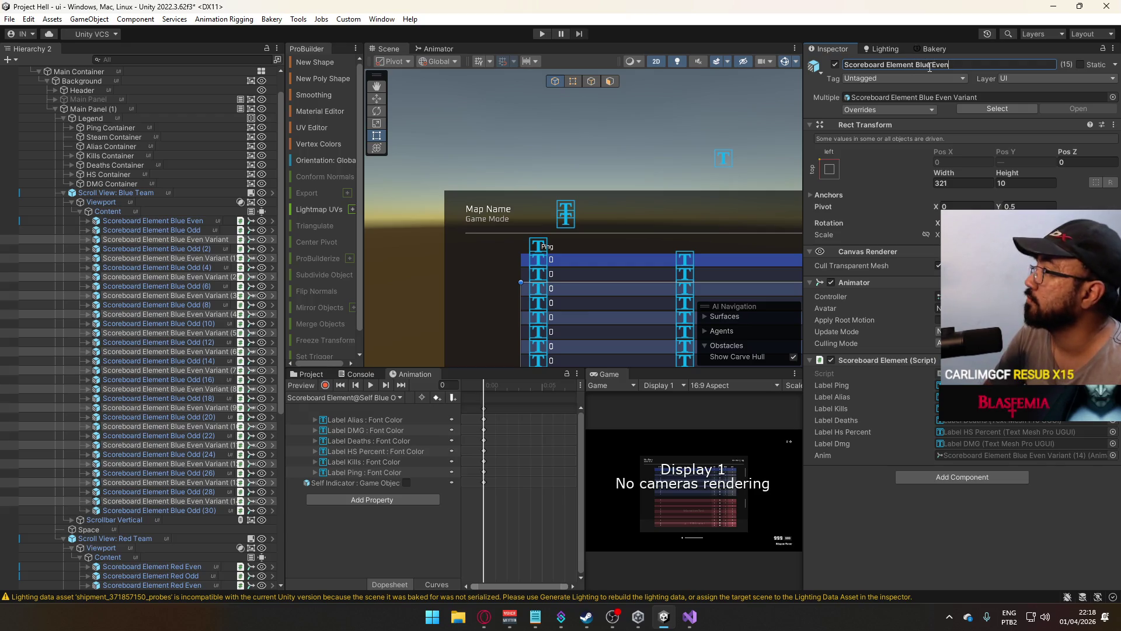
pyautogui.press('Return')
# Step: Rename the even-numbered copies (2) through (30) to 'Scoreboard Element Blue Odd'
pyautogui.click(206, 230)
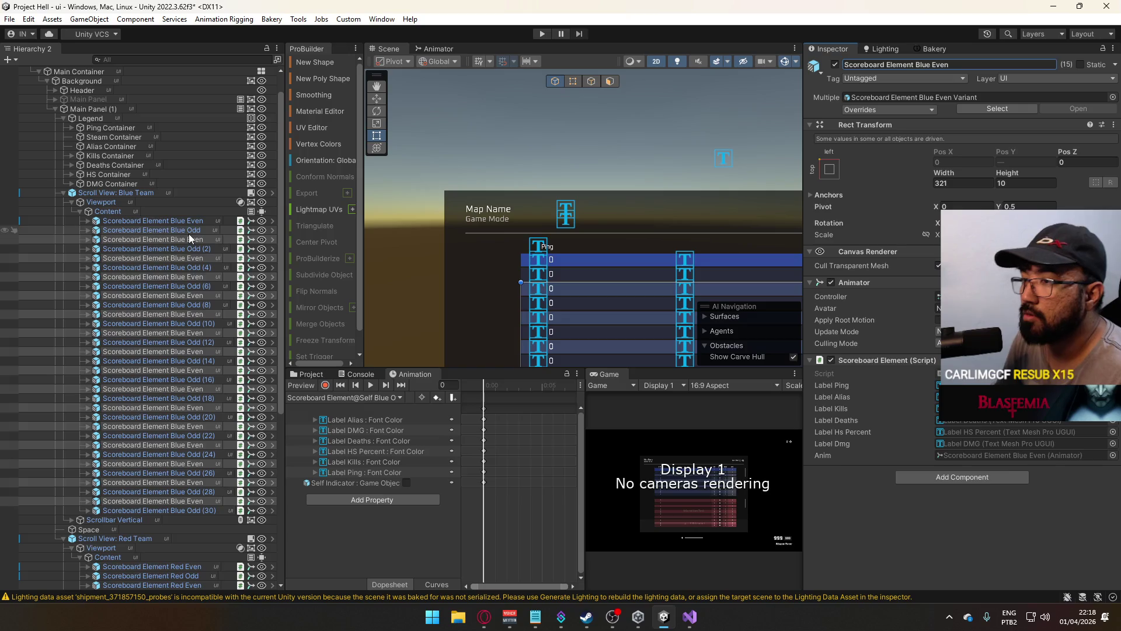
pyautogui.click(930, 65)
pyautogui.click(192, 249)
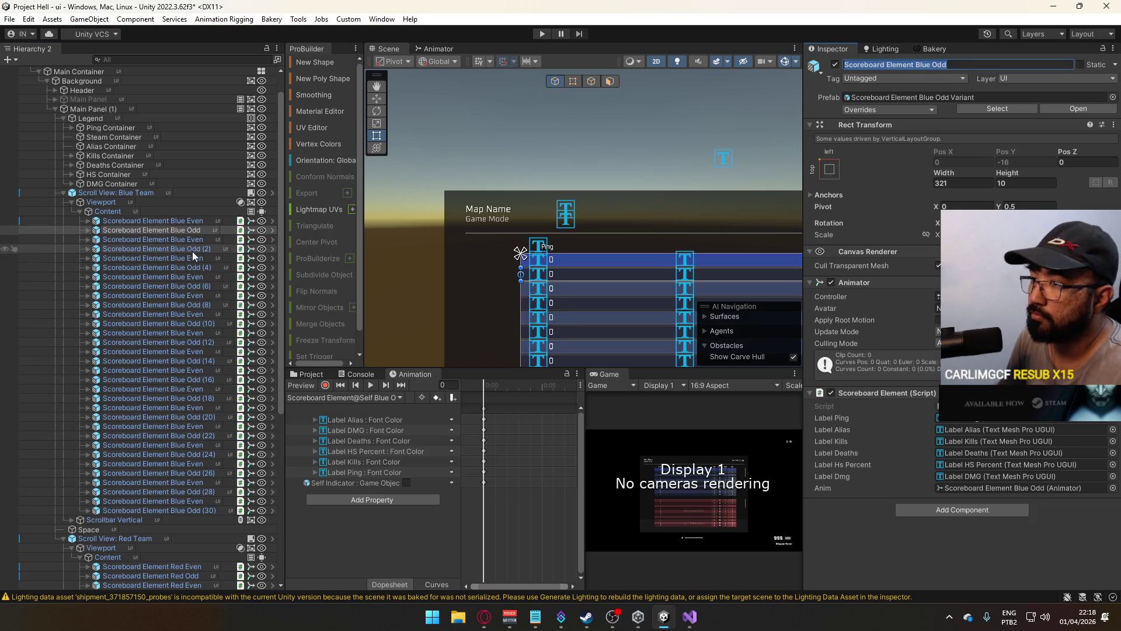
pyautogui.keyDown('ctrl'); pyautogui.click(201, 268); pyautogui.keyUp('ctrl')
pyautogui.keyDown('ctrl'); pyautogui.click(201, 286); pyautogui.keyUp('ctrl')
pyautogui.keyDown('ctrl'); pyautogui.click(212, 304); pyautogui.keyUp('ctrl')
pyautogui.keyDown('ctrl'); pyautogui.click(211, 324); pyautogui.keyUp('ctrl')
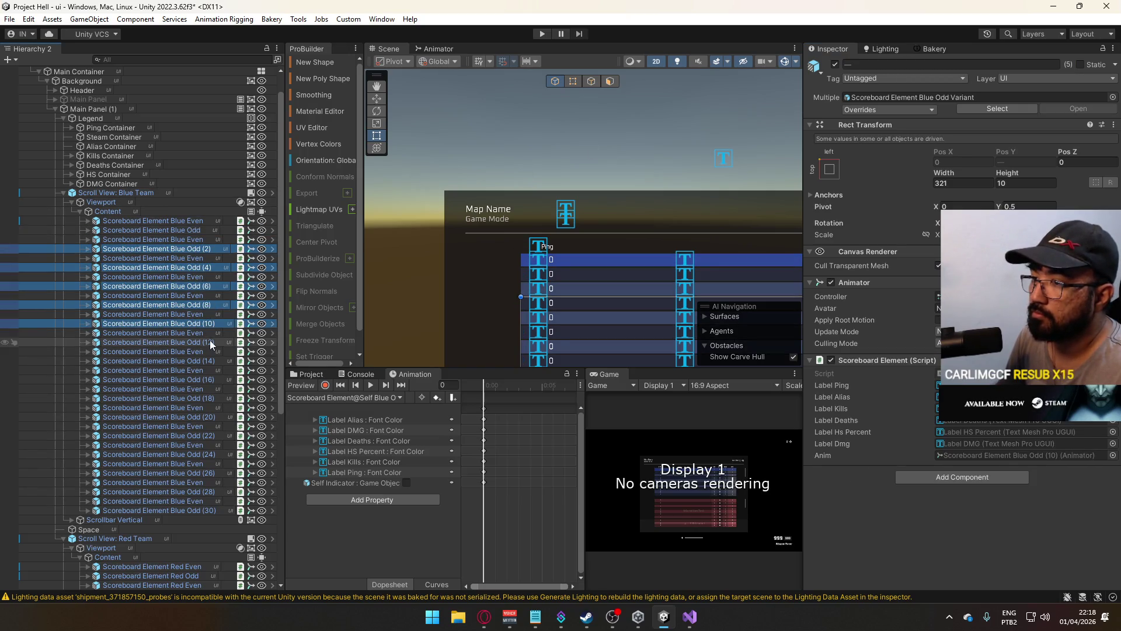
pyautogui.keyDown('ctrl'); pyautogui.click(209, 342); pyautogui.keyUp('ctrl')
pyautogui.keyDown('ctrl'); pyautogui.click(211, 361); pyautogui.keyUp('ctrl')
pyautogui.keyDown('ctrl'); pyautogui.click(217, 379); pyautogui.keyUp('ctrl')
pyautogui.keyDown('ctrl'); pyautogui.click(217, 398); pyautogui.keyUp('ctrl')
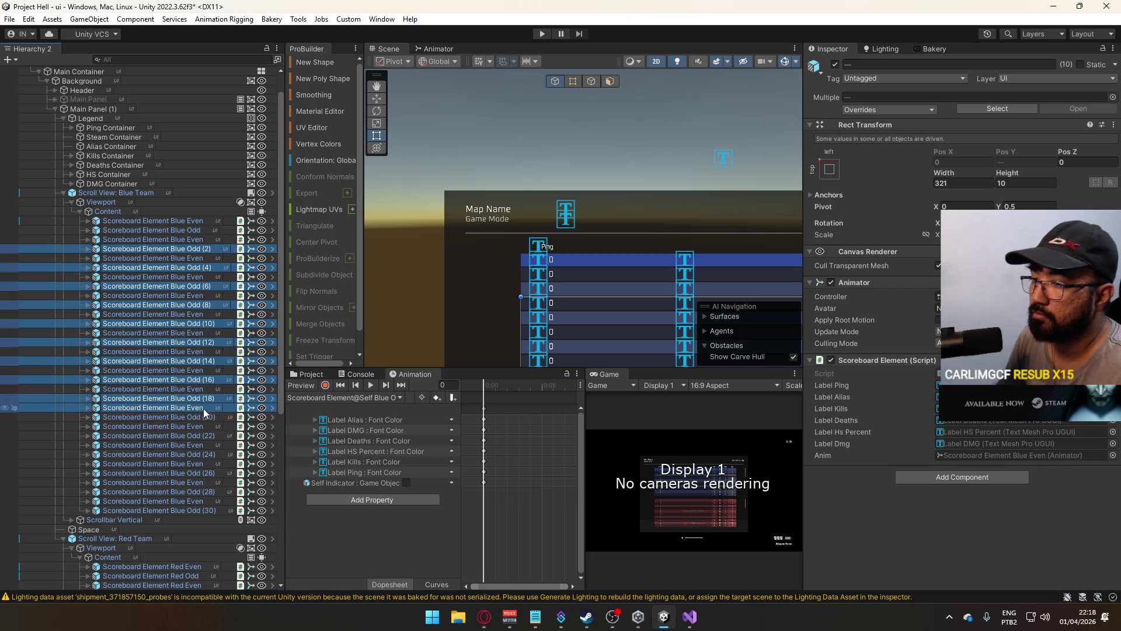
pyautogui.keyDown('ctrl'); pyautogui.click(210, 417); pyautogui.keyUp('ctrl')
pyautogui.keyDown('ctrl'); pyautogui.click(213, 436); pyautogui.keyUp('ctrl')
pyautogui.keyDown('ctrl'); pyautogui.click(222, 455); pyautogui.keyUp('ctrl')
pyautogui.keyDown('ctrl'); pyautogui.click(215, 473); pyautogui.keyUp('ctrl')
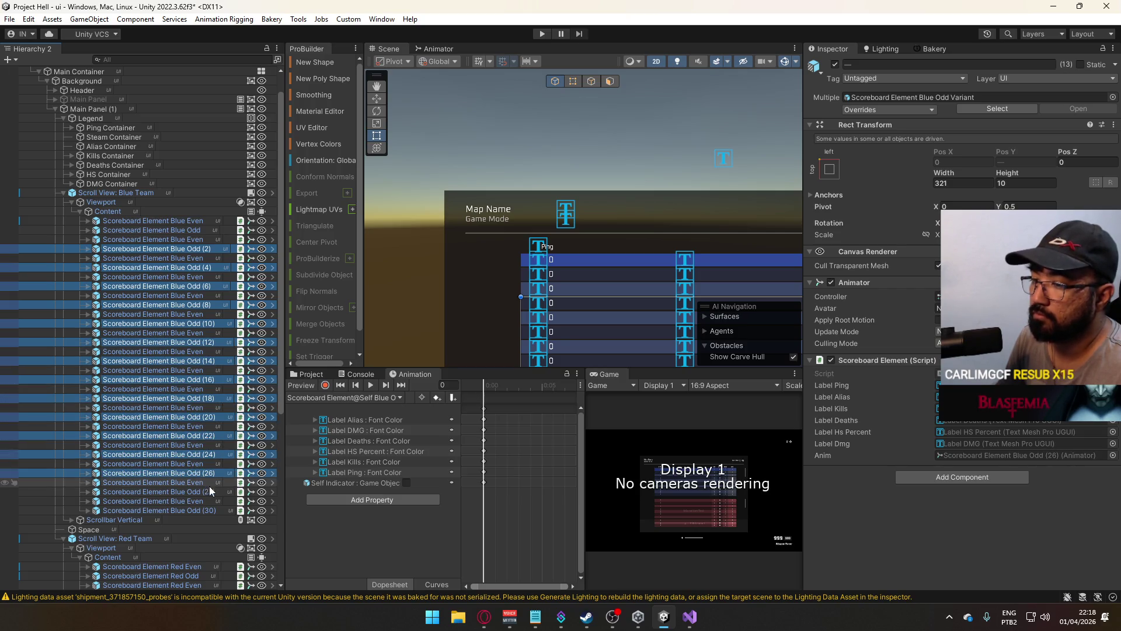
pyautogui.keyDown('ctrl'); pyautogui.click(213, 491); pyautogui.keyUp('ctrl')
pyautogui.keyDown('ctrl'); pyautogui.click(219, 510); pyautogui.keyUp('ctrl')
pyautogui.write('Scoreboard Element Blue Odd')
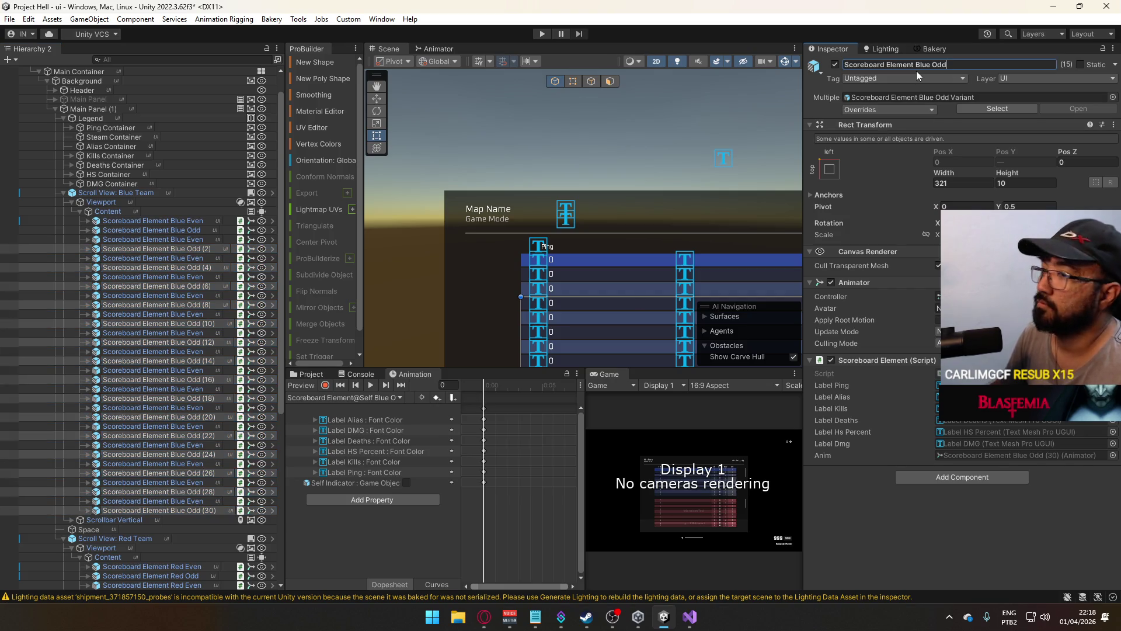
pyautogui.press('Return')
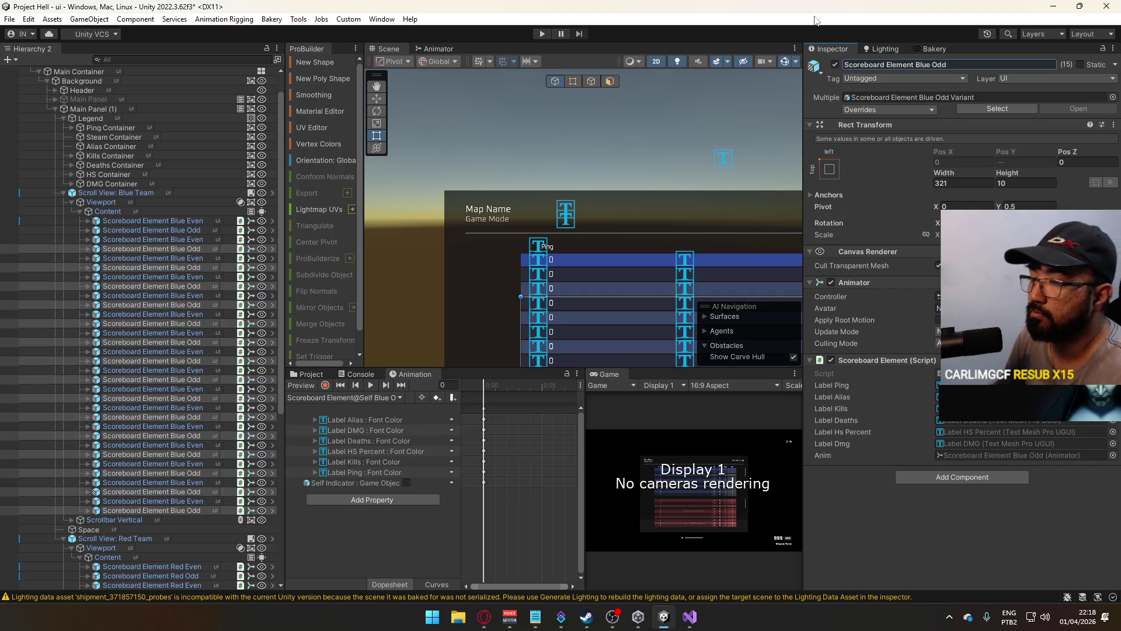
pyautogui.click(211, 210)
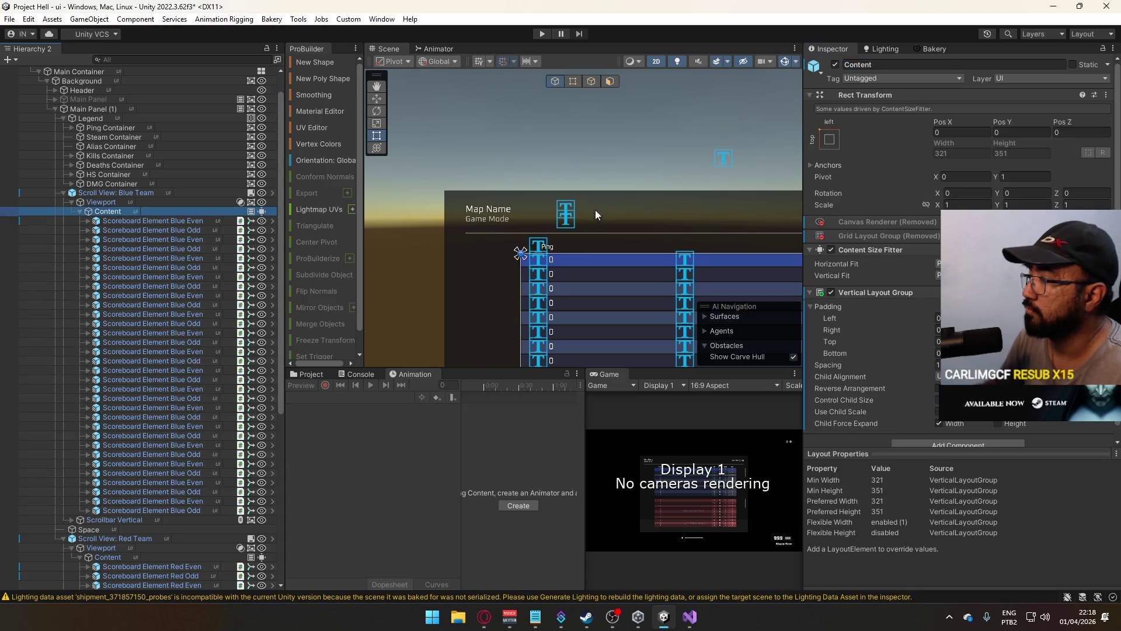
# Step: Inspect Blue Even's Self Indicator and Label Ping override, then collapse both teams' Content lists
pyautogui.click(223, 221)
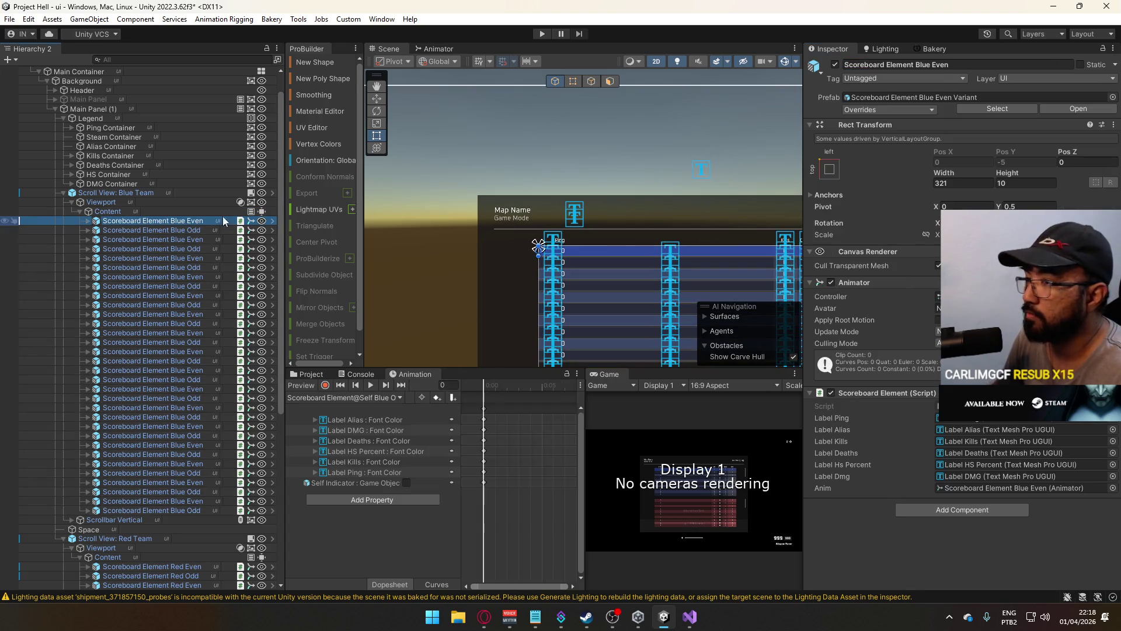
pyautogui.click(88, 221)
pyautogui.click(132, 239)
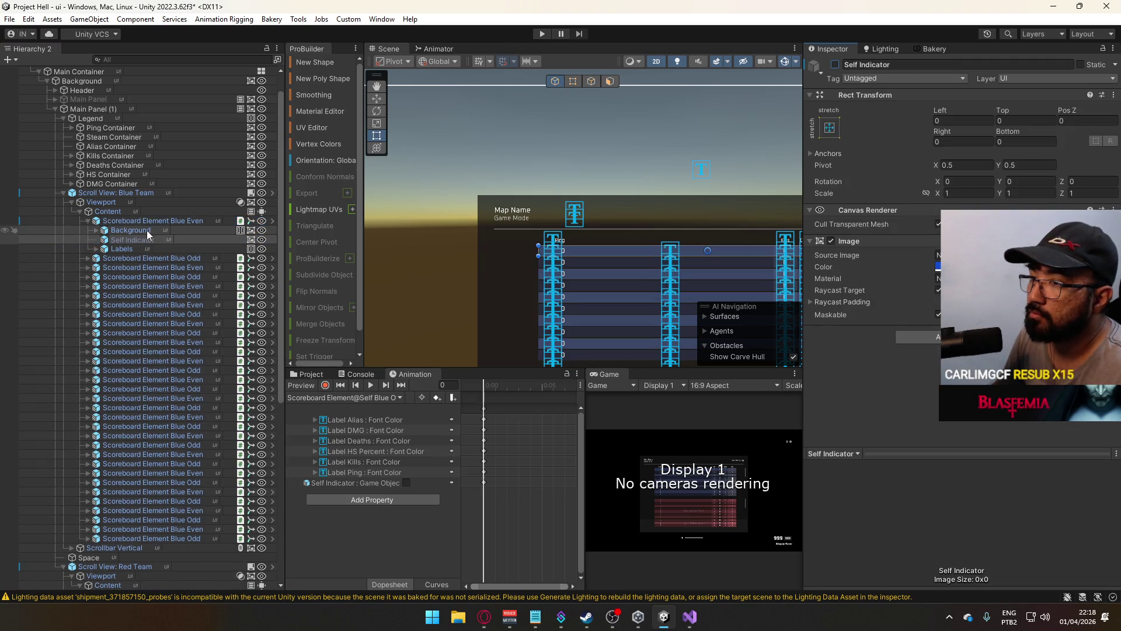
pyautogui.click(148, 221)
pyautogui.click(904, 110)
pyautogui.click(929, 210)
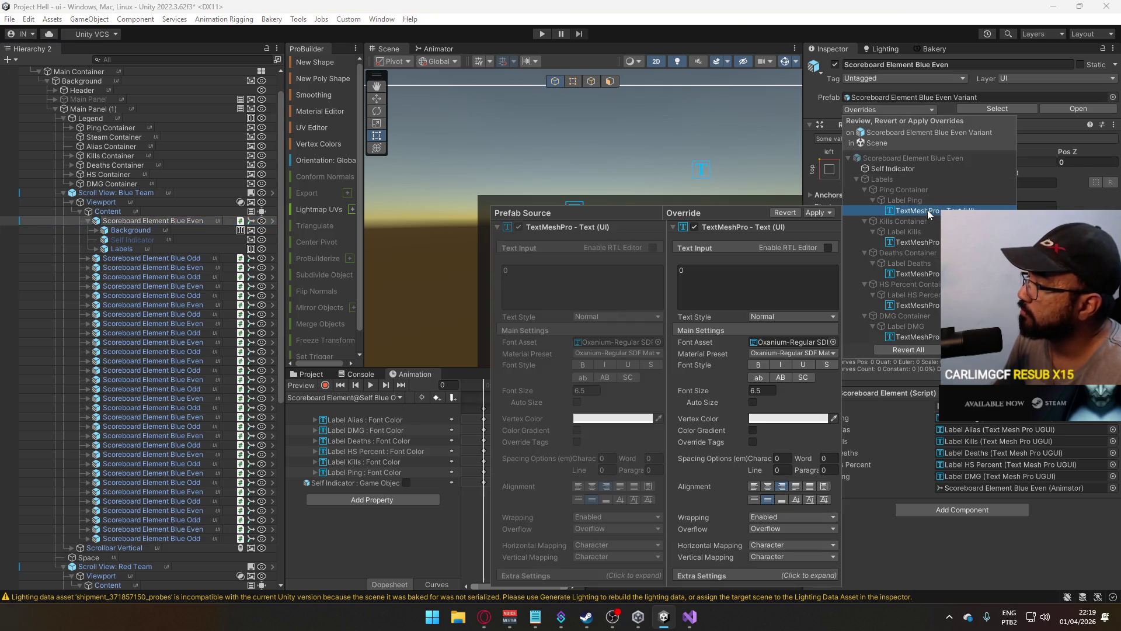
pyautogui.click(89, 222)
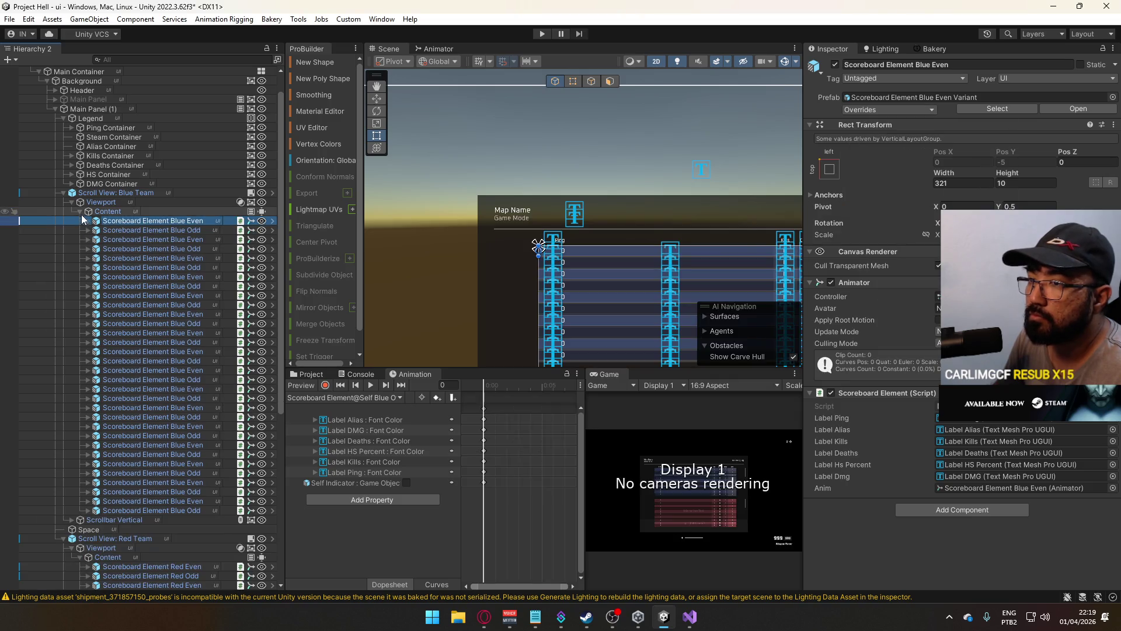
pyautogui.click(80, 211)
pyautogui.click(80, 277)
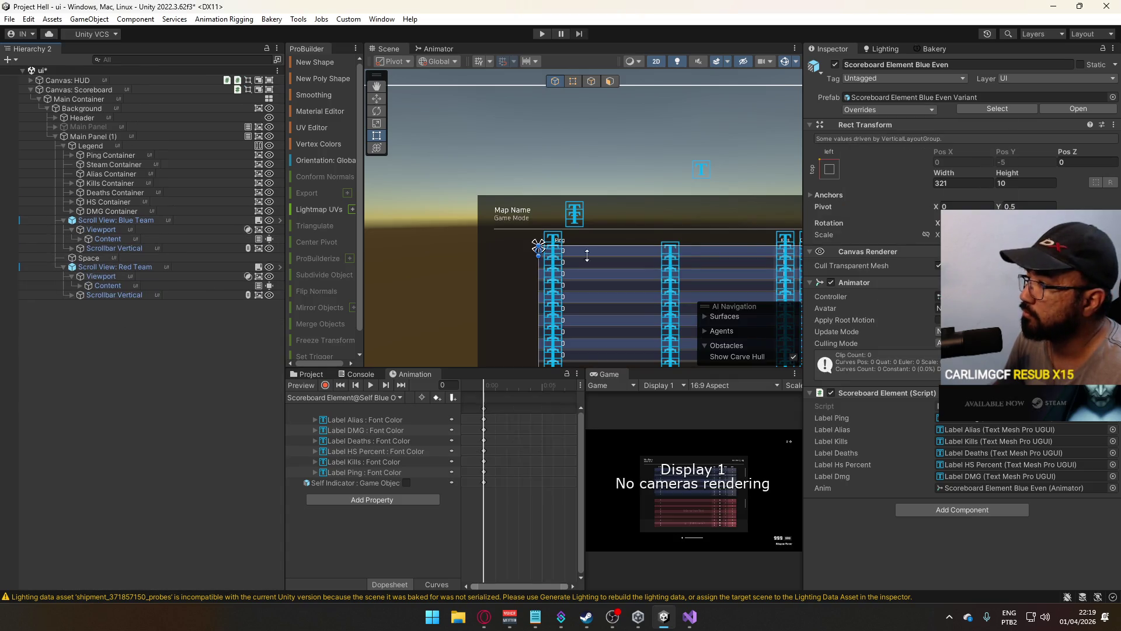
# Step: Rename Main Panel (1) to 'Panel: Teams'
pyautogui.scroll(-2, 748, 217)
pyautogui.click(755, 217)
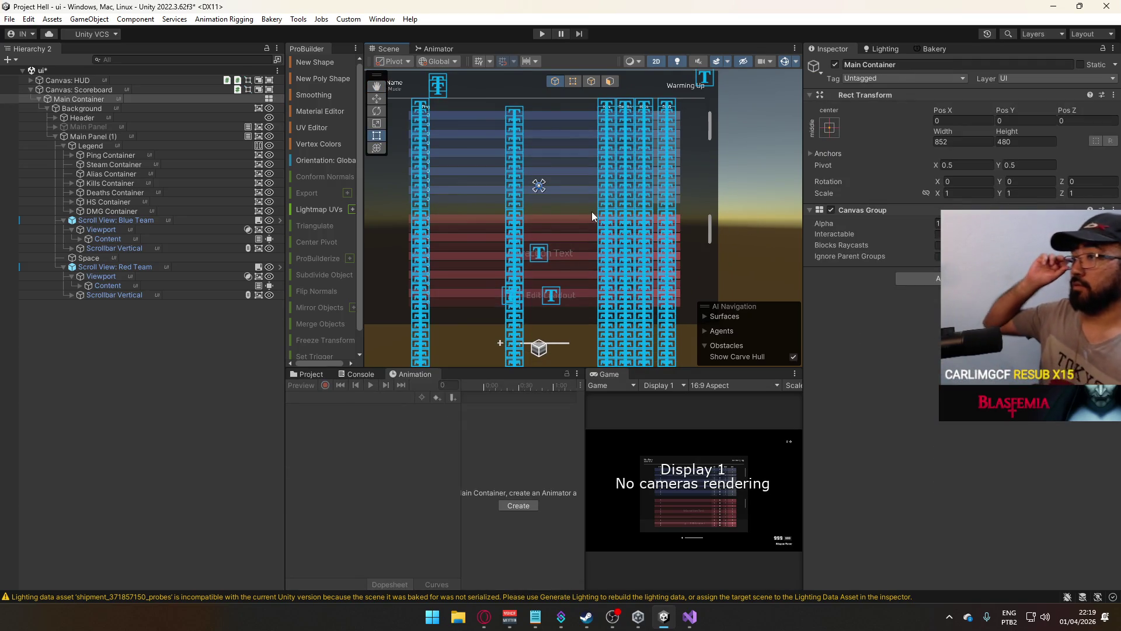
pyautogui.click(93, 136)
pyautogui.click(117, 136)
pyautogui.write('Panel')
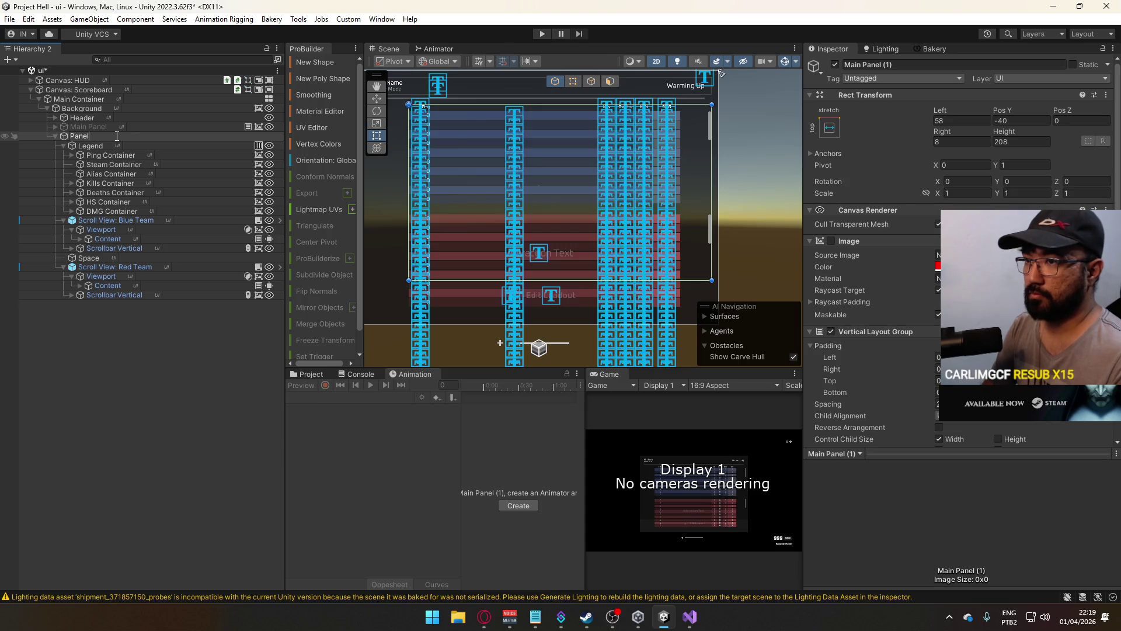
pyautogui.write('s')
pyautogui.press('Return')
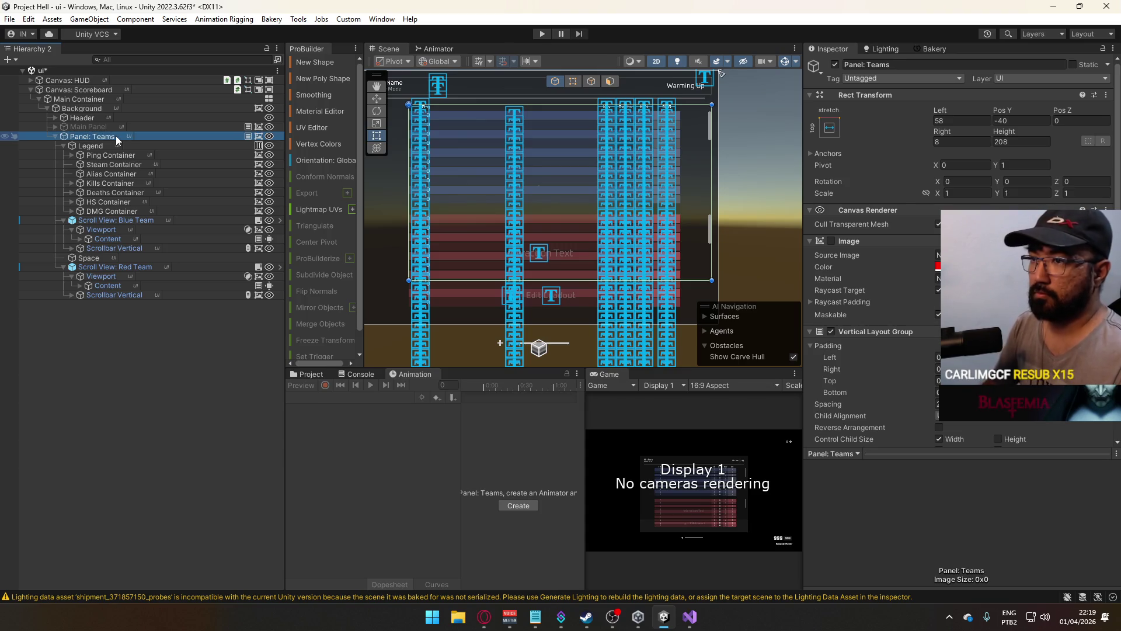
# Step: Rename the disabled Main Panel to 'Panel: Neutral' and collapse Panel: Teams
pyautogui.click(98, 127)
pyautogui.click(99, 127)
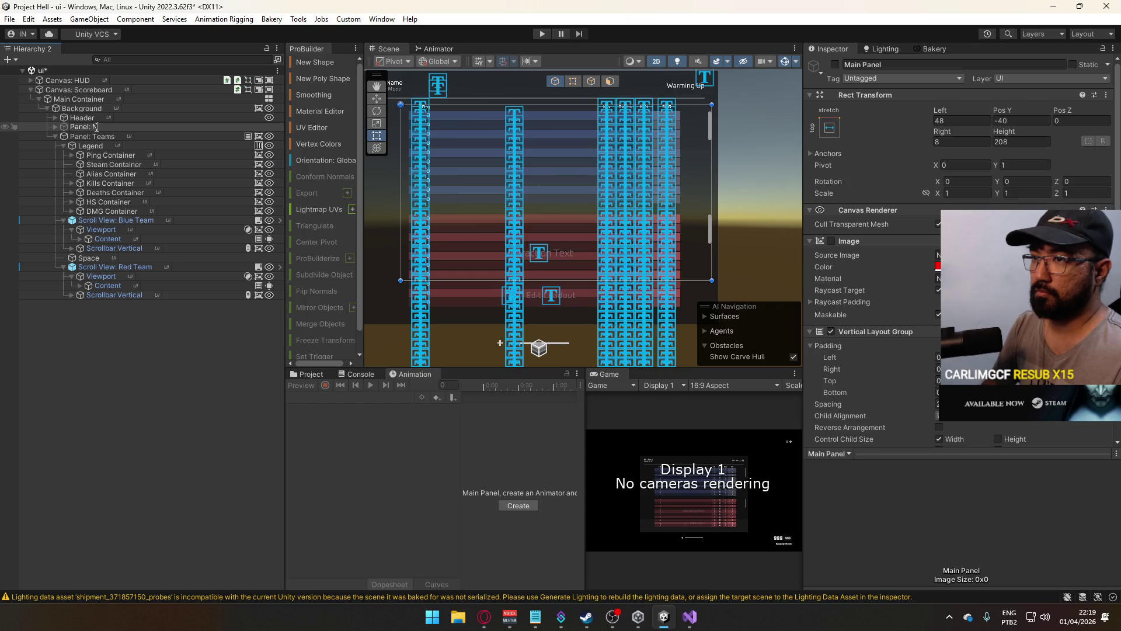
pyautogui.press('Return')
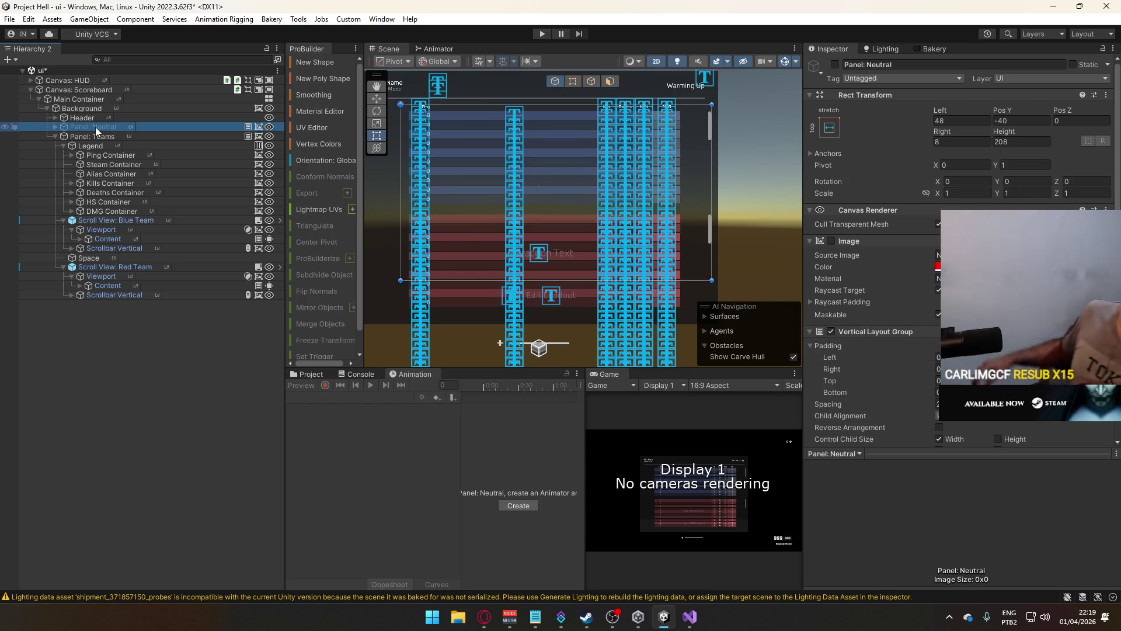
pyautogui.click(55, 136)
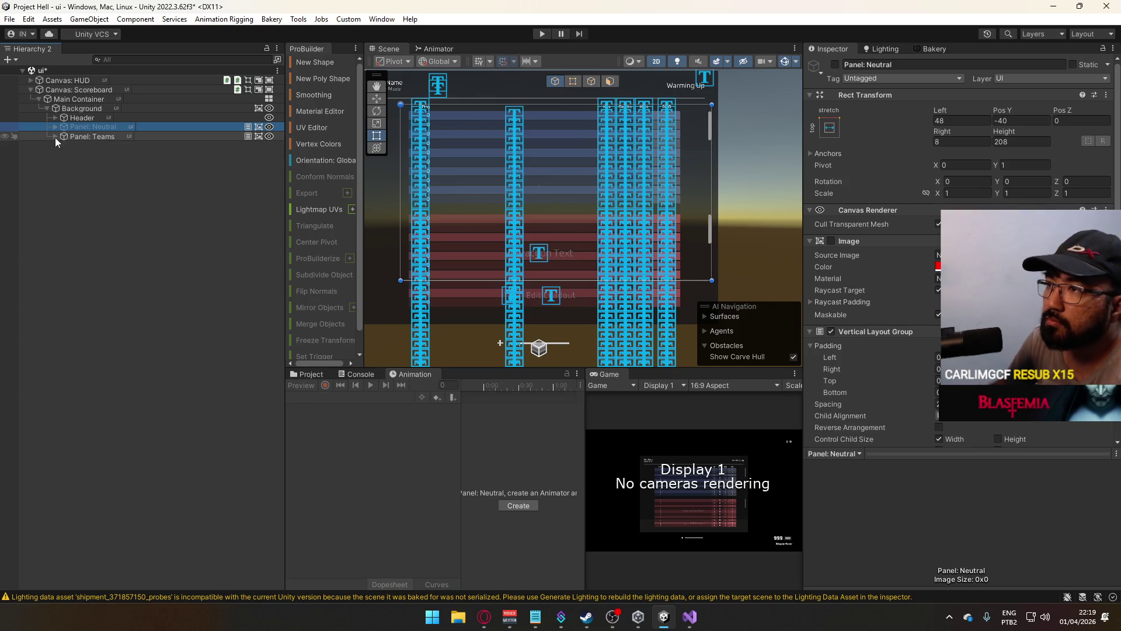
# Step: Activate Panel: Neutral and give Main Container a Change Element Tool with two Elements, including Panel: Teams
pyautogui.click(835, 65)
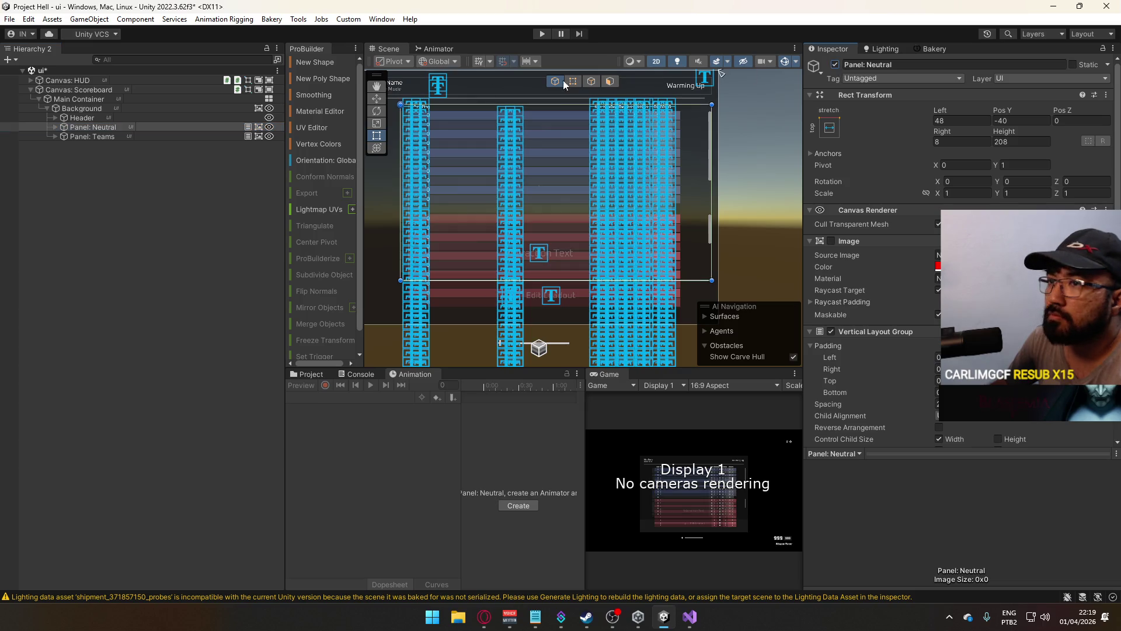
pyautogui.click(96, 98)
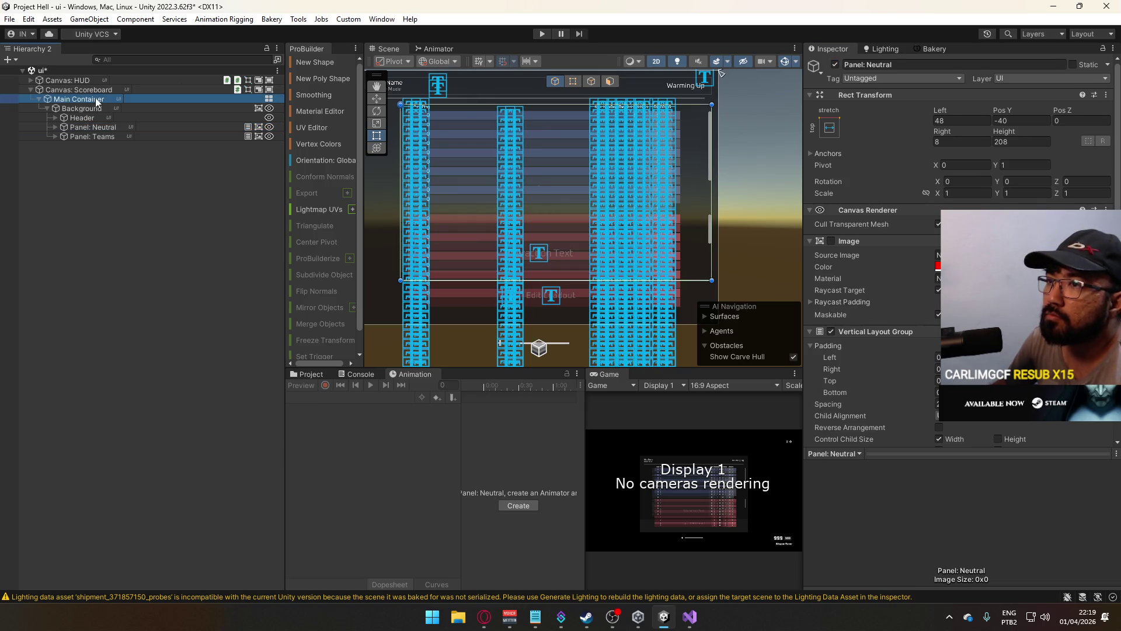
pyautogui.click(920, 278)
pyautogui.write('change')
pyautogui.press('Return')
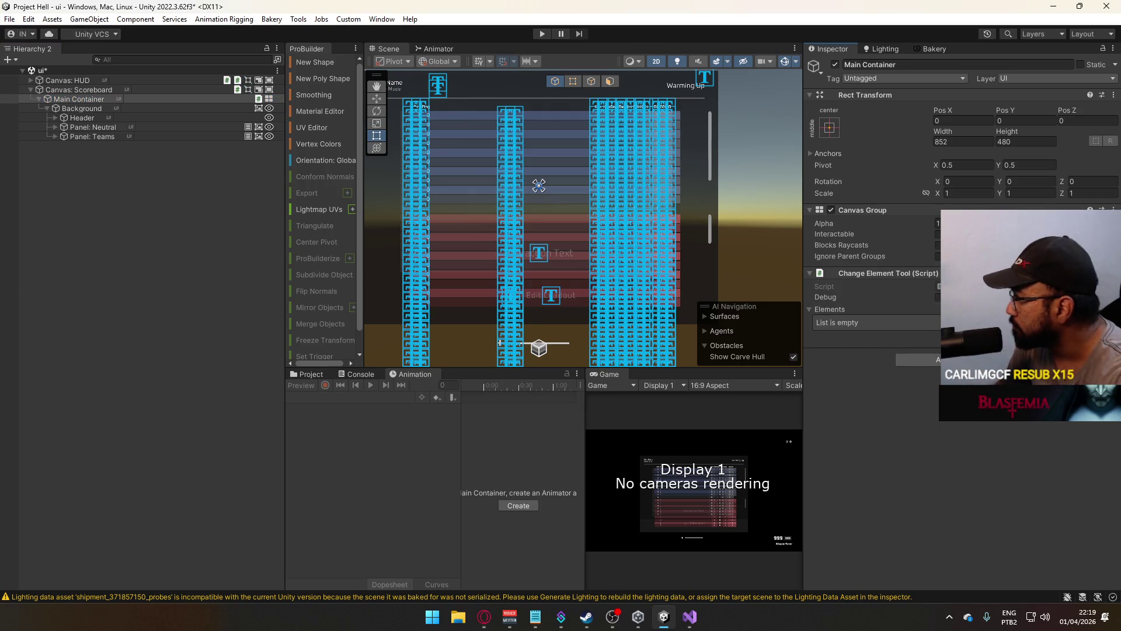
pyautogui.click(1098, 335)
pyautogui.click(1098, 335)
pyautogui.moveTo(130, 141); pyautogui.dragTo(992, 335)
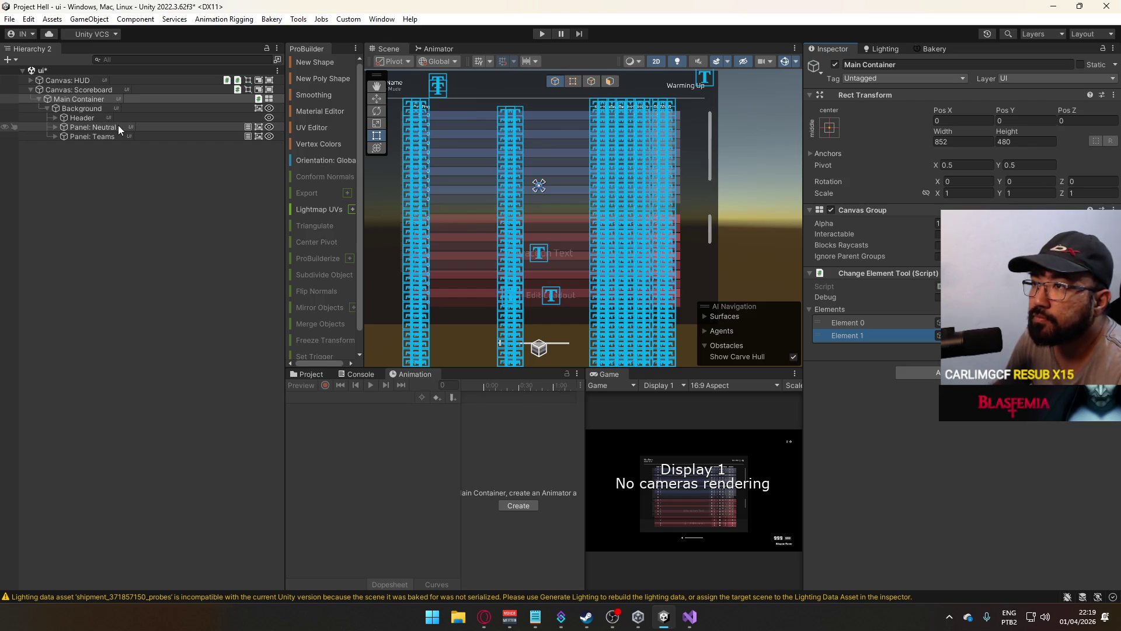
pyautogui.click(131, 91)
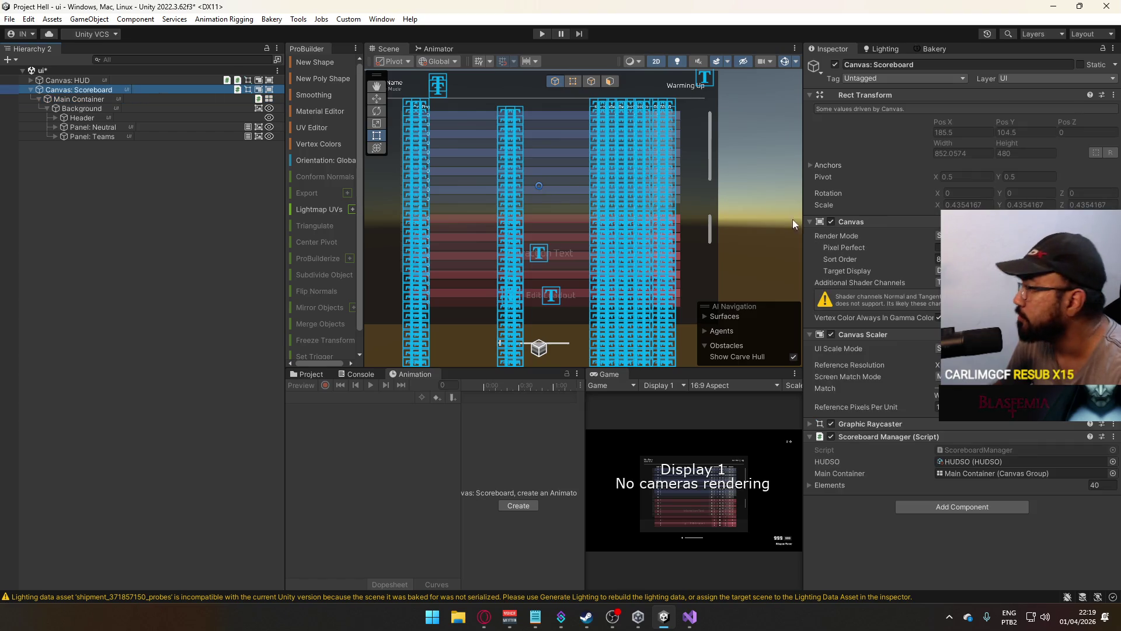
# Step: Open ScoreboardManager.cs in Visual Studio and compare it with the MatchDirector script
pyautogui.doubleClick(982, 447)
pyautogui.scroll(5, 568, 332)
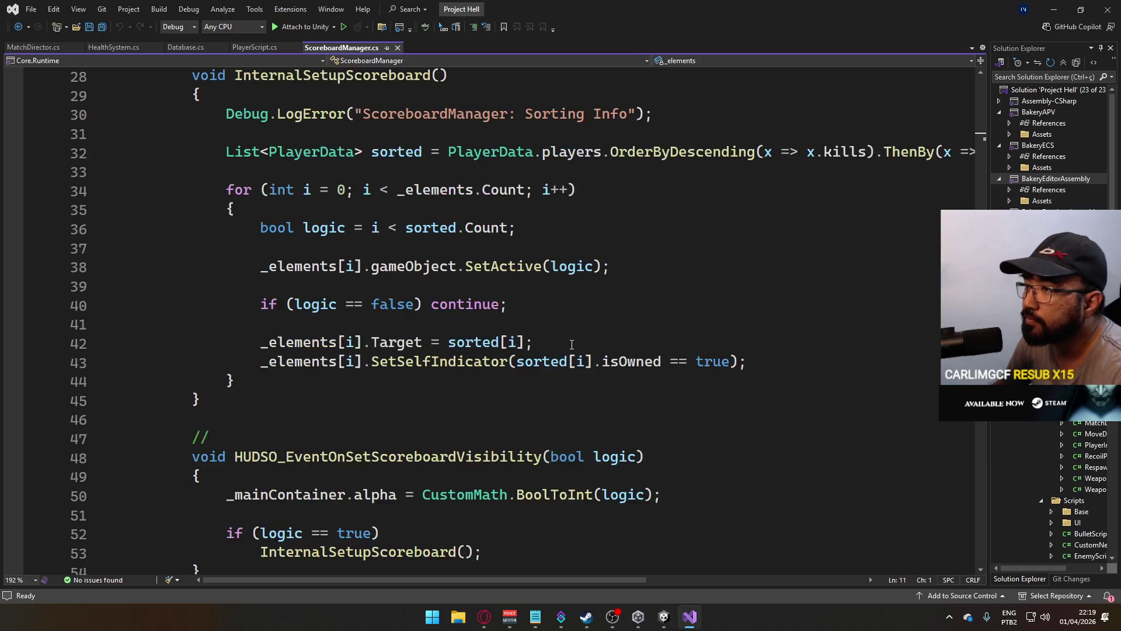
pyautogui.scroll(3, 584, 342)
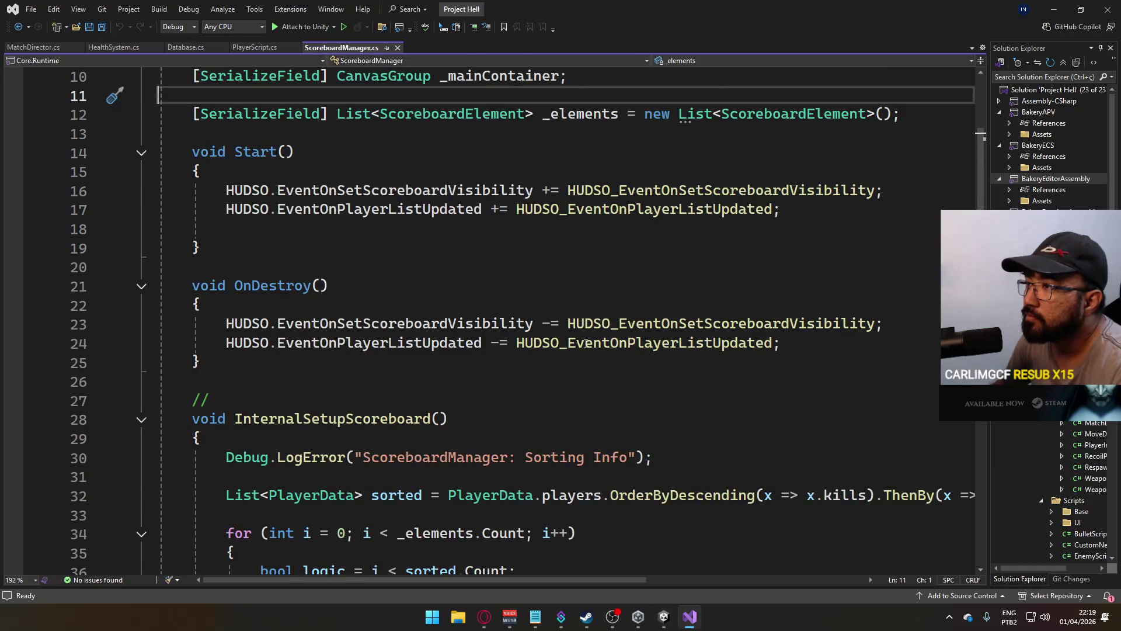
pyautogui.scroll(3, 594, 344)
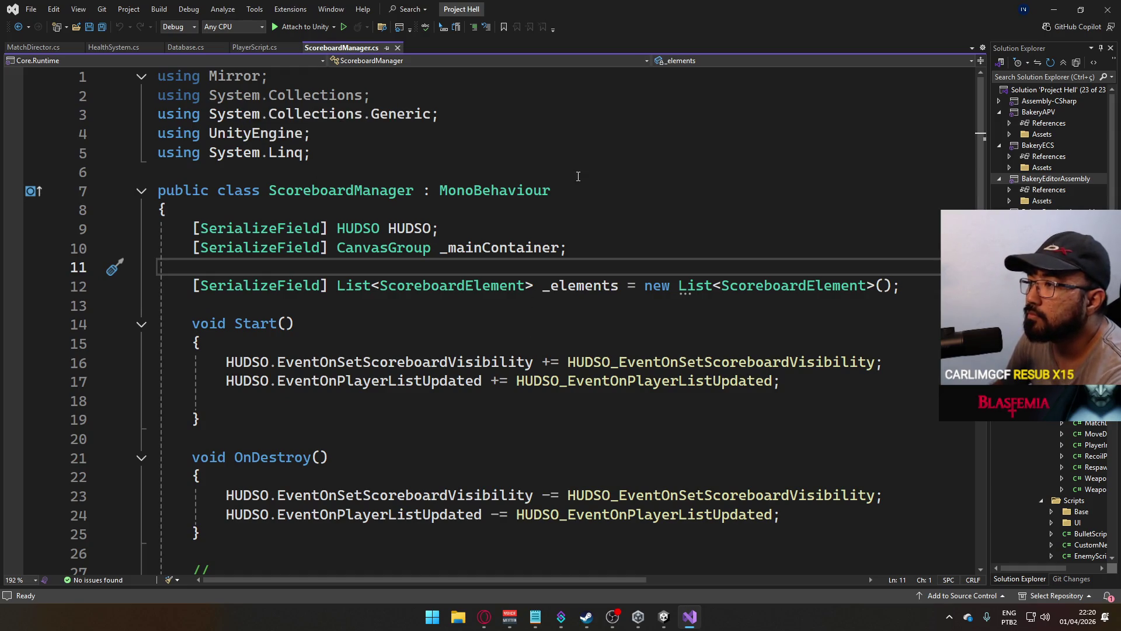
pyautogui.click(34, 46)
pyautogui.scroll(3, 489, 257)
pyautogui.scroll(2, 489, 257)
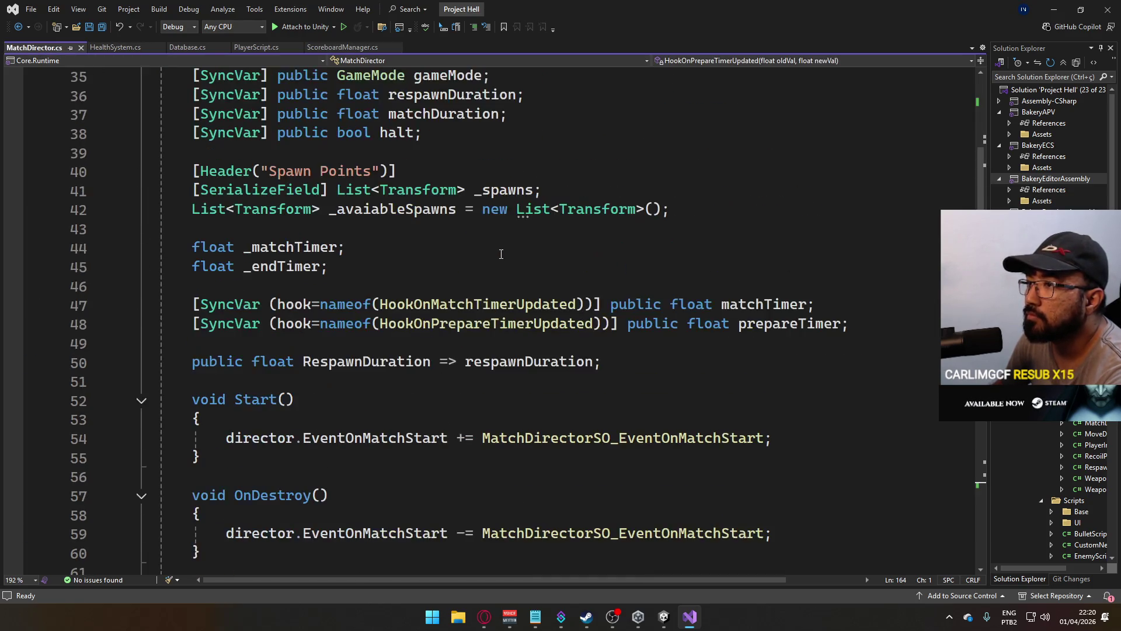
pyautogui.scroll(2, 522, 258)
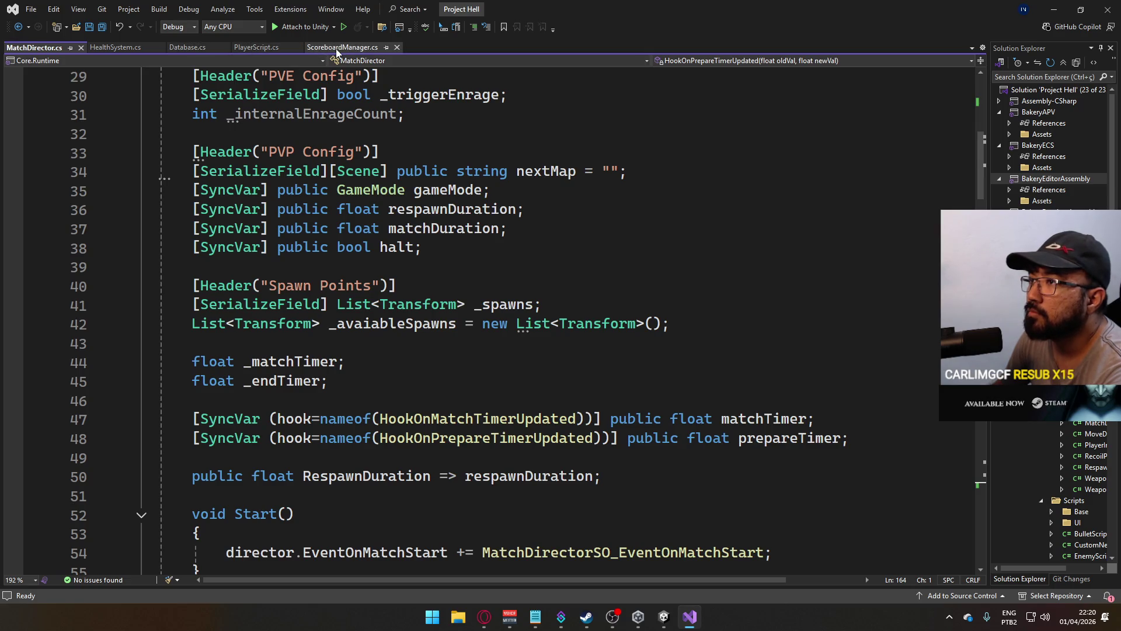
pyautogui.click(341, 47)
pyautogui.scroll(-2, 456, 256)
# Step: Try a new line in Start(), typing 'HUDSO.Onset' and 'gamemode' to browse member suggestions
pyautogui.click(814, 258)
pyautogui.click(656, 233)
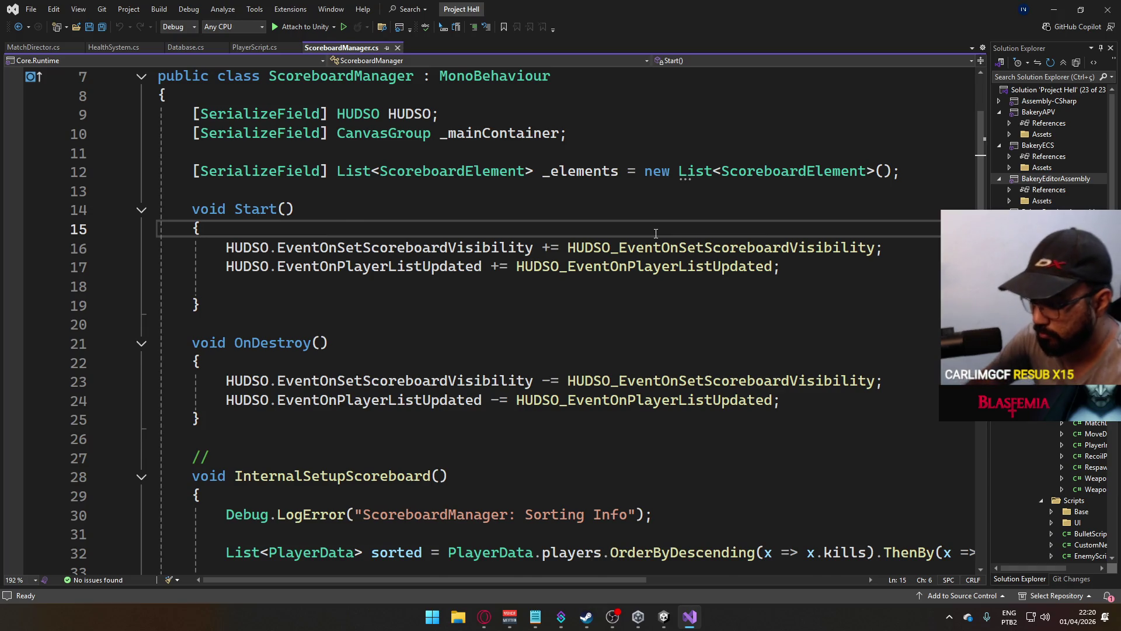
pyautogui.press('Return')
pyautogui.write('HUDSO.On')
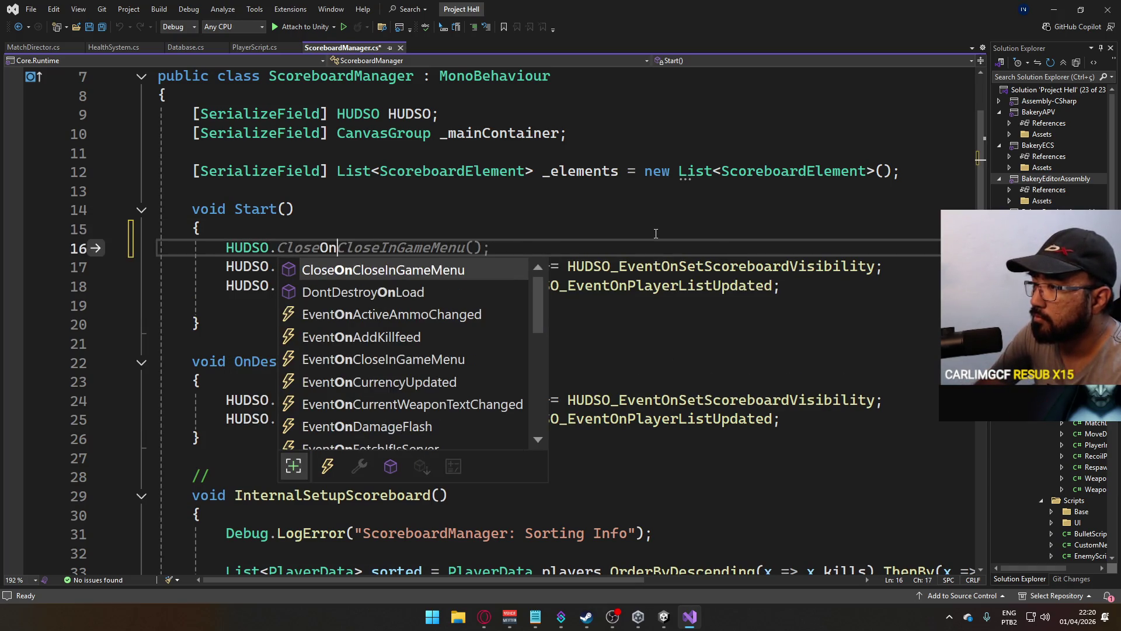
pyautogui.write('set')
pyautogui.press('BackSpace')
pyautogui.press('BackSpace')
pyautogui.press('BackSpace')
pyautogui.press('BackSpace')
pyautogui.press('BackSpace')
pyautogui.write('gamemode')
pyautogui.press('BackSpace')
pyautogui.press('BackSpace')
pyautogui.press('BackSpace')
pyautogui.press('BackSpace')
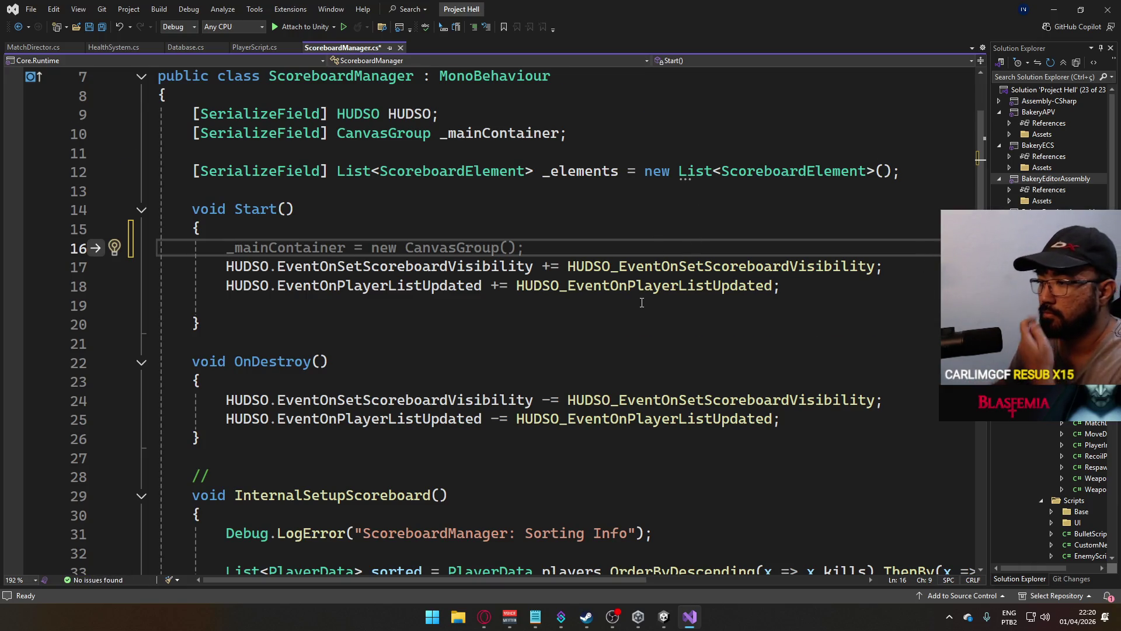
pyautogui.scroll(-2, 562, 323)
pyautogui.scroll(-9, 566, 327)
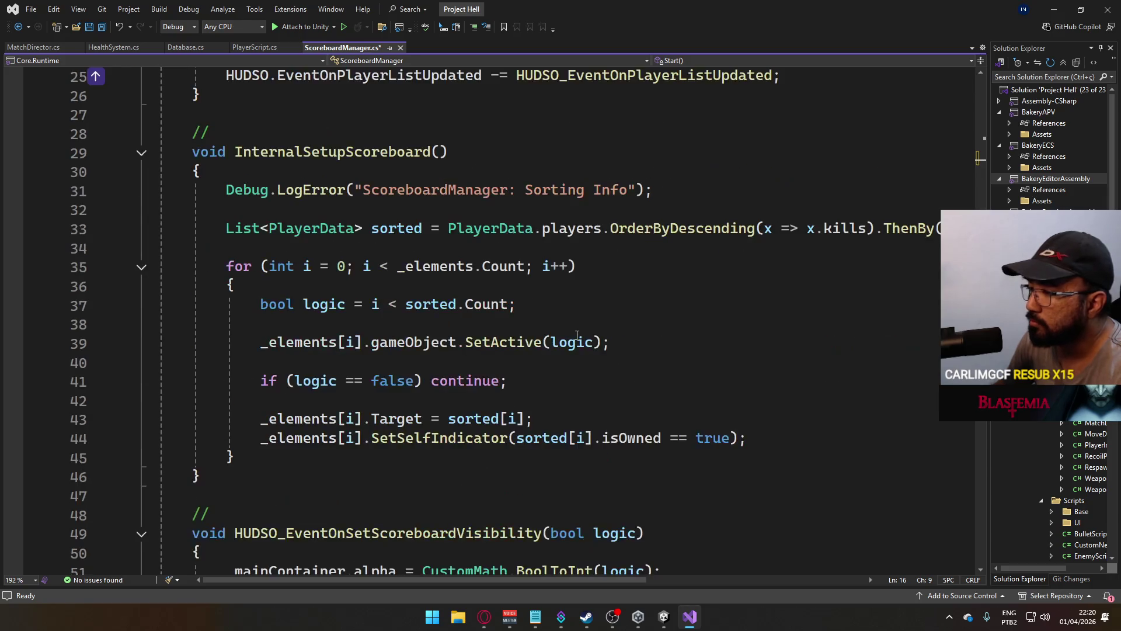
pyautogui.scroll(11, 579, 323)
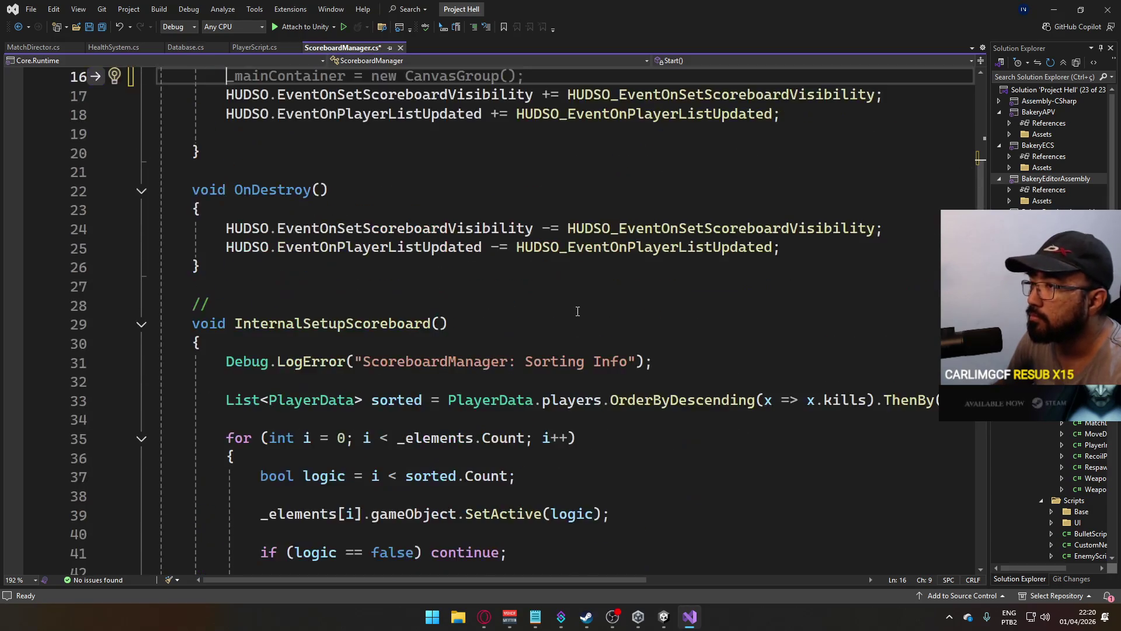
# Step: Delete the blank lines inside Start(), save ScoreboardManager.cs, and bring up PlayerScript.cs
pyautogui.click(390, 230)
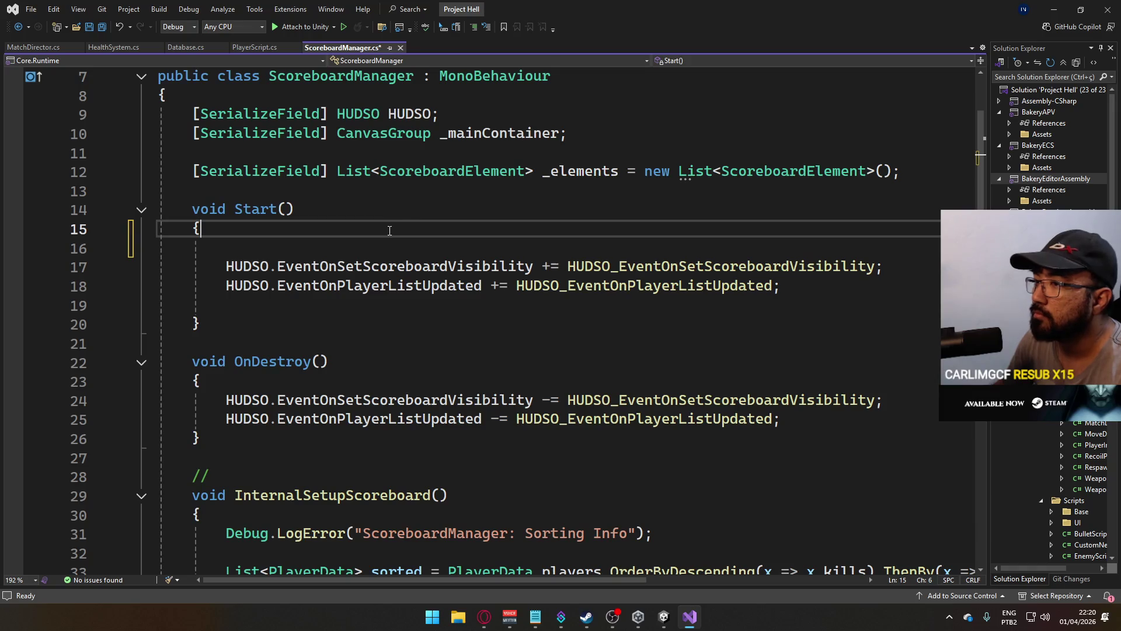
pyautogui.press('Delete')
pyautogui.click(812, 274)
pyautogui.press('Delete')
pyautogui.hotkey('ctrl', 's')
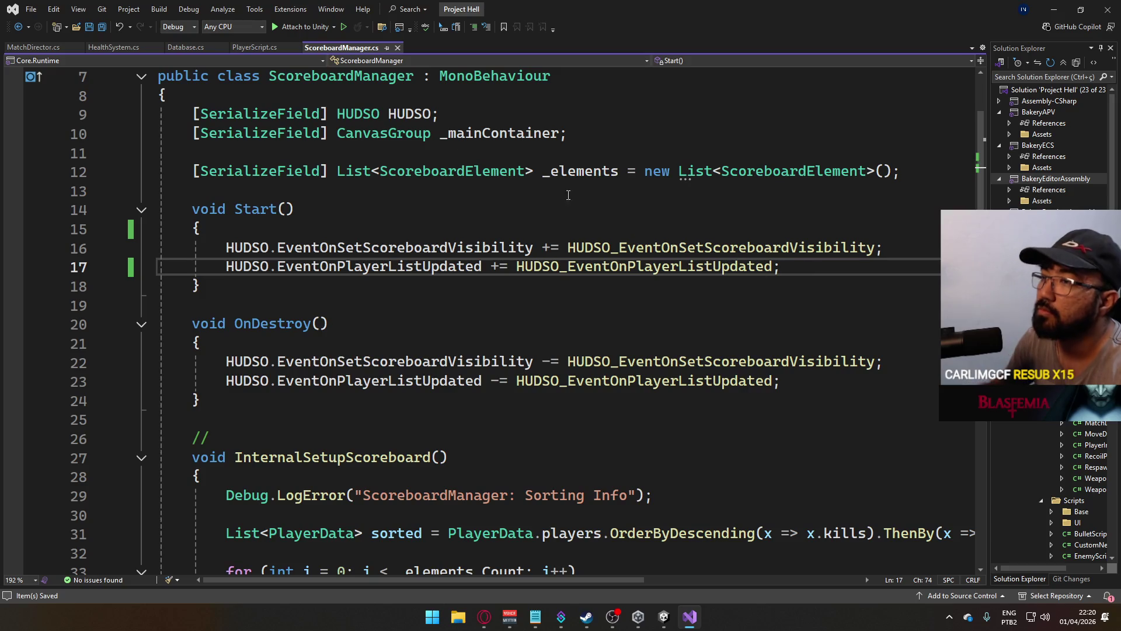
pyautogui.click(255, 47)
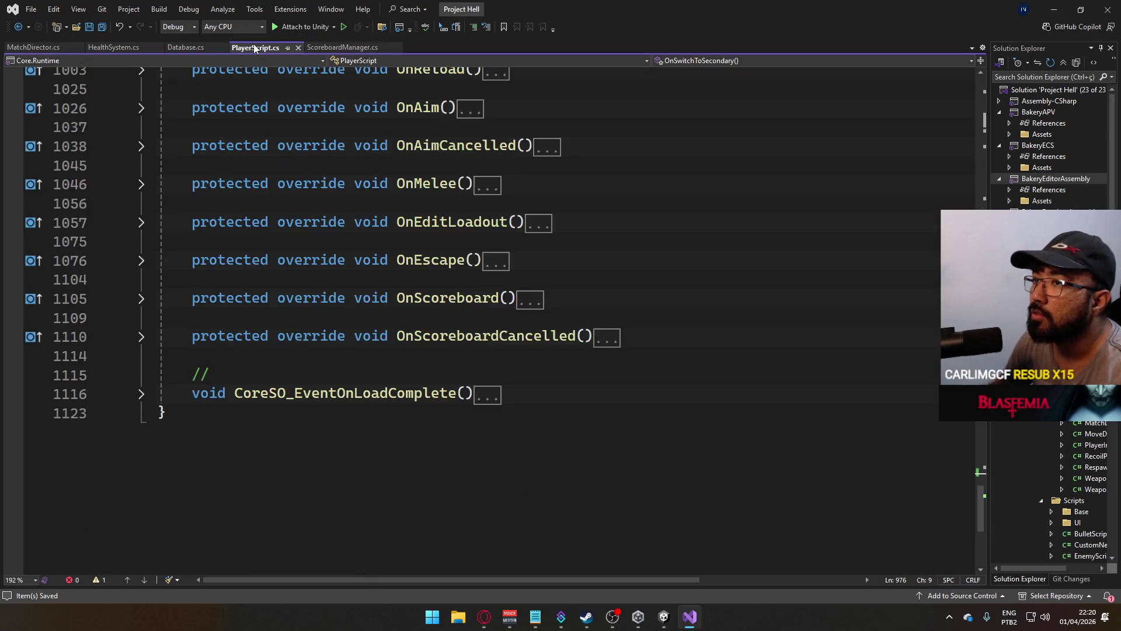
# Step: Inspect PlayerScript's properties, collapsing the shooting block and briefly expanding activeSlot
pyautogui.scroll(20, 436, 279)
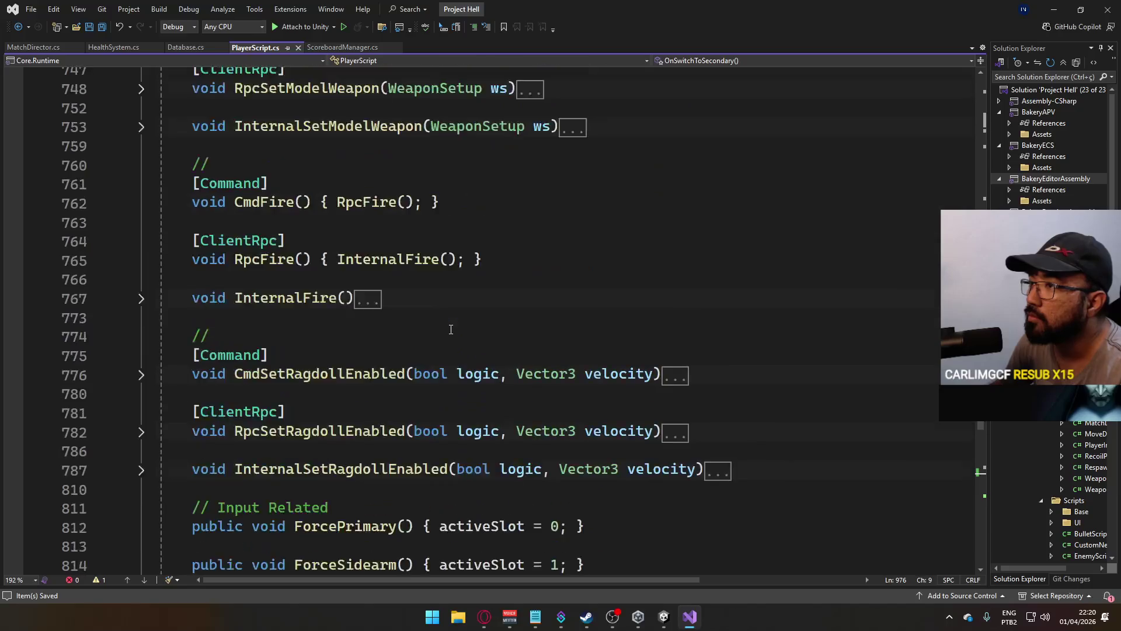
pyautogui.scroll(20, 450, 324)
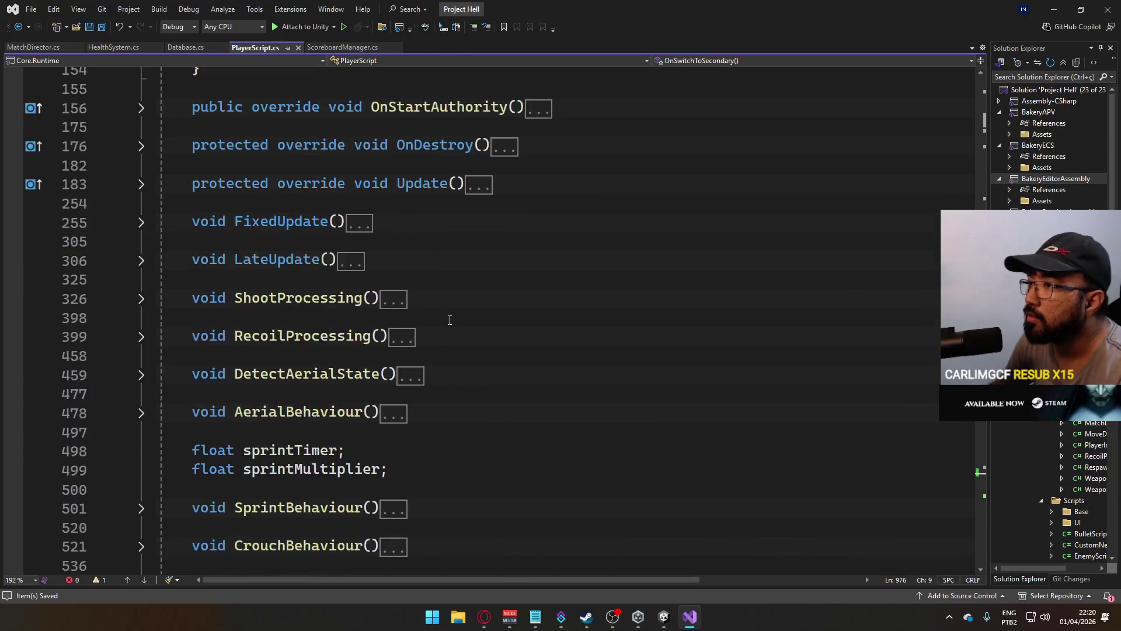
pyautogui.scroll(12, 449, 320)
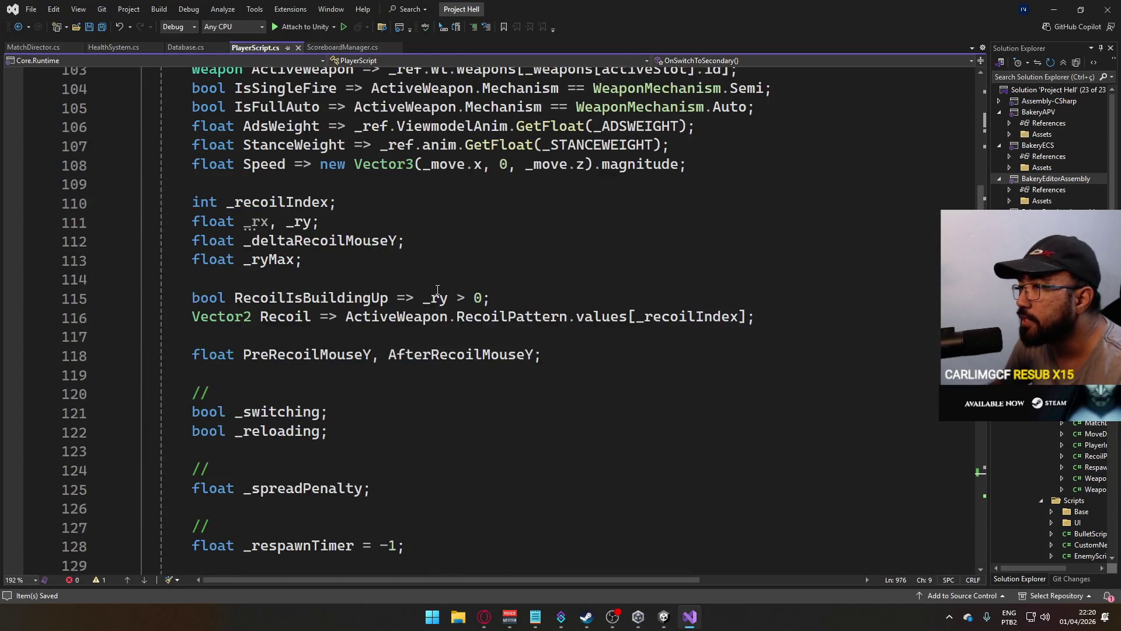
pyautogui.scroll(9, 461, 386)
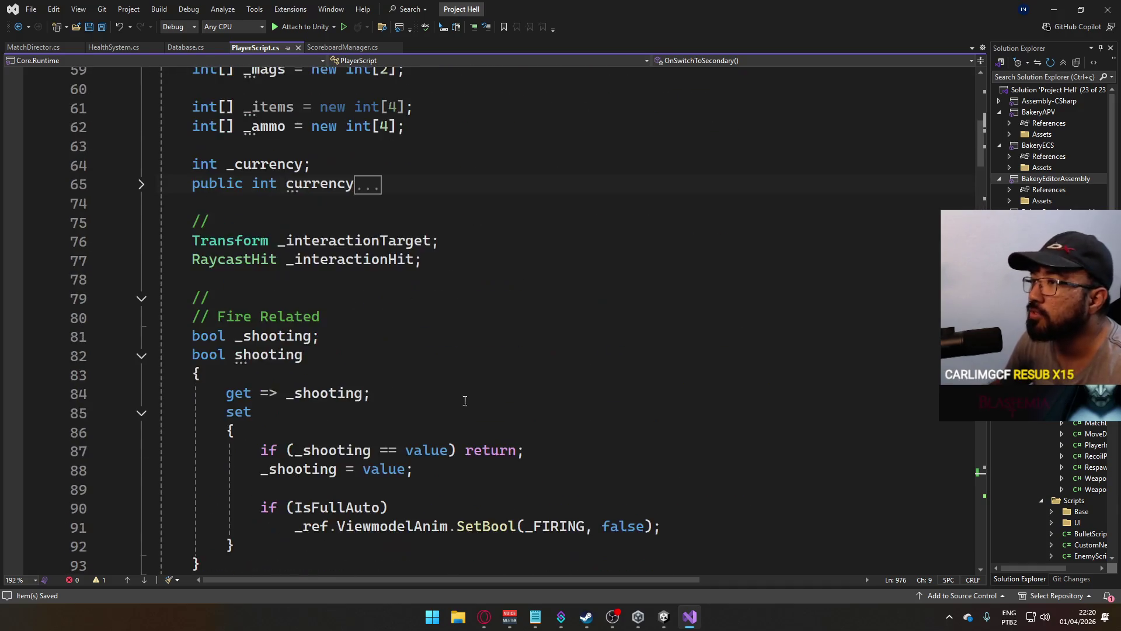
pyautogui.click(142, 471)
pyautogui.scroll(6, 375, 443)
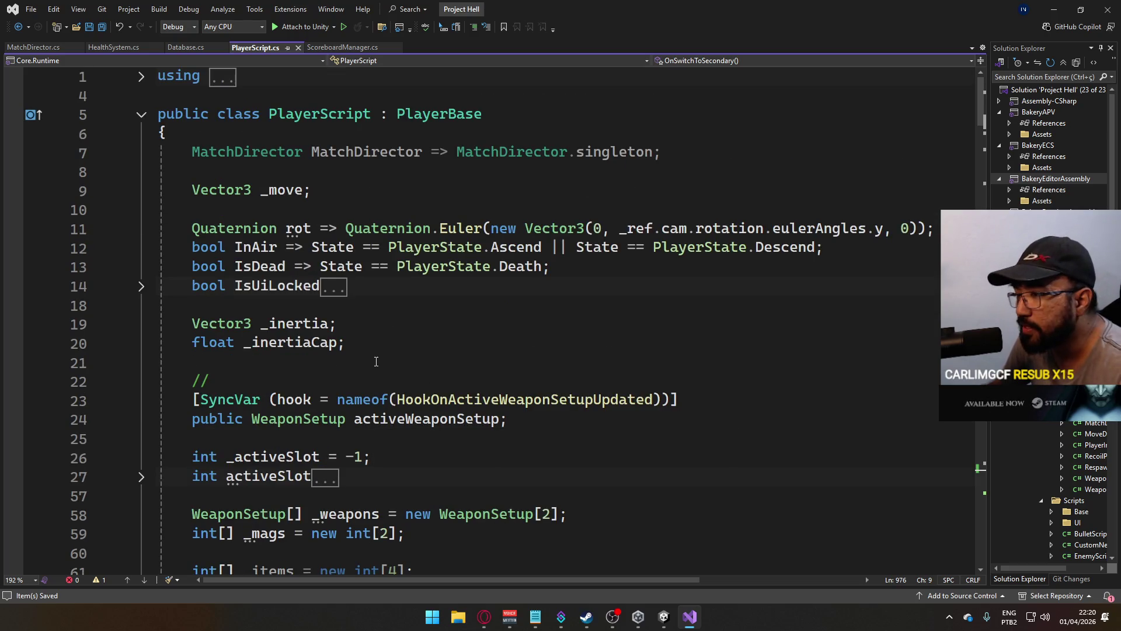
pyautogui.scroll(-4, 382, 372)
pyautogui.scroll(2, 381, 371)
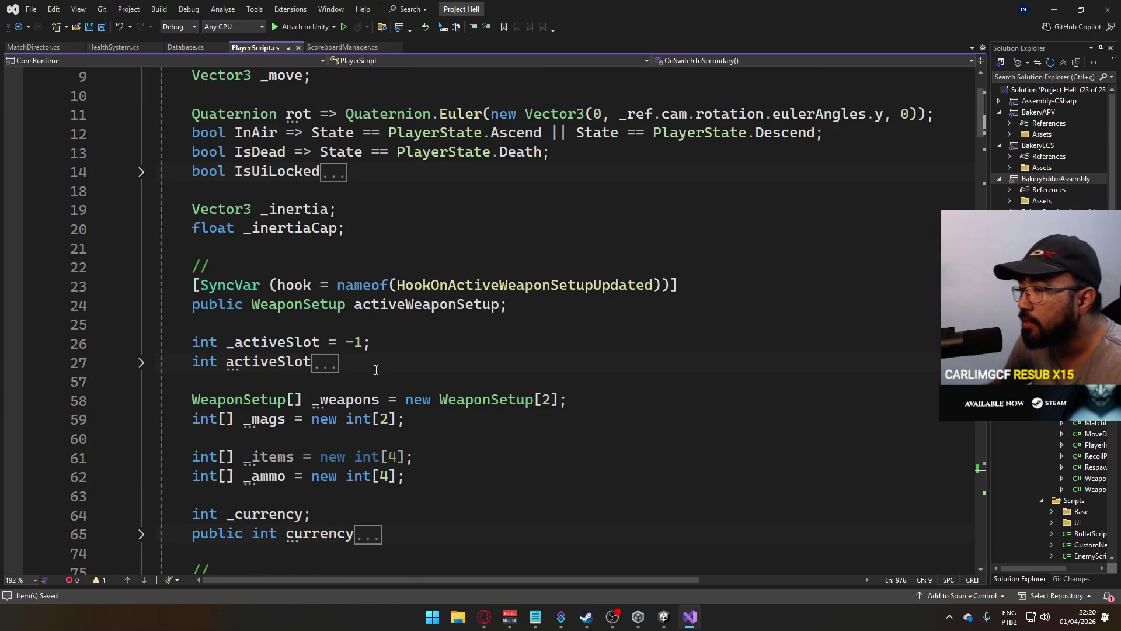
pyautogui.click(141, 362)
pyautogui.click(141, 362)
# Step: Scan the remaining PlayerScript field declarations, then switch to MatchDirector.cs
pyautogui.scroll(1, 399, 419)
pyautogui.scroll(-5, 318, 372)
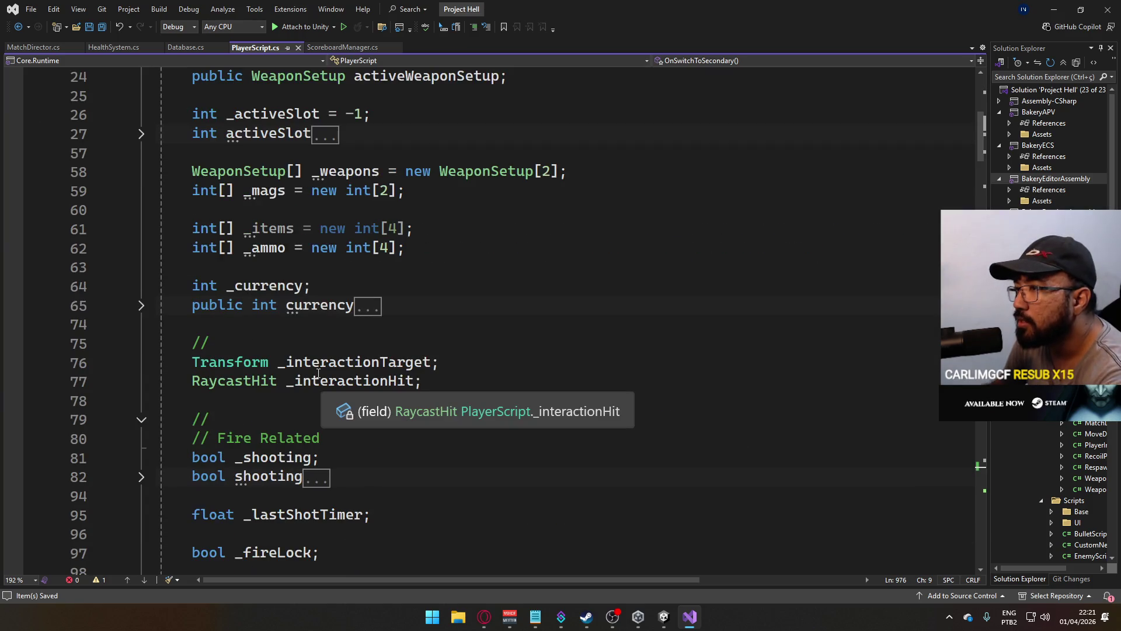
pyautogui.scroll(-6, 462, 346)
pyautogui.scroll(-3, 428, 349)
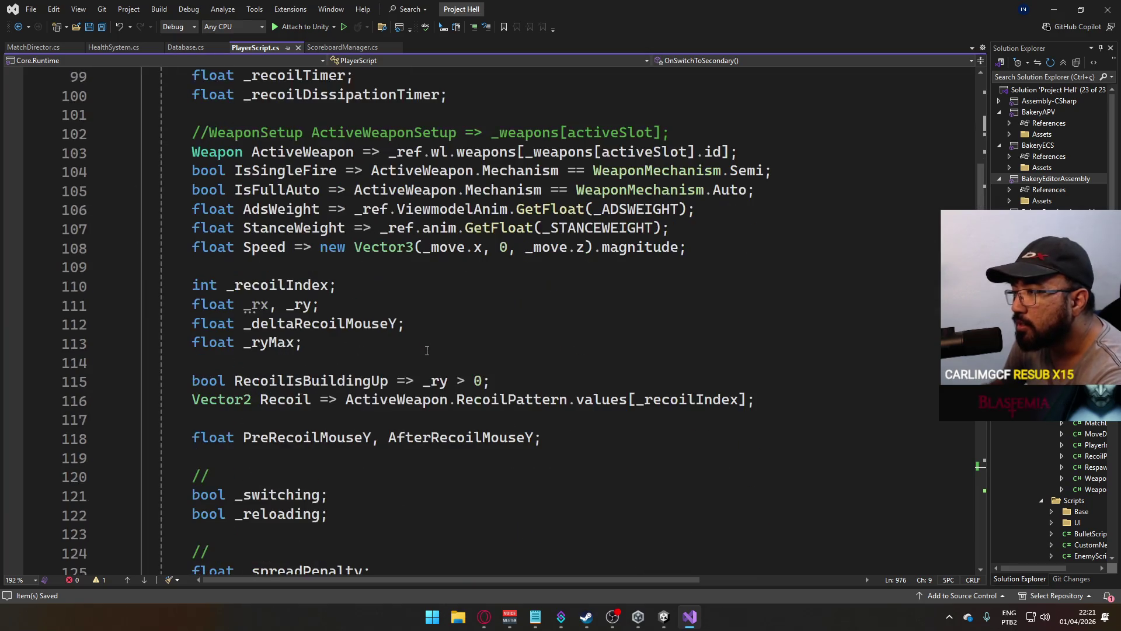
pyautogui.scroll(-2, 427, 349)
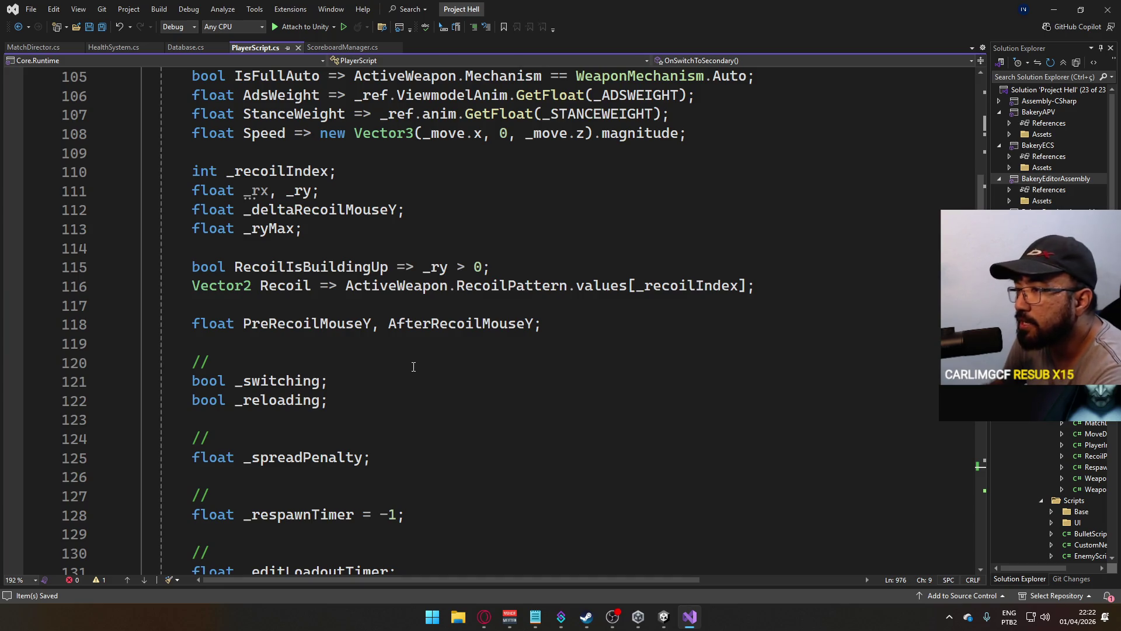
pyautogui.scroll(-3, 412, 362)
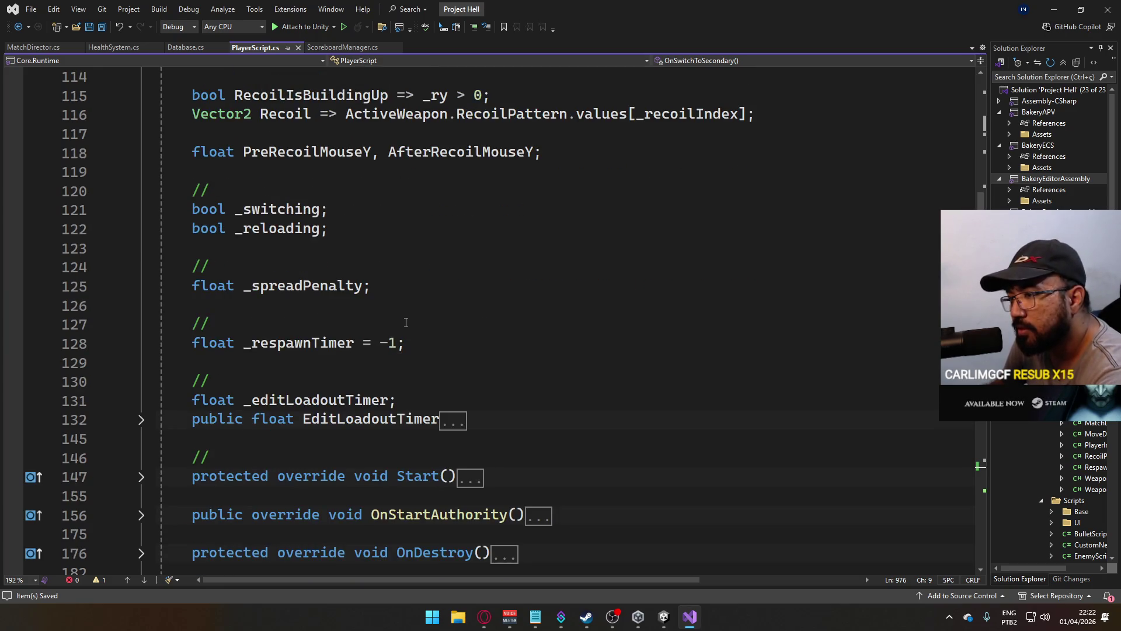
pyautogui.scroll(-3, 407, 328)
pyautogui.scroll(20, 405, 327)
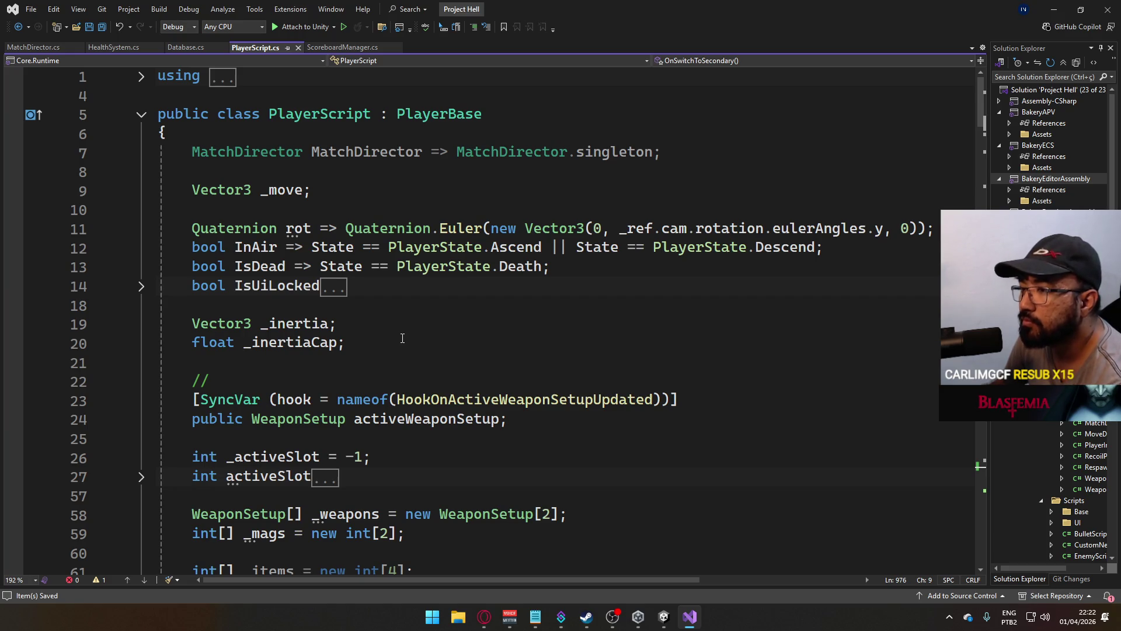
pyautogui.scroll(-3, 402, 338)
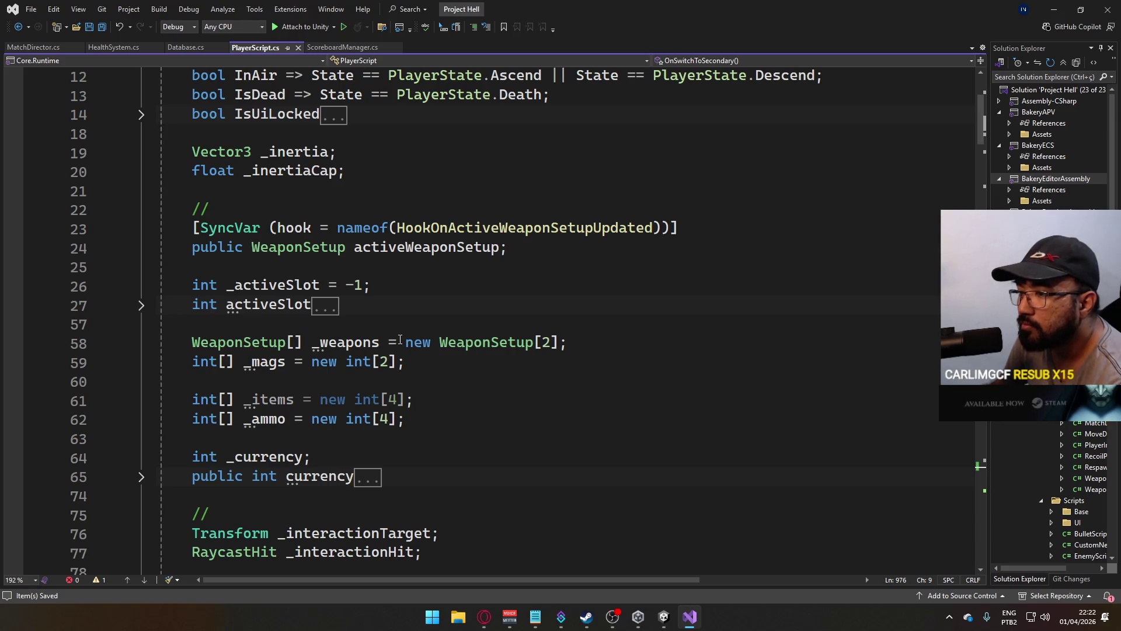
pyautogui.click(33, 47)
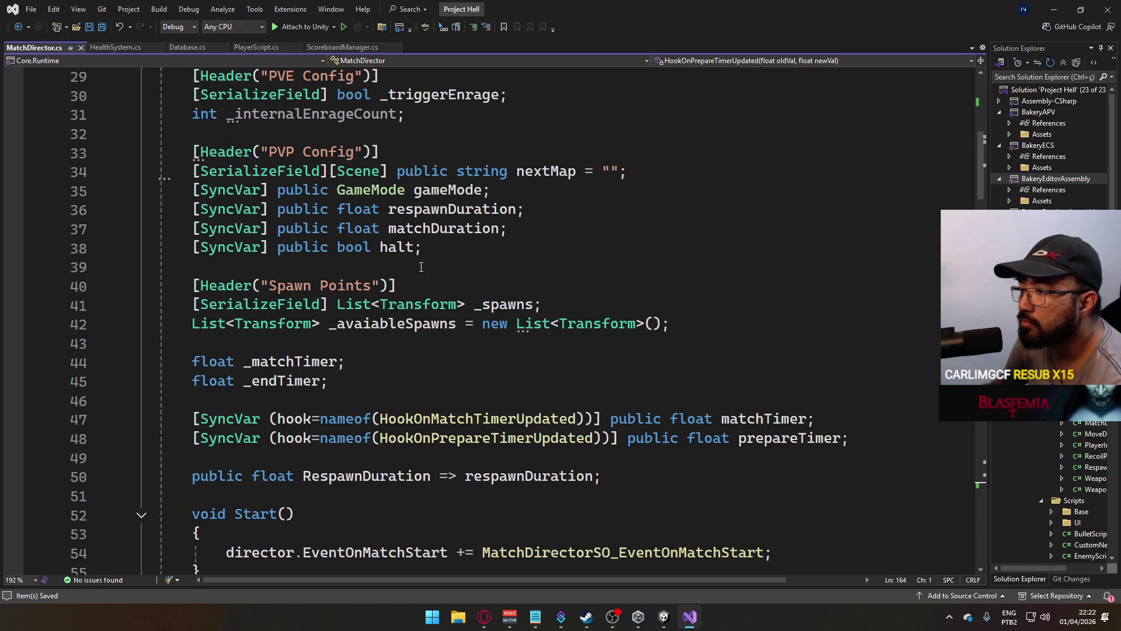
# Step: Review MatchDirector.cs and place the caret on the gameMode SyncVar declaration
pyautogui.scroll(-3, 453, 290)
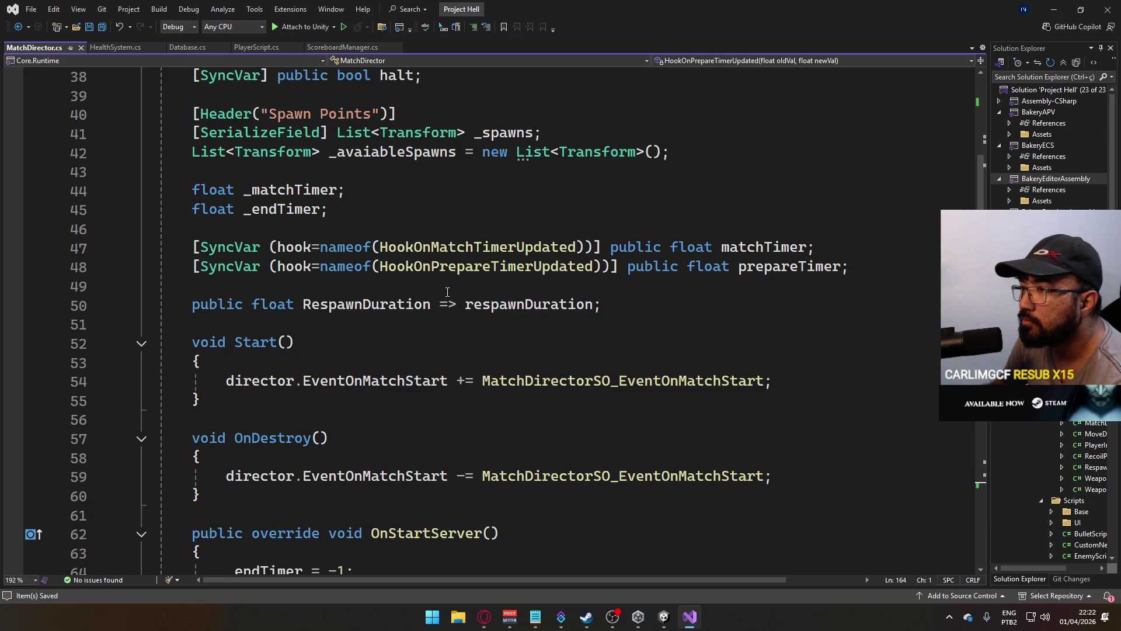
pyautogui.scroll(4, 448, 292)
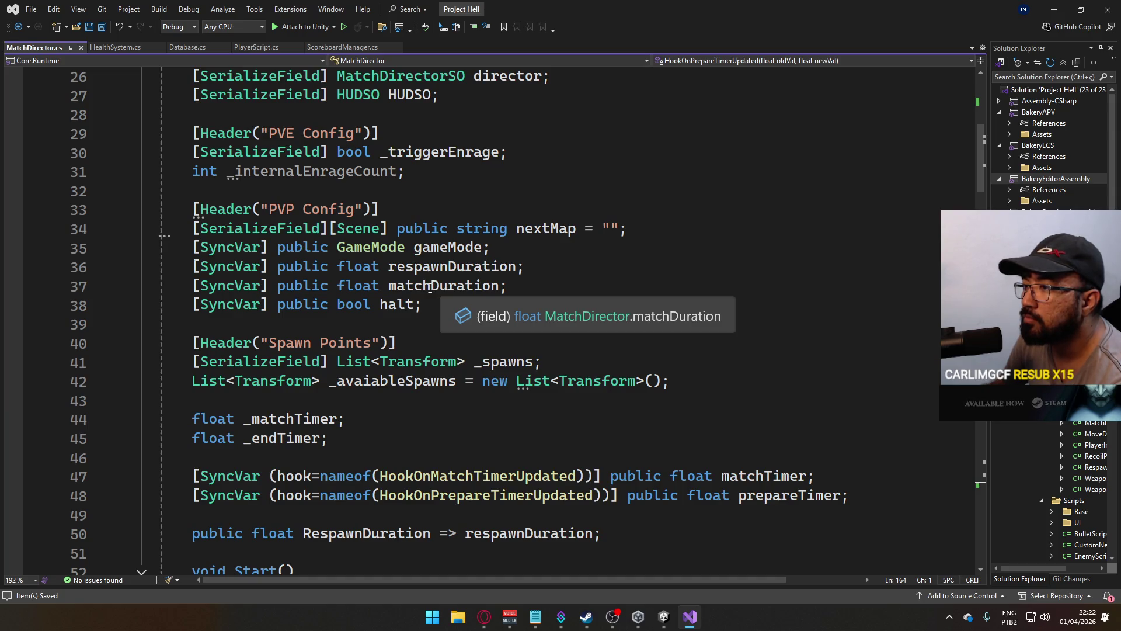
pyautogui.scroll(2, 427, 288)
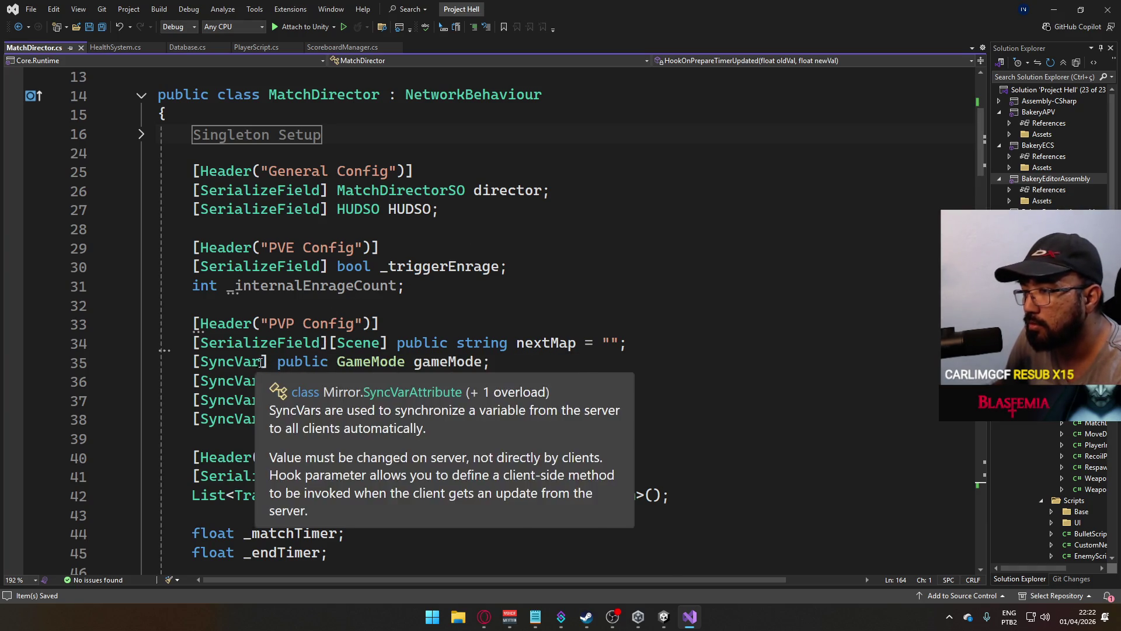
pyautogui.click(227, 361)
# Step: Below HookOnPrepareTimerUpdated, begin a new method typed as 'void HookOnGamem'
pyautogui.scroll(-18, 399, 348)
pyautogui.scroll(-20, 399, 348)
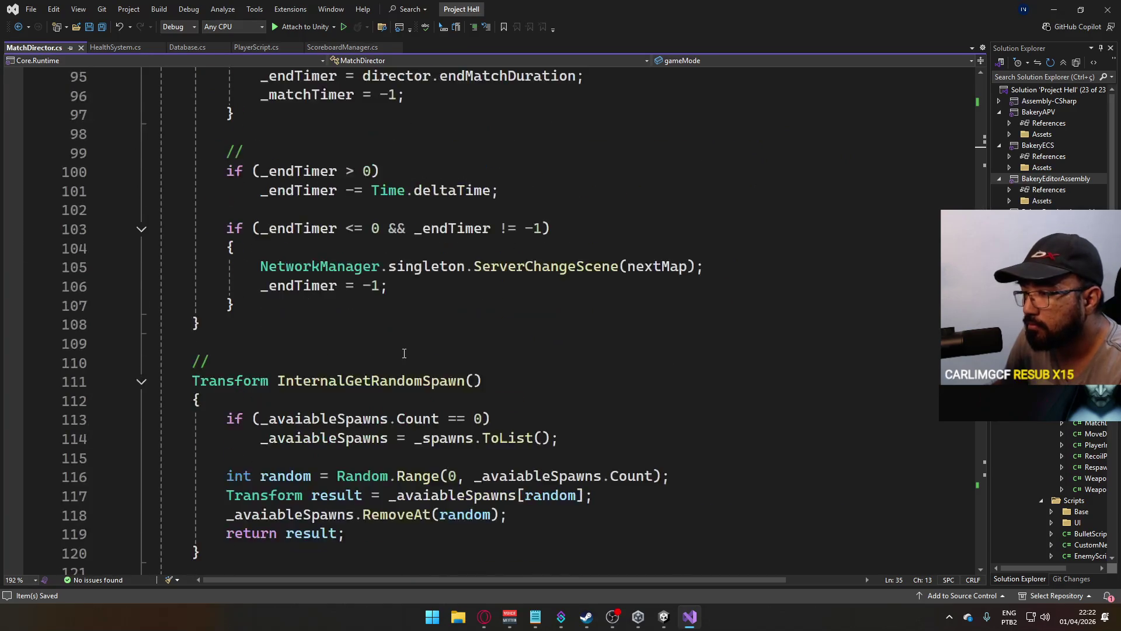
pyautogui.scroll(1, 413, 360)
pyautogui.click(367, 358)
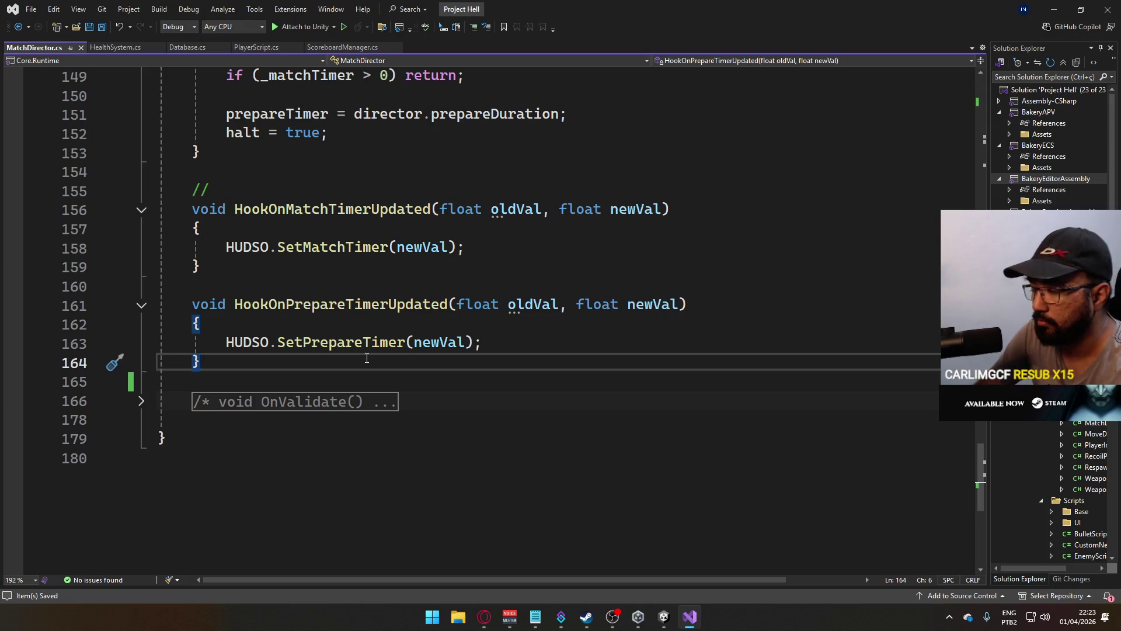
pyautogui.press('Return')
pyautogui.press('Return')
pyautogui.write('void Hook')
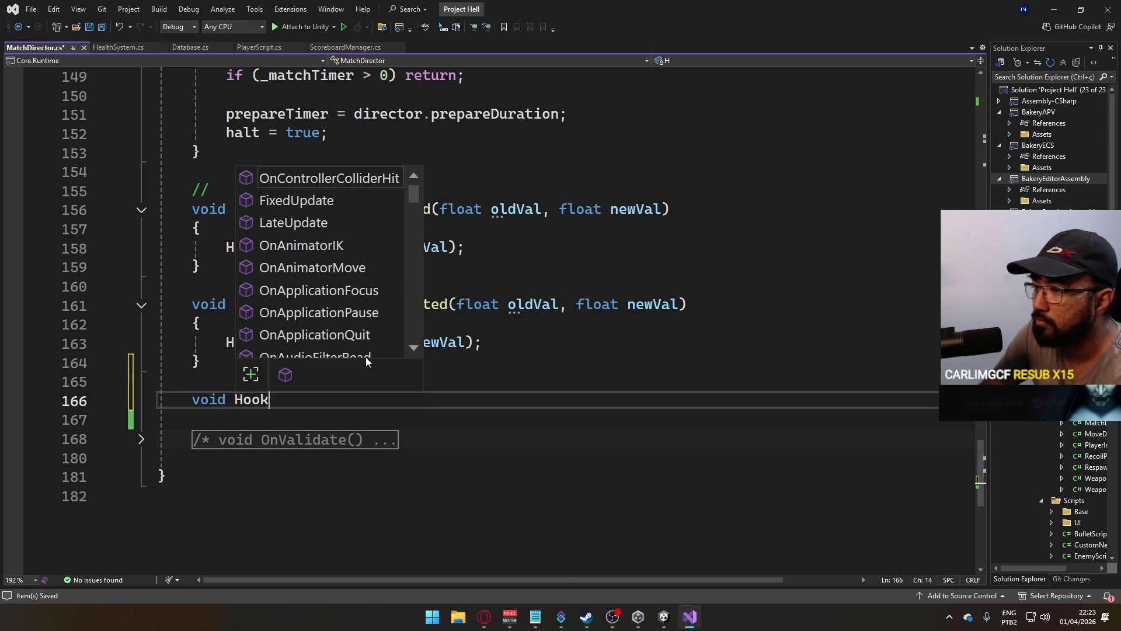